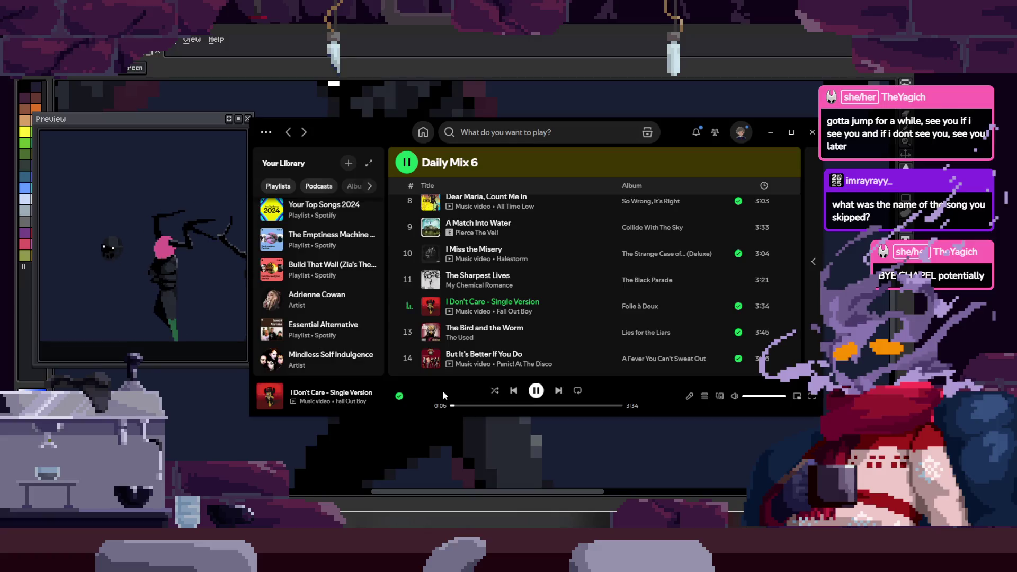
- Peek at the lyrics, start 'I Miss the Misery' in Daily Mix 6, and move the Spotify window aside
click(688, 395)
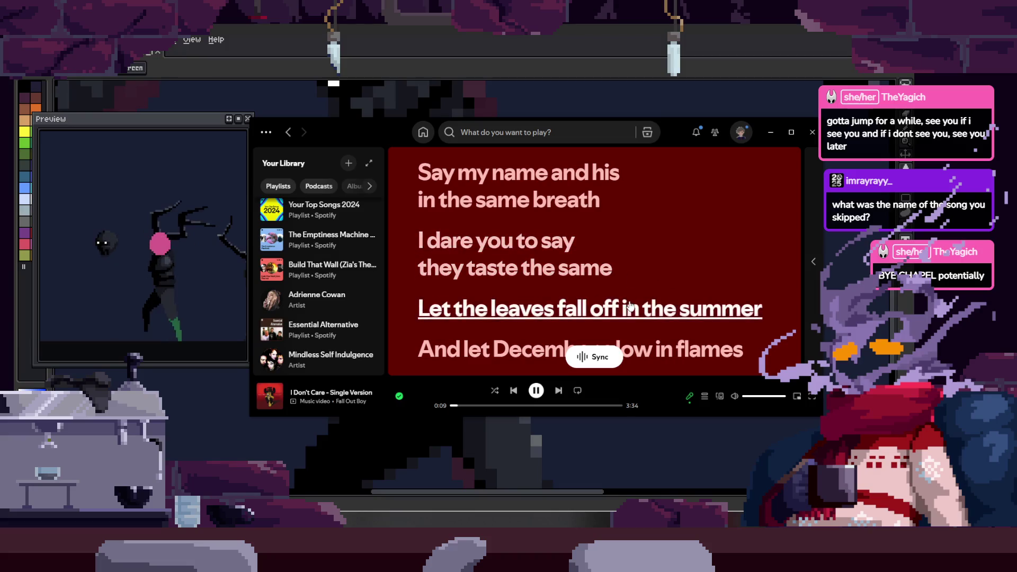
scroll(629, 309, down, 3)
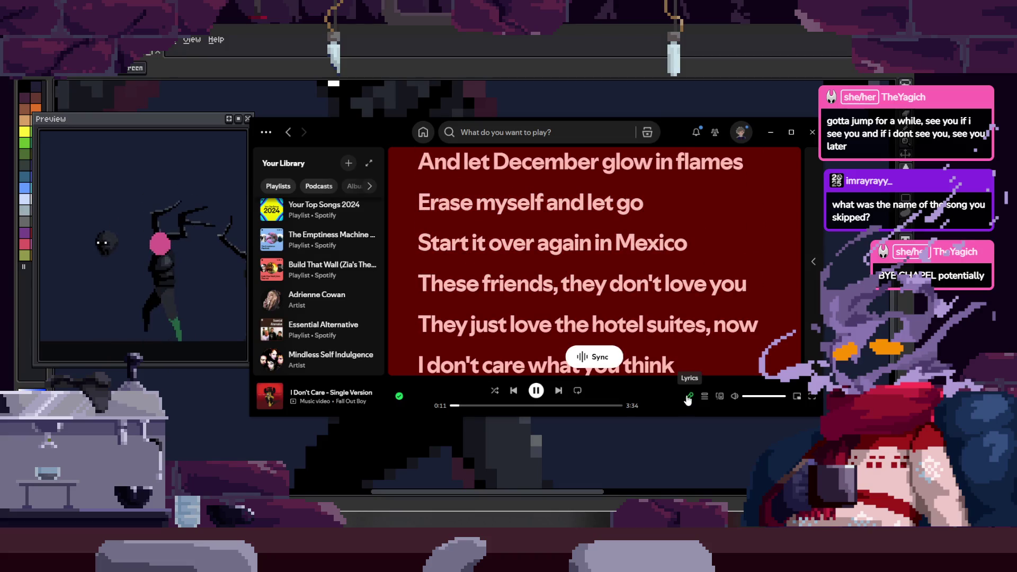
click(688, 396)
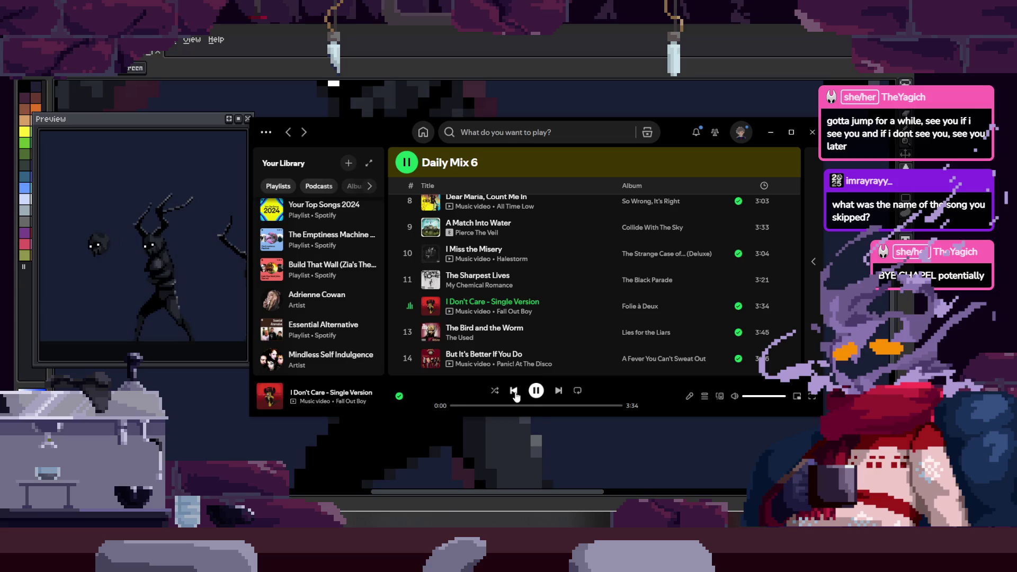
click(514, 391)
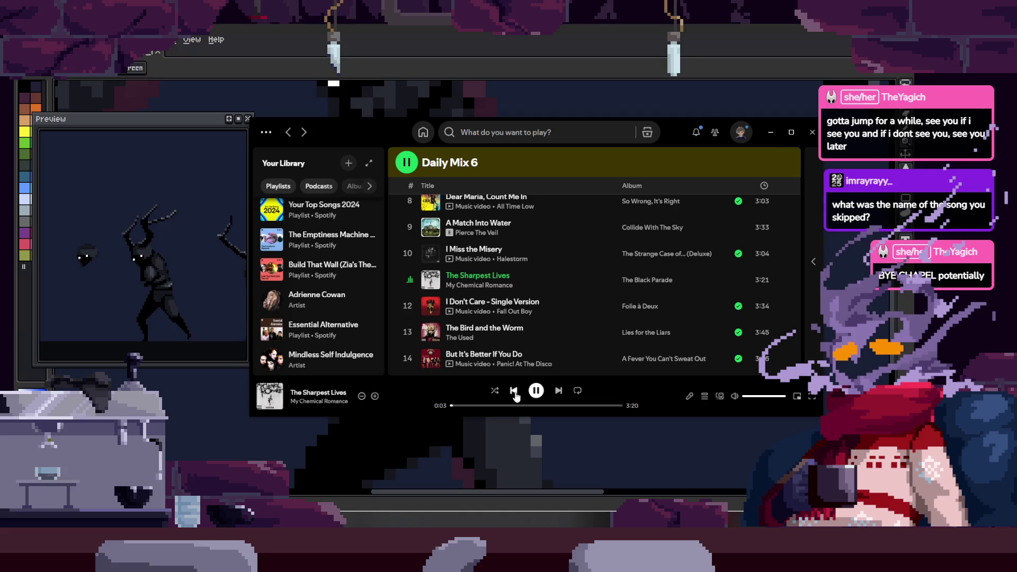
mouse_move(409, 254)
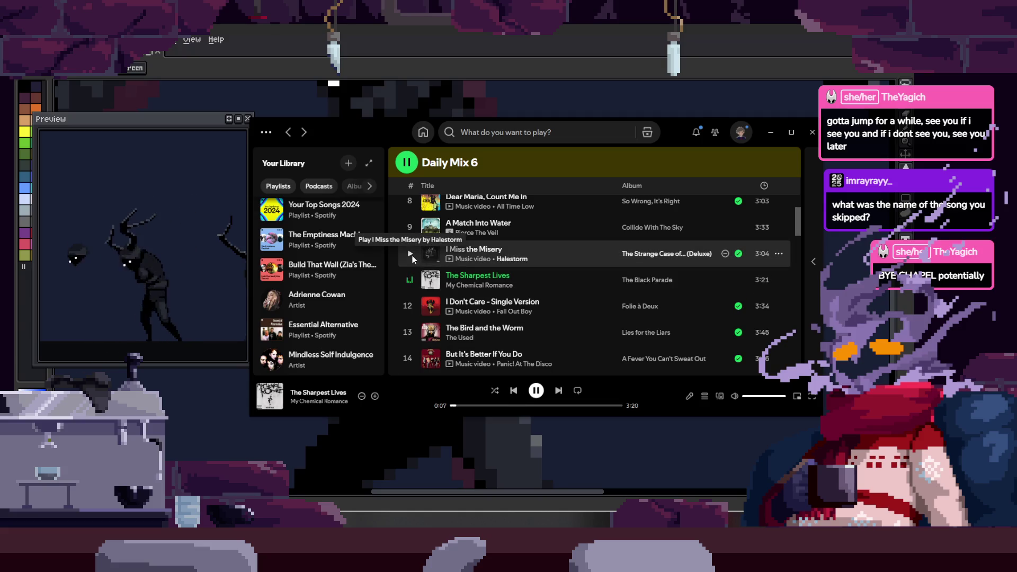
click(412, 252)
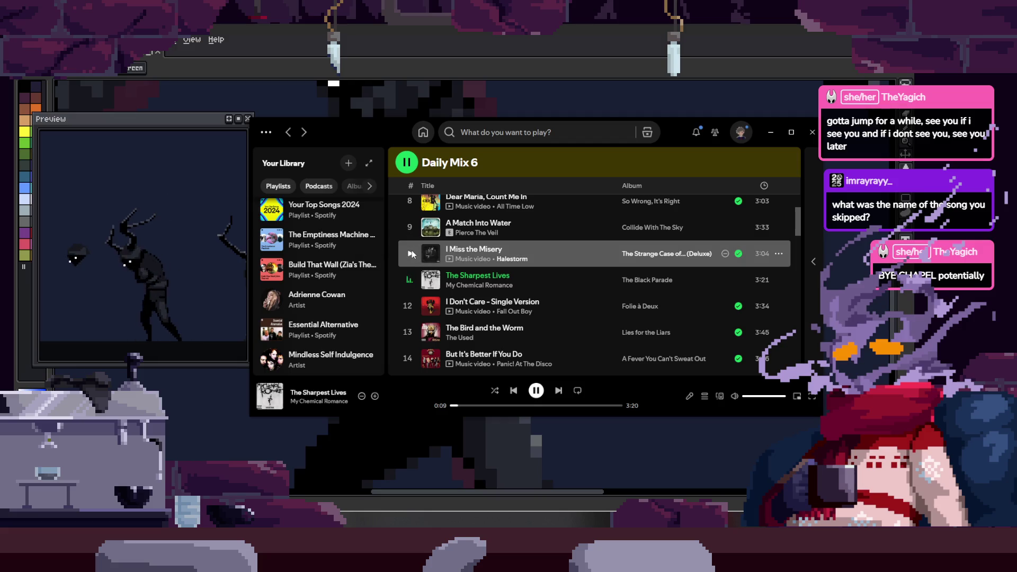
click(411, 252)
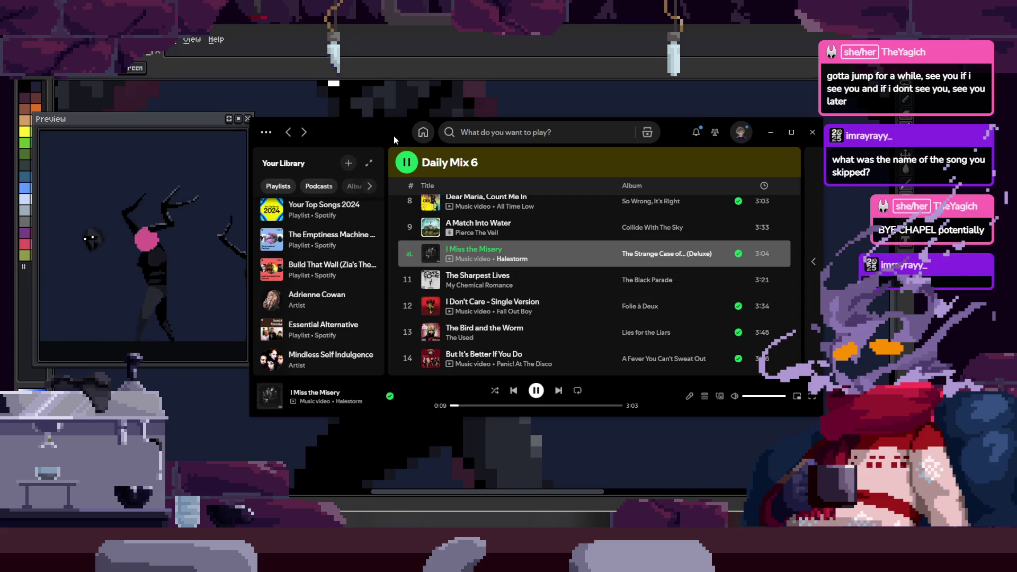
drag(393, 137, 349, 137)
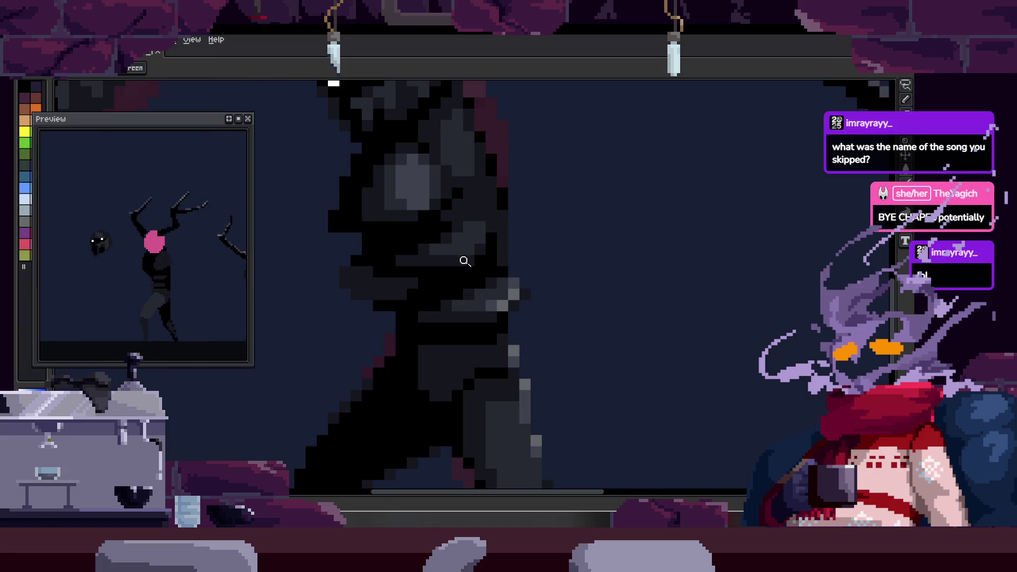
scroll(527, 268, down, 3)
scroll(511, 220, up, 3)
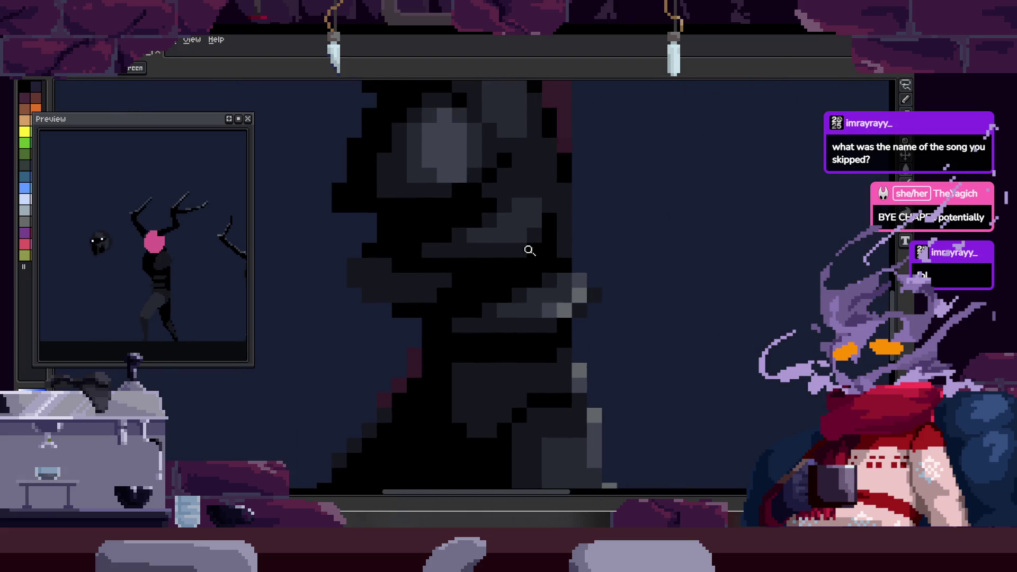
scroll(533, 245, down, 2)
scroll(538, 249, up, 2)
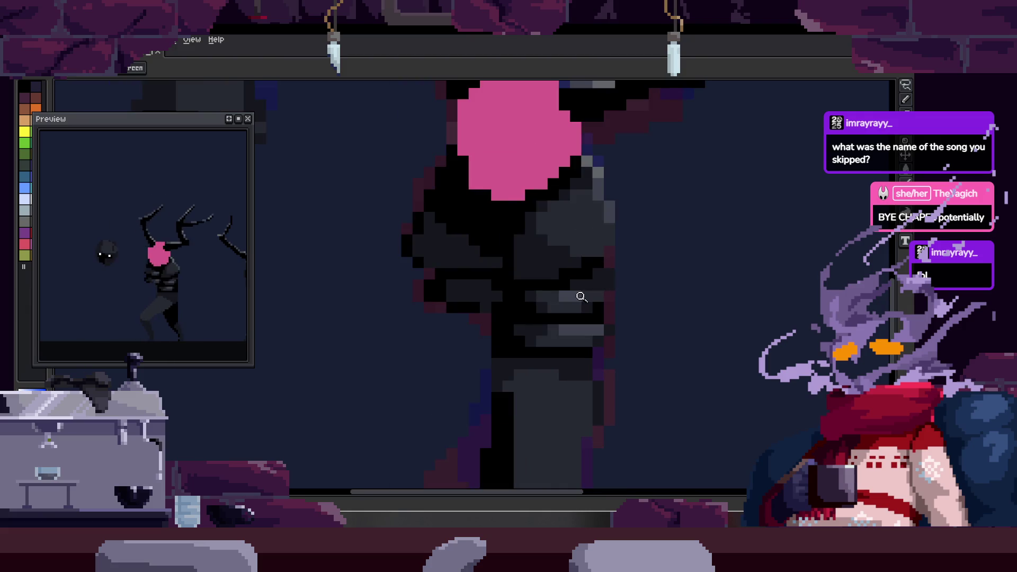
scroll(599, 263, up, 1)
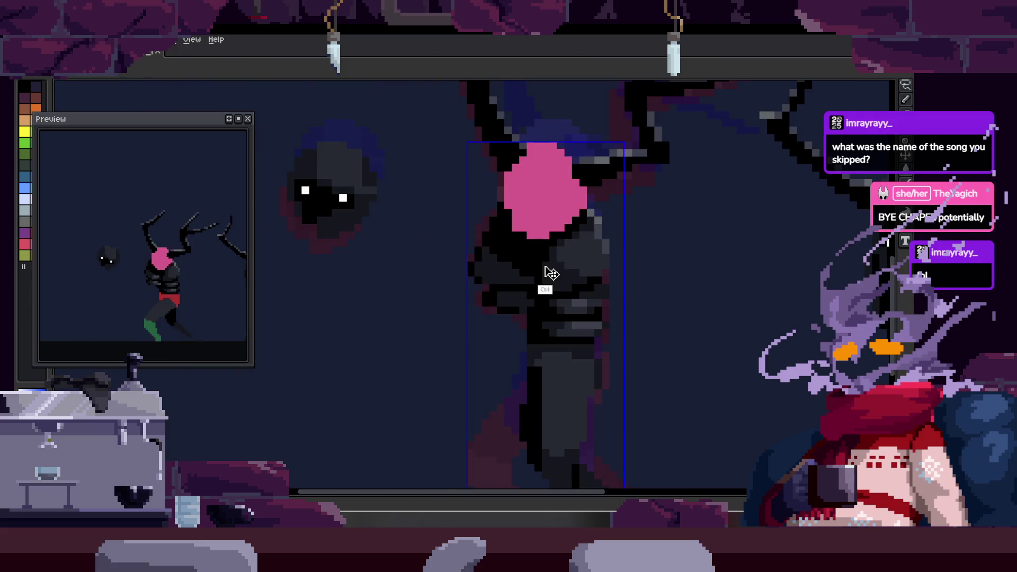
scroll(601, 269, down, 2)
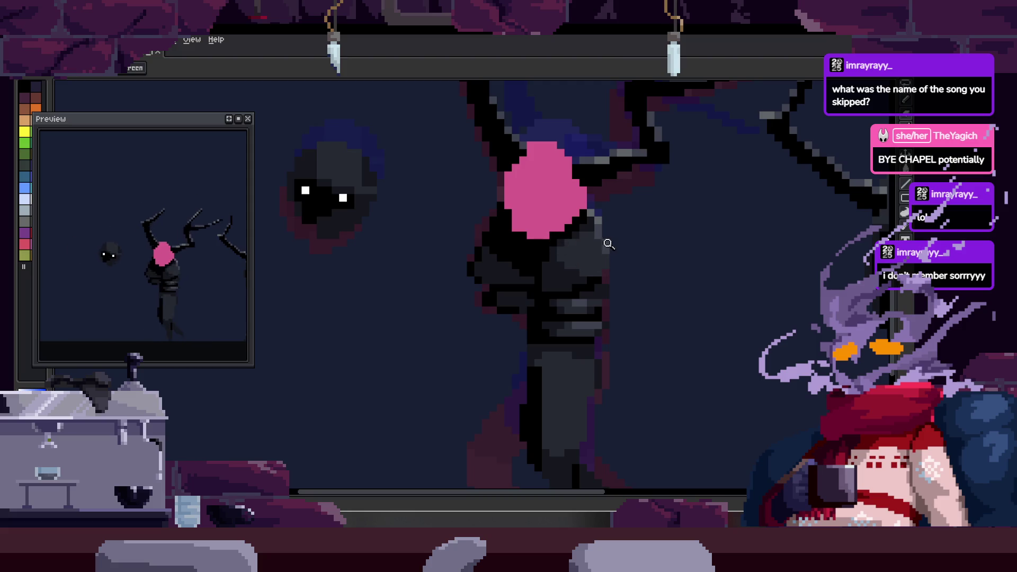
- Step two frames forward to check the antlered figure's pose
key(Right)
key(Right)
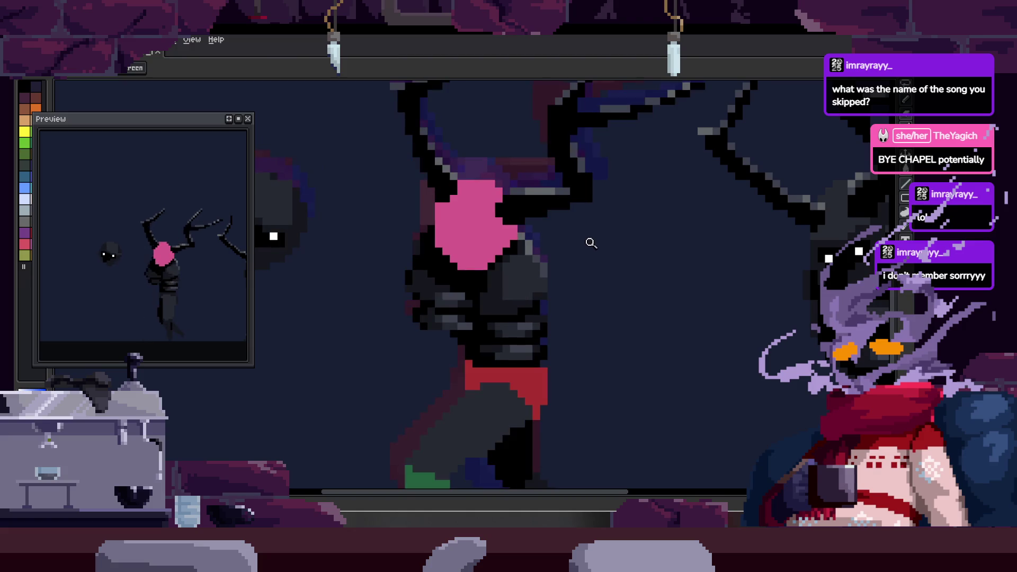
key(Right)
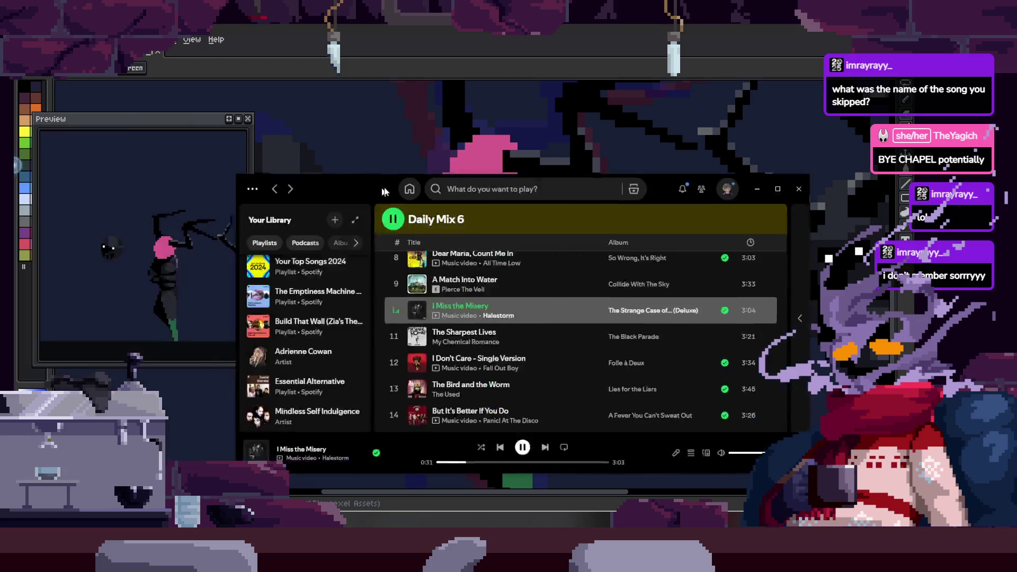
scroll(484, 283, up, 2)
mouse_move(556, 284)
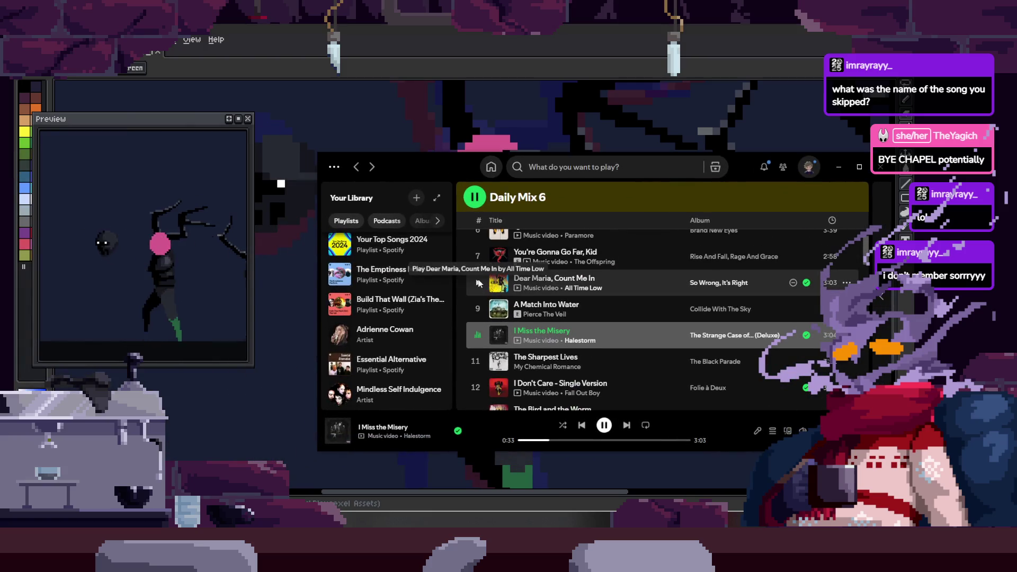
- Play 'Dear Maria, Count Me In', skip on to 'A Match Into Water', and push Spotify off screen
click(478, 284)
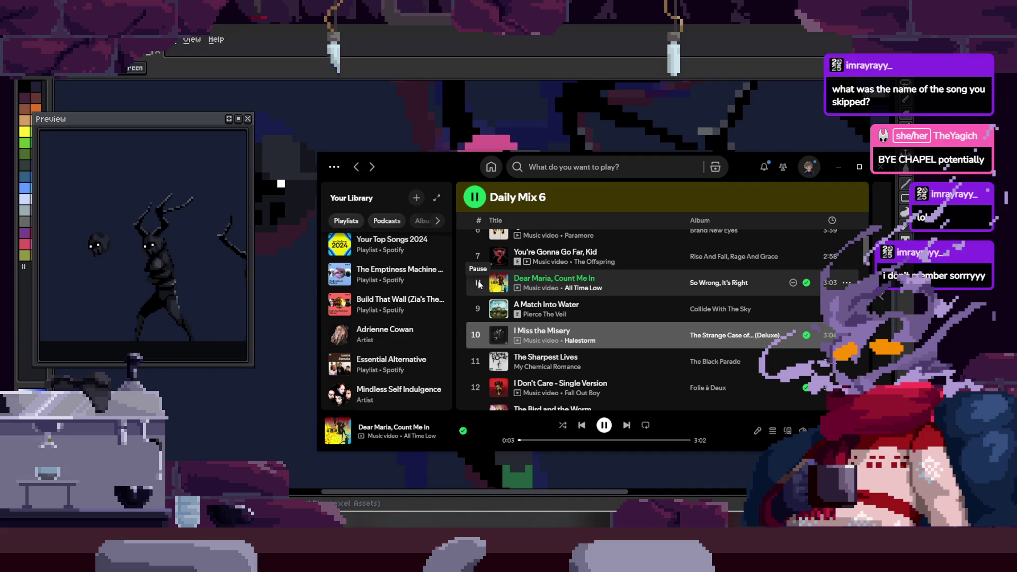
click(626, 426)
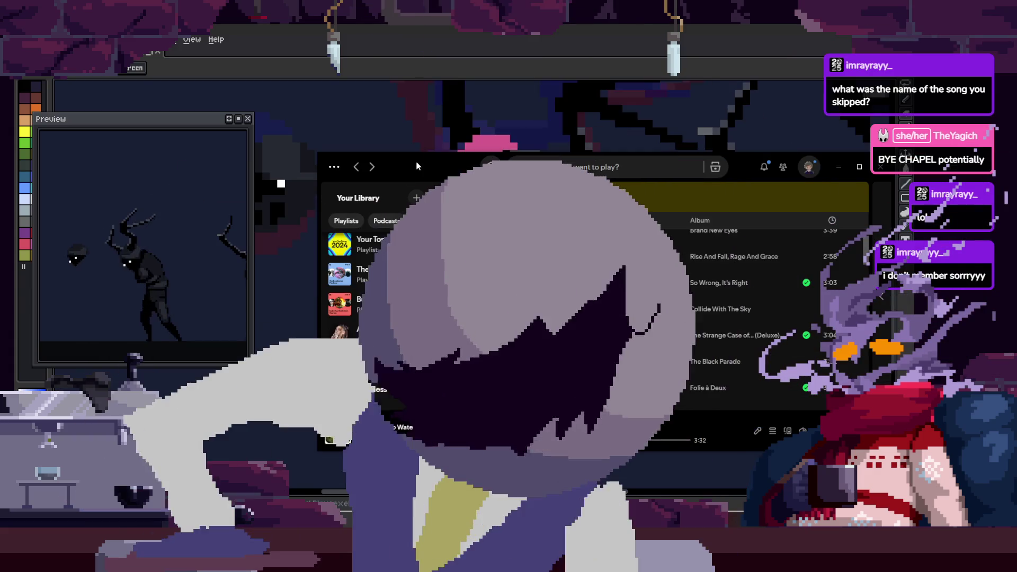
drag(416, 165, 0, 167)
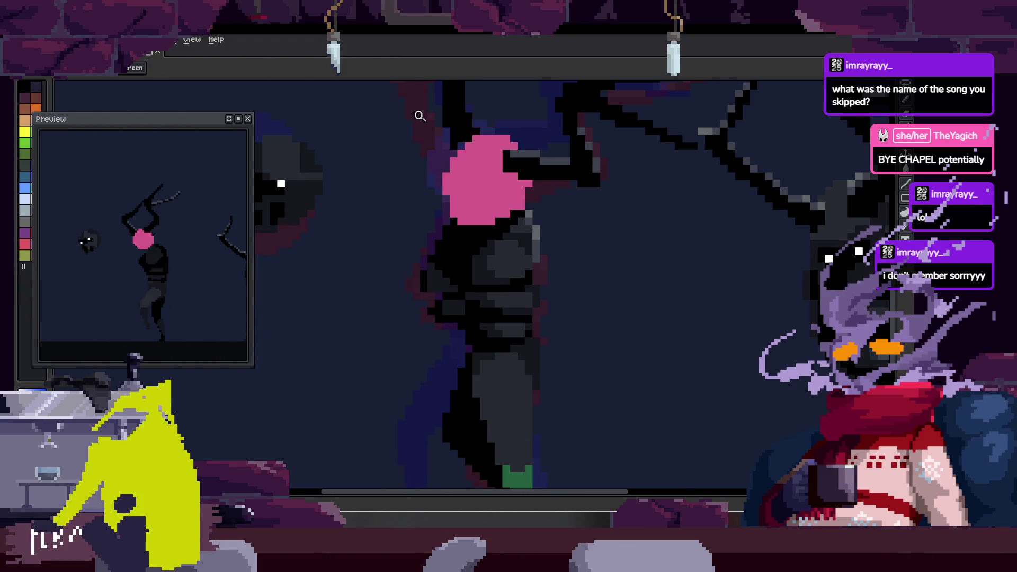
scroll(584, 271, down, 3)
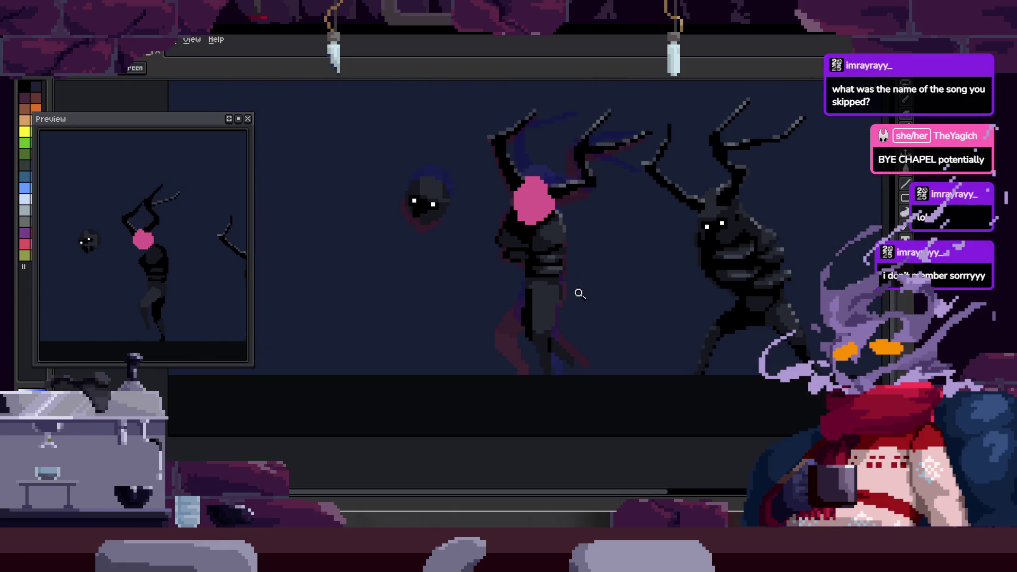
scroll(580, 293, up, 1)
scroll(576, 293, up, 1)
scroll(568, 293, up, 2)
scroll(557, 313, up, 1)
scroll(585, 255, down, 2)
scroll(563, 265, down, 1)
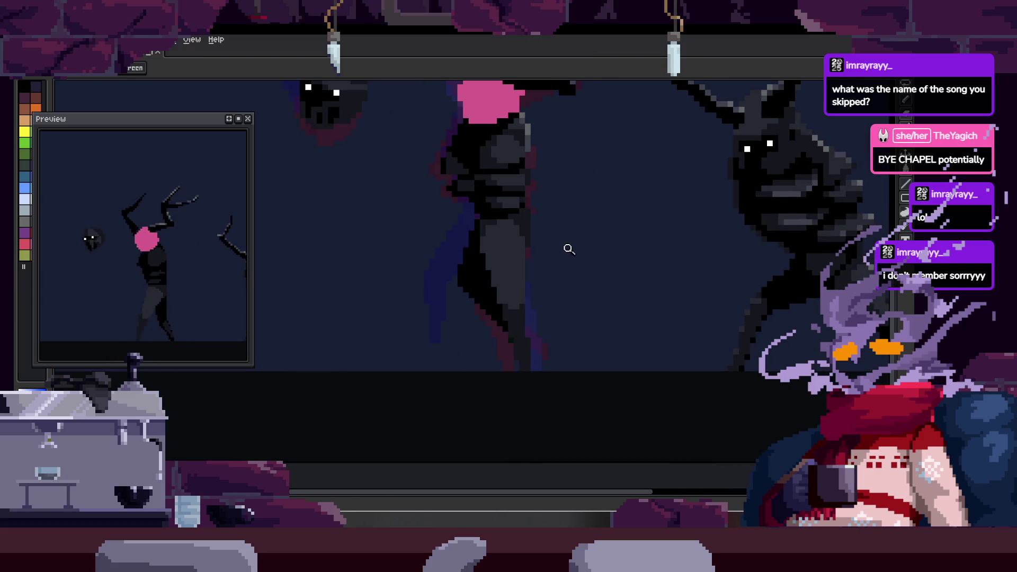
scroll(569, 248, up, 4)
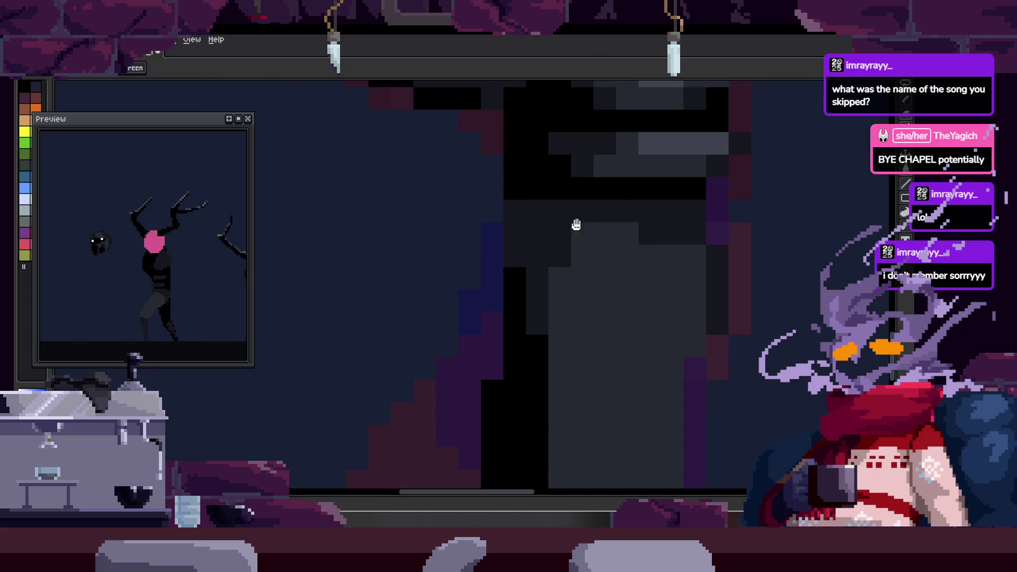
scroll(577, 226, down, 1)
scroll(545, 245, down, 2)
scroll(617, 221, up, 1)
- Sample the leg-shading colour while cycling between fill, pencil and zoom tools on the scene
key(alt)
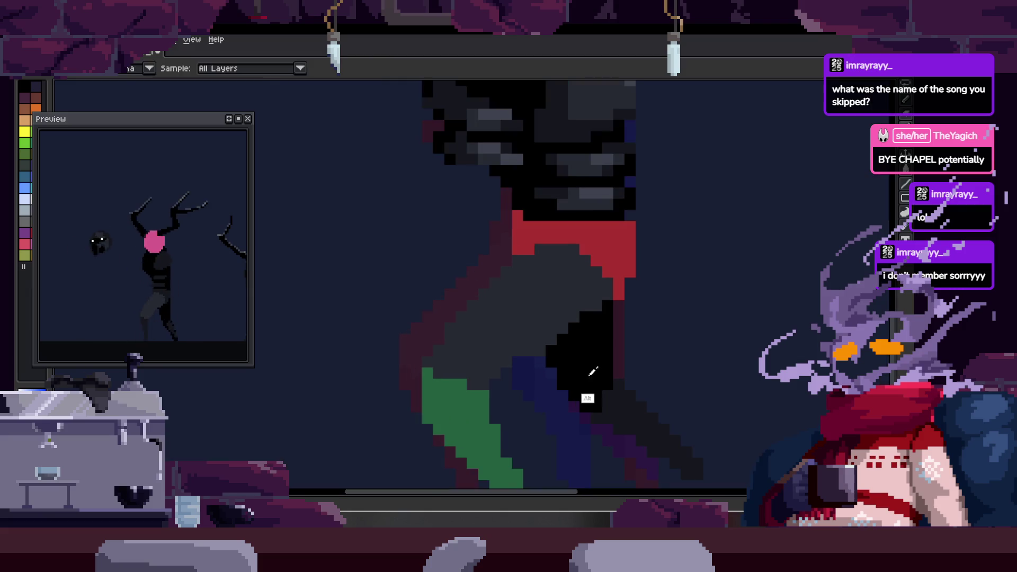
scroll(636, 402, down, 1)
scroll(489, 340, up, 1)
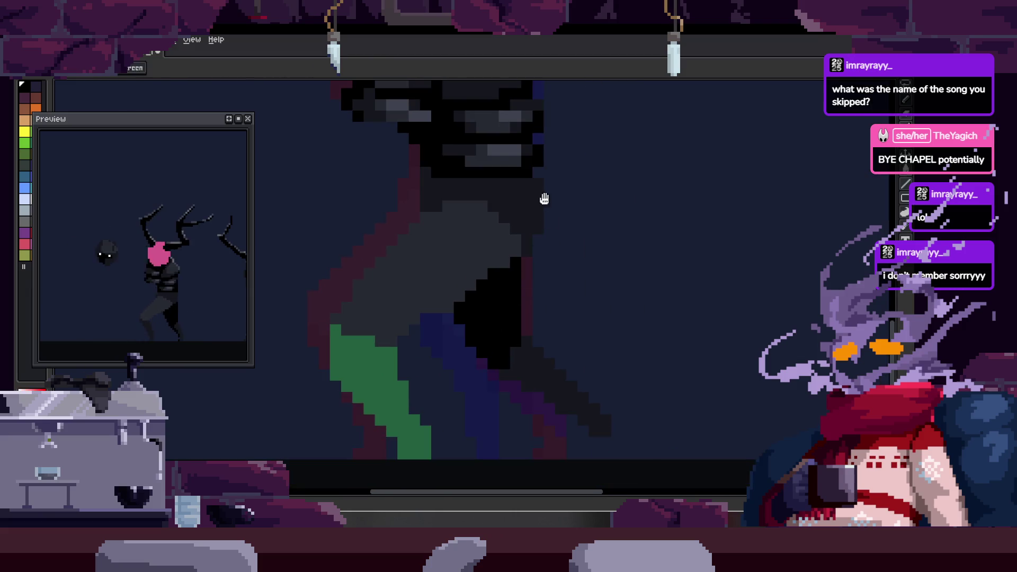
scroll(531, 254, down, 2)
key(w)
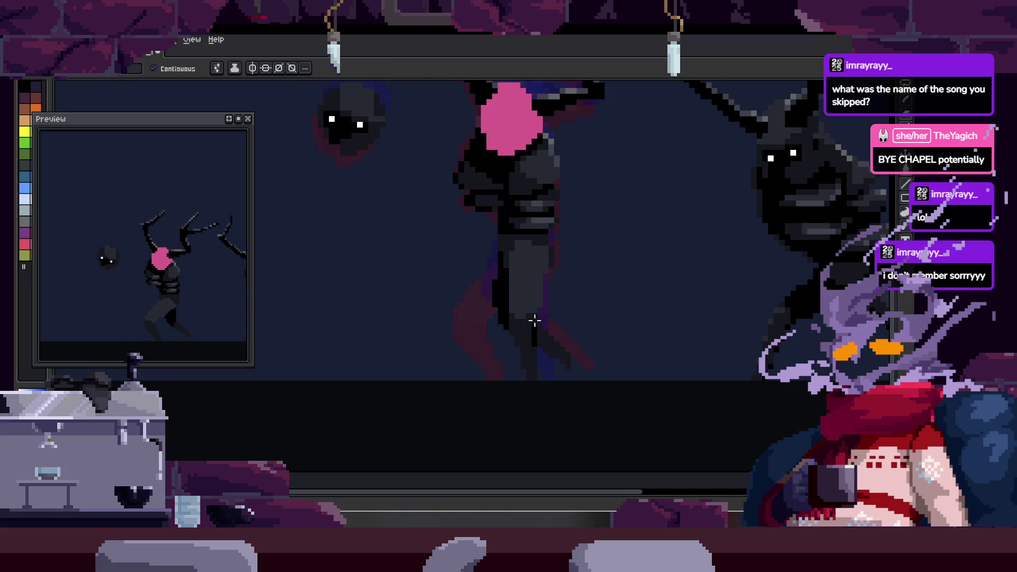
scroll(502, 364, up, 2)
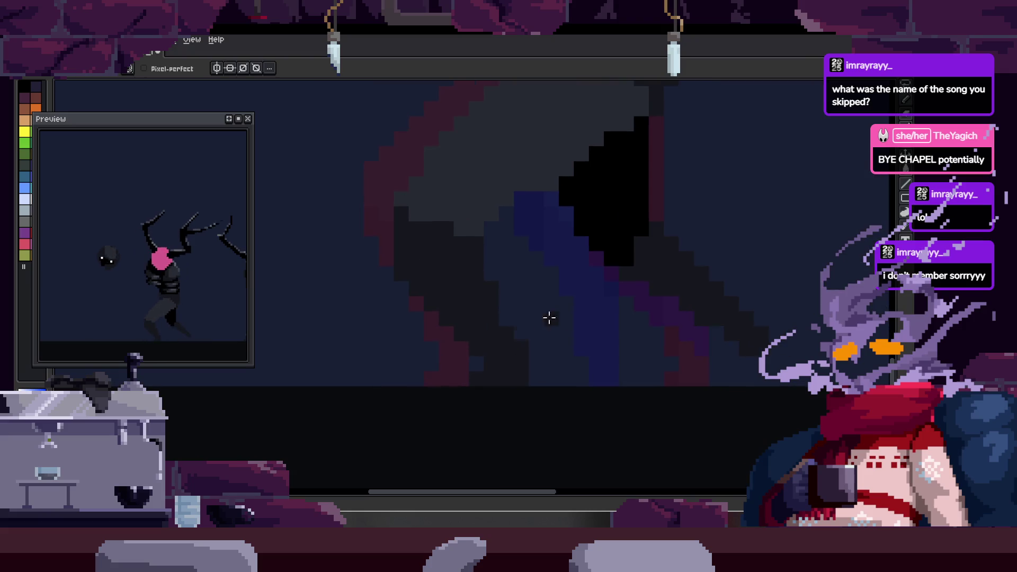
key(b)
scroll(508, 314, up, 2)
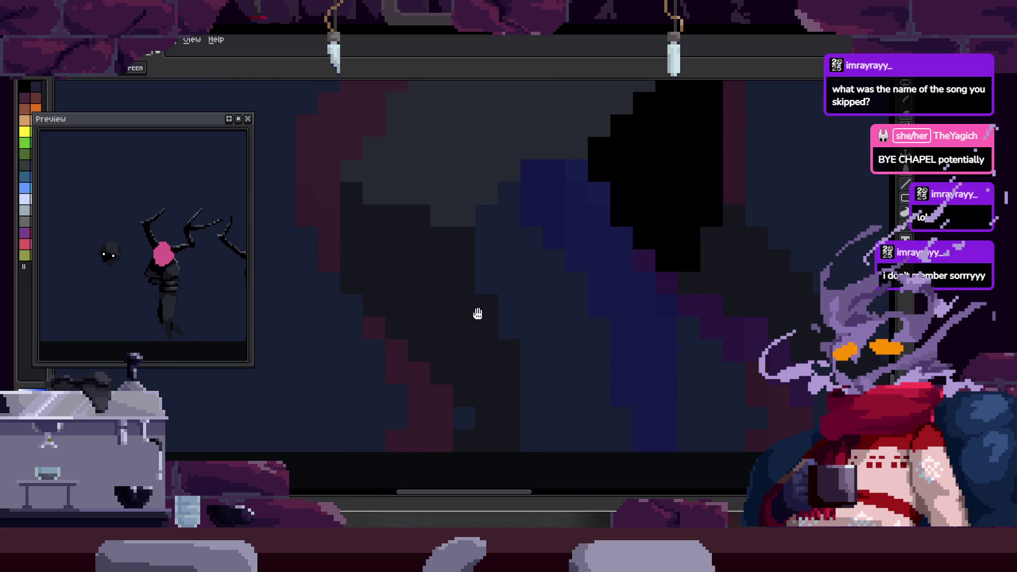
alt+click(482, 301)
scroll(380, 268, down, 1)
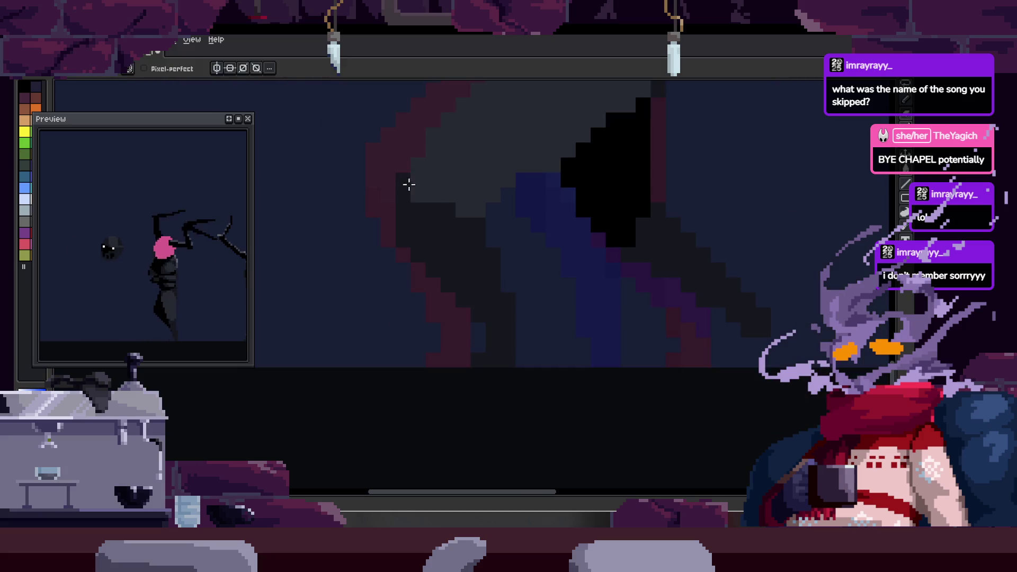
scroll(425, 234, up, 1)
scroll(409, 252, up, 1)
key(z)
scroll(496, 309, down, 1)
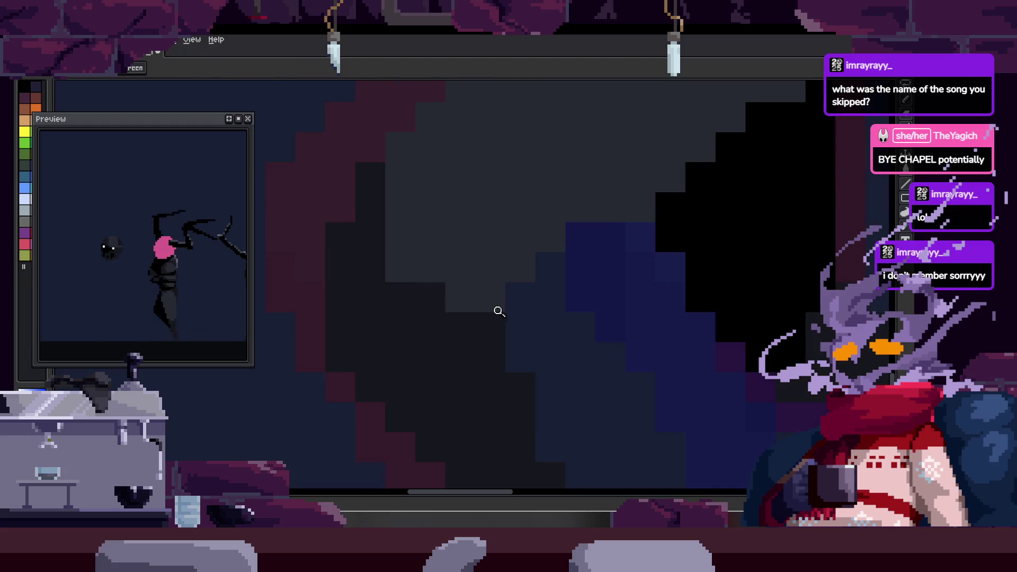
scroll(529, 263, down, 1)
scroll(537, 296, down, 1)
scroll(537, 297, down, 1)
scroll(538, 270, up, 3)
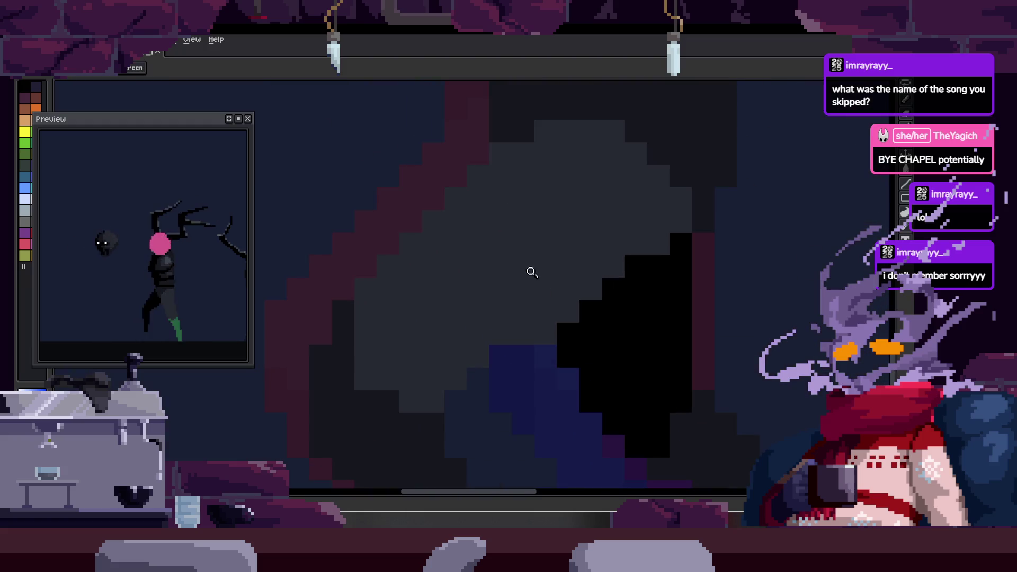
scroll(477, 334, down, 1)
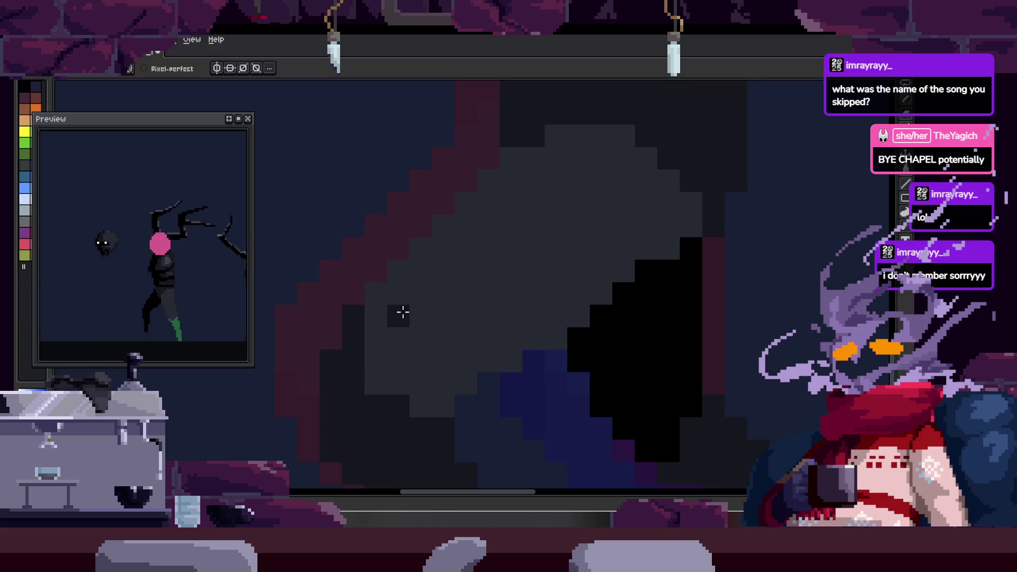
scroll(430, 312, up, 1)
key(b)
key(z)
scroll(572, 254, down, 3)
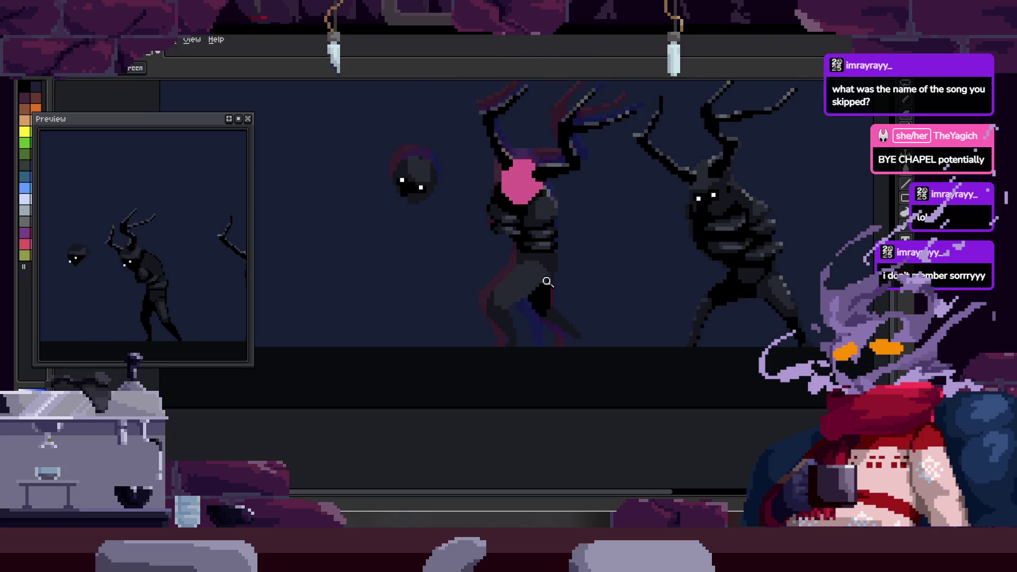
- Save the file, then dot sampled dark pixels onto the central figure's legs
key(ctrl)
scroll(548, 255, up, 1)
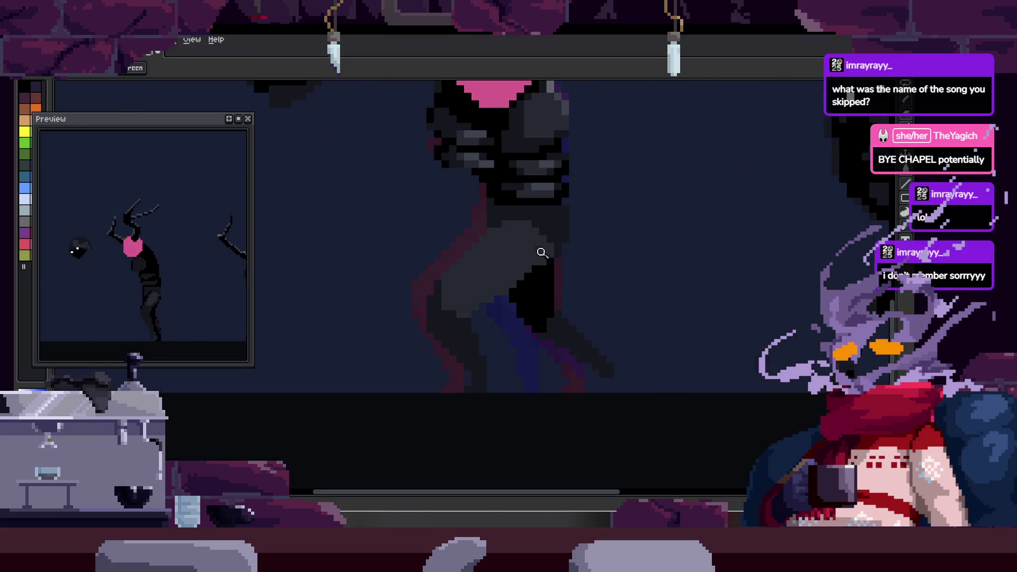
scroll(452, 341, up, 1)
scroll(510, 298, down, 1)
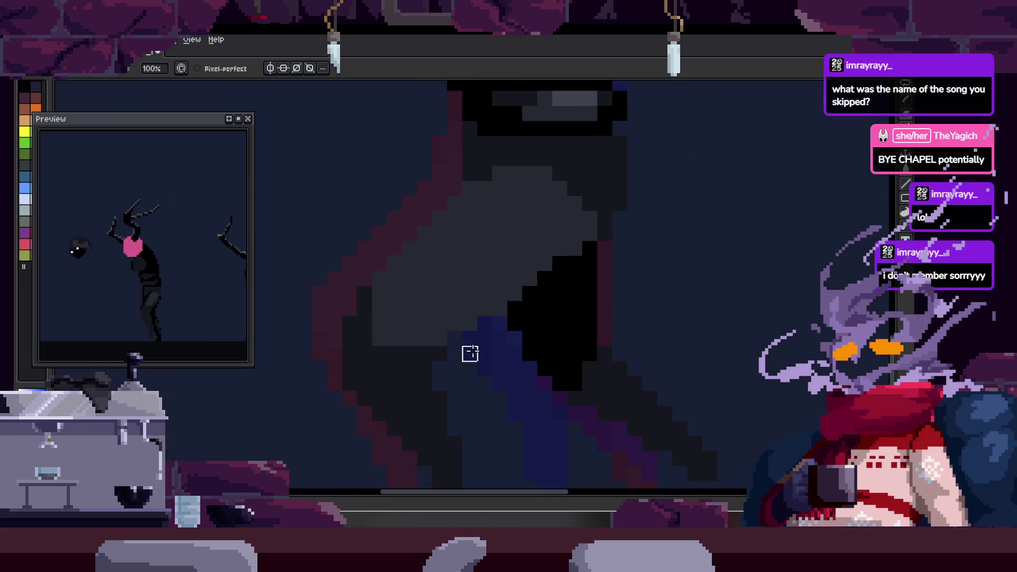
scroll(548, 297, down, 1)
scroll(501, 317, down, 1)
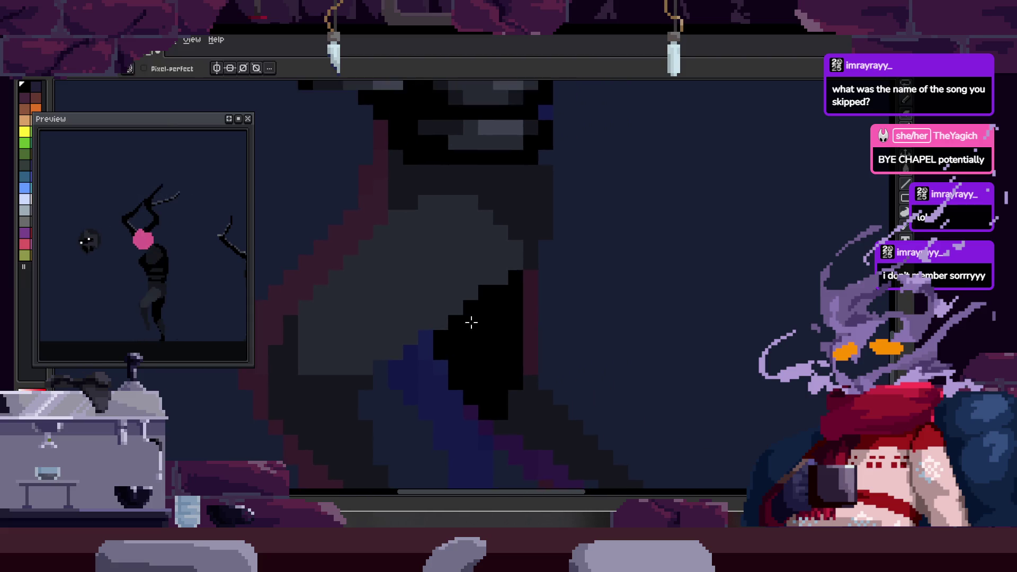
scroll(469, 320, down, 1)
key(ctrl+s)
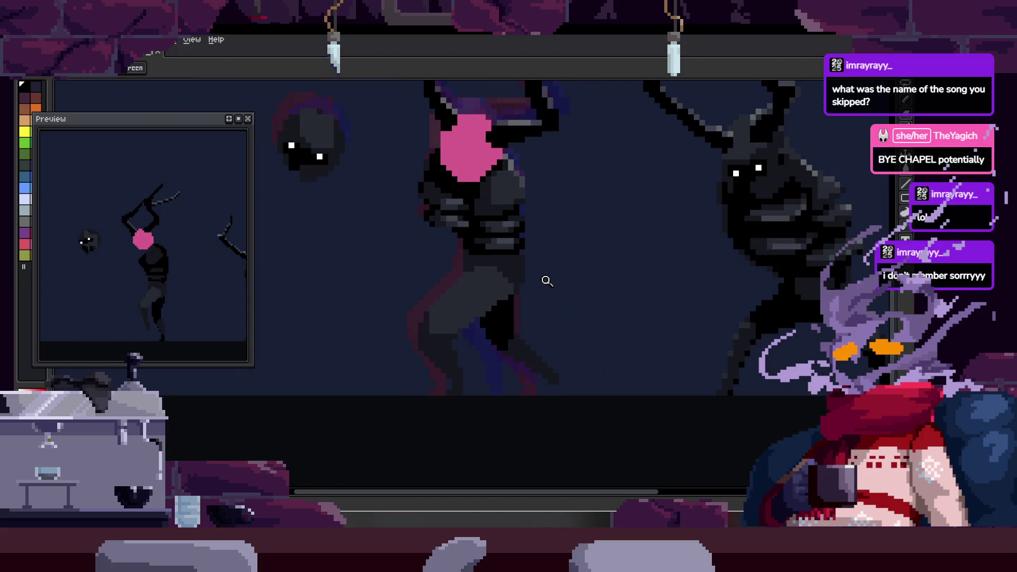
scroll(500, 282, up, 3)
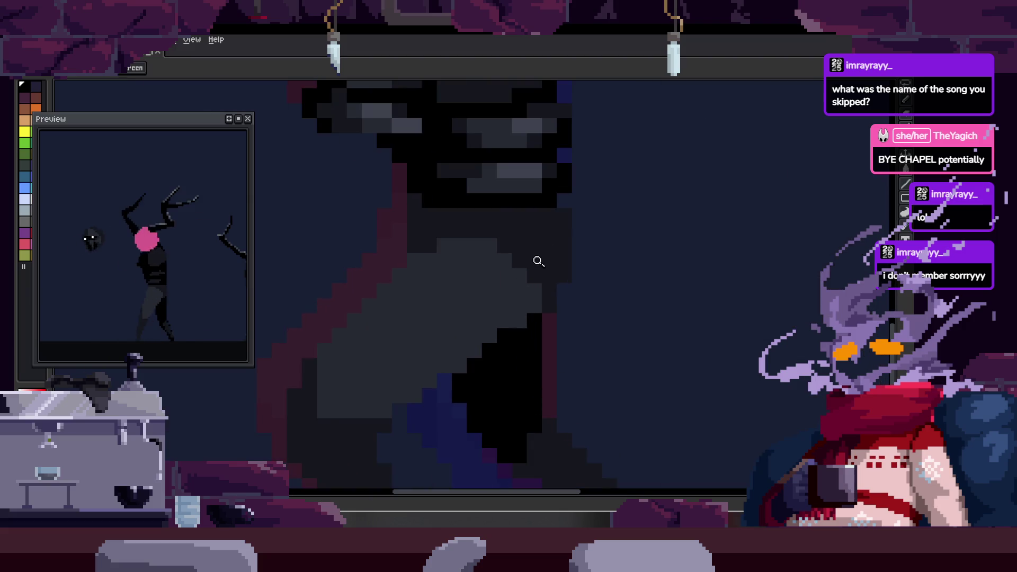
key(alt)
click(416, 210)
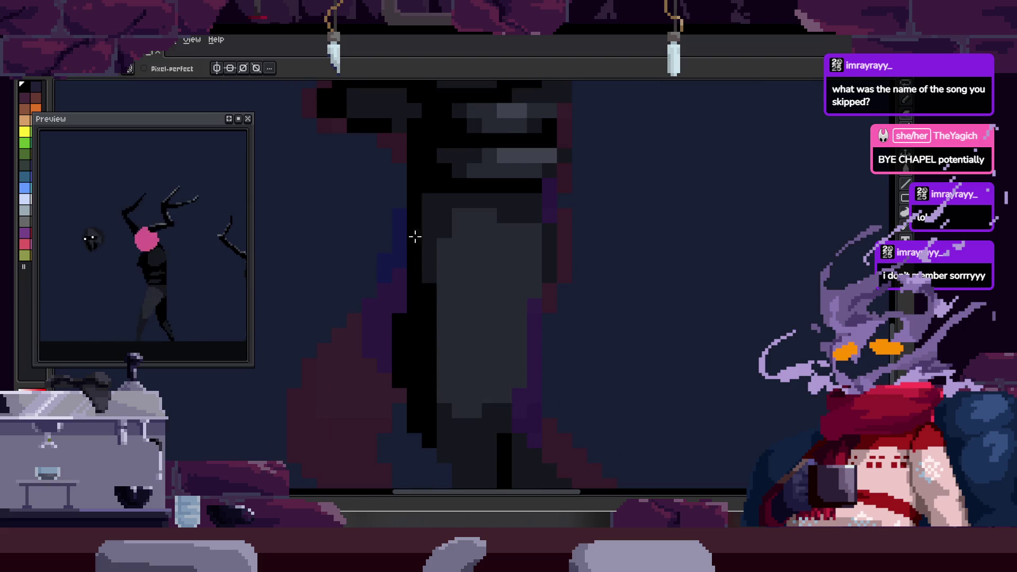
scroll(450, 257, up, 1)
click(437, 282)
click(463, 215)
click(436, 306)
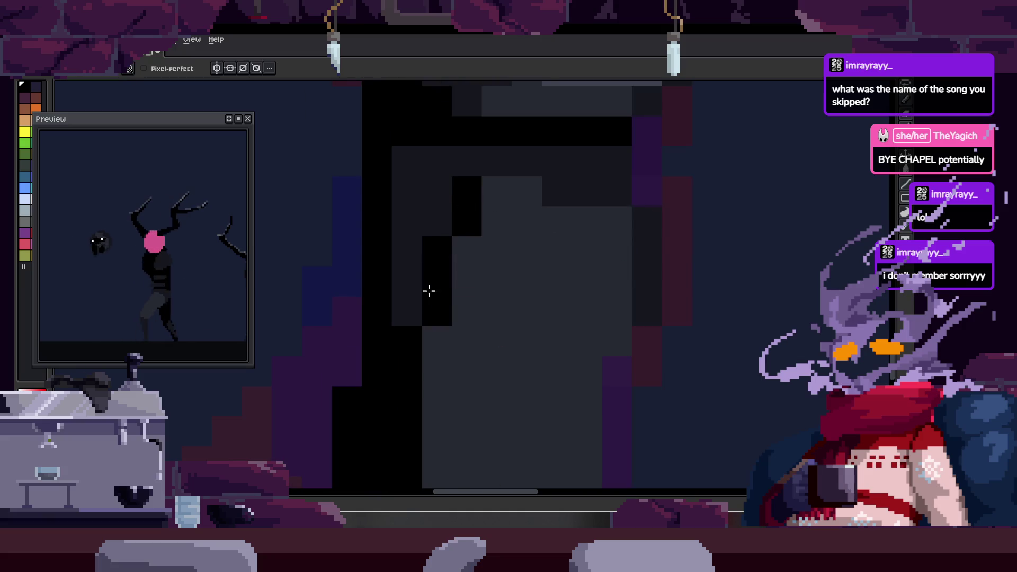
scroll(538, 230, down, 3)
- Zoom in on the leg and paint black pixel columns down its edge
key(z)
click(556, 220)
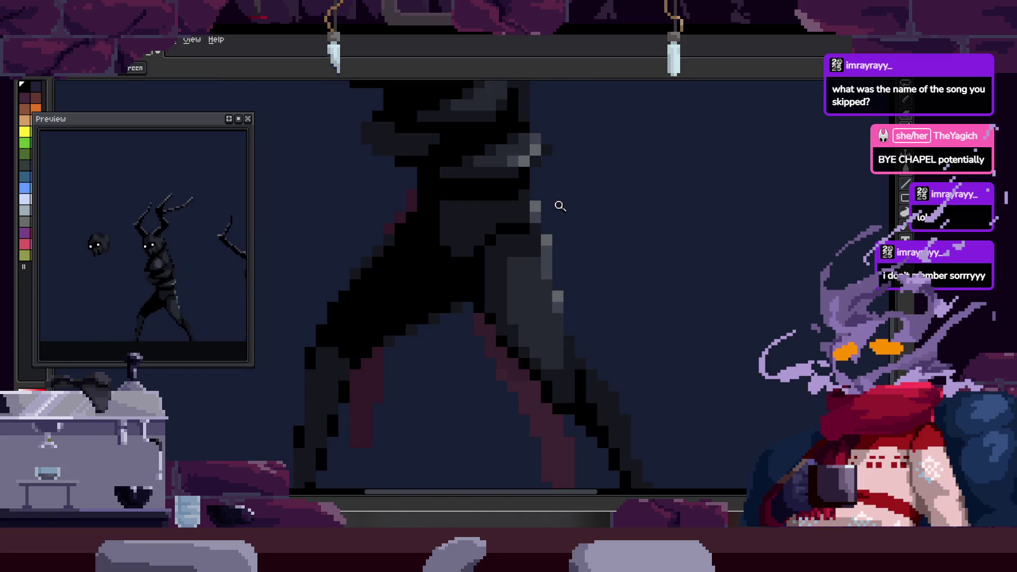
click(532, 221)
click(477, 238)
key(b)
drag(422, 198, 423, 275)
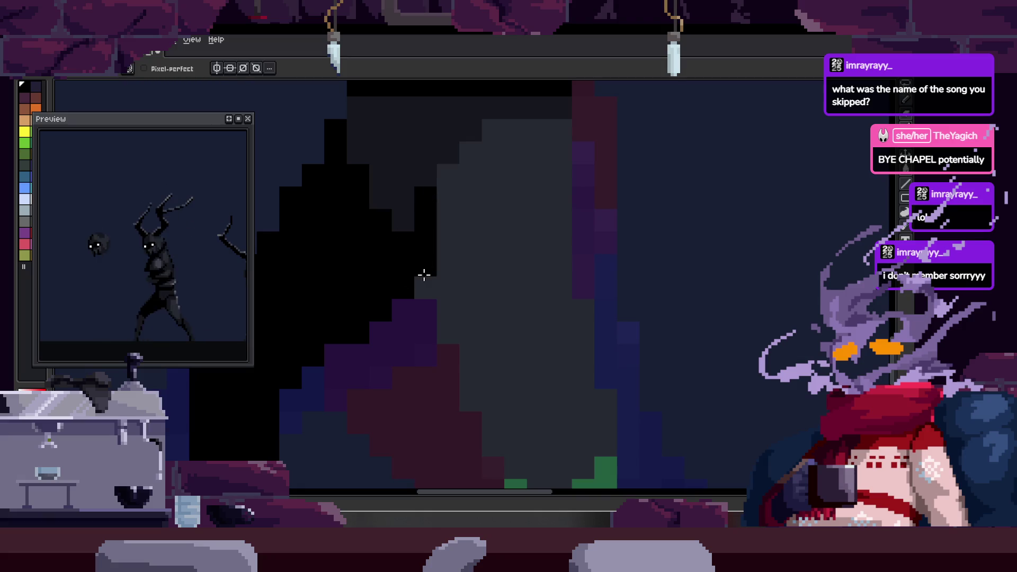
scroll(477, 239, down, 1)
scroll(538, 164, up, 1)
drag(448, 239, 463, 279)
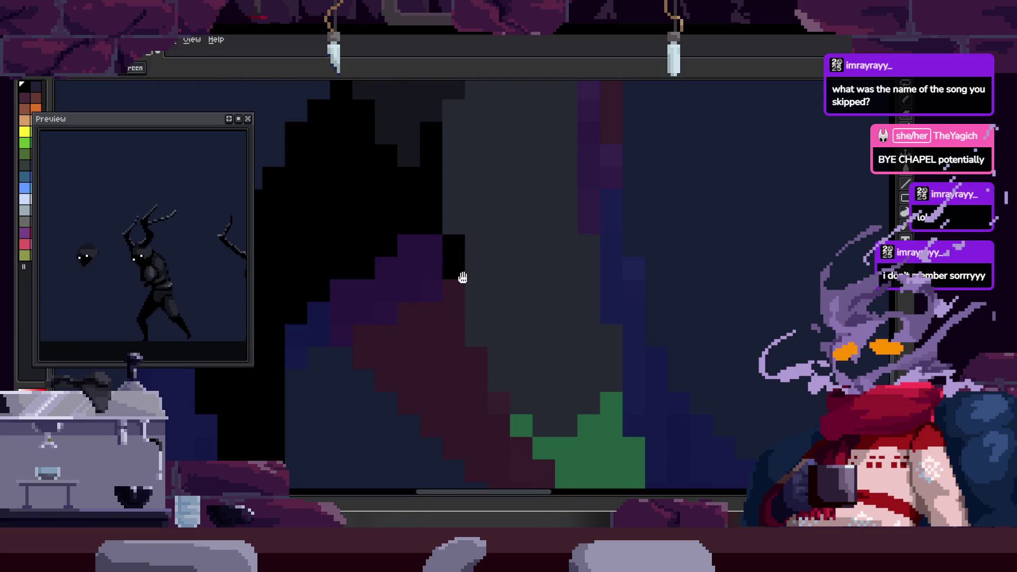
click(470, 295)
scroll(492, 342, down, 1)
scroll(510, 307, down, 1)
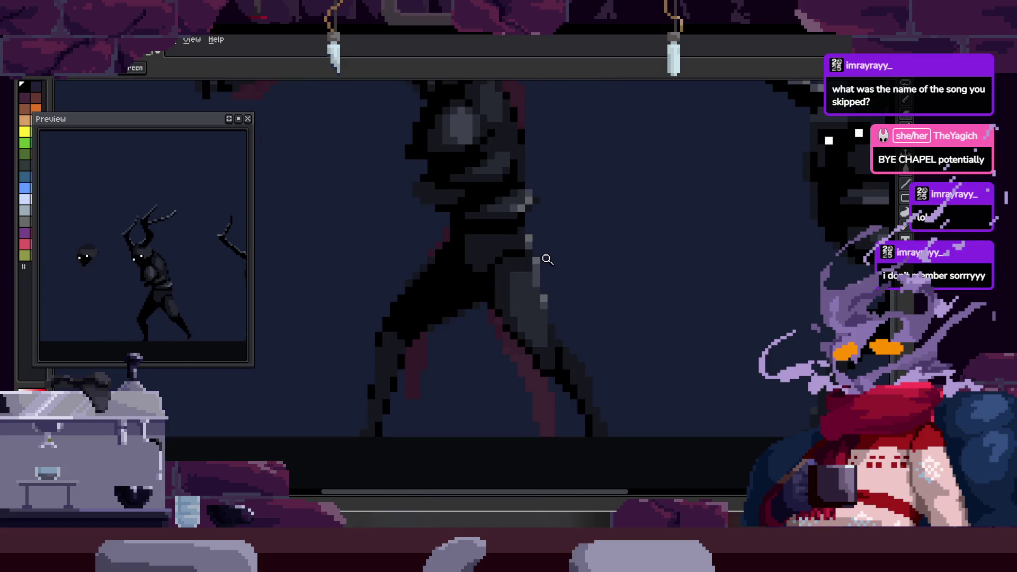
scroll(504, 287, up, 1)
key(alt)
scroll(503, 212, up, 2)
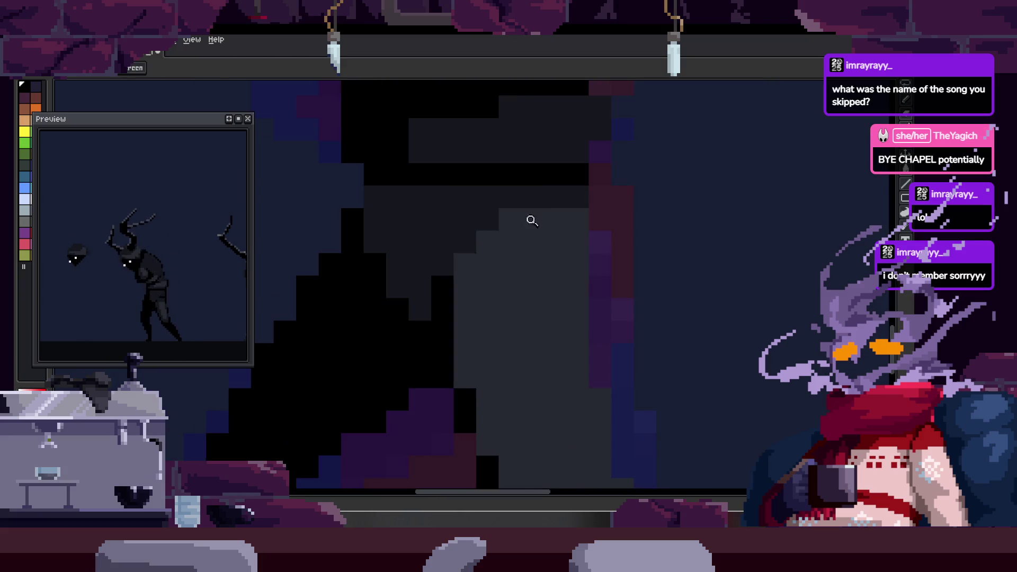
click(483, 237)
scroll(596, 230, down, 1)
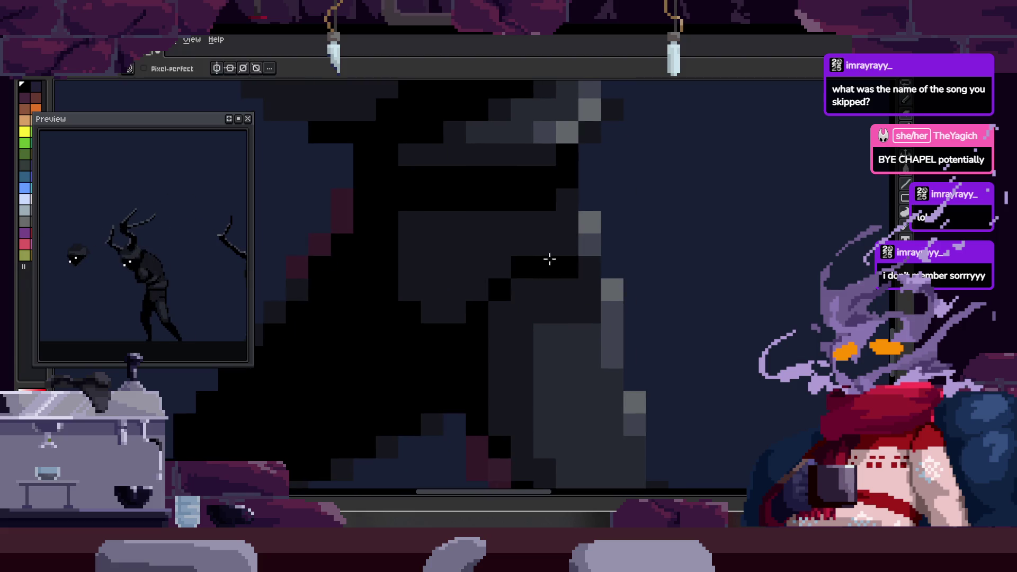
scroll(524, 266, up, 1)
- Fill the light grey leg areas with dark grey and add a black shading pixel
key(g)
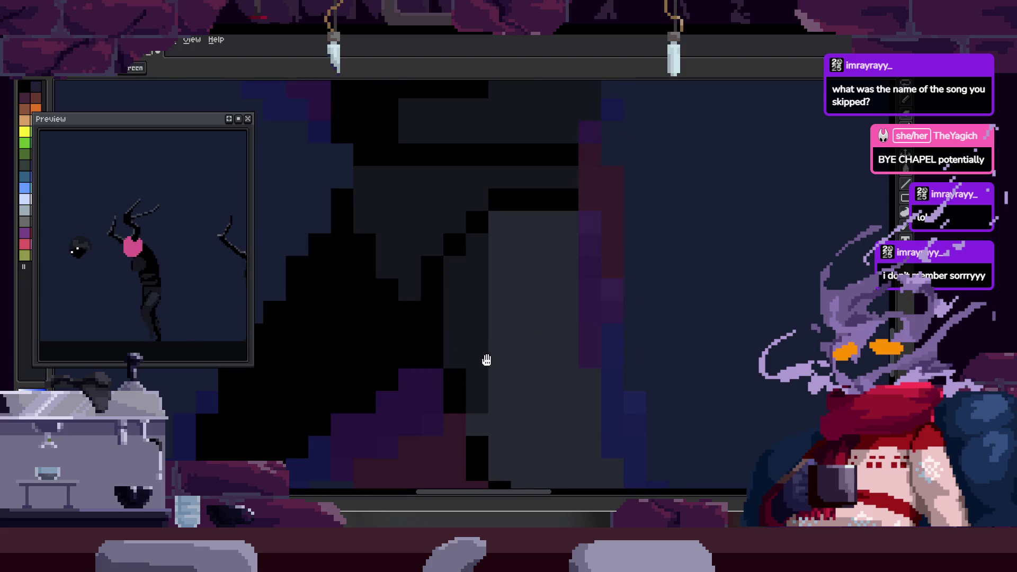
scroll(486, 357, down, 1)
scroll(470, 357, up, 1)
click(474, 358)
key(b)
drag(474, 357, 461, 228)
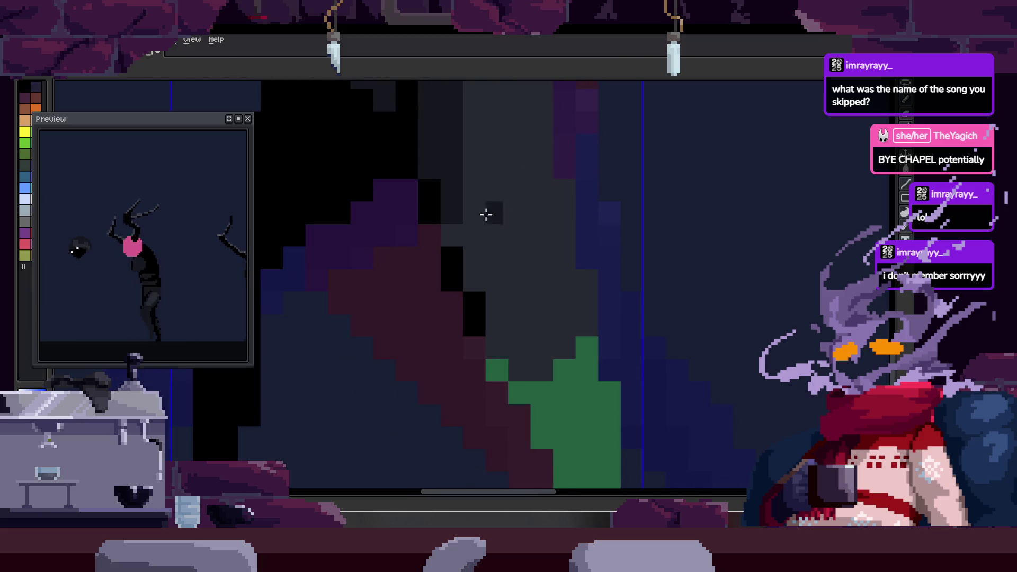
click(459, 276)
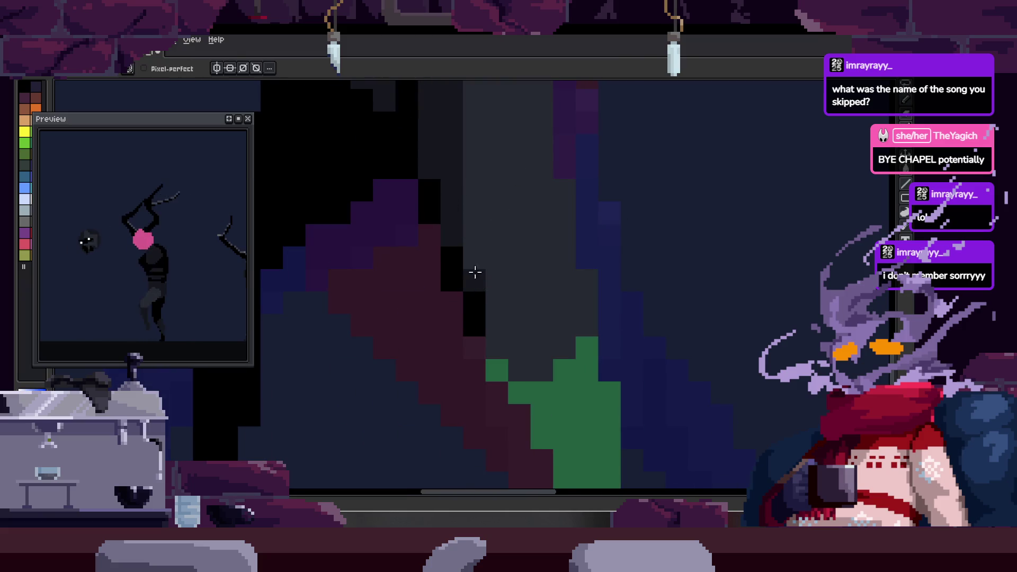
scroll(521, 323, down, 3)
scroll(561, 256, up, 1)
scroll(504, 230, up, 2)
key(g)
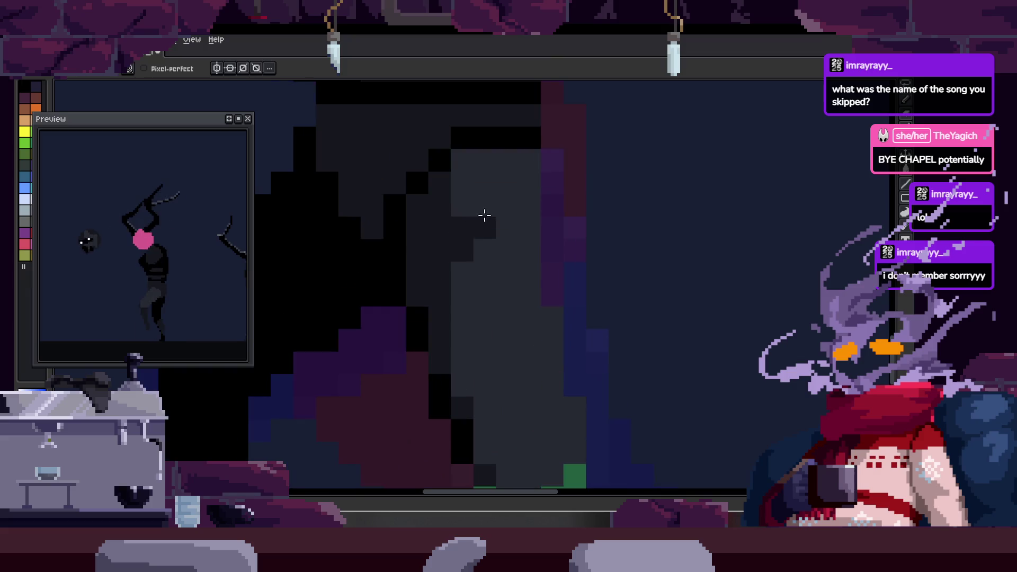
click(509, 177)
- Zoom and pan around the leg to inspect the new shading
key(z)
scroll(576, 198, down, 3)
scroll(586, 216, up, 2)
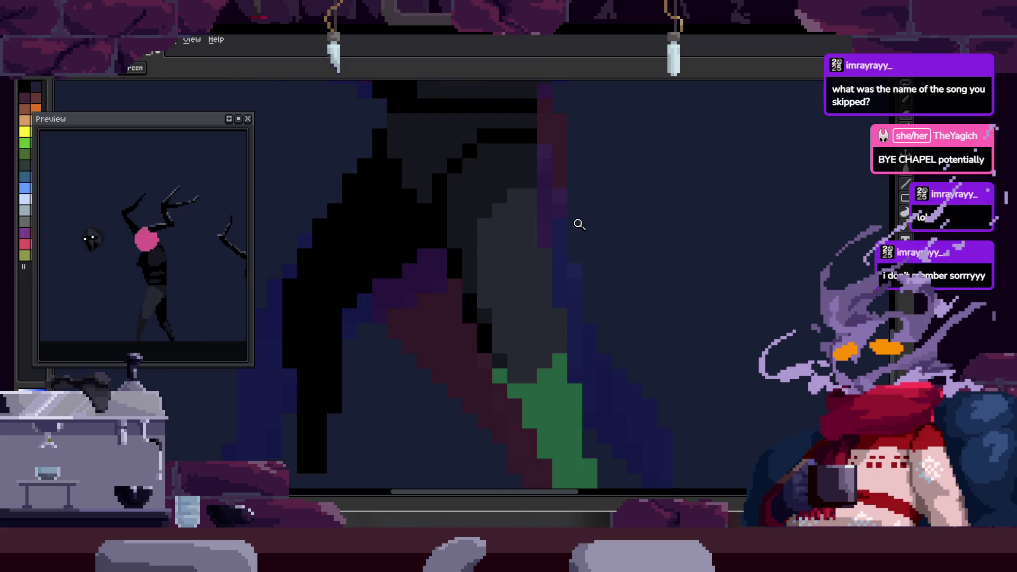
scroll(584, 234, down, 3)
scroll(502, 261, up, 1)
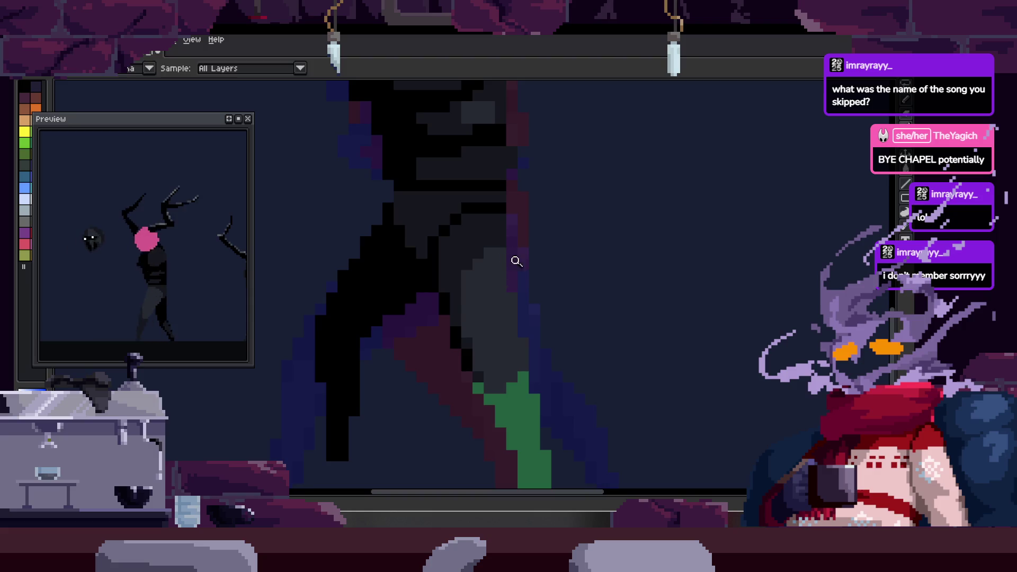
scroll(558, 242, up, 1)
scroll(567, 240, down, 2)
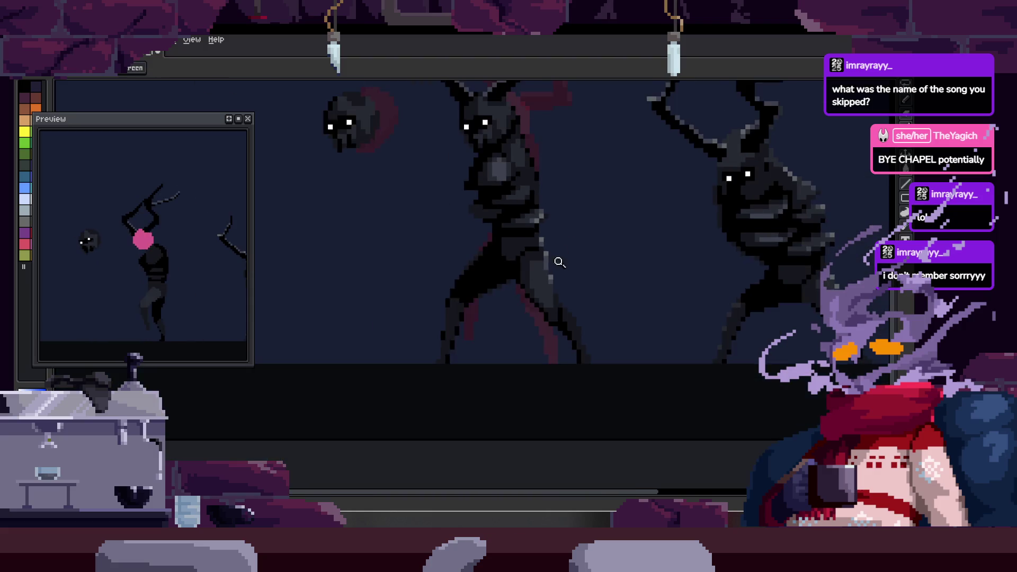
scroll(638, 202, up, 3)
key(b)
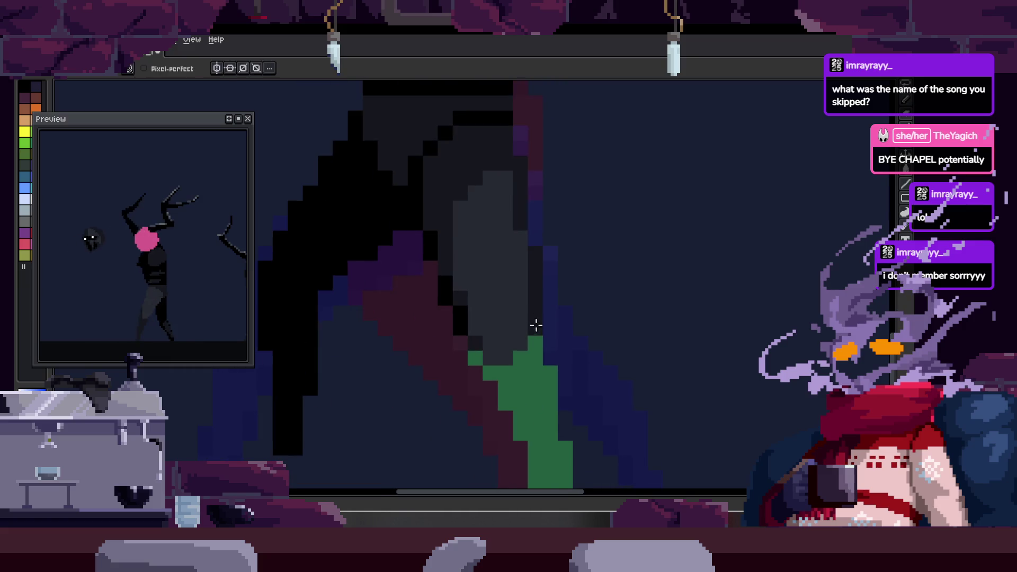
key(z)
scroll(580, 282, down, 2)
scroll(594, 249, up, 2)
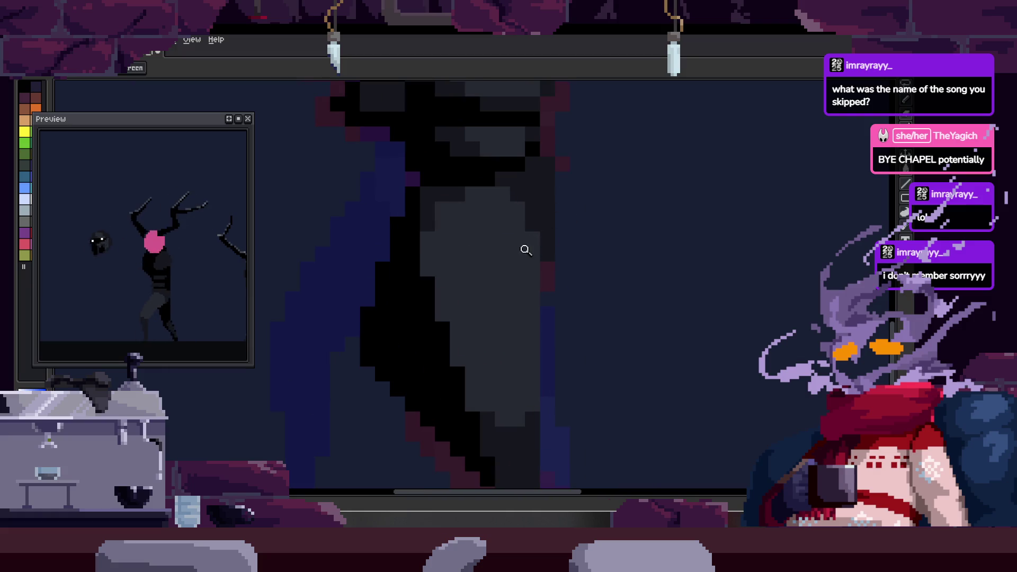
scroll(564, 270, up, 1)
key(b)
key(h)
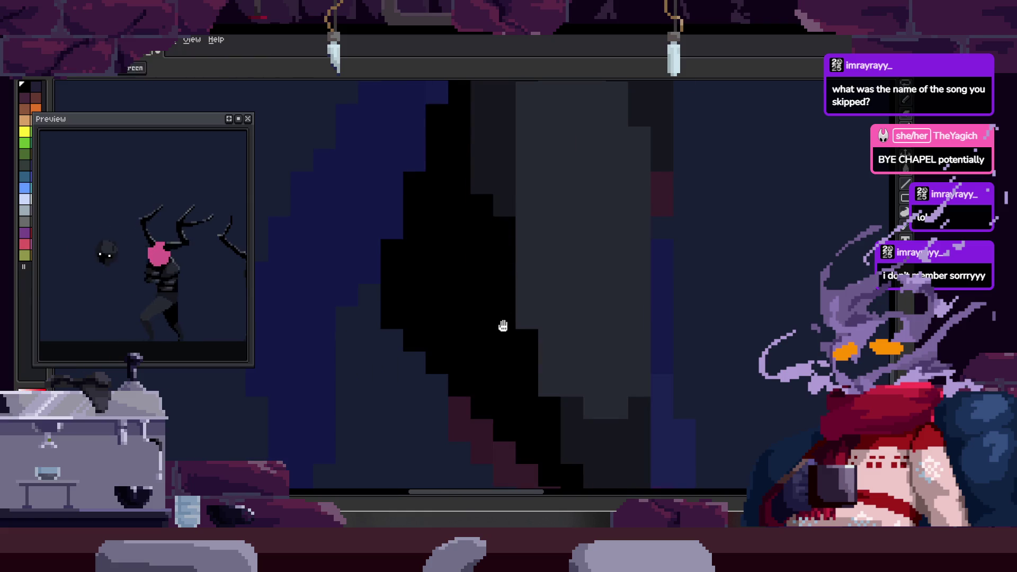
drag(503, 323, 488, 305)
key(b)
scroll(493, 222, right, 1)
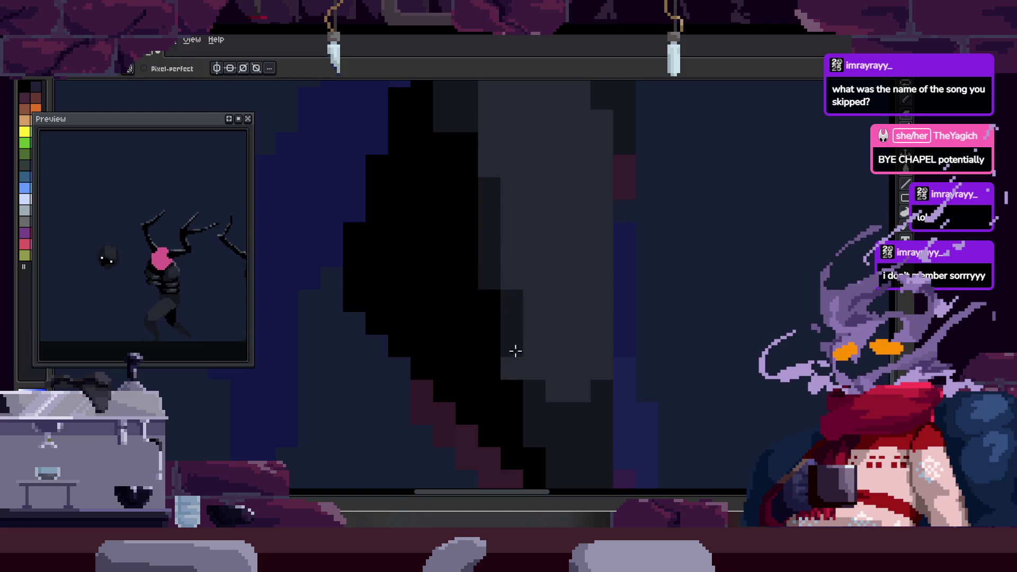
scroll(482, 380, right, 2)
key(z)
scroll(575, 239, down, 3)
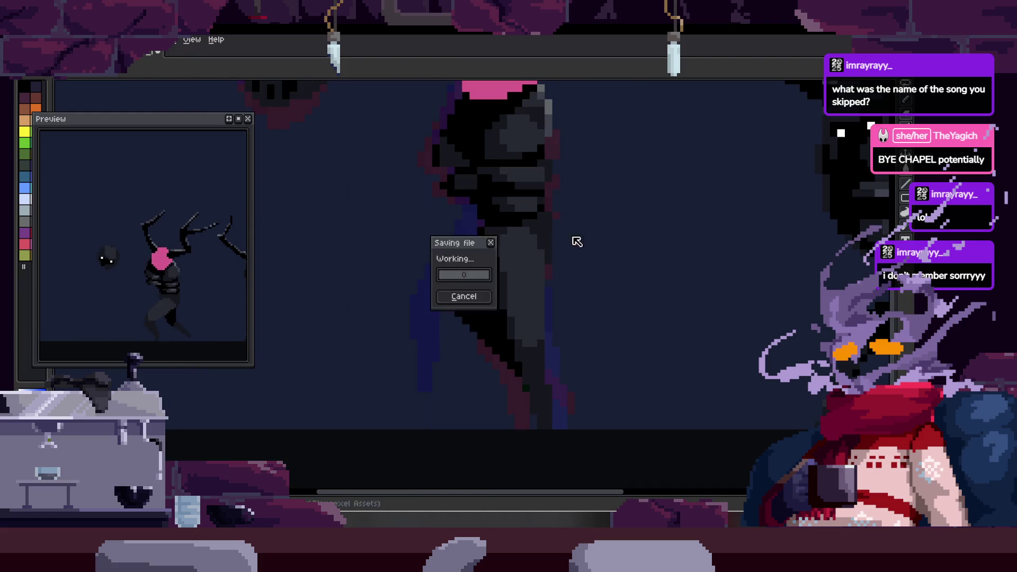
scroll(586, 199, up, 1)
scroll(529, 245, up, 2)
scroll(529, 245, up, 1)
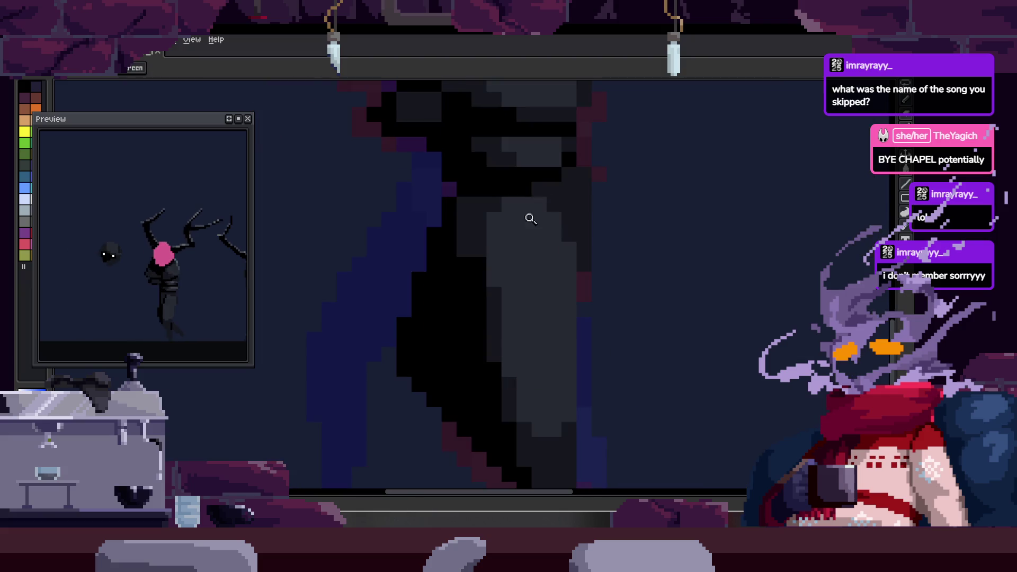
key(b)
scroll(484, 331, up, 1)
key(shift)
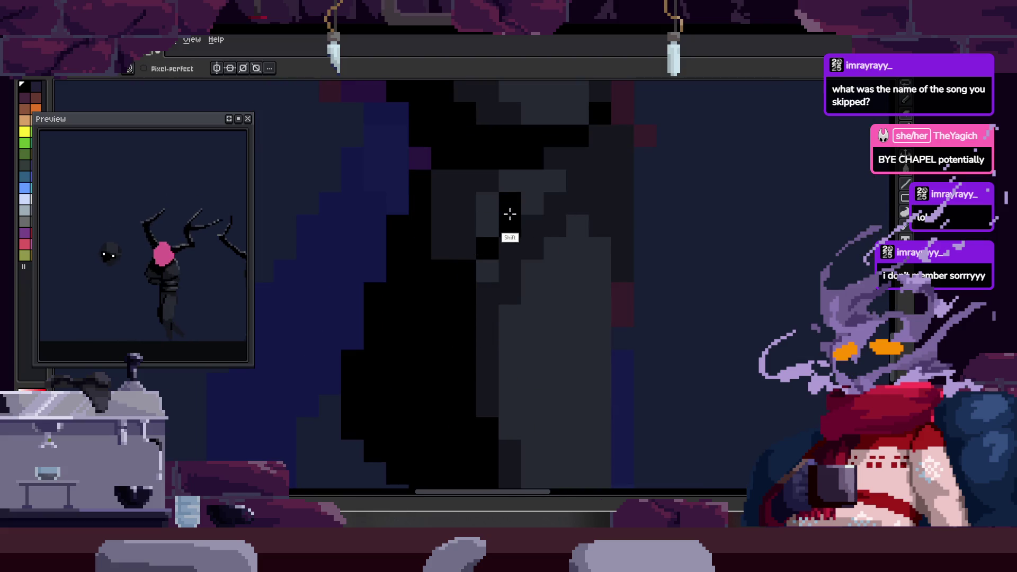
key(z)
scroll(612, 205, down, 1)
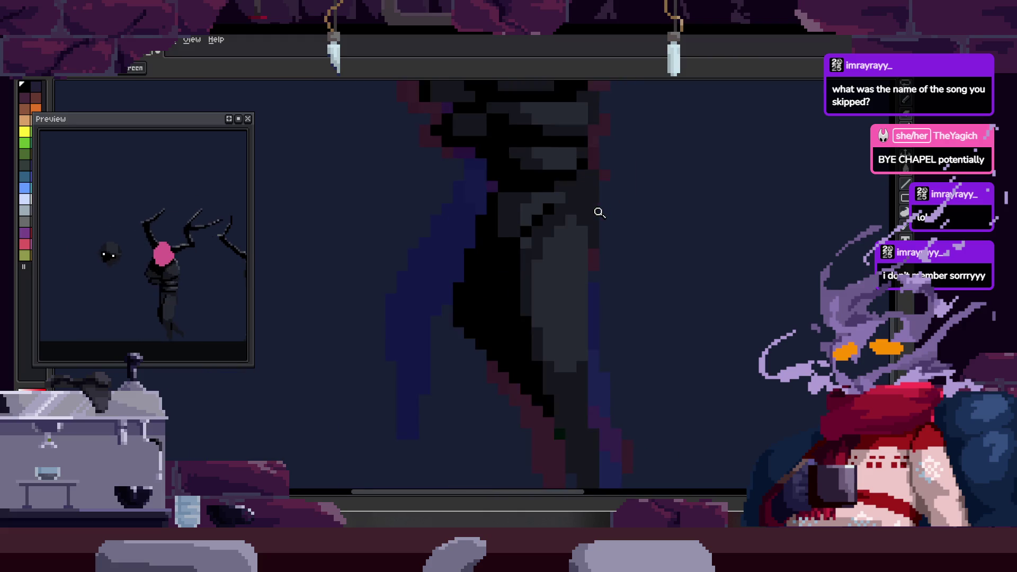
key(m)
drag(457, 143, 572, 187)
key(h)
scroll(566, 172, up, 1)
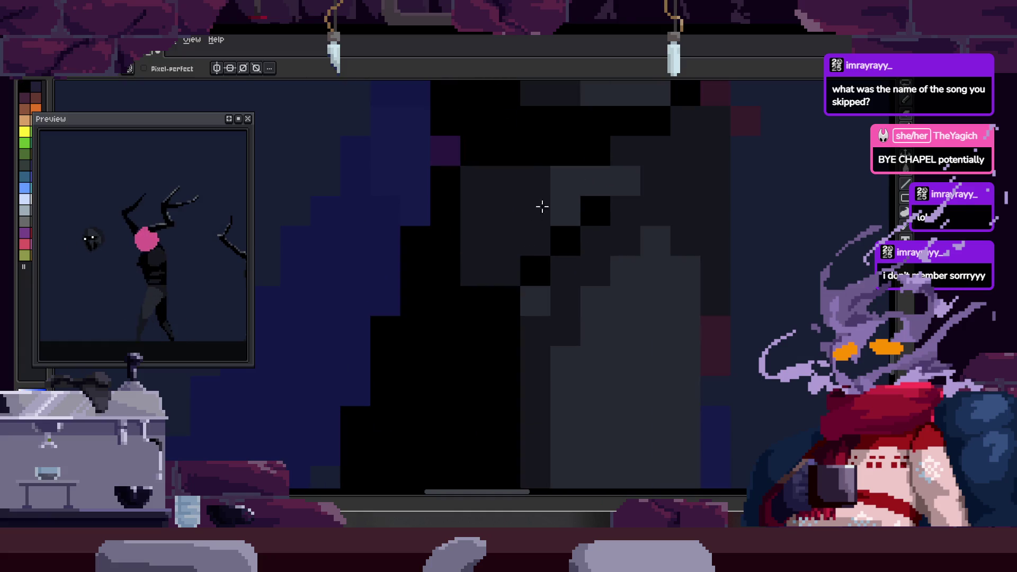
key(z)
scroll(593, 227, down, 2)
scroll(641, 218, down, 1)
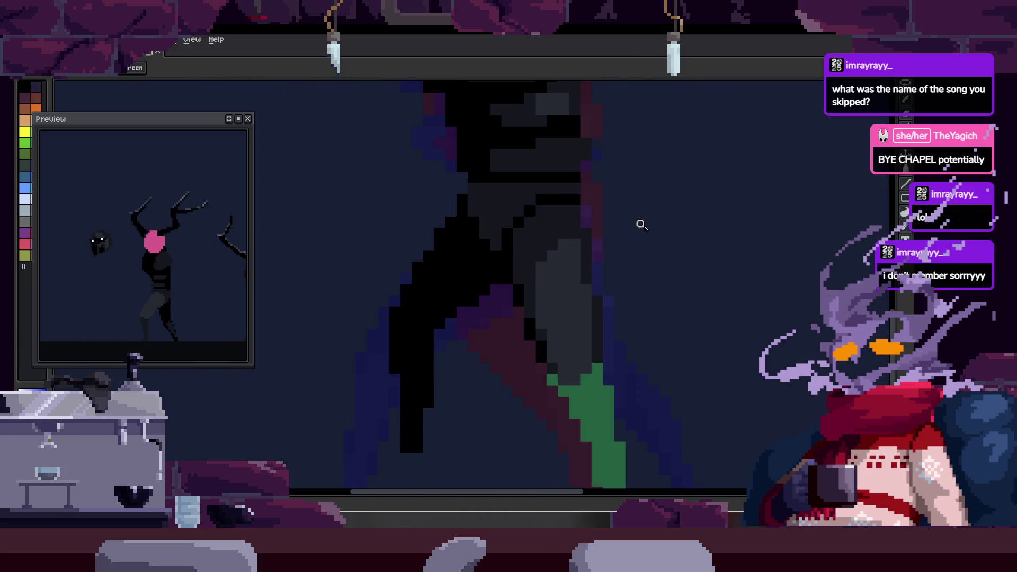
scroll(624, 211, down, 1)
scroll(651, 204, up, 1)
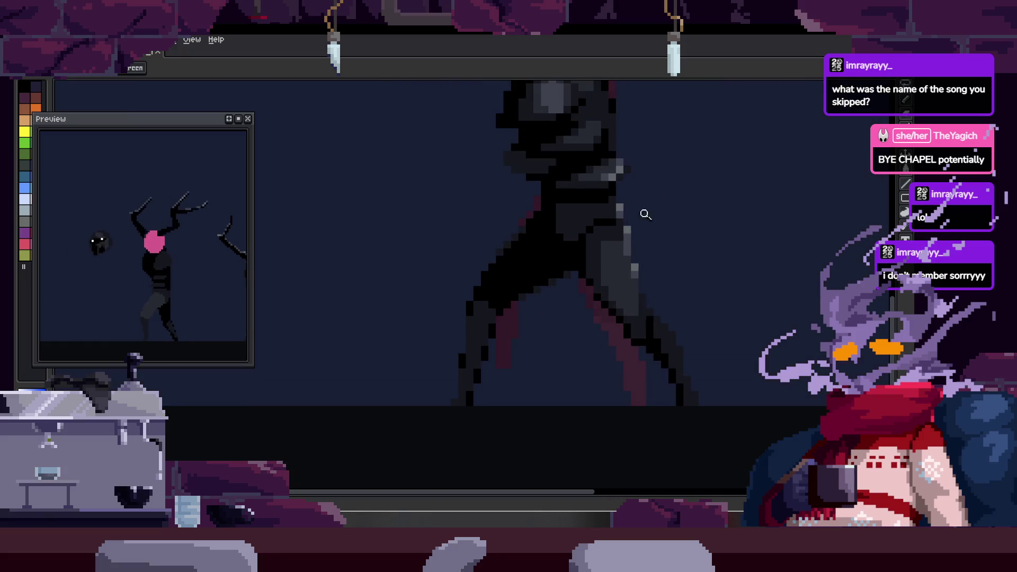
key(Tab)
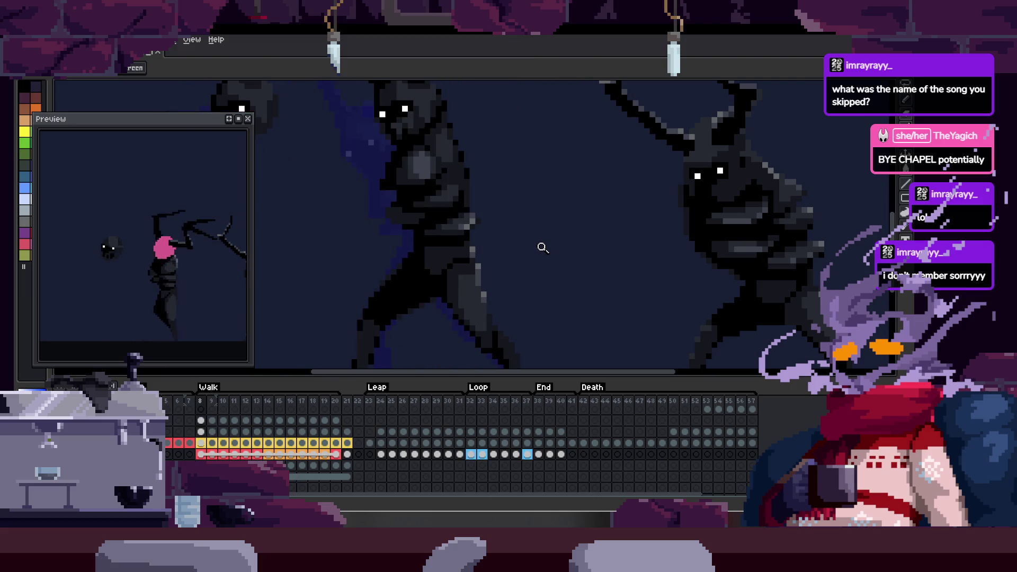
key(Tab)
scroll(556, 206, up, 3)
scroll(424, 291, down, 2)
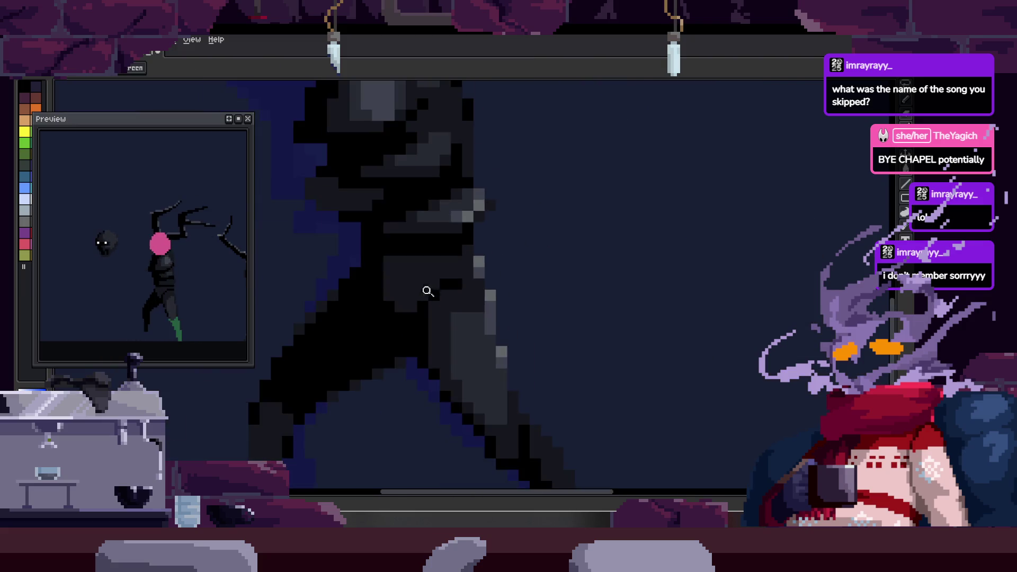
scroll(538, 268, down, 2)
scroll(495, 270, up, 3)
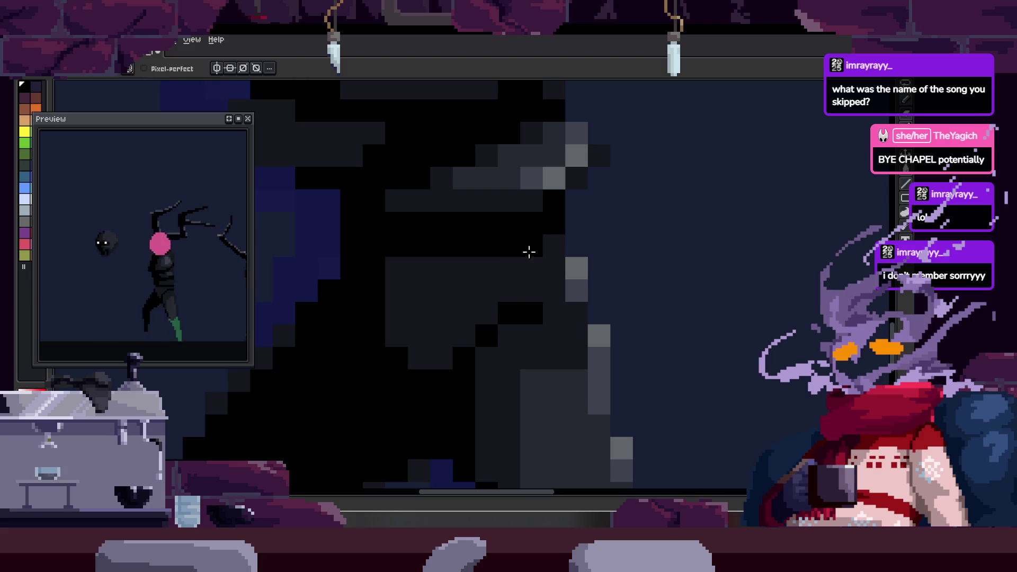
key(z)
scroll(548, 269, down, 3)
scroll(597, 268, down, 2)
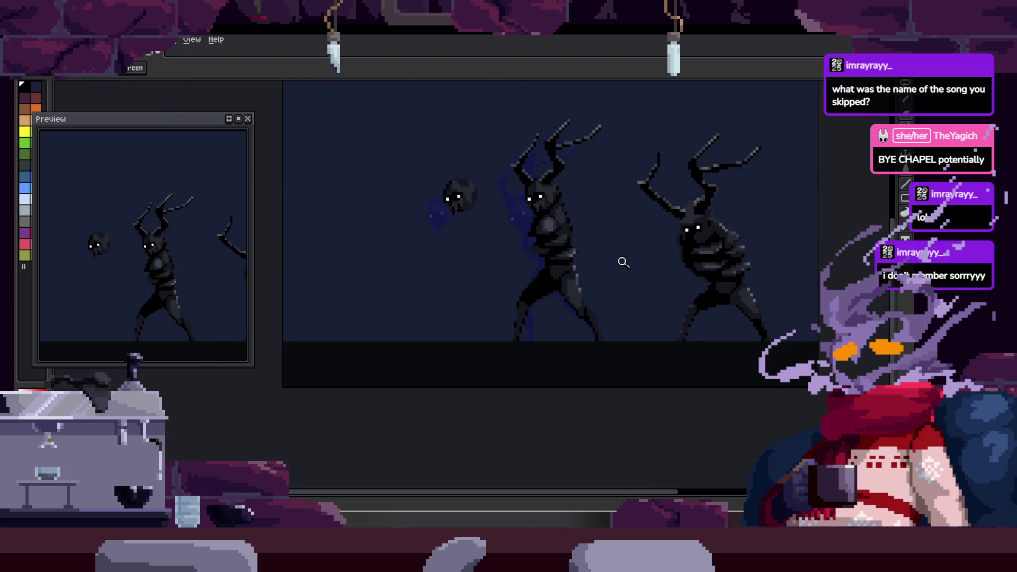
scroll(625, 241, up, 5)
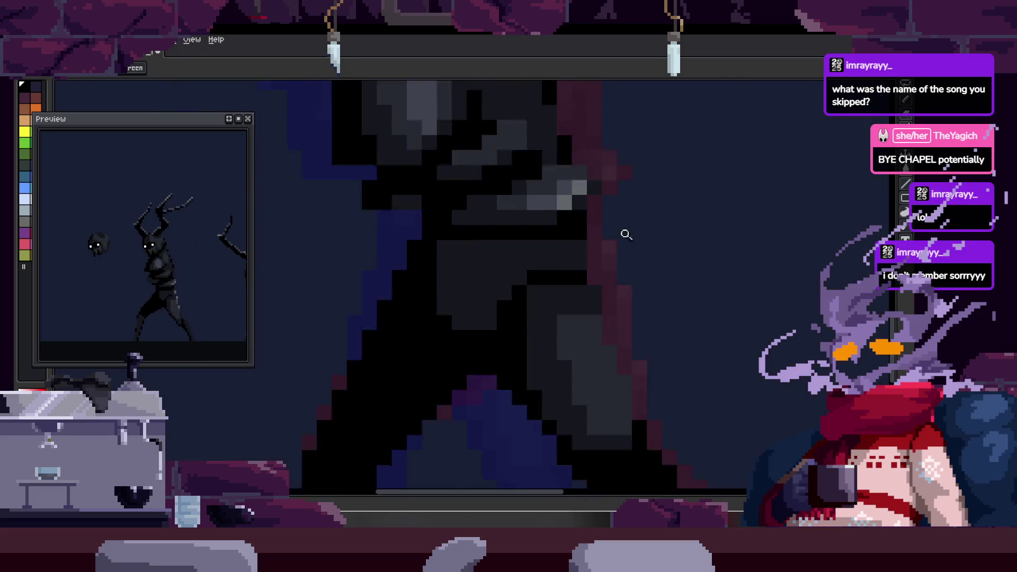
scroll(613, 236, up, 3)
key(b)
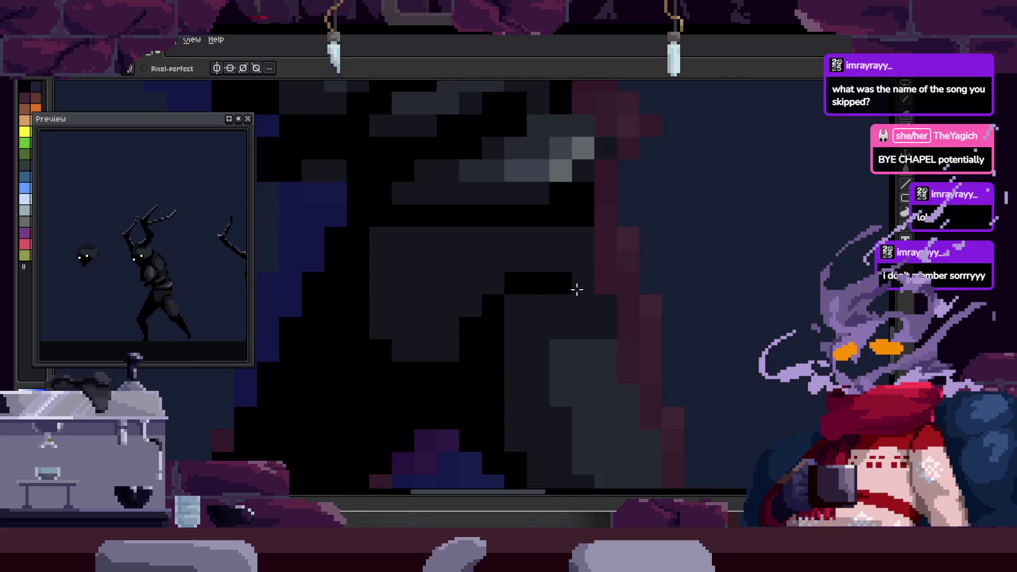
scroll(575, 292, down, 3)
scroll(517, 297, up, 2)
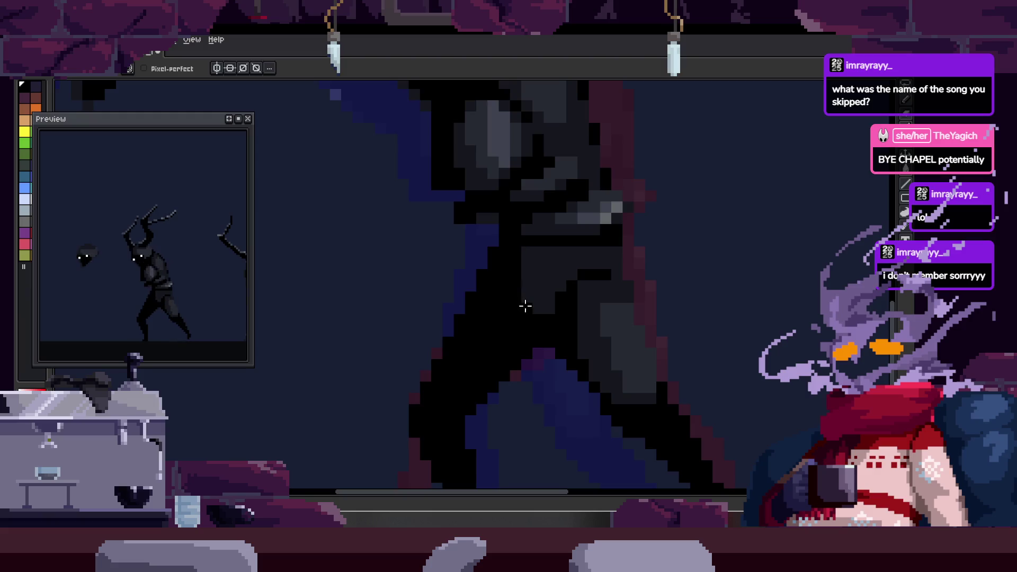
scroll(536, 306, down, 3)
key(z)
scroll(548, 263, up, 2)
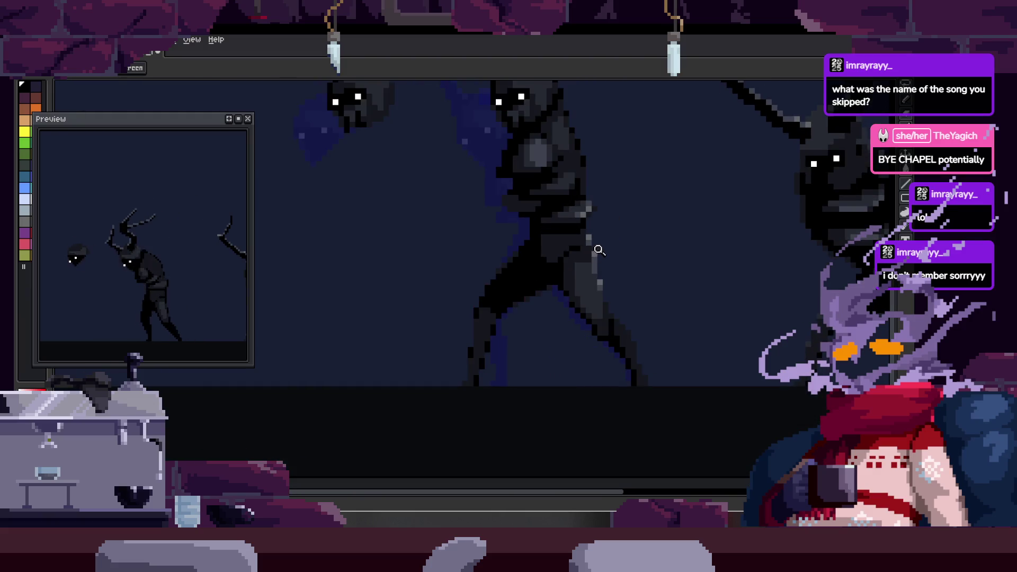
scroll(517, 273, up, 3)
scroll(557, 262, down, 2)
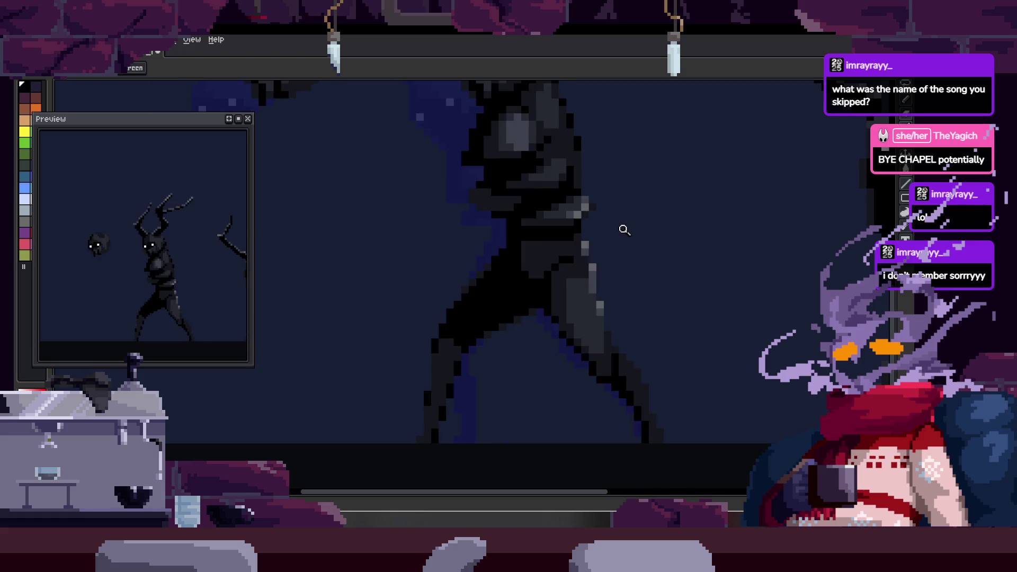
scroll(513, 212, up, 1)
key(b)
scroll(453, 182, up, 1)
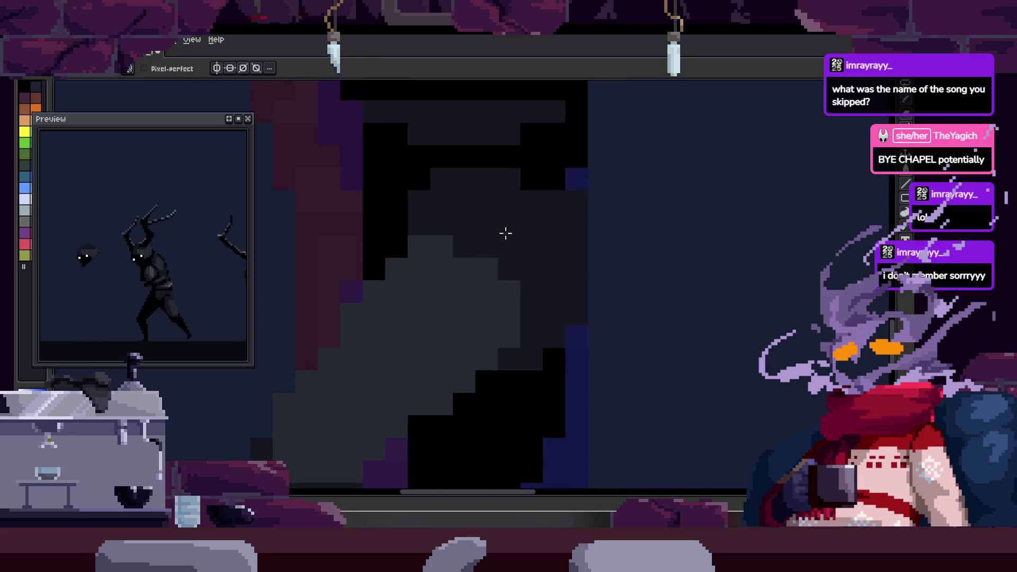
scroll(506, 229, left, 2)
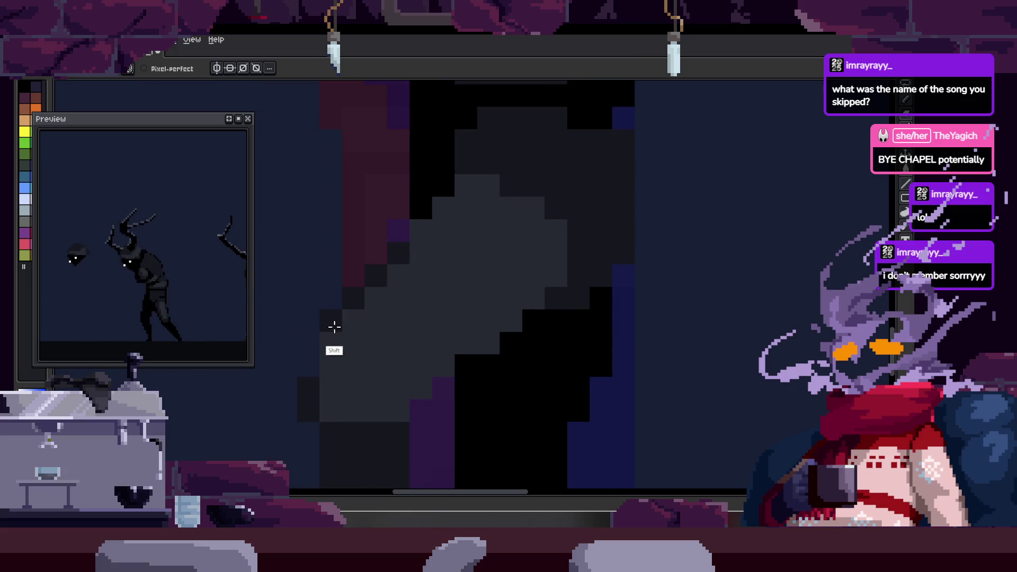
- Darken a few pixels along the shaded edge of the central figure's leg with a sampled colour
drag(313, 384, 315, 361)
scroll(374, 358, down, 2)
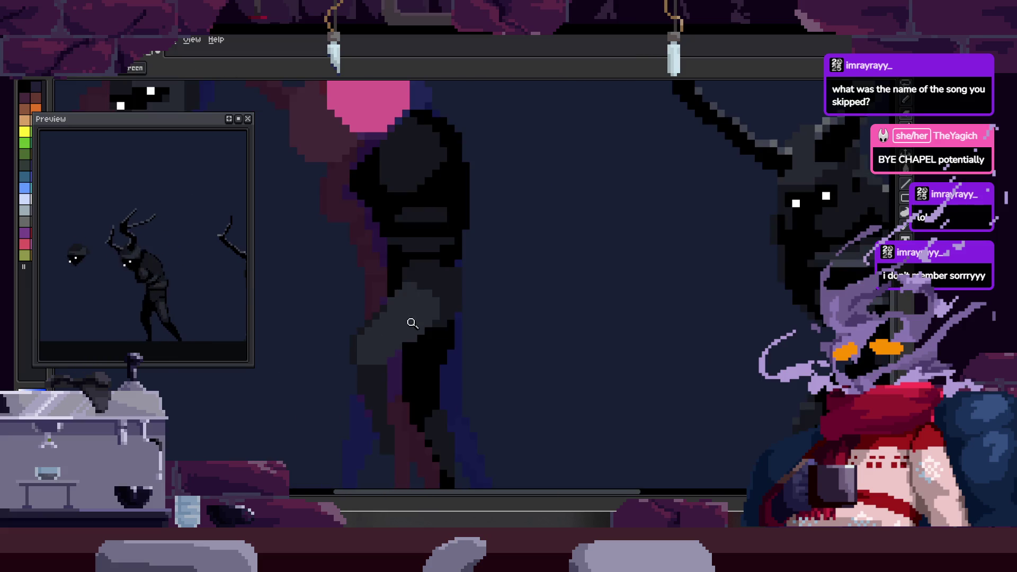
scroll(411, 319, up, 2)
scroll(422, 320, down, 2)
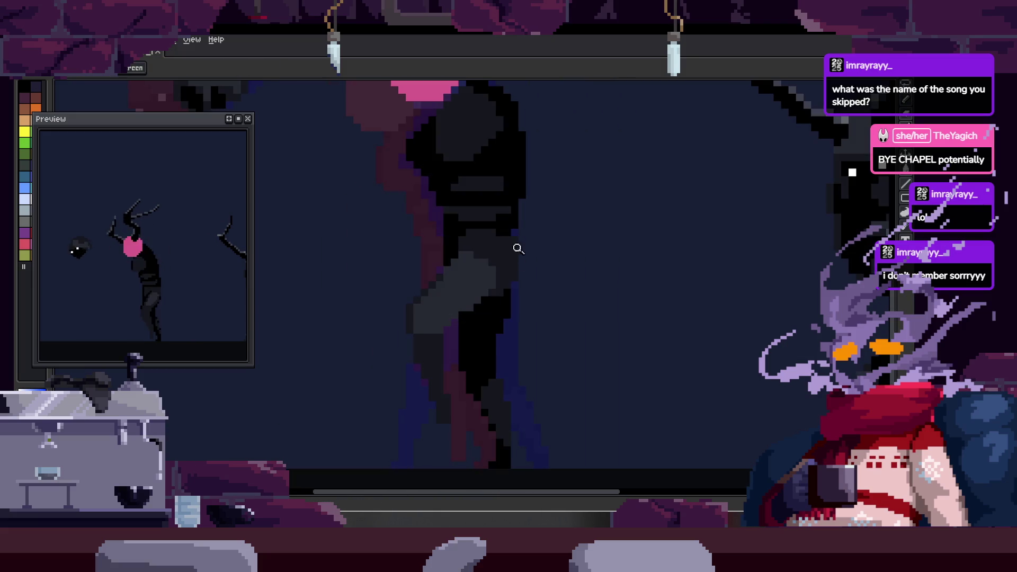
scroll(517, 249, up, 2)
key(b)
drag(413, 293, 430, 275)
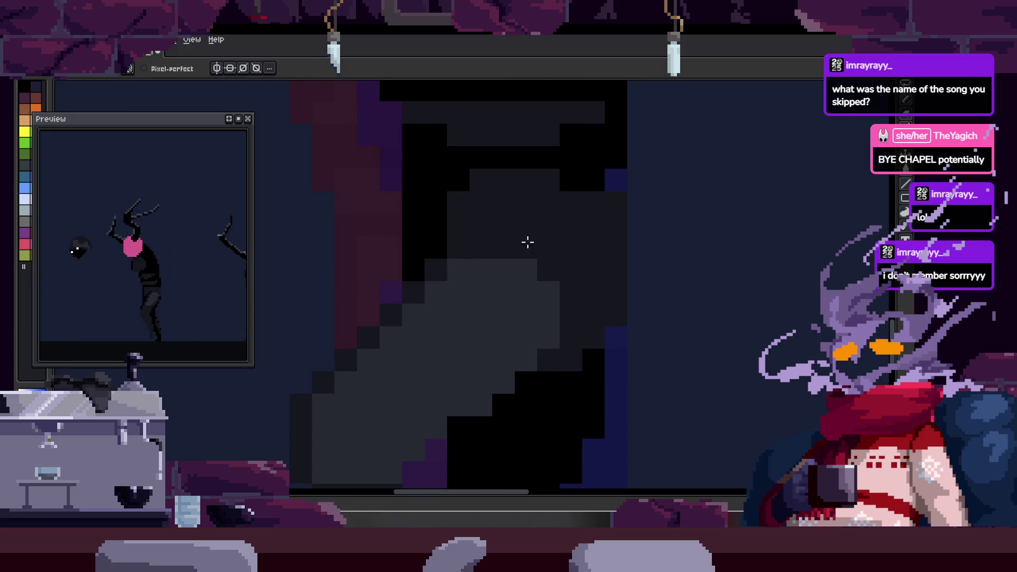
scroll(511, 244, down, 2)
key(z)
scroll(463, 223, up, 2)
scroll(478, 265, down, 2)
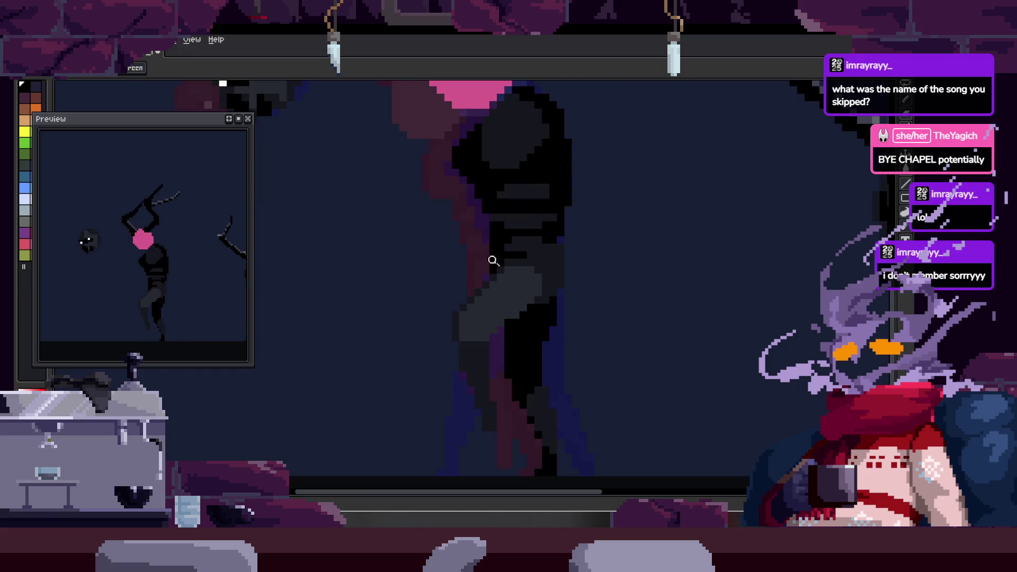
scroll(594, 226, up, 1)
scroll(595, 241, down, 1)
scroll(570, 244, up, 1)
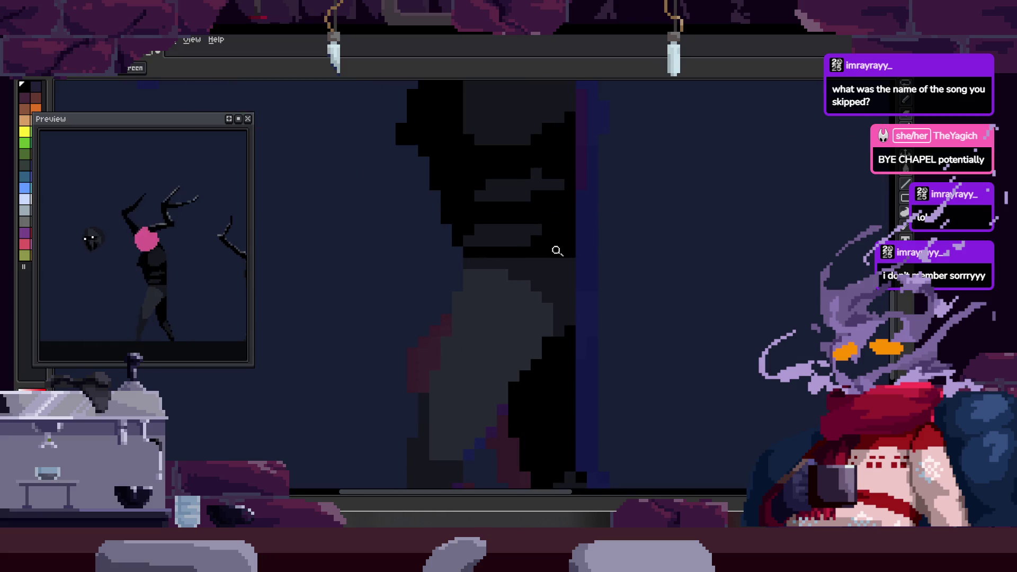
scroll(556, 246, up, 1)
key(b)
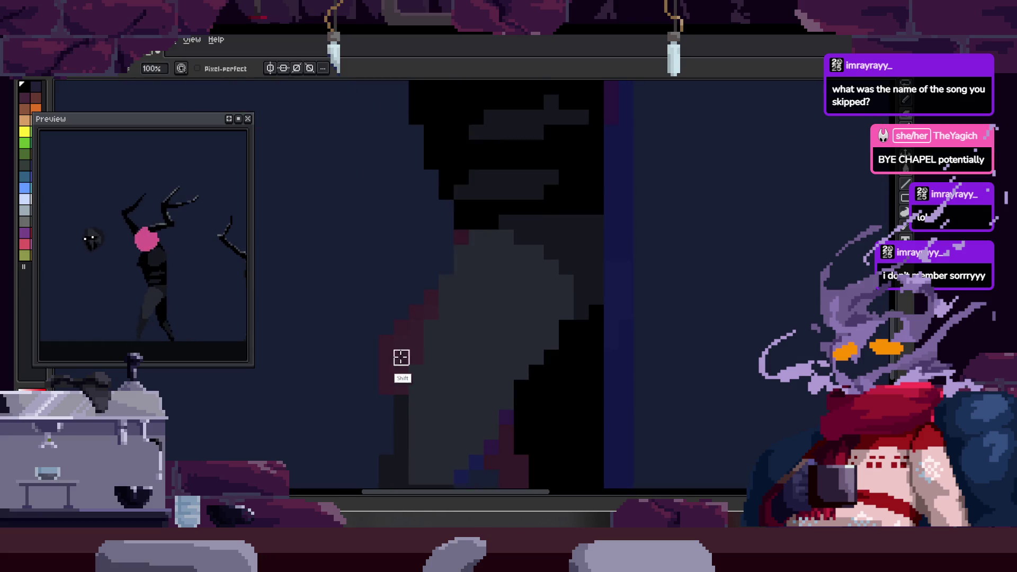
alt+click(477, 246)
click(446, 284)
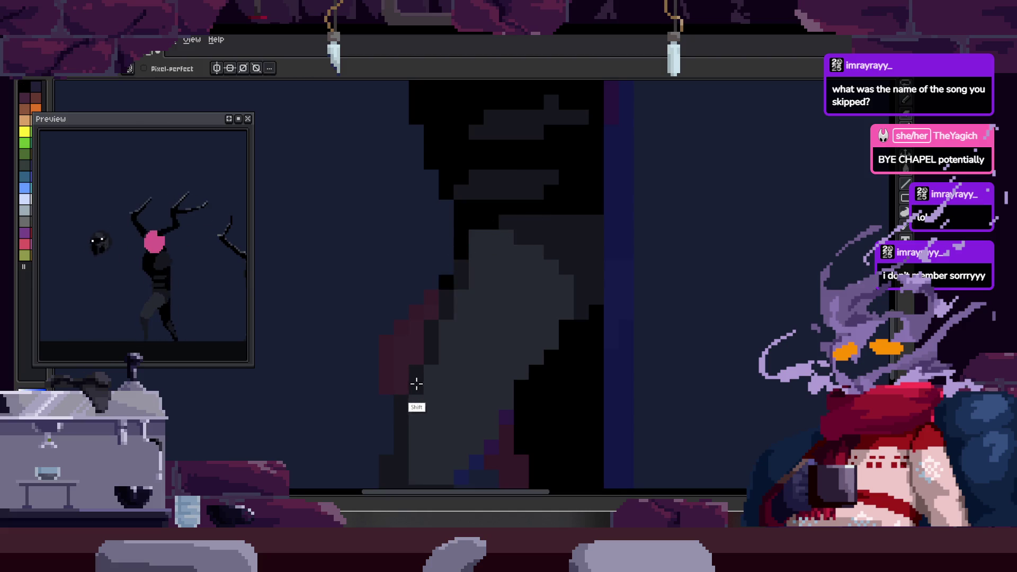
scroll(419, 303, down, 1)
- Inspect the leg at several zoom levels, then play the animation to review it
key(alt)
key(z)
scroll(456, 261, down, 1)
scroll(506, 266, down, 1)
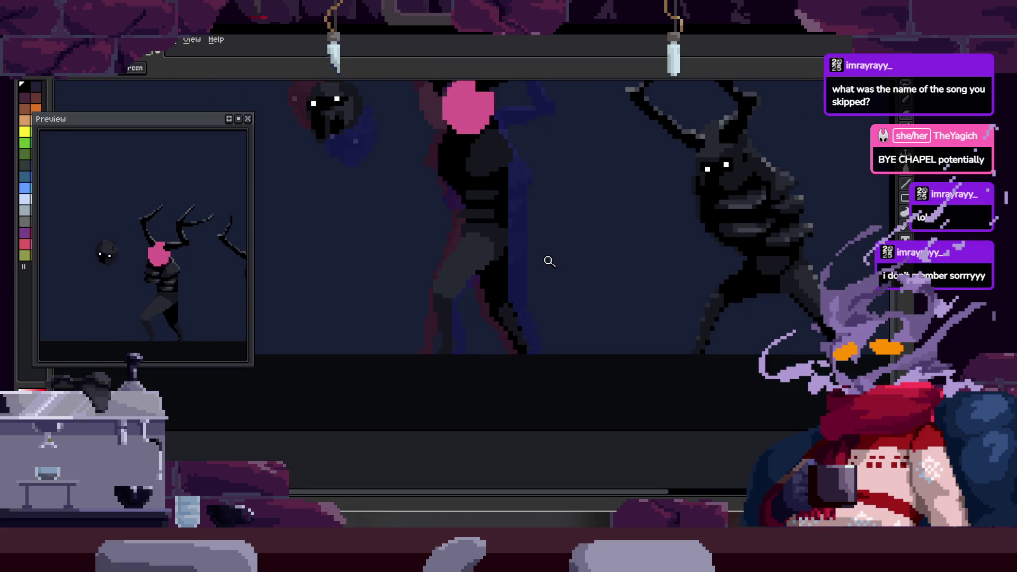
scroll(472, 238, up, 1)
scroll(472, 238, up, 3)
key(b)
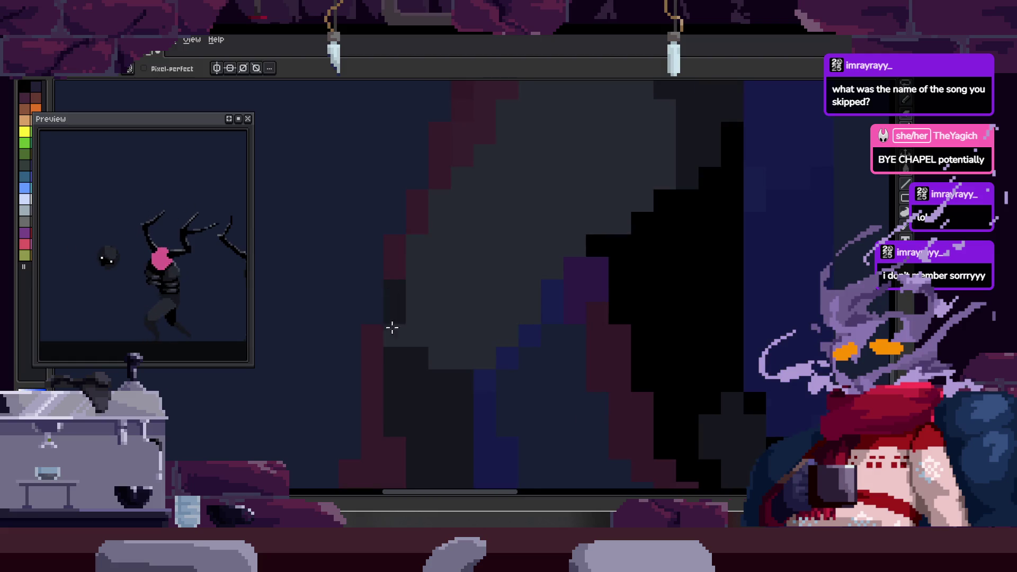
drag(465, 244, 418, 323)
key(e)
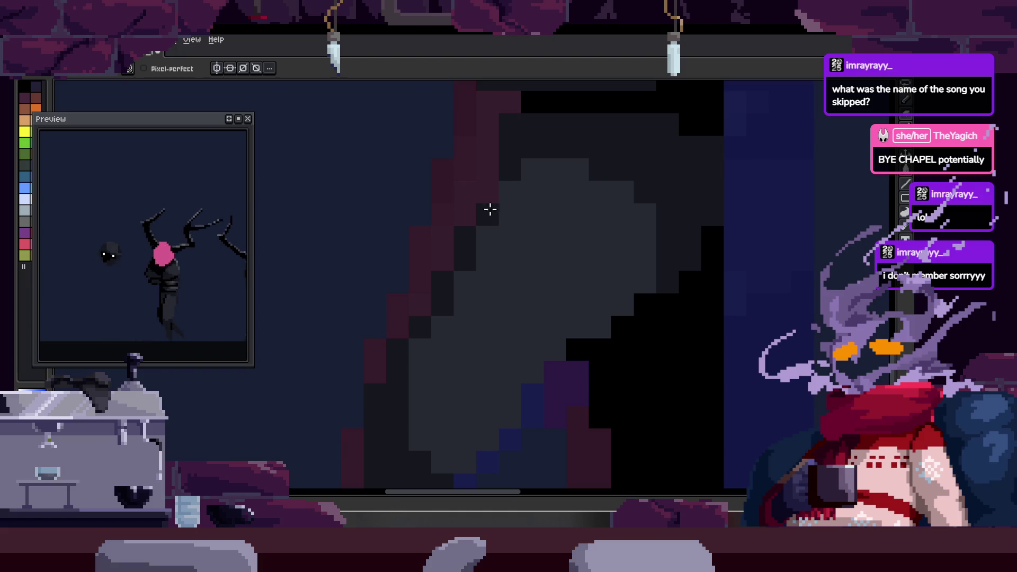
key(z)
scroll(559, 220, down, 1)
scroll(503, 255, up, 2)
key(b)
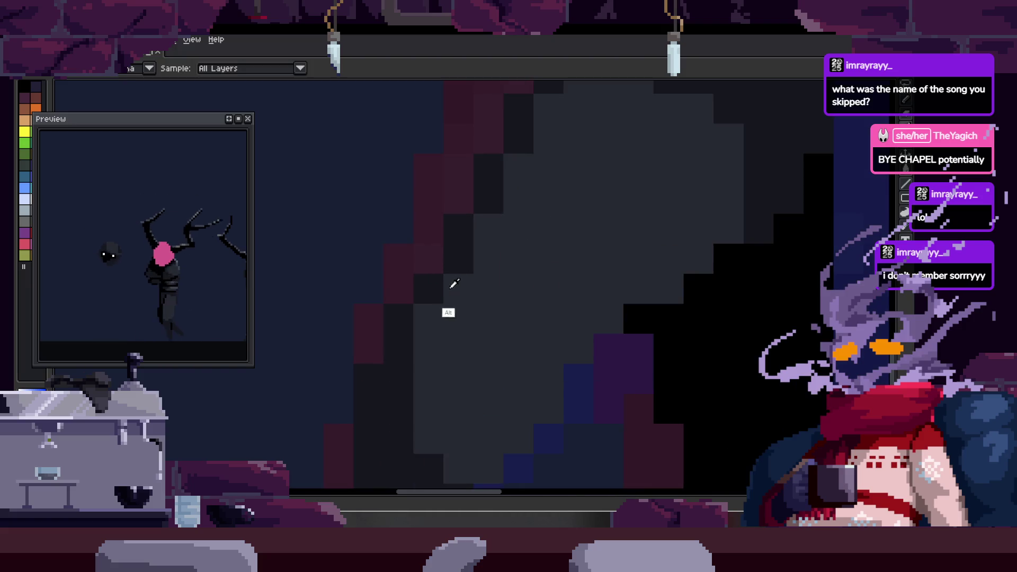
key(z)
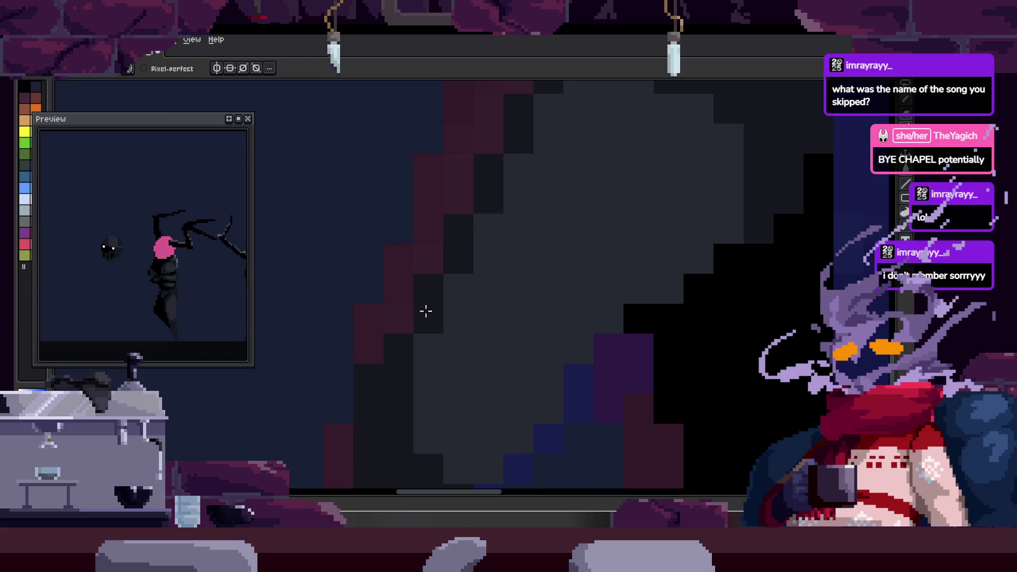
scroll(453, 306, down, 2)
scroll(496, 290, up, 2)
key(b)
key(z)
scroll(413, 318, down, 2)
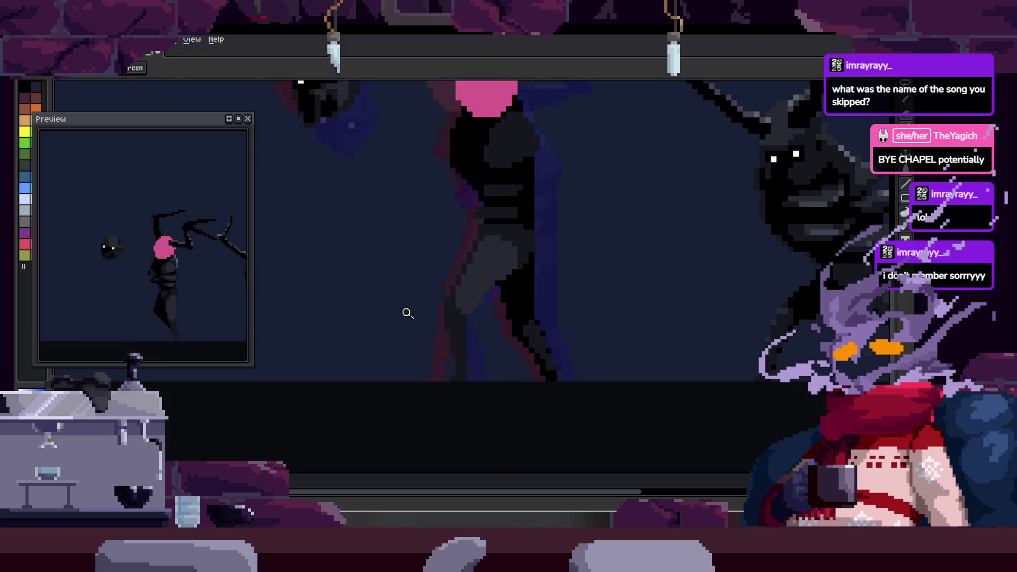
scroll(541, 328, up, 1)
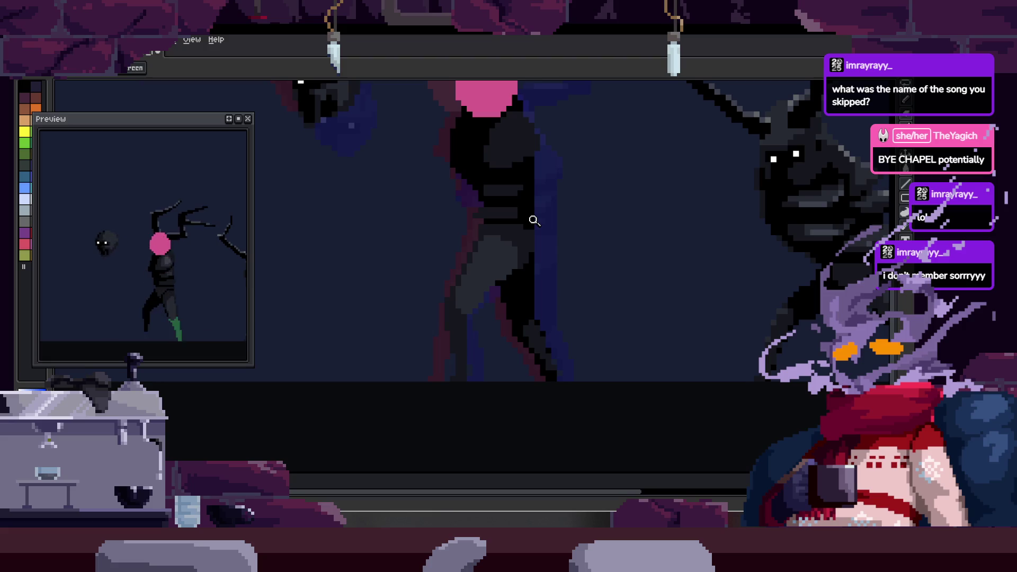
scroll(488, 297, up, 2)
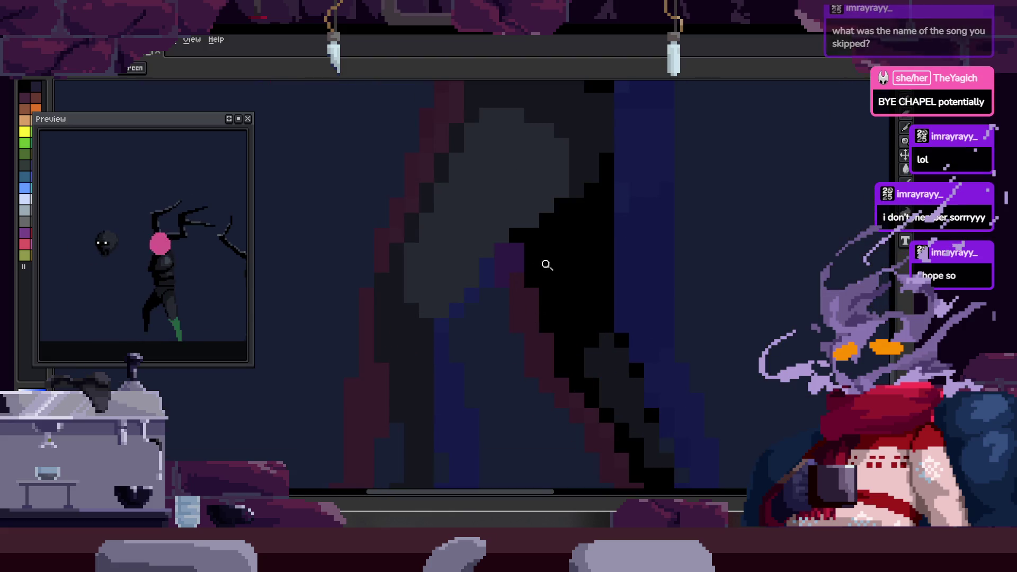
scroll(507, 285, up, 1)
key(b)
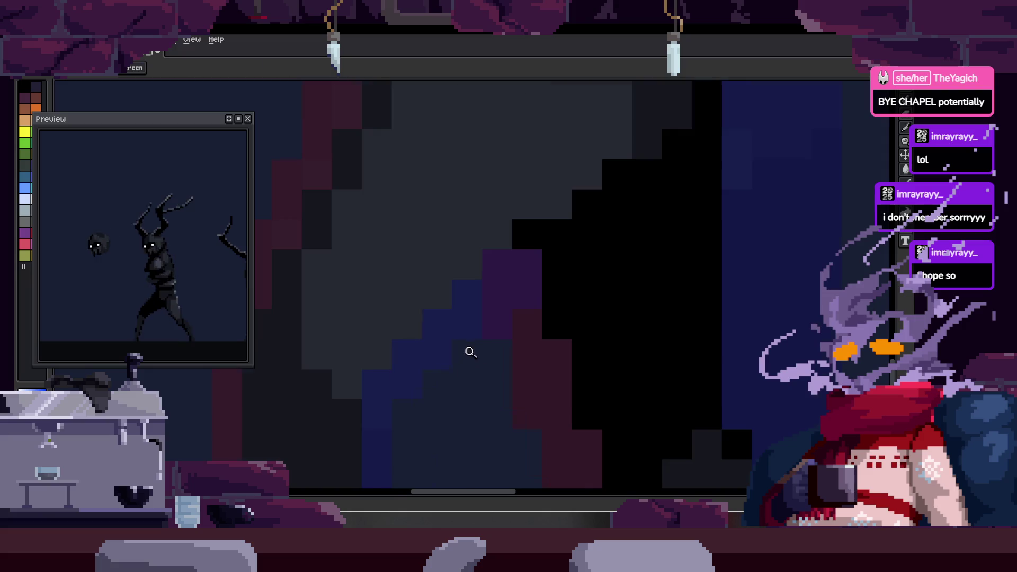
scroll(477, 352, down, 2)
scroll(557, 318, down, 1)
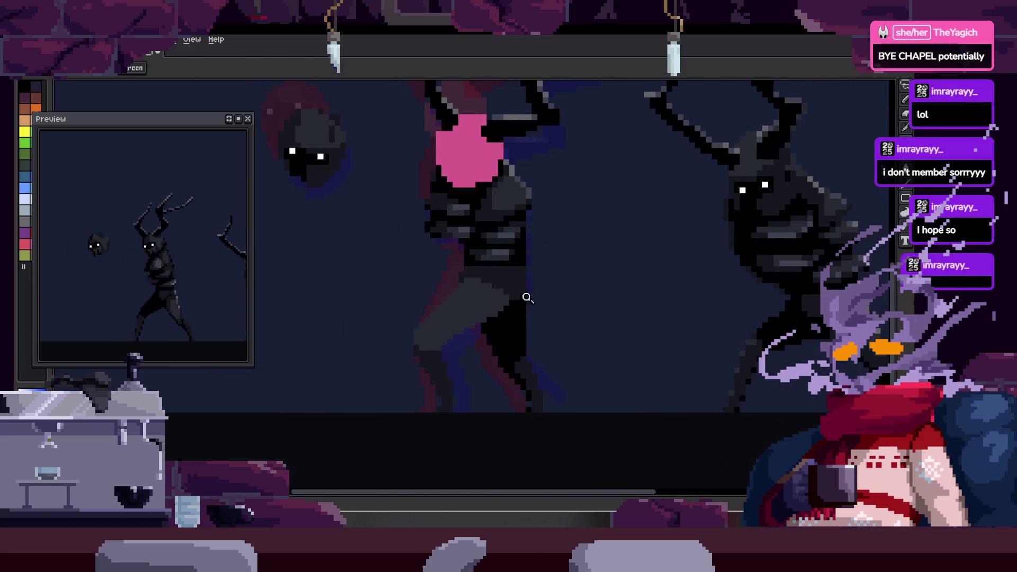
key(Tab)
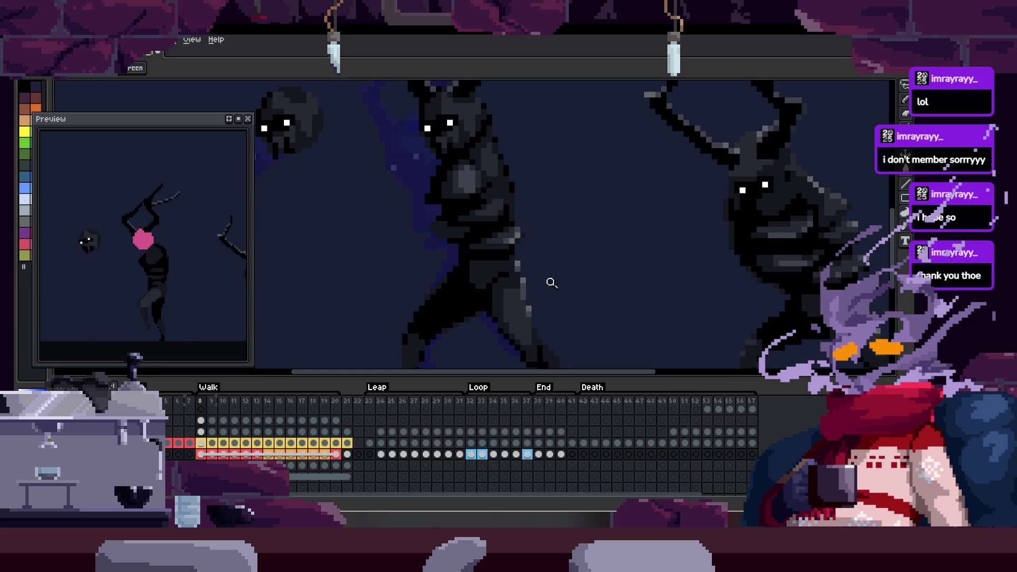
scroll(558, 279, up, 2)
scroll(552, 177, up, 2)
- Save the animation file and bring the timeline back into view
key(Tab)
scroll(534, 224, down, 1)
key(ctrl+s)
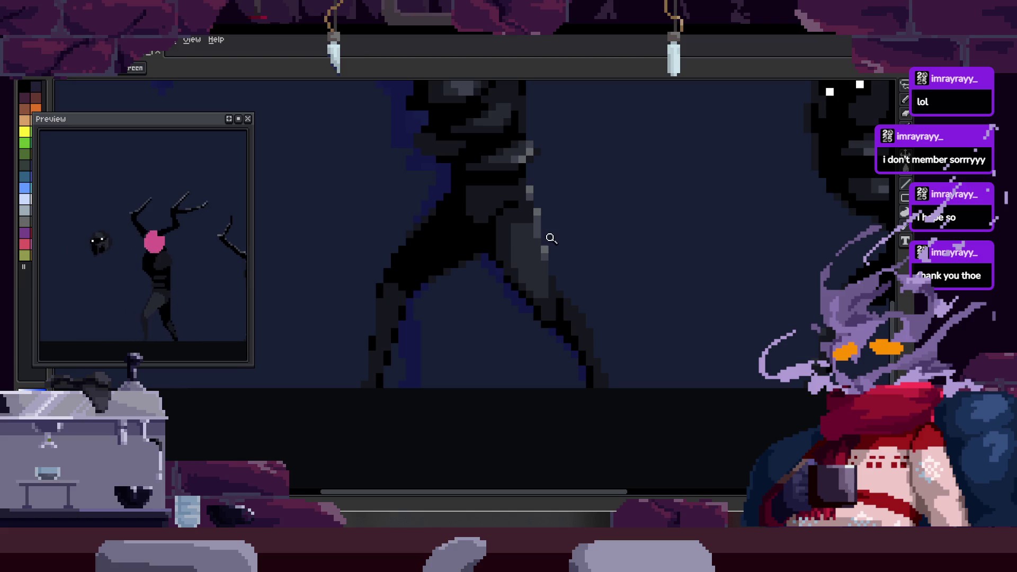
scroll(557, 279, down, 2)
scroll(556, 231, up, 3)
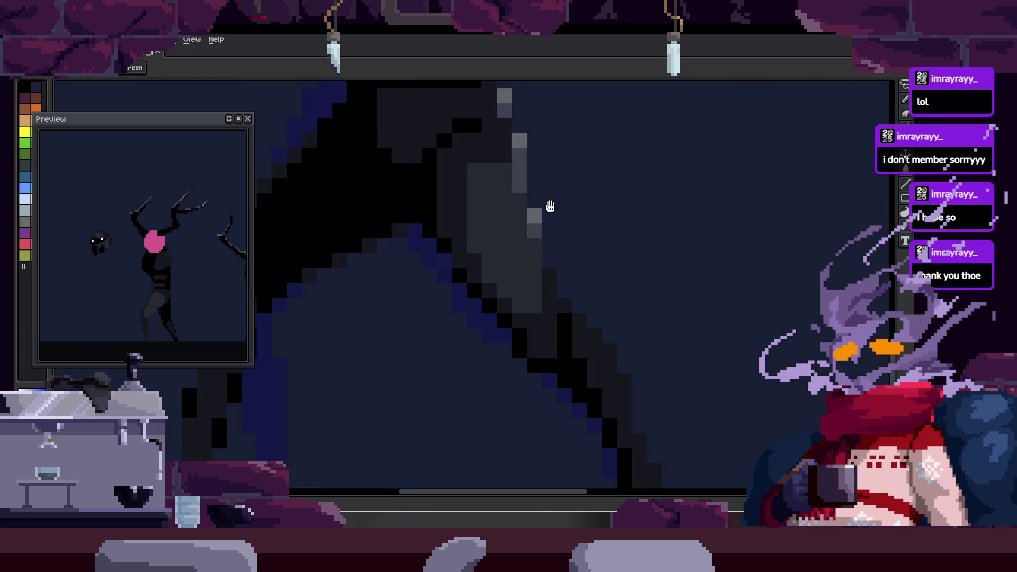
scroll(571, 242, down, 4)
key(Tab)
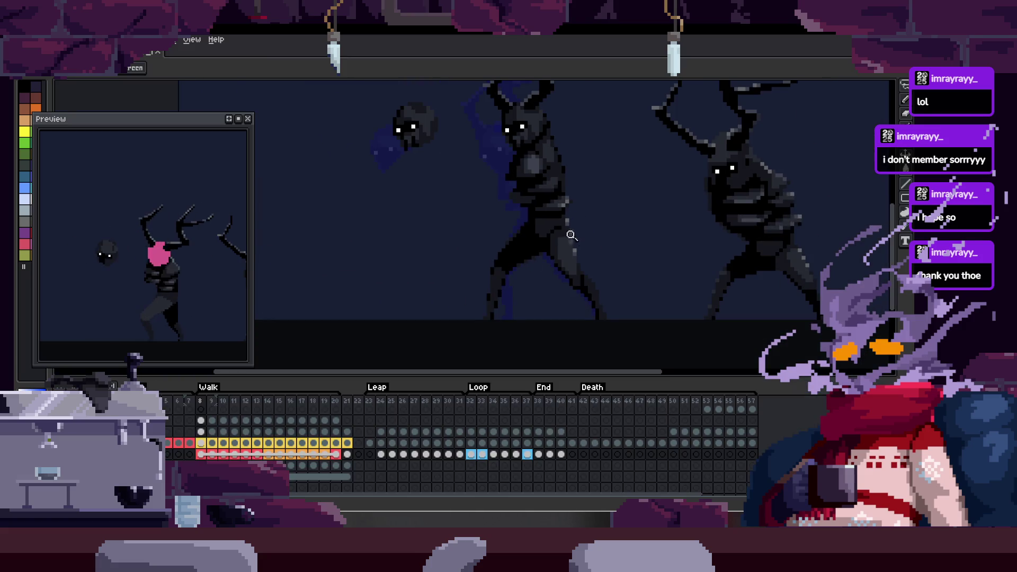
key(v)
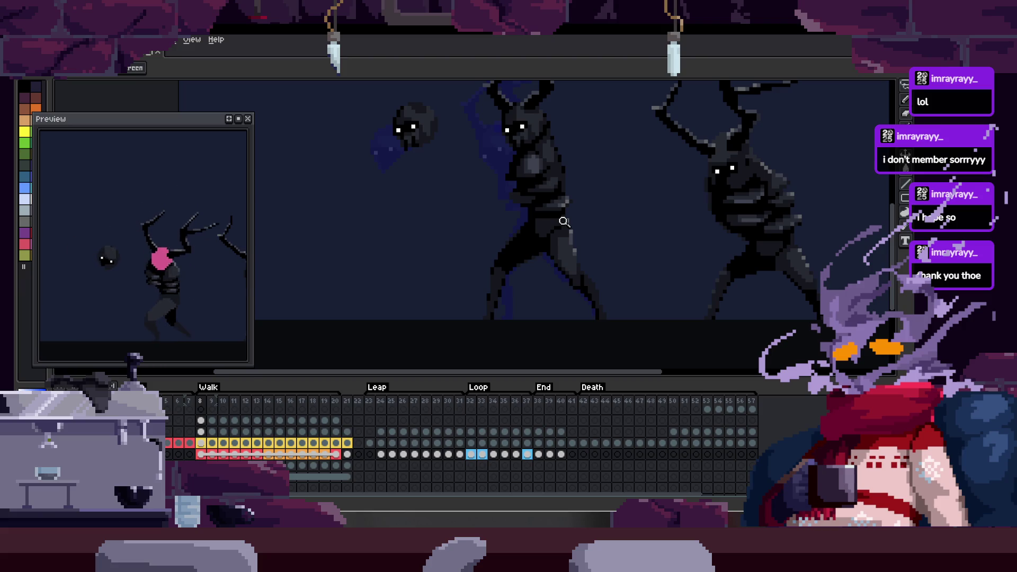
scroll(599, 278, up, 3)
scroll(604, 262, down, 3)
- Step forward through the walk frames and hide the timeline to enlarge the canvas
key(Right)
key(Right)
key(Right)
key(Right)
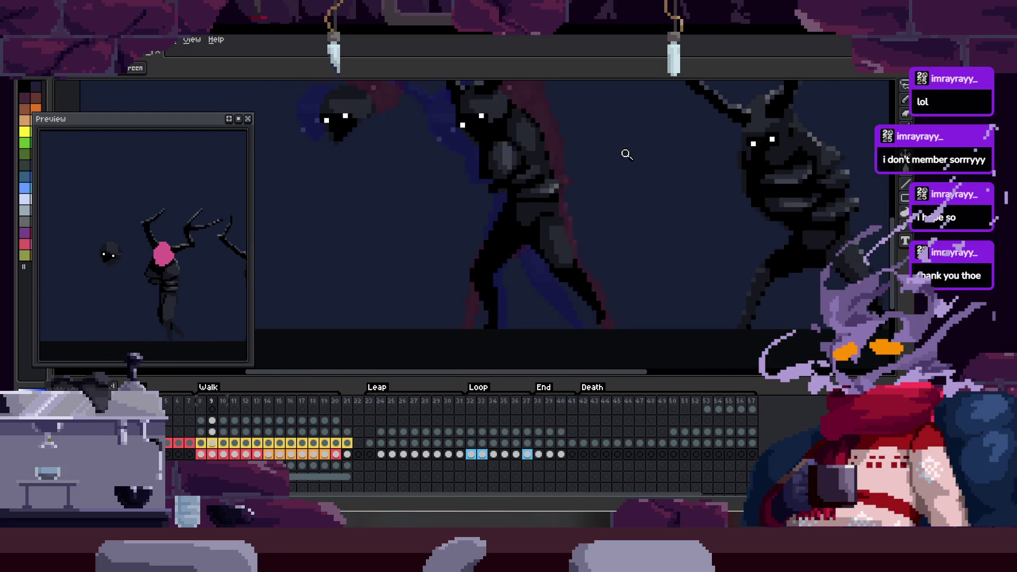
key(Right)
key(Right)
key(Right)
key(Right)
key(Right)
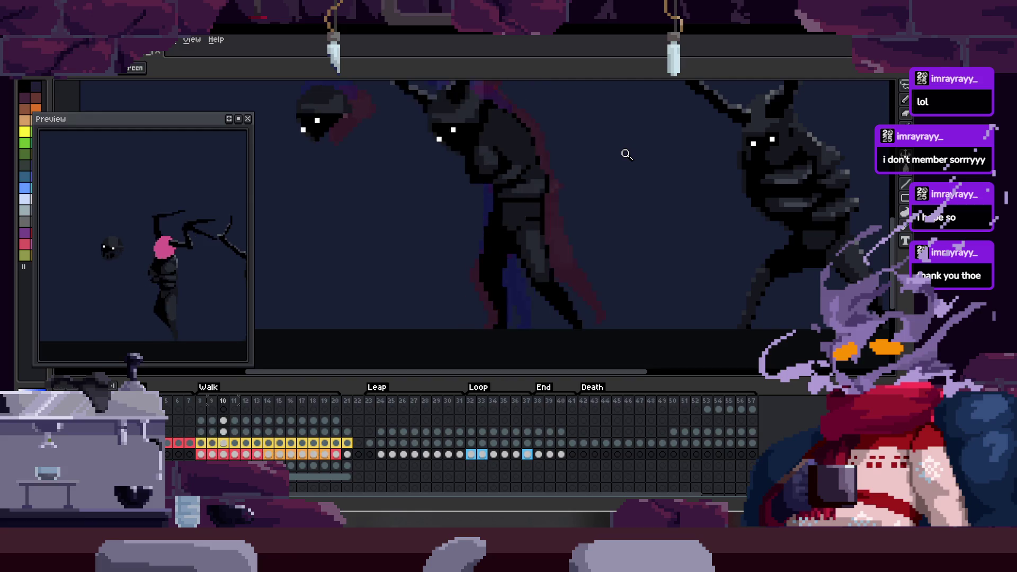
key(Right)
key(Tab)
scroll(567, 188, up, 1)
scroll(551, 209, up, 2)
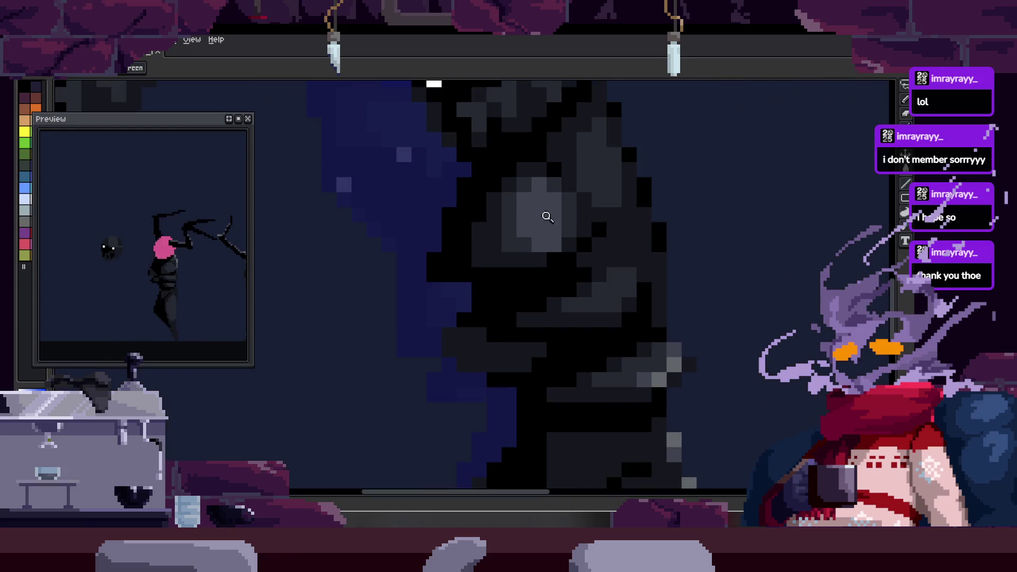
scroll(586, 180, up, 1)
scroll(586, 189, up, 1)
key(Right)
key(Right)
key(Right)
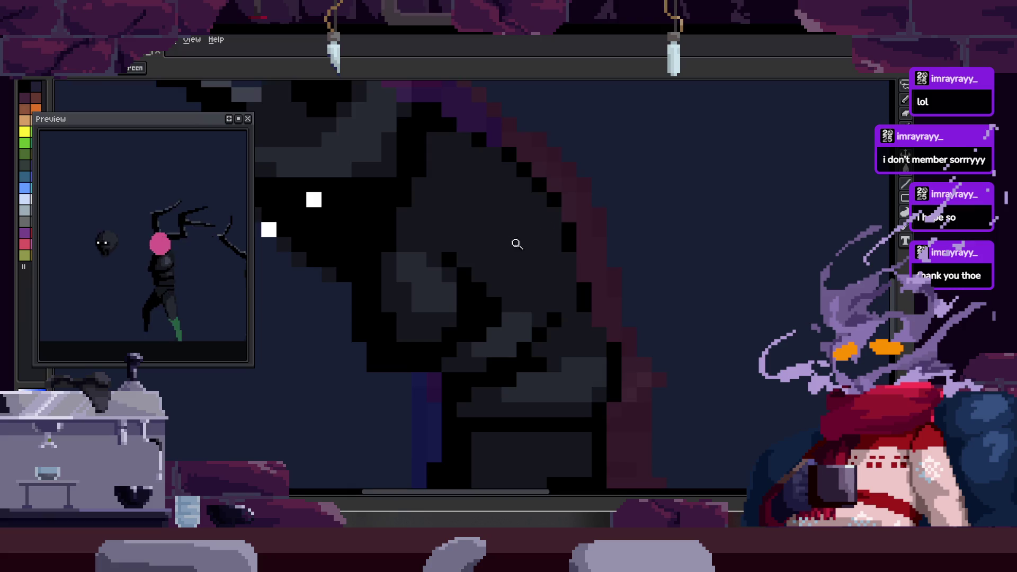
key(Right)
- Paint light grey highlight pixels down the central figure's body
key(b)
scroll(464, 239, up, 1)
drag(463, 239, 480, 367)
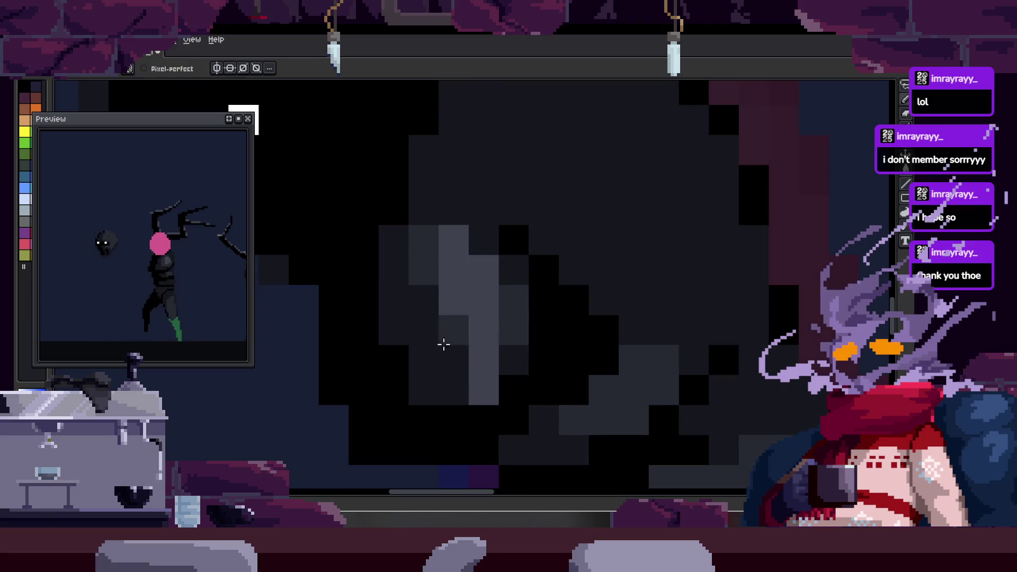
drag(443, 325, 486, 386)
key(z)
scroll(494, 347, down, 4)
scroll(576, 318, down, 2)
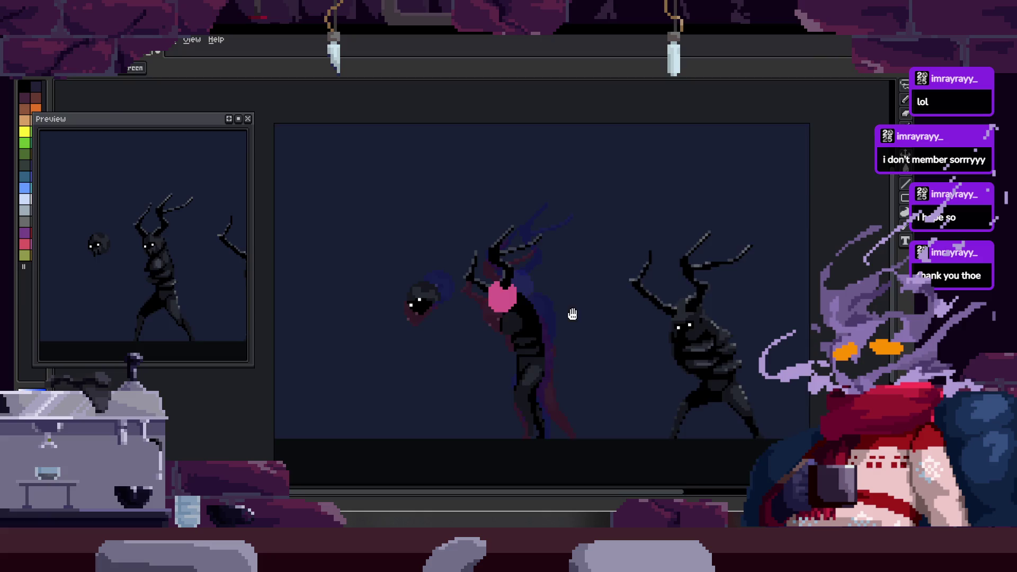
scroll(567, 204, up, 1)
scroll(601, 212, up, 1)
scroll(545, 205, up, 2)
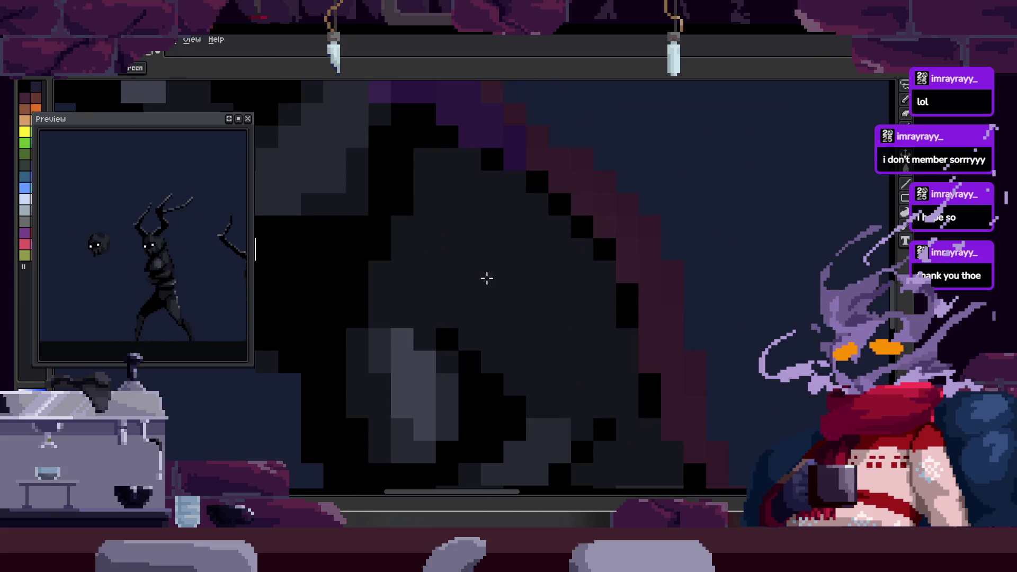
key(b)
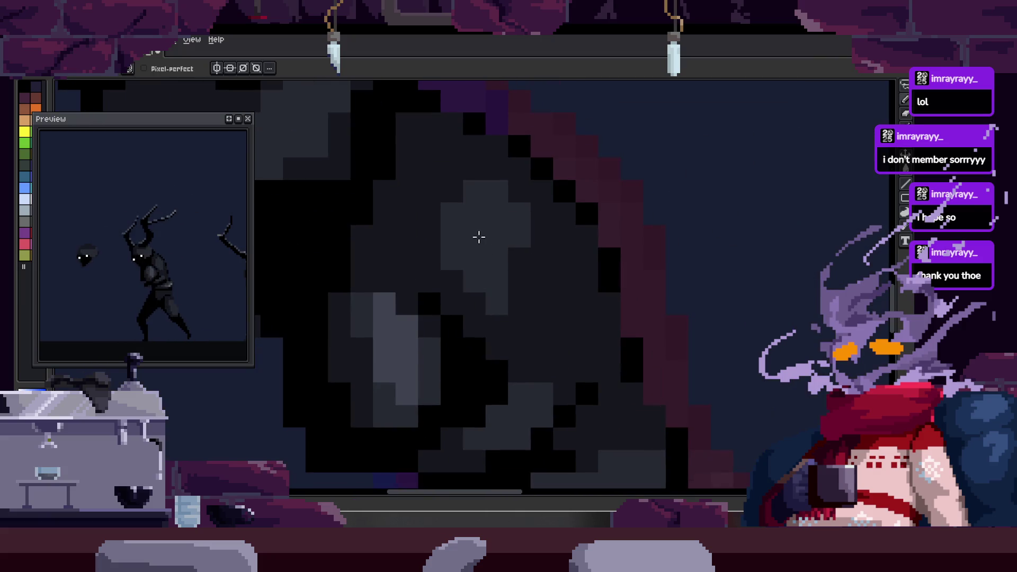
drag(504, 306, 537, 276)
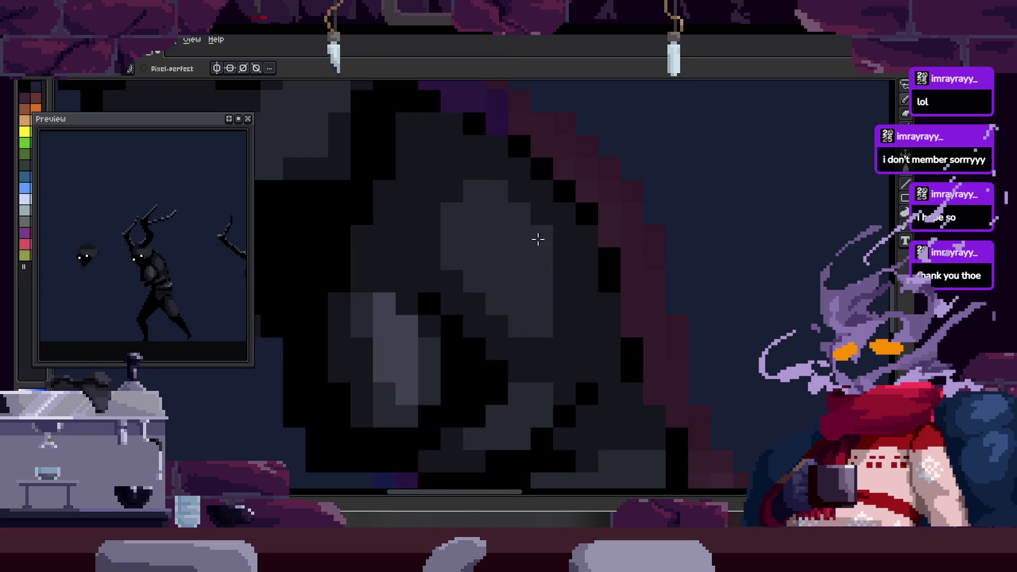
- Check the highlights at different zooms and show the timeline again
key(z)
scroll(640, 241, down, 2)
scroll(661, 229, up, 3)
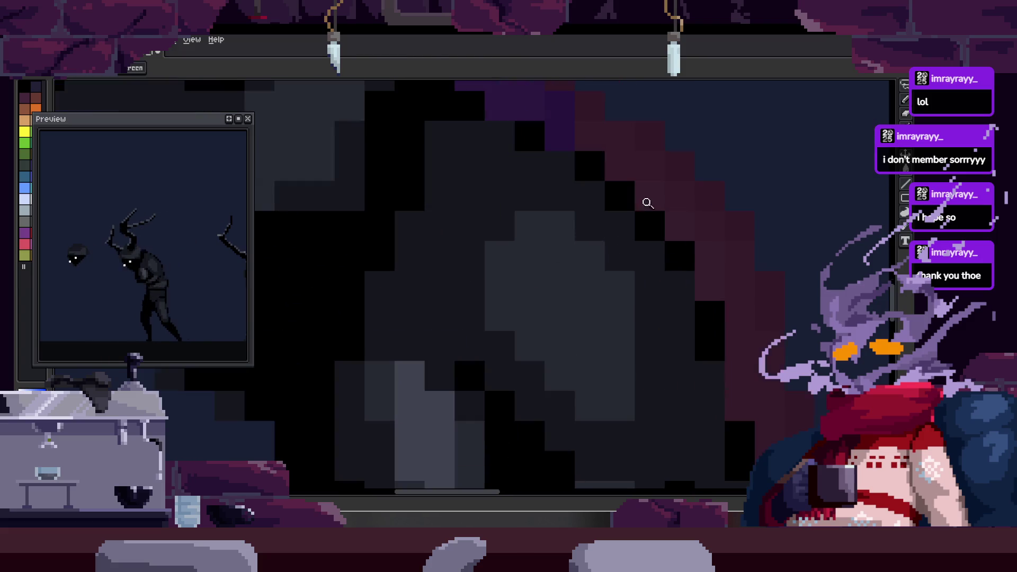
key(b)
scroll(527, 227, down, 1)
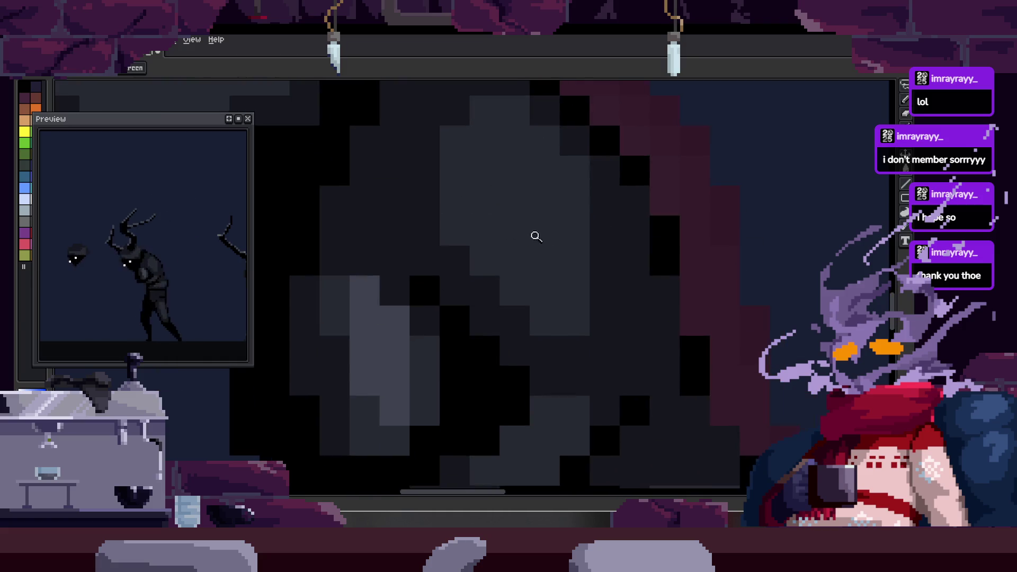
scroll(581, 222, down, 2)
scroll(579, 239, up, 1)
scroll(543, 270, up, 2)
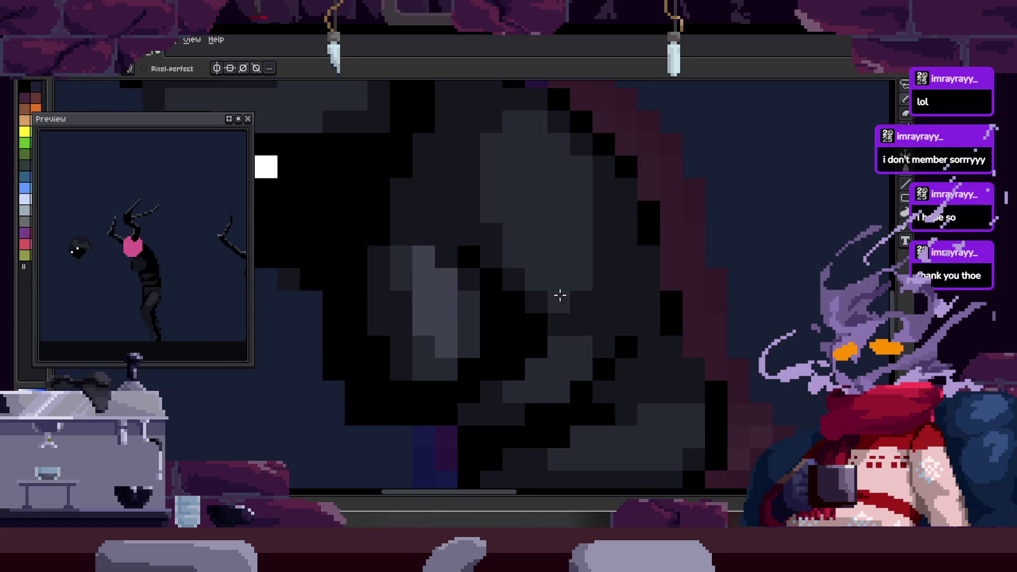
key(z)
scroll(492, 273, down, 3)
scroll(569, 233, up, 2)
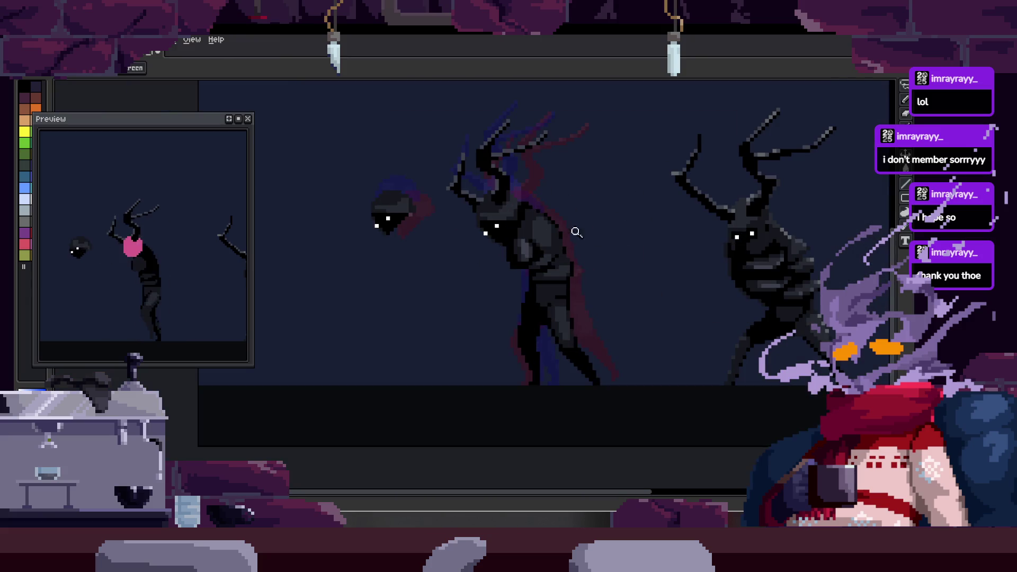
scroll(600, 207, up, 1)
scroll(609, 206, up, 1)
scroll(624, 188, up, 1)
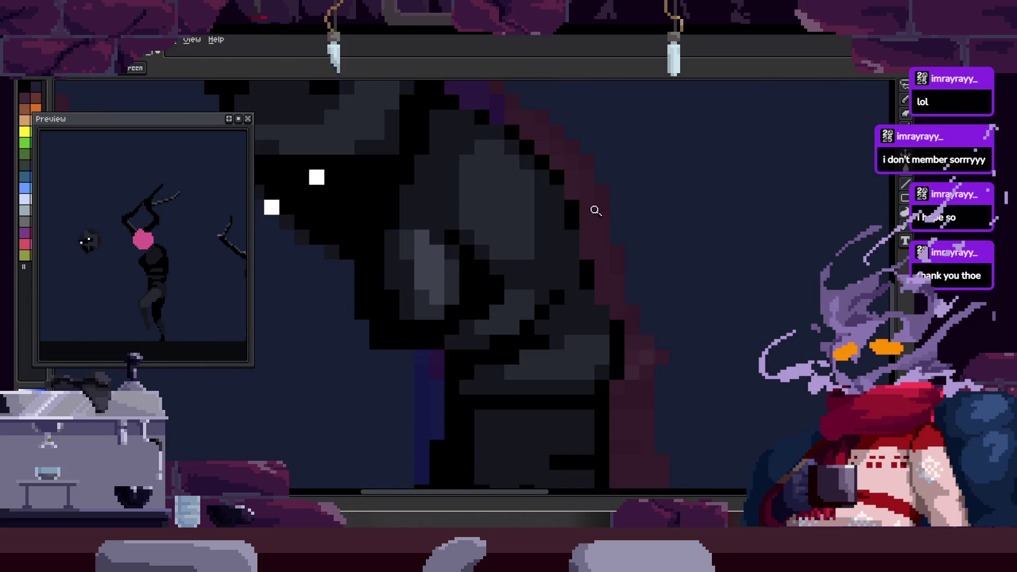
scroll(595, 206, up, 1)
scroll(629, 204, down, 1)
scroll(635, 208, down, 2)
key(Tab)
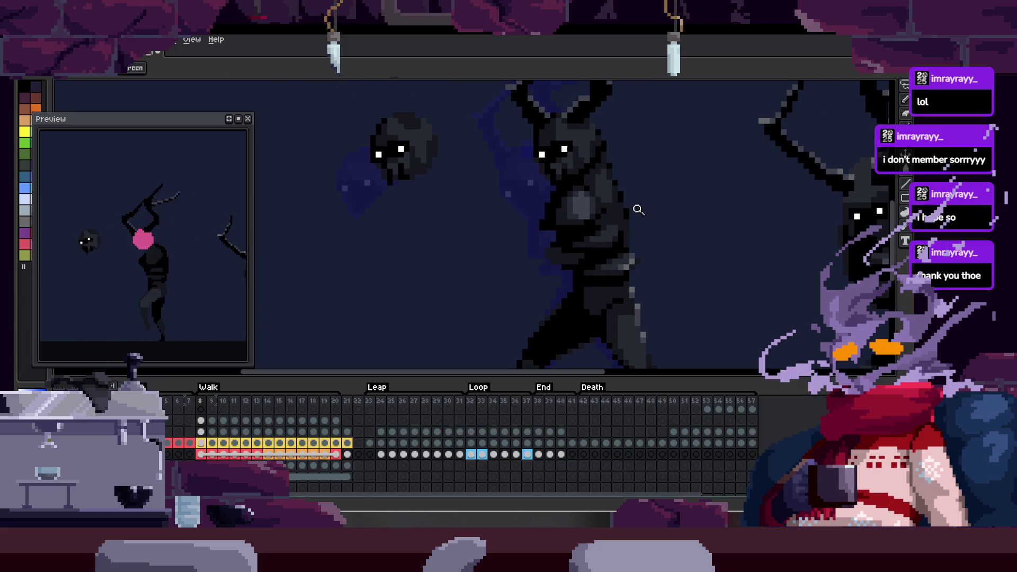
- Go to frame 10, hide the timeline and paint grey pixels on the figure's upper body
key(Right)
key(Right)
key(Right)
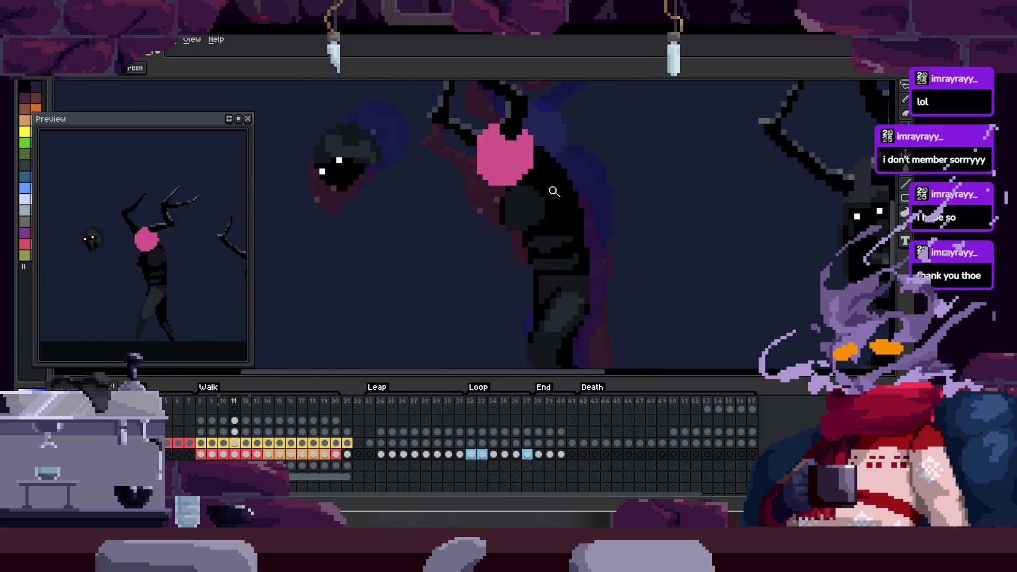
key(Left)
scroll(576, 197, up, 2)
key(Tab)
key(Right)
key(b)
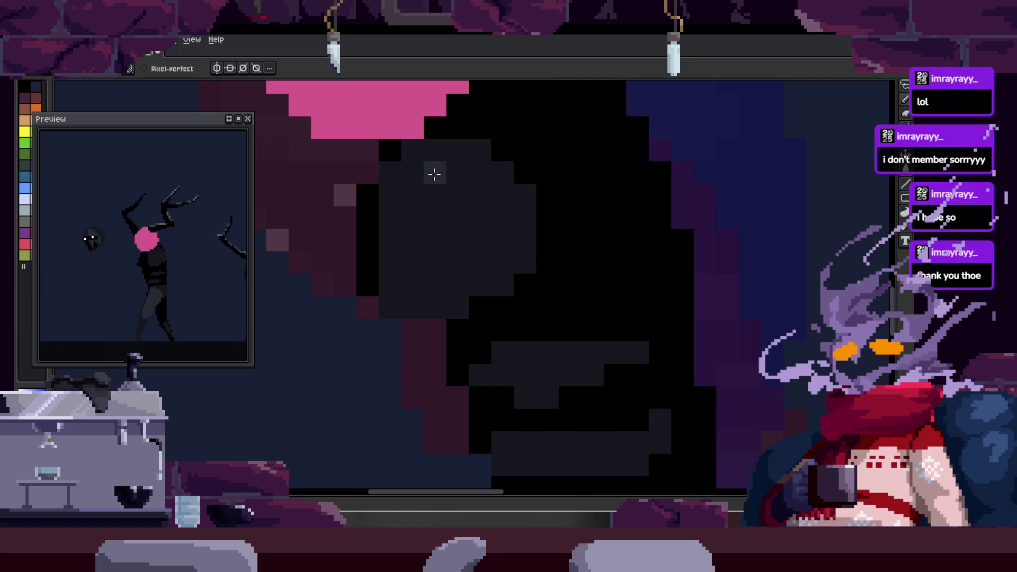
mouse_move(435, 153)
mouse_down()
mouse_move(492, 250)
mouse_move(520, 234)
mouse_up()
key(z)
scroll(490, 252, down, 2)
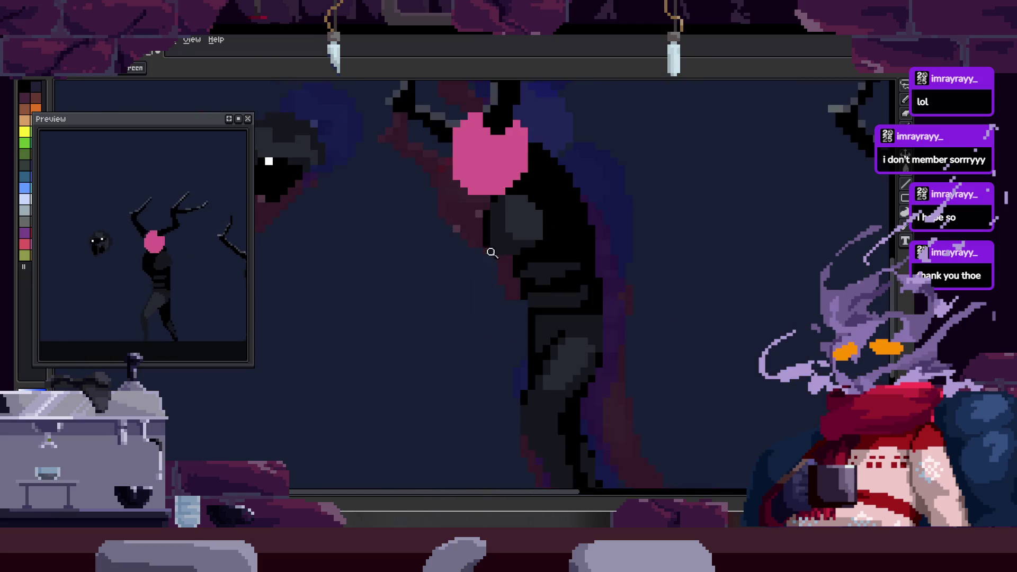
scroll(569, 217, up, 2)
- Lighten the upper-body shading below the pink head with sampled grey pixels
key(Right)
key(Right)
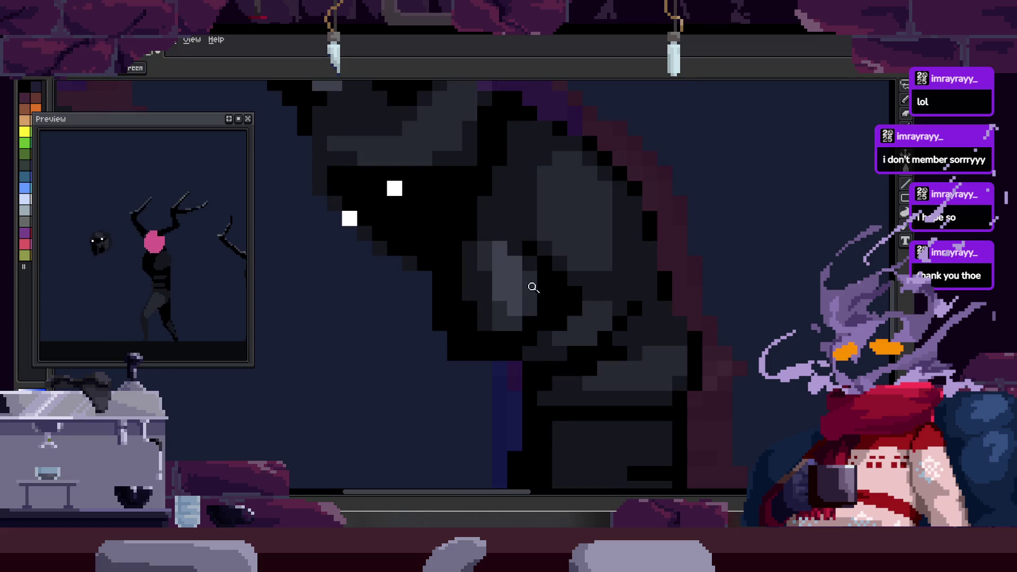
key(b)
scroll(532, 198, up, 1)
scroll(500, 170, up, 1)
scroll(488, 222, down, 1)
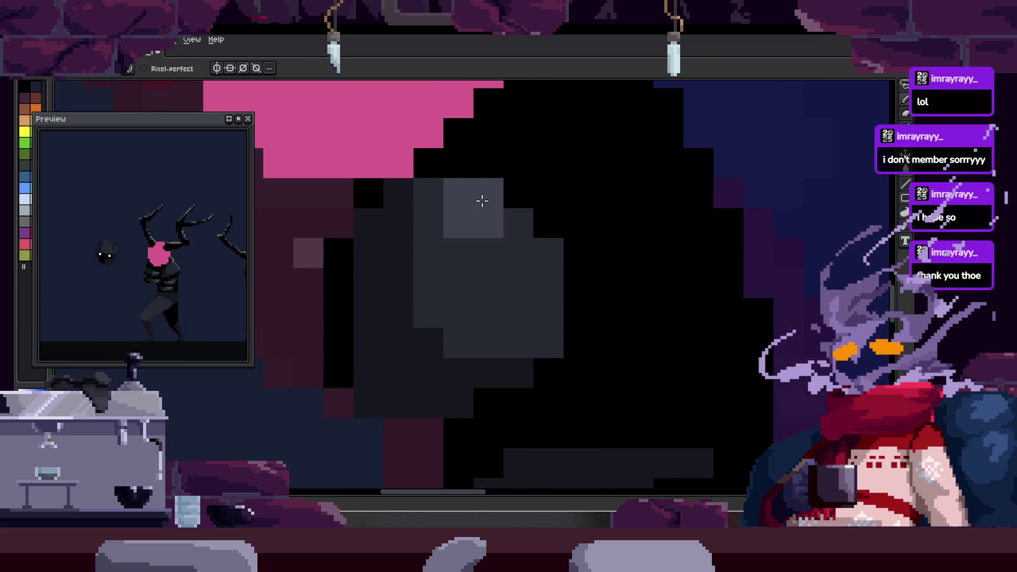
drag(482, 200, 488, 342)
click(519, 312)
drag(459, 282, 458, 255)
alt+click(519, 255)
click(488, 193)
alt+click(513, 274)
click(517, 340)
scroll(466, 322, up, 1)
alt+click(461, 304)
drag(499, 398, 530, 382)
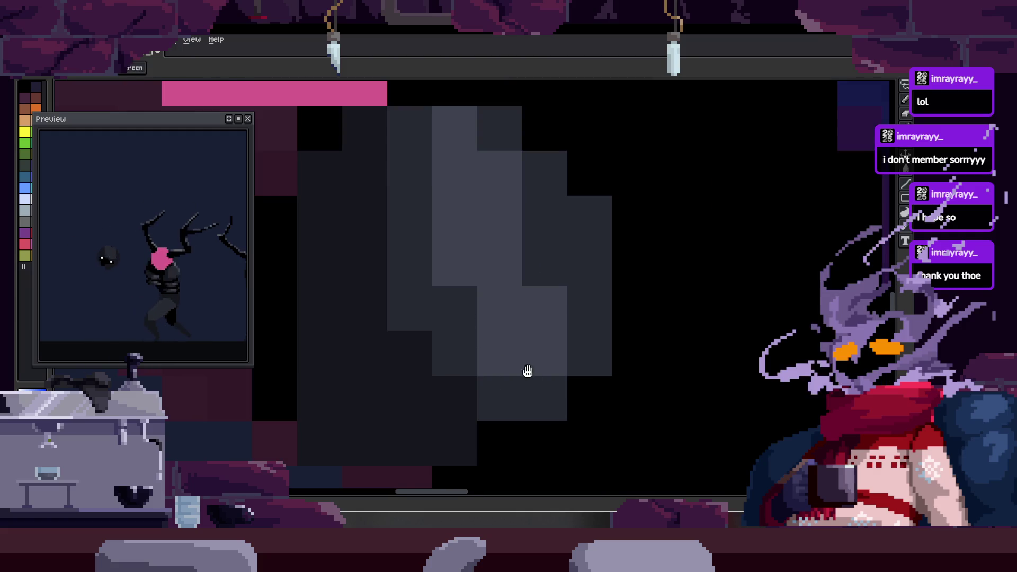
scroll(484, 326, down, 2)
scroll(522, 284, down, 1)
scroll(599, 249, down, 1)
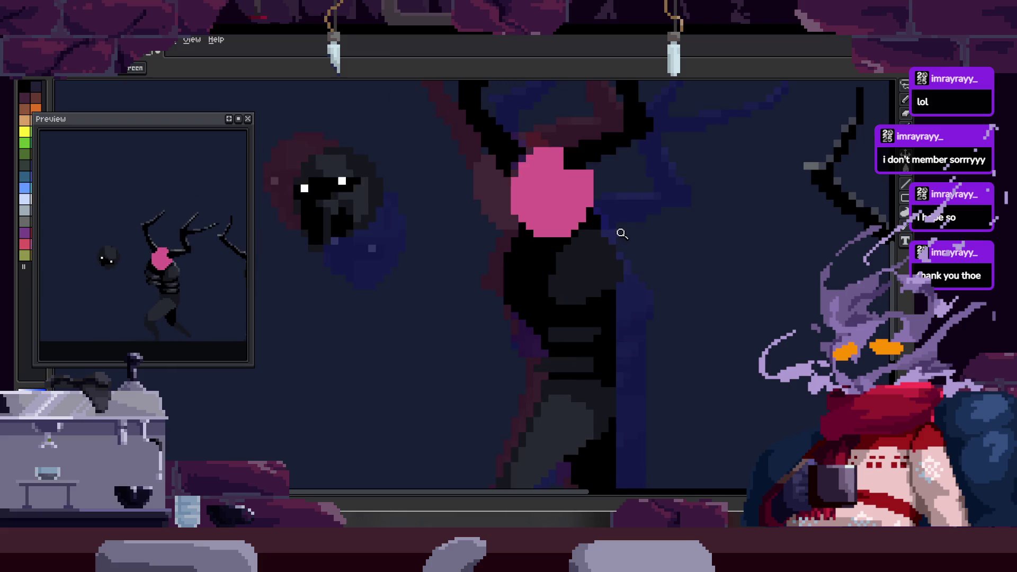
scroll(593, 215, up, 3)
- Undo a stray stroke and fill the outlined torso area with lighter grey
mouse_move(593, 215)
mouse_down()
mouse_move(545, 341)
mouse_move(617, 209)
mouse_move(546, 329)
mouse_move(612, 209)
mouse_move(614, 292)
mouse_up()
key(ctrl+z)
key(g)
click(614, 291)
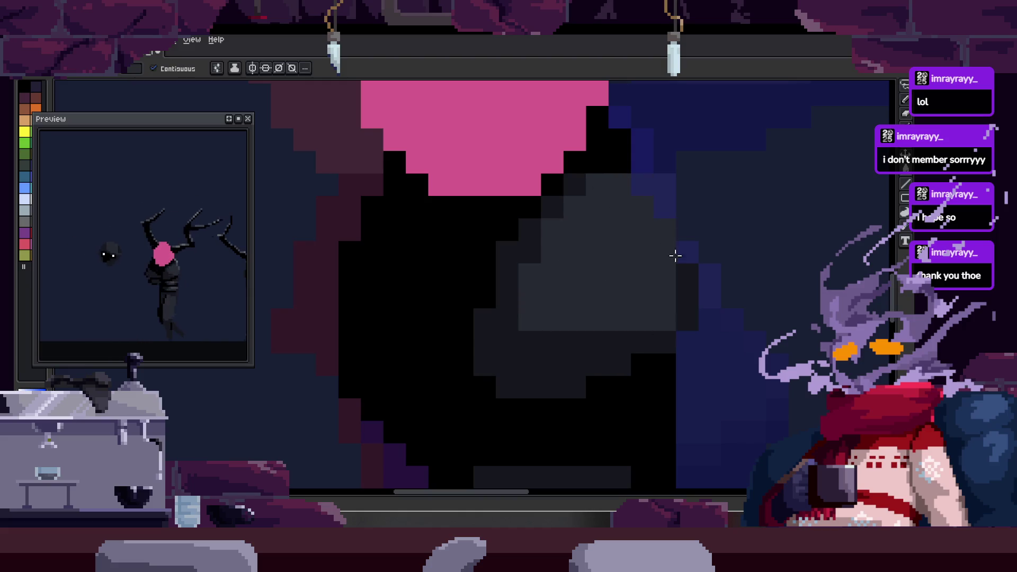
- Zoom into the torso and draw a diagonal line of lighter grey pixels
key(z)
scroll(682, 300, down, 3)
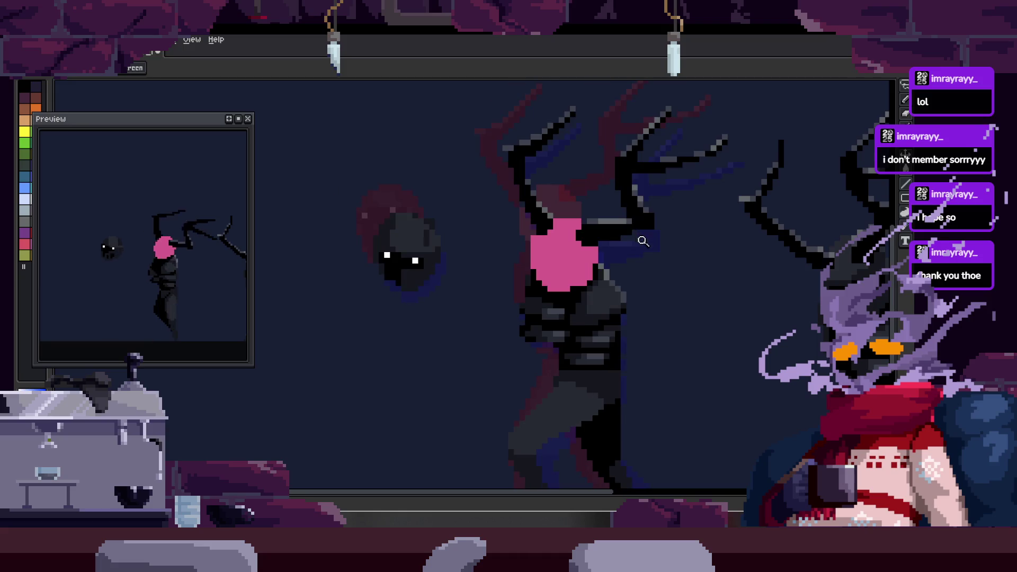
click(625, 283)
click(580, 256)
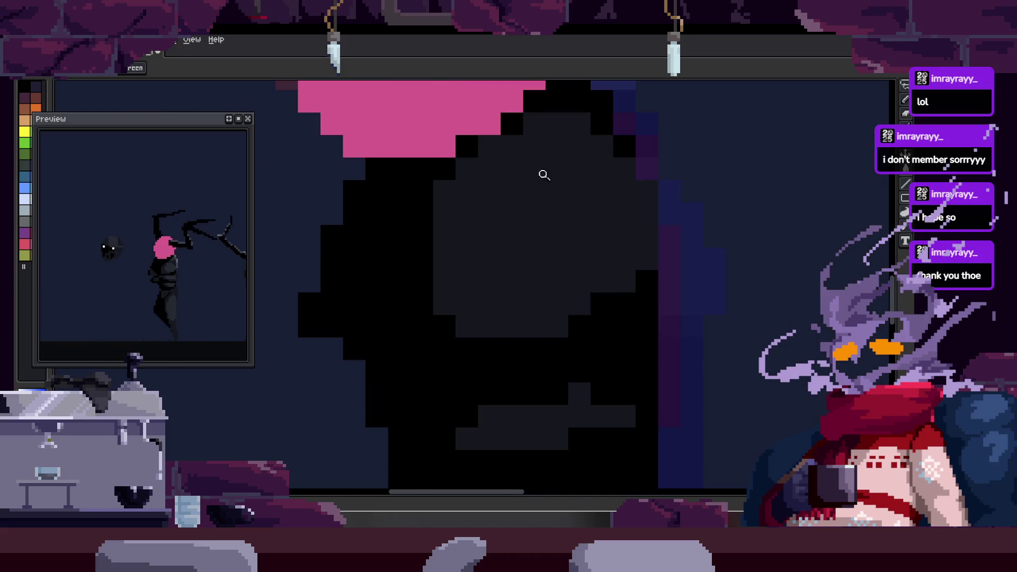
scroll(545, 180, up, 2)
key(b)
drag(483, 306, 553, 183)
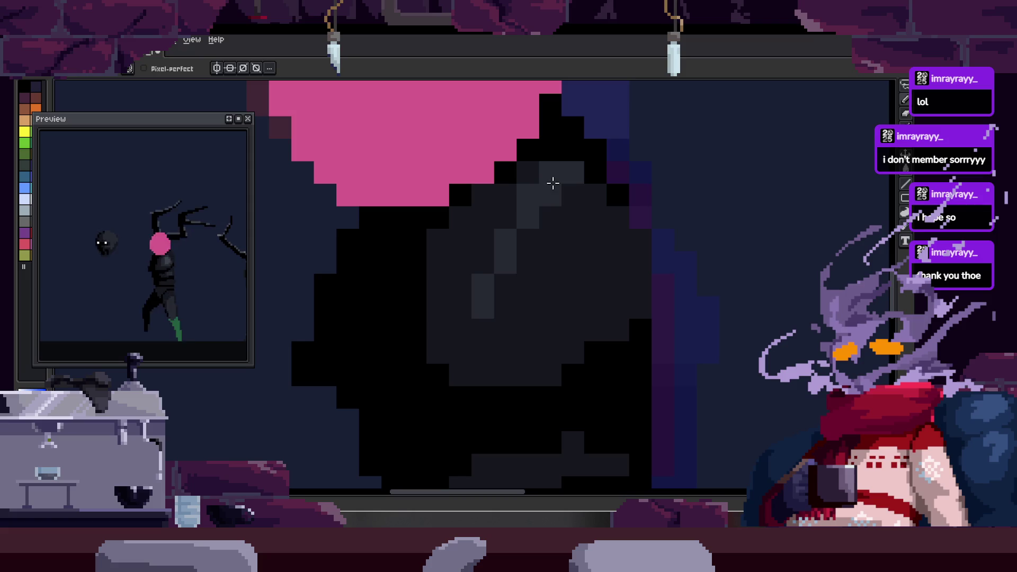
- Zoom out to check the torso shading against the whole figure
key(z)
scroll(609, 268, down, 2)
scroll(613, 265, down, 1)
scroll(635, 310, up, 1)
scroll(629, 320, up, 1)
key(b)
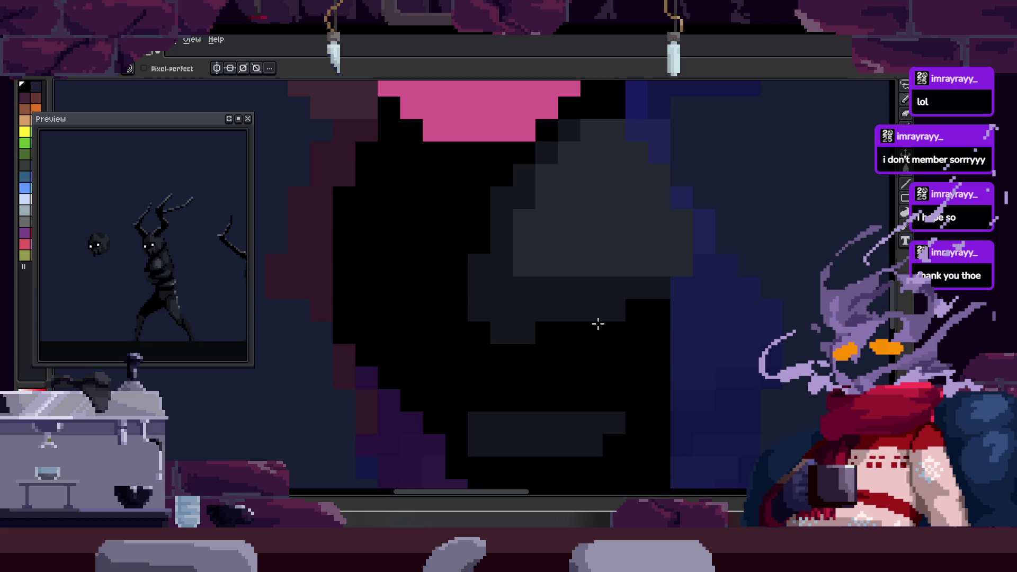
scroll(647, 259, down, 1)
scroll(627, 259, up, 1)
key(ctrl)
scroll(572, 274, down, 1)
scroll(554, 279, down, 1)
key(z)
scroll(574, 249, up, 2)
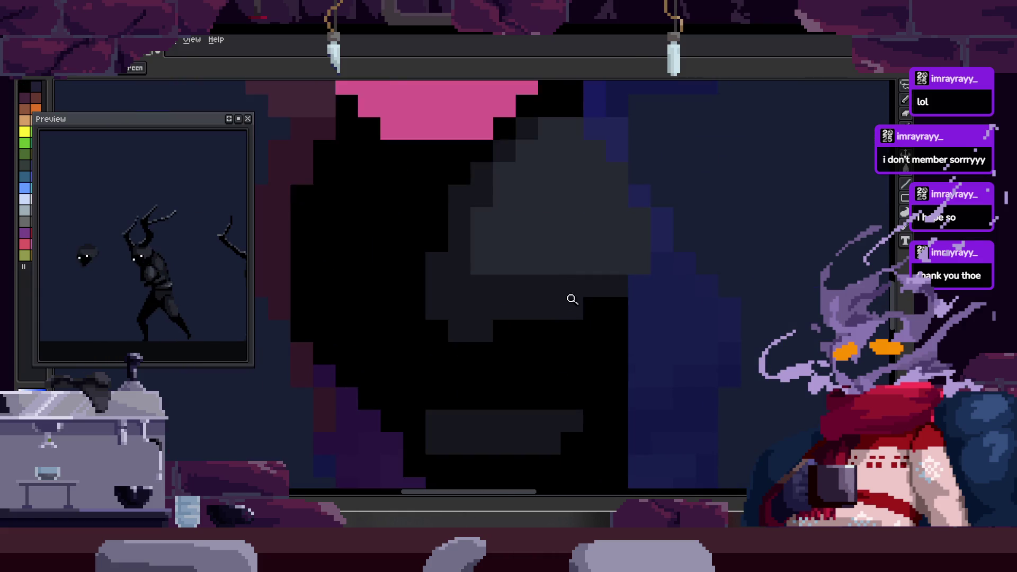
scroll(568, 302, down, 3)
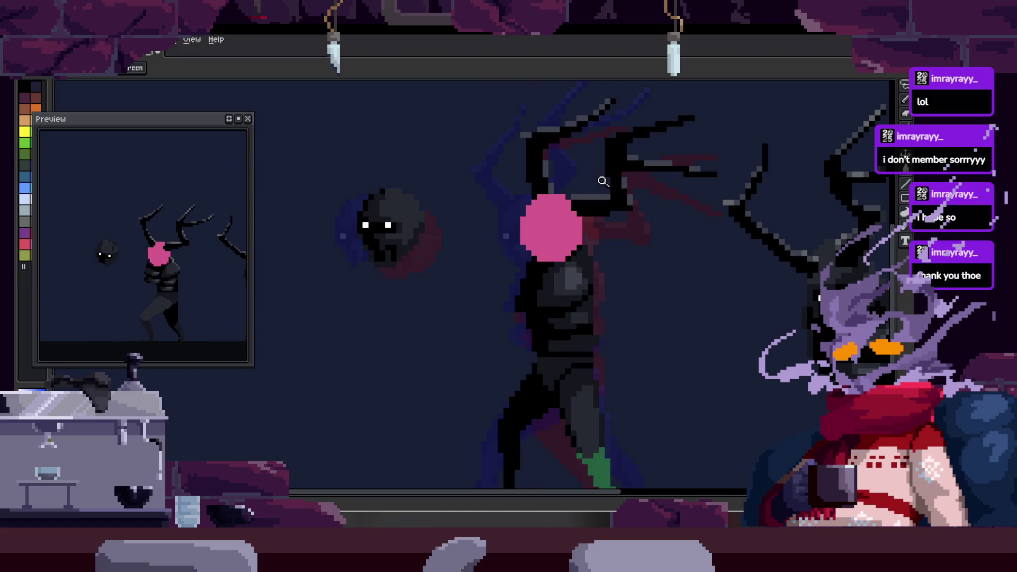
scroll(583, 230, up, 2)
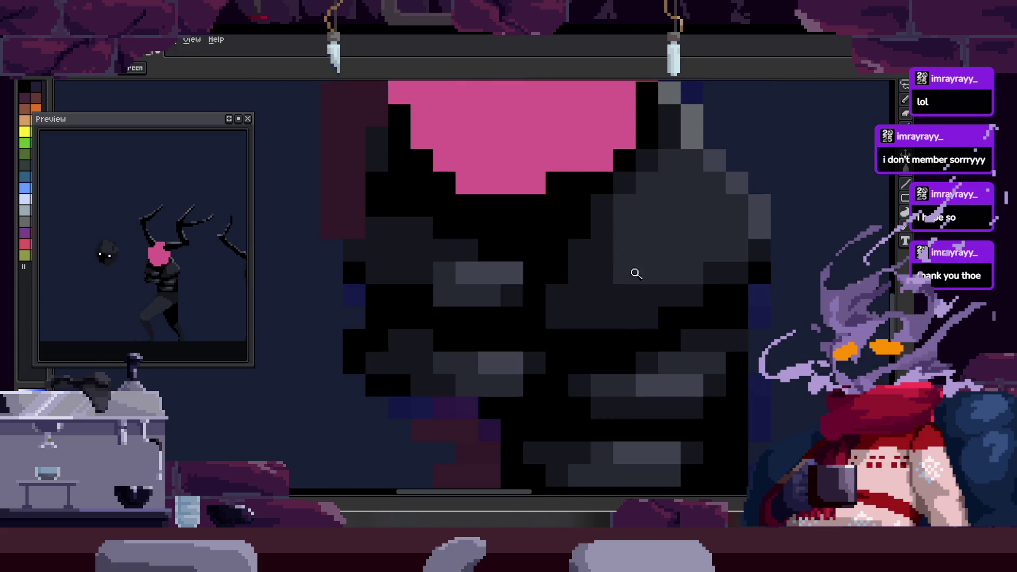
scroll(556, 262, down, 1)
scroll(551, 310, down, 1)
scroll(620, 286, down, 1)
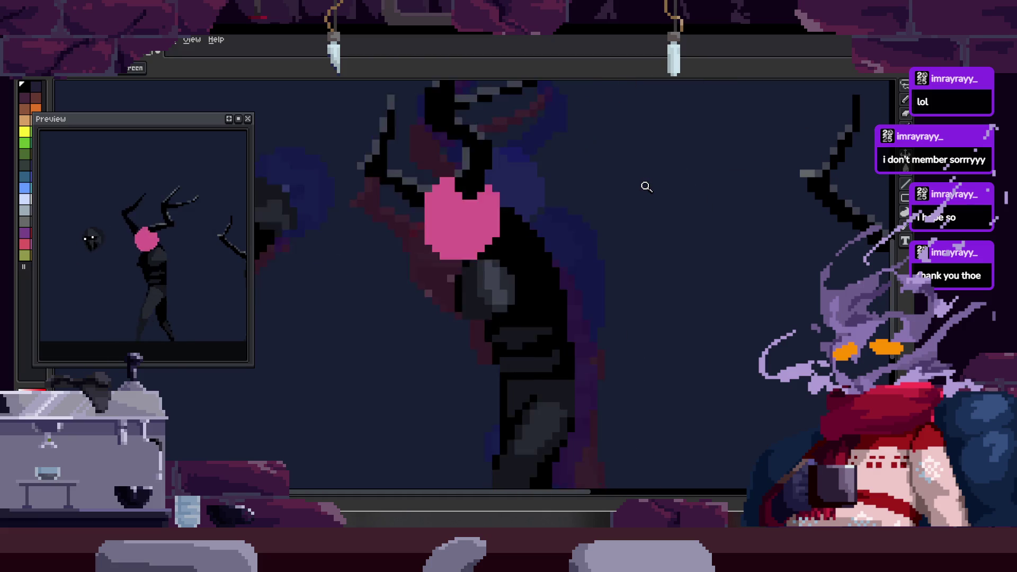
- Zoom in closely on the central figure's body shading and sample a colour from it
key(Tab)
scroll(581, 199, down, 5)
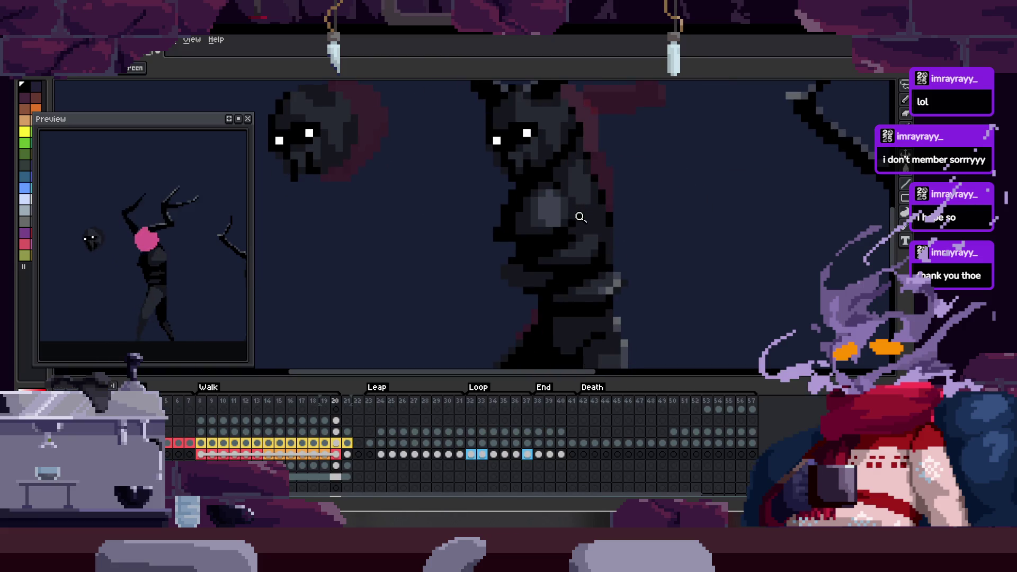
key(Tab)
click(568, 260)
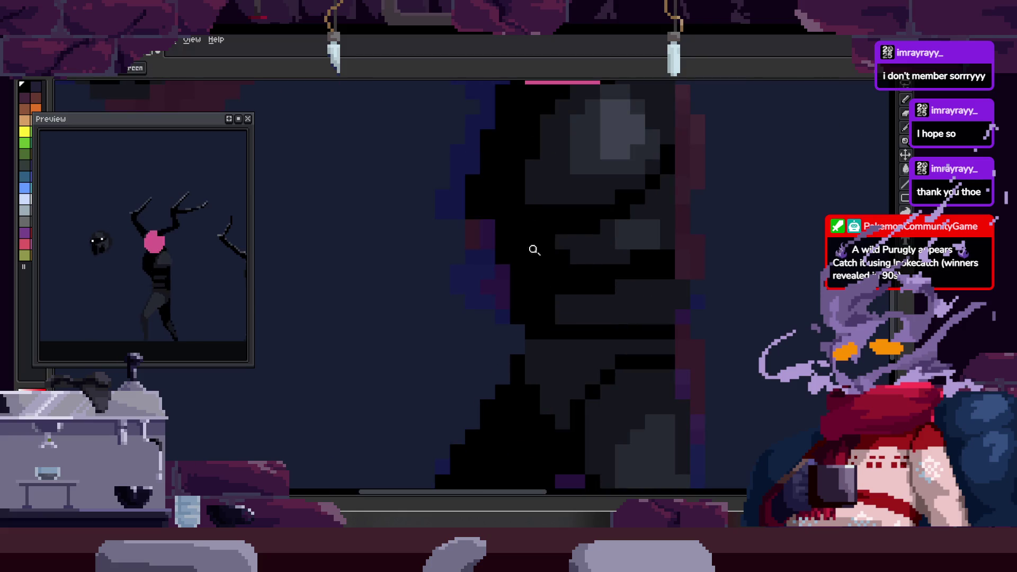
click(507, 266)
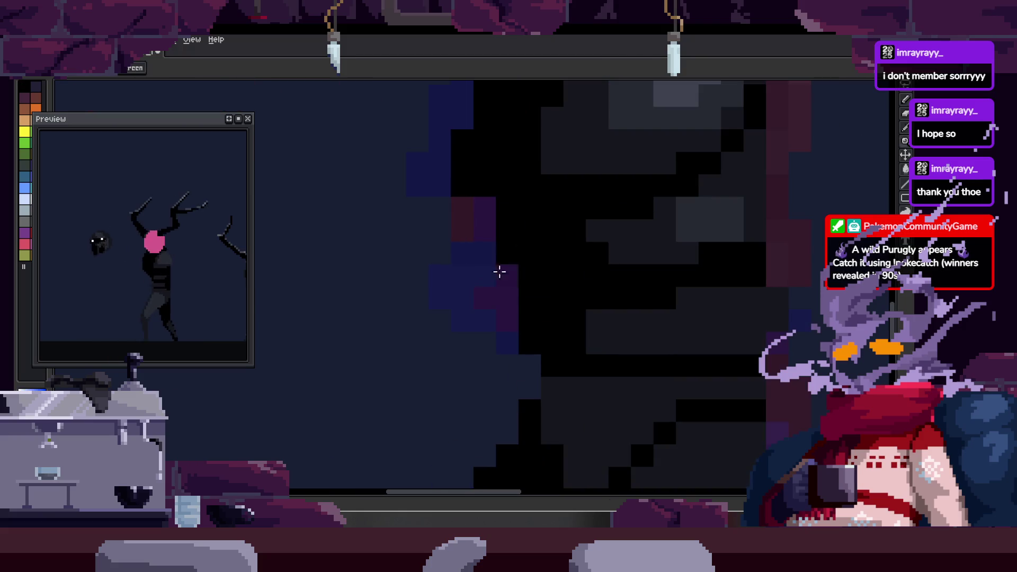
key(alt)
key(alt)
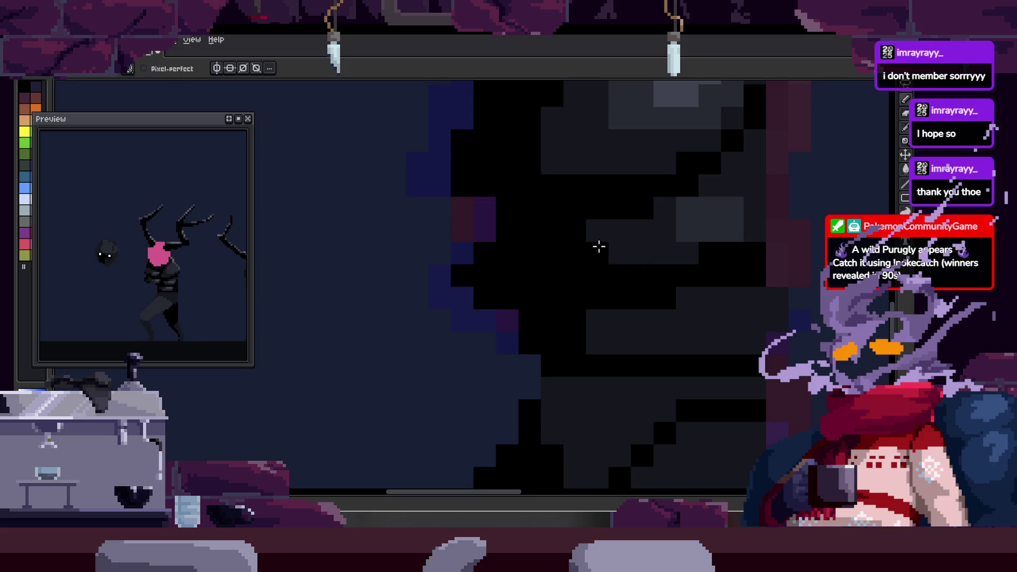
scroll(586, 263, down, 3)
key(space)
key(z)
click(593, 236)
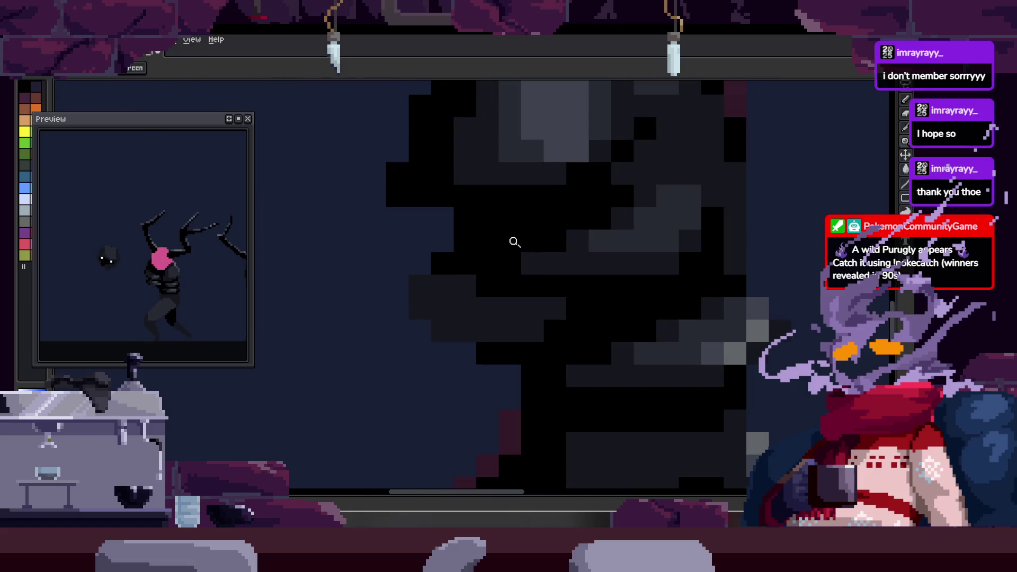
key(Tab)
click(519, 192)
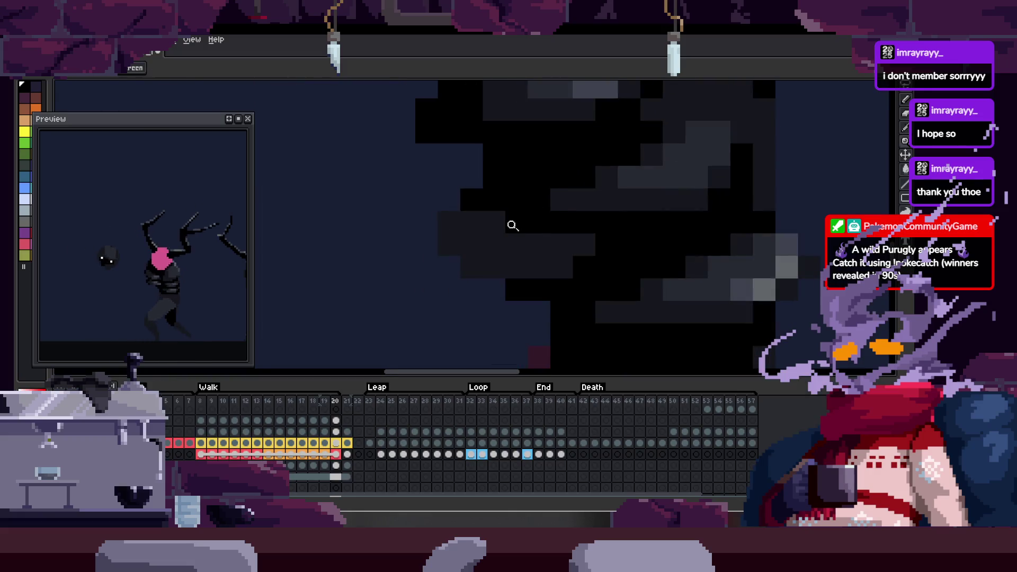
key(Tab)
- Step through the walk frames with the pencil ready, checking the torso and leg shading
key(b)
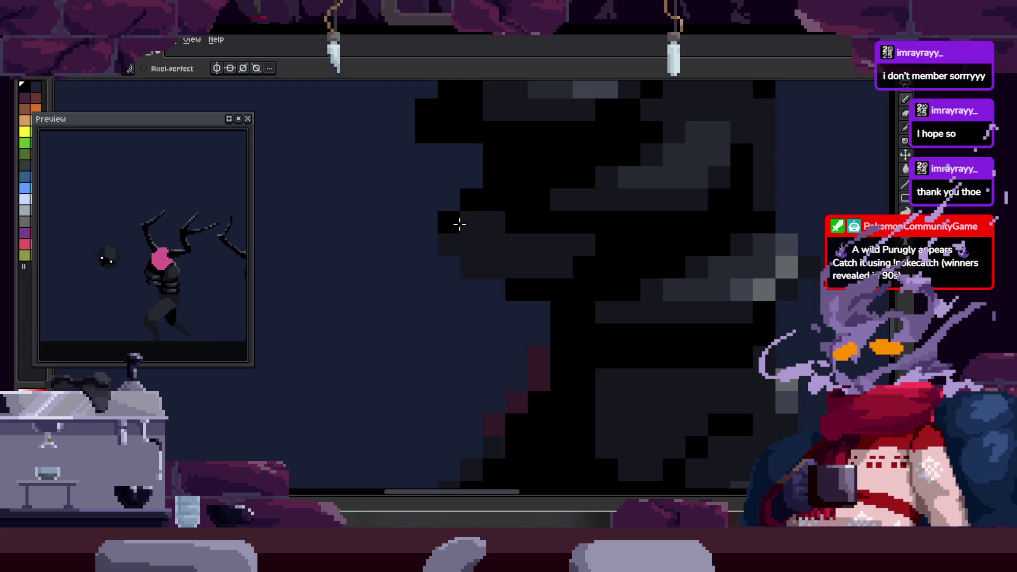
scroll(532, 260, down, 3)
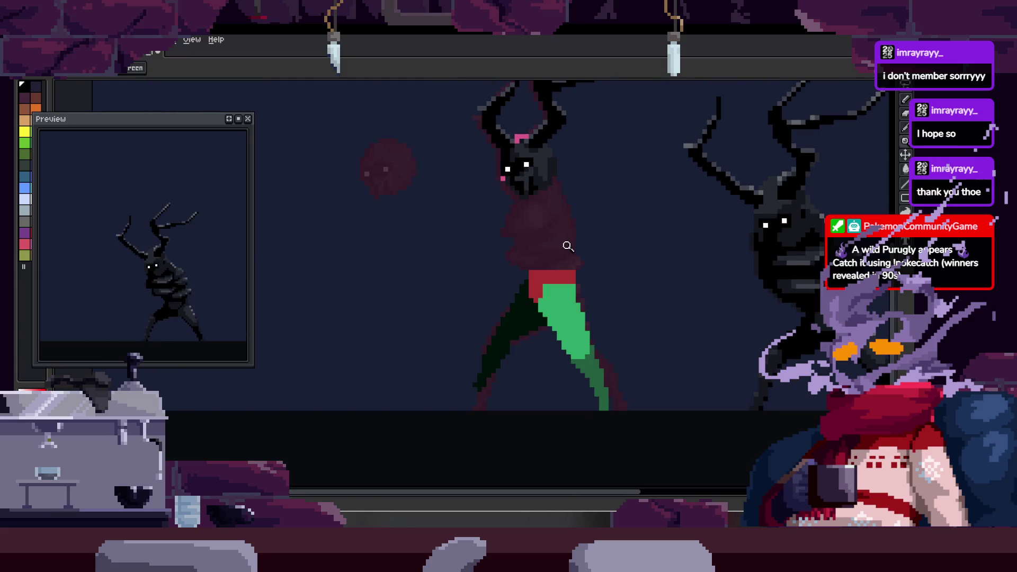
key(Right)
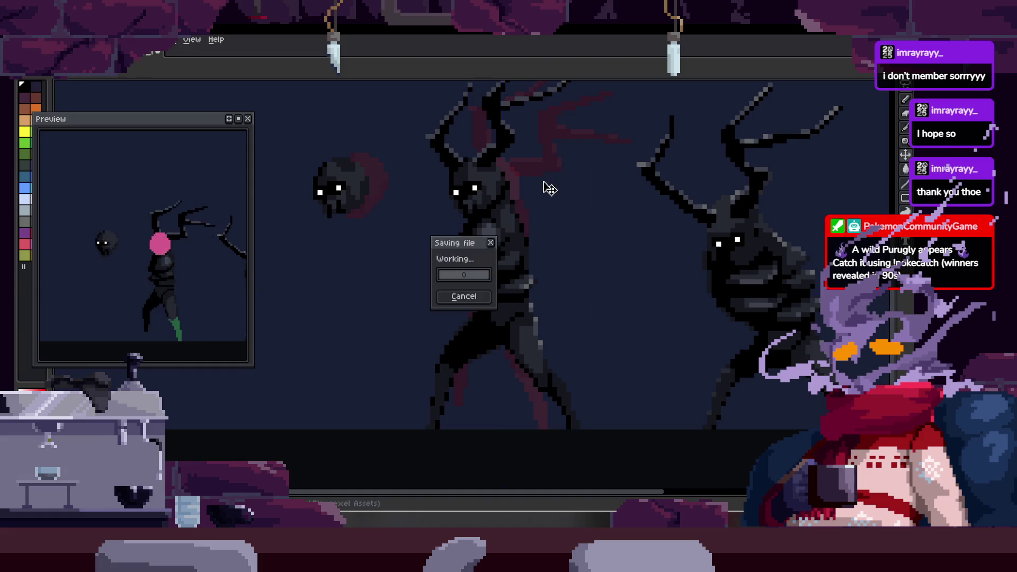
key(Tab)
key(Right)
key(Right)
key(Right)
key(Tab)
key(Right)
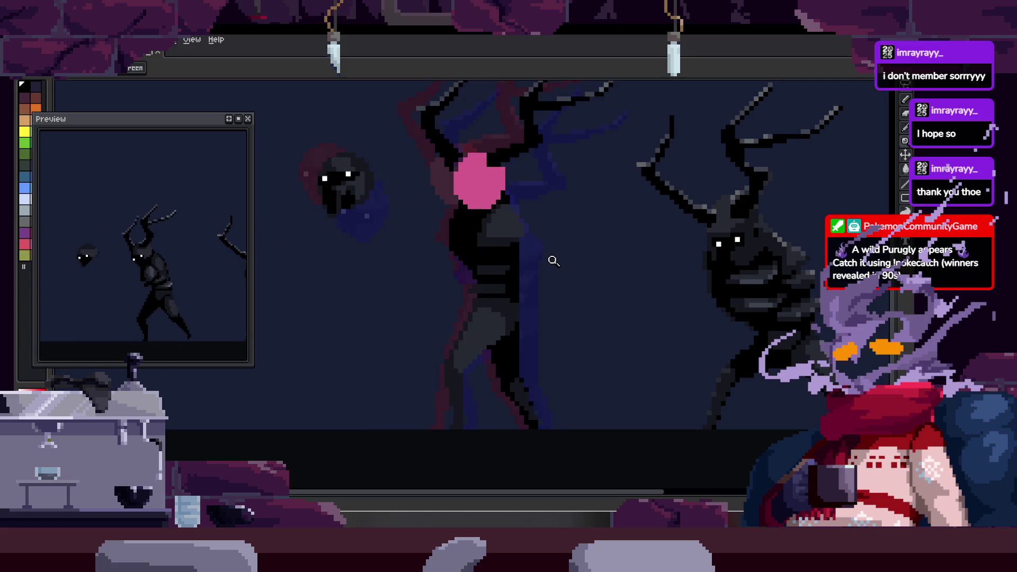
scroll(556, 258, up, 5)
- Paint a small black block on the figure's edge and pick a darker shade from it
key(b)
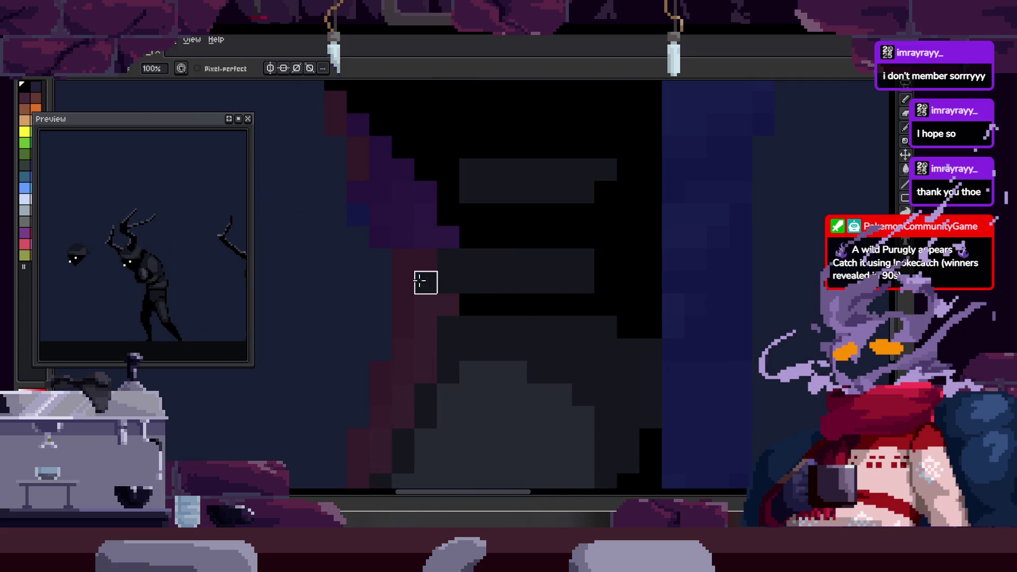
key(e)
mouse_move(403, 237)
mouse_down()
mouse_move(435, 261)
mouse_move(447, 256)
mouse_move(440, 272)
mouse_up()
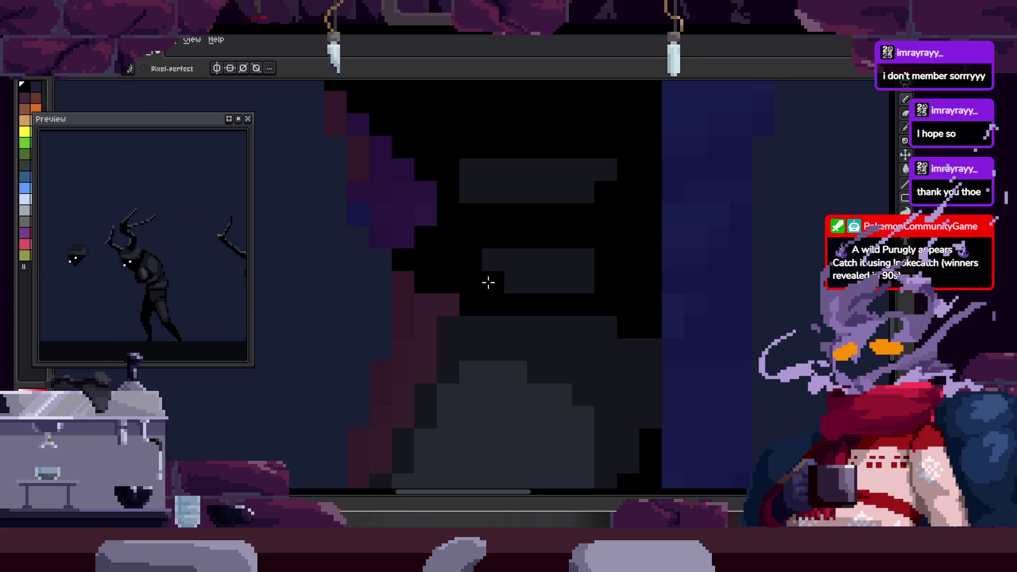
key(z)
scroll(497, 275, down, 3)
scroll(544, 262, up, 3)
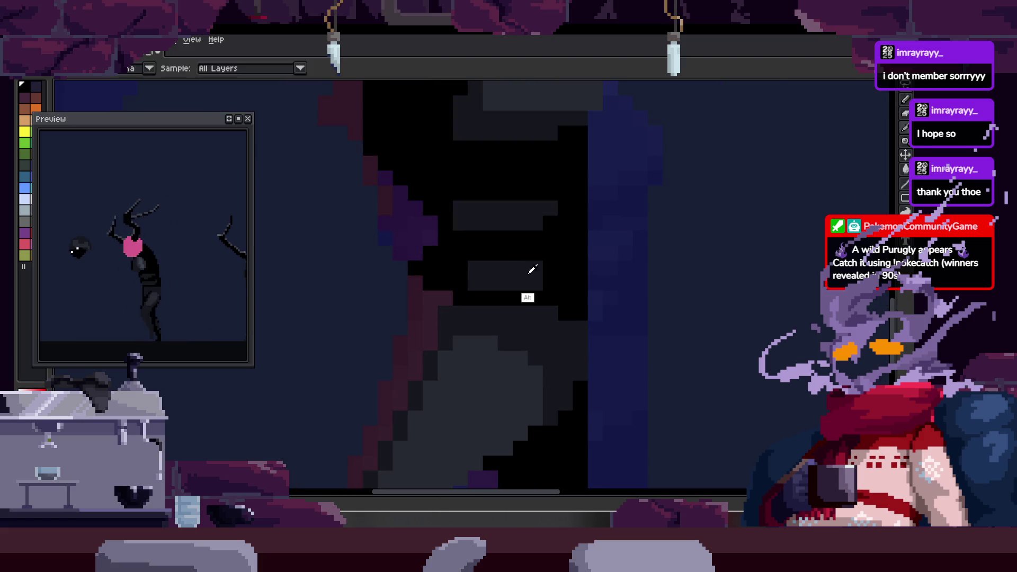
scroll(552, 267, down, 2)
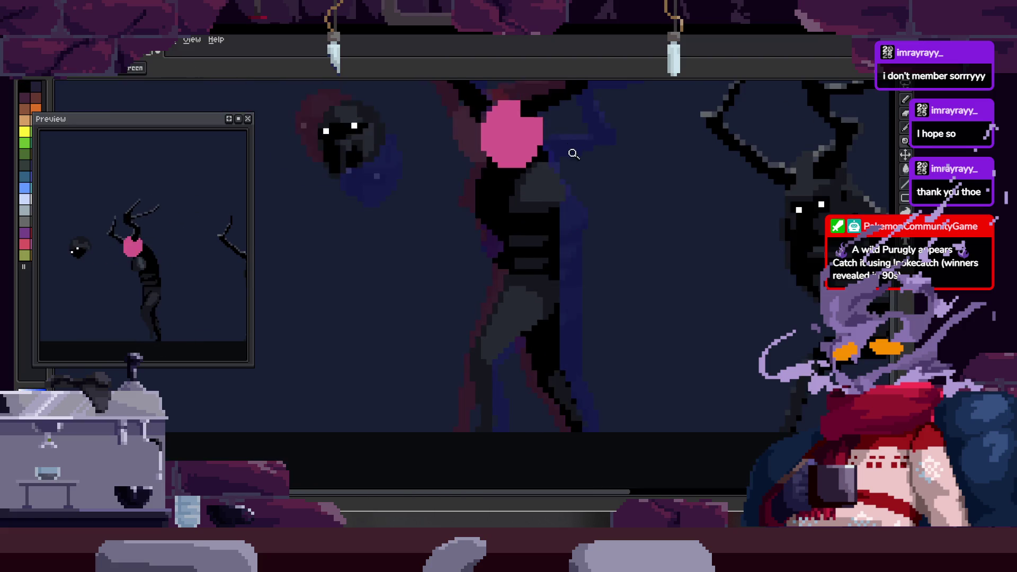
scroll(508, 227, up, 2)
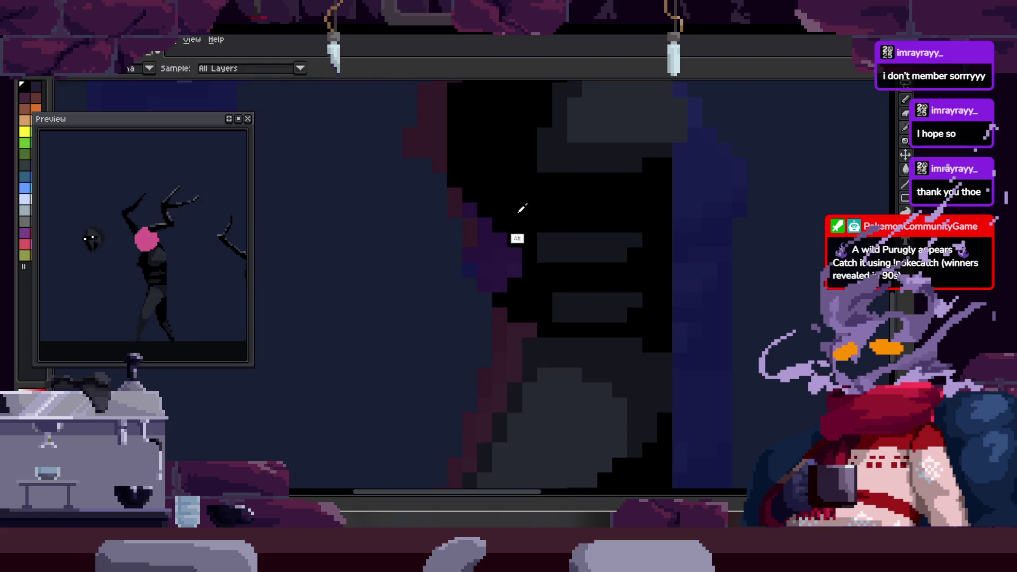
scroll(483, 233, up, 2)
key(b)
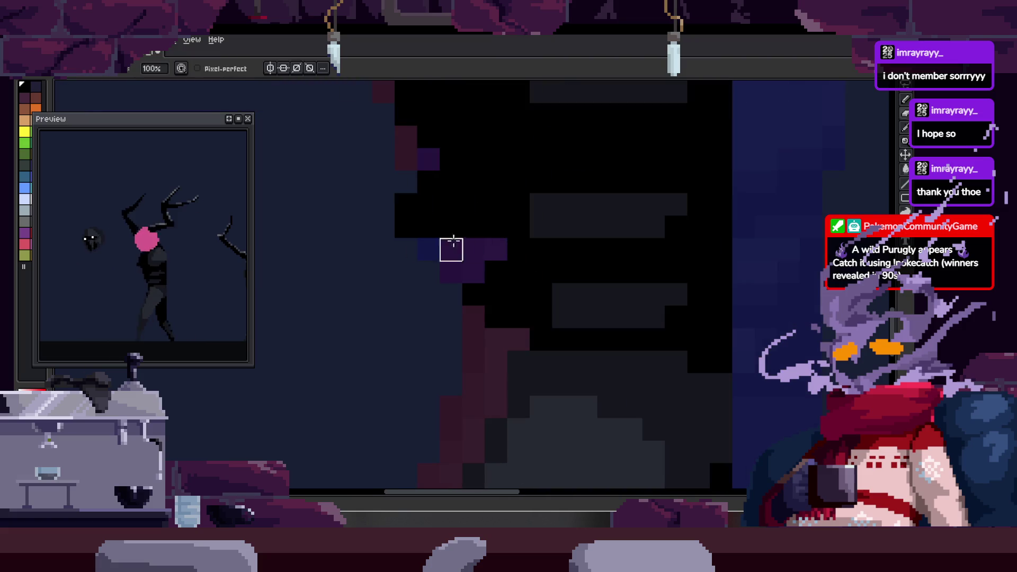
key(z)
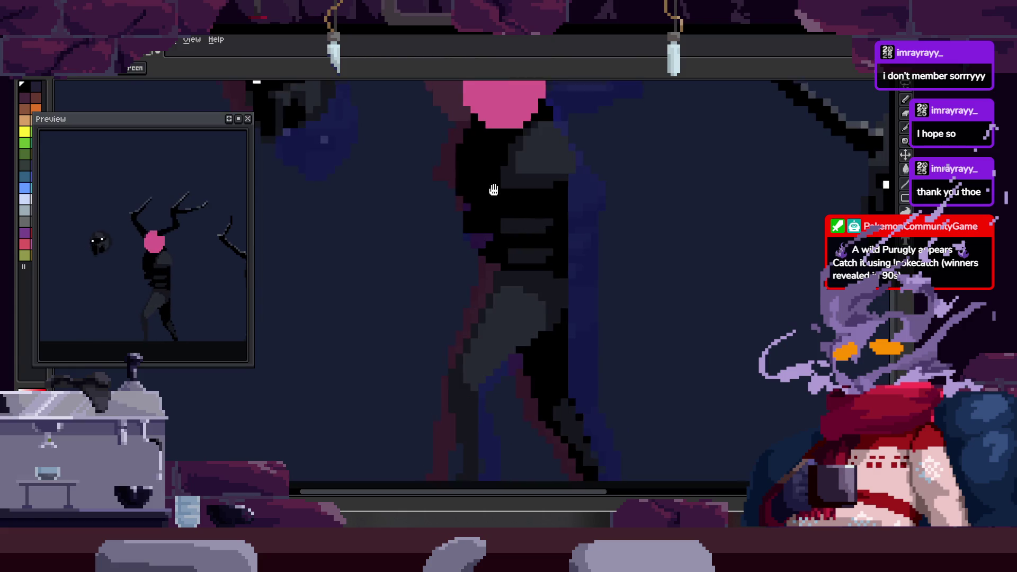
click(489, 229)
key(b)
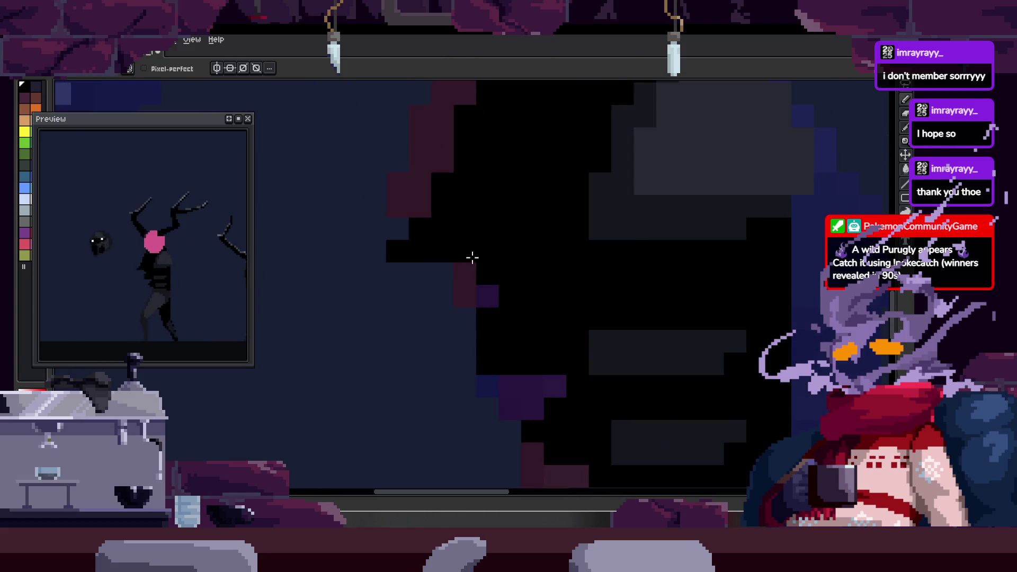
alt+click(413, 243)
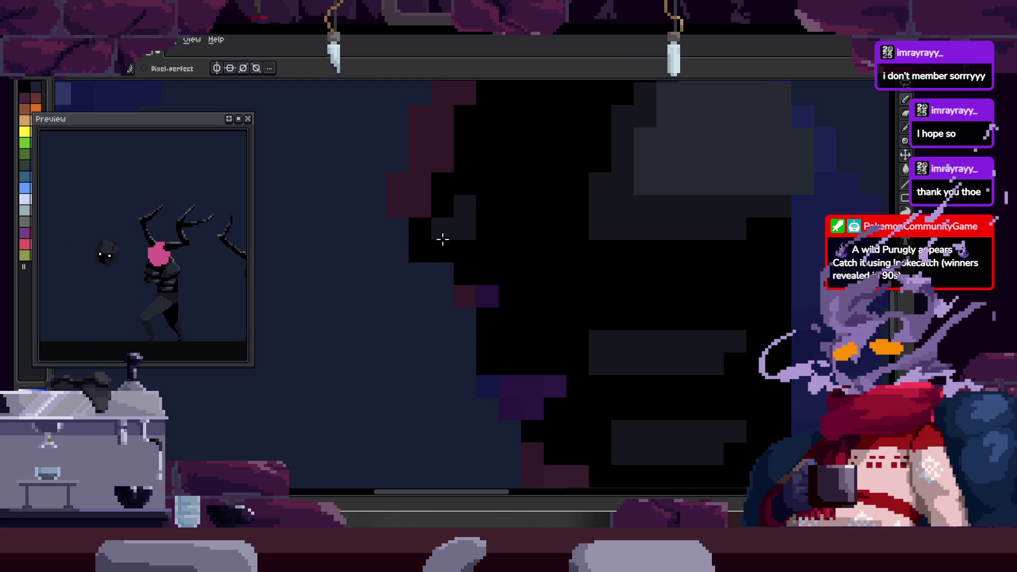
- Bring the figure's torso into view, undoing a stray edit and clearing the selection
key(z)
scroll(509, 255, down, 3)
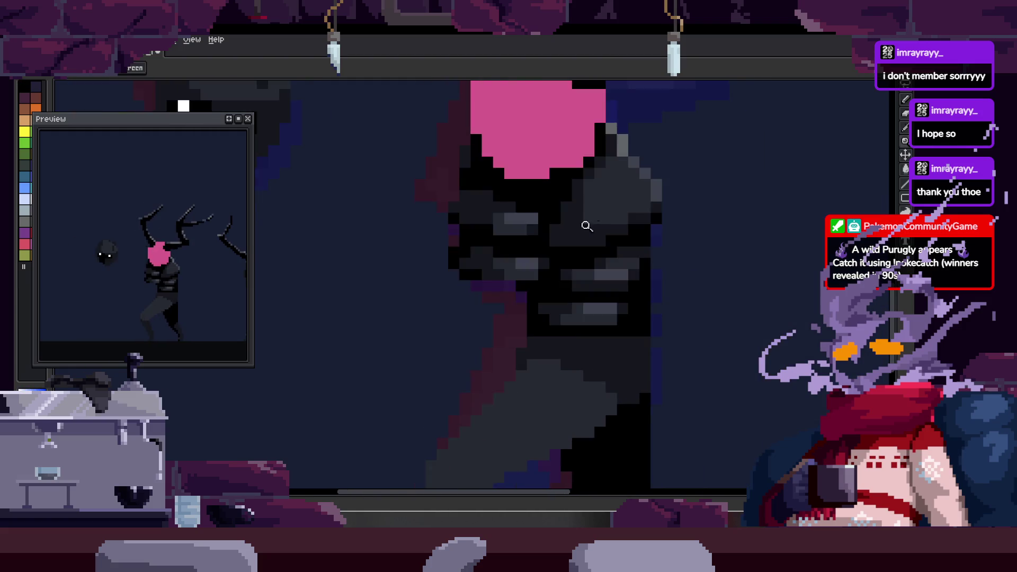
scroll(527, 231, up, 3)
key(b)
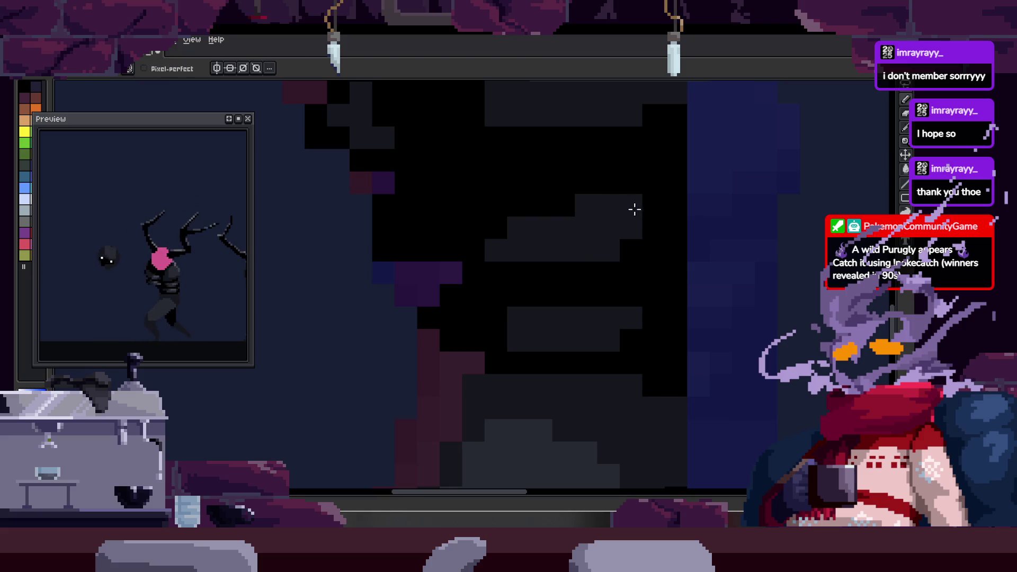
scroll(595, 236, down, 1)
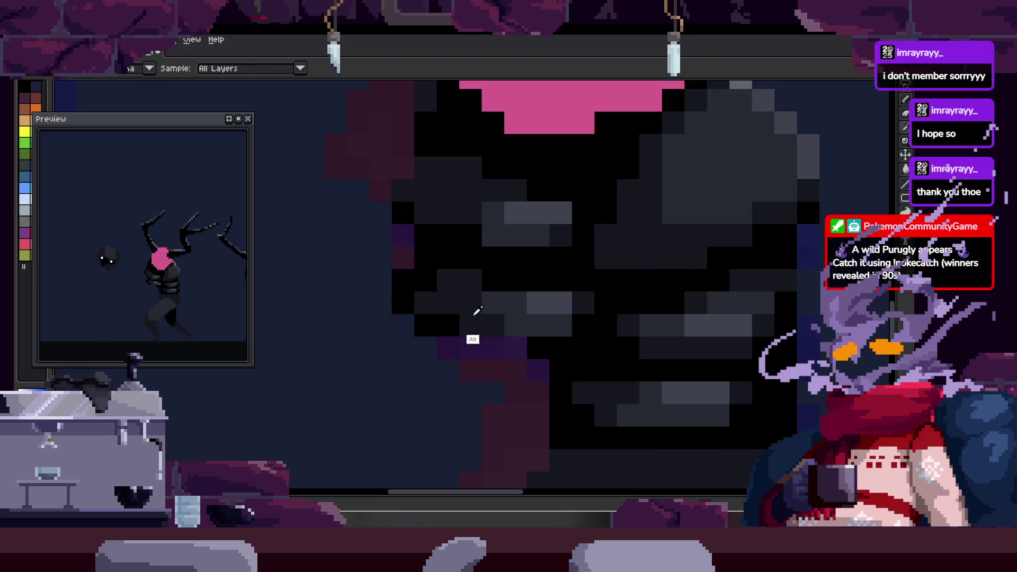
key(z)
scroll(608, 262, down, 2)
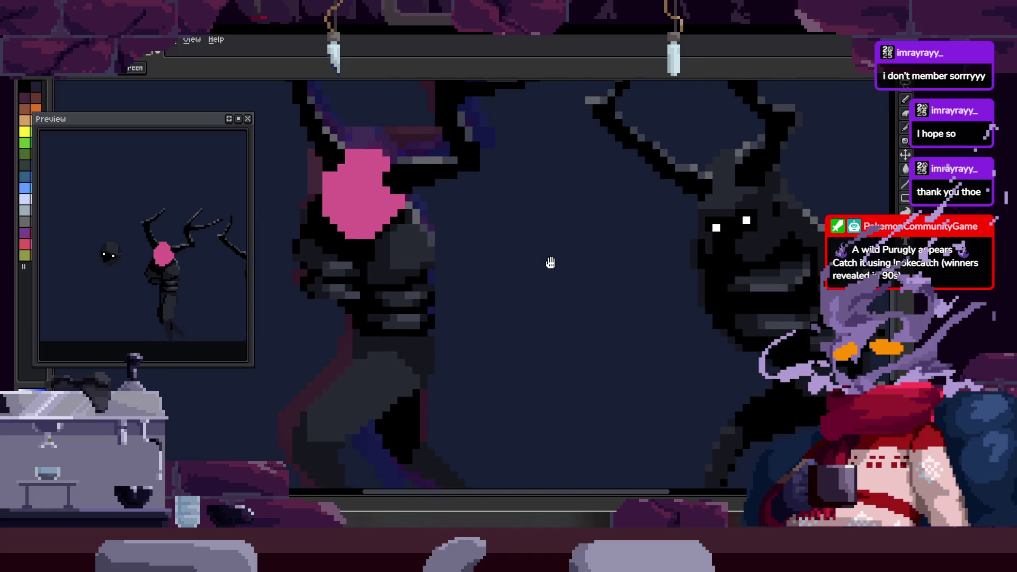
drag(670, 257, 595, 253)
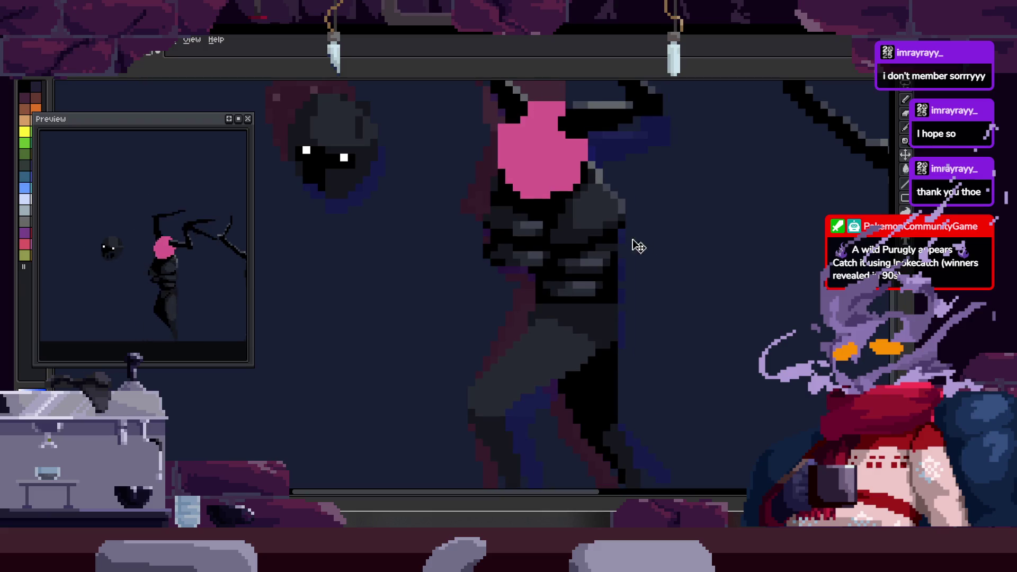
scroll(557, 274, up, 2)
key(ctrl+z)
key(ctrl+d)
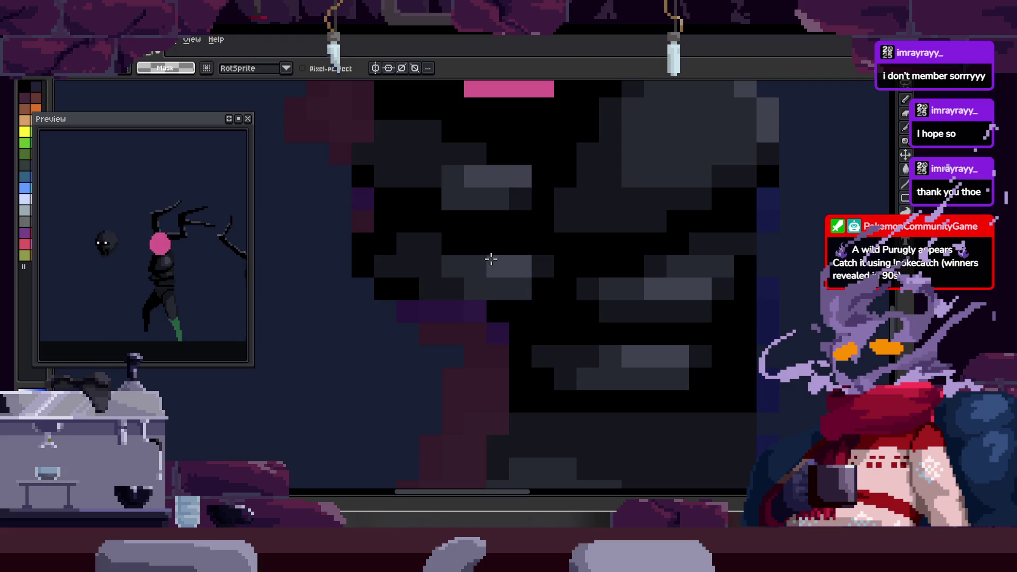
scroll(497, 254, down, 1)
scroll(500, 249, down, 2)
scroll(645, 248, down, 1)
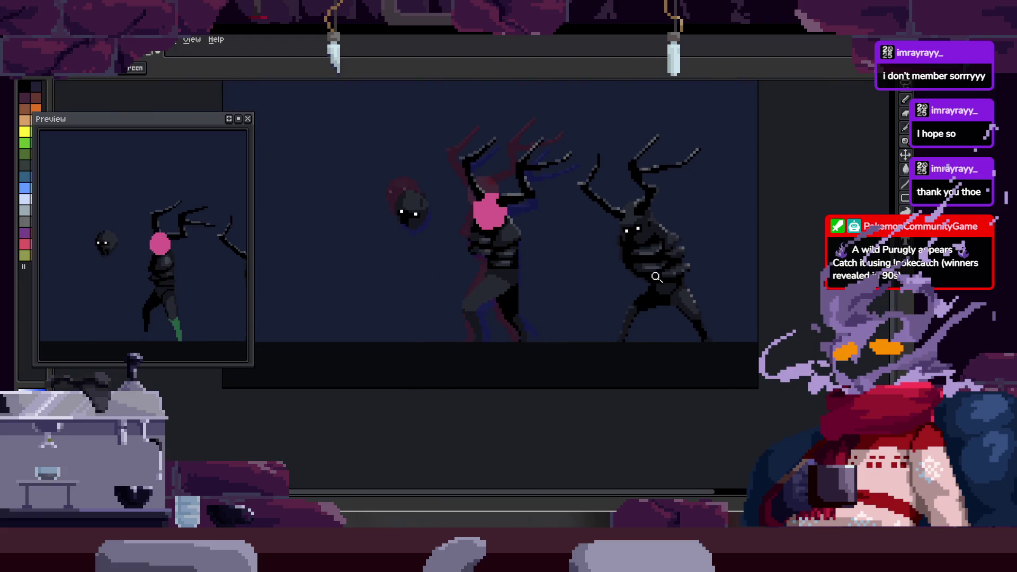
scroll(650, 272, up, 2)
scroll(615, 242, down, 1)
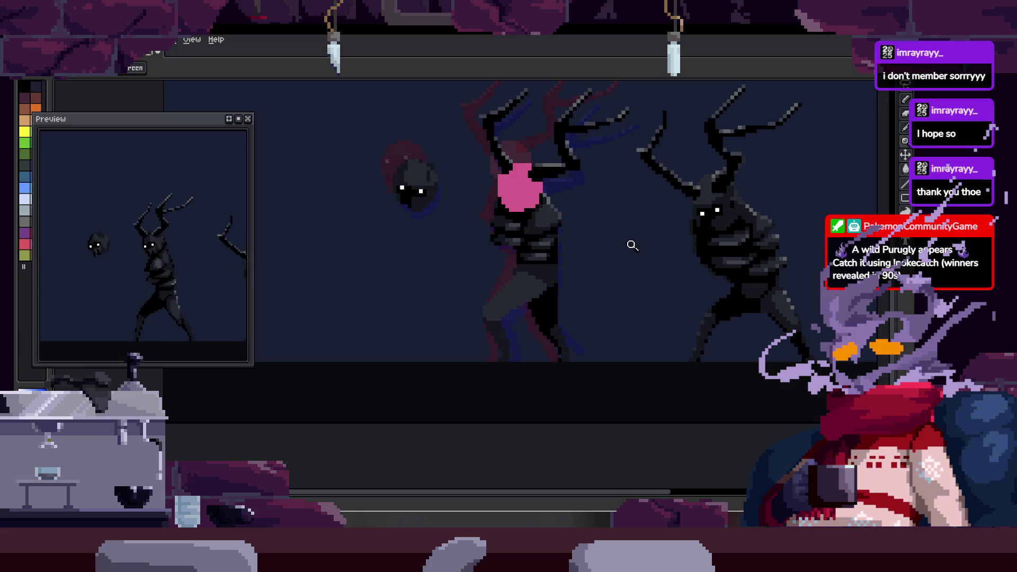
scroll(629, 242, up, 3)
scroll(540, 226, down, 2)
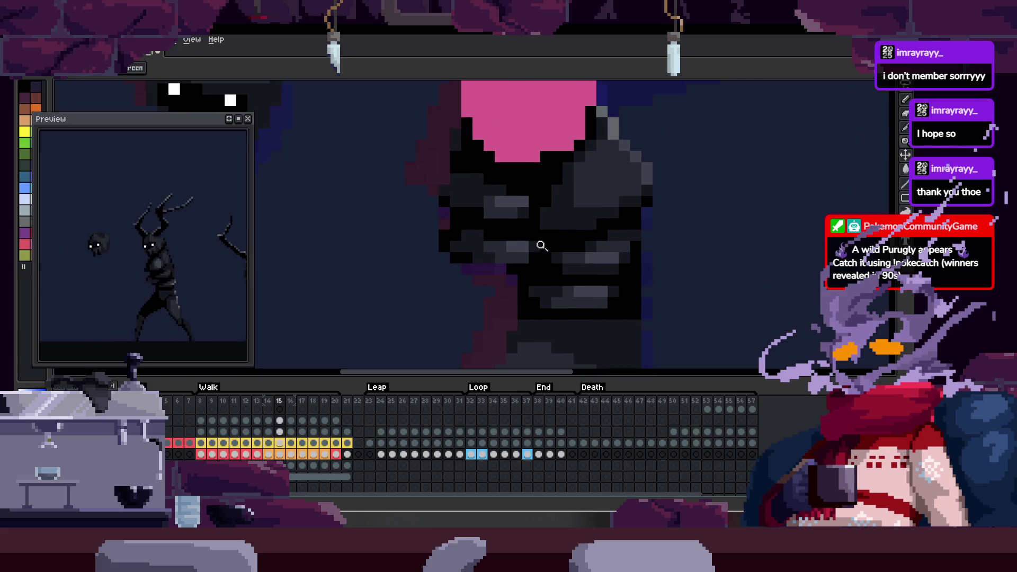
scroll(541, 240, up, 4)
- Sample the black shade and repaint several shading pixels across the figure's body
key(alt)
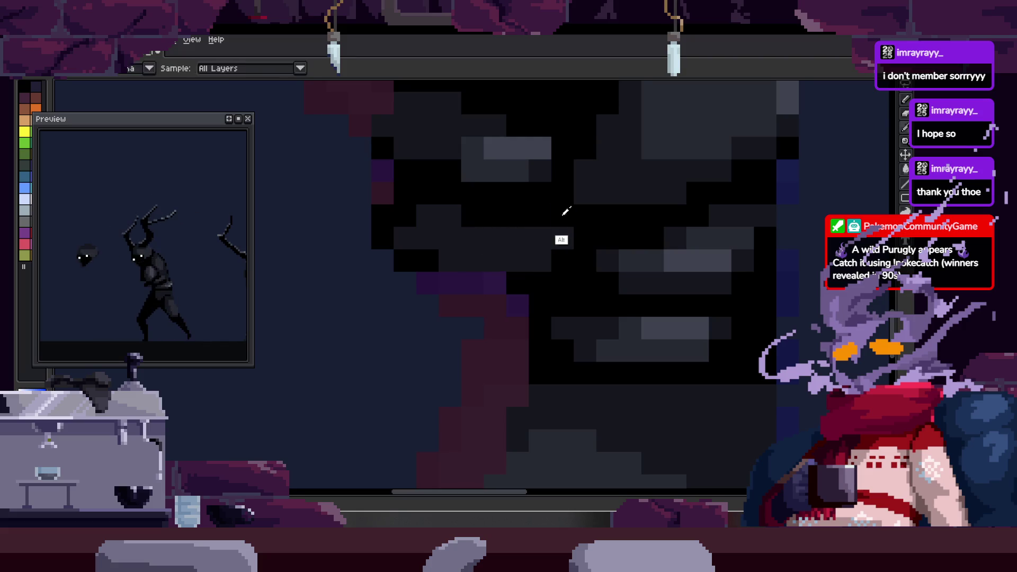
alt+click(495, 239)
alt+click(488, 270)
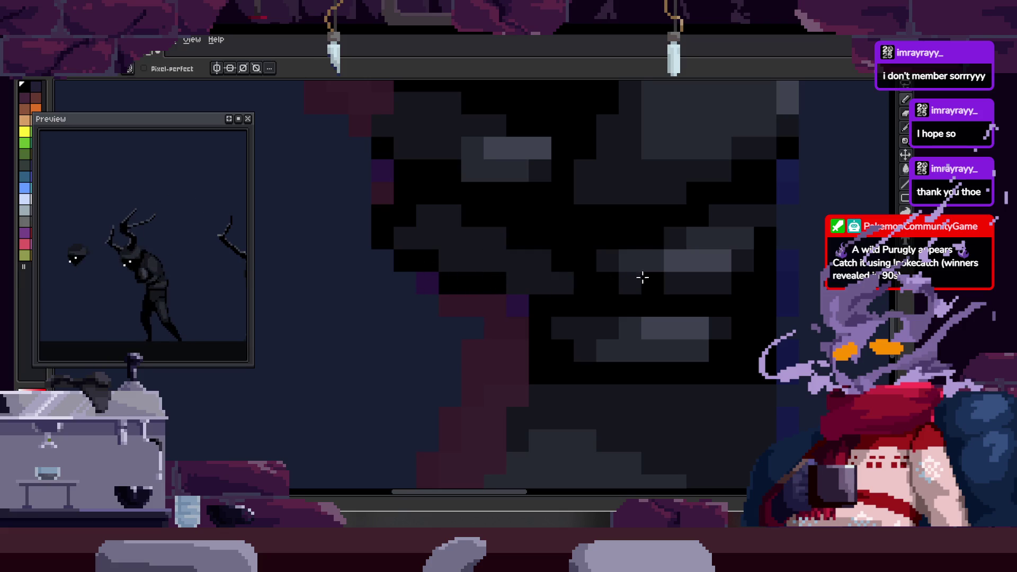
drag(652, 261, 511, 268)
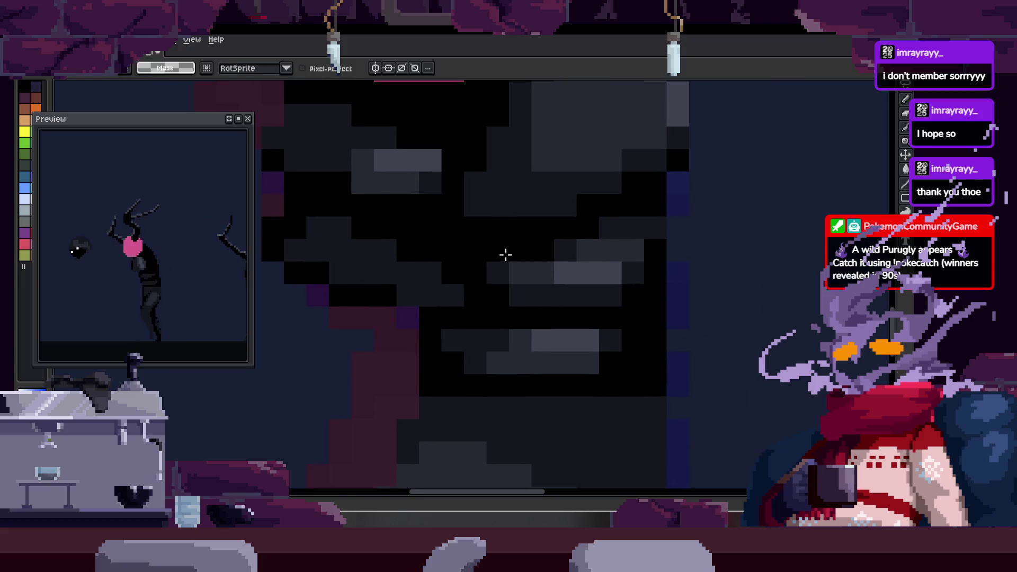
click(521, 295)
click(550, 258)
alt+click(591, 295)
click(544, 295)
alt+click(552, 277)
click(384, 273)
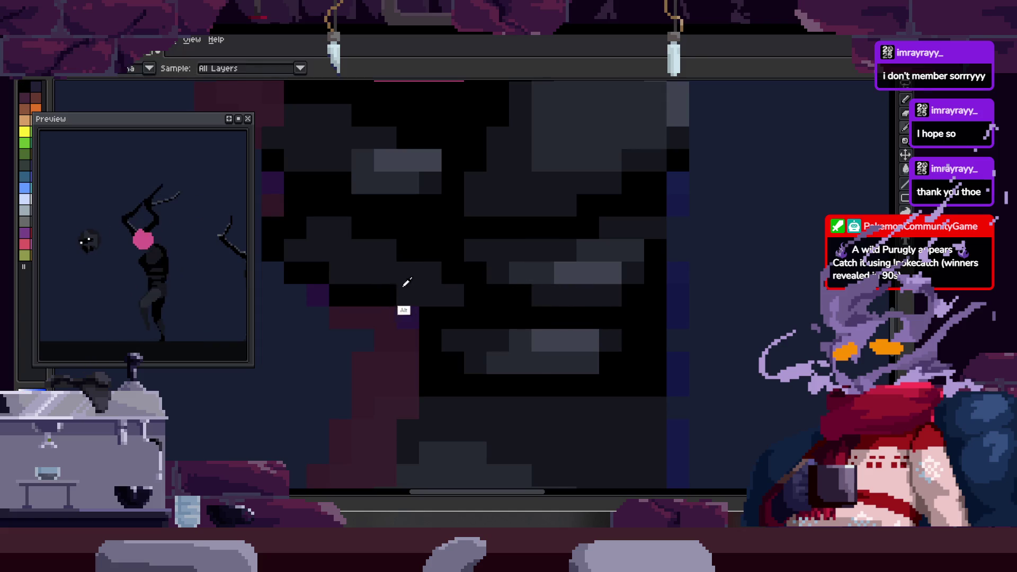
- Darken the pixels along the figure's leg shading
key(alt)
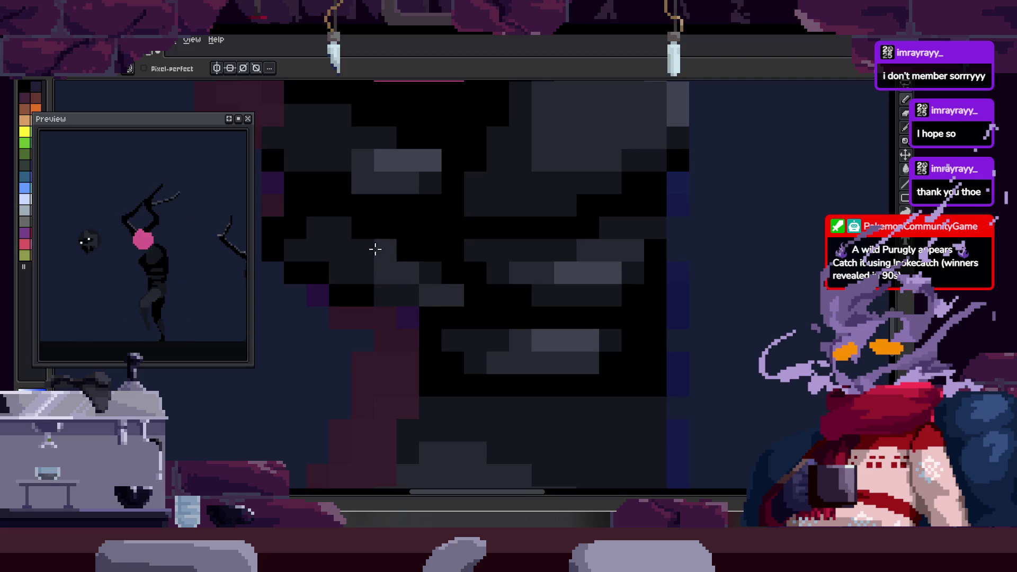
click(407, 257)
alt+click(591, 295)
click(408, 273)
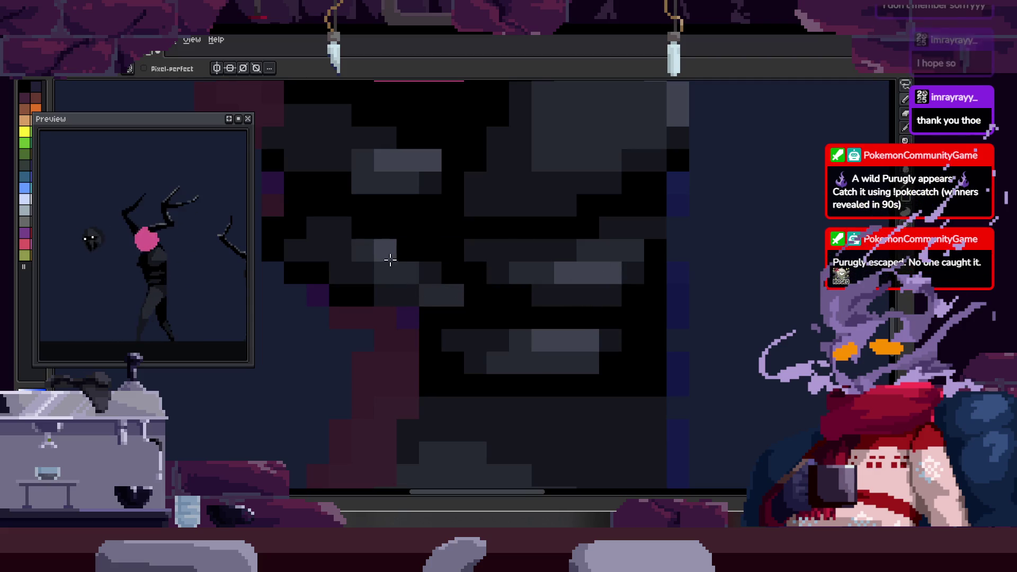
scroll(447, 290, down, 3)
scroll(404, 297, down, 1)
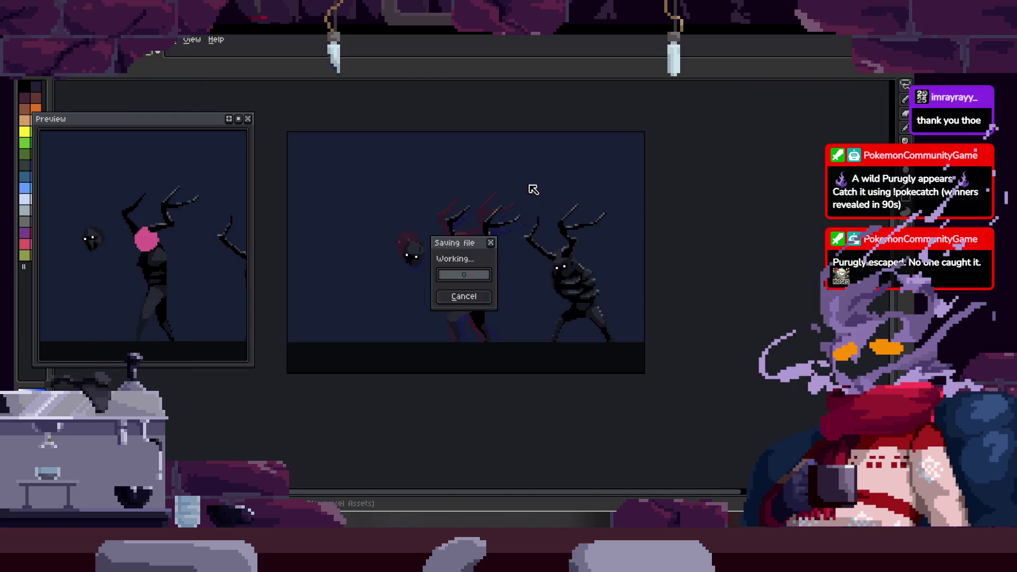
scroll(517, 235, up, 1)
scroll(478, 302, up, 3)
scroll(472, 303, down, 3)
scroll(438, 300, down, 3)
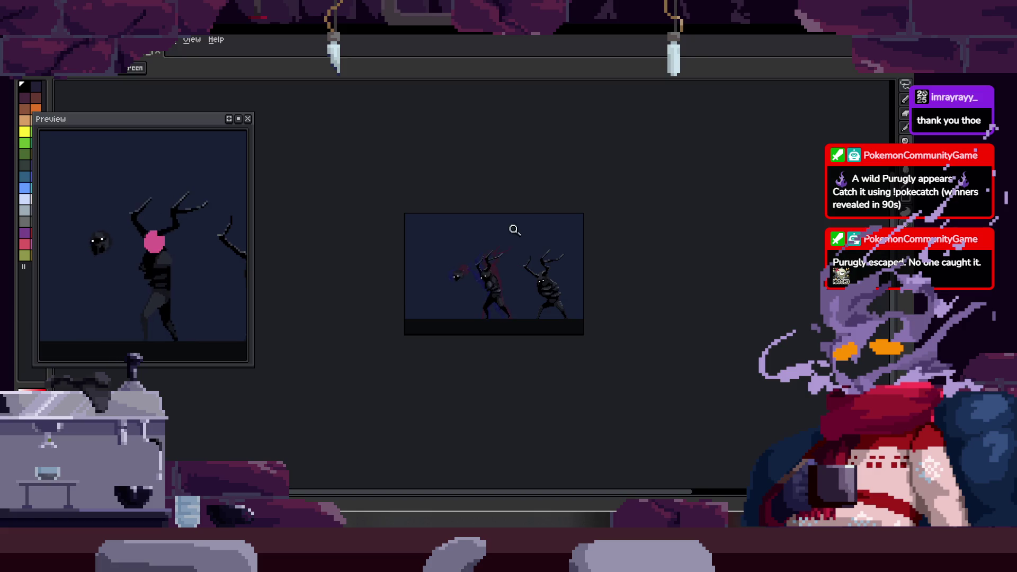
scroll(518, 226, up, 3)
scroll(548, 207, up, 1)
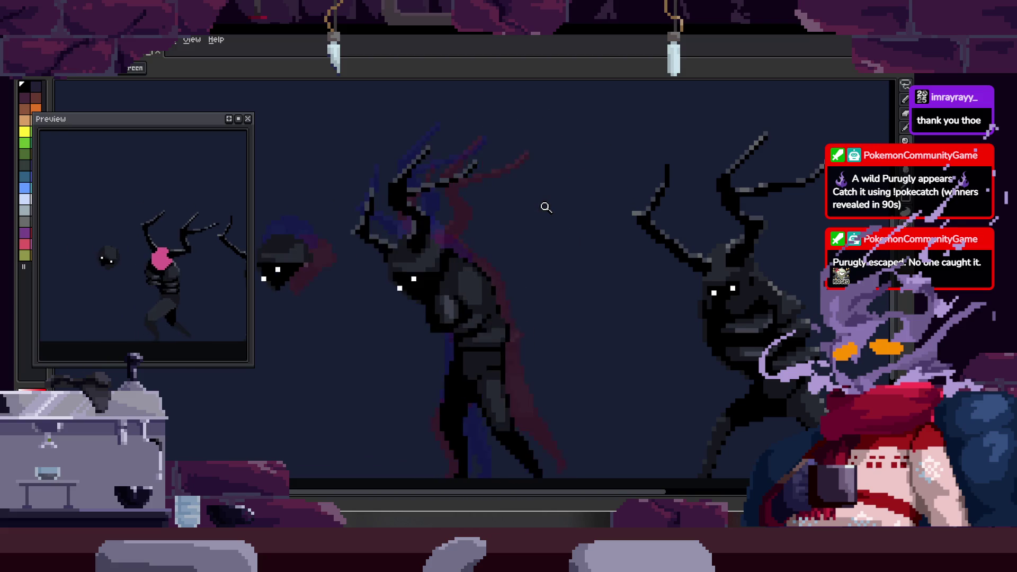
- Zoom in on the figure's leg, repaint its shading pixels, and bring the timeline back
key(Tab)
scroll(548, 215, up, 1)
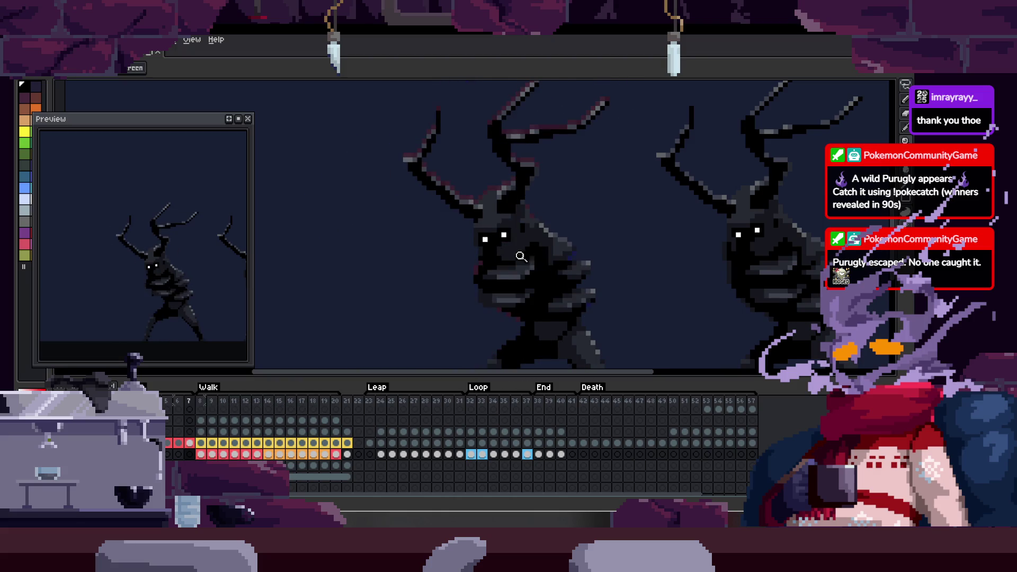
key(Tab)
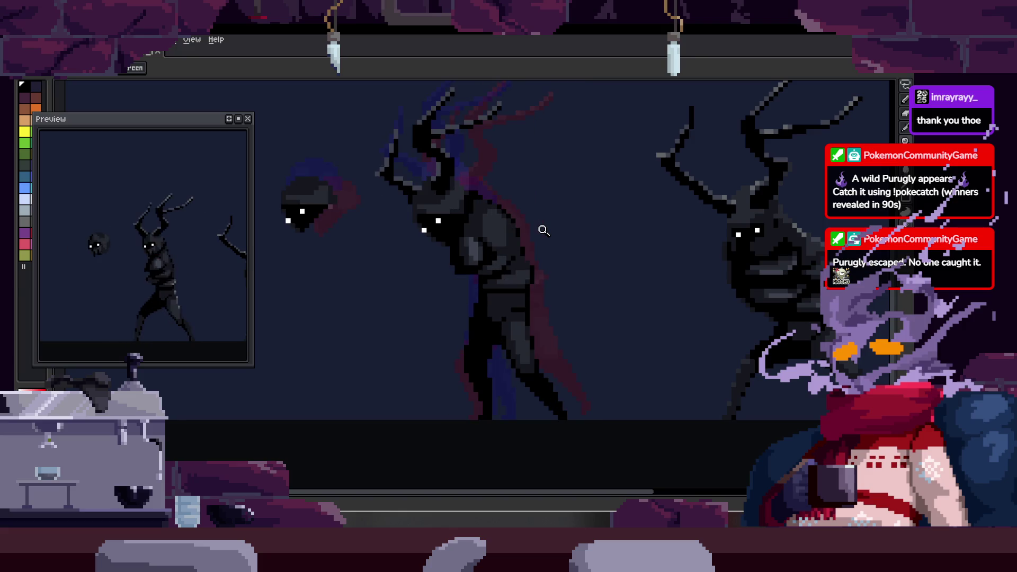
scroll(522, 244, up, 2)
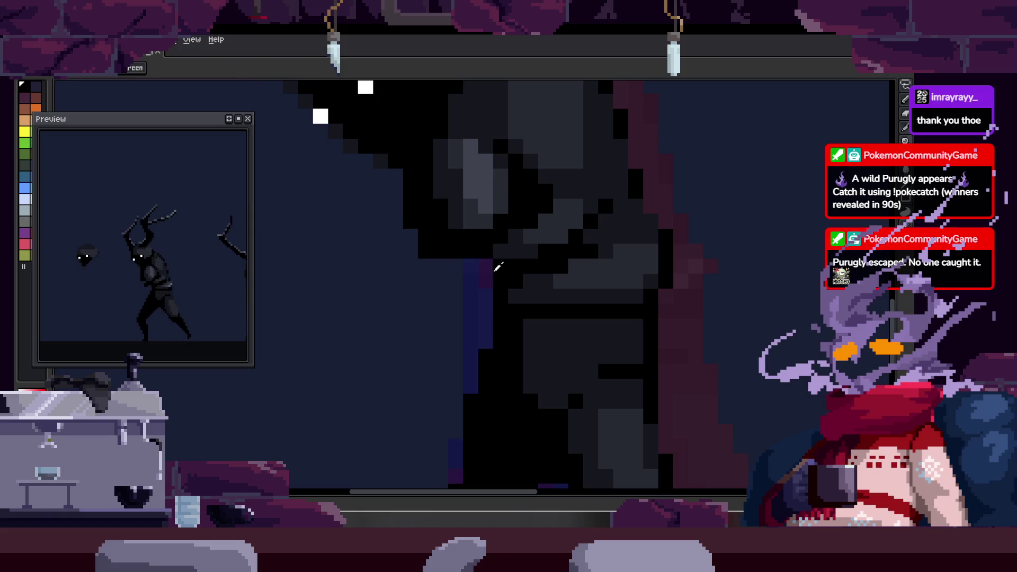
click(477, 272)
key(b)
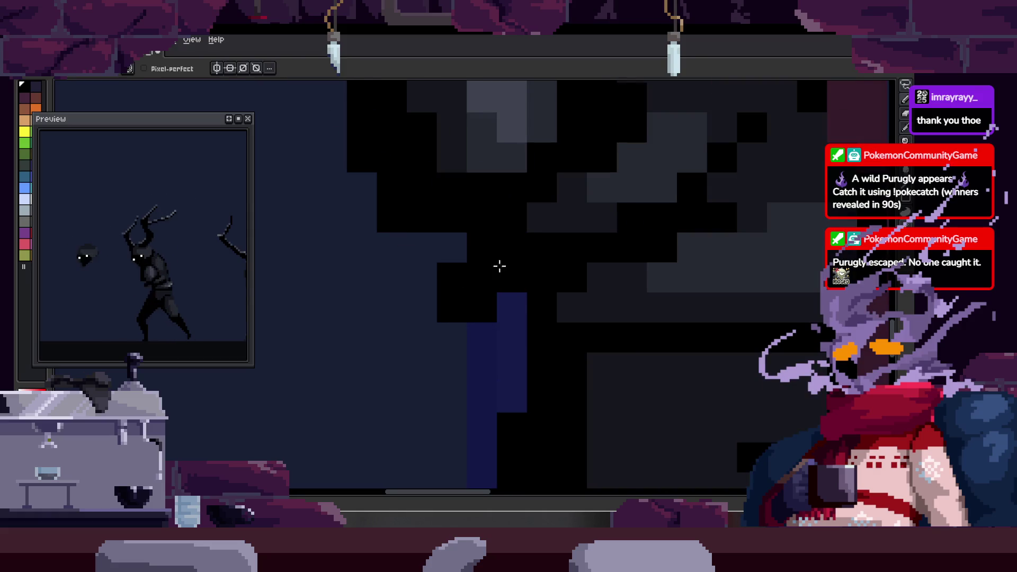
key(z)
scroll(642, 242, down, 2)
click(630, 237)
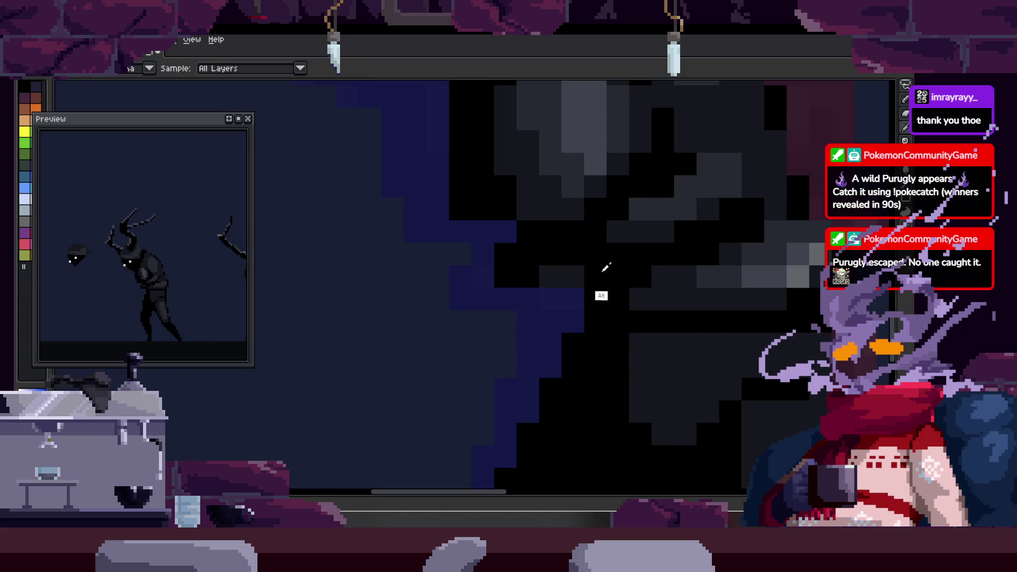
key(b)
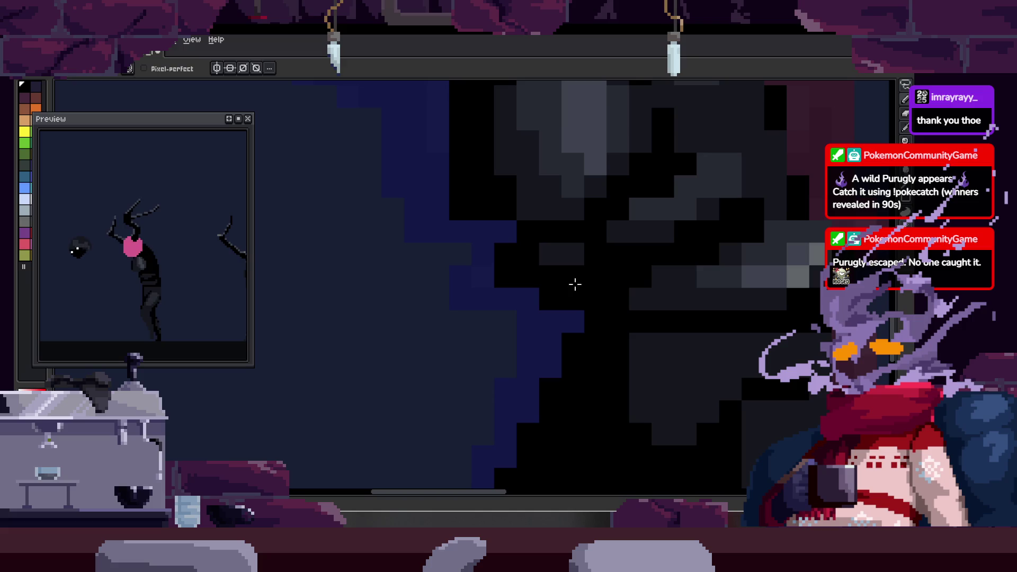
key(z)
scroll(548, 272, down, 2)
scroll(548, 271, down, 1)
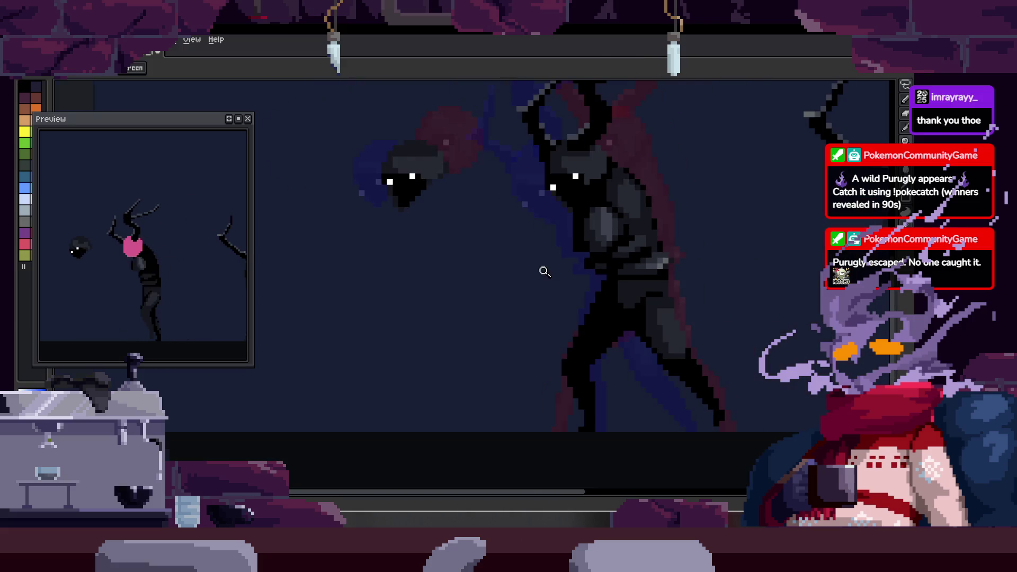
key(Tab)
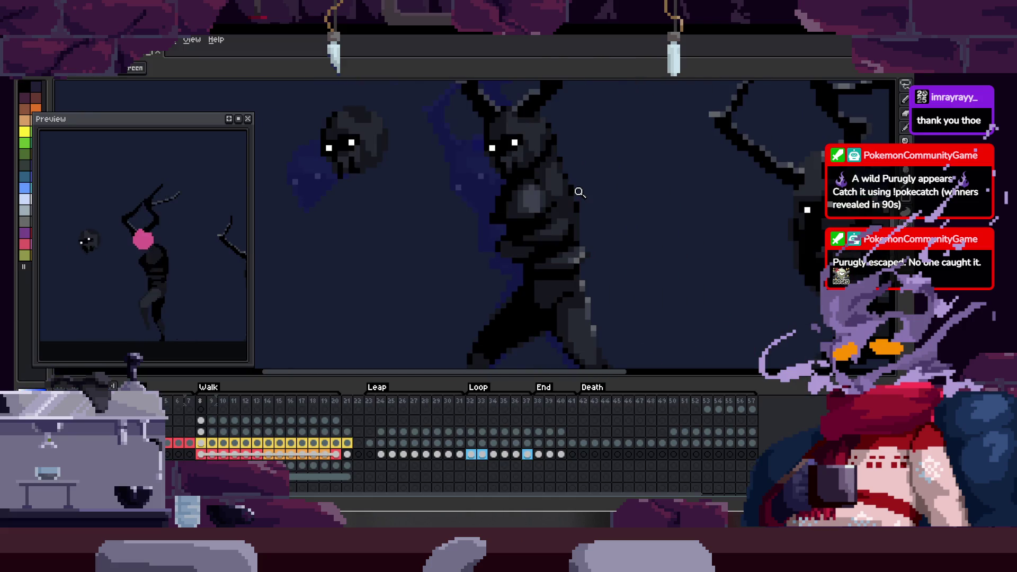
key(Tab)
scroll(555, 242, up, 1)
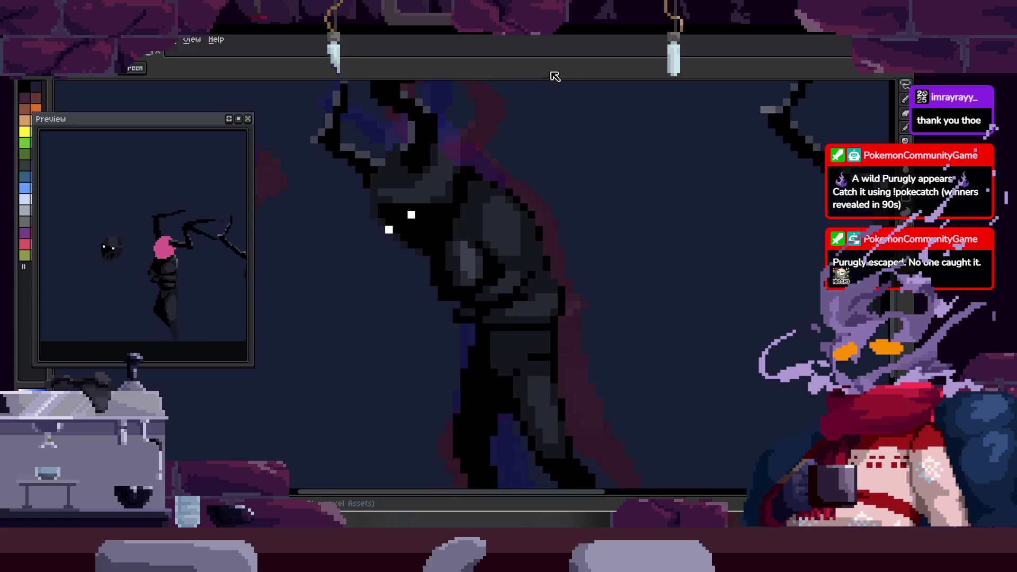
key(b)
scroll(490, 295, up, 3)
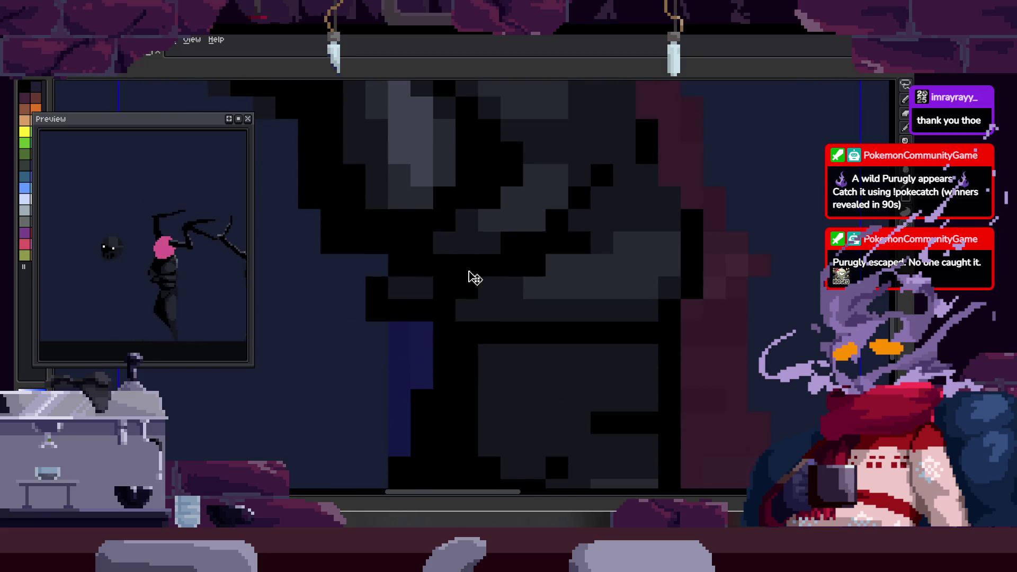
scroll(472, 276, up, 1)
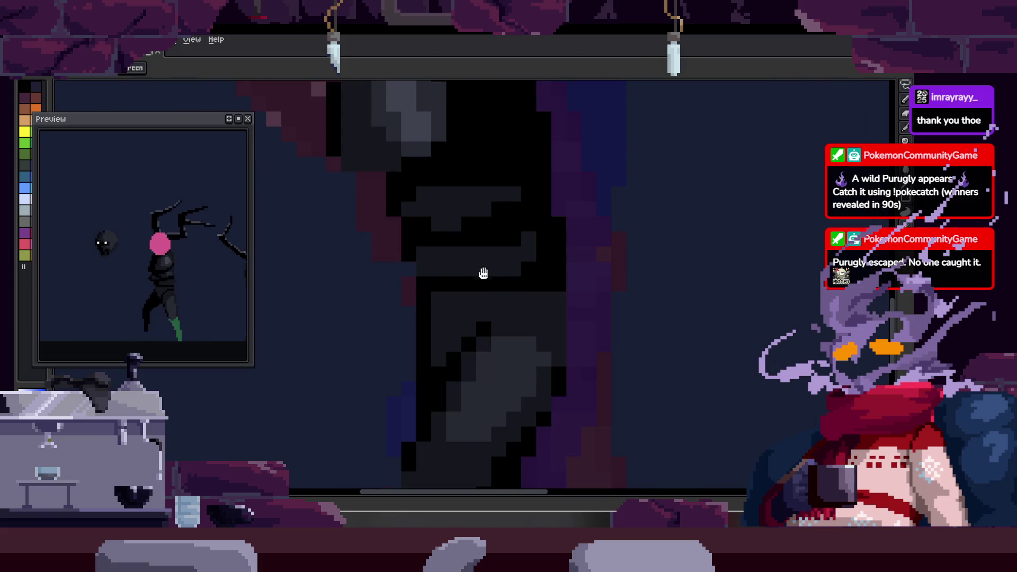
scroll(413, 270, up, 1)
scroll(382, 262, up, 1)
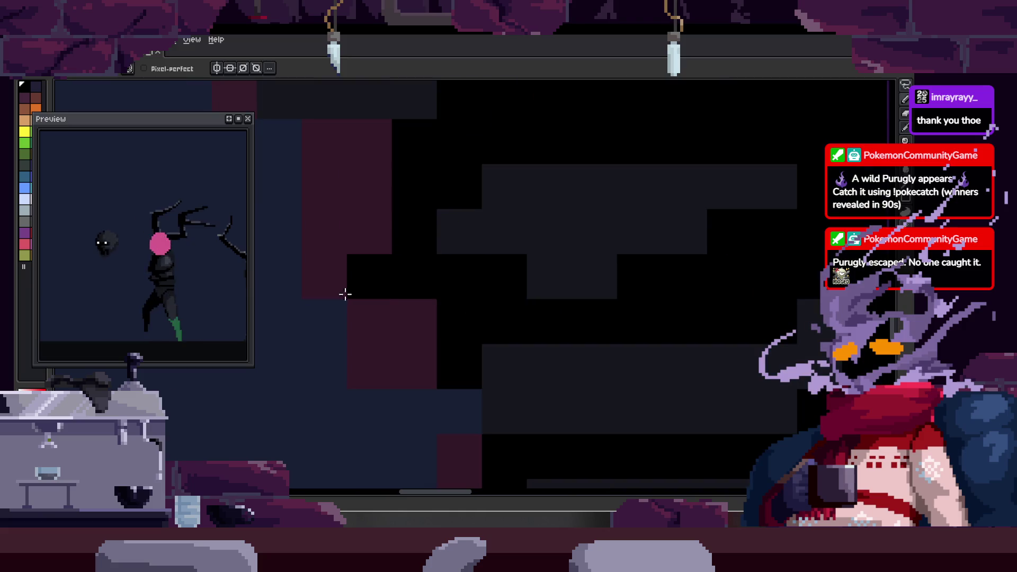
- Return to the pencil and show the tagged timeline while viewing the torso close up
key(e)
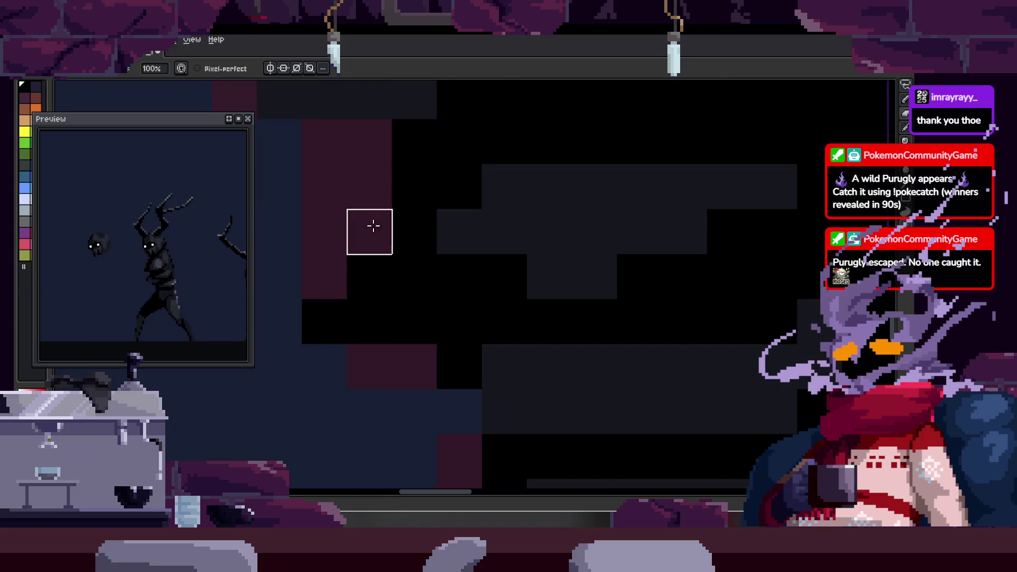
key(b)
scroll(461, 302, down, 1)
scroll(460, 302, right, 1)
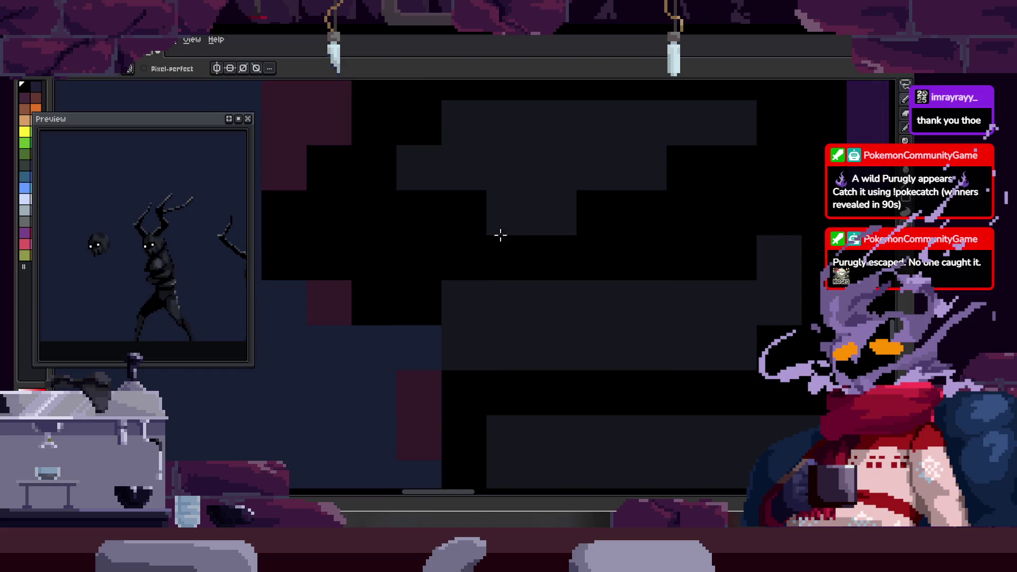
scroll(564, 278, down, 3)
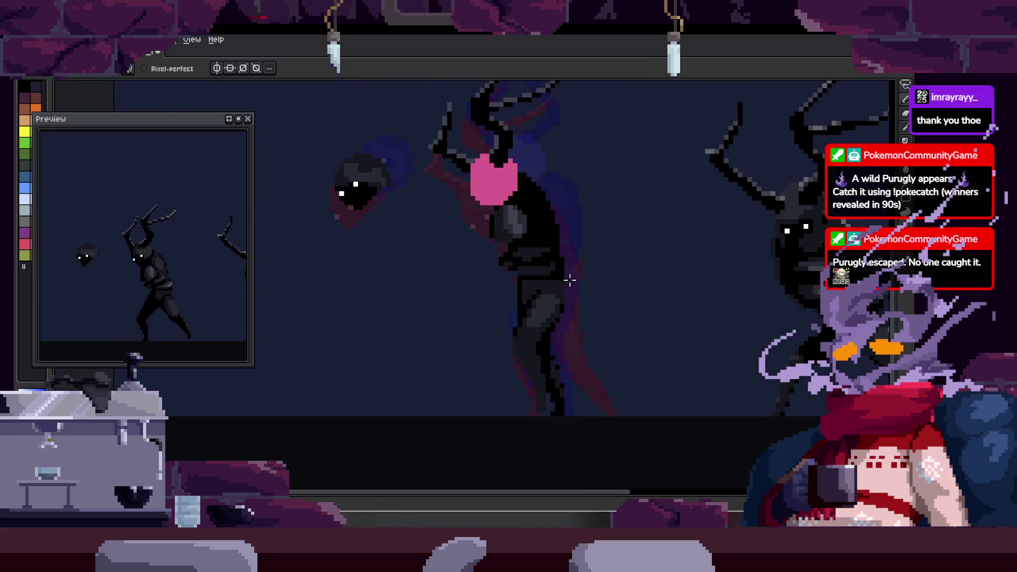
scroll(545, 283, up, 1)
scroll(531, 272, up, 3)
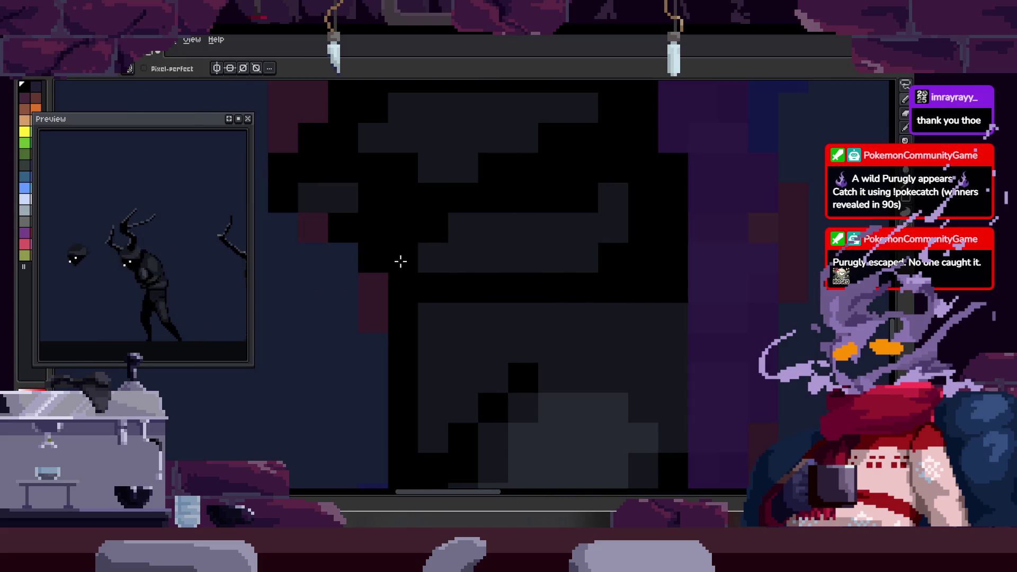
scroll(413, 305, right, 2)
scroll(579, 272, down, 2)
scroll(629, 279, down, 1)
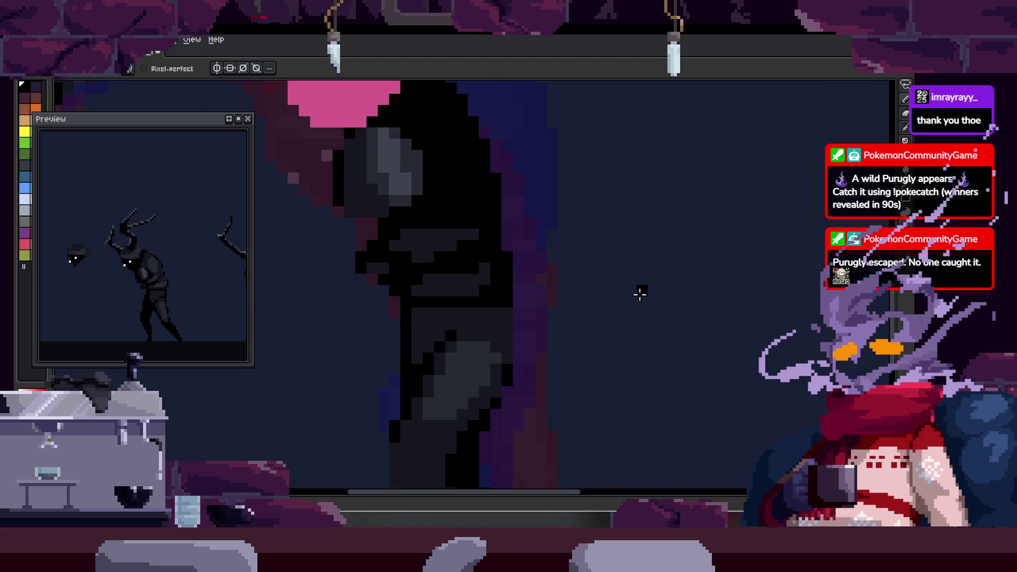
scroll(640, 291, down, 1)
scroll(639, 295, up, 1)
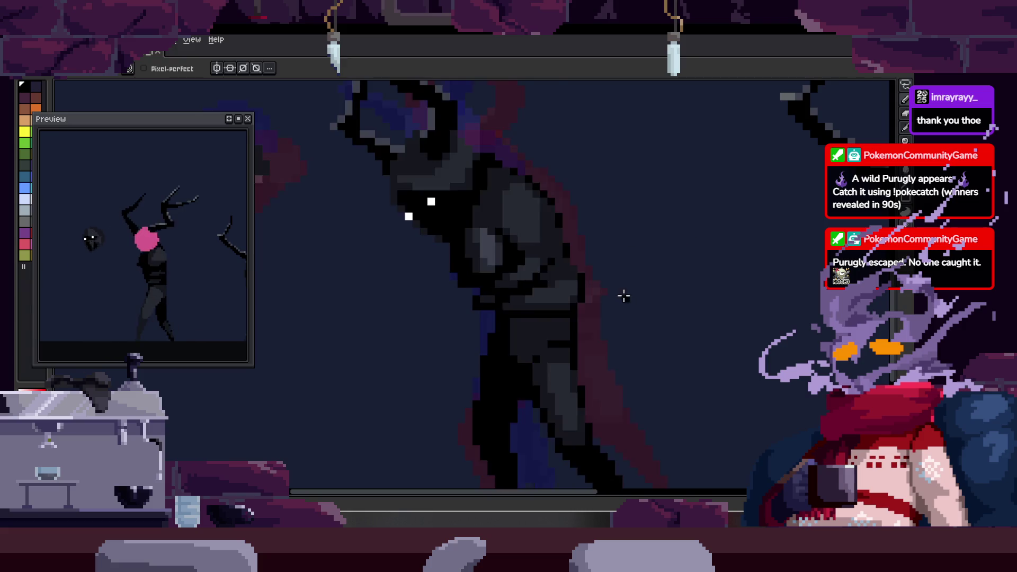
key(Tab)
key(Tab)
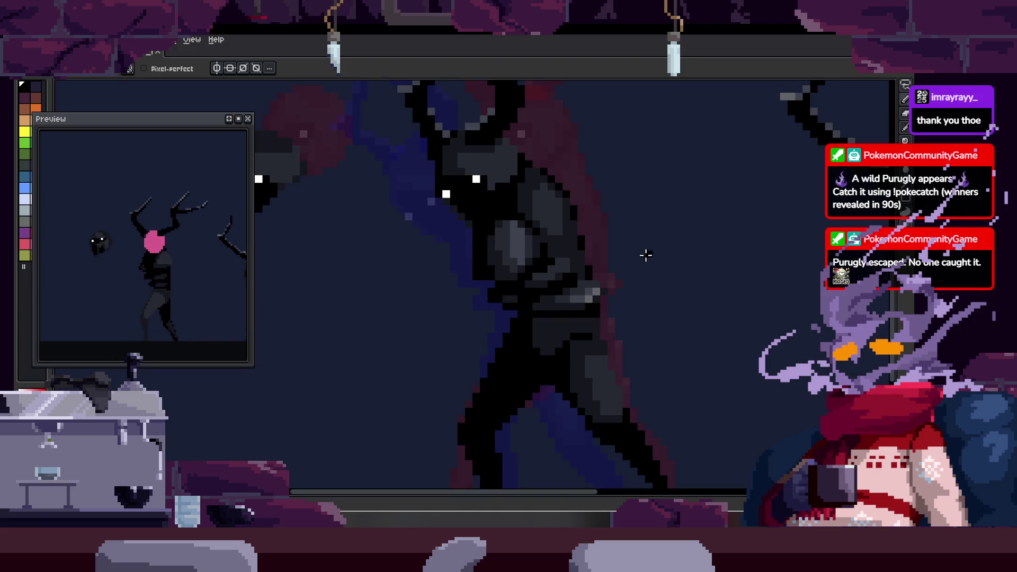
scroll(623, 259, up, 3)
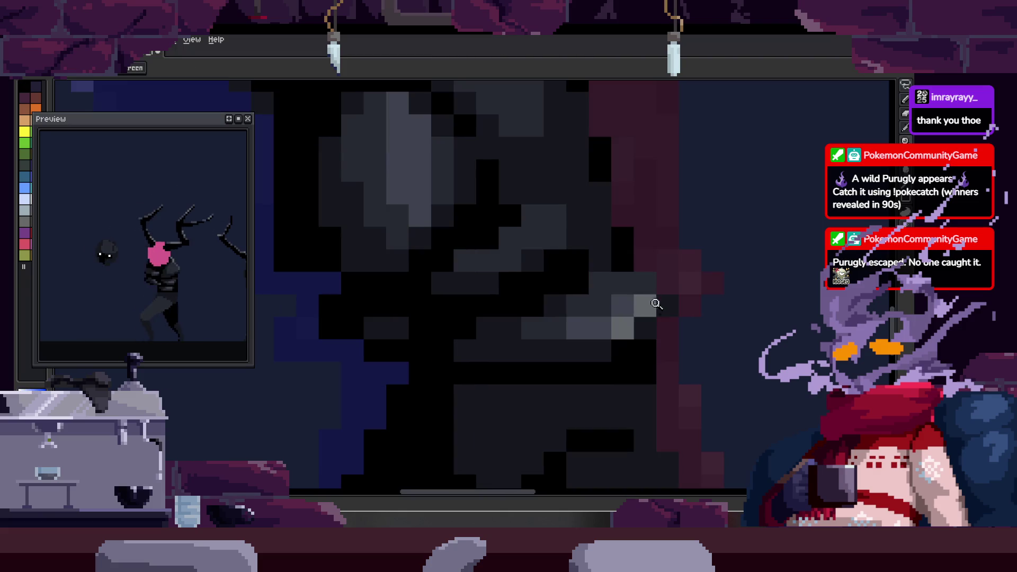
scroll(545, 316, up, 1)
- Sample a grey shade from the figure's body and zoom in close on its torso
key(alt)
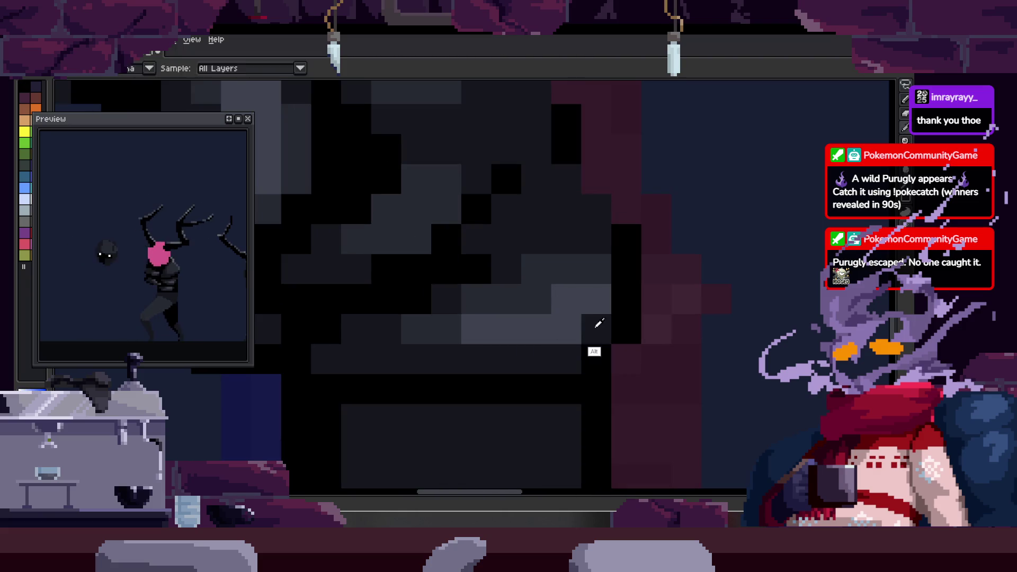
key(alt)
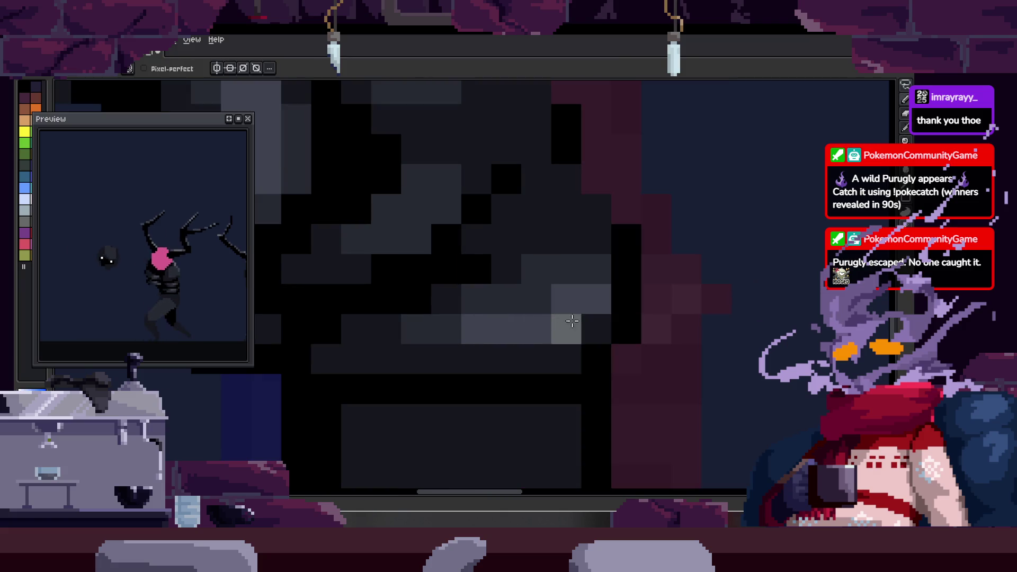
key(z)
scroll(723, 274, down, 2)
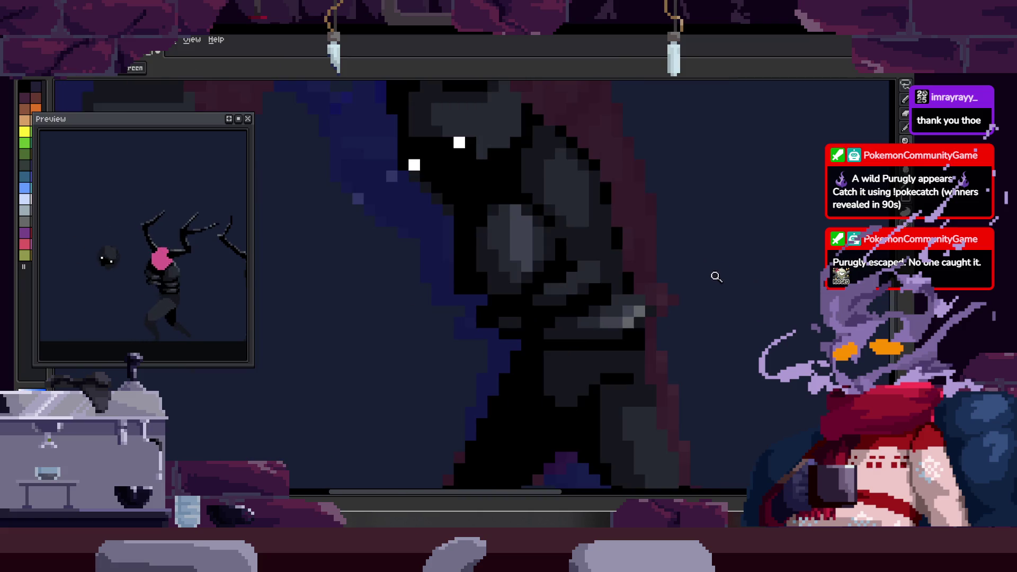
scroll(636, 326, up, 2)
key(alt)
key(alt)
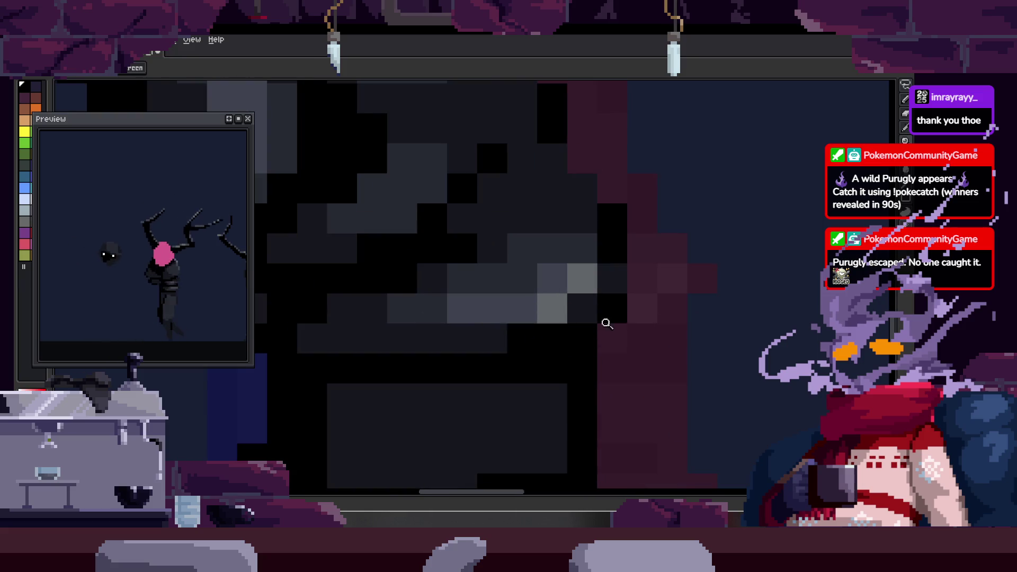
scroll(605, 324, down, 2)
scroll(651, 320, up, 2)
key(b)
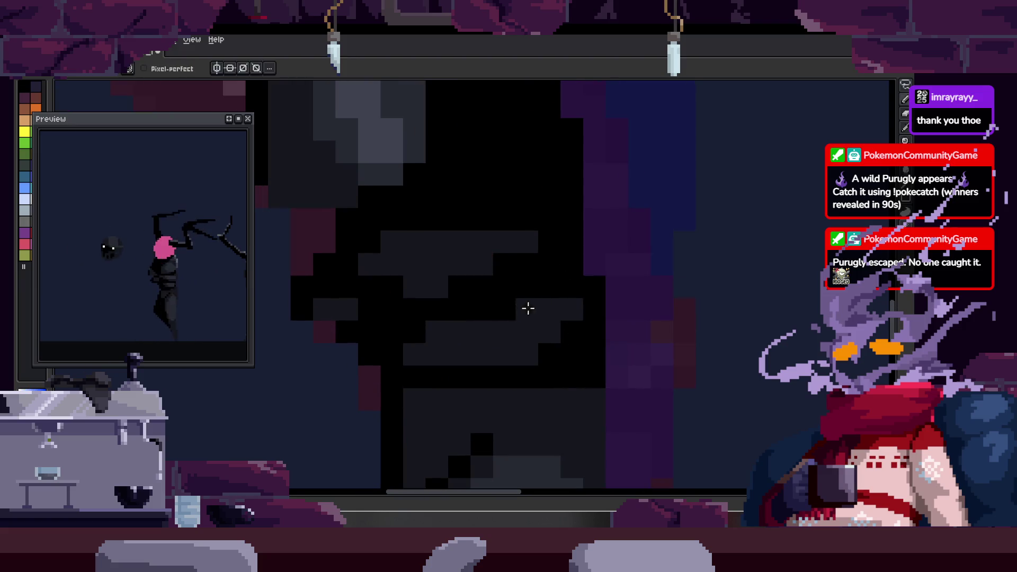
scroll(563, 320, down, 2)
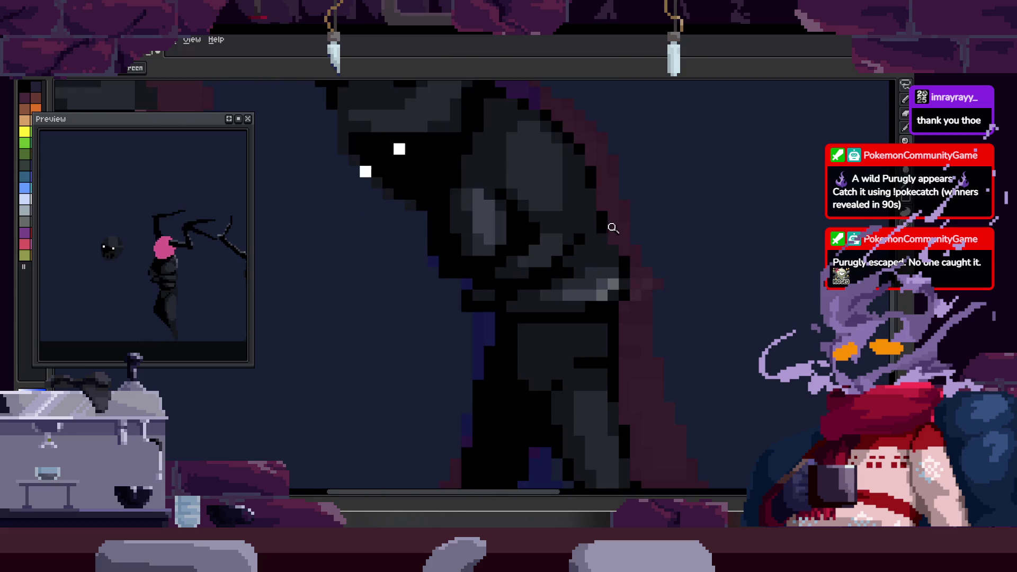
scroll(632, 269, down, 2)
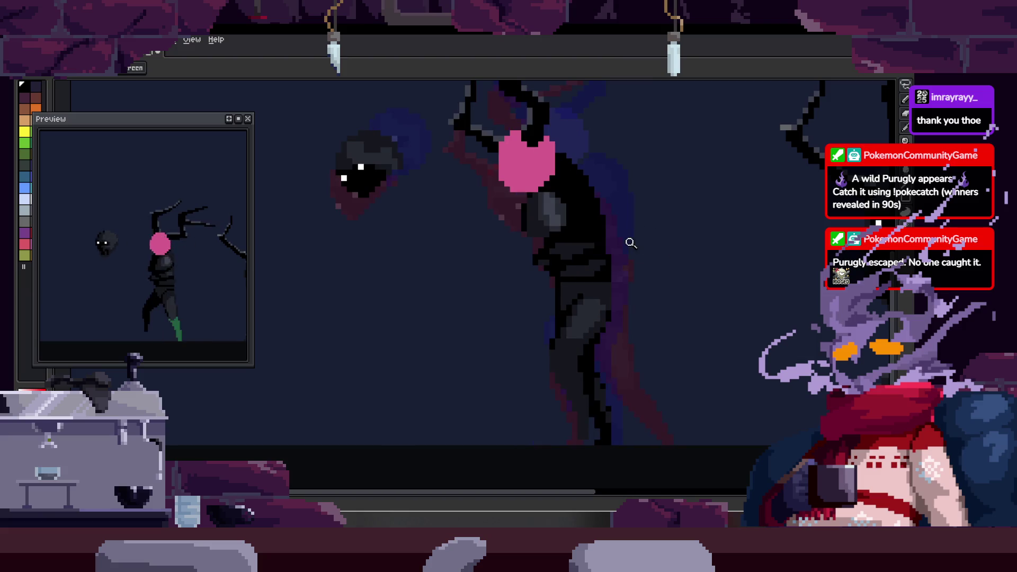
click(604, 261)
key(b)
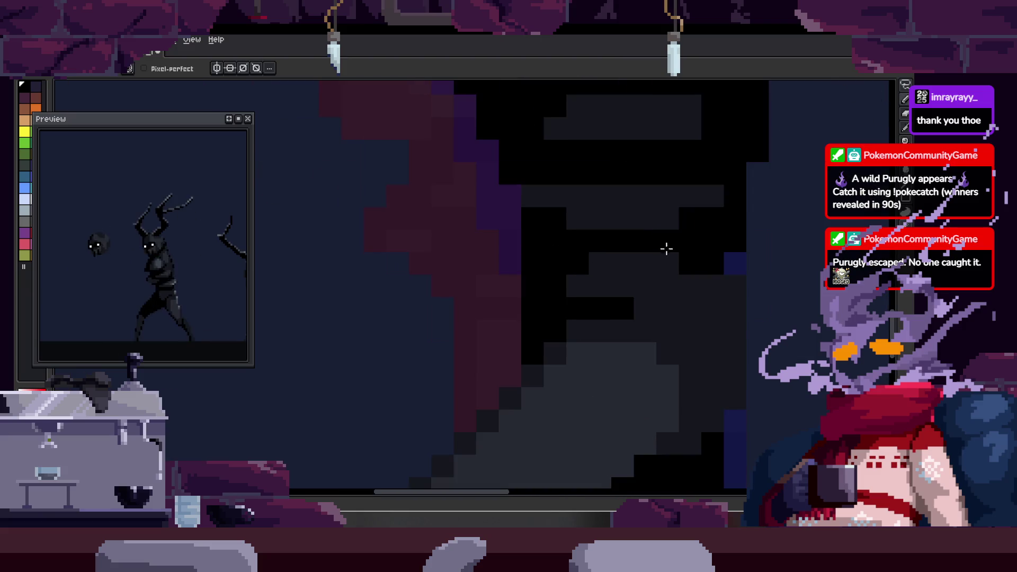
- Sample a grey and place two lighter highlight pixels on the figure's body
key(alt)
drag(667, 264, 643, 295)
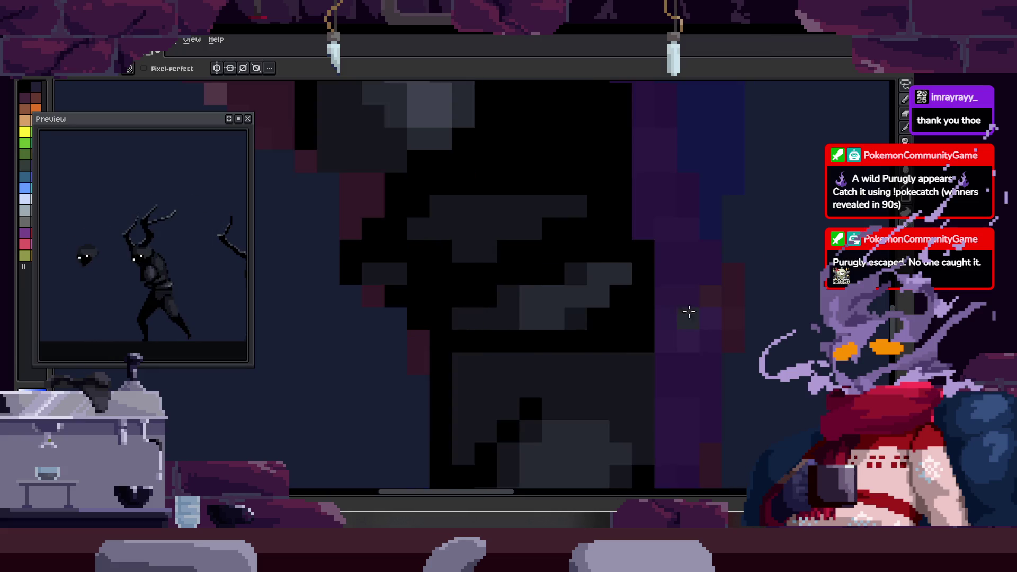
click(630, 178)
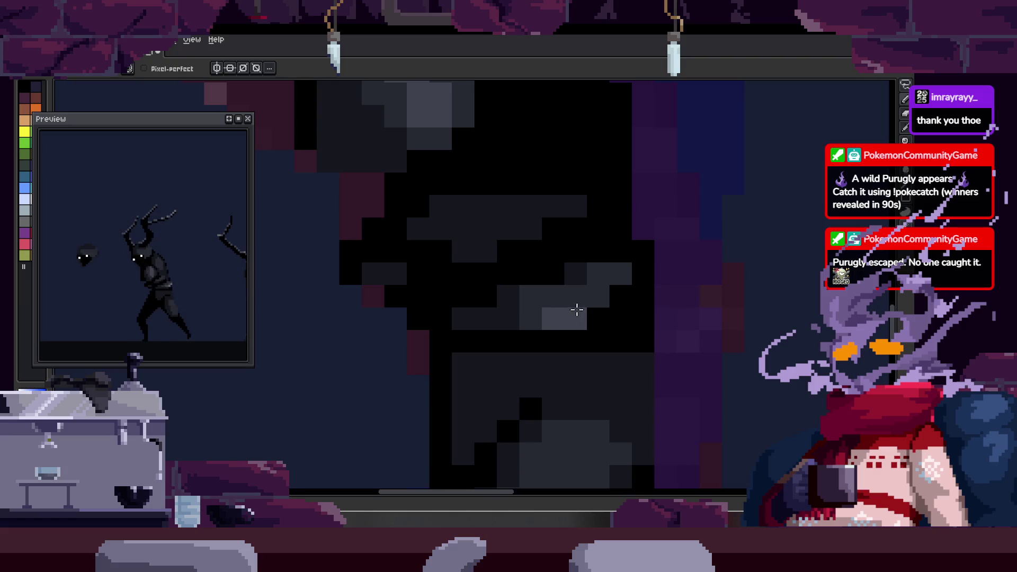
click(710, 297)
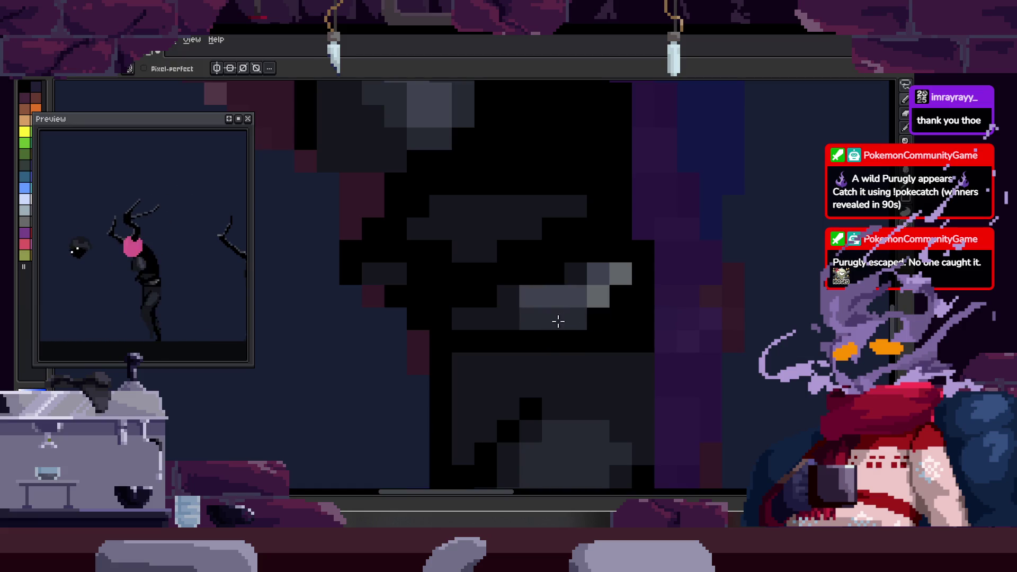
scroll(511, 329, down, 3)
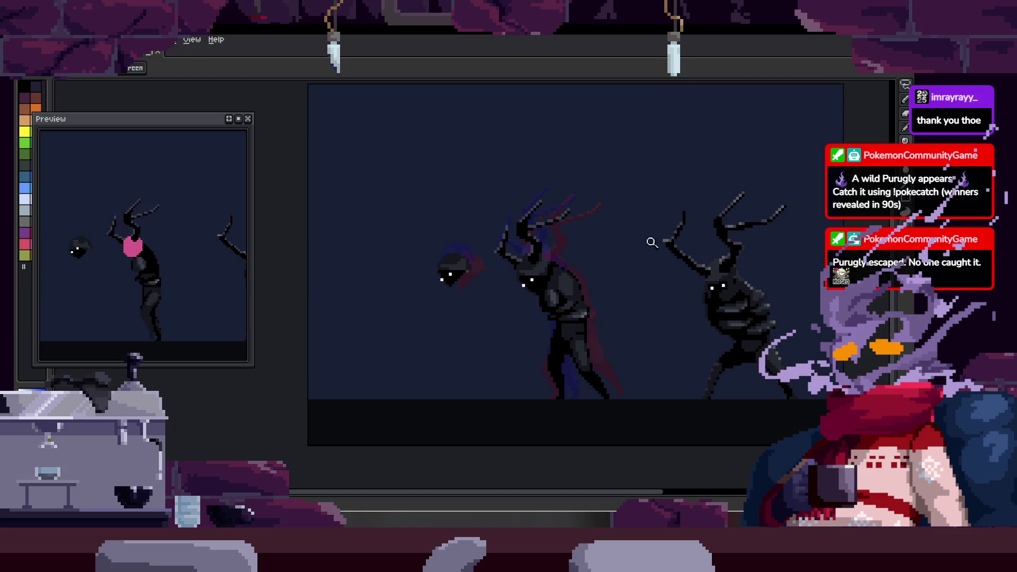
scroll(636, 273, up, 2)
drag(636, 273, 548, 299)
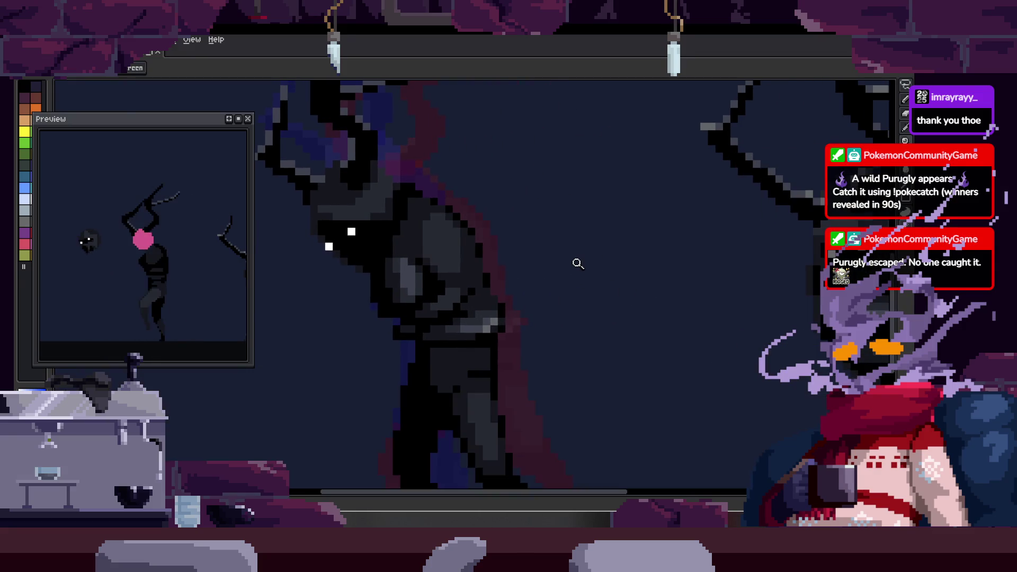
key(Tab)
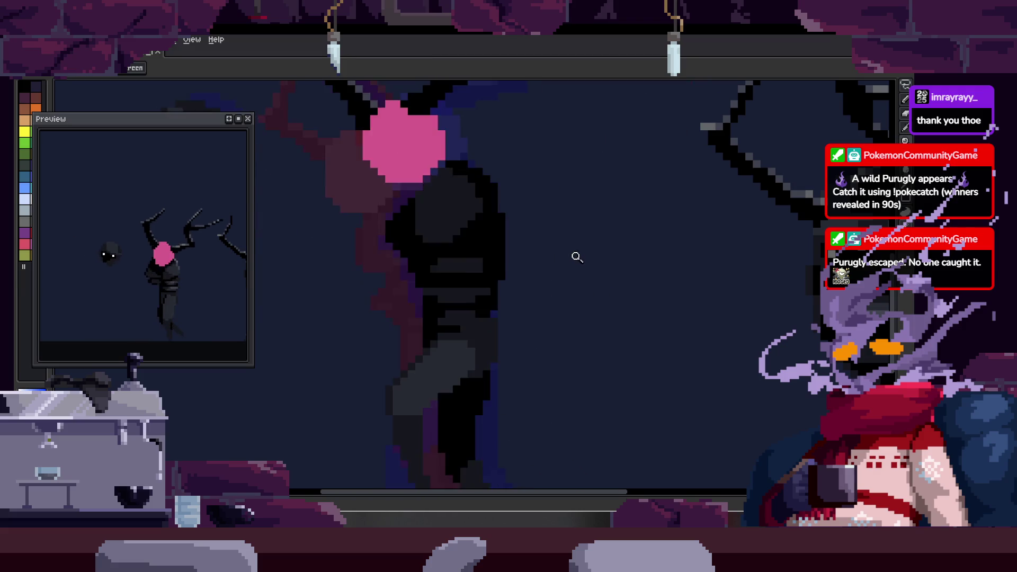
scroll(519, 321, down, 2)
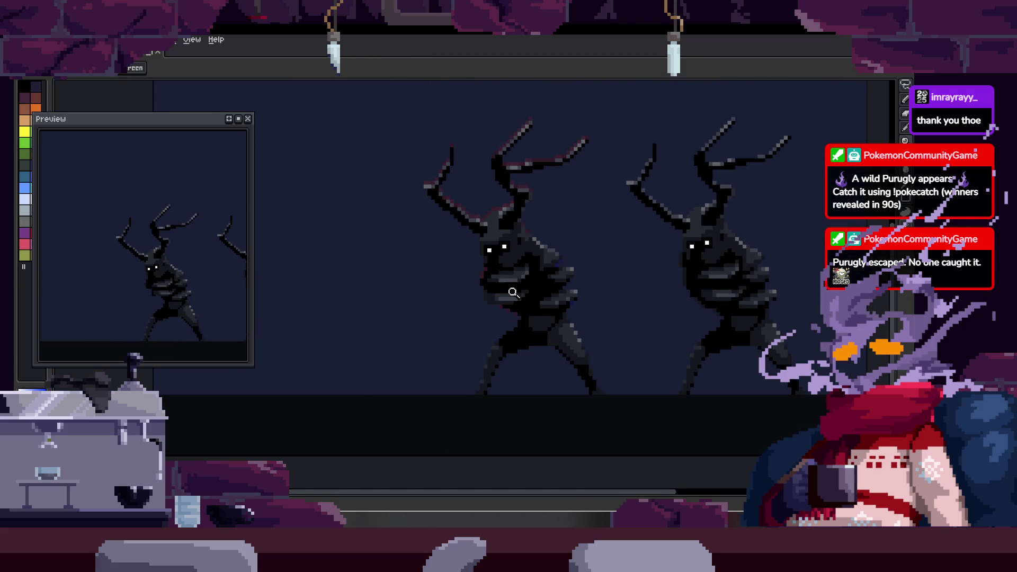
- Toggle the timeline, sample a colour, and zoom toward the figure's grey-shaded leg
key(Tab)
key(Tab)
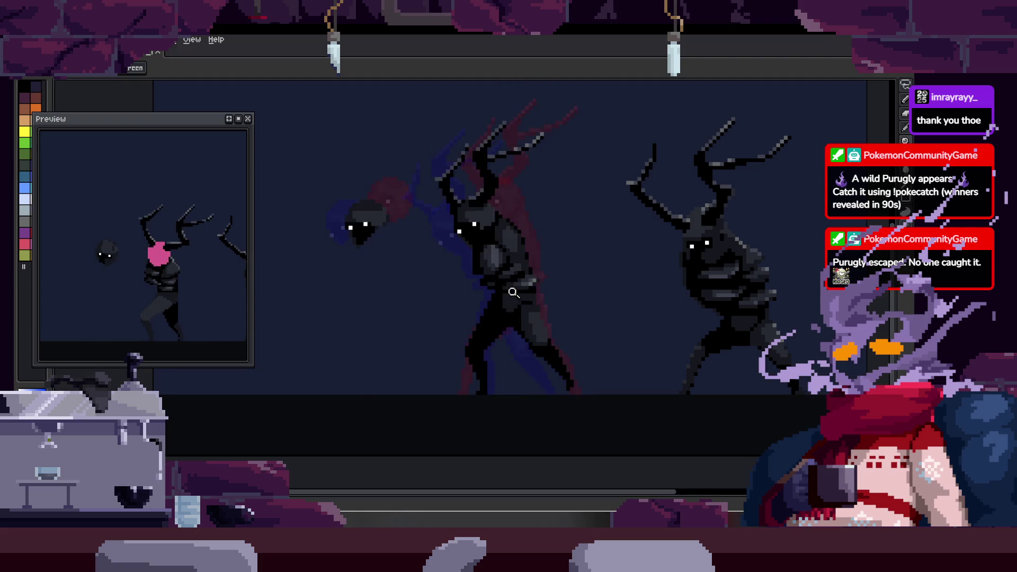
key(Tab)
key(Tab)
scroll(589, 212, up, 1)
scroll(447, 319, up, 2)
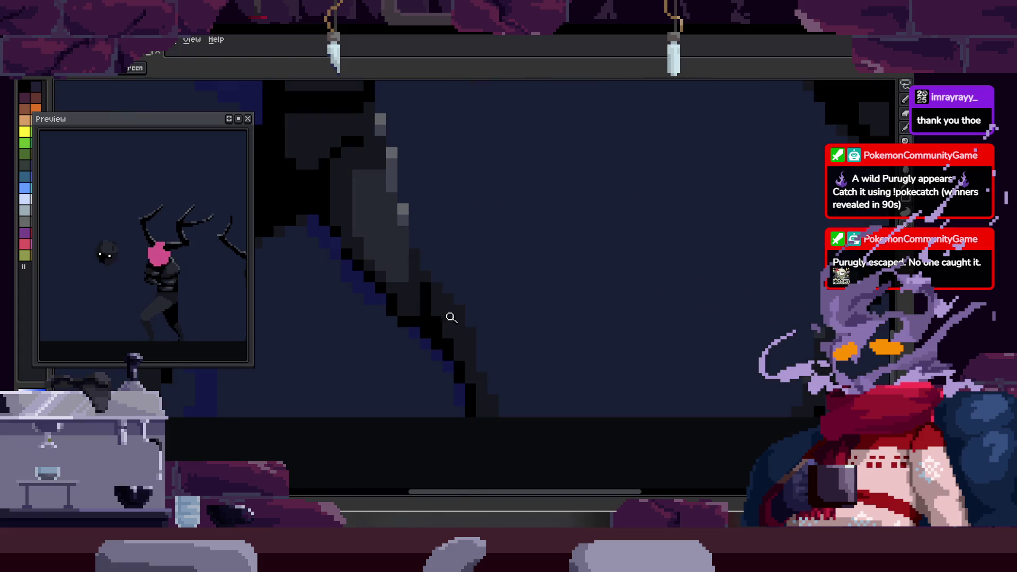
scroll(455, 297, up, 2)
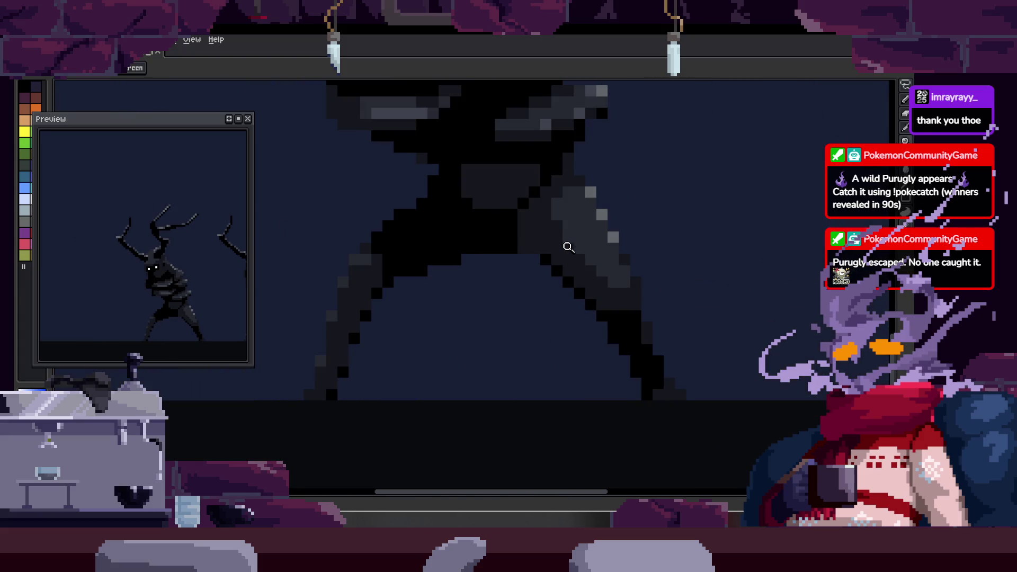
key(Tab)
key(alt)
key(Tab)
key(z)
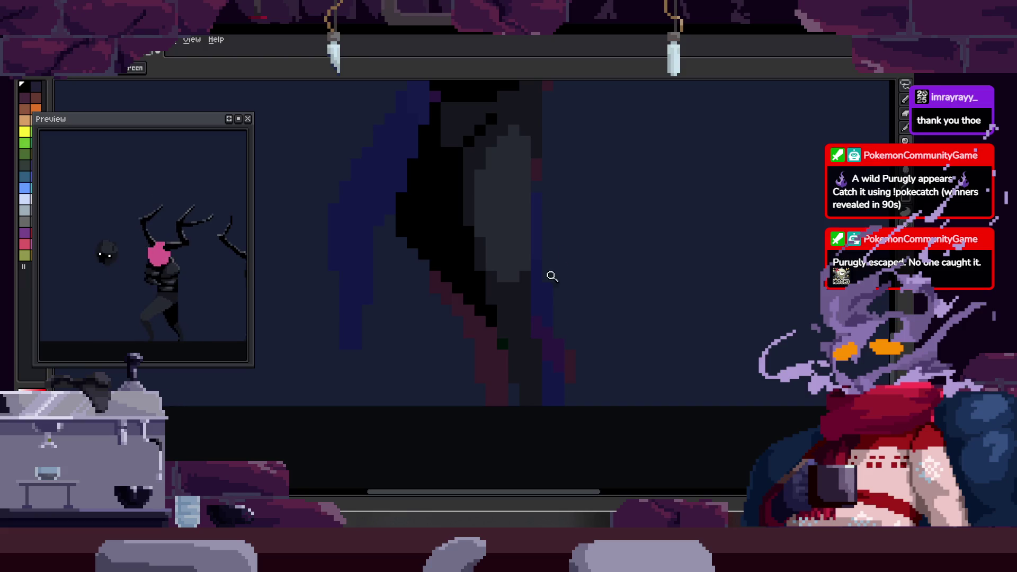
- Zoom and pan in close on the striding legs, landing on the green-blocked leg frame
click(563, 263)
scroll(562, 300, down, 2)
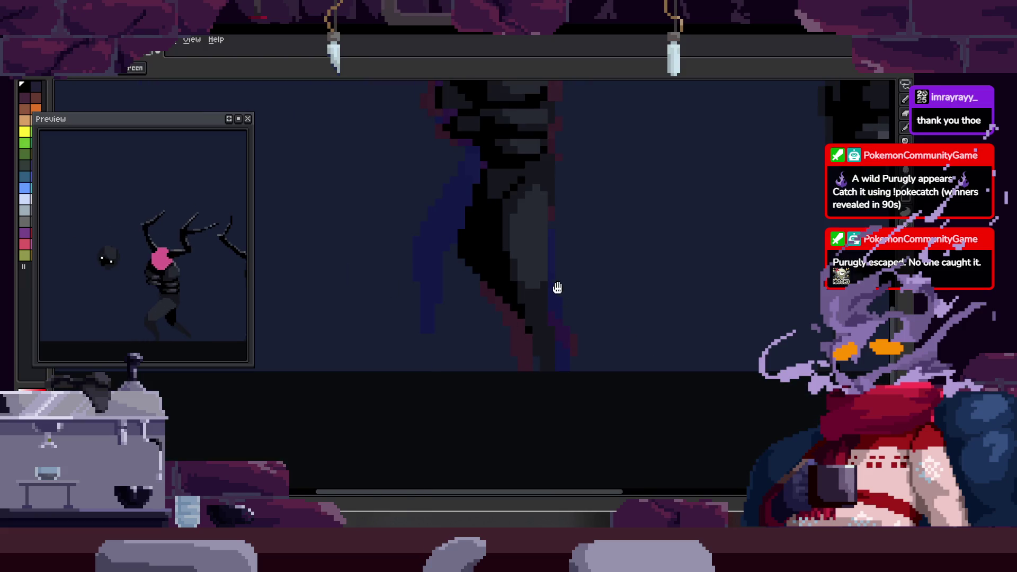
drag(557, 288, 577, 266)
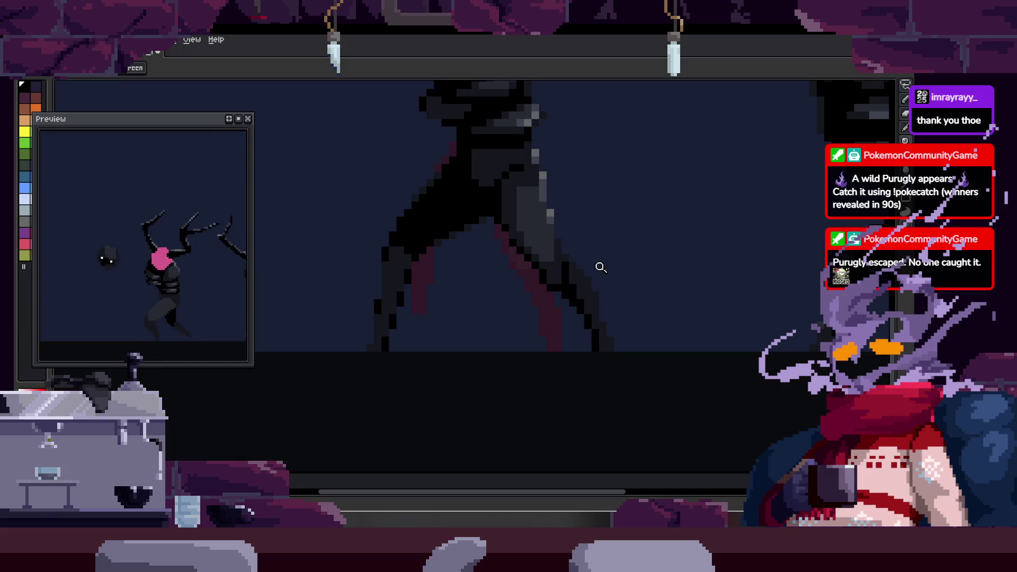
click(569, 242)
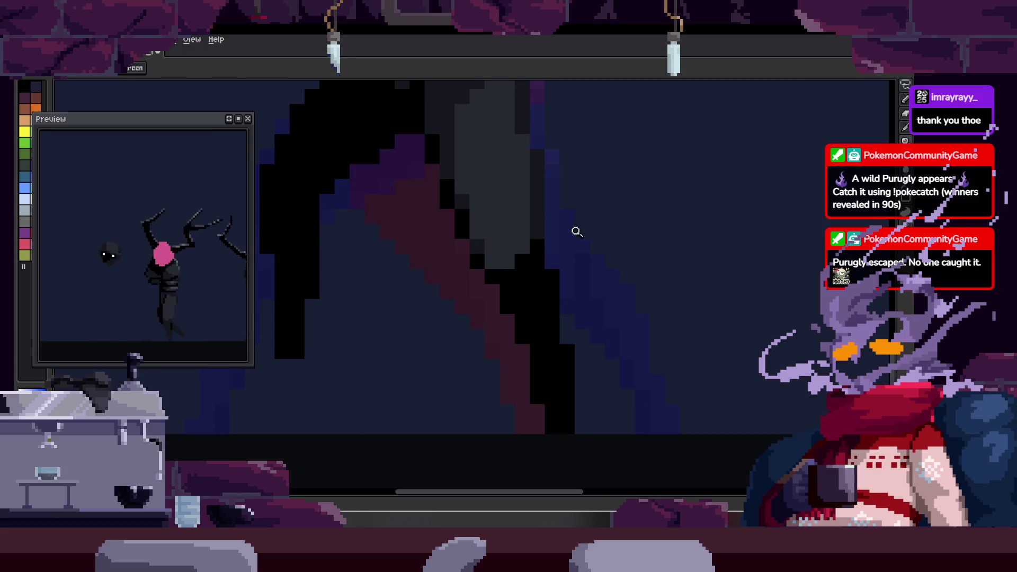
click(544, 272)
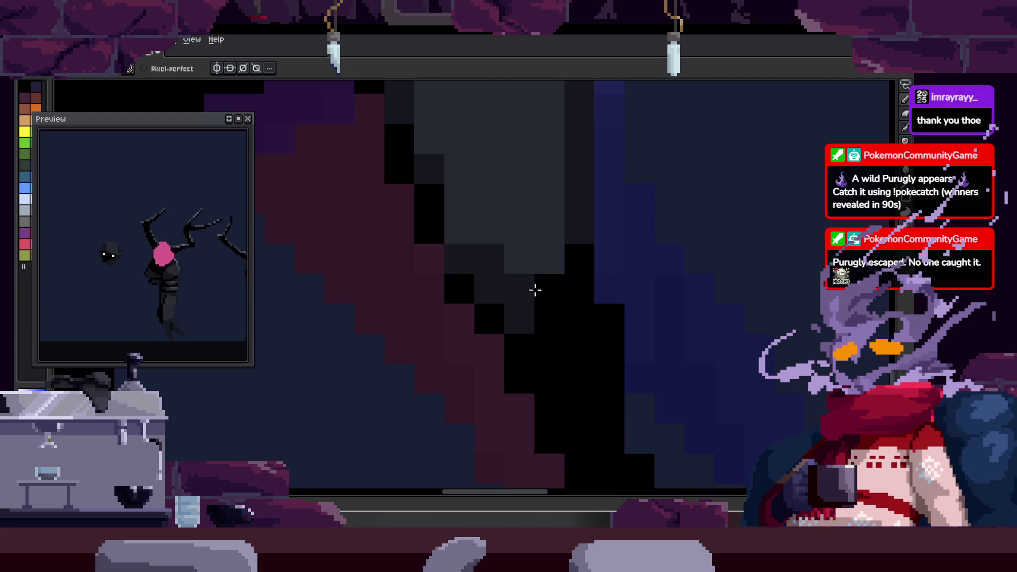
key(z)
scroll(647, 262, down, 3)
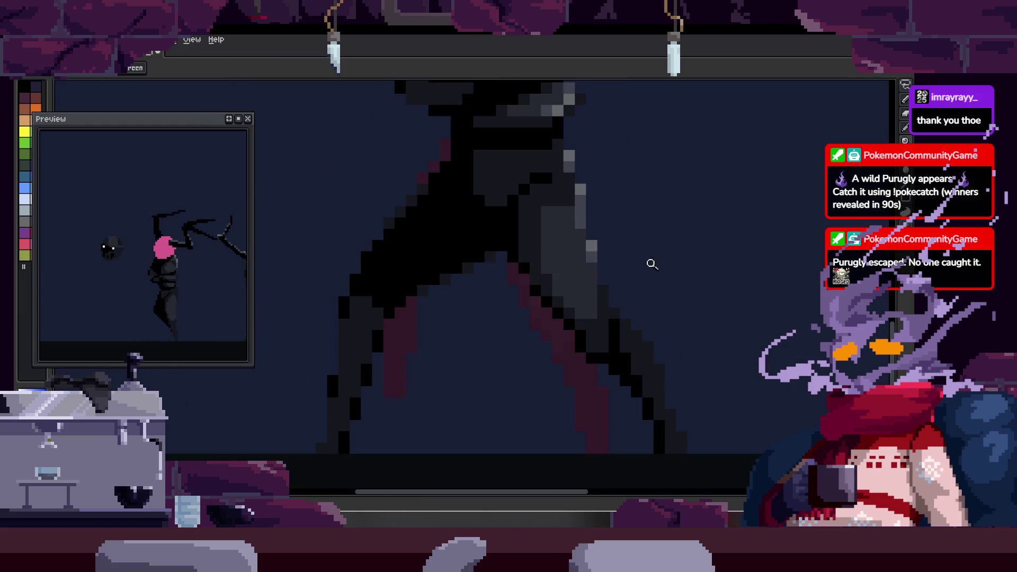
click(629, 330)
click(559, 299)
click(566, 284)
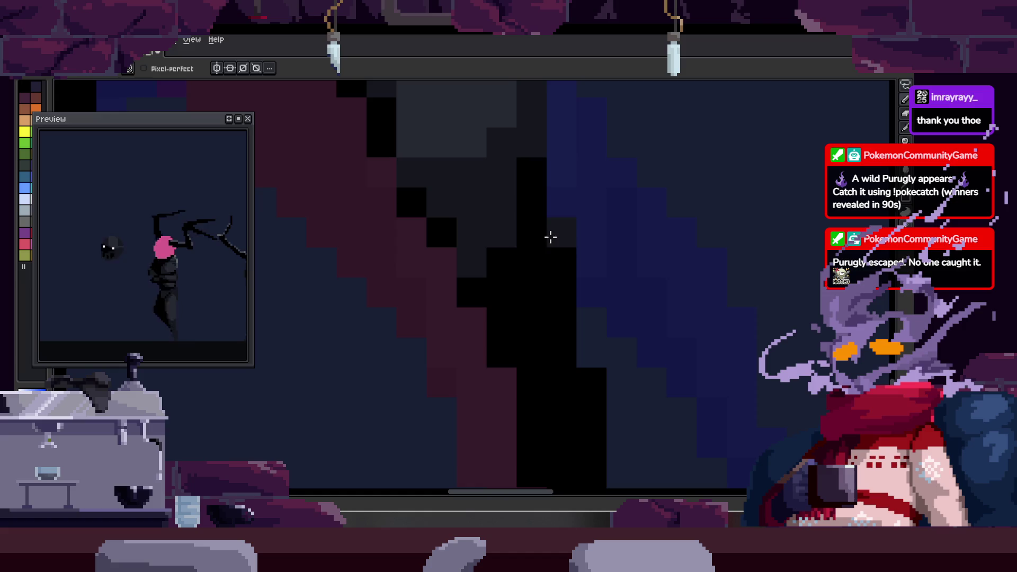
drag(558, 357, 530, 193)
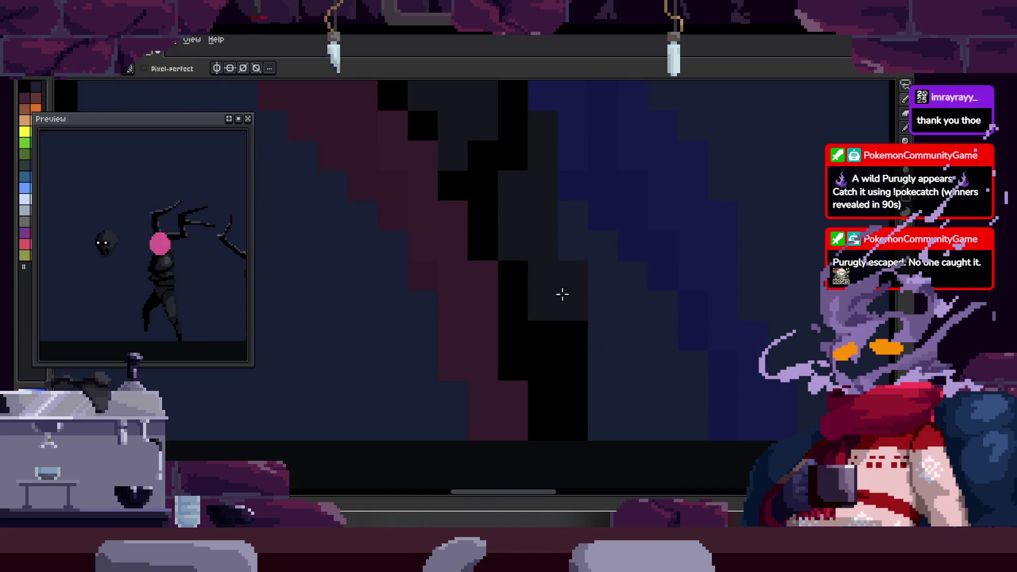
scroll(565, 347, down, 2)
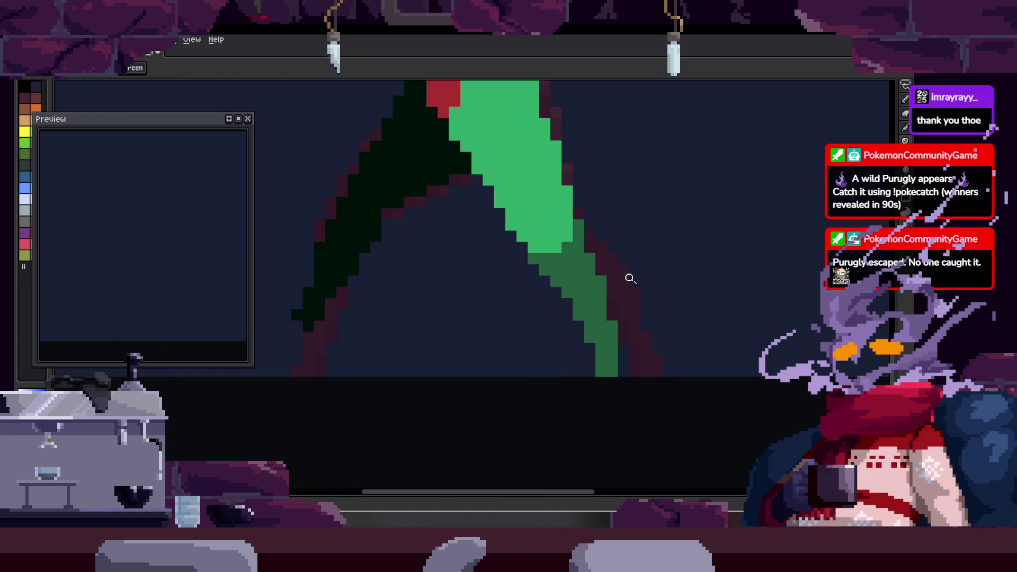
- Toggle the frame timeline while the creatures' walk animation plays on the canvas
key(Tab)
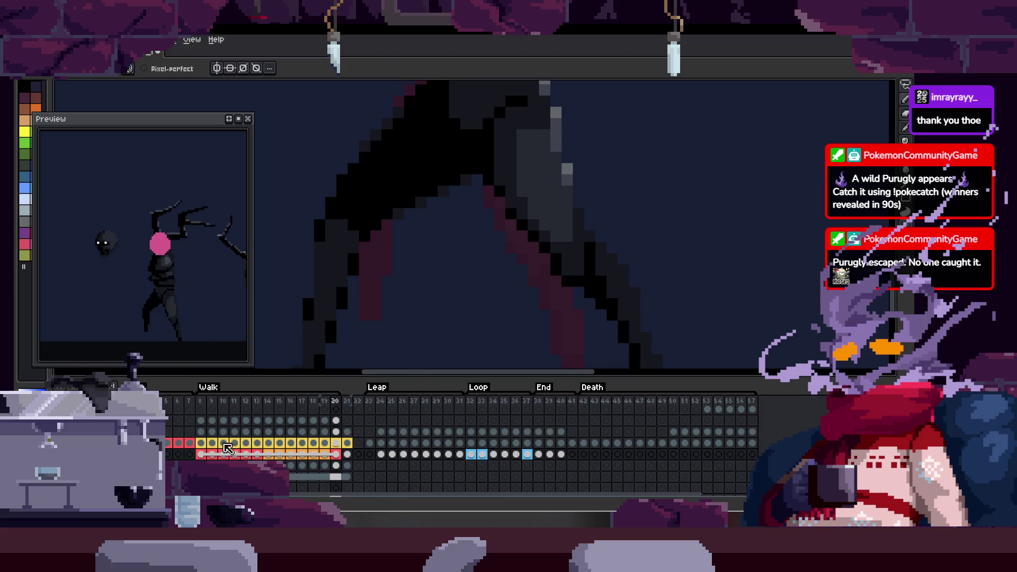
key(Tab)
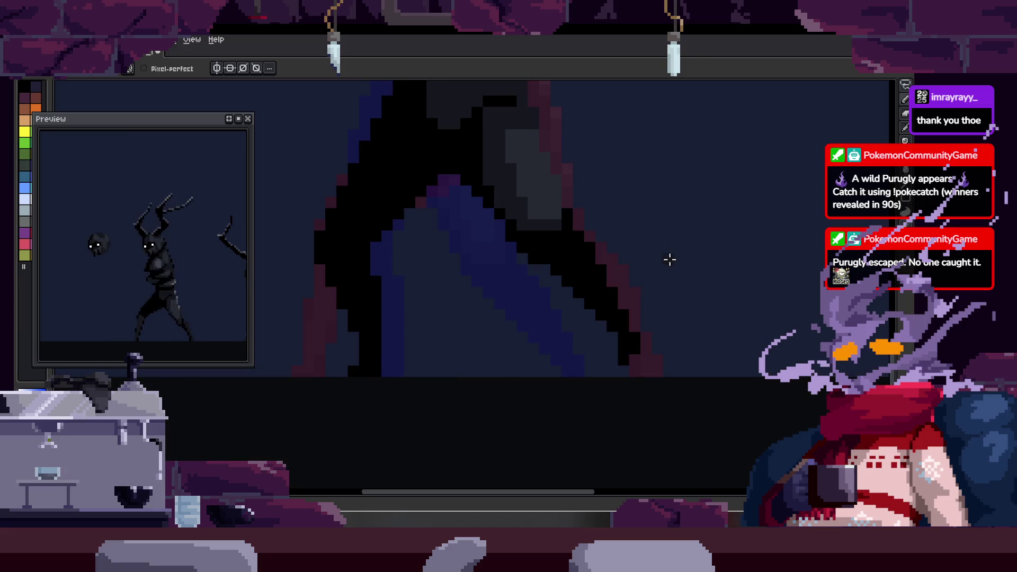
scroll(669, 260, down, 2)
key(Tab)
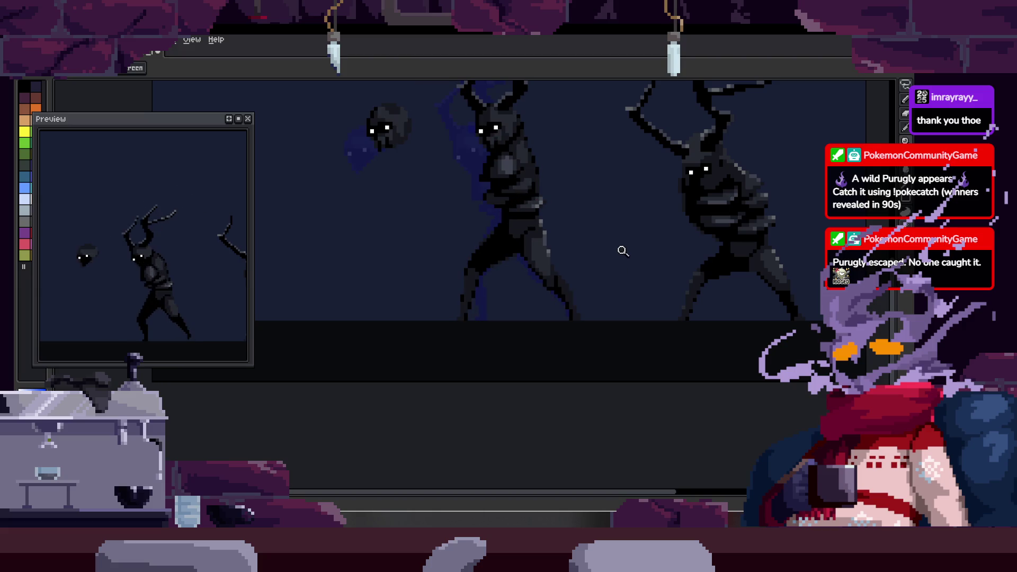
scroll(511, 306, up, 3)
key(Tab)
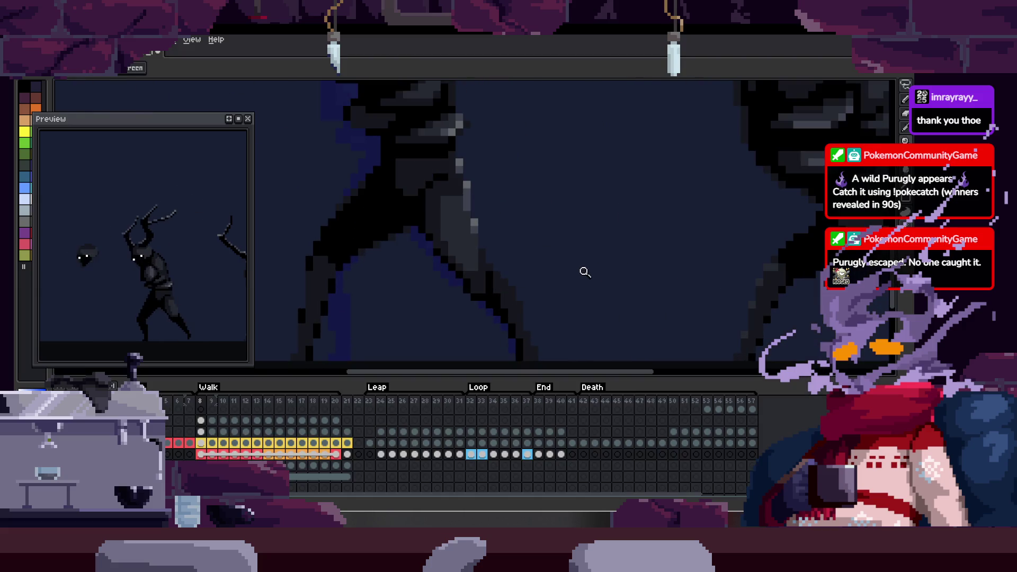
key(Tab)
scroll(578, 279, down, 2)
scroll(618, 266, down, 1)
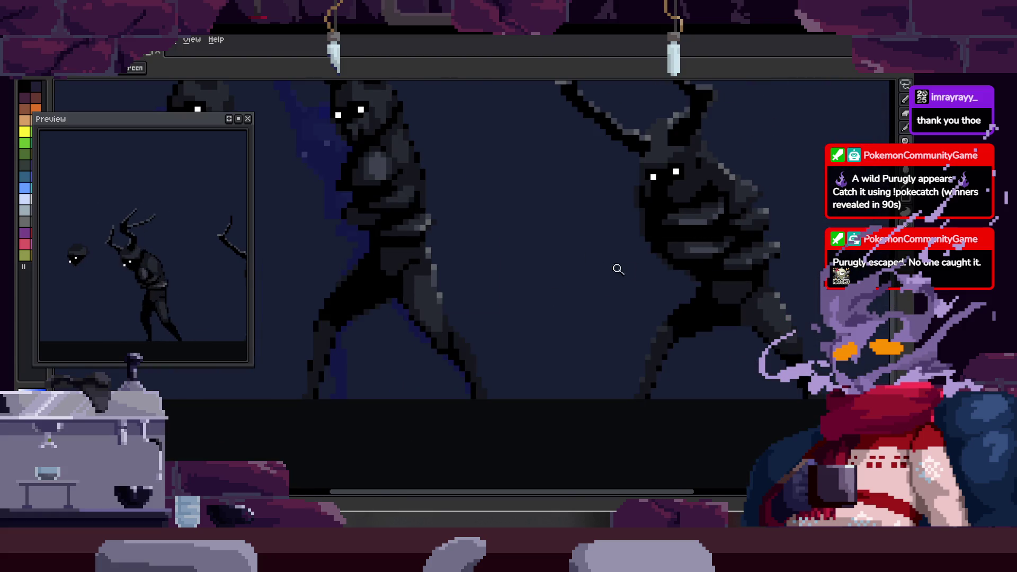
scroll(549, 267, up, 1)
scroll(698, 328, right, 3)
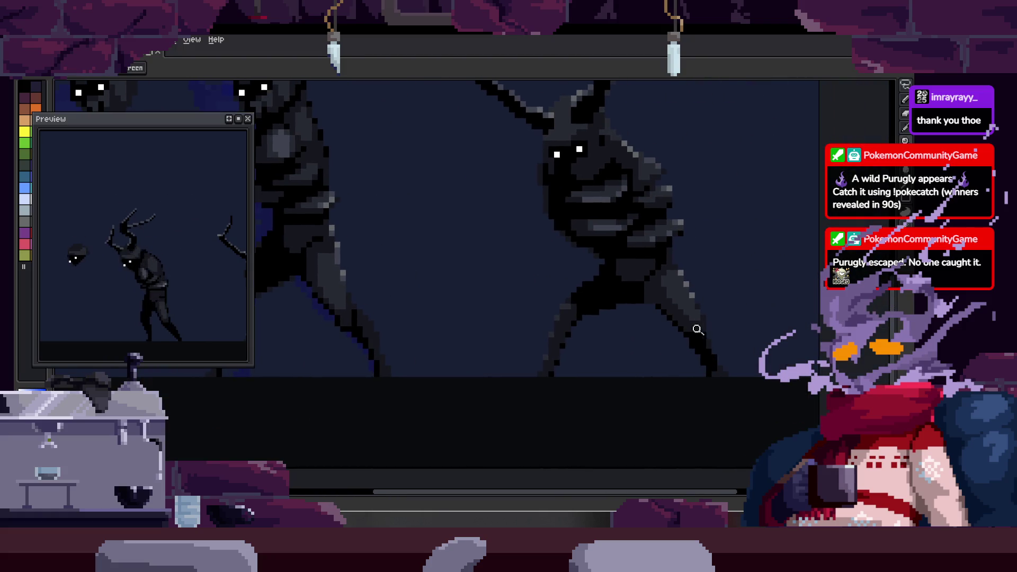
scroll(535, 305, left, 4)
scroll(527, 292, up, 4)
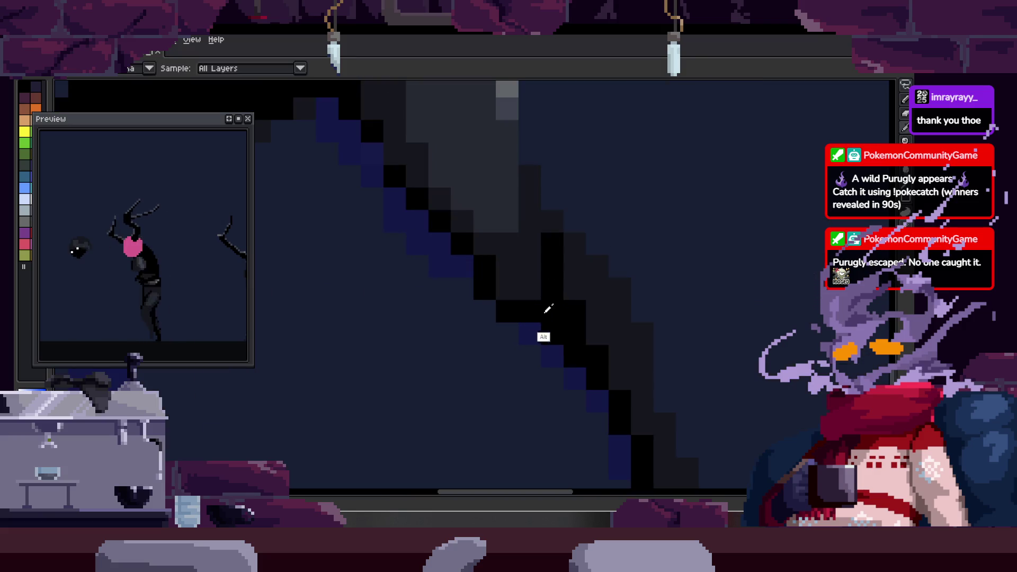
scroll(538, 272, down, 1)
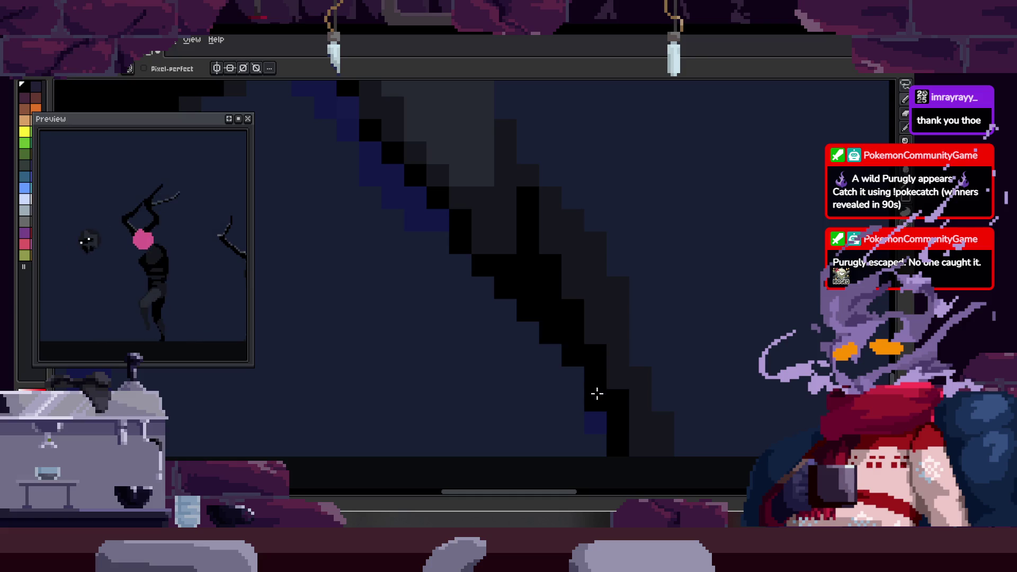
scroll(597, 393, down, 3)
scroll(633, 305, up, 1)
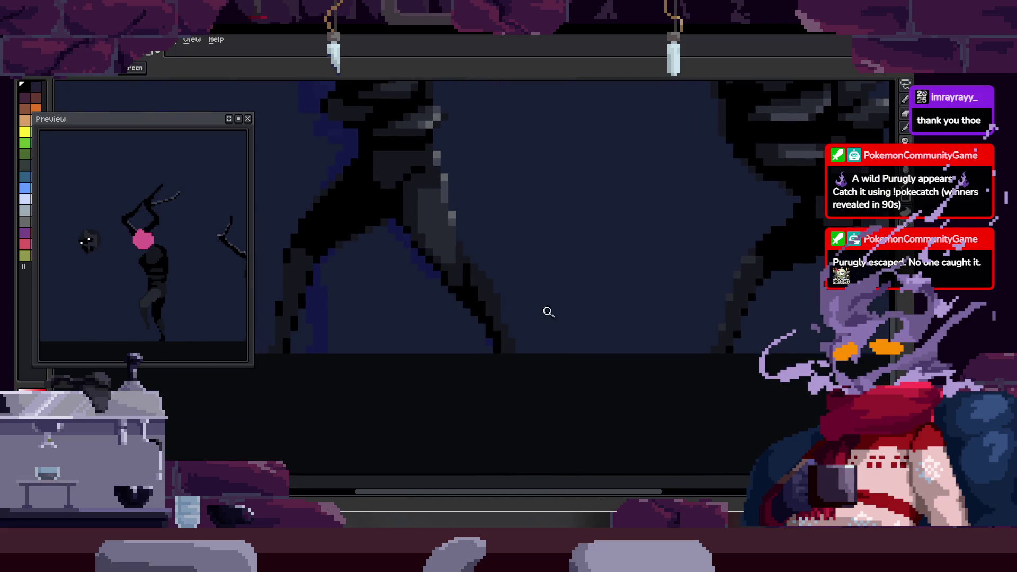
scroll(511, 333, up, 2)
scroll(491, 328, down, 3)
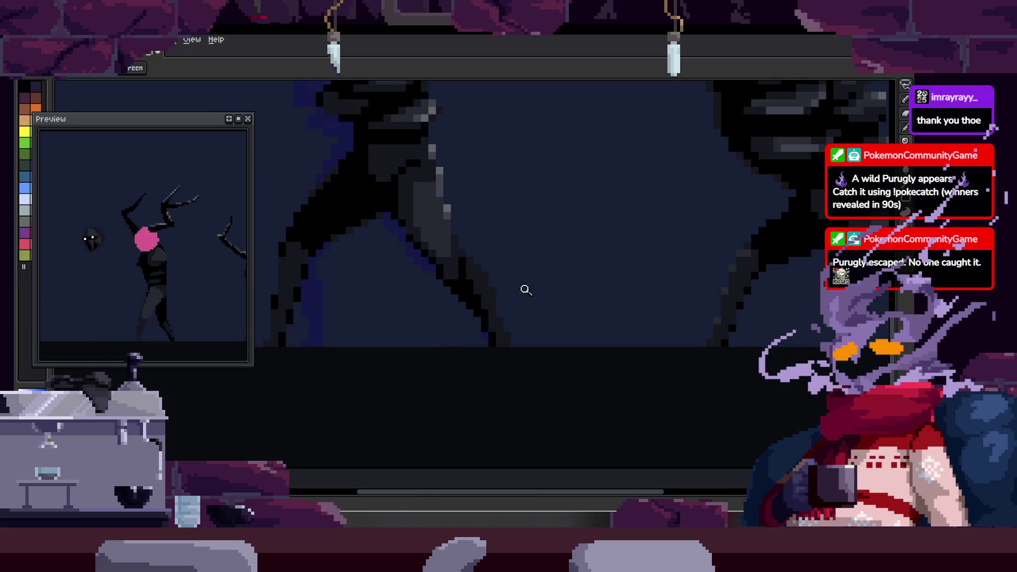
scroll(531, 289, up, 1)
scroll(495, 329, up, 1)
scroll(494, 329, up, 1)
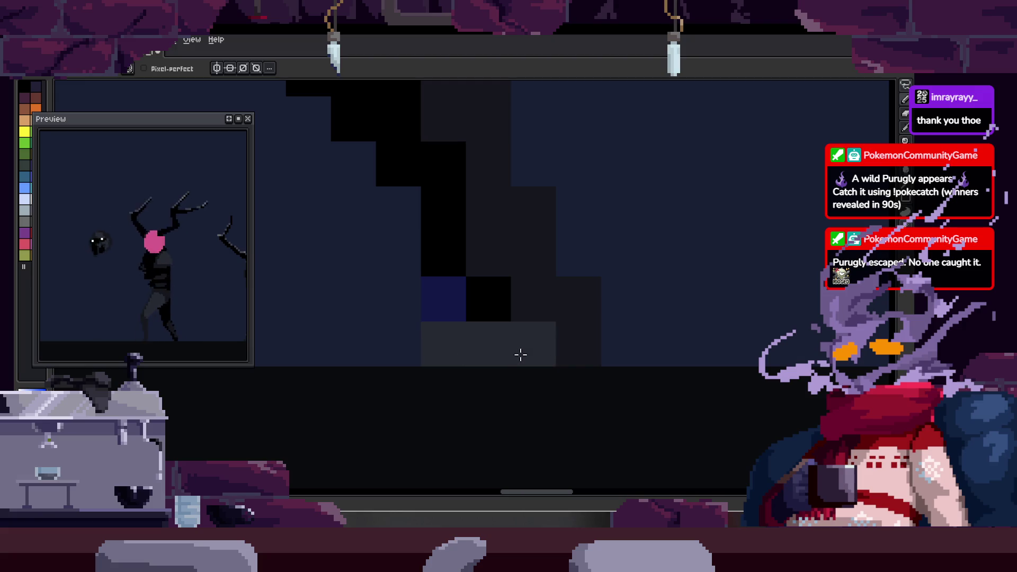
scroll(463, 357, down, 3)
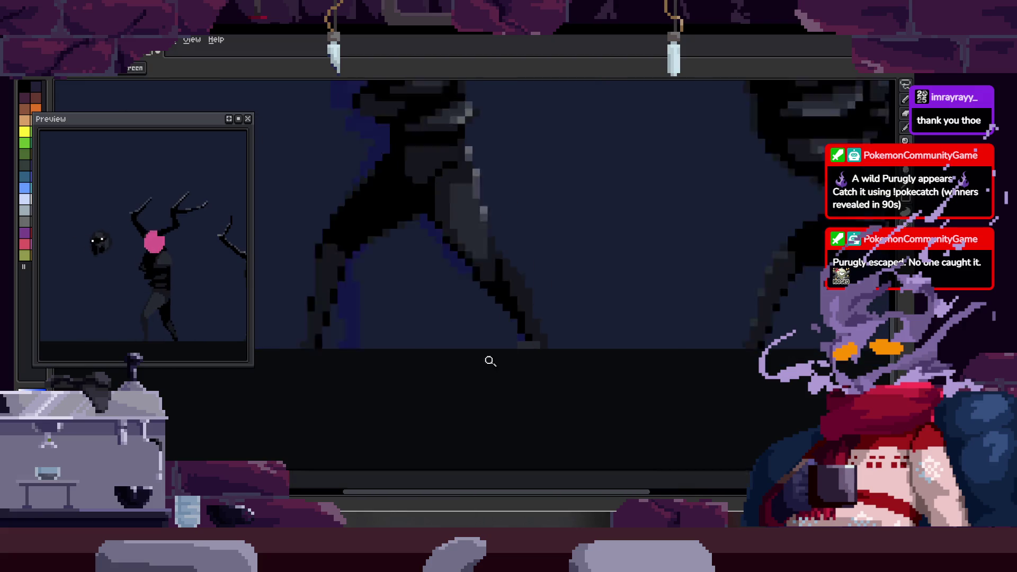
scroll(599, 311, up, 3)
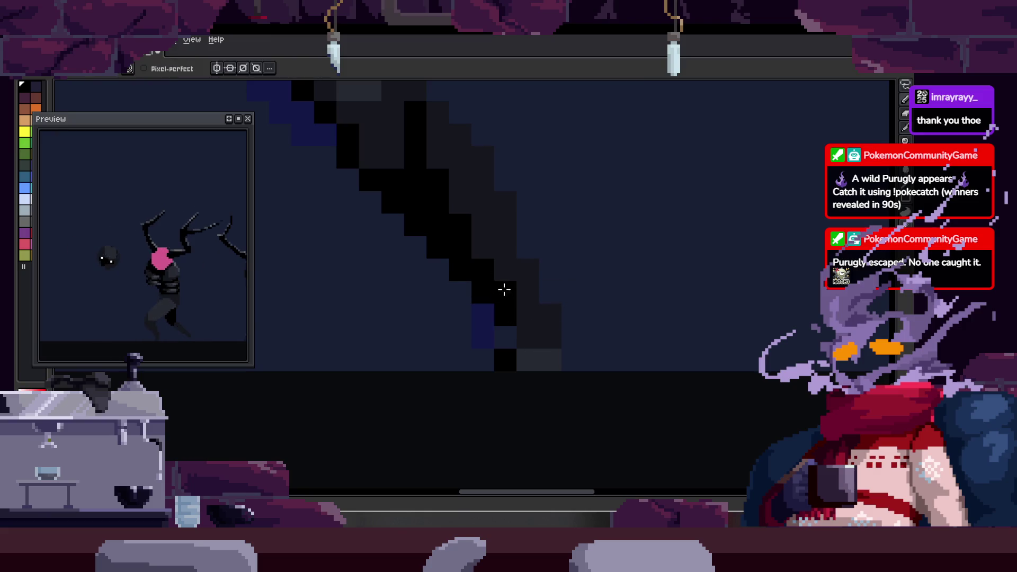
scroll(503, 266, down, 1)
scroll(487, 297, down, 2)
scroll(574, 252, up, 2)
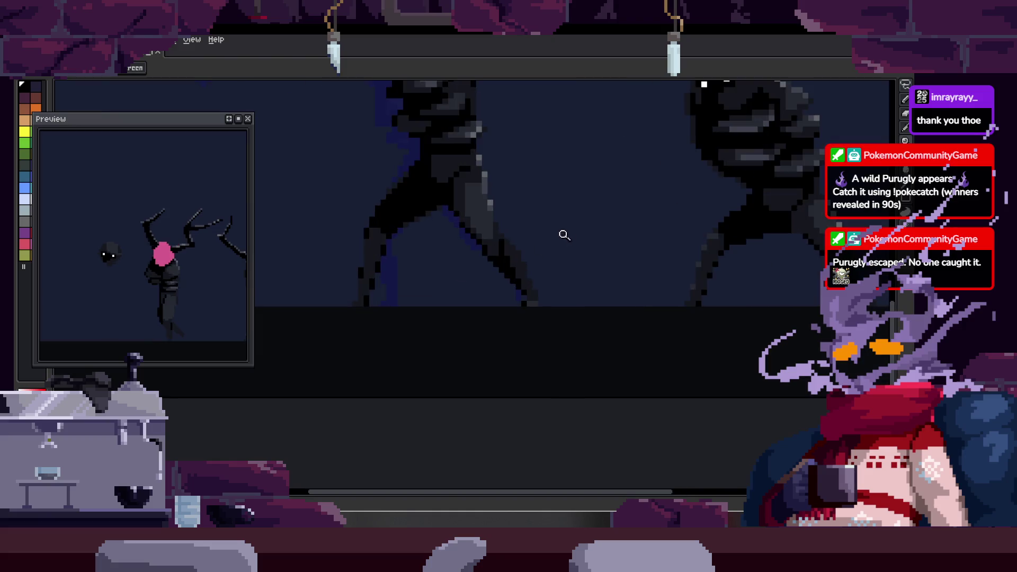
scroll(568, 229, up, 1)
scroll(609, 261, down, 1)
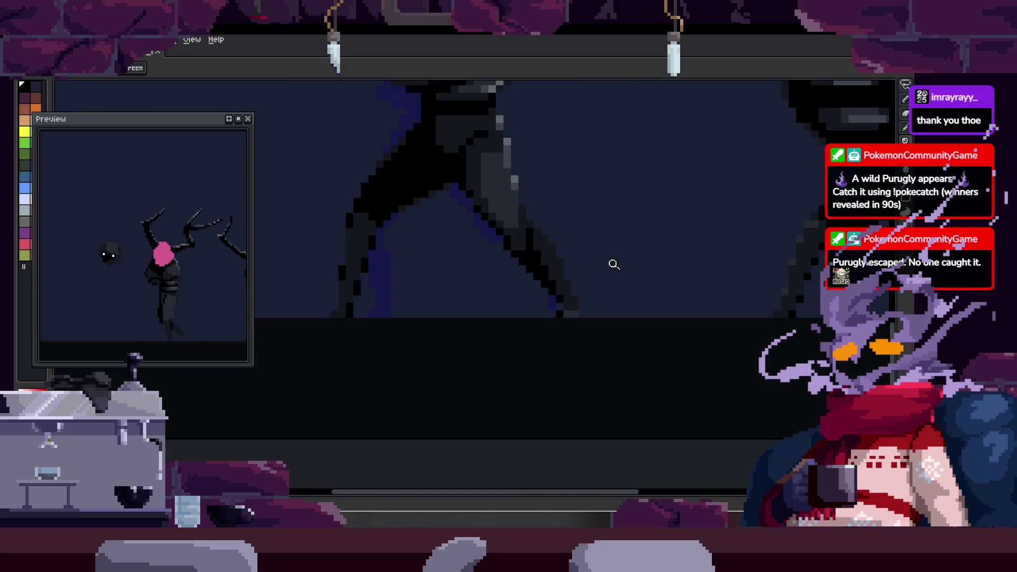
scroll(632, 257, up, 1)
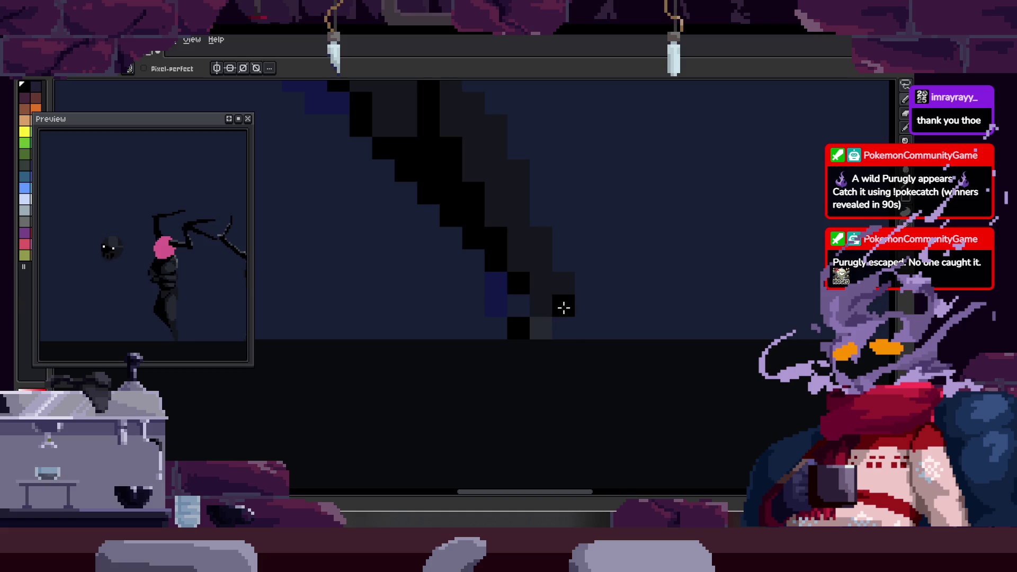
scroll(568, 314, down, 2)
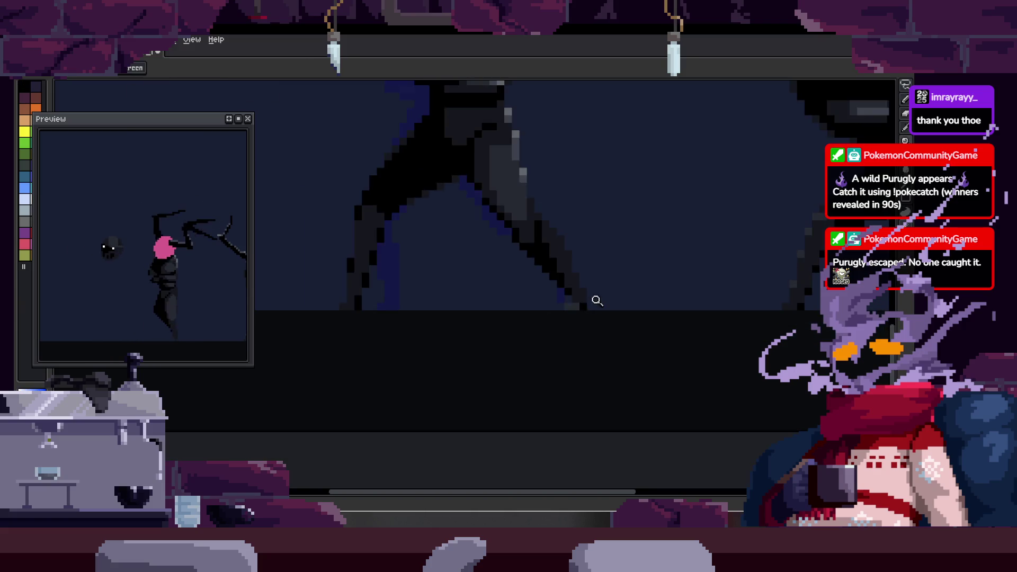
scroll(591, 302, down, 2)
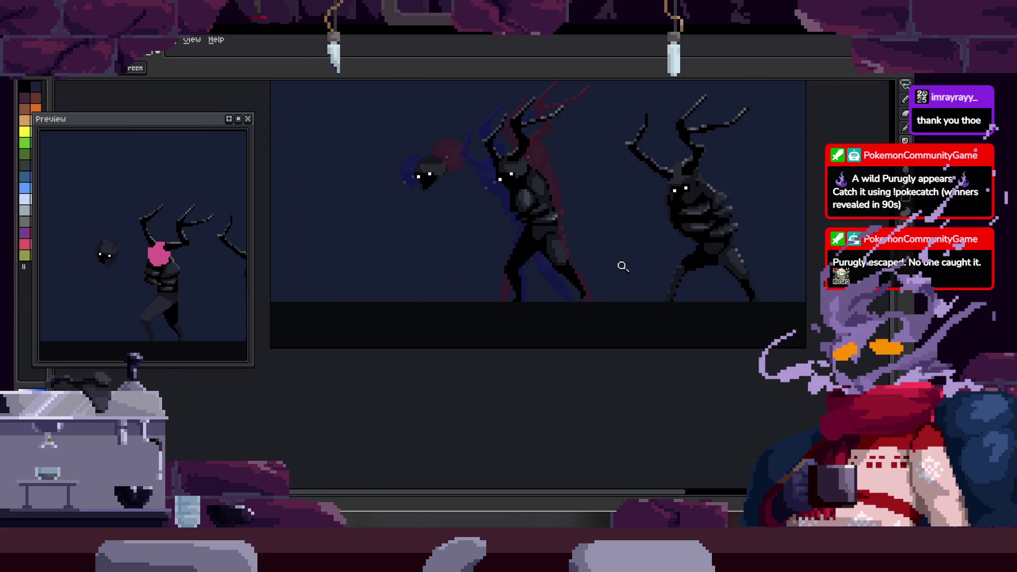
scroll(615, 259, up, 2)
- Save the creature animation with Ctrl+S and start it playing on the canvas
key(Tab)
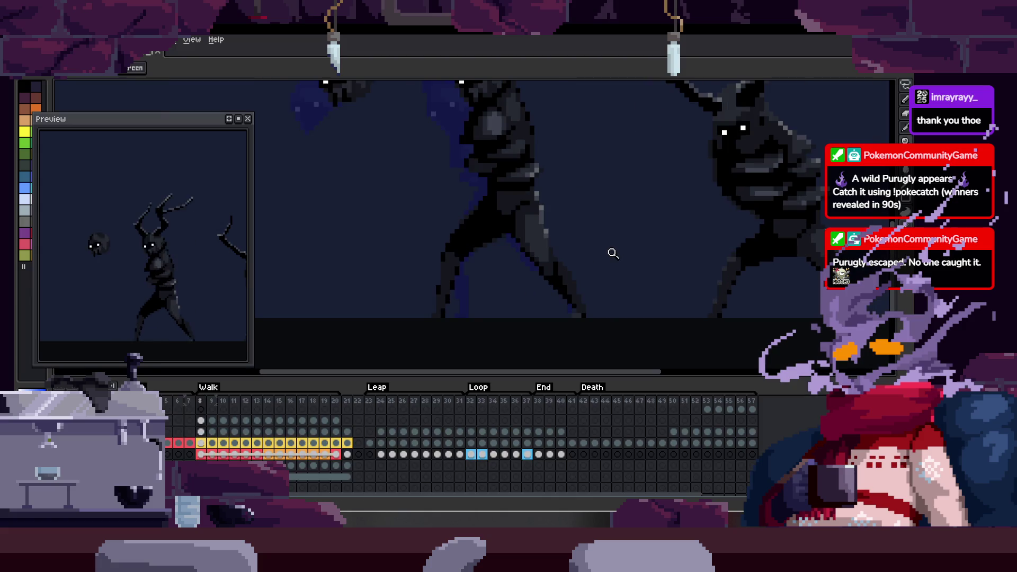
key(Tab)
scroll(609, 255, up, 2)
key(ctrl+s)
scroll(591, 266, down, 1)
scroll(590, 265, down, 1)
key(ctrl+s)
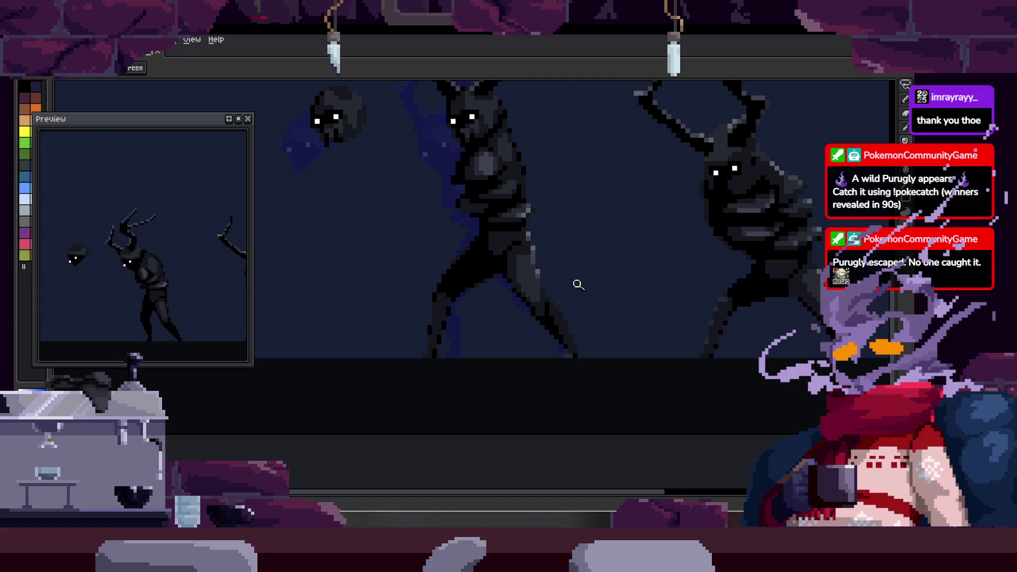
key(Tab)
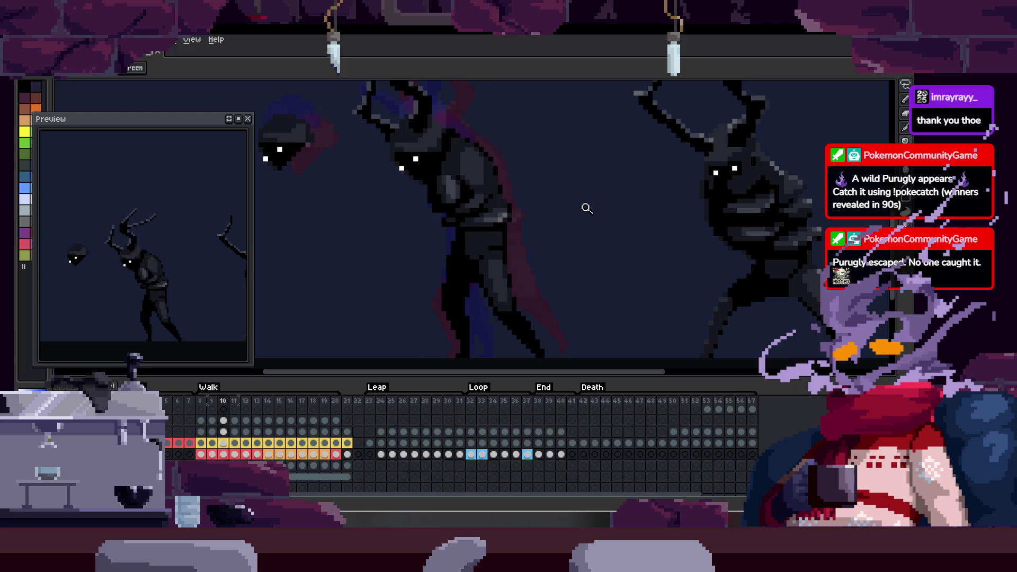
key(Tab)
key(Return)
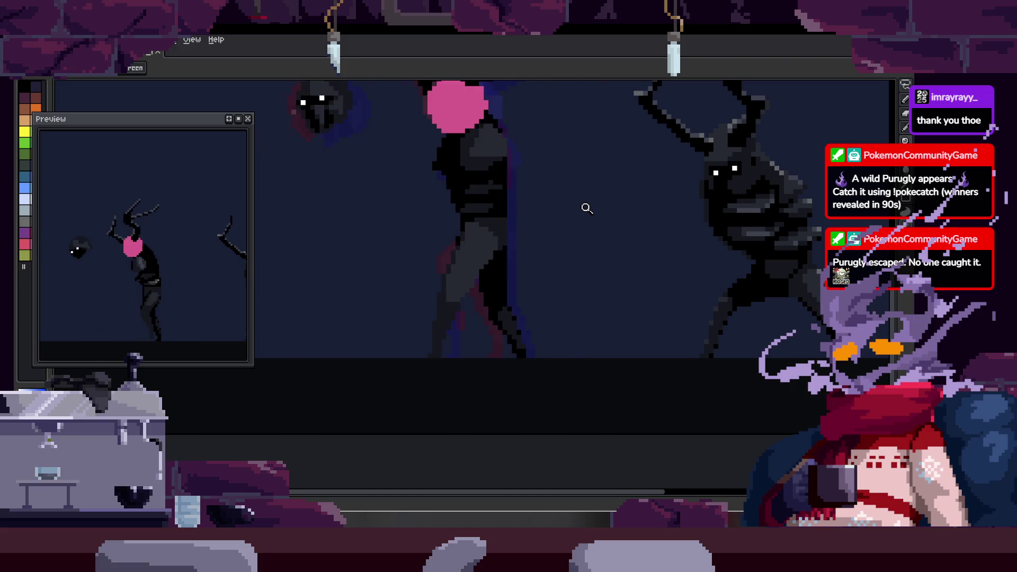
- Save once more, close the sprite to the home screen, and choose Open File
key(ctrl+s)
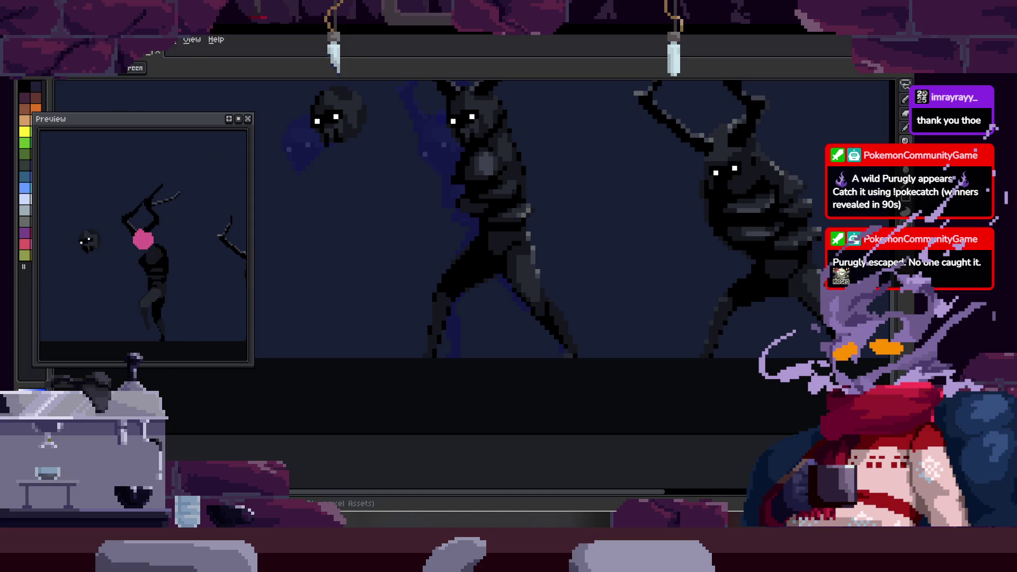
key(ctrl+w)
click(75, 85)
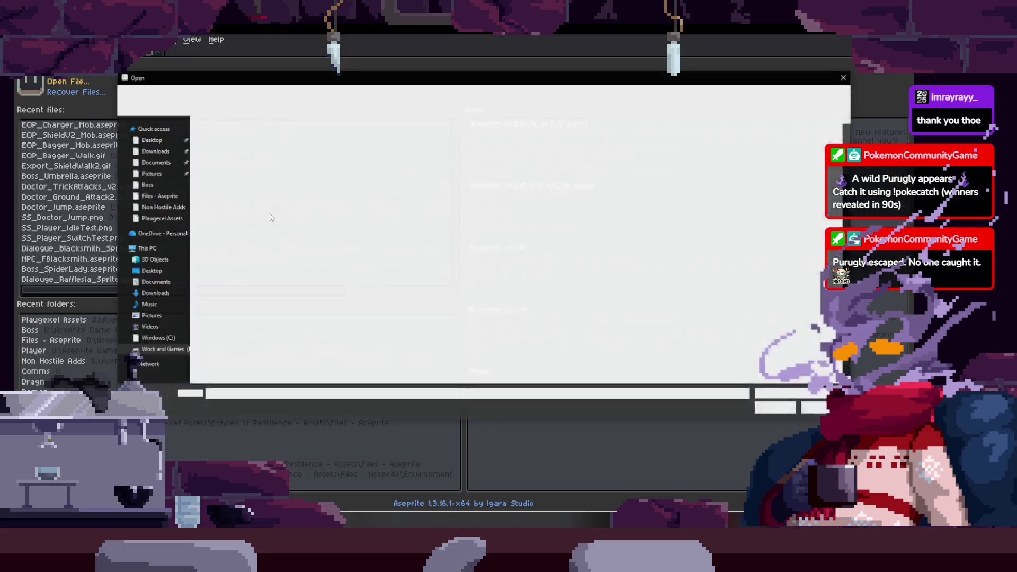
scroll(384, 262, down, 5)
scroll(383, 262, down, 5)
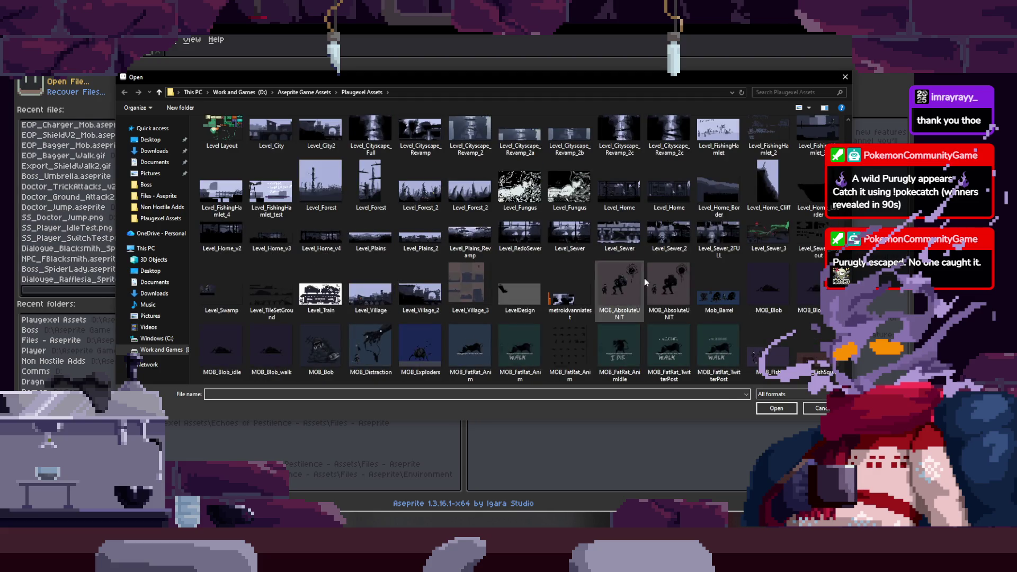
scroll(658, 284, up, 3)
scroll(657, 284, up, 3)
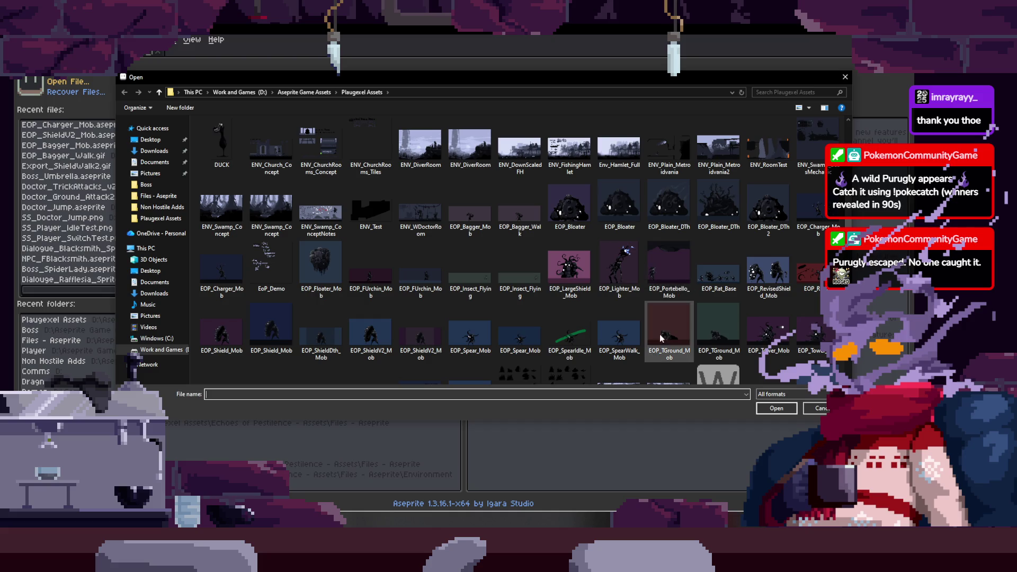
scroll(556, 339, down, 3)
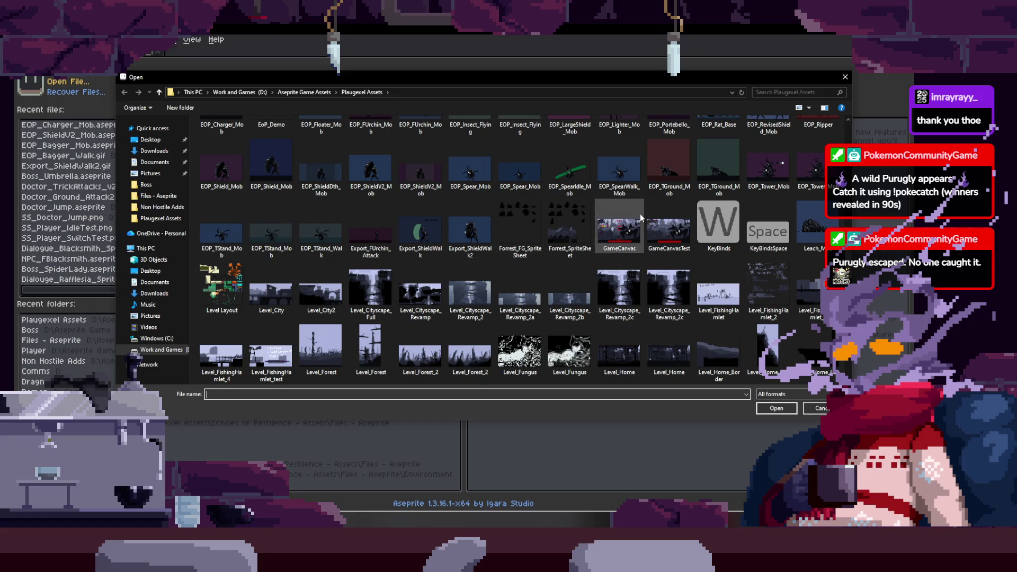
- Open the EOP_Spear_Mob sprite from the Plaugexel Assets folder and reveal its timeline
double_click(476, 178)
key(Tab)
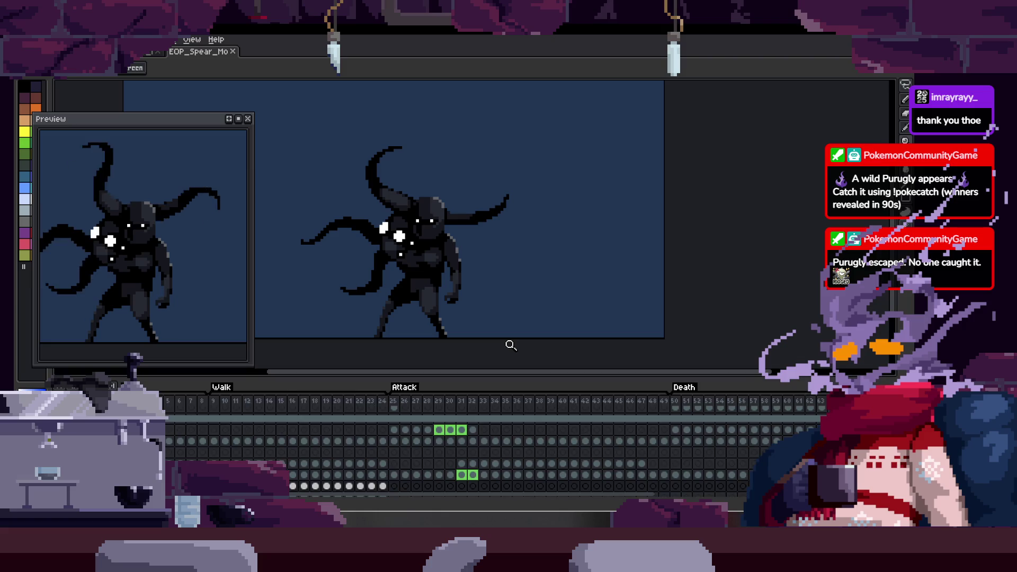
- Hide the timeline and zoom in to watch the spear creature's animation loop
key(Tab)
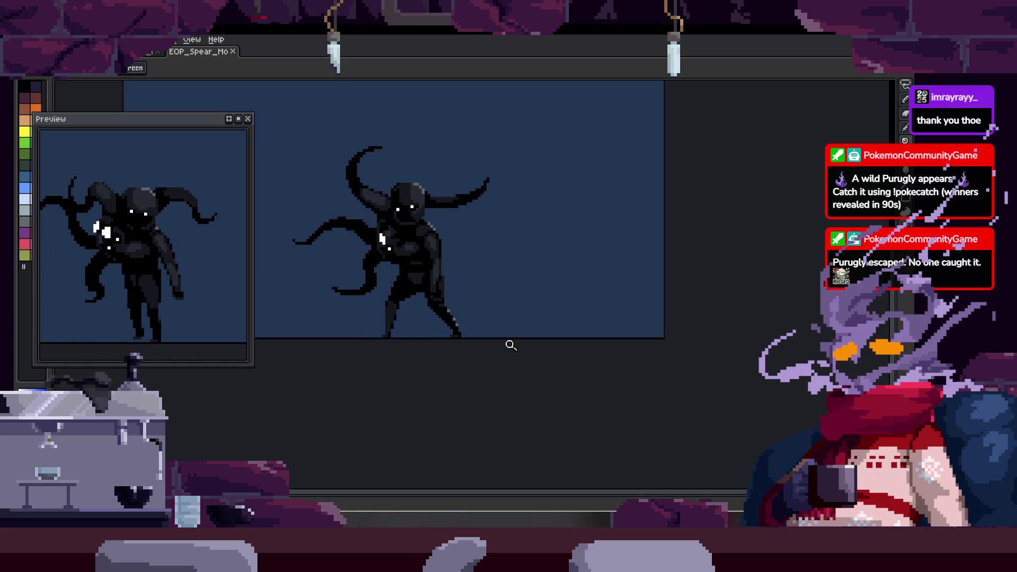
click(380, 176)
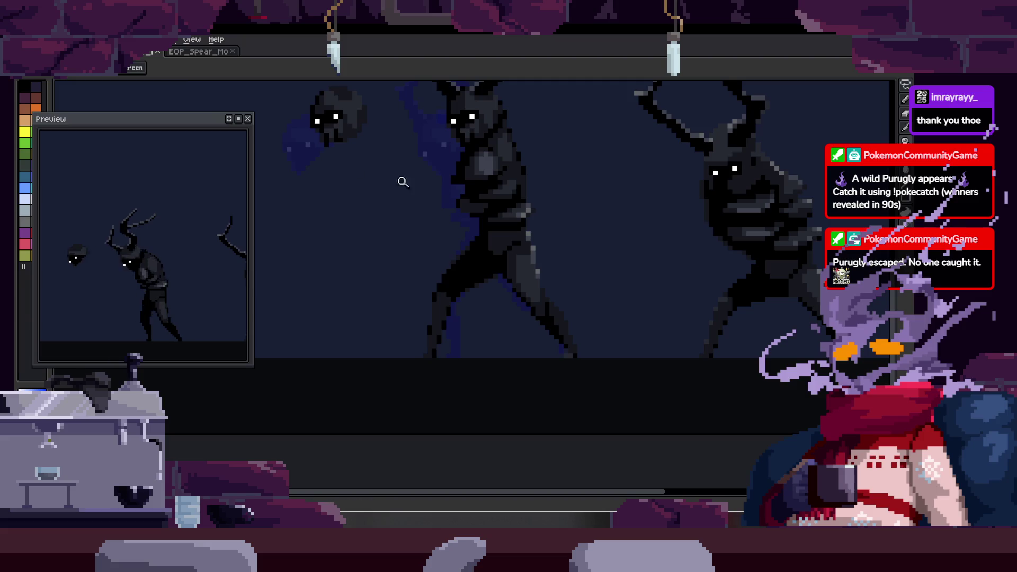
key(Tab)
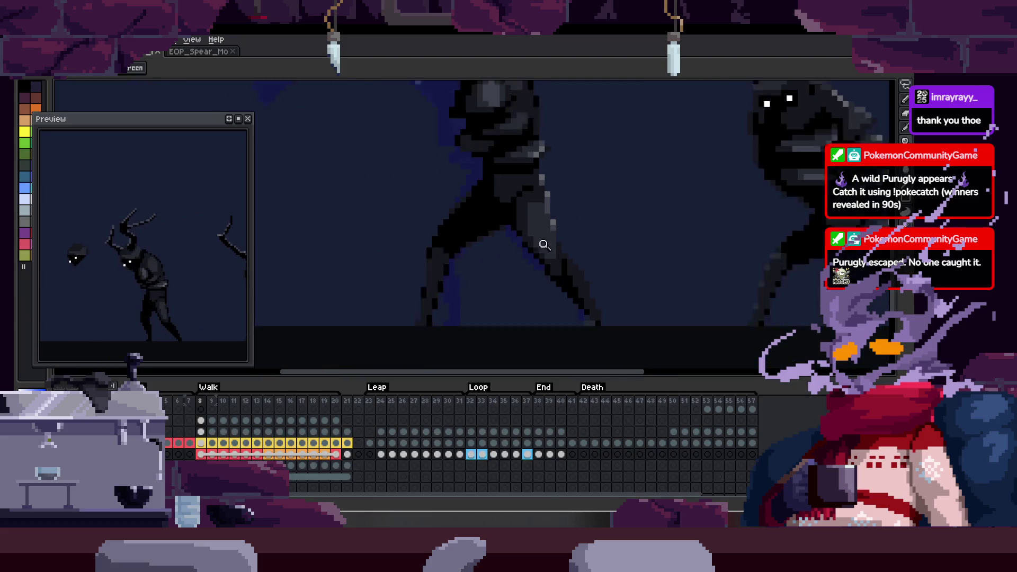
key(Tab)
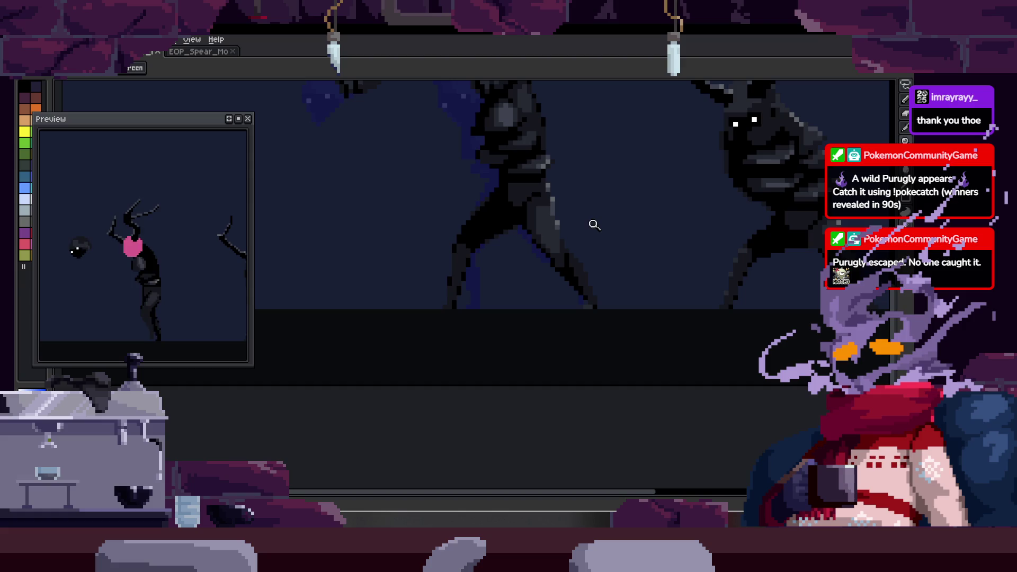
click(588, 234)
click(579, 258)
key(b)
key(z)
scroll(576, 244, down, 1)
scroll(580, 294, down, 1)
scroll(640, 262, down, 1)
key(Tab)
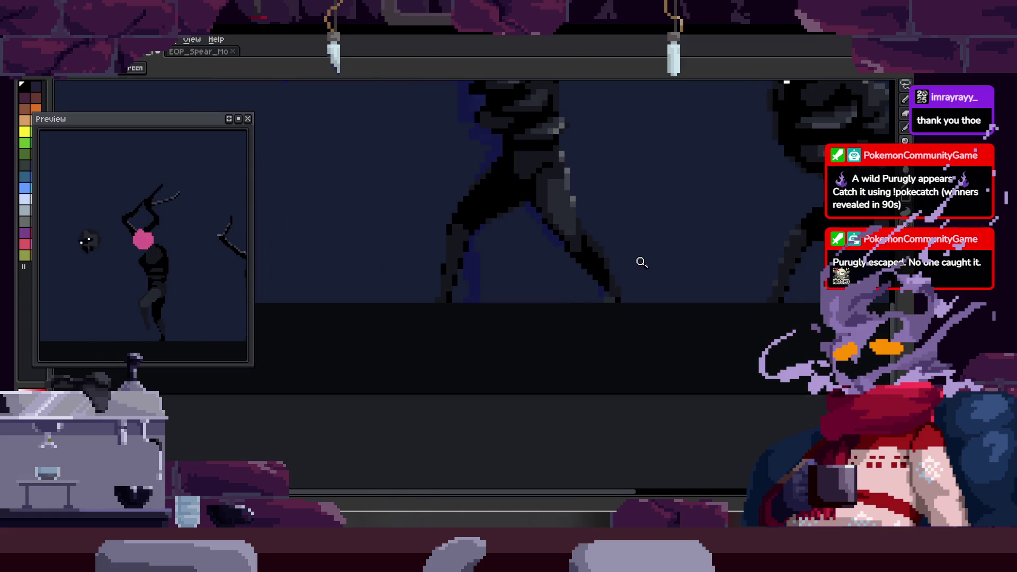
scroll(603, 229, down, 1)
scroll(619, 266, up, 1)
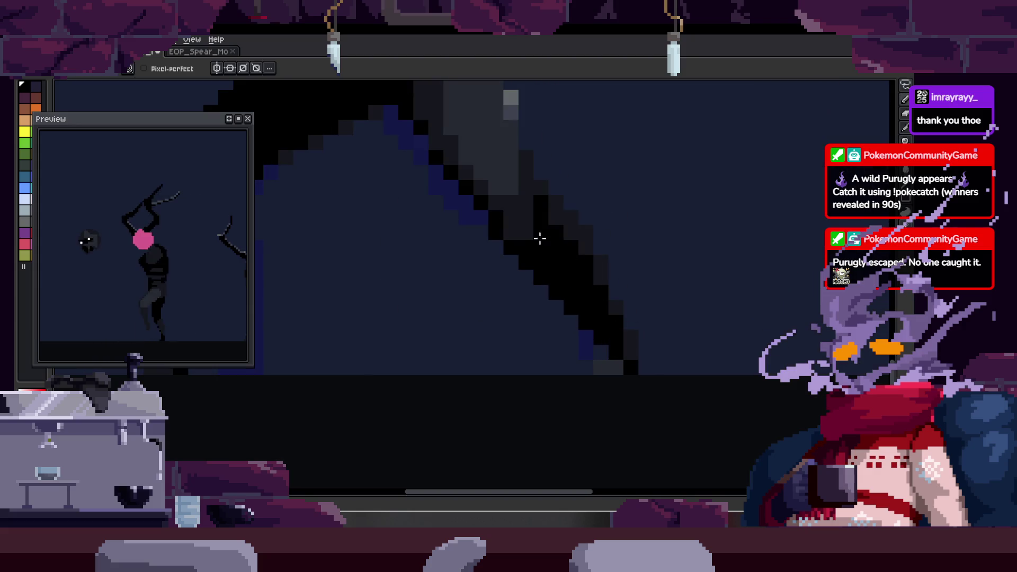
scroll(431, 291, up, 1)
scroll(567, 250, up, 2)
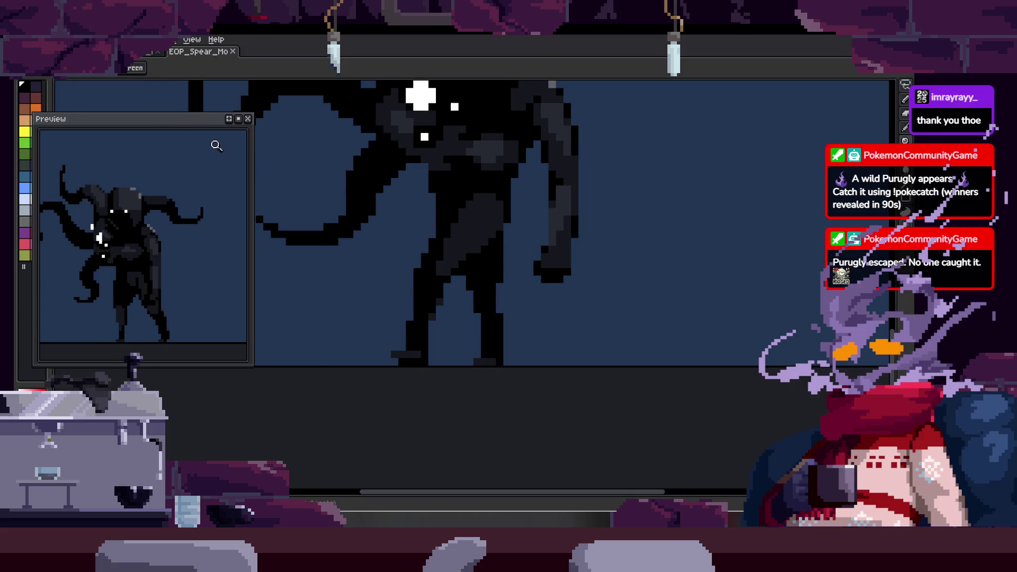
key(ctrl+Tab)
key(Tab)
key(Tab)
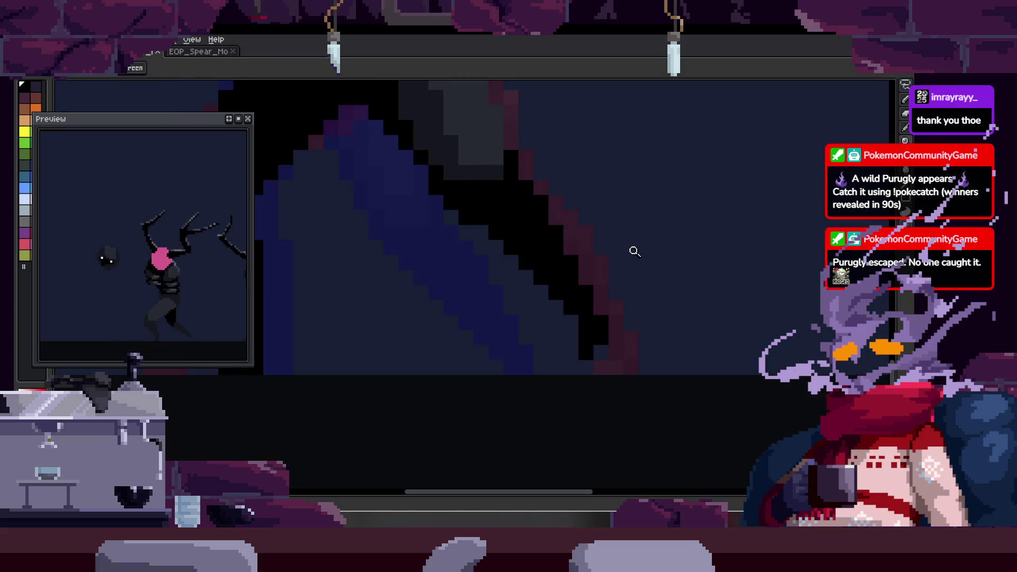
drag(601, 272, 588, 286)
scroll(589, 286, down, 3)
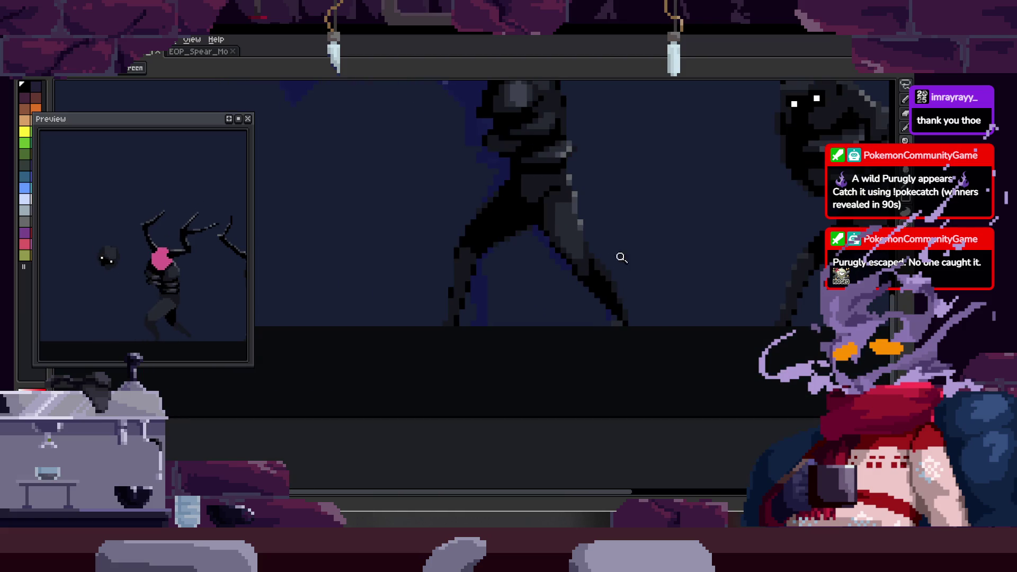
key(Tab)
key(Right)
key(Right)
key(Right)
key(Right)
key(Right)
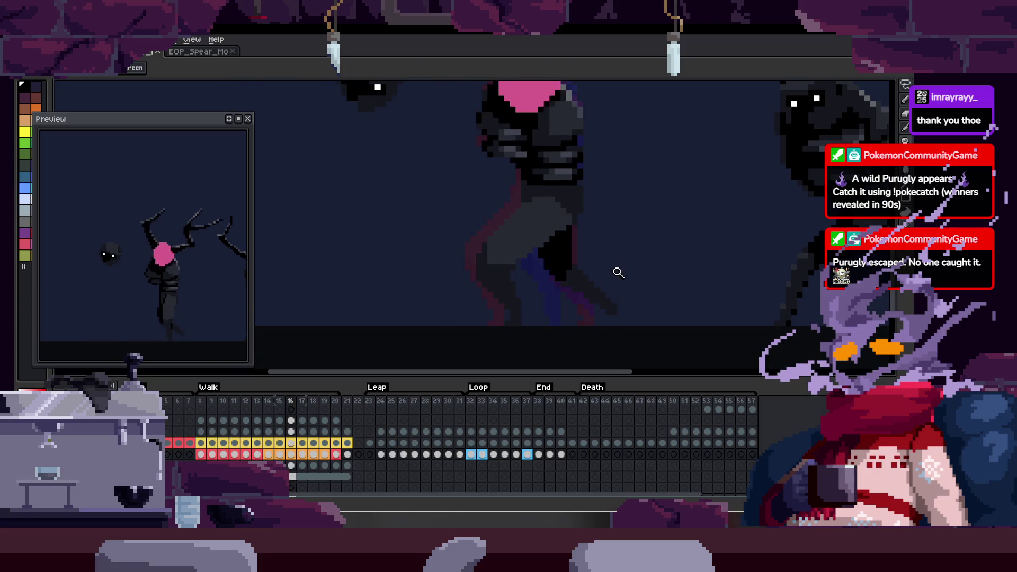
key(Right)
key(Right)
key(Right)
key(Right)
key(Right)
- Flip through the walk frames to compare the central figure's leg poses around frame 19
key(Left)
key(Left)
key(Left)
key(Left)
key(Left)
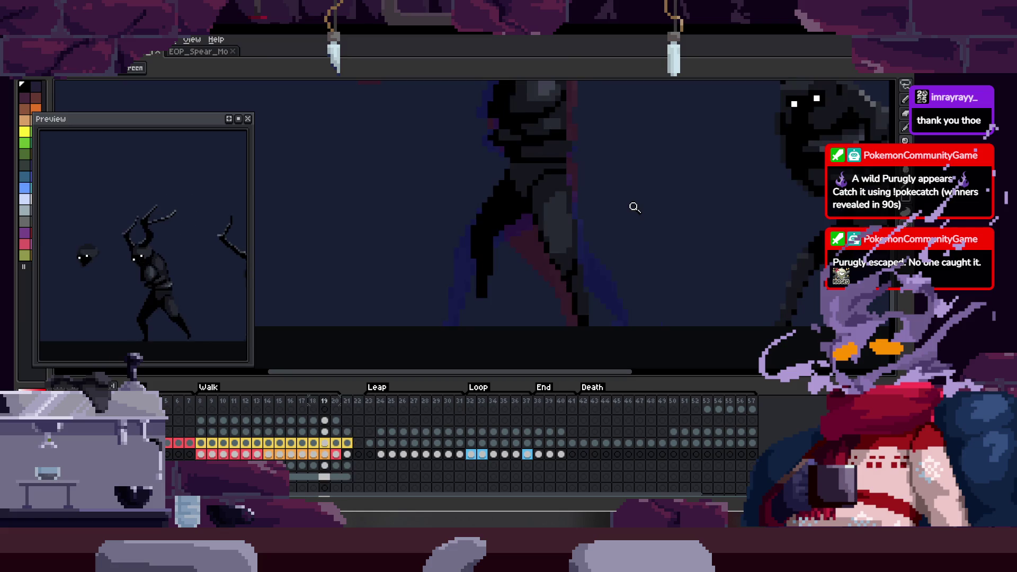
key(Left)
key(Left)
key(Left)
key(Left)
key(Left)
key(Return)
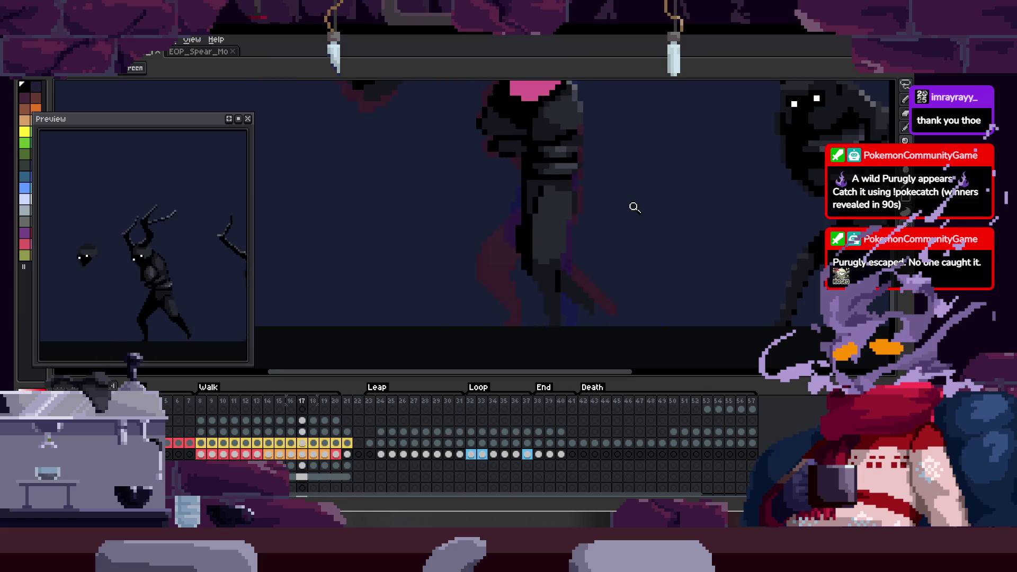
key(Return)
key(Right)
key(Right)
key(Right)
key(Right)
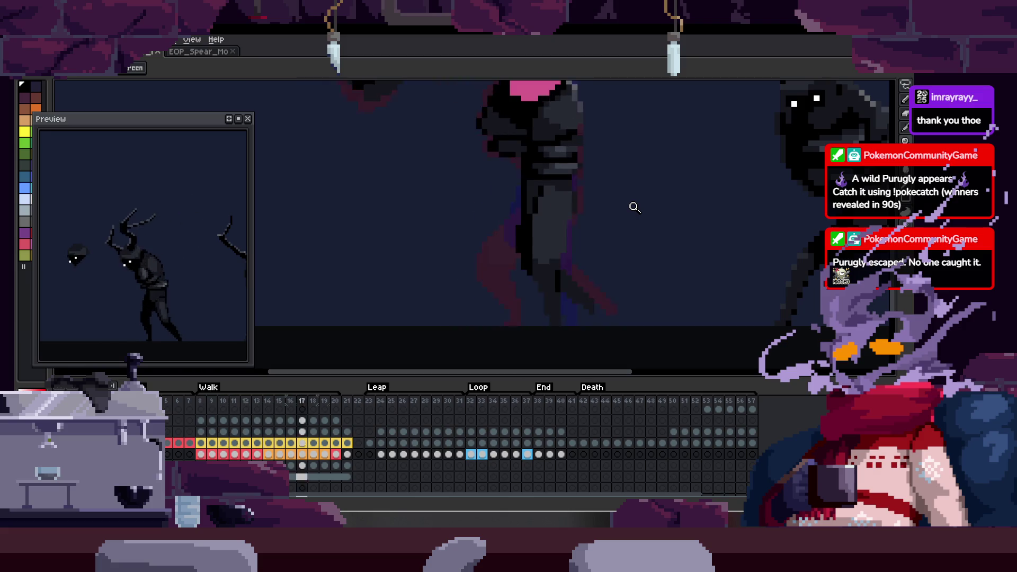
key(Right)
key(Right)
key(Right)
key(Right)
key(Right)
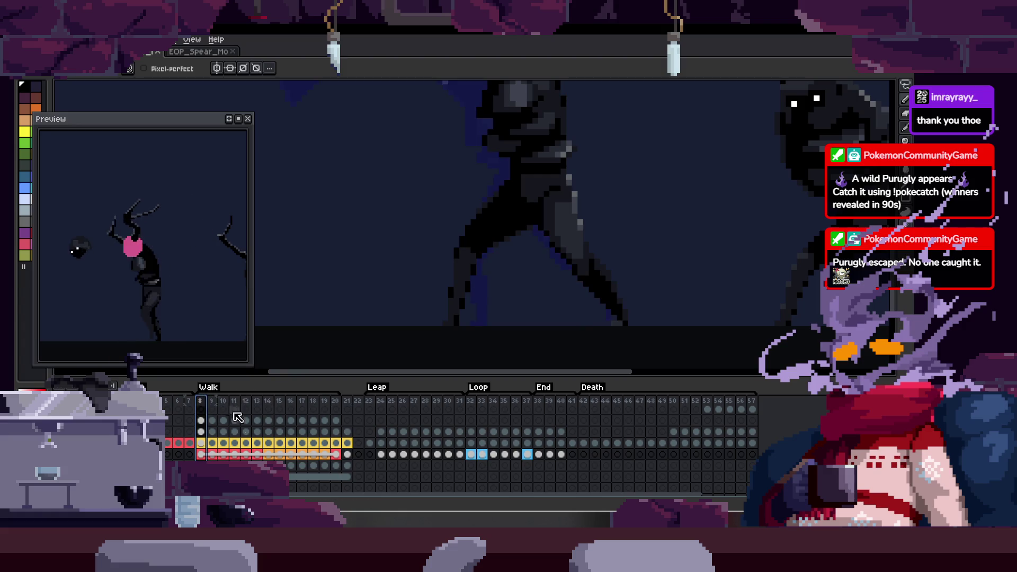
key(Tab)
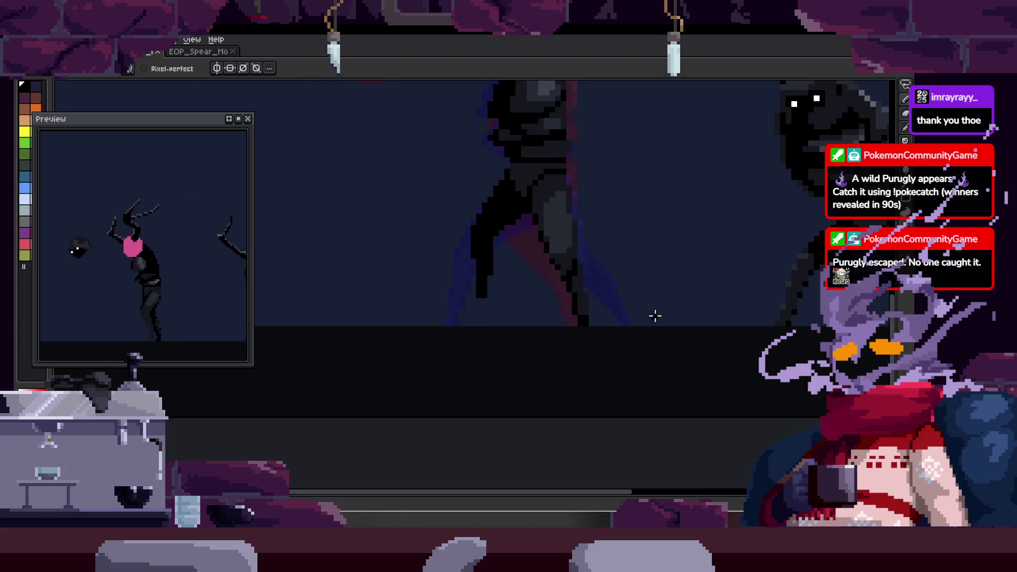
key(z)
scroll(656, 275, down, 2)
key(Right)
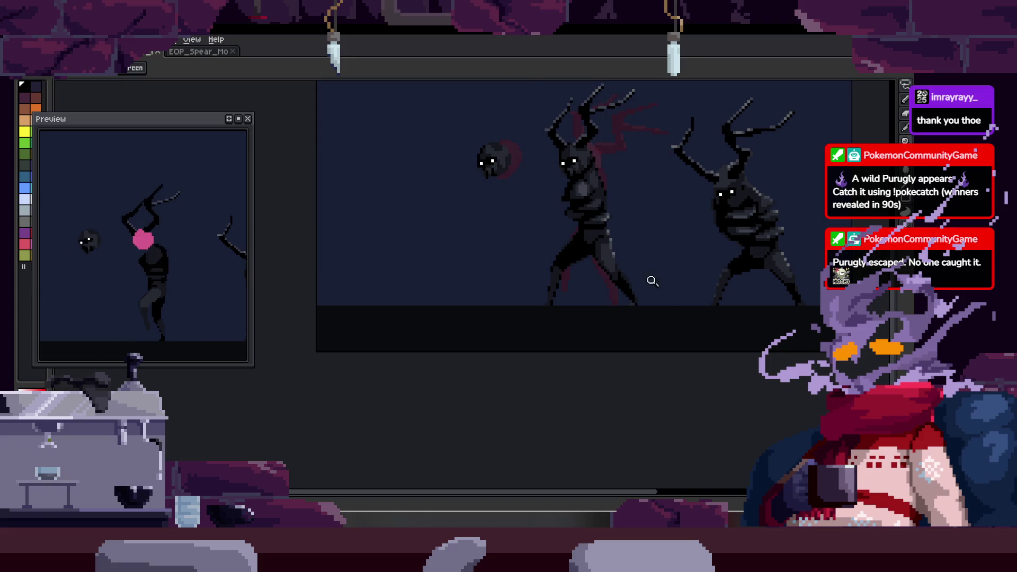
scroll(657, 279, up, 2)
key(Right)
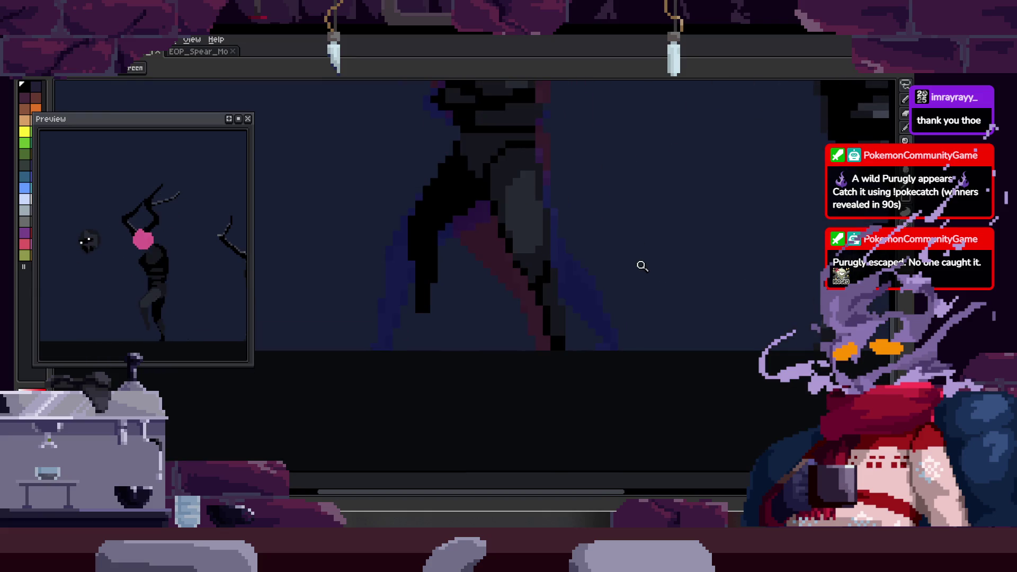
key(Right)
key(Right)
key(Right)
key(Right)
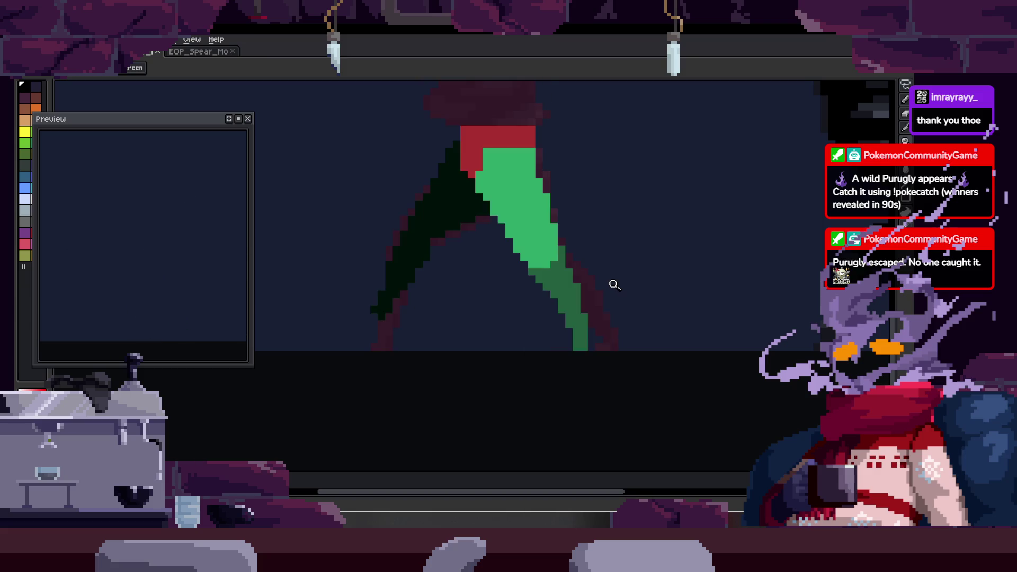
key(Left)
scroll(581, 325, up, 2)
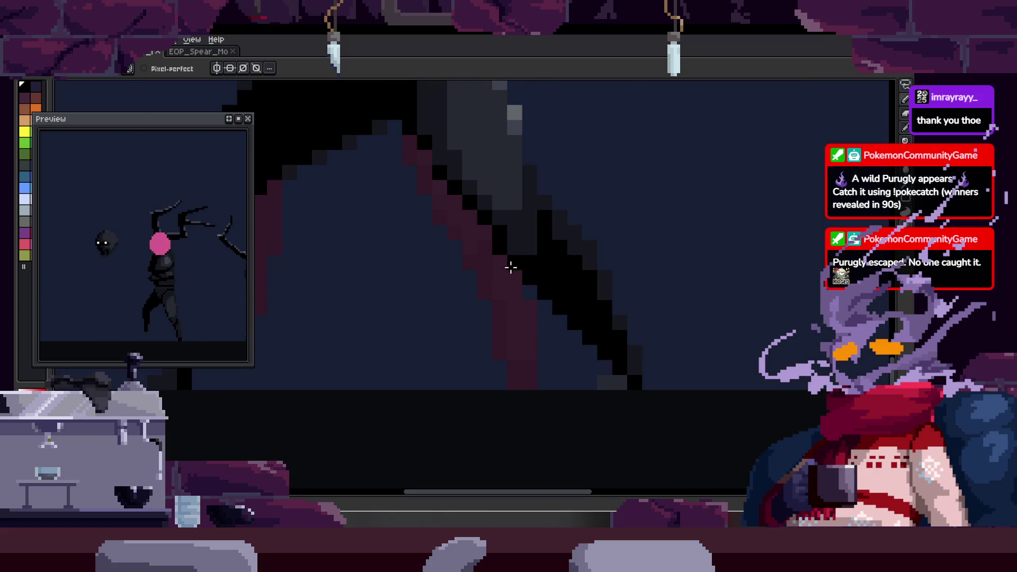
scroll(525, 289, down, 1)
scroll(520, 279, down, 1)
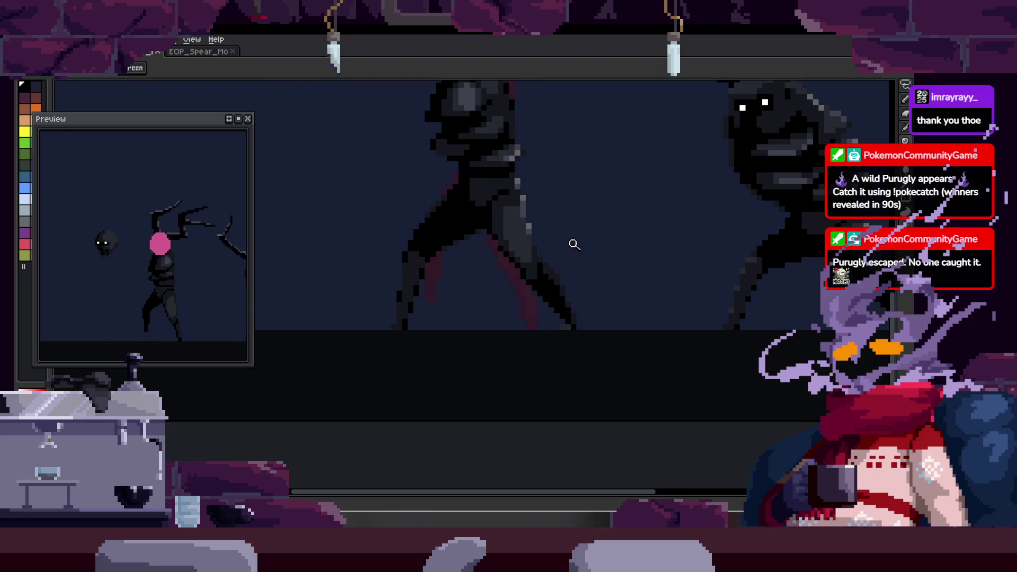
key(Right)
key(Right)
scroll(445, 223, up, 3)
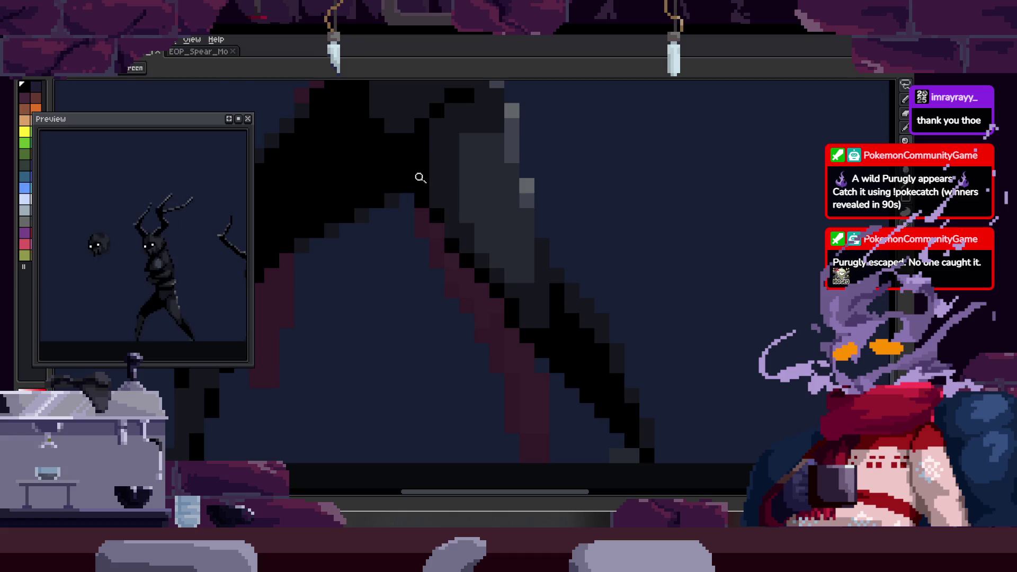
- Paint the stray dark red leg-edge pixels black and nudge the lassoed leg tip slightly left
shift+click(504, 352)
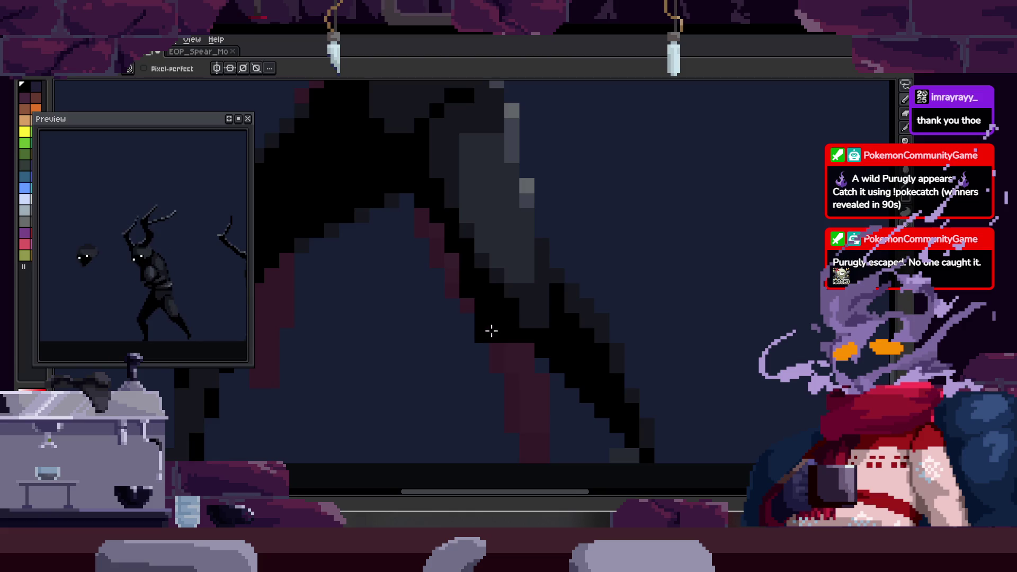
drag(542, 201, 541, 237)
mouse_move(546, 291)
mouse_down()
mouse_move(545, 211)
mouse_move(657, 378)
mouse_move(613, 374)
mouse_up()
key(q)
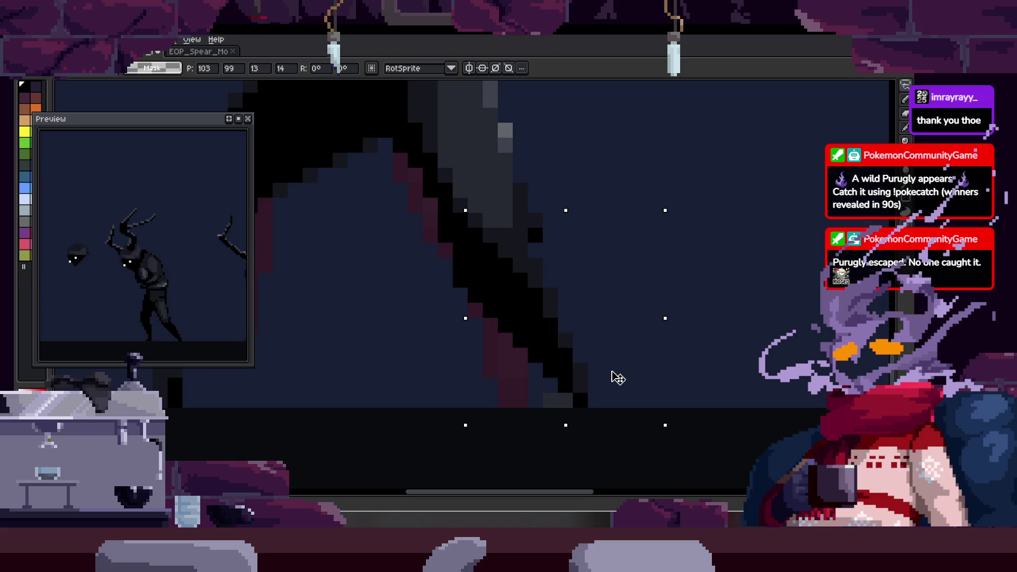
key(ctrl+d)
key(ctrl+shift+d)
drag(629, 304, 608, 310)
key(ctrl+d)
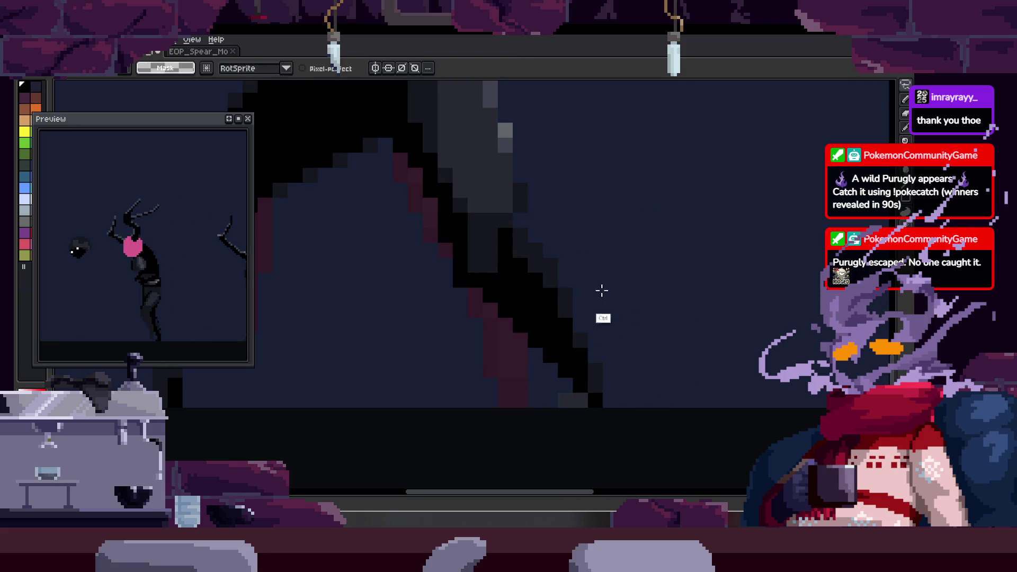
- Step to the next frame, paste the copied leg pixels and commit them
key(Right)
key(z)
key(Right)
key(Right)
key(Right)
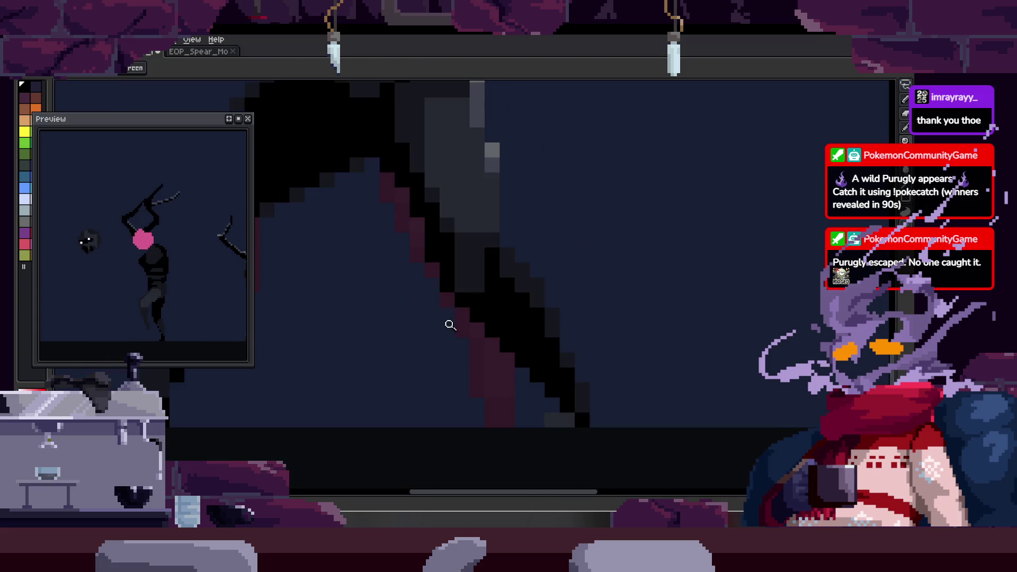
scroll(447, 325, down, 2)
scroll(578, 317, up, 3)
scroll(533, 257, up, 1)
key(b)
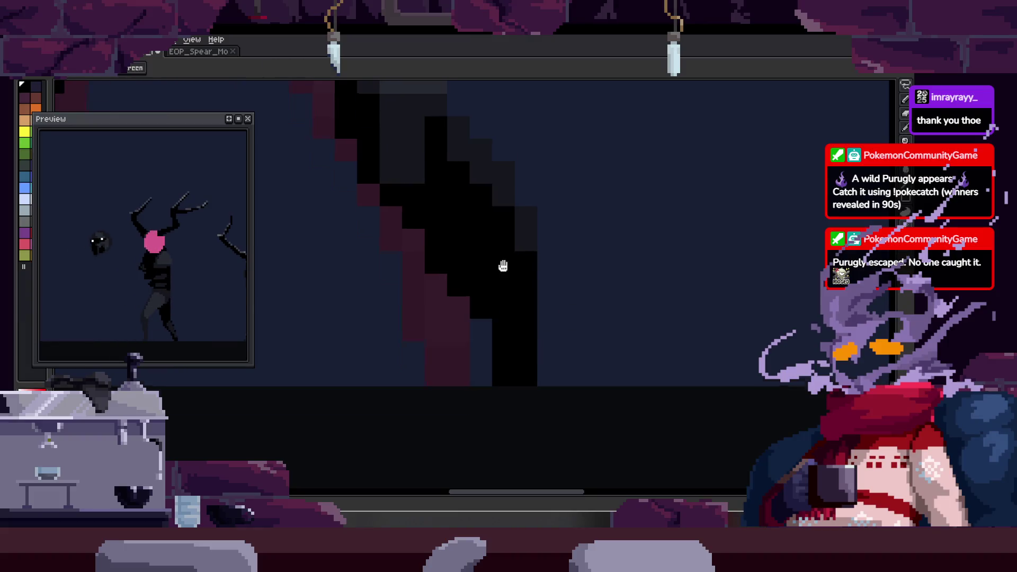
drag(503, 254, 503, 306)
key(ctrl+v)
key(Return)
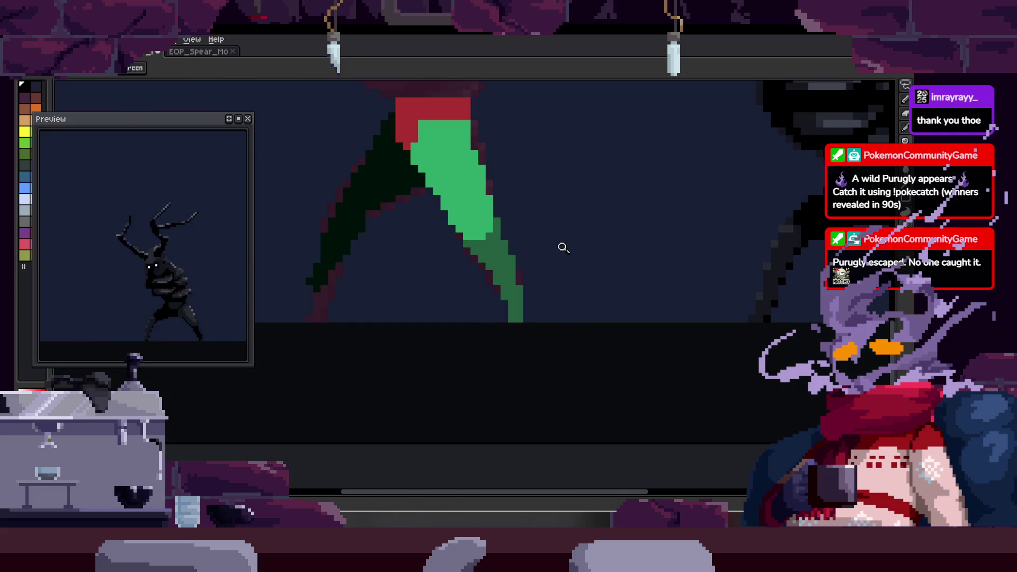
- Toggle the timeline and zoom in and out on the leg while checking neighbouring frames
key(Tab)
key(Right)
key(Right)
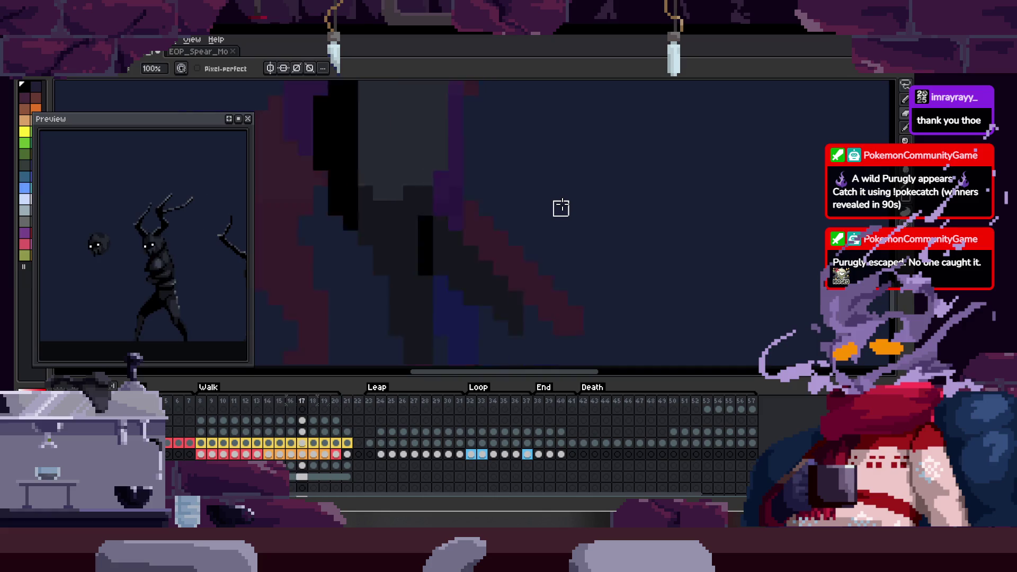
key(Right)
key(Tab)
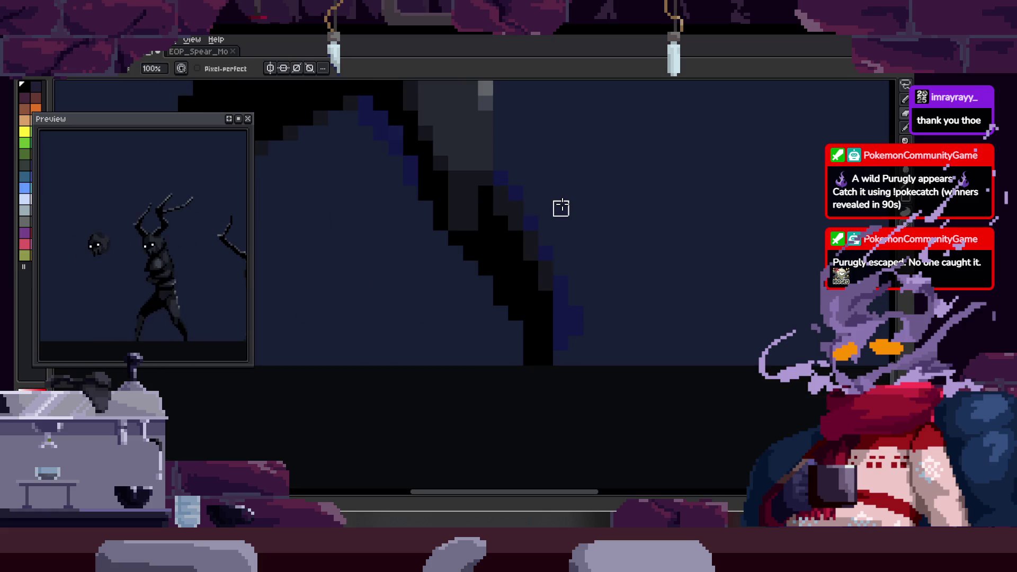
key(z)
scroll(538, 315, down, 2)
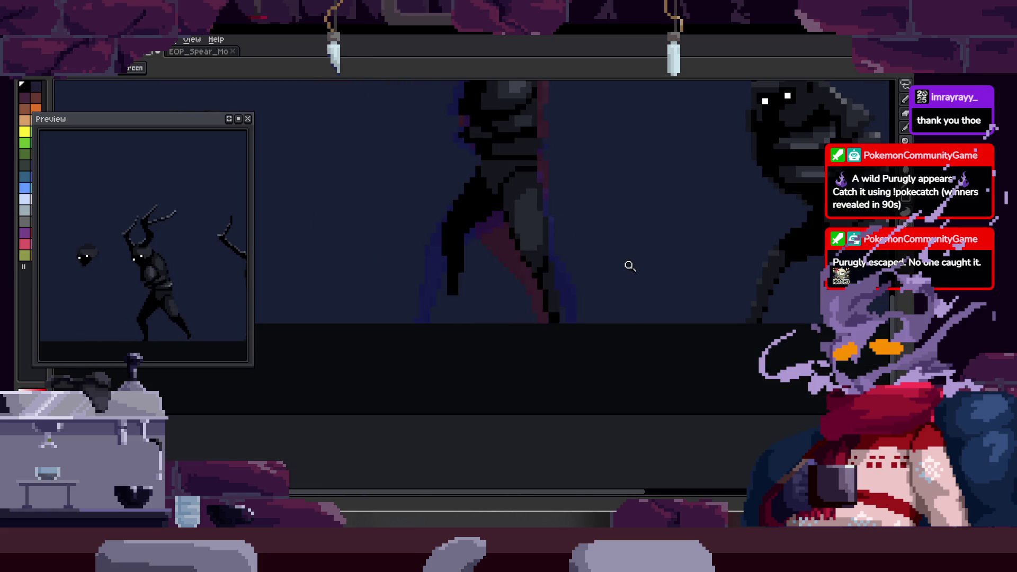
key(Tab)
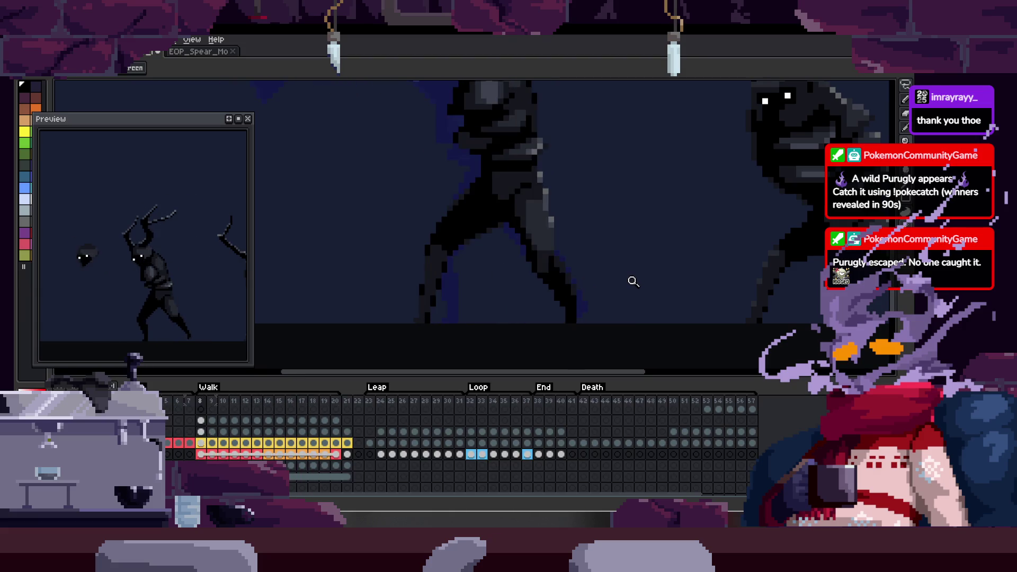
scroll(588, 302, up, 3)
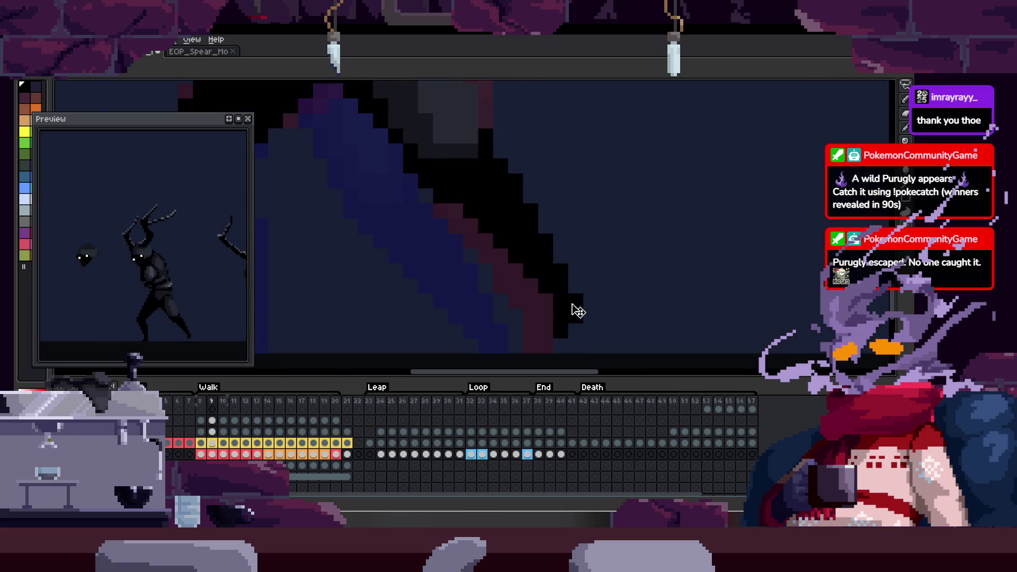
key(z)
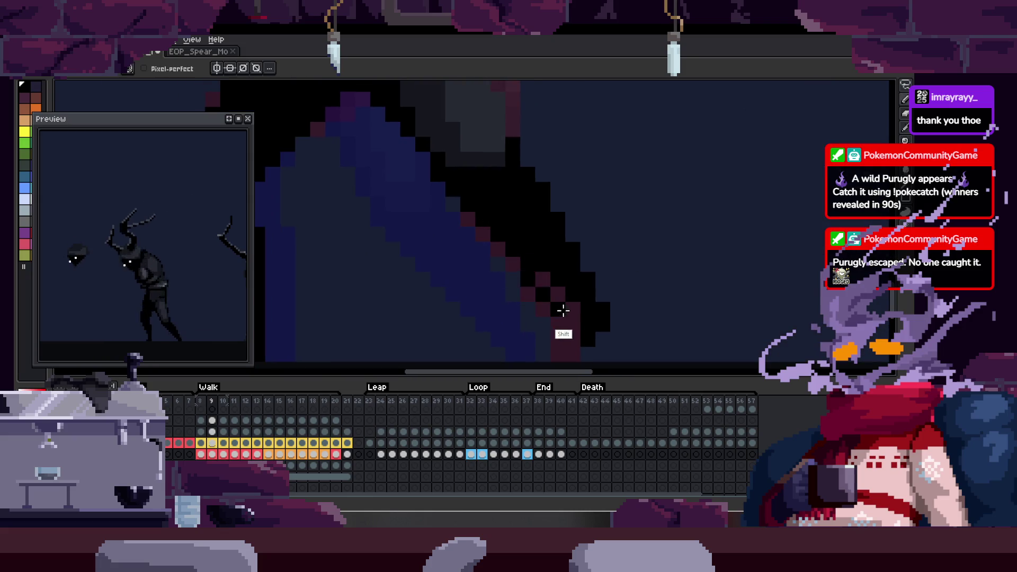
key(Tab)
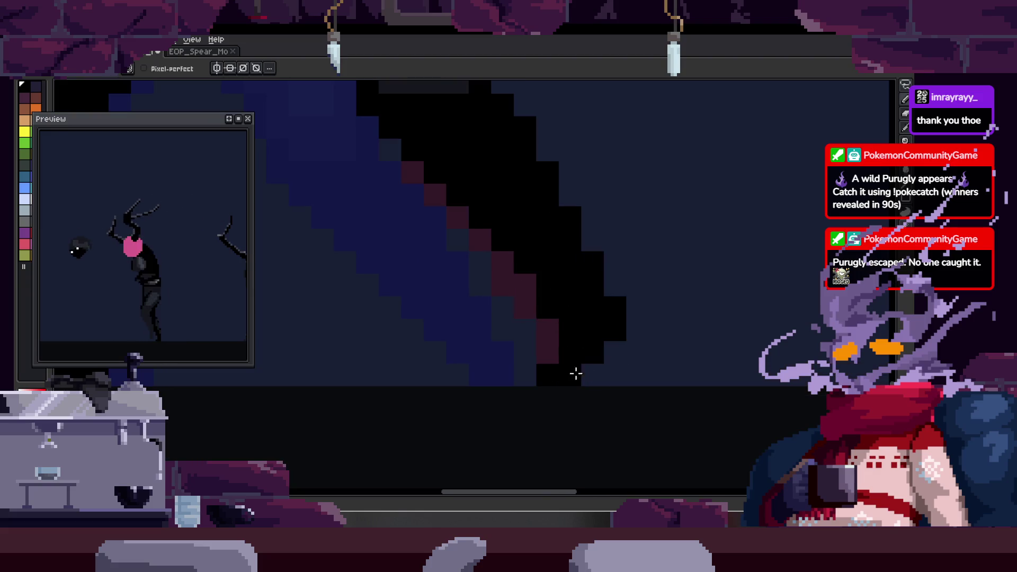
key(z)
scroll(620, 330, down, 5)
scroll(676, 289, up, 2)
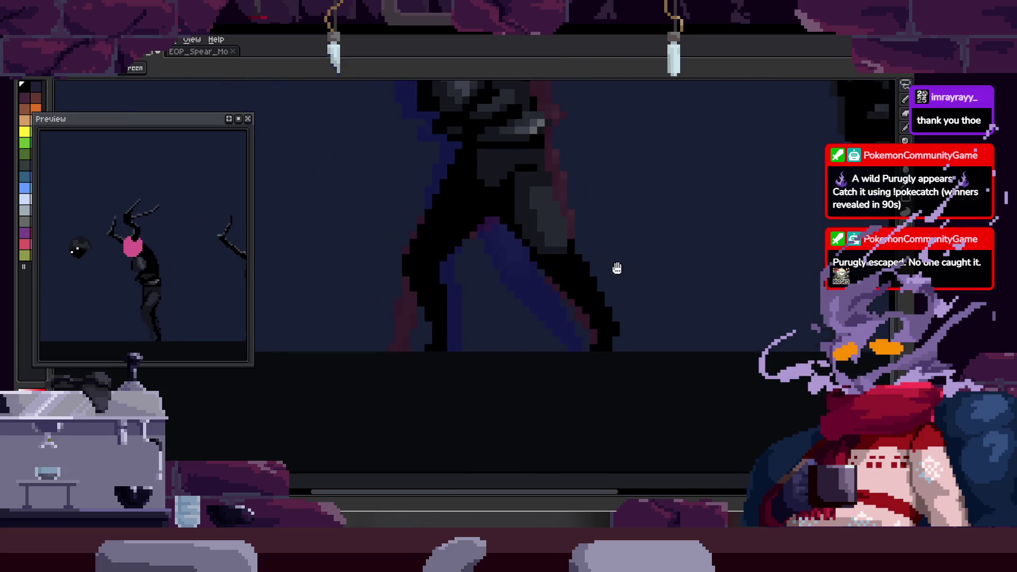
scroll(622, 268, up, 3)
scroll(542, 278, down, 2)
scroll(538, 270, down, 2)
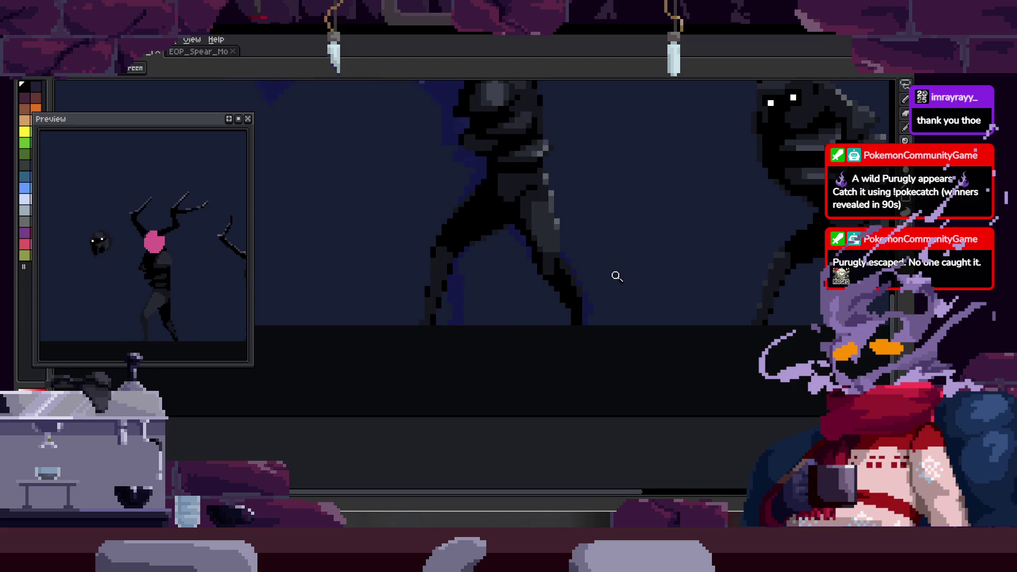
scroll(559, 327, up, 3)
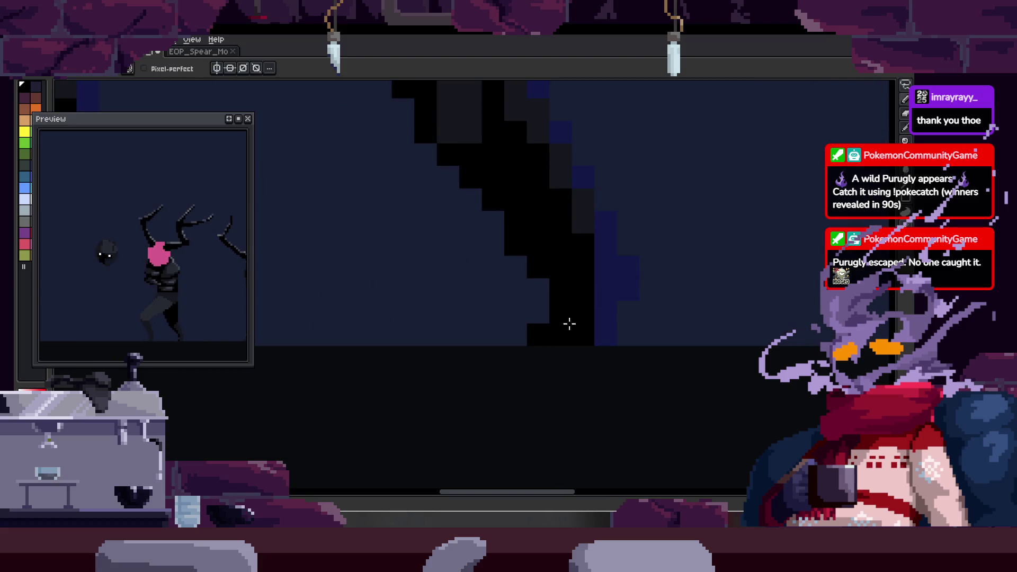
scroll(585, 295, down, 1)
scroll(554, 299, up, 1)
scroll(531, 329, down, 1)
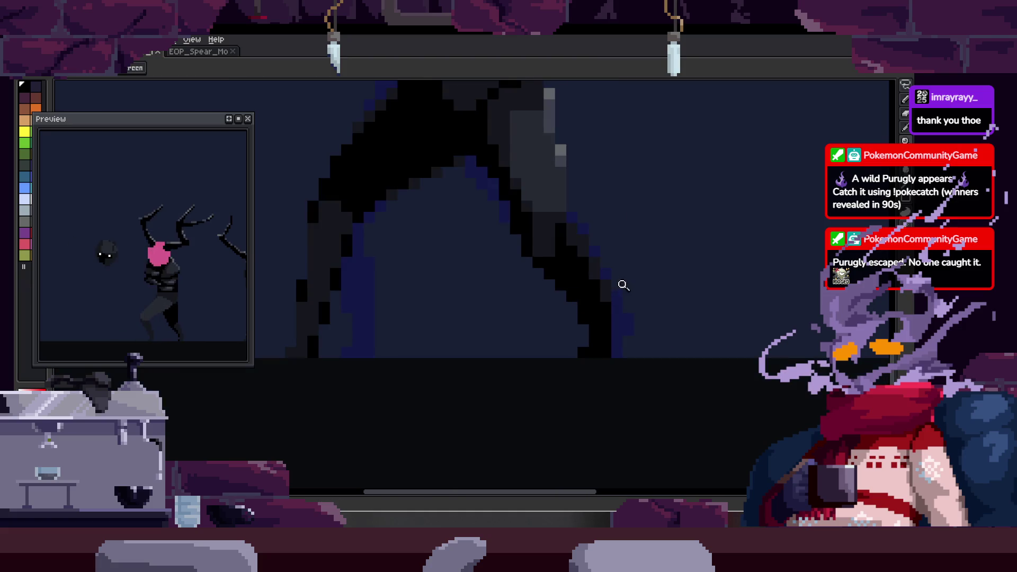
- Paint black pixels along the central figure's leg edge, then zoom out and restore the timeline
click(615, 314)
key(b)
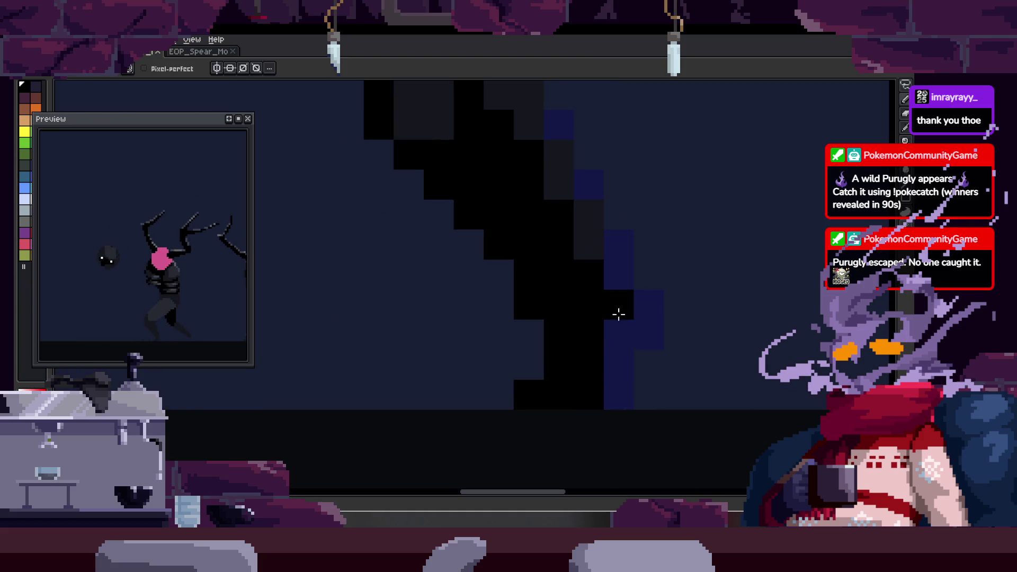
key(m)
drag(606, 313, 612, 421)
key(ctrl+d)
key(b)
drag(666, 328, 666, 298)
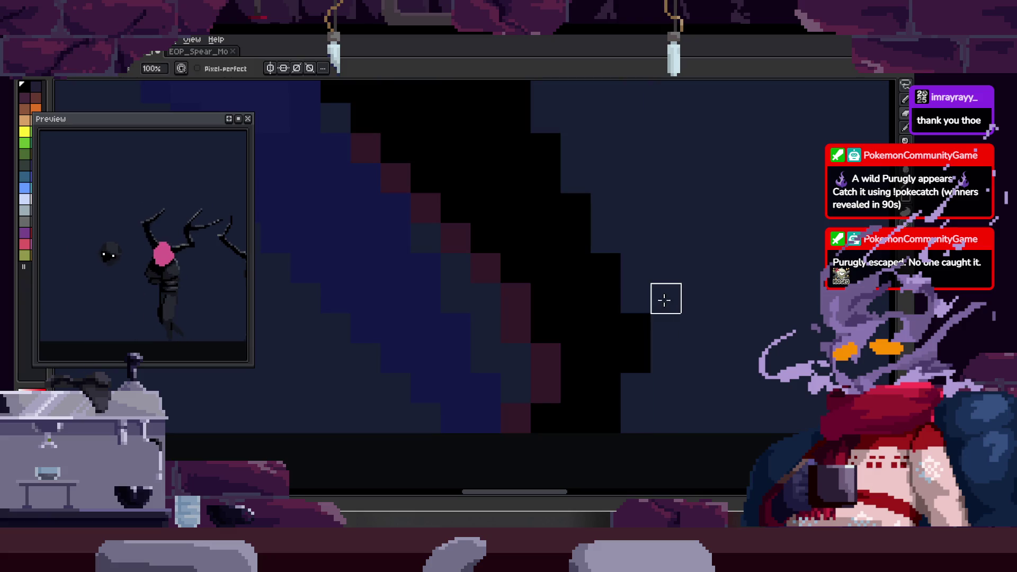
key(z)
scroll(576, 329, down, 4)
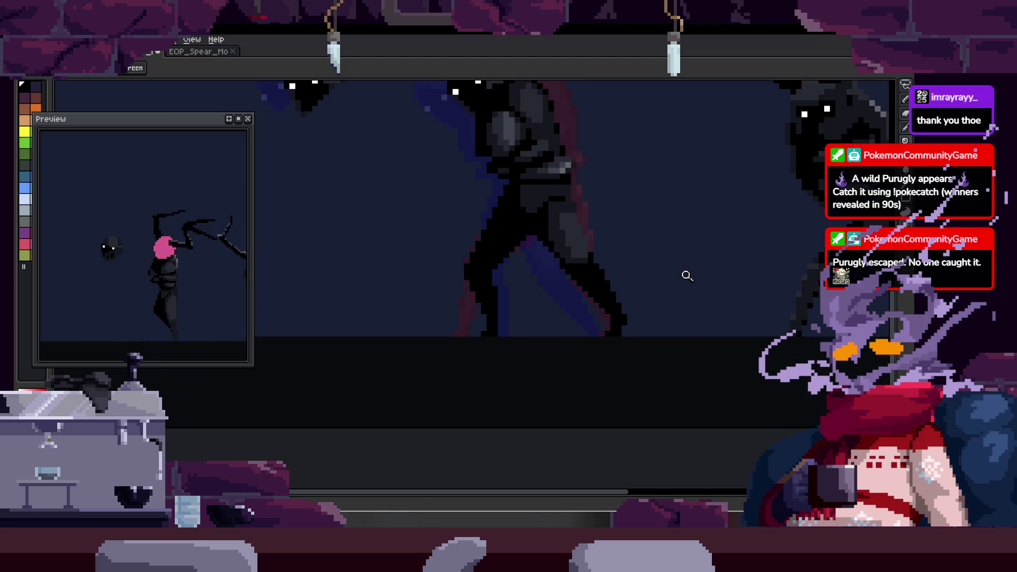
scroll(584, 278, up, 3)
scroll(571, 310, down, 1)
scroll(548, 334, down, 1)
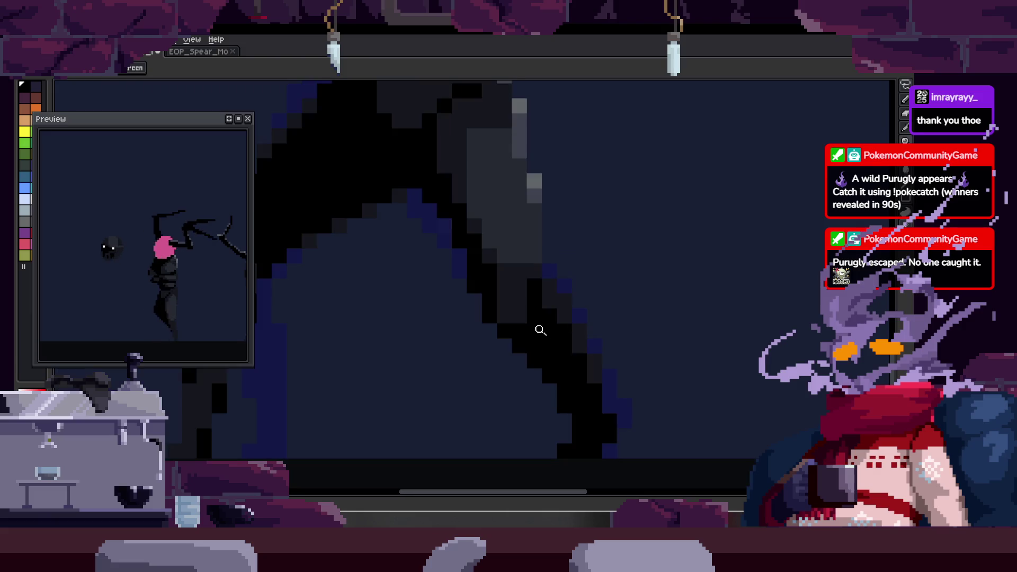
scroll(535, 322, down, 1)
scroll(548, 286, up, 1)
key(Tab)
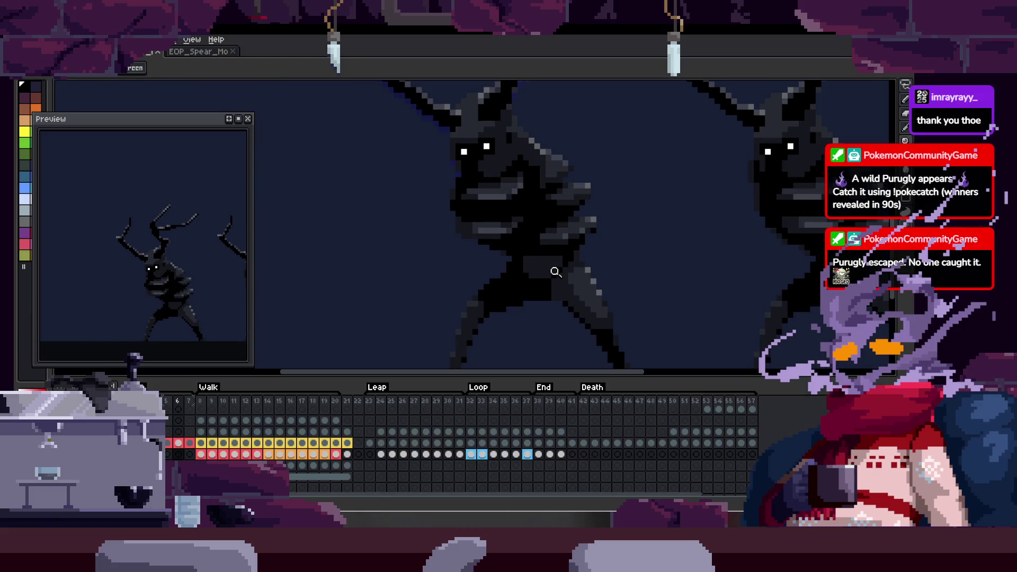
- Play the animation, hide the timeline and zoom in on the central figure's leg
key(Return)
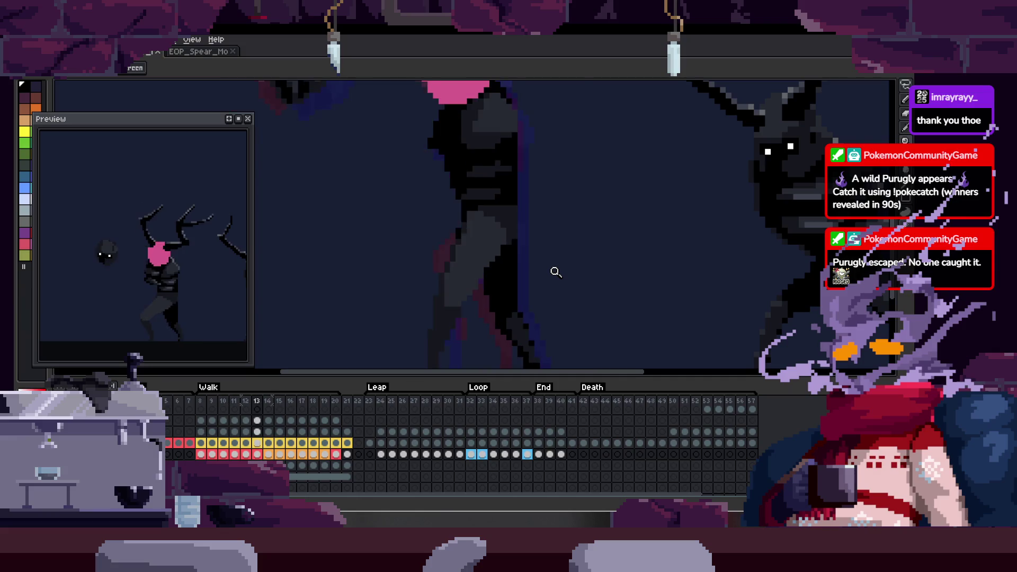
key(Tab)
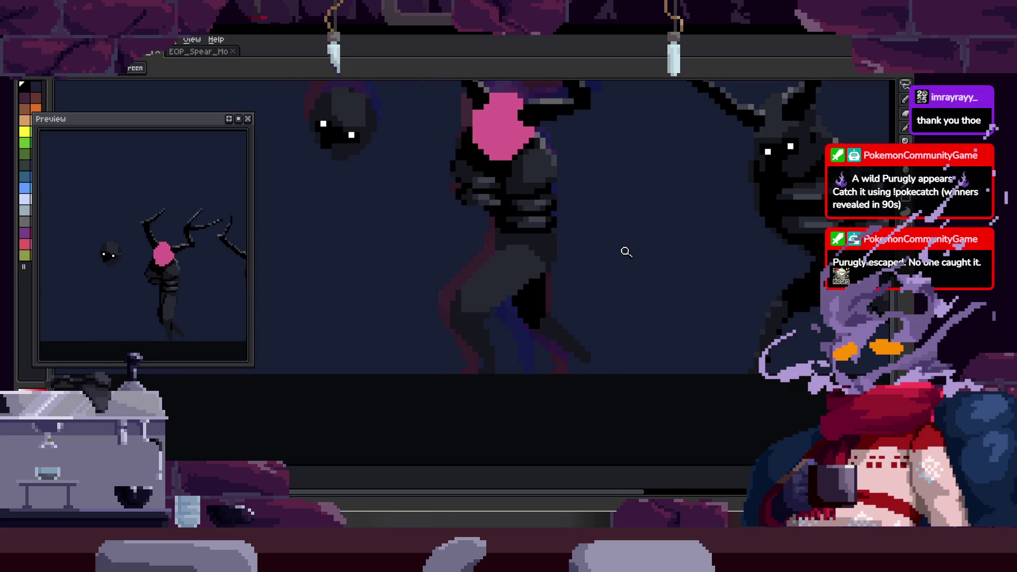
click(575, 342)
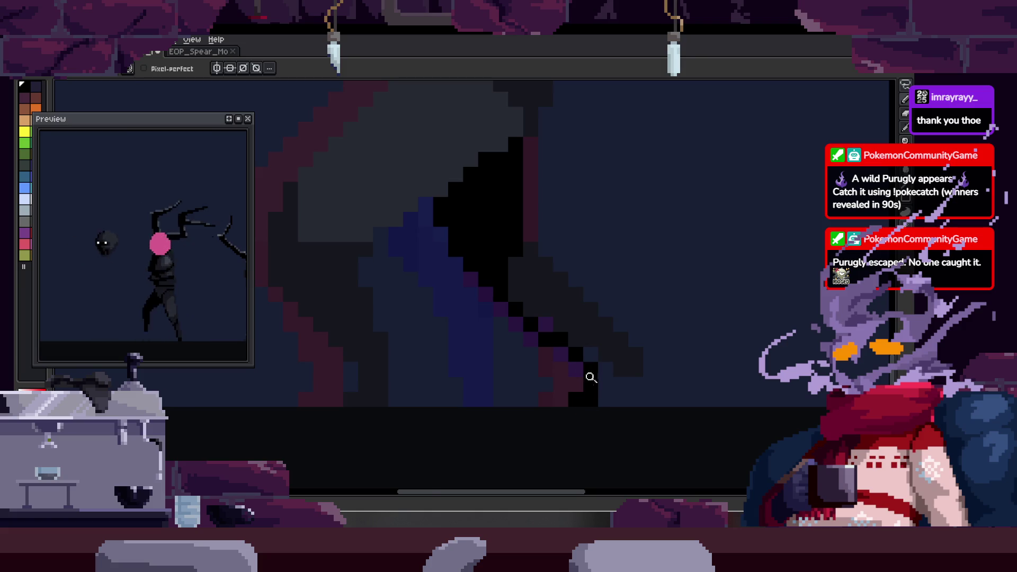
scroll(584, 374, up, 1)
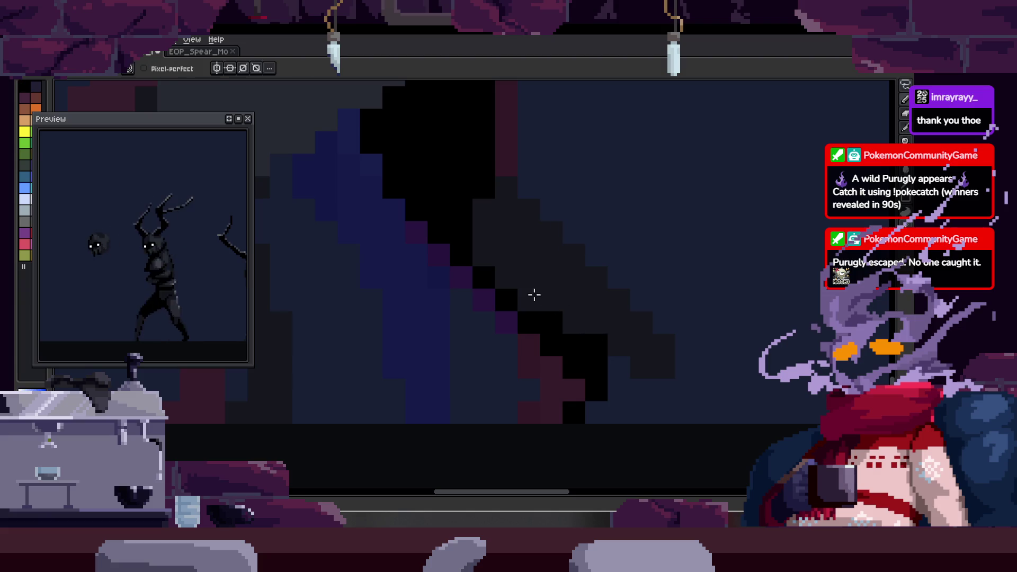
drag(573, 327, 568, 306)
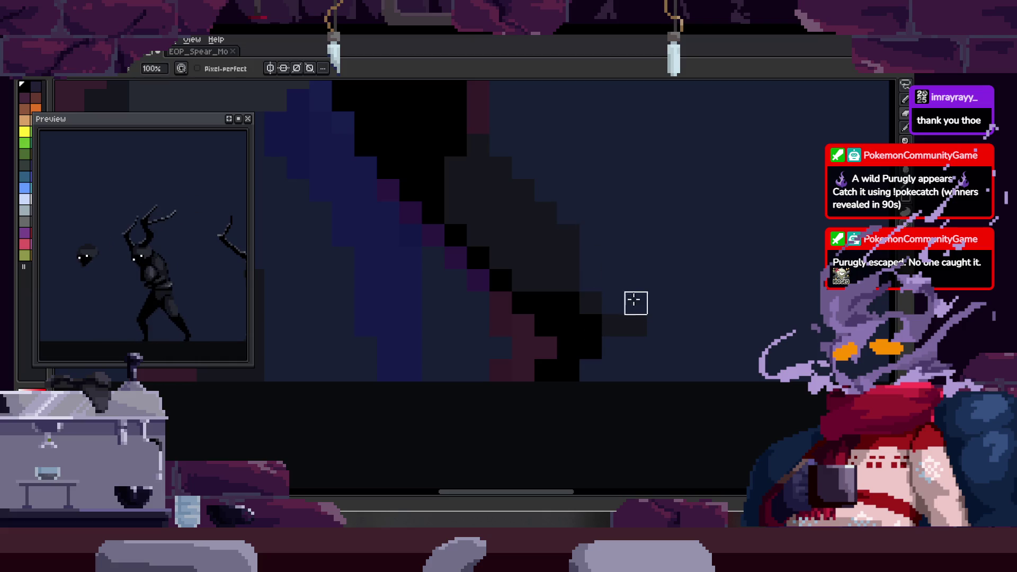
drag(590, 257, 606, 273)
scroll(628, 296, up, 1)
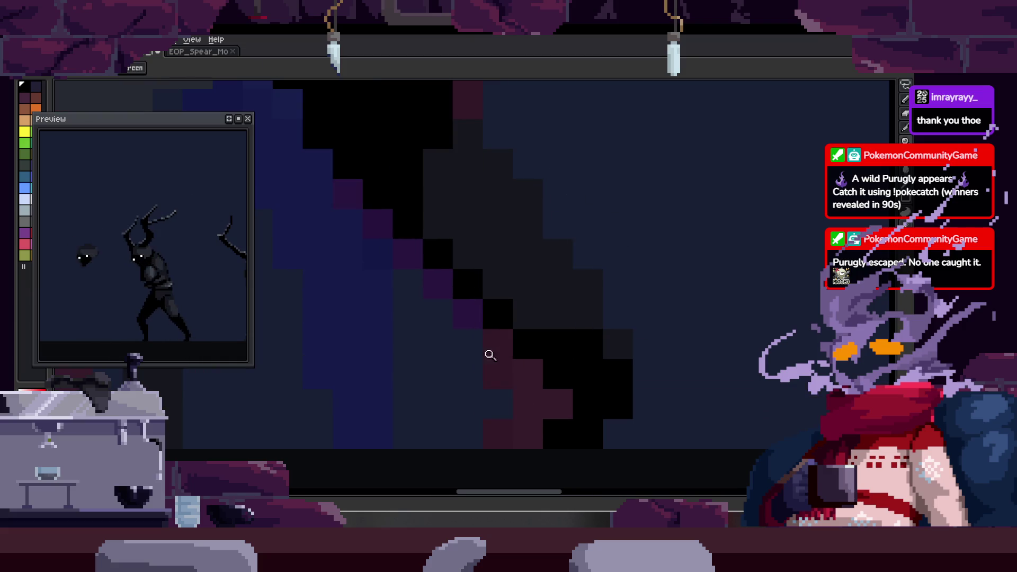
scroll(610, 335, right, 1)
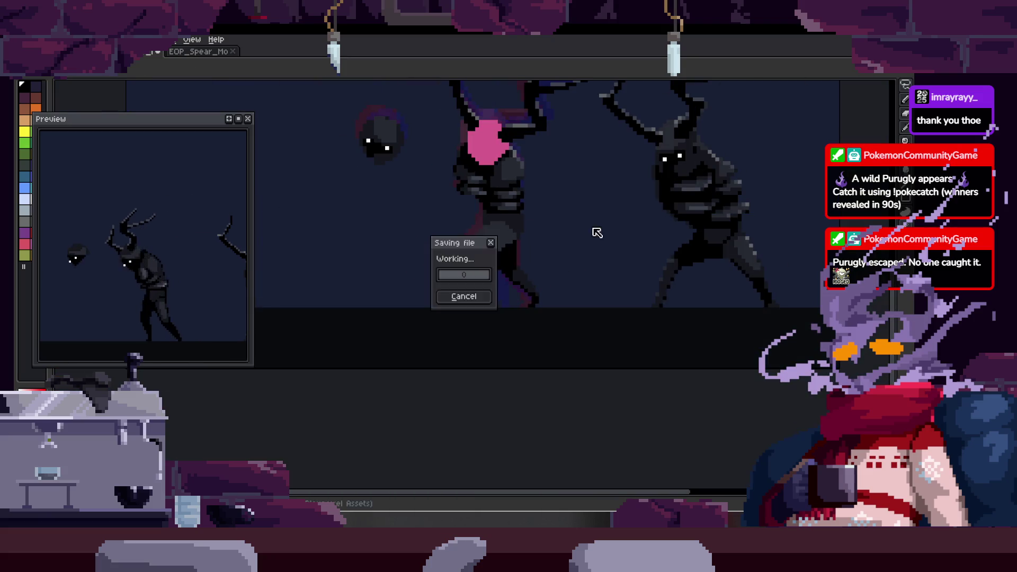
scroll(496, 318, down, 1)
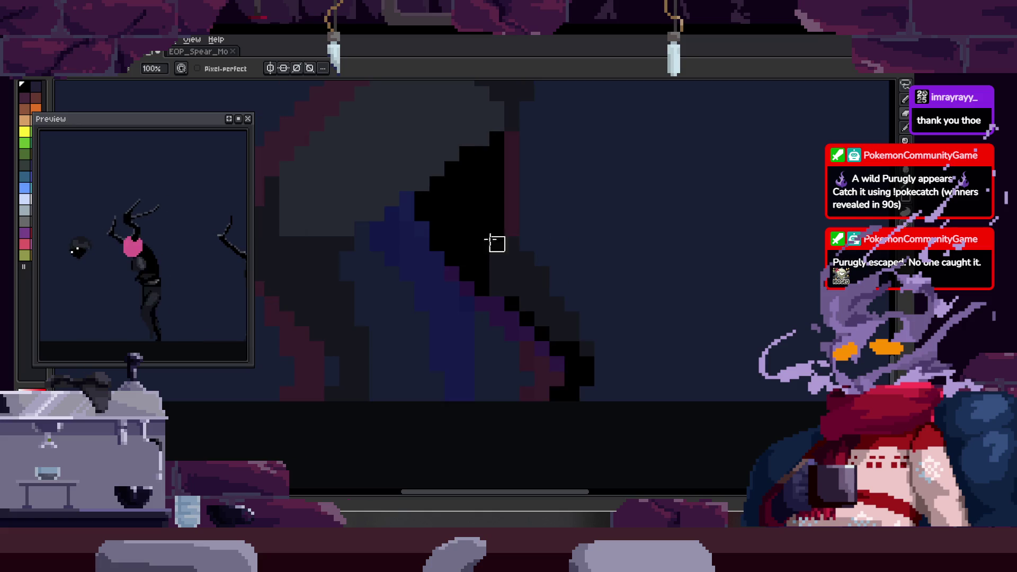
- Zoom into the leg shading, sample a colour with the Eyedropper, and save with Ctrl+S
click(457, 227)
drag(492, 284, 485, 284)
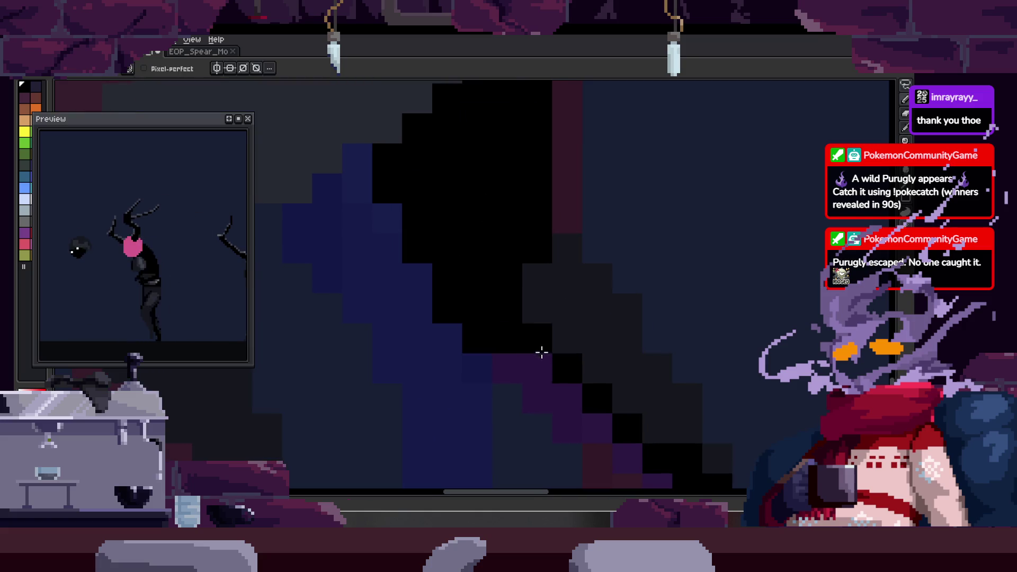
scroll(490, 347, down, 2)
key(z)
scroll(554, 329, down, 1)
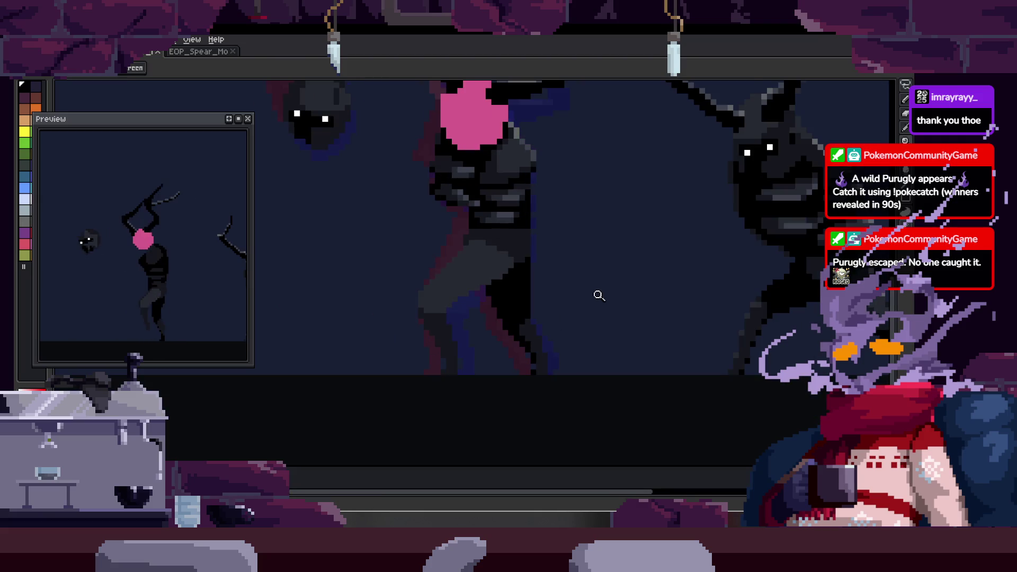
scroll(539, 298, up, 3)
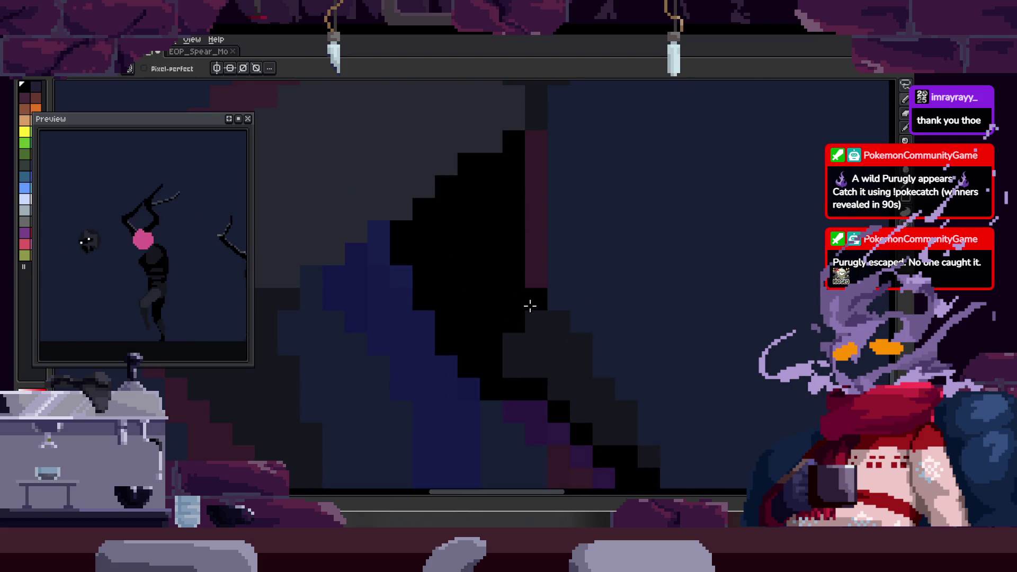
key(i)
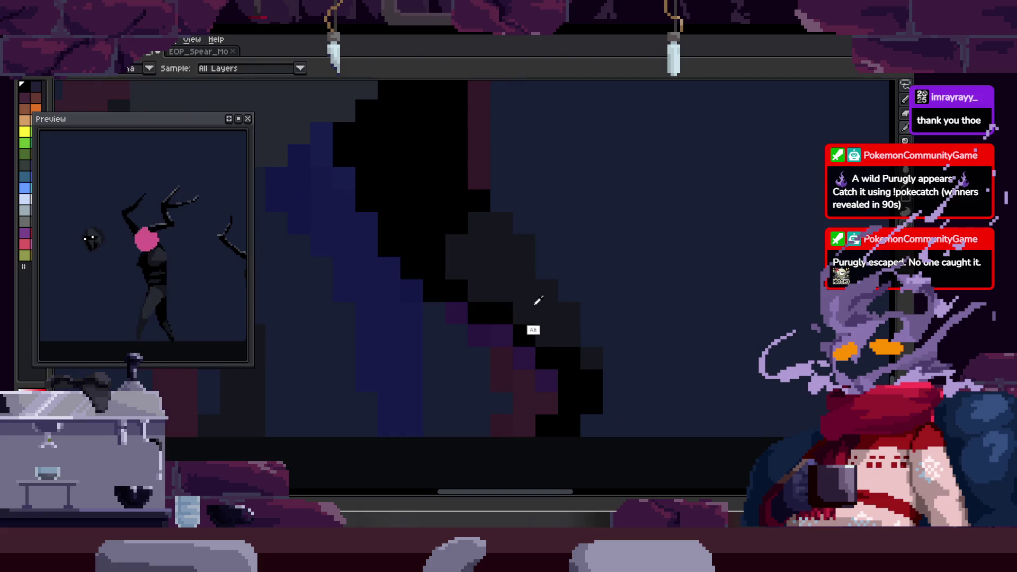
scroll(559, 343, down, 1)
key(ctrl+s)
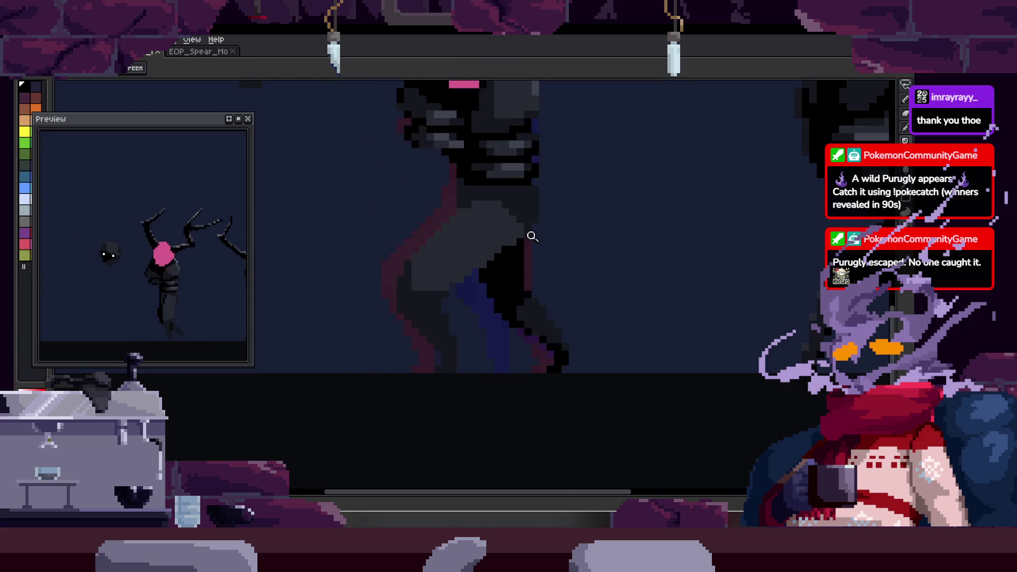
- Toggle the timeline back on to view the whole antlered-creature scene playing
key(Tab)
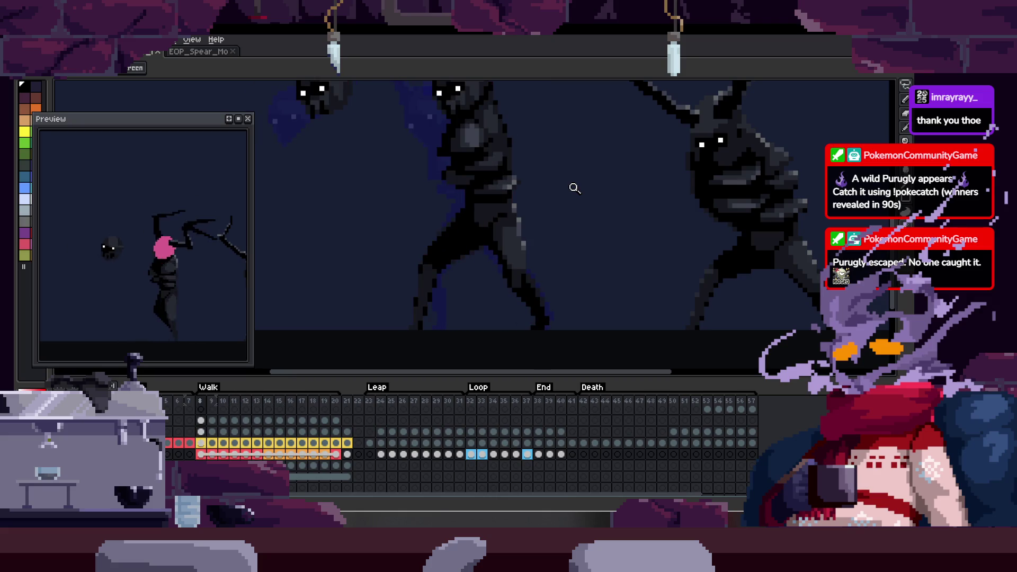
key(Tab)
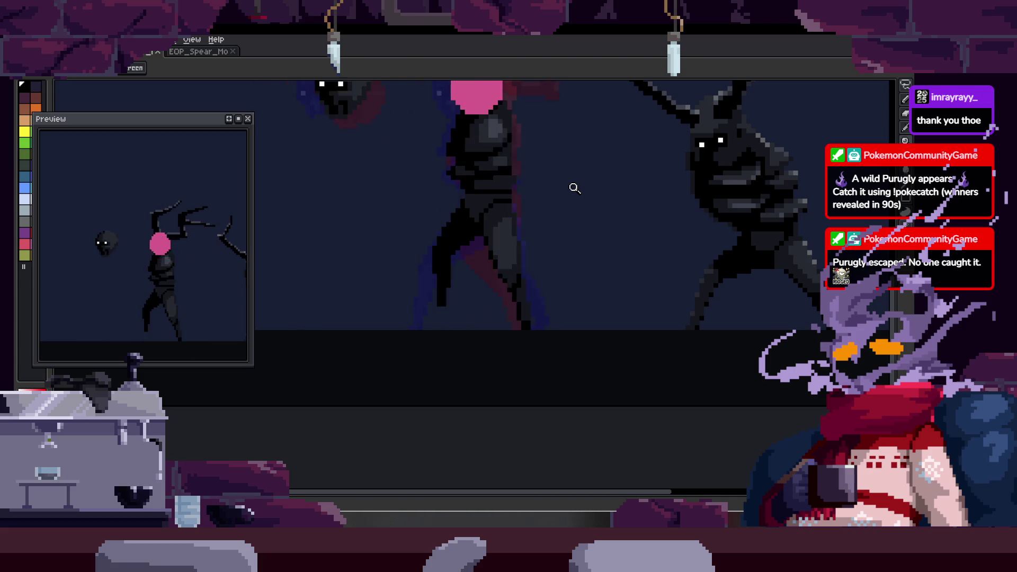
scroll(574, 188, down, 1)
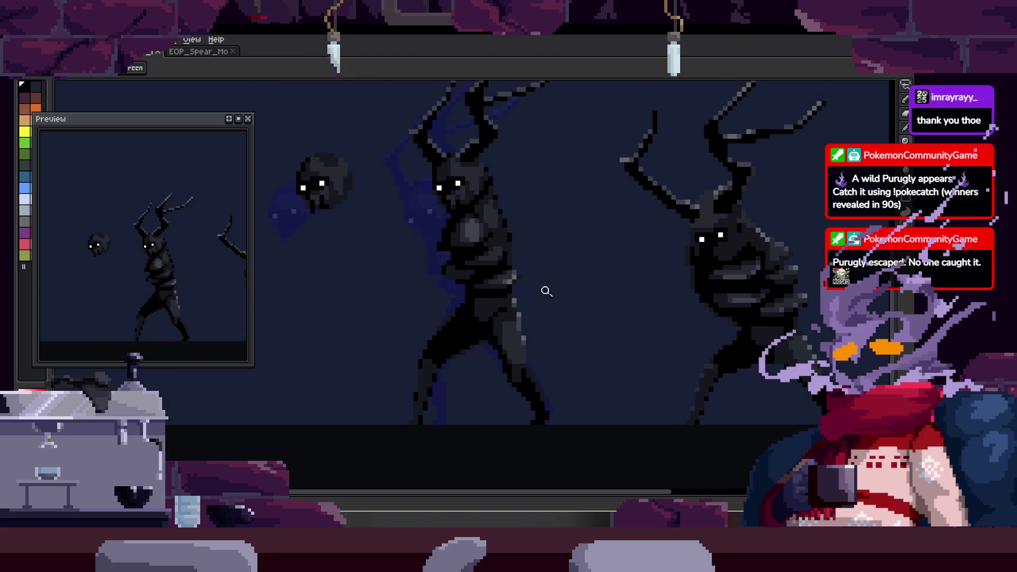
key(Tab)
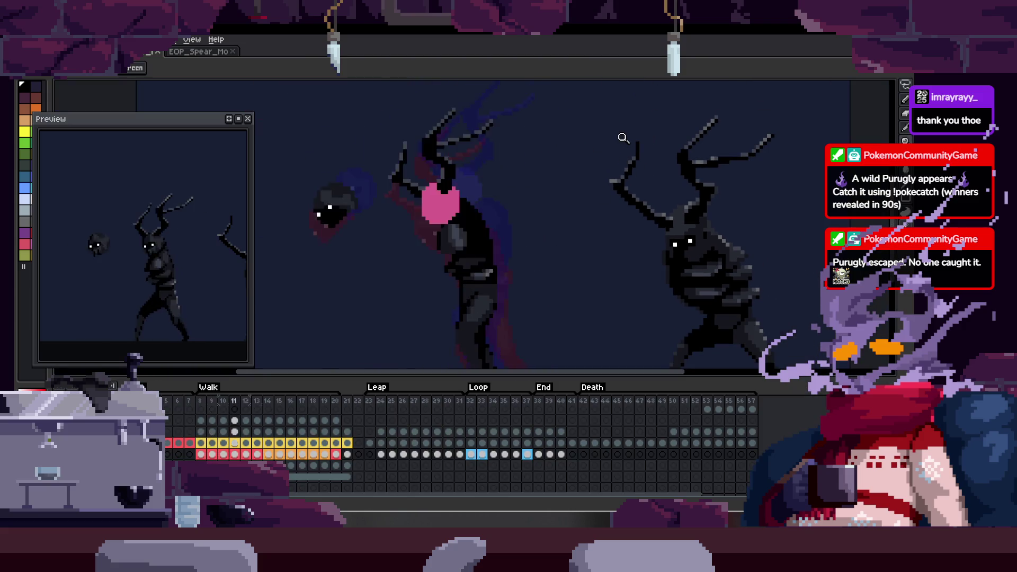
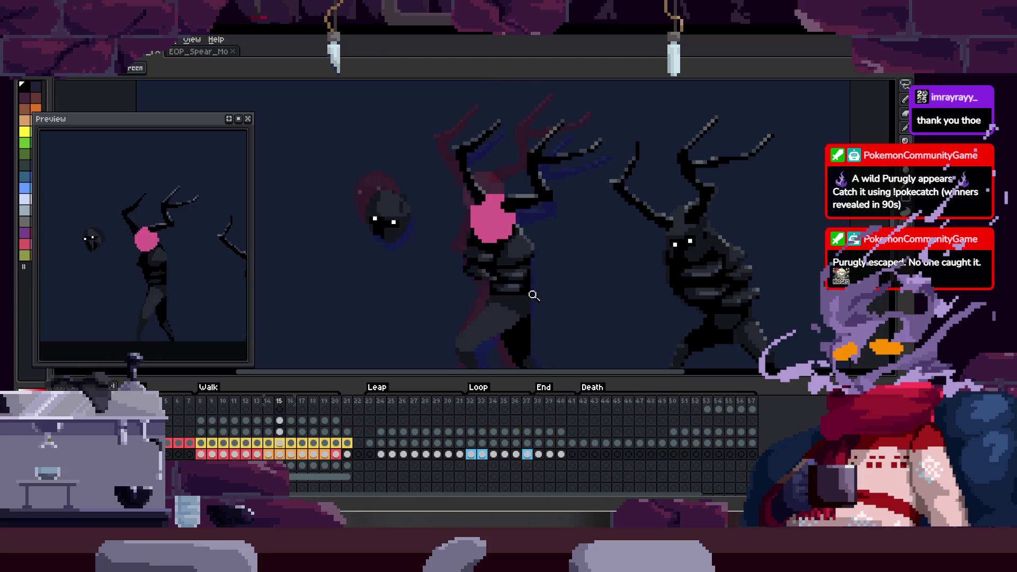
- Inspect the antlered creature's walking legs up close with the timeline hidden
key(Tab)
scroll(548, 286, up, 3)
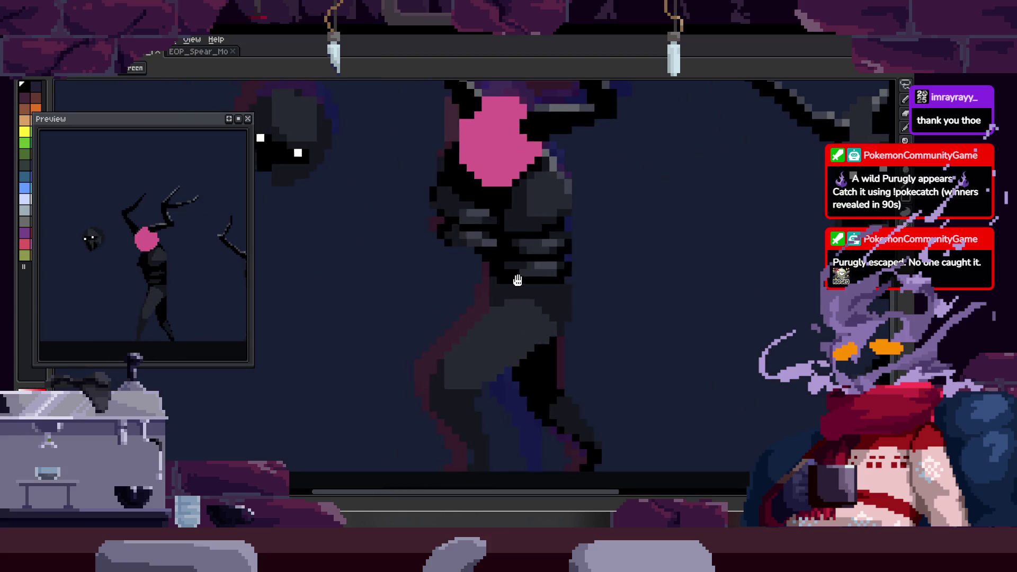
scroll(545, 281, down, 2)
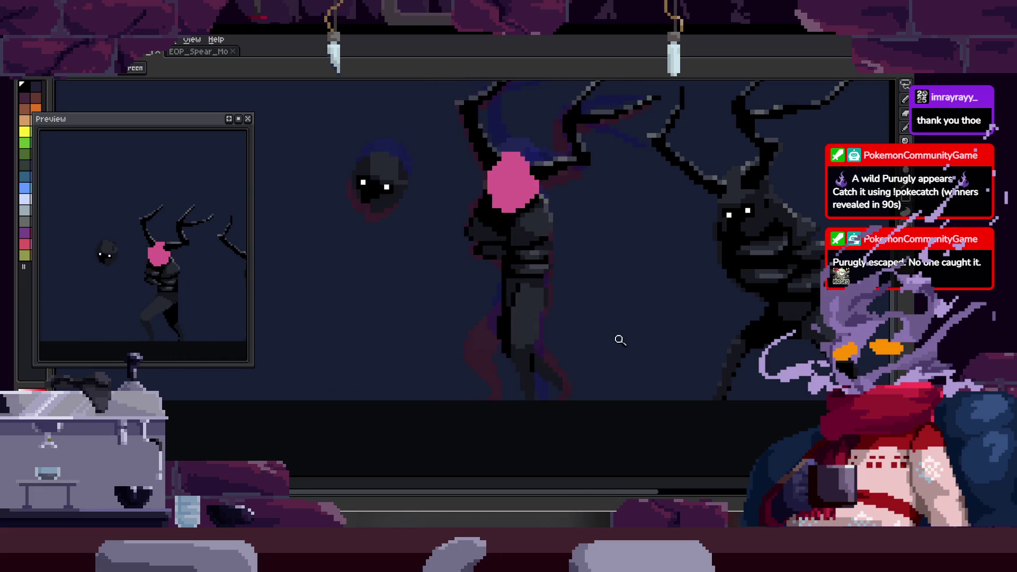
scroll(571, 371, up, 3)
scroll(585, 368, up, 2)
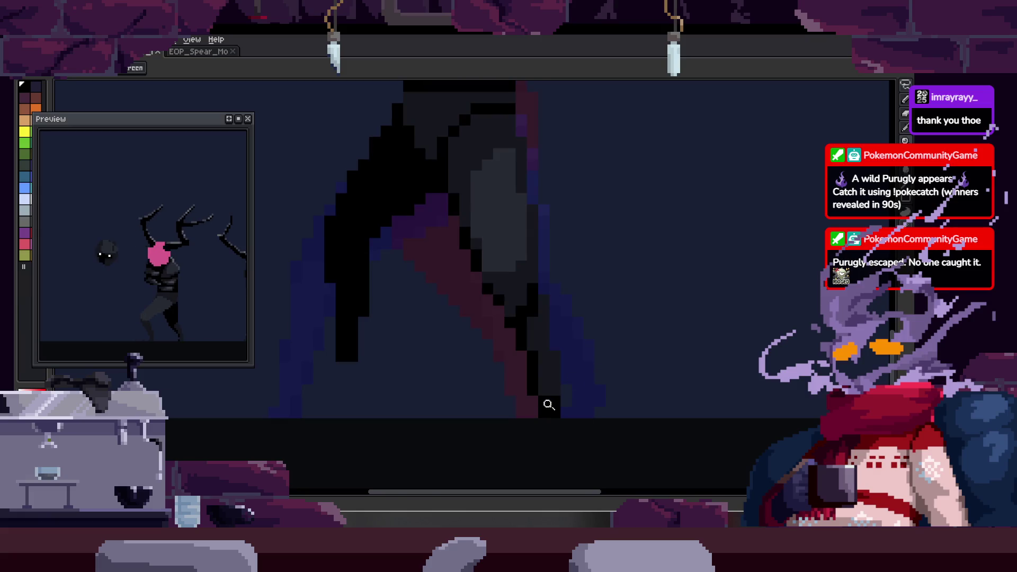
key(b)
scroll(537, 390, up, 1)
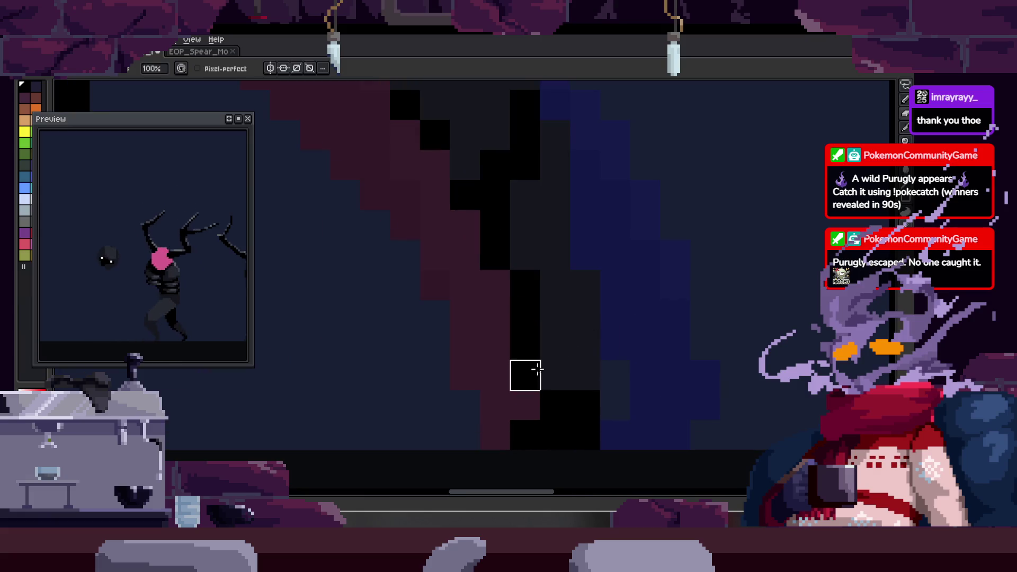
scroll(556, 350, down, 2)
key(z)
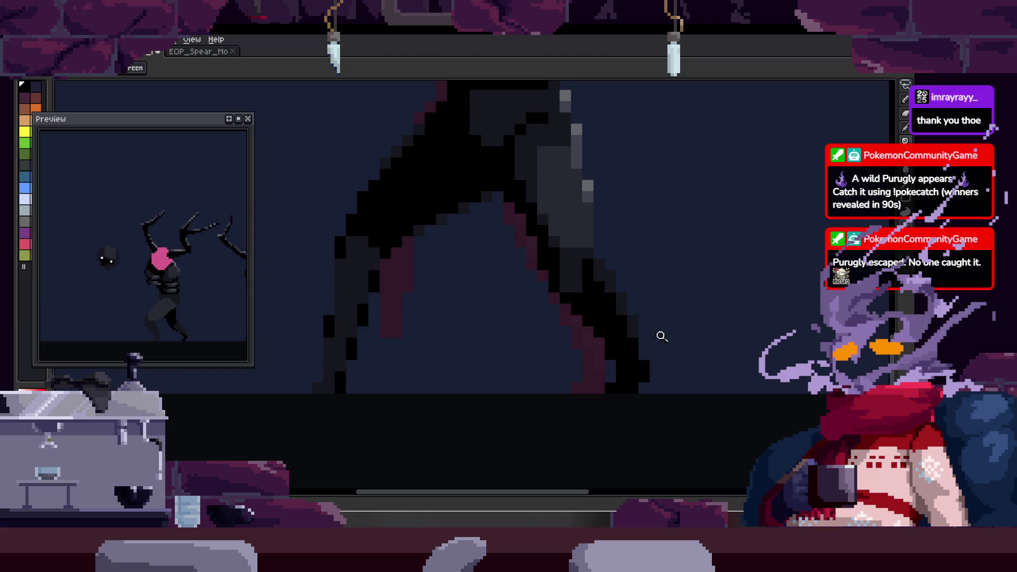
scroll(555, 389, up, 1)
key(b)
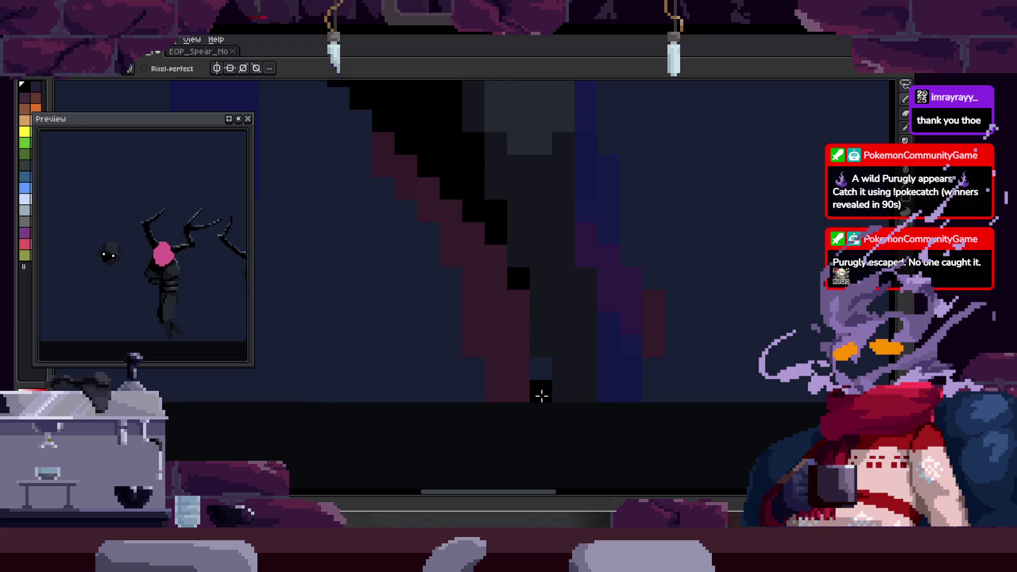
scroll(610, 351, down, 3)
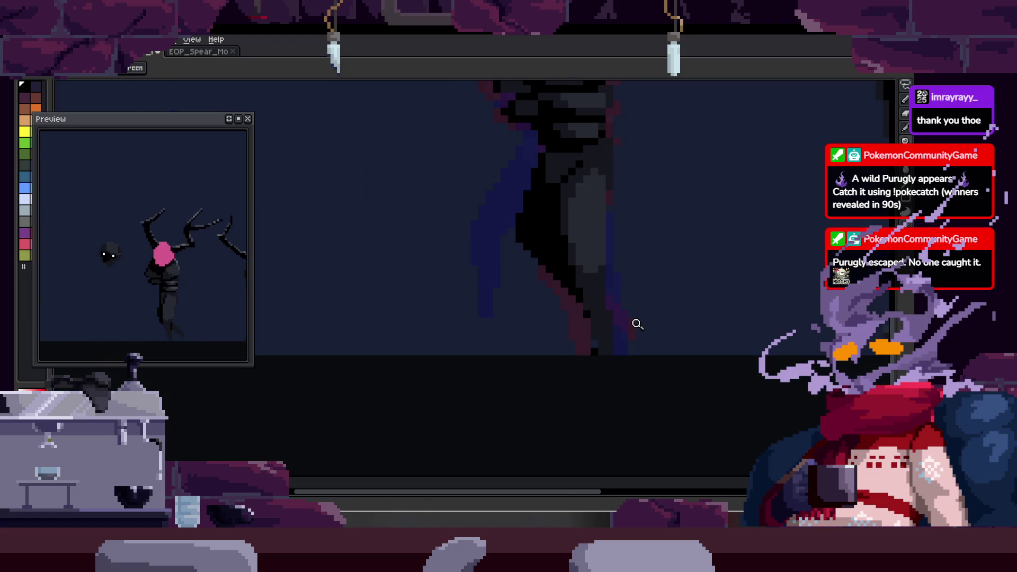
- Switch to the tentacled creature's sprite document
key(Tab)
key(Tab)
key(ctrl+Tab)
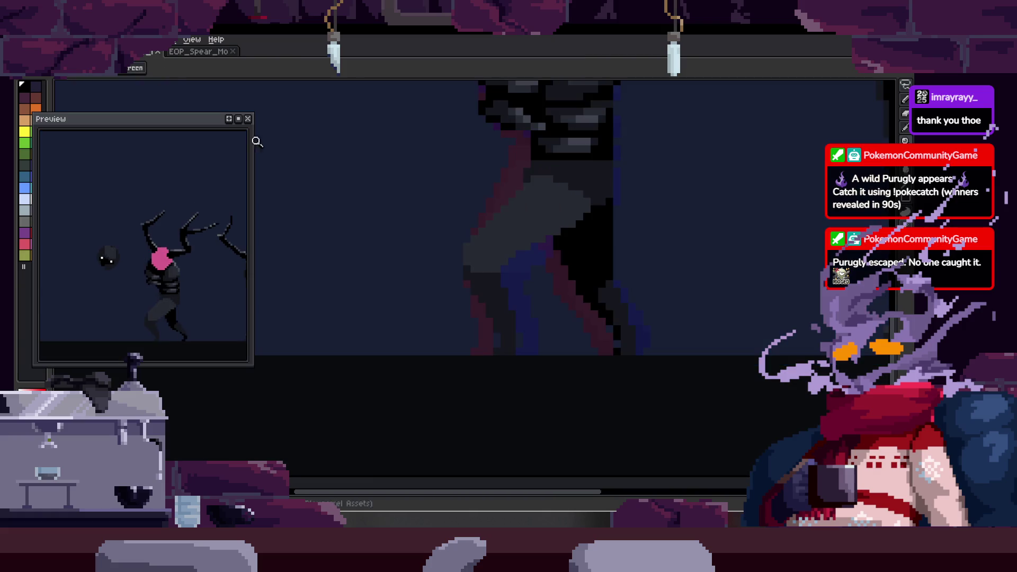
- Bring up the other sprite and view its animation with the timeline toggled
click(140, 62)
scroll(545, 238, up, 3)
key(Tab)
key(z)
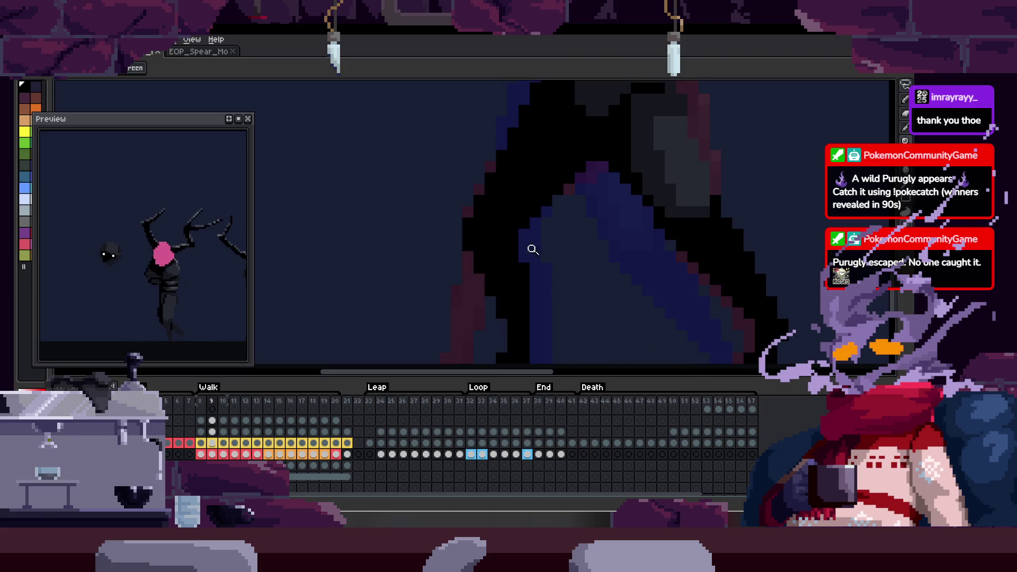
key(Tab)
scroll(610, 275, down, 2)
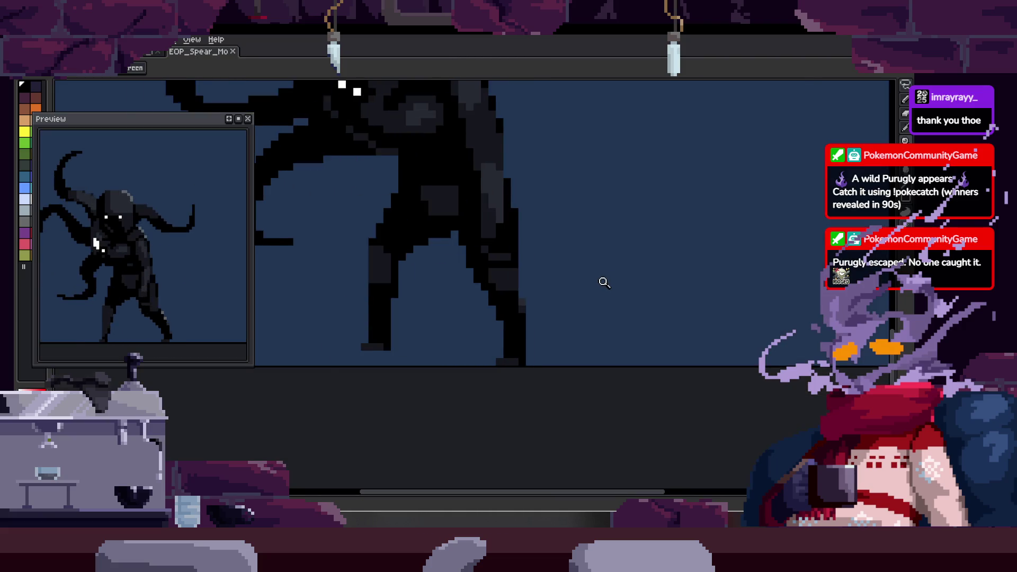
- Compare both creatures and return to the antlered walk cycle
key(Tab)
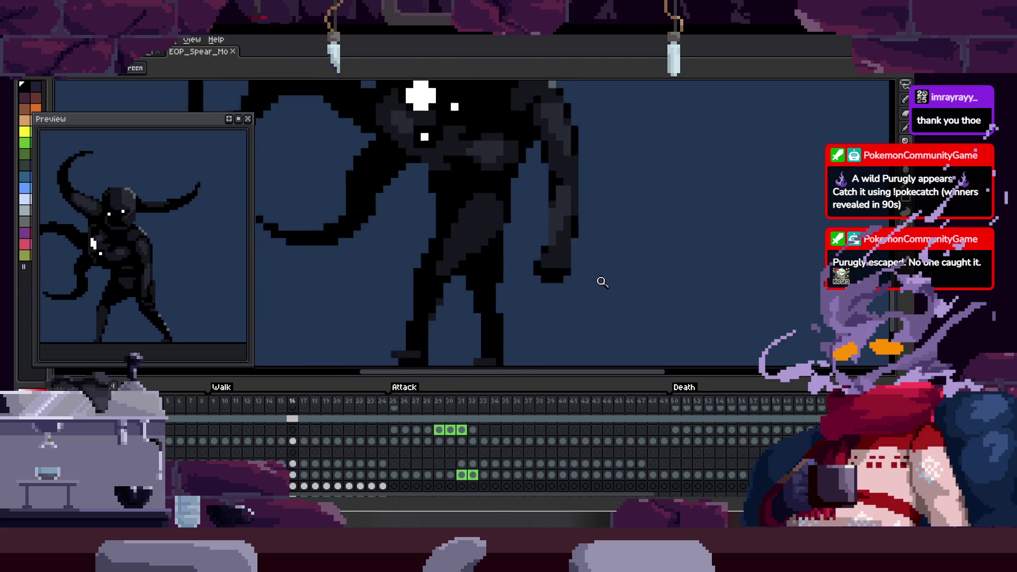
key(Tab)
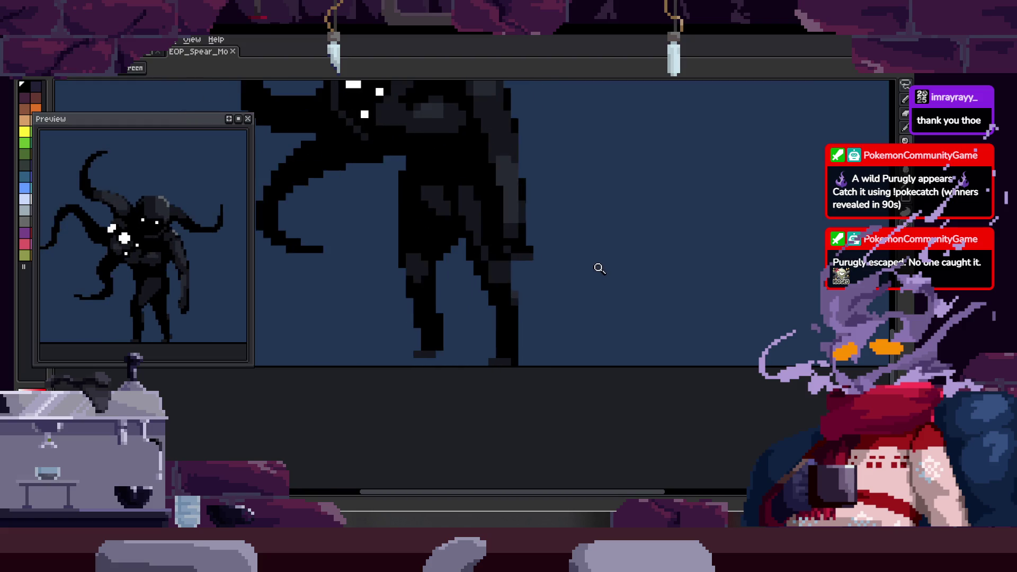
key(Tab)
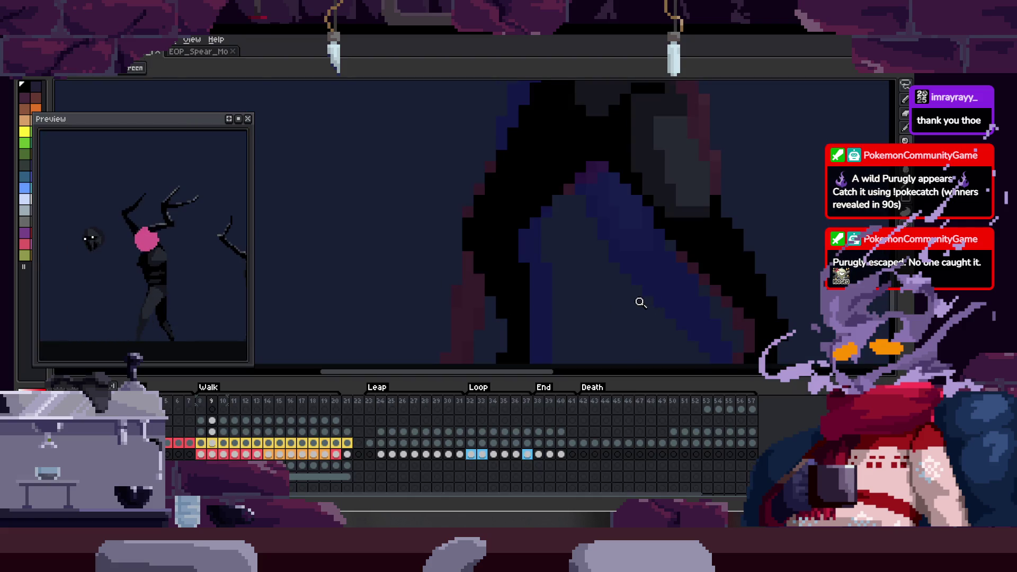
- Paint new black pixel columns down the antlered creature's leg
key(Right)
key(Tab)
click(506, 203)
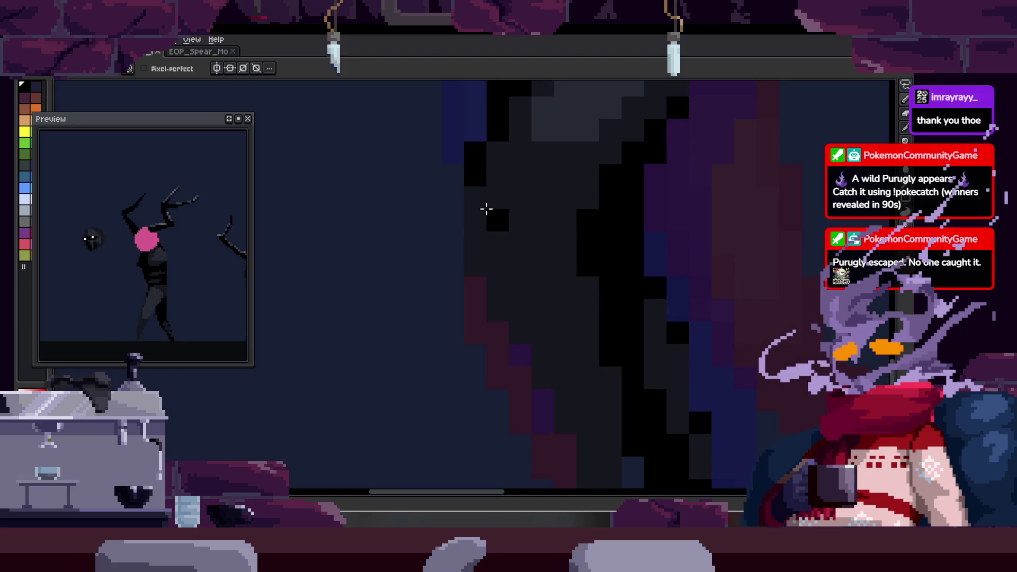
click(492, 215)
key(b)
mouse_move(464, 212)
mouse_down()
mouse_move(487, 249)
mouse_move(472, 251)
mouse_move(501, 239)
mouse_up()
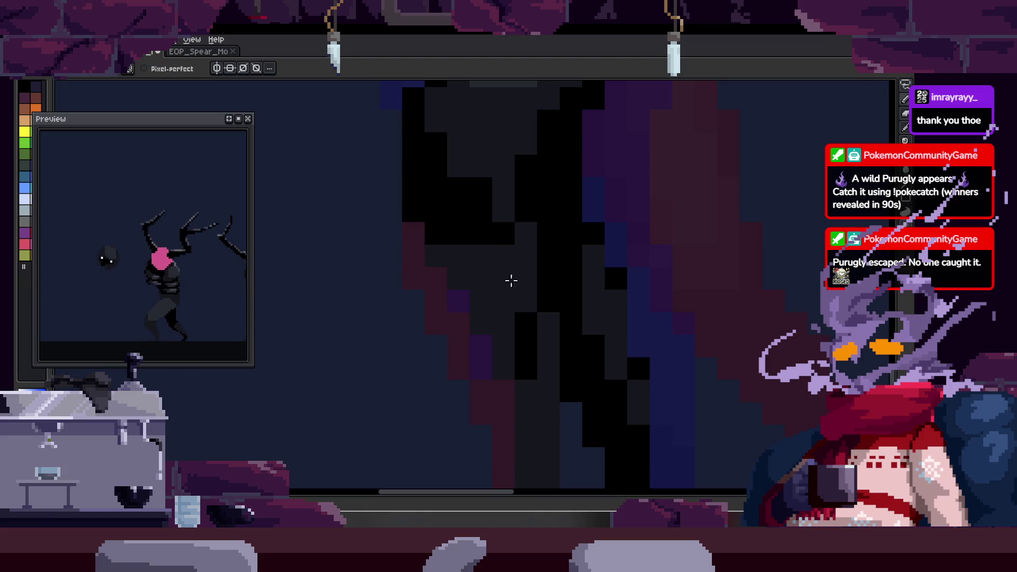
scroll(501, 298, down, 2)
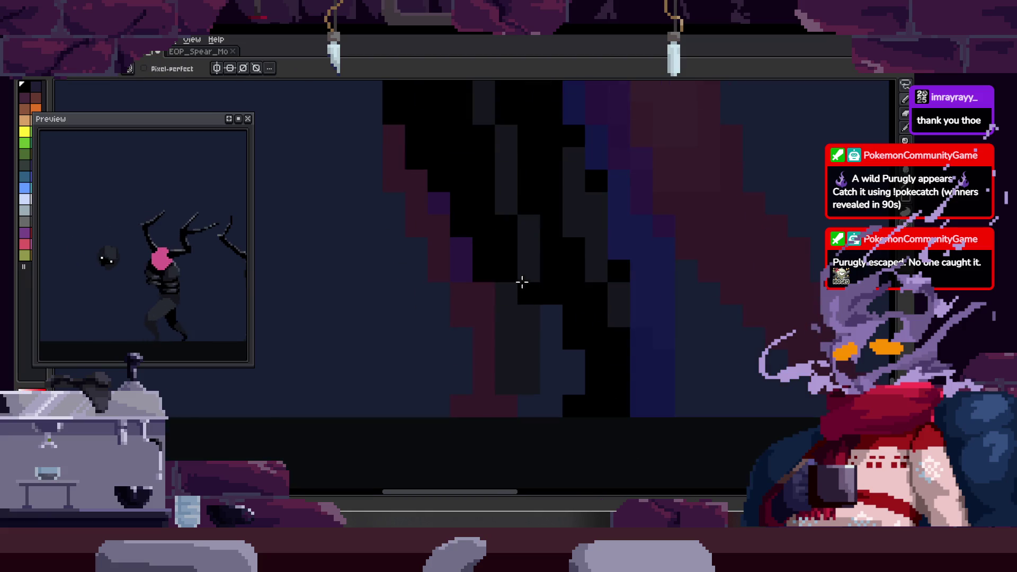
drag(519, 281, 510, 375)
scroll(510, 376, down, 3)
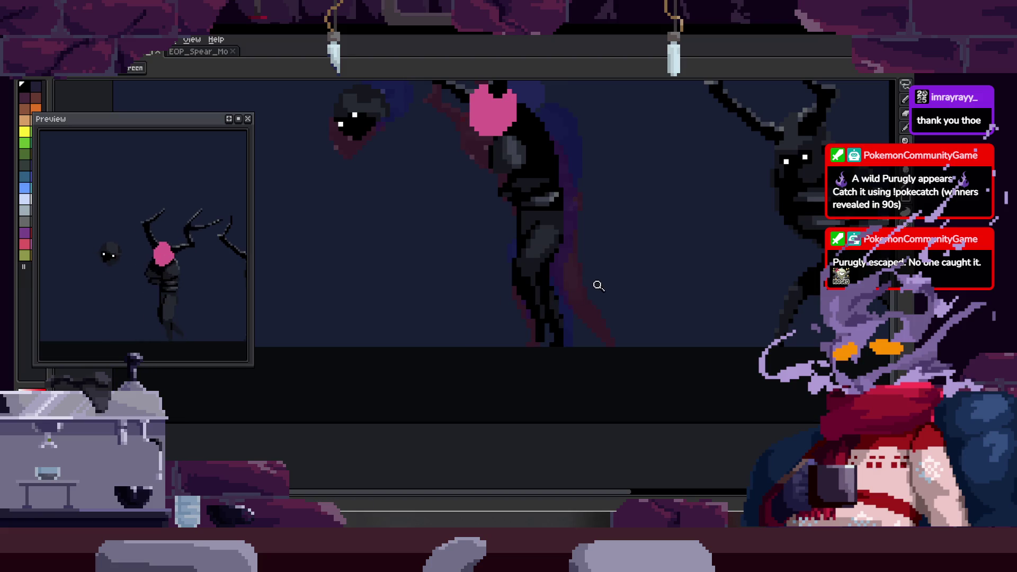
scroll(501, 351, up, 3)
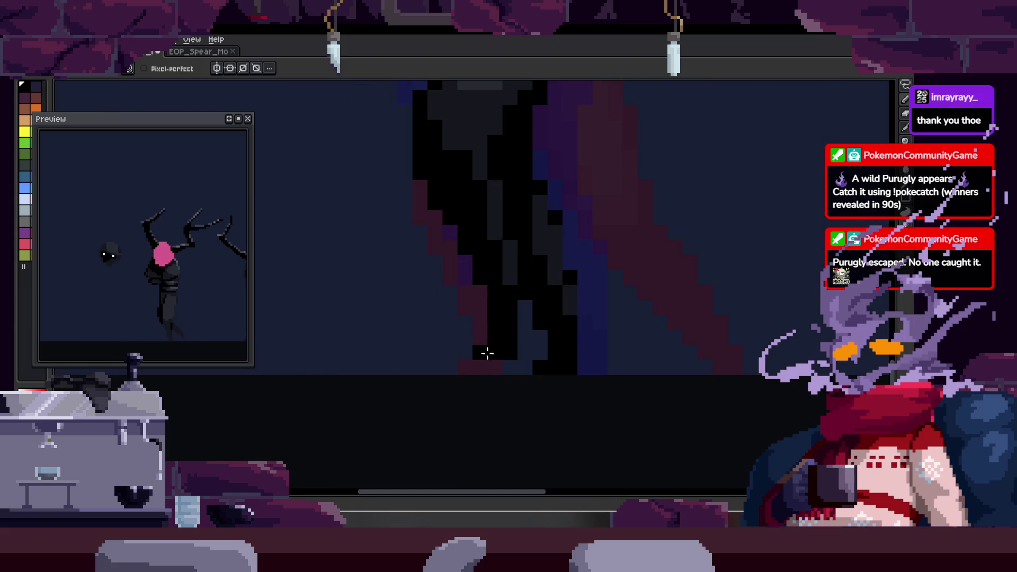
scroll(500, 278, up, 1)
scroll(460, 232, up, 1)
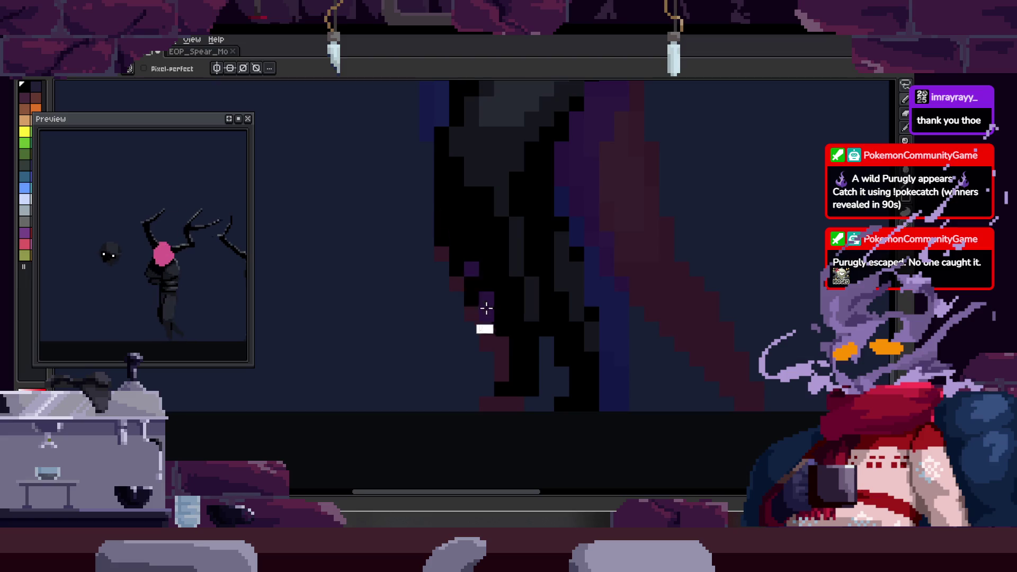
scroll(524, 336, up, 1)
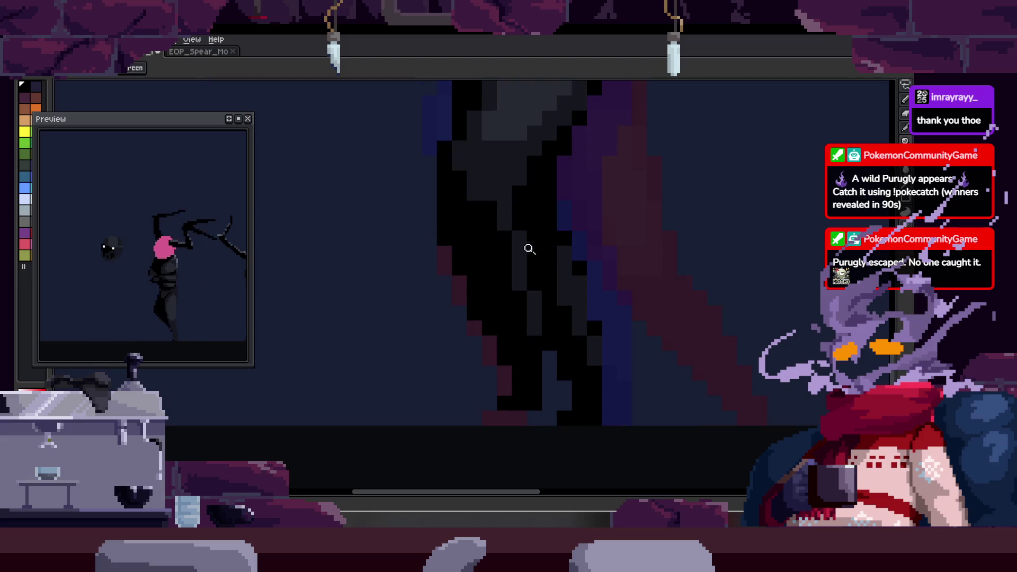
key(alt)
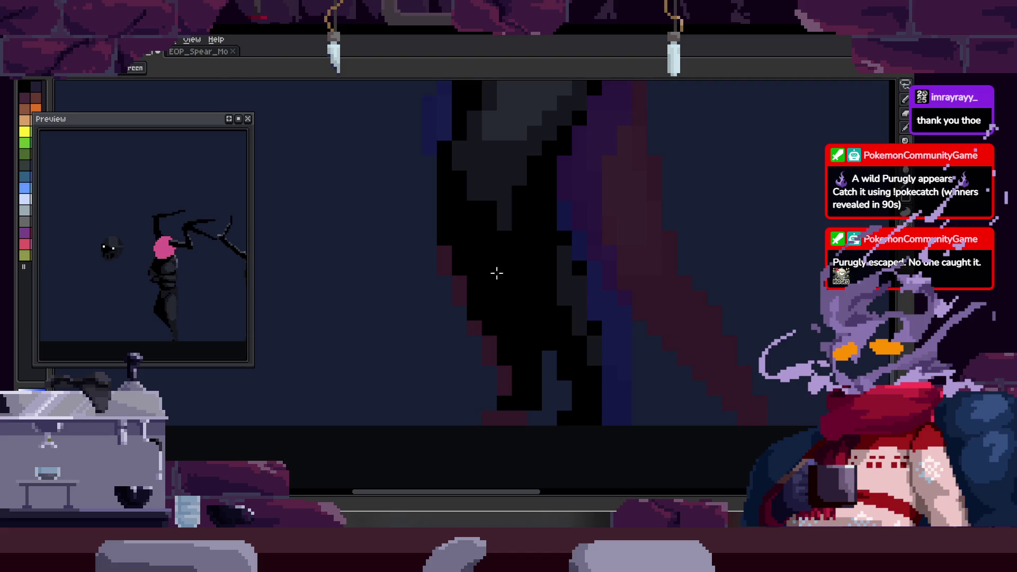
scroll(524, 308, down, 2)
scroll(578, 301, up, 1)
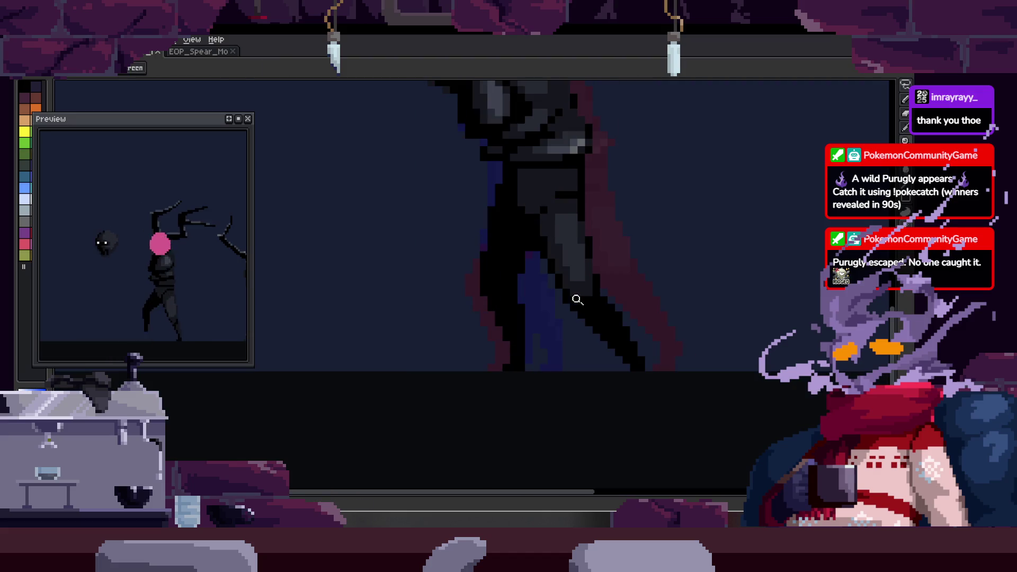
- Step through the walk frames to compare the leg pose
key(Tab)
key(Tab)
key(Right)
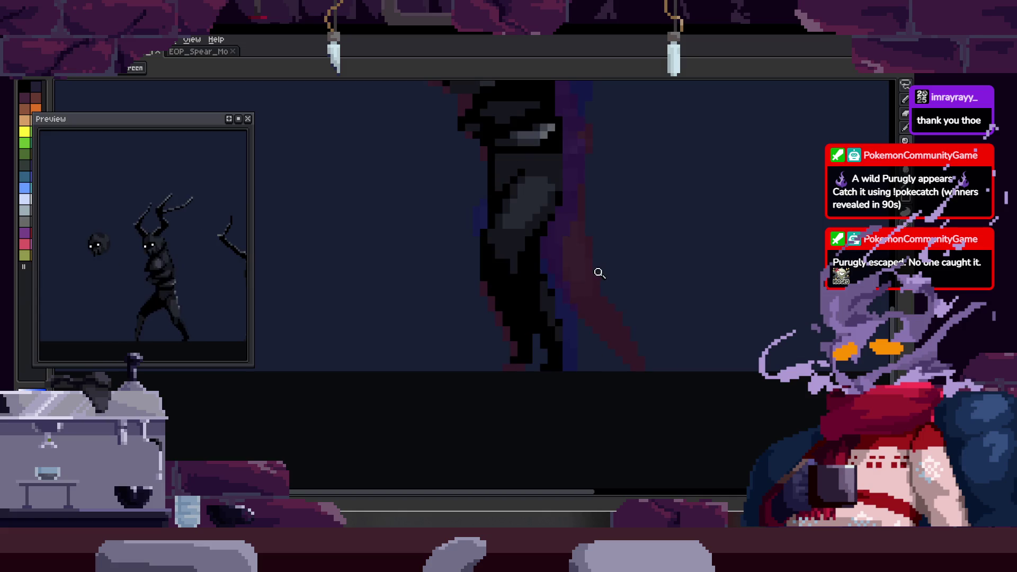
key(Right)
key(Right)
key(Right)
key(Right)
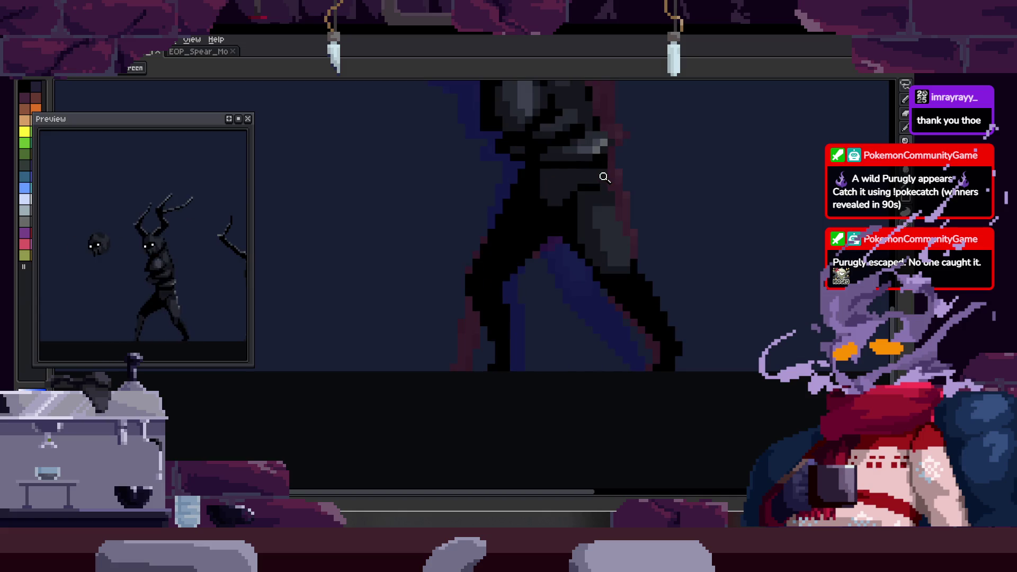
key(Right)
key(Right)
key(Right)
key(Right)
key(Right)
key(Right)
key(Right)
key(Right)
key(Right)
key(Right)
key(Right)
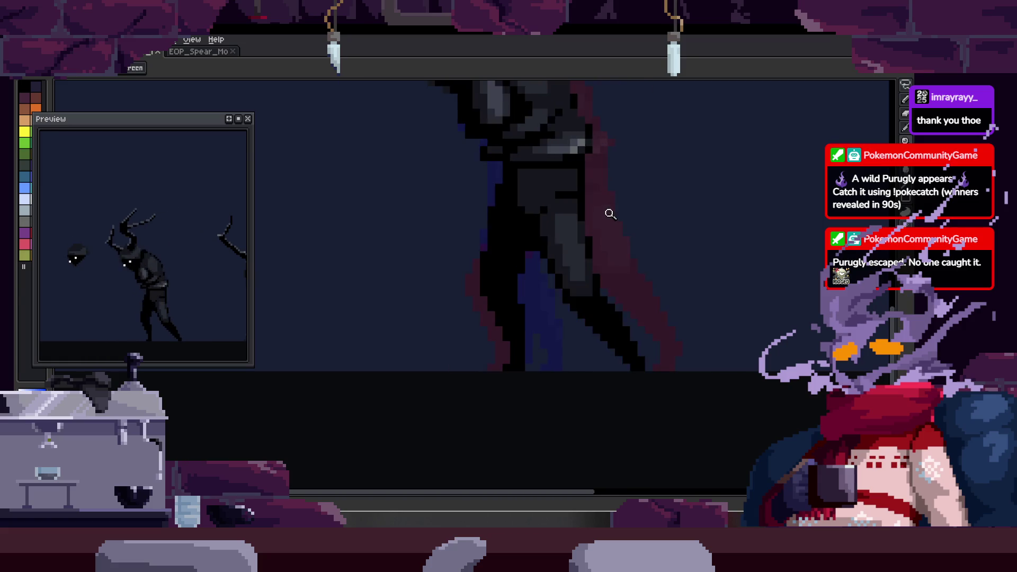
key(Right)
key(Right)
key(Right)
key(Right)
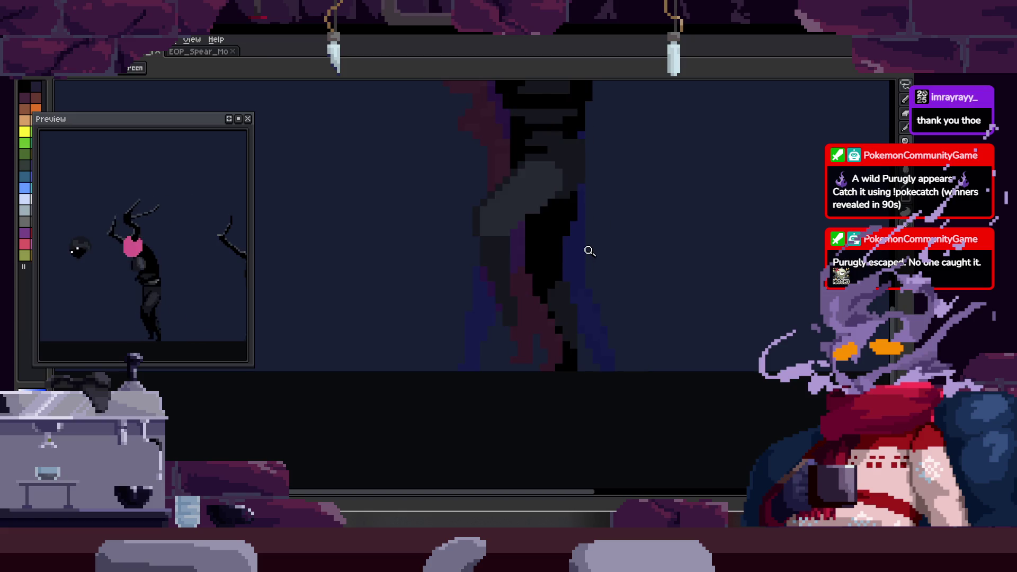
key(Right)
key(Right)
key(Right)
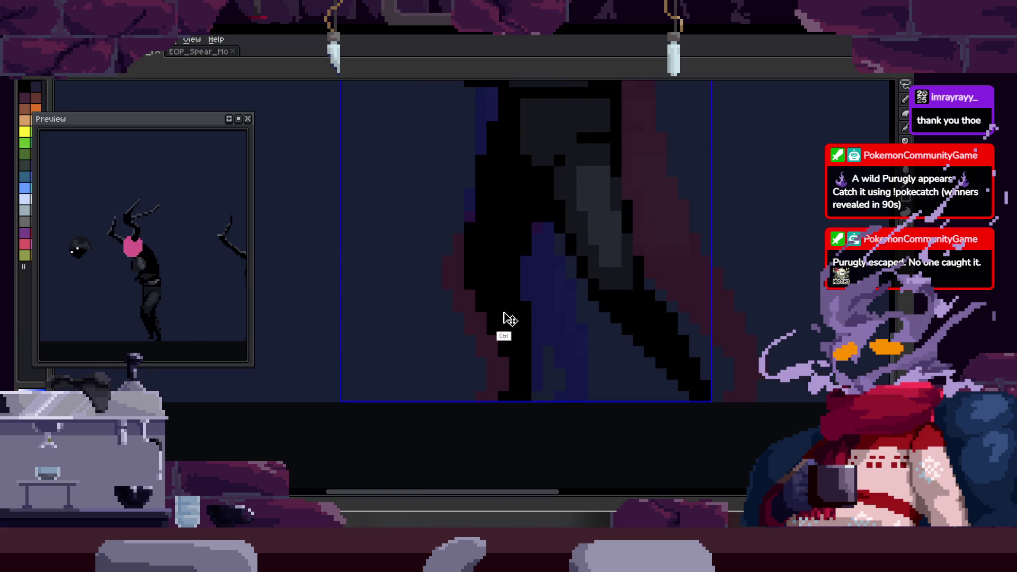
scroll(503, 320, down, 1)
key(Right)
key(Right)
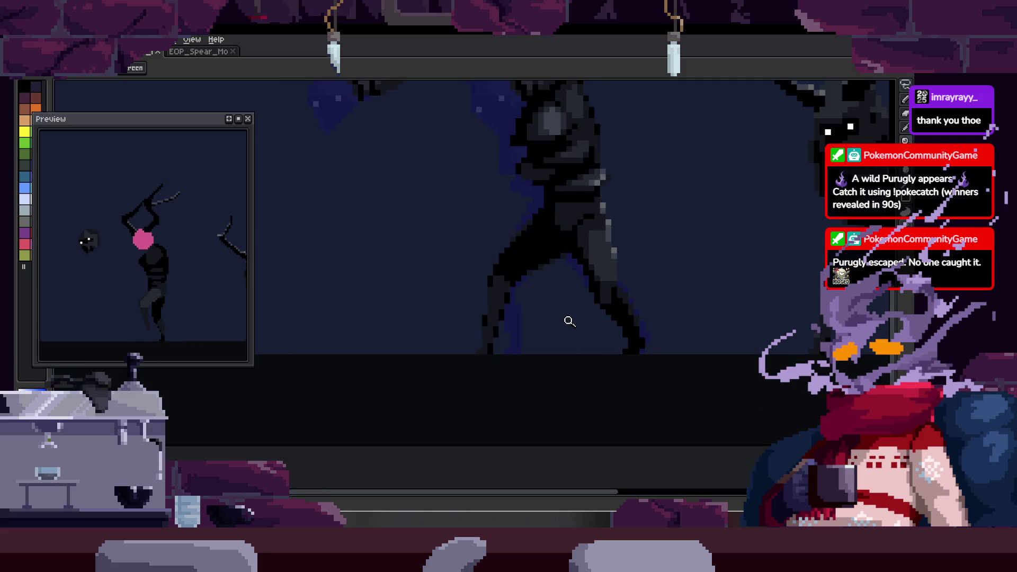
key(Right)
scroll(536, 341, up, 2)
key(m)
mouse_move(557, 312)
mouse_down()
mouse_move(543, 352)
mouse_move(564, 350)
mouse_up()
key(z)
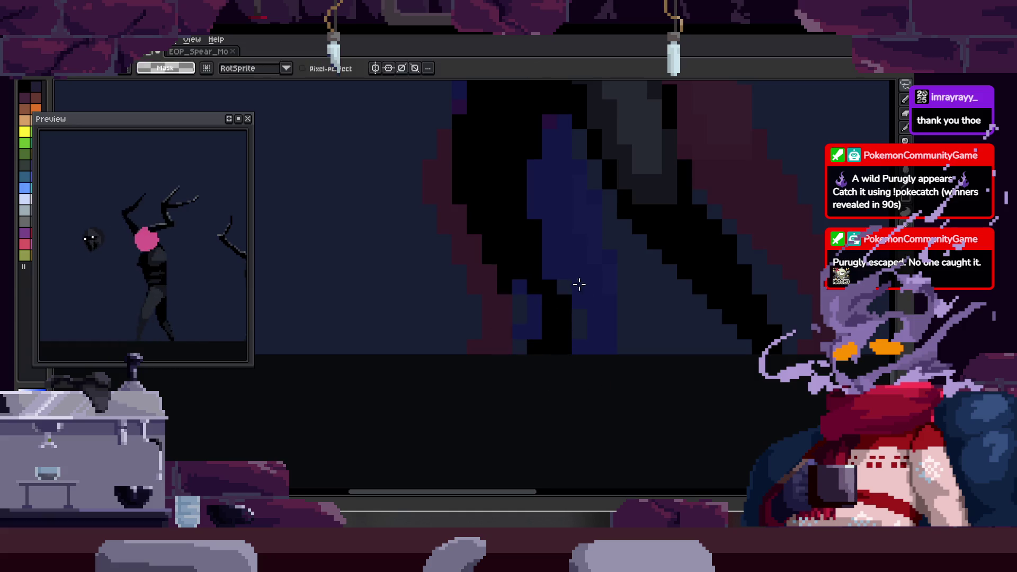
scroll(543, 275, up, 1)
scroll(497, 319, up, 1)
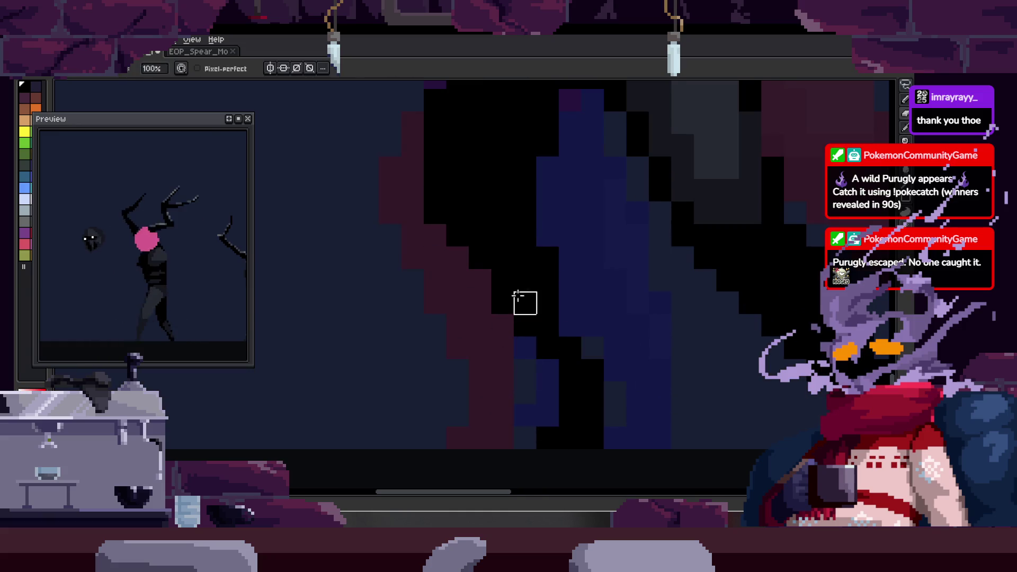
key(m)
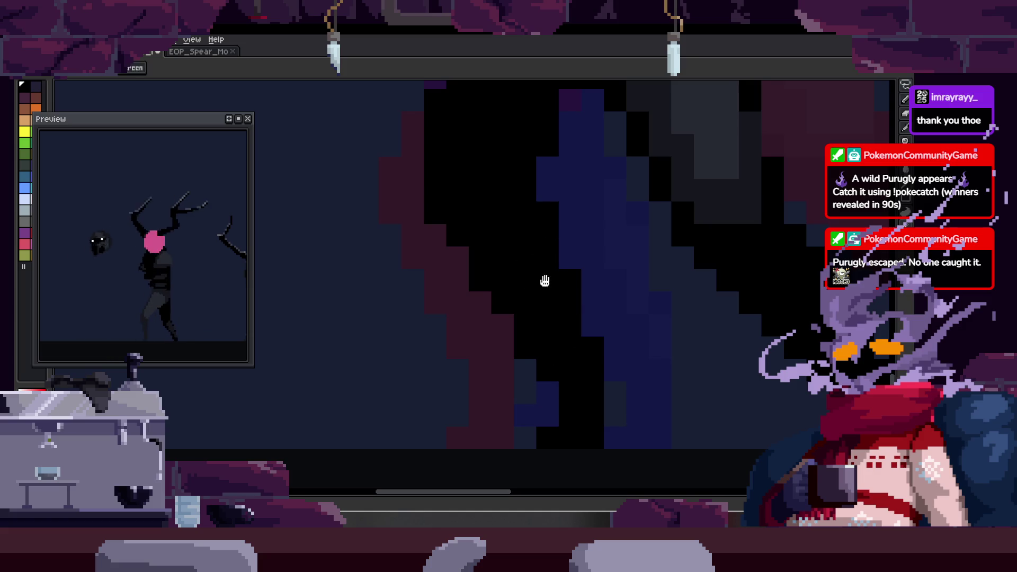
key(z)
scroll(524, 329, down, 1)
scroll(519, 272, up, 1)
key(z)
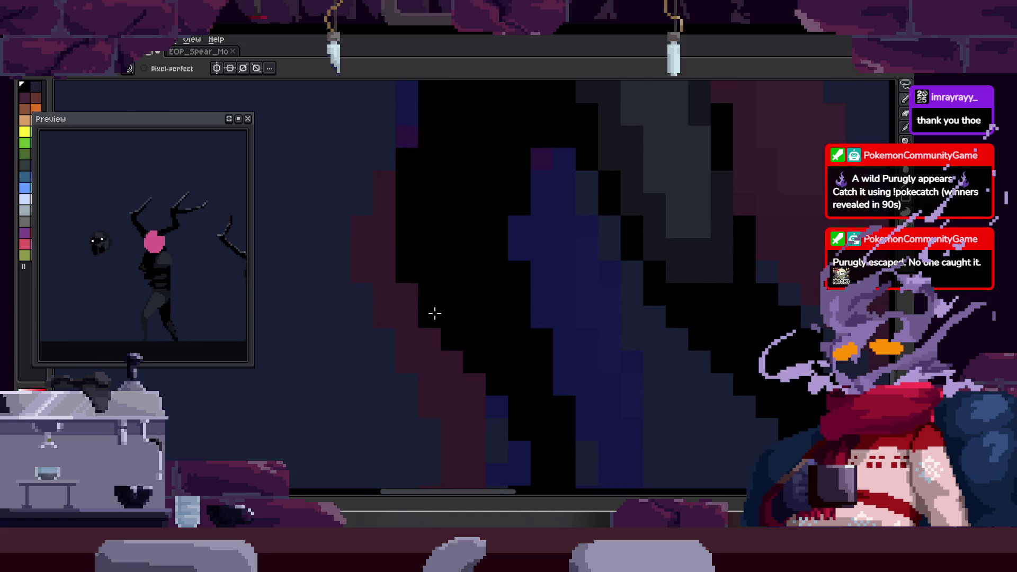
scroll(431, 310, down, 3)
scroll(477, 307, down, 1)
scroll(502, 304, up, 2)
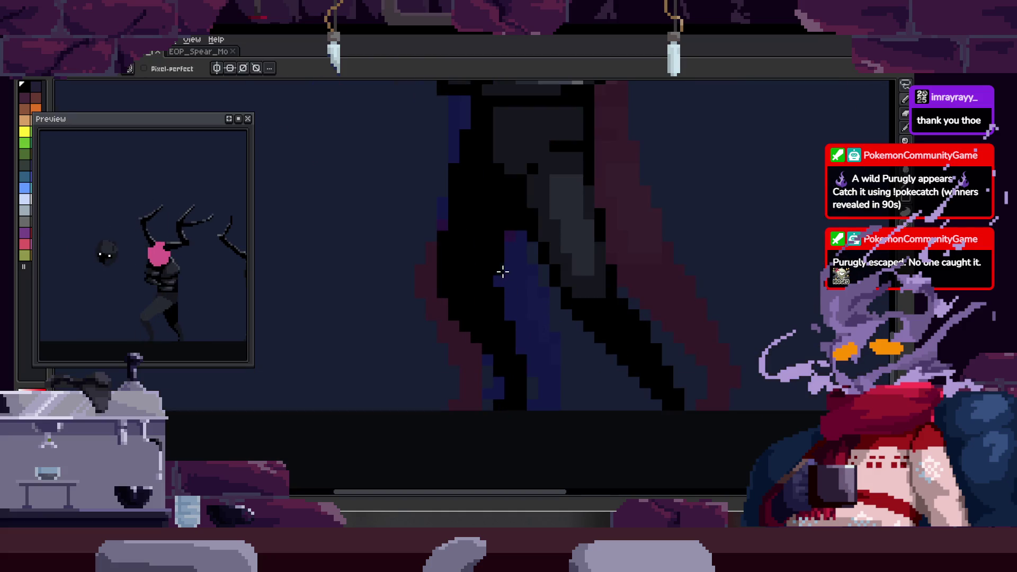
scroll(469, 330, up, 1)
scroll(445, 278, up, 1)
key(b)
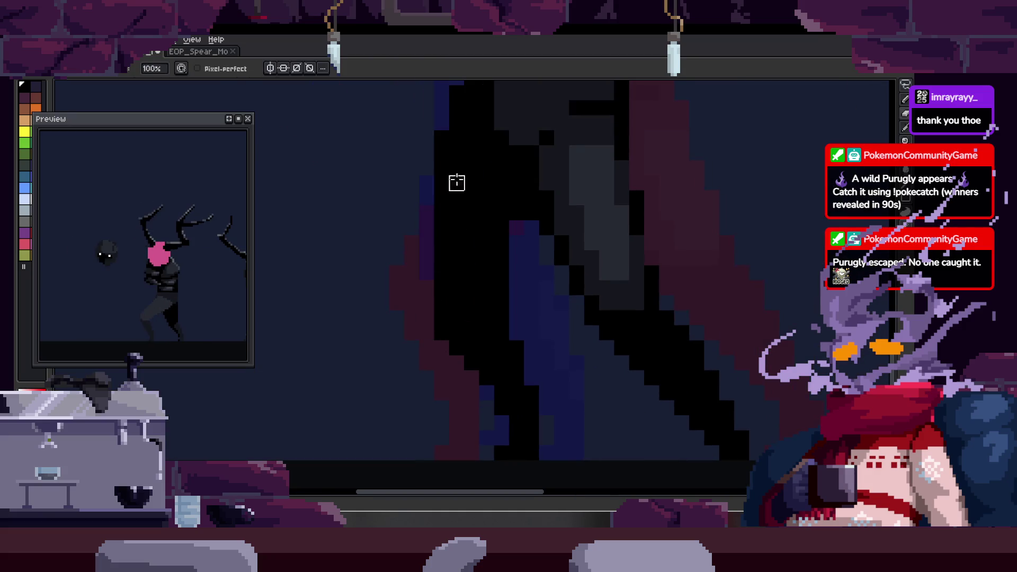
scroll(477, 263, up, 1)
scroll(514, 247, up, 1)
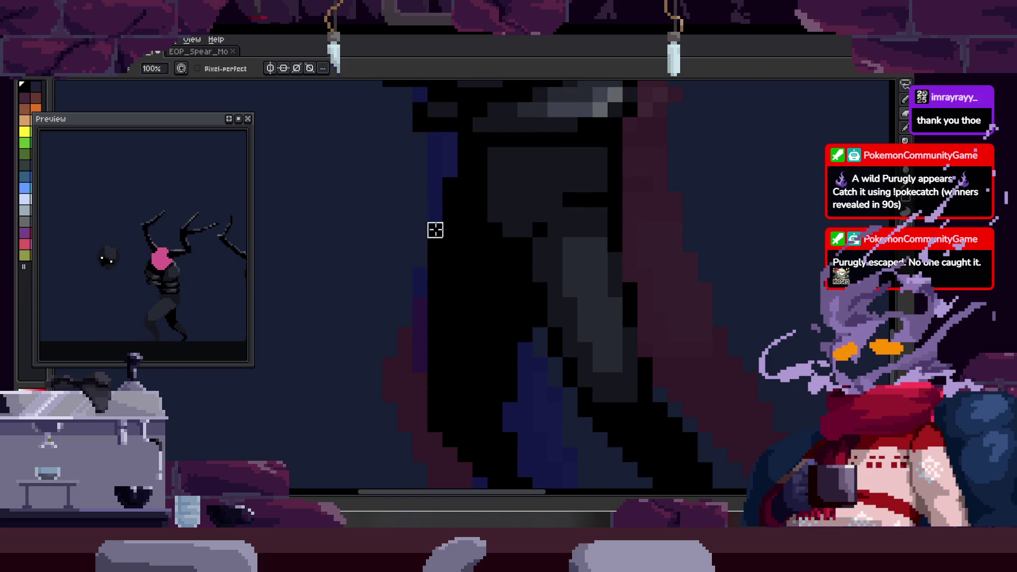
scroll(507, 228, down, 2)
scroll(547, 252, up, 2)
key(b)
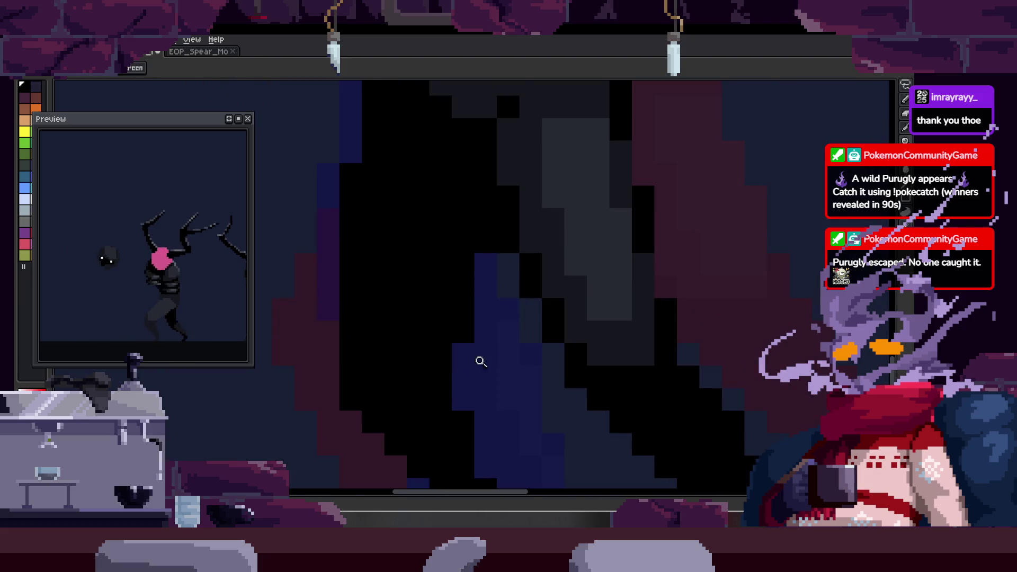
scroll(490, 357, down, 2)
scroll(491, 299, up, 1)
scroll(438, 336, up, 1)
key(b)
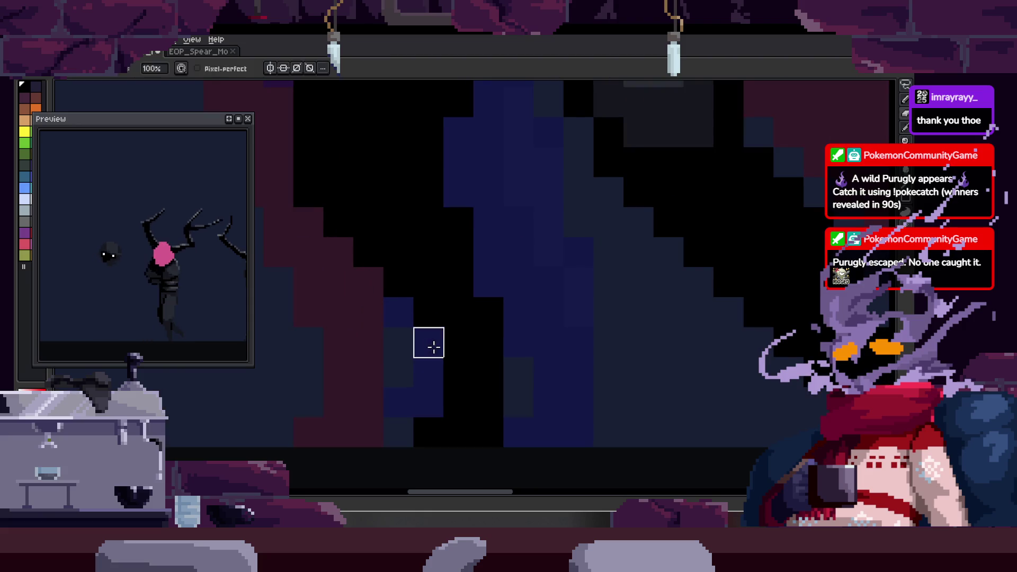
scroll(431, 333, down, 2)
scroll(472, 297, up, 1)
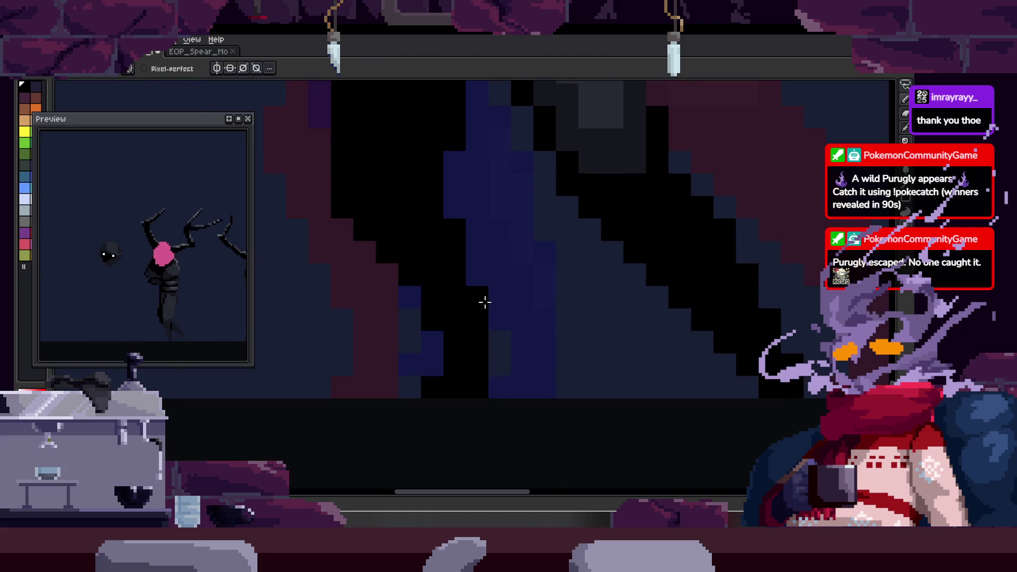
scroll(417, 293, down, 1)
scroll(449, 287, up, 1)
key(b)
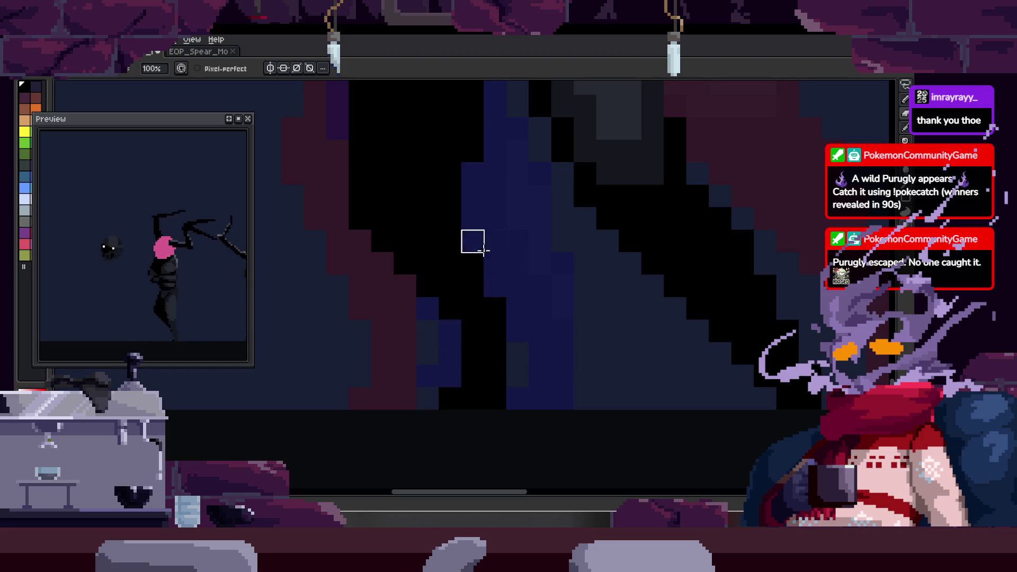
key(e)
scroll(476, 331, down, 2)
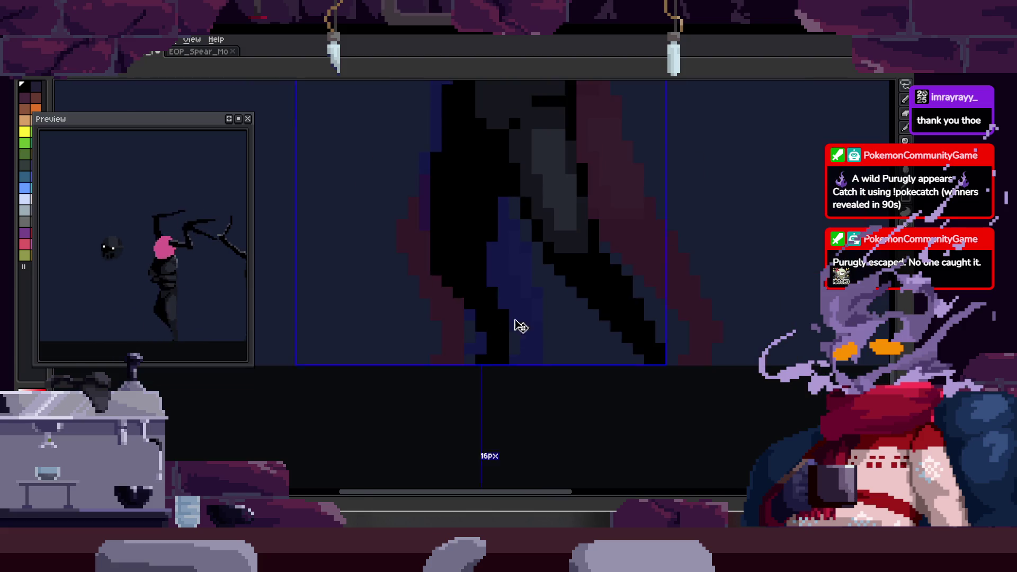
scroll(524, 302, up, 1)
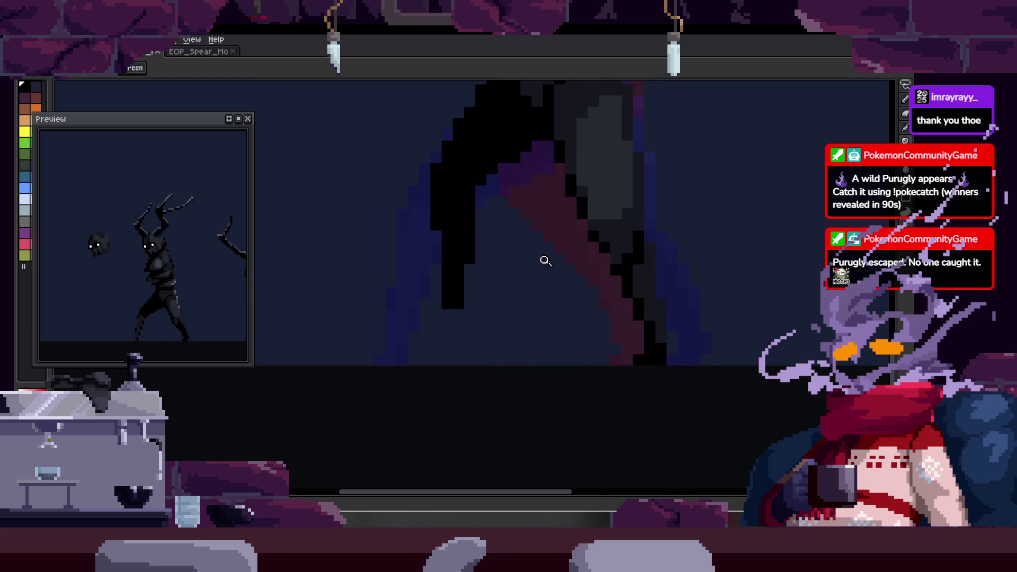
key(Tab)
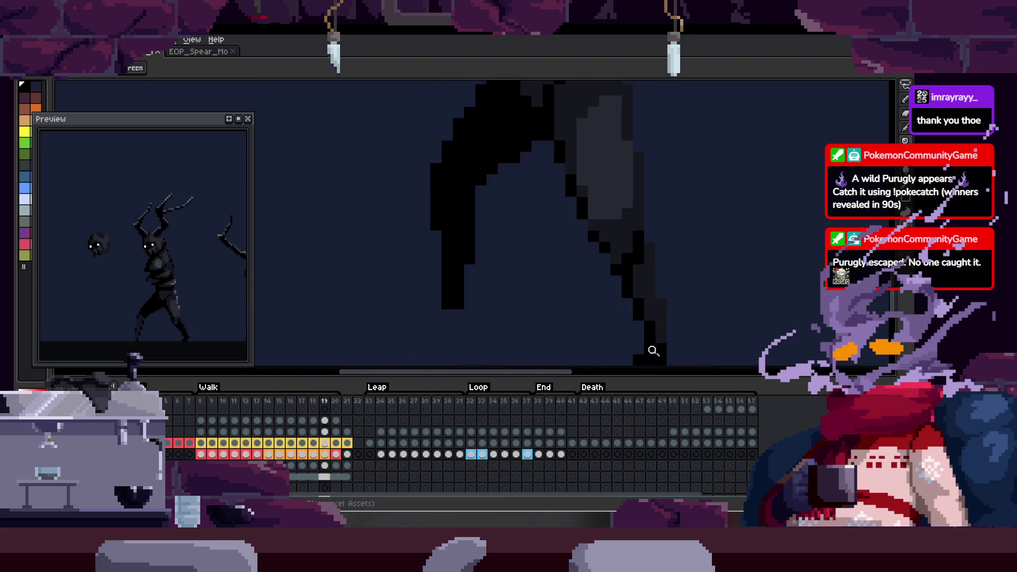
key(Tab)
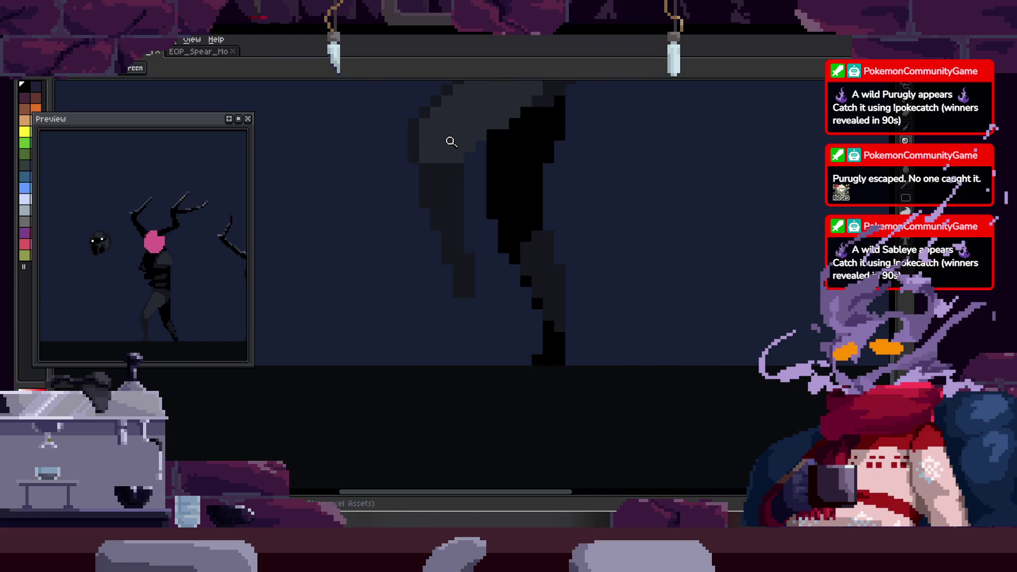
key(Tab)
scroll(583, 298, down, 1)
key(Tab)
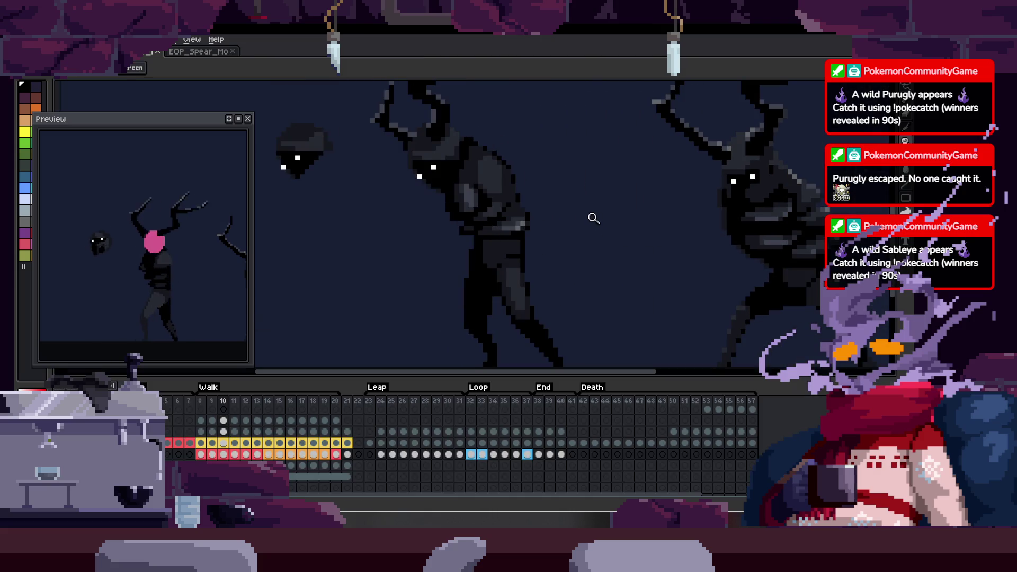
key(Tab)
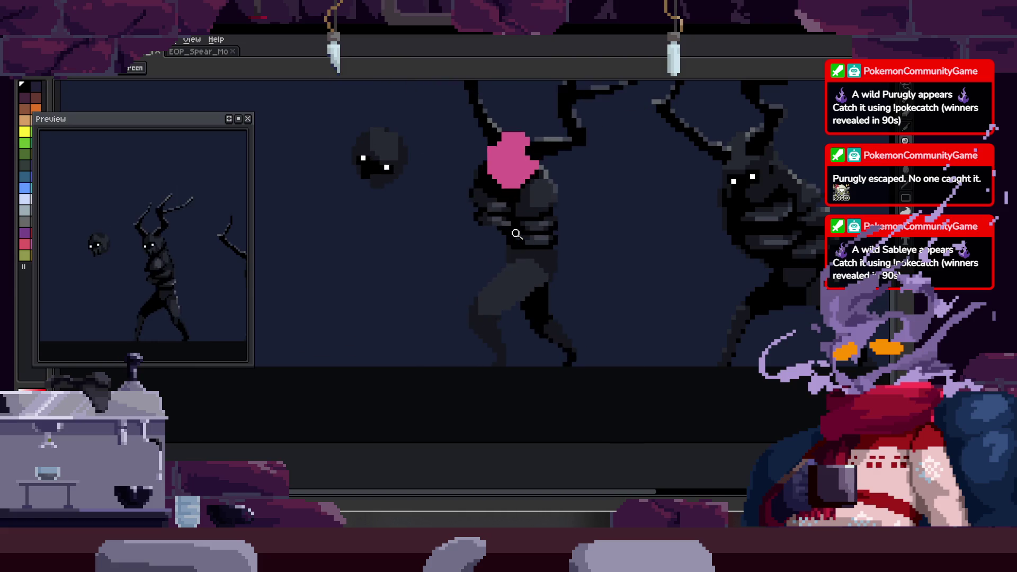
scroll(568, 318, up, 2)
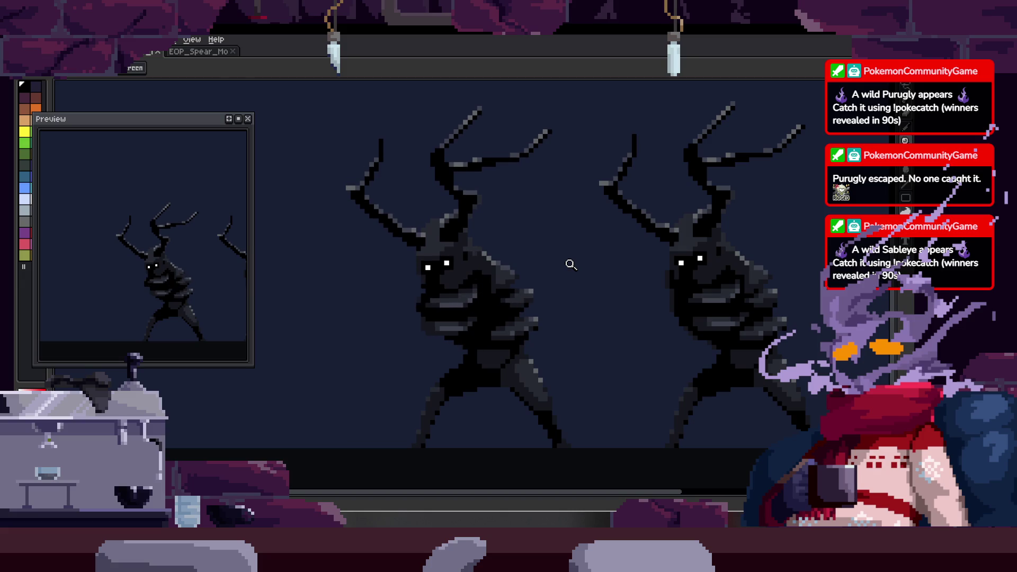
key(b)
- Add a two-pixel black stroke on the leg and erase a stray pixel beside it
key(Tab)
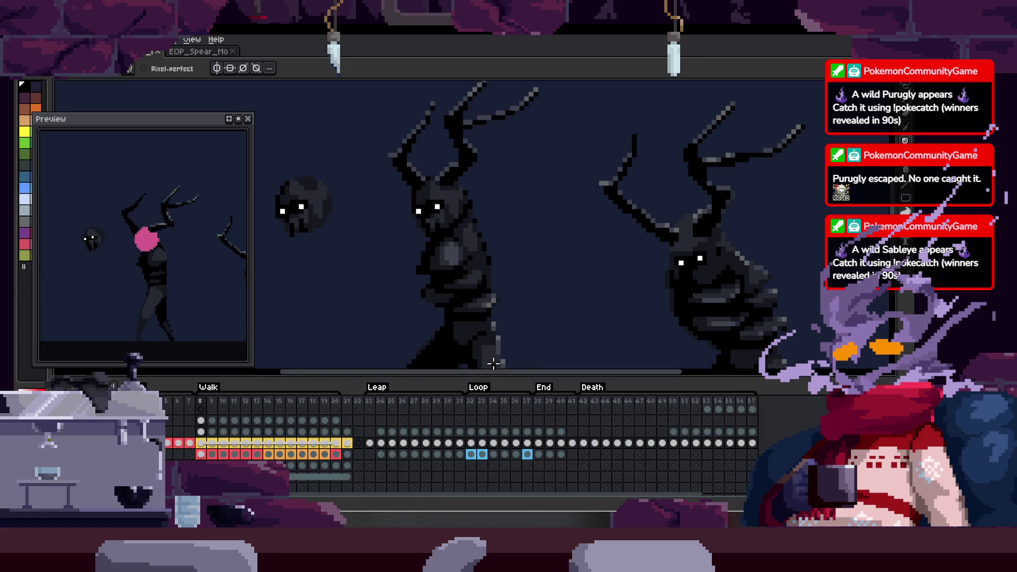
key(Tab)
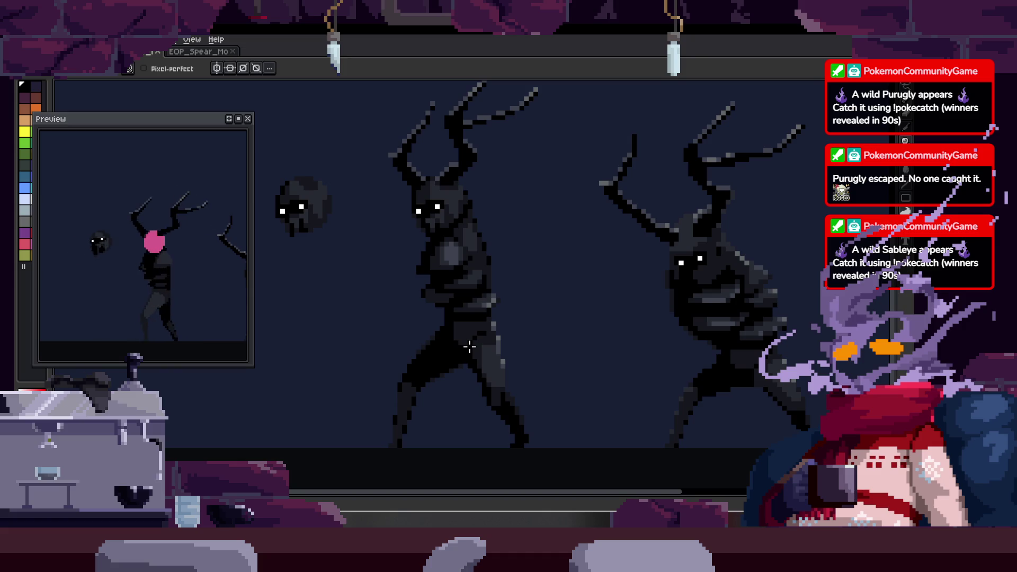
scroll(460, 338, up, 3)
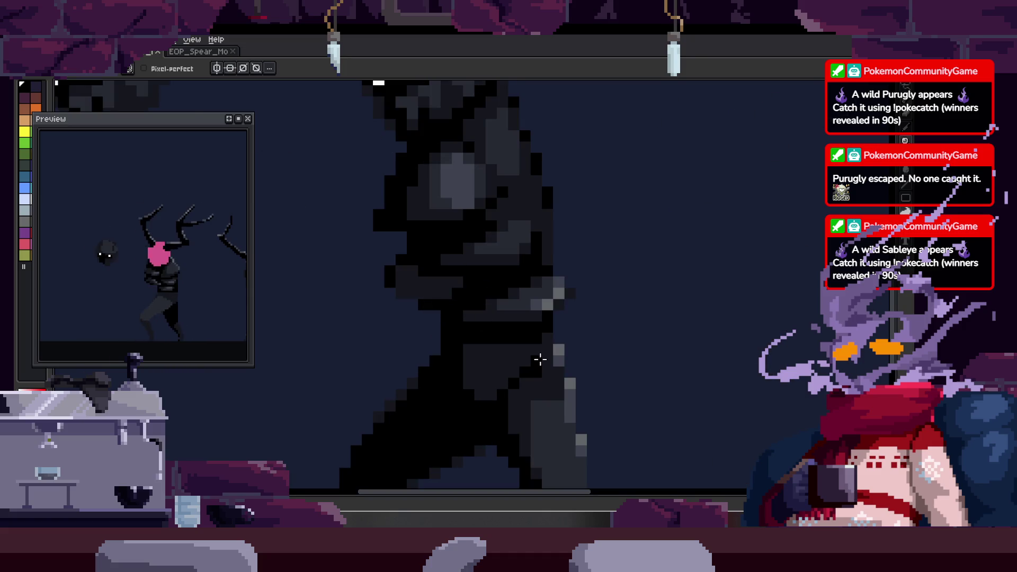
mouse_move(461, 423)
mouse_down()
mouse_move(453, 272)
mouse_move(476, 216)
mouse_up()
scroll(479, 293, up, 1)
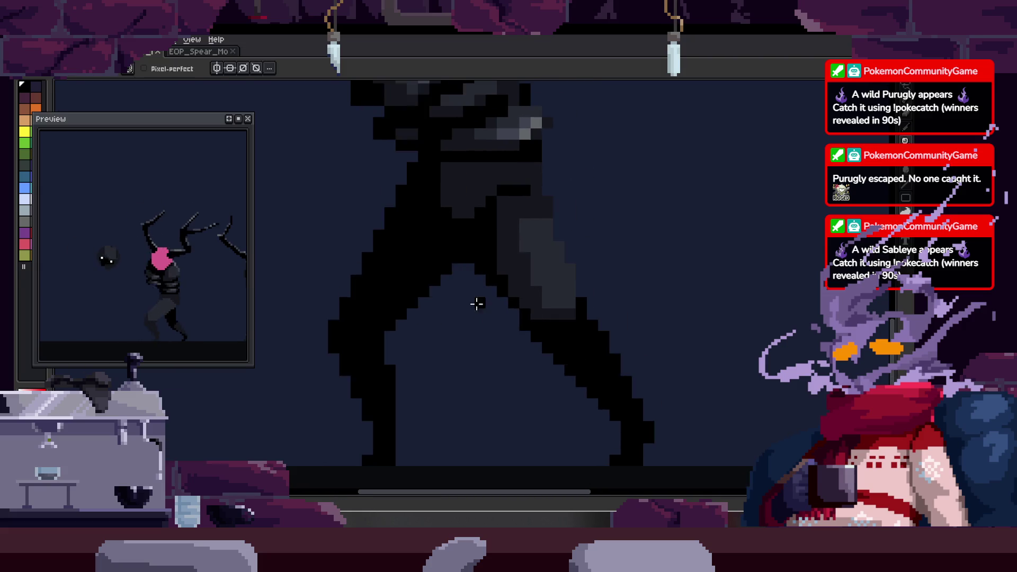
scroll(465, 342, up, 1)
scroll(428, 361, up, 1)
scroll(470, 338, up, 2)
mouse_move(469, 338)
mouse_down()
mouse_move(436, 307)
mouse_move(360, 310)
mouse_up()
drag(361, 243, 368, 270)
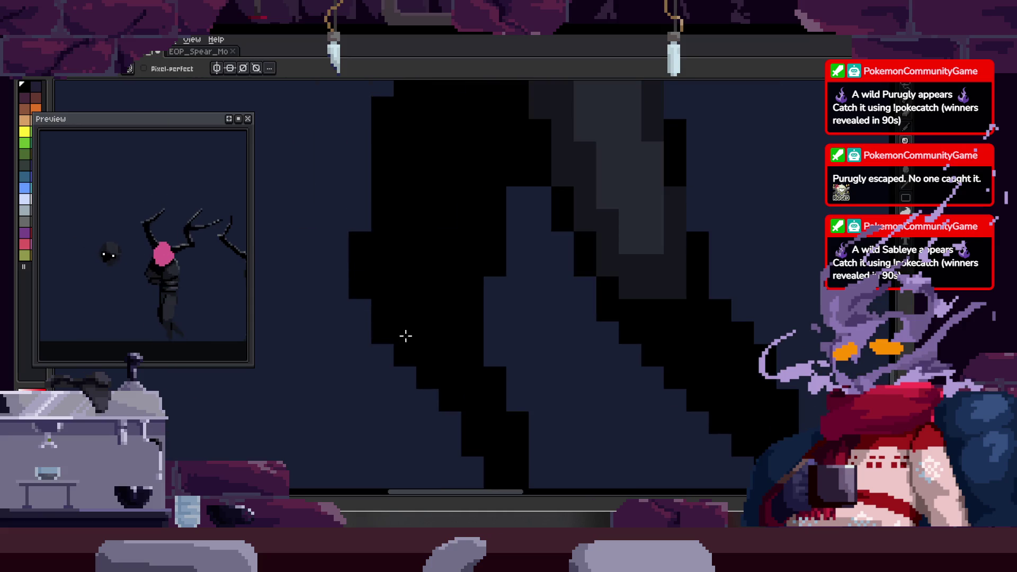
key(Right)
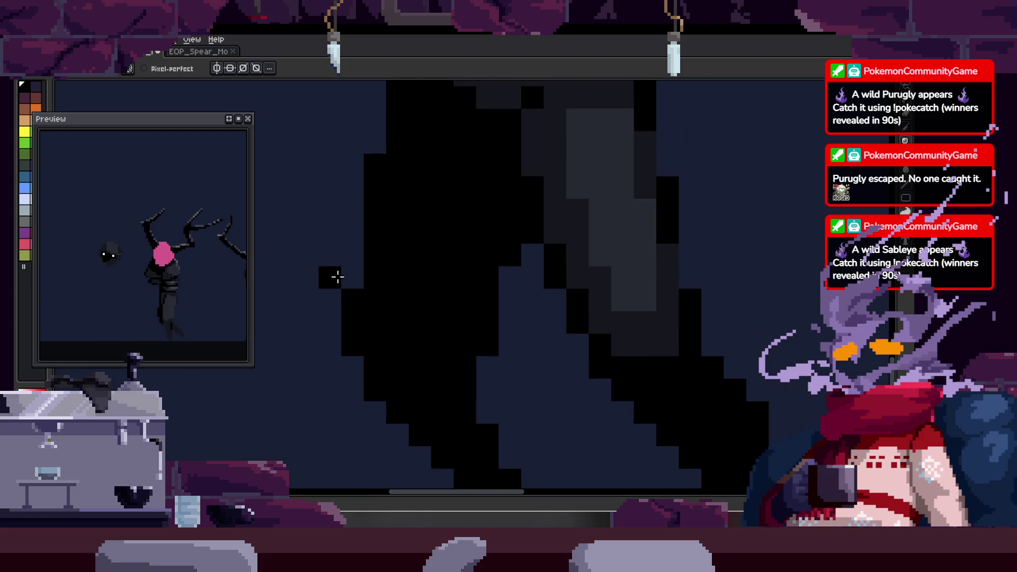
right_click(340, 278)
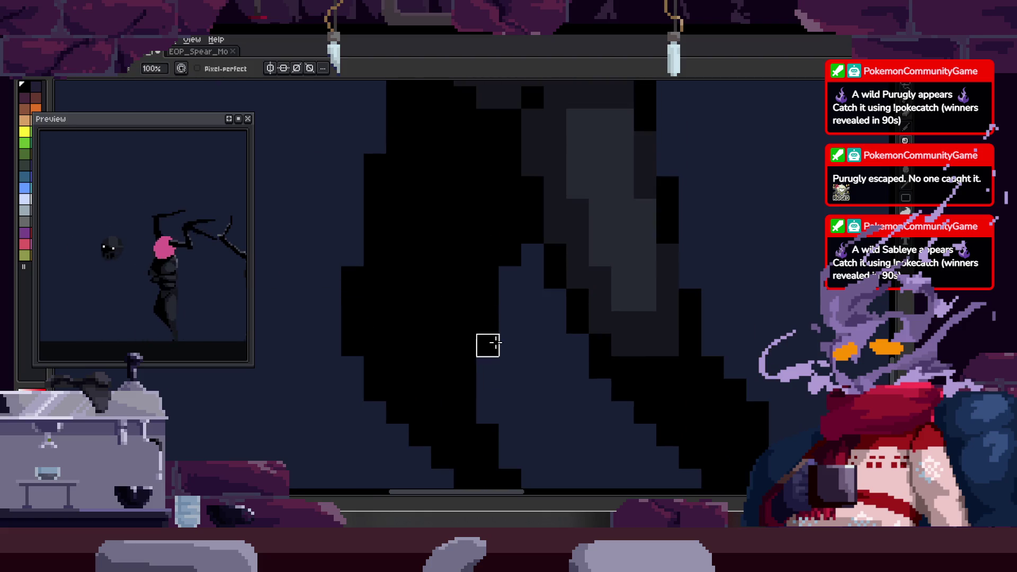
scroll(500, 358, down, 2)
scroll(501, 361, up, 2)
- Compare frames, sample a colour, and paint black pixels along the leg edge
key(Right)
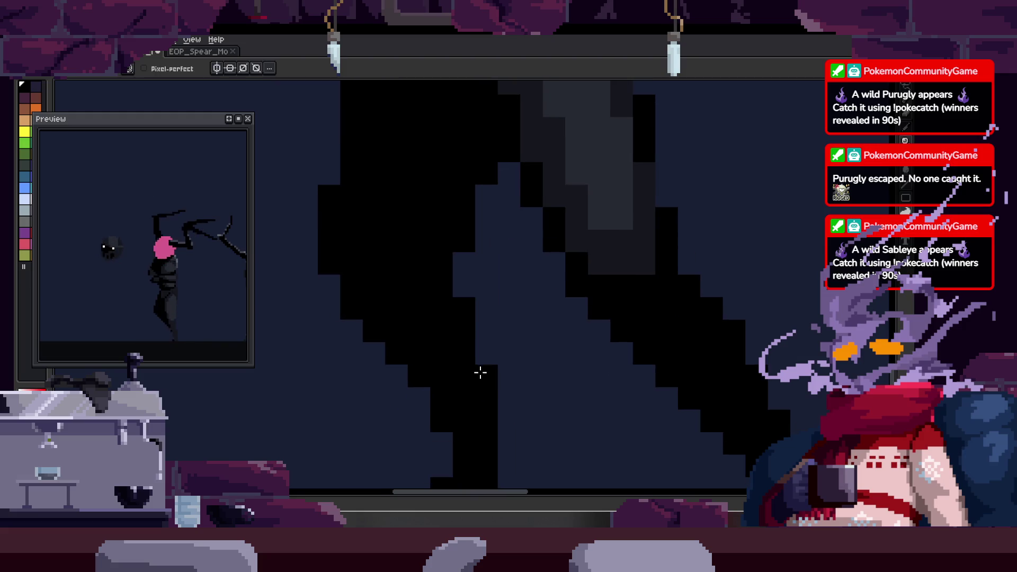
scroll(500, 377, down, 1)
scroll(509, 379, down, 1)
key(Right)
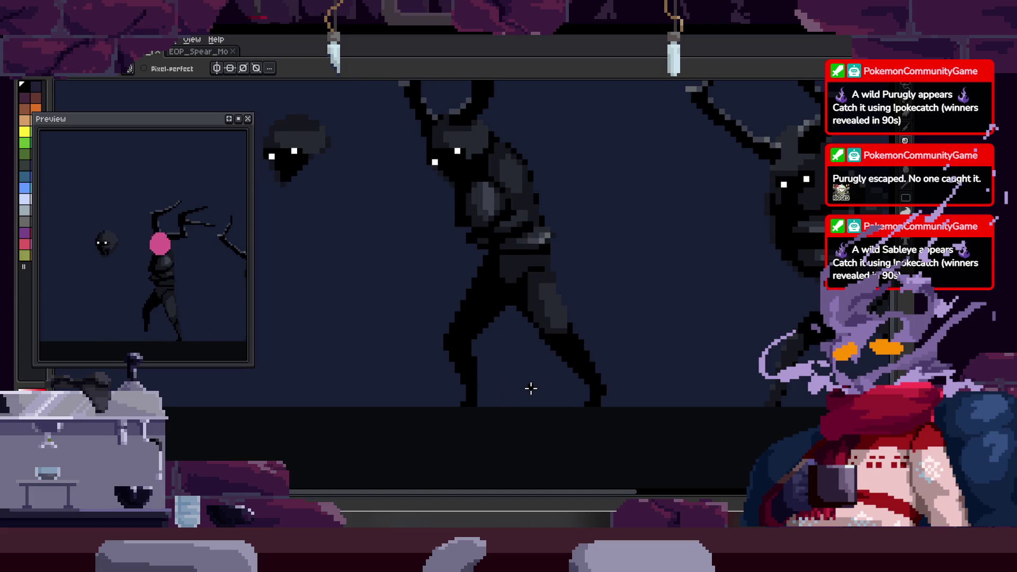
scroll(492, 366, up, 2)
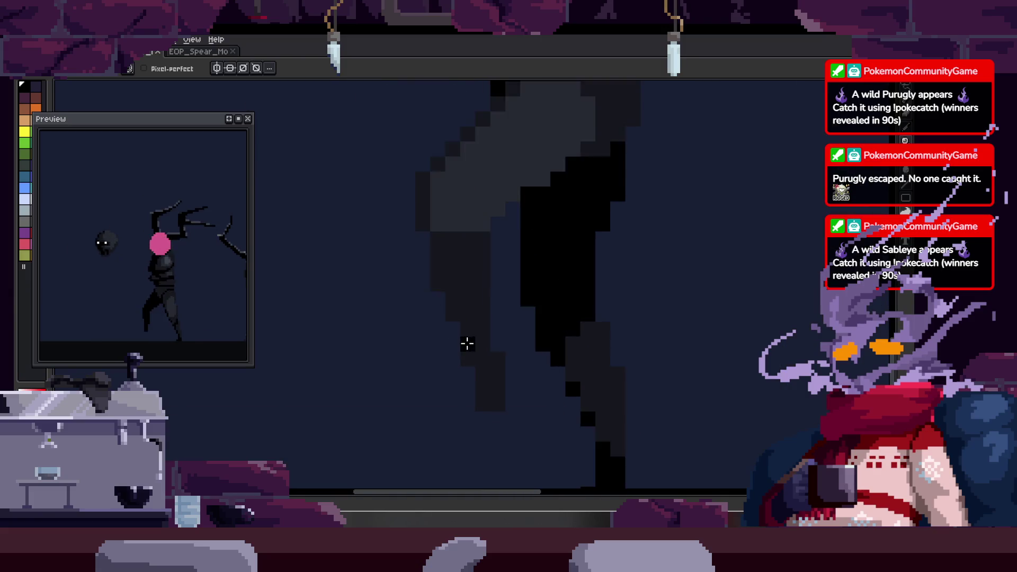
key(g)
scroll(423, 220, up, 2)
key(i)
key(b)
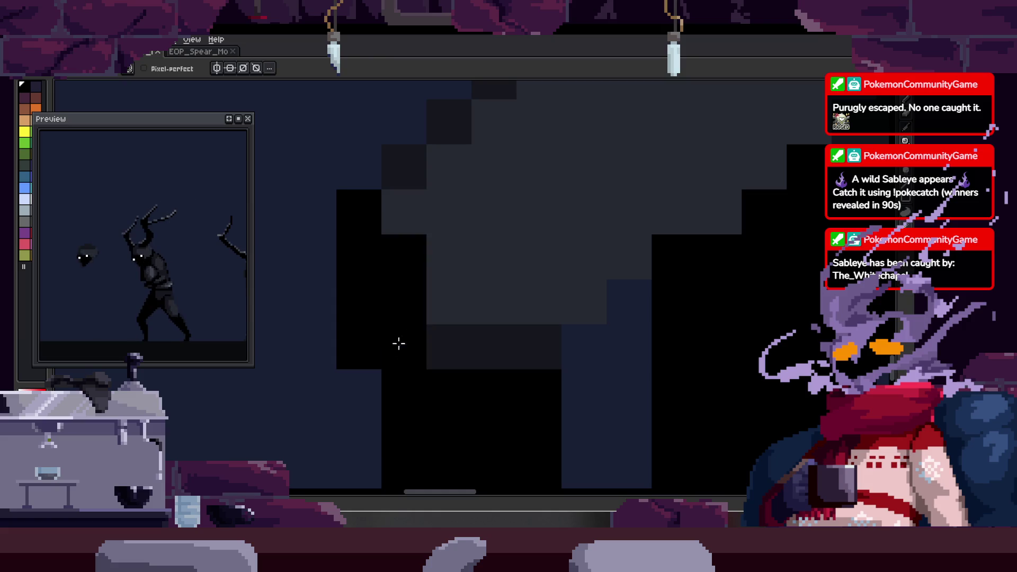
drag(605, 293, 501, 356)
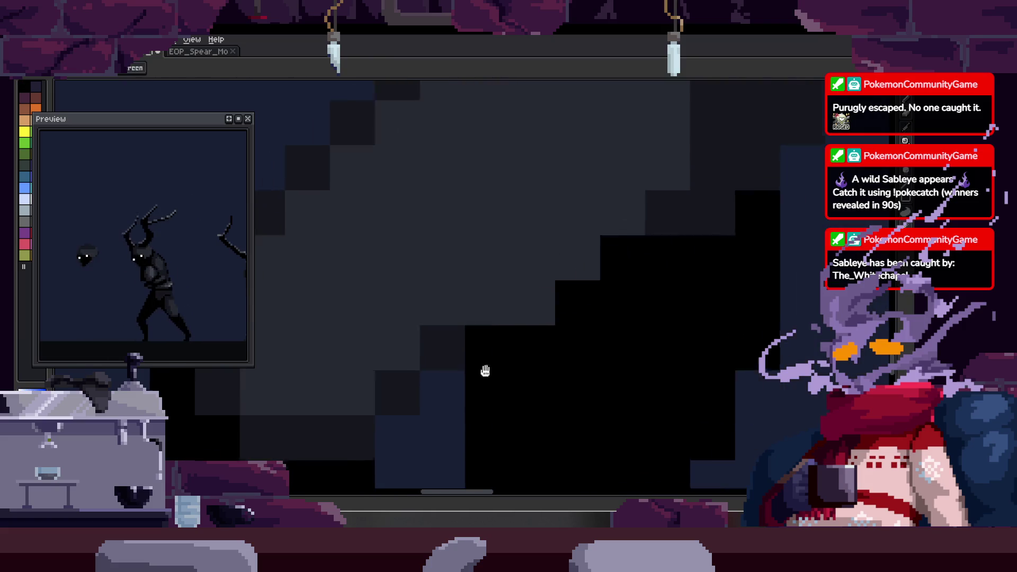
drag(606, 327, 553, 270)
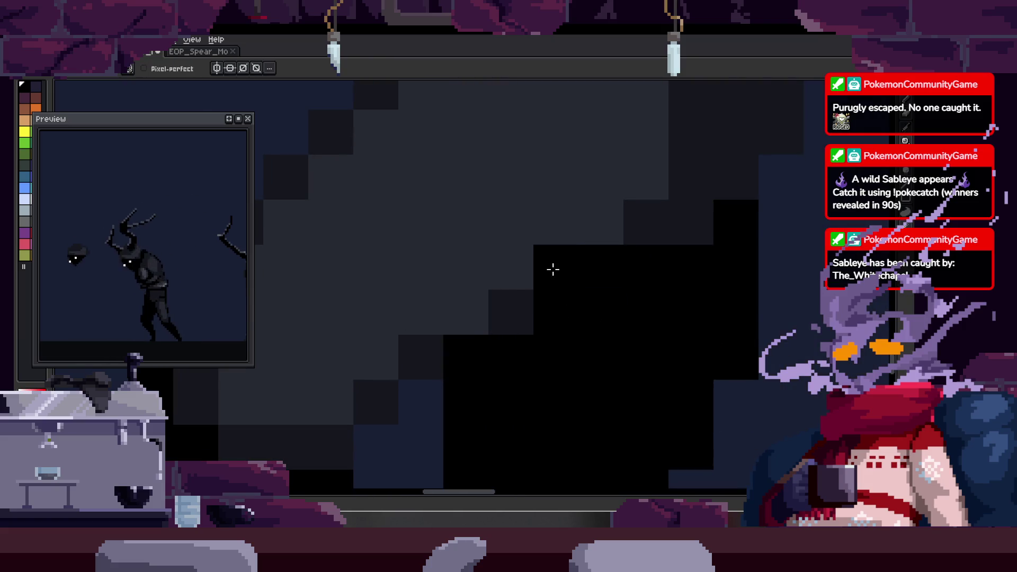
scroll(599, 255, down, 3)
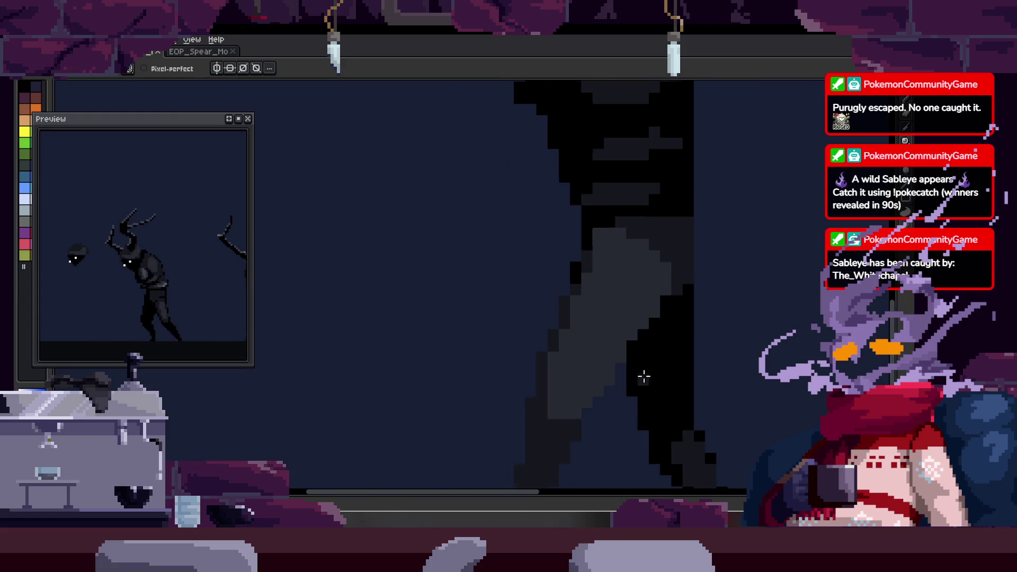
scroll(509, 308, down, 2)
scroll(503, 336, up, 1)
scroll(504, 335, up, 1)
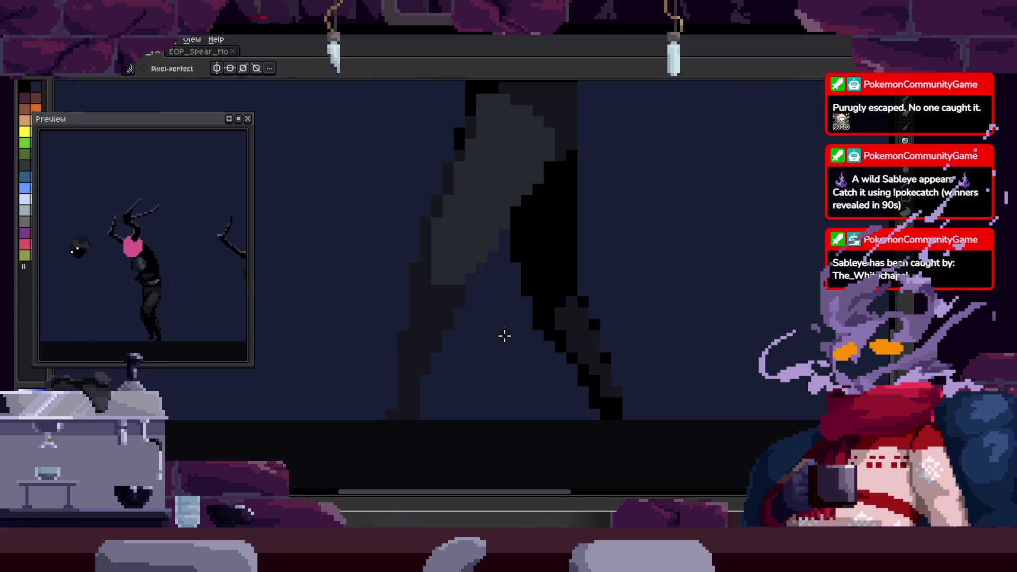
scroll(529, 279, up, 1)
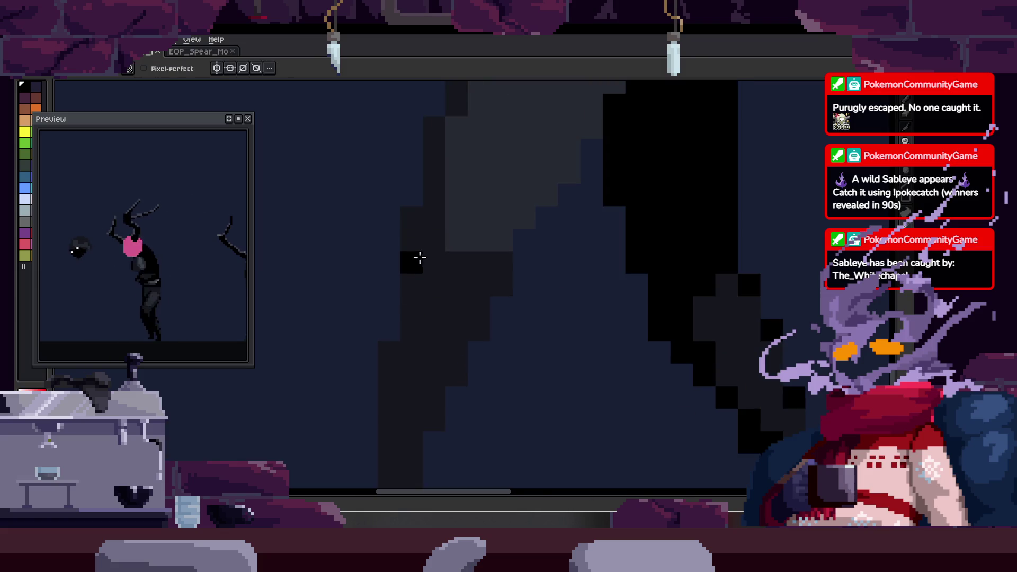
- Blacken one more leg pixel across frames, then switch to the tentacled sprite
key(Right)
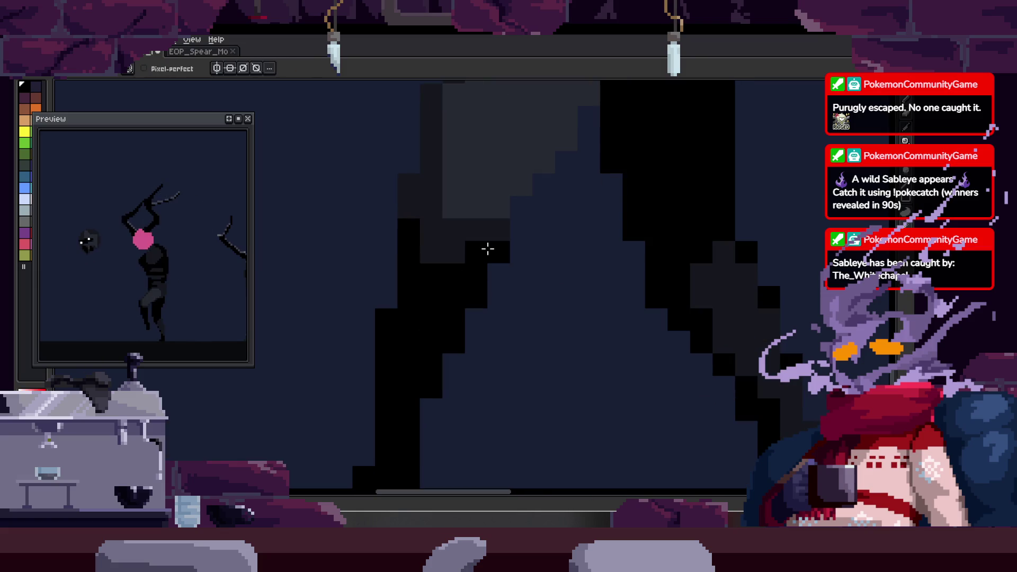
key(Right)
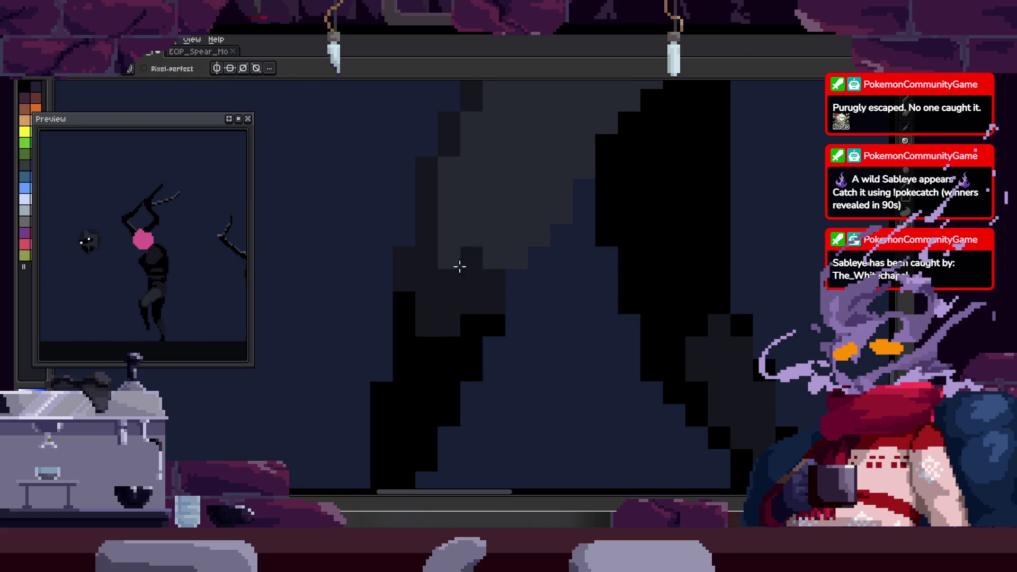
scroll(477, 250, up, 1)
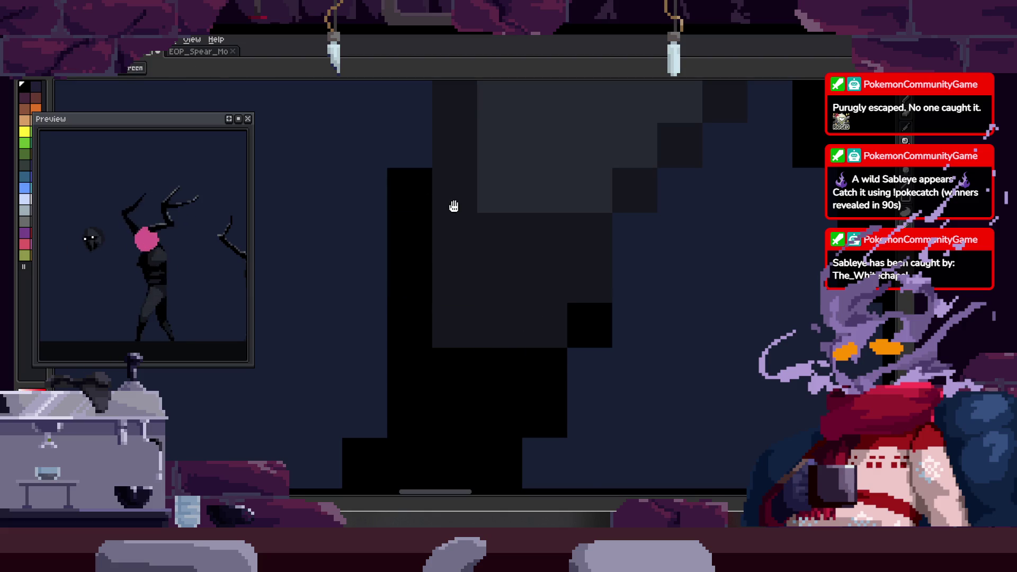
key(Right)
key(Right)
click(462, 256)
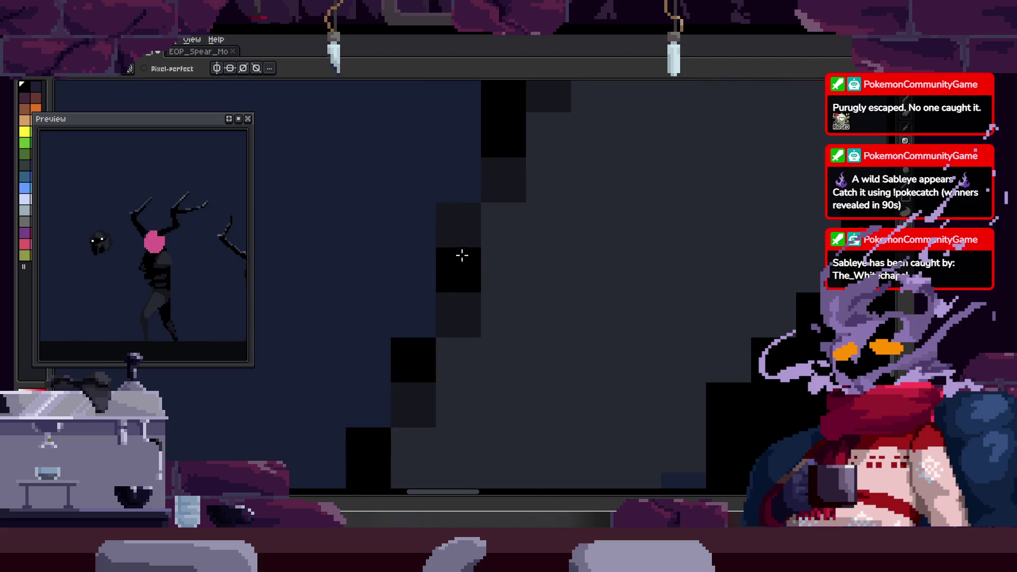
scroll(610, 240, down, 4)
drag(581, 306, 517, 291)
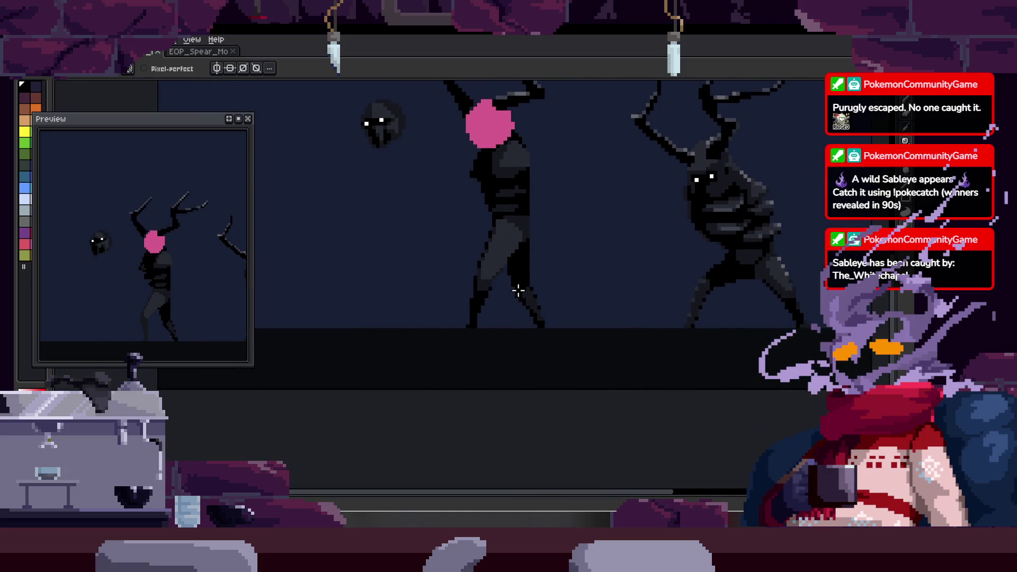
key(ctrl+Tab)
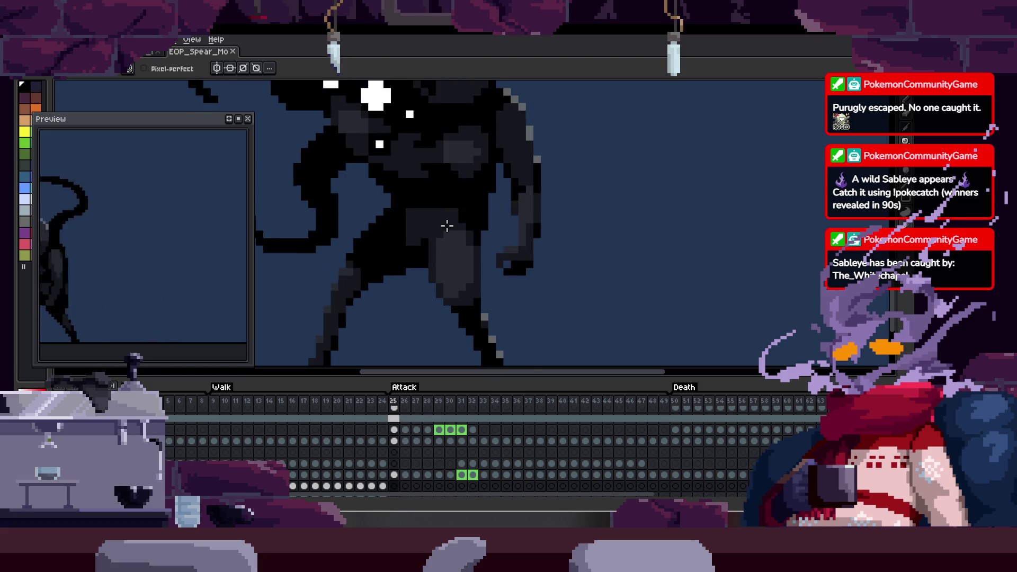
- Watch the tentacled creature animate without the timeline, then return to the spear scene
key(Tab)
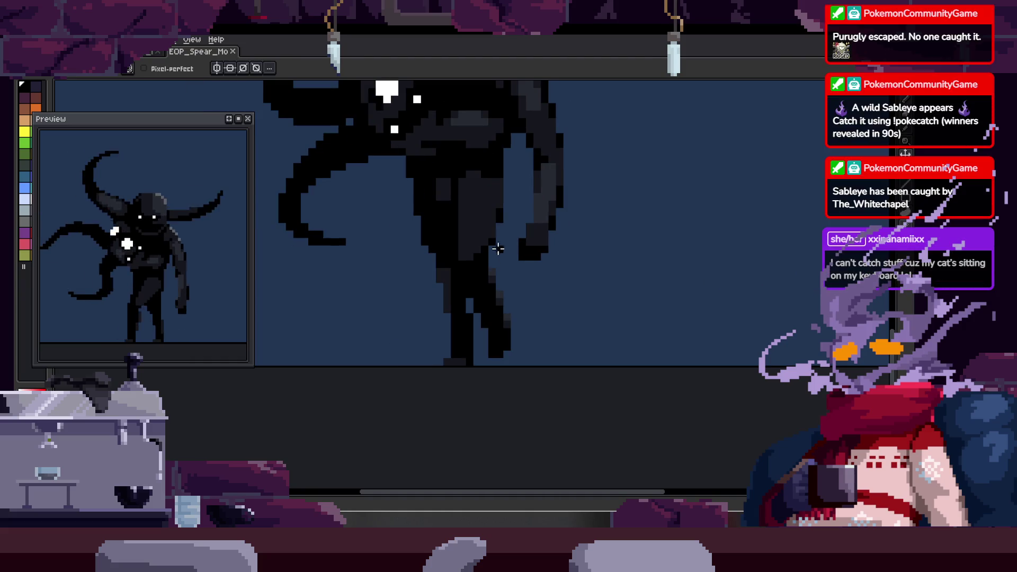
scroll(503, 247, up, 2)
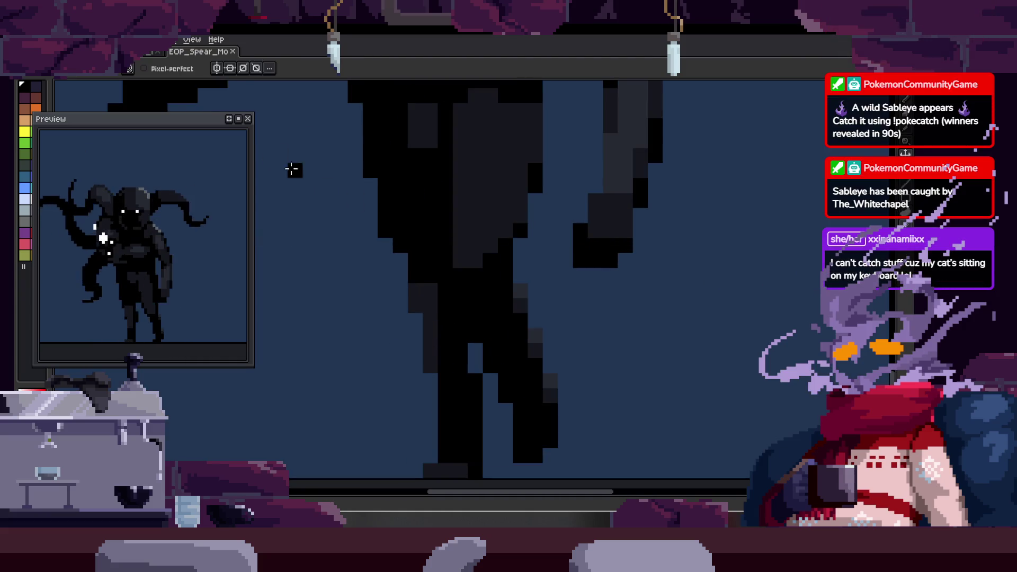
key(ctrl+0)
scroll(462, 309, up, 3)
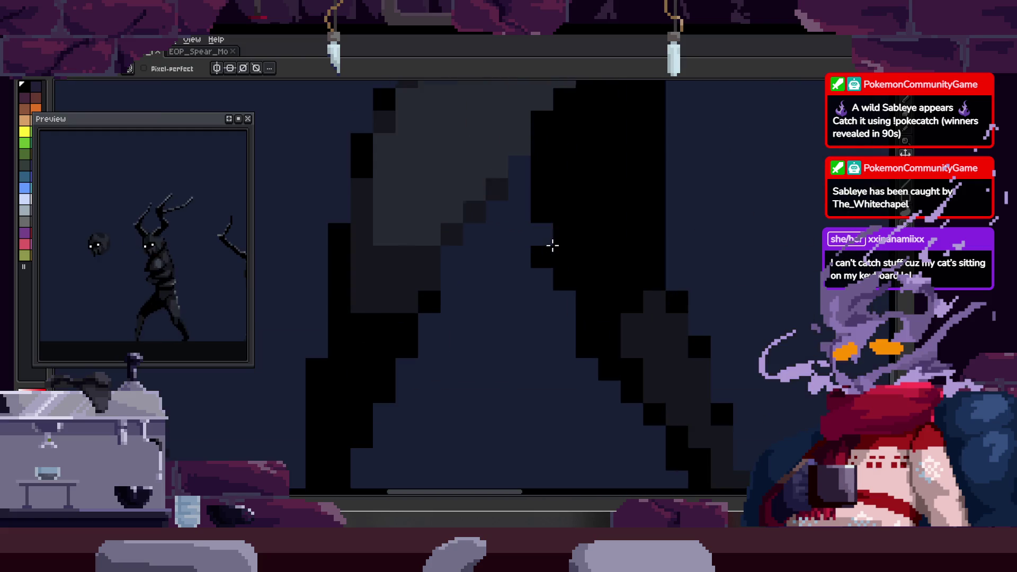
scroll(552, 244, up, 3)
- Recolour a leg-edge pixel grey and add a black pixel beside it
click(417, 280)
alt+click(447, 334)
click(443, 291)
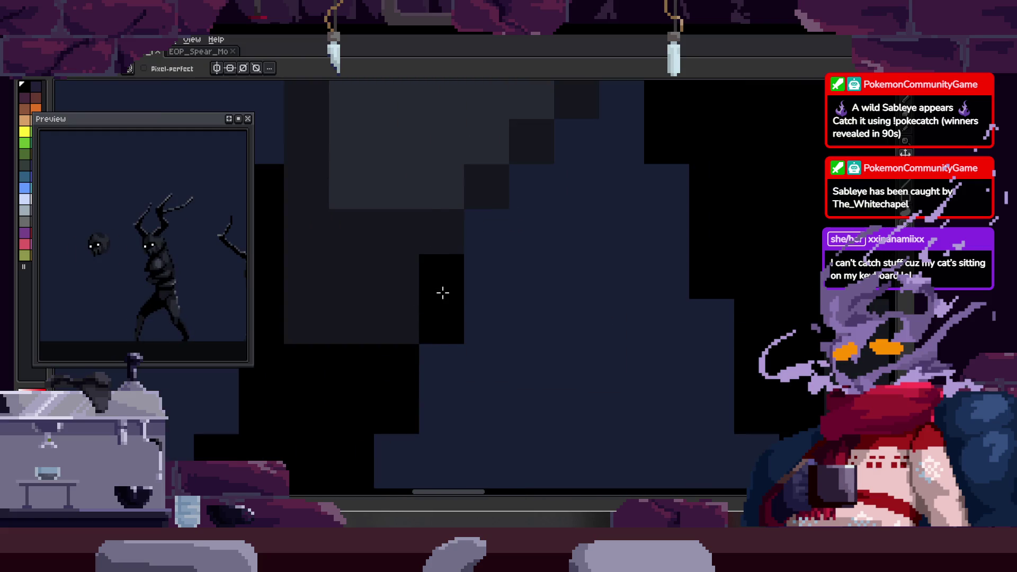
mouse_move(437, 318)
mouse_down()
mouse_move(371, 302)
mouse_move(442, 355)
mouse_up()
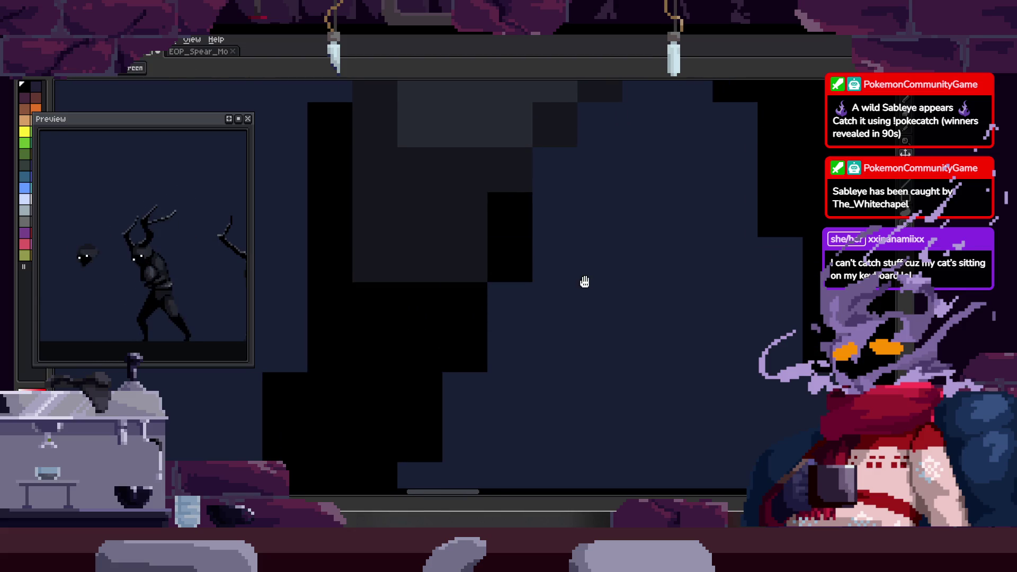
drag(527, 297, 416, 333)
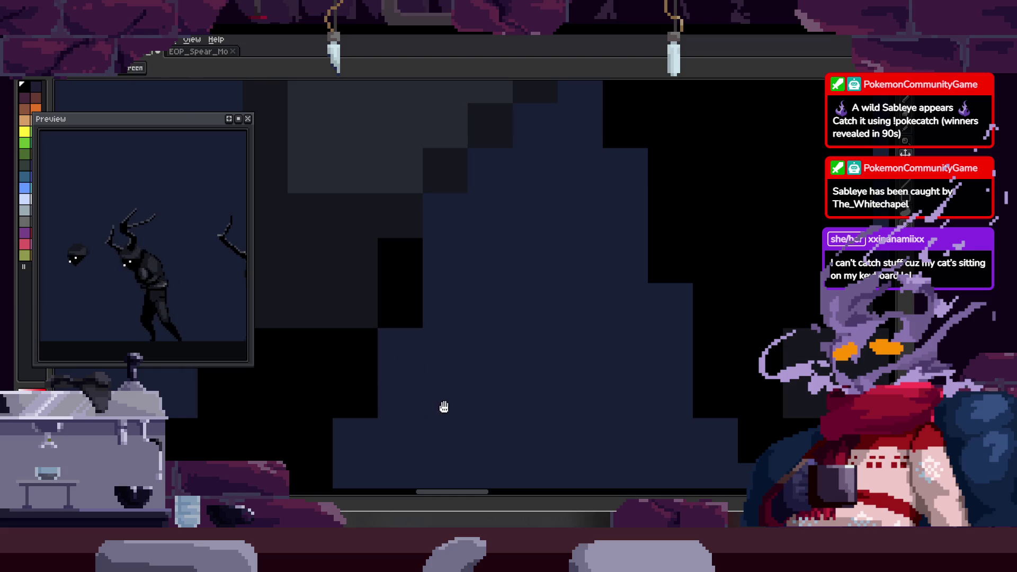
scroll(441, 381, down, 2)
scroll(430, 308, up, 3)
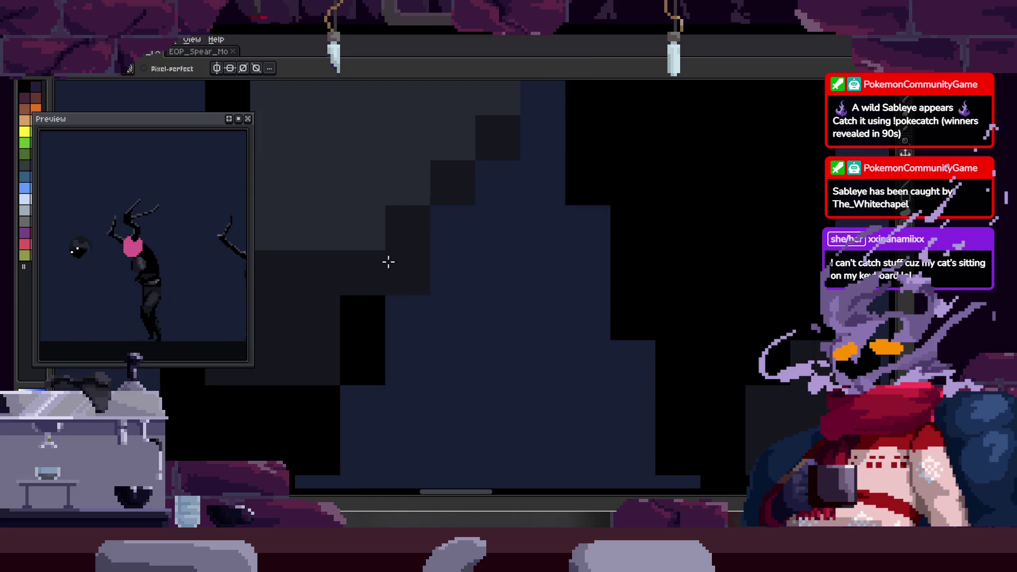
scroll(490, 336, down, 3)
scroll(490, 337, up, 3)
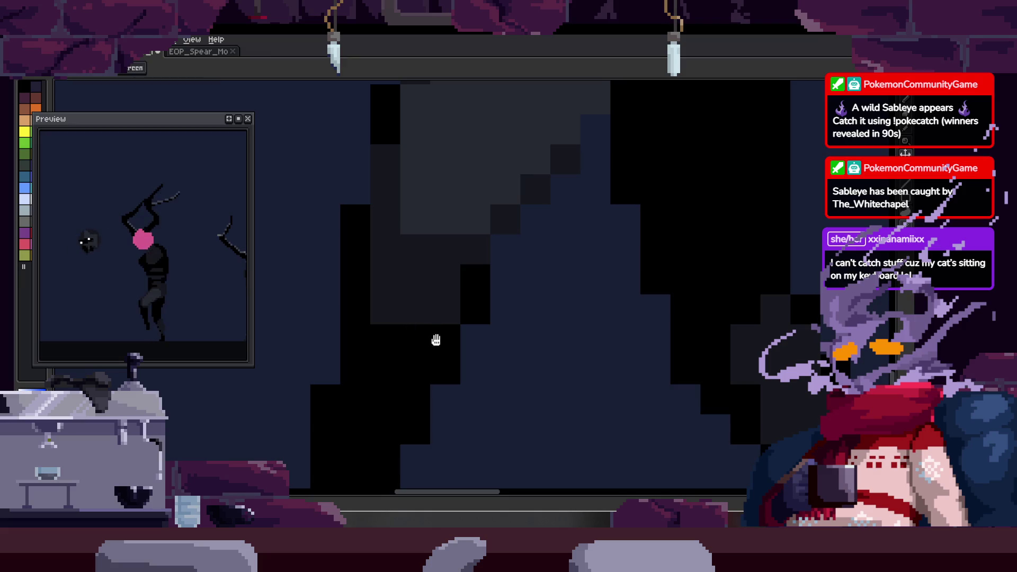
scroll(434, 338, down, 3)
scroll(418, 369, down, 1)
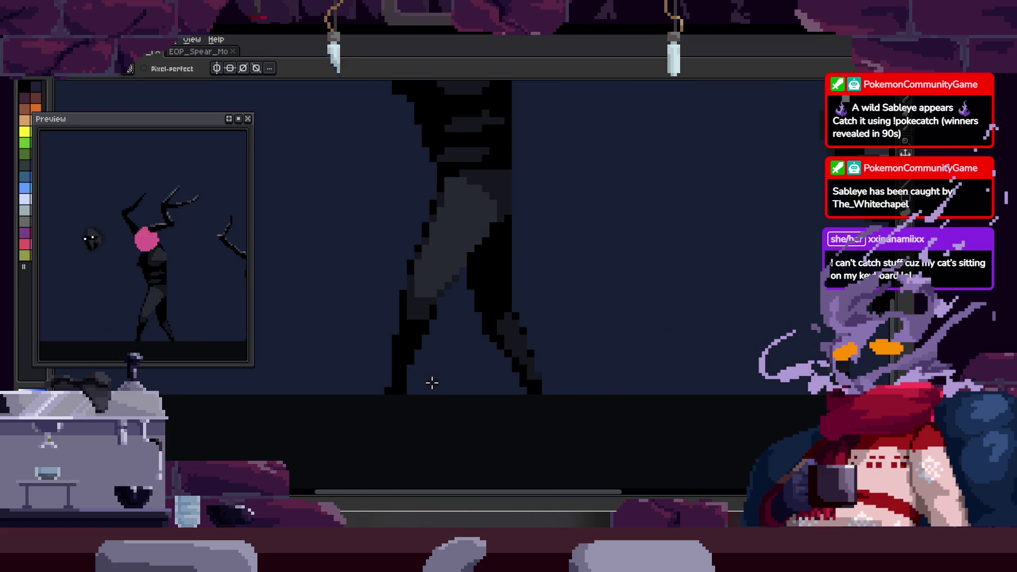
scroll(444, 317, down, 1)
scroll(445, 334, up, 3)
scroll(428, 303, up, 1)
key(b)
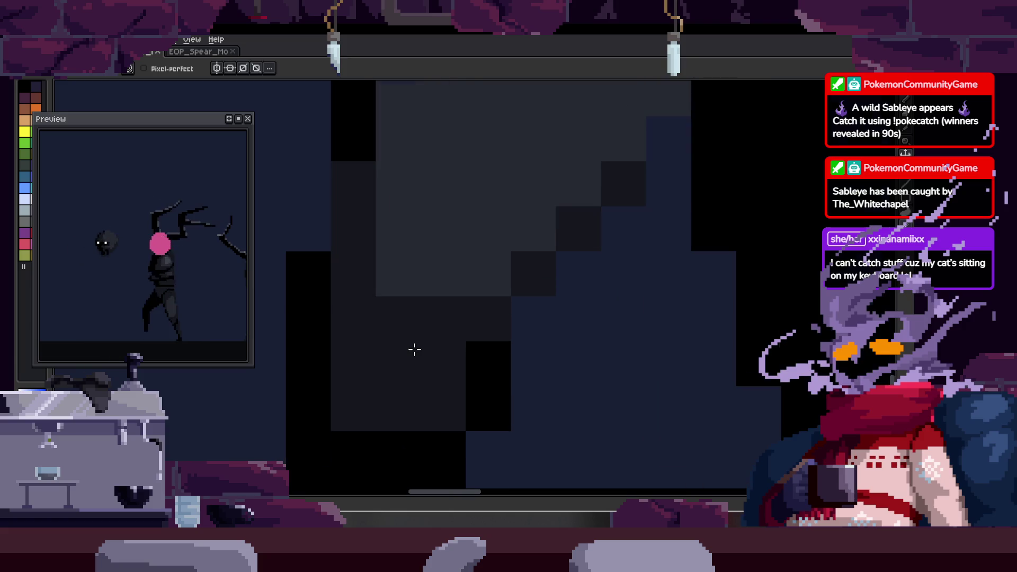
scroll(451, 338, down, 2)
scroll(445, 275, up, 1)
key(alt)
key(alt)
scroll(535, 271, down, 2)
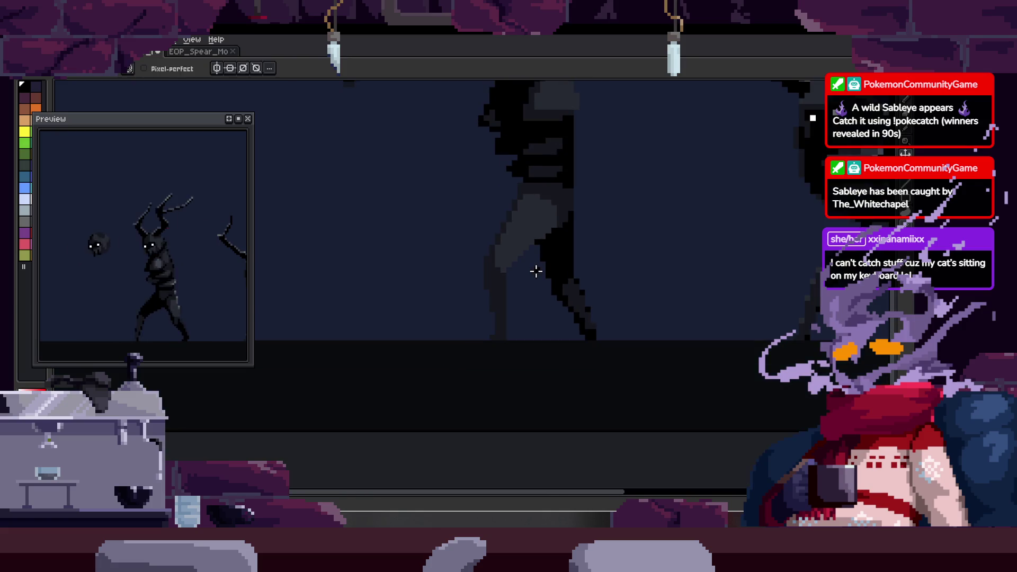
scroll(515, 291, up, 1)
scroll(465, 287, up, 1)
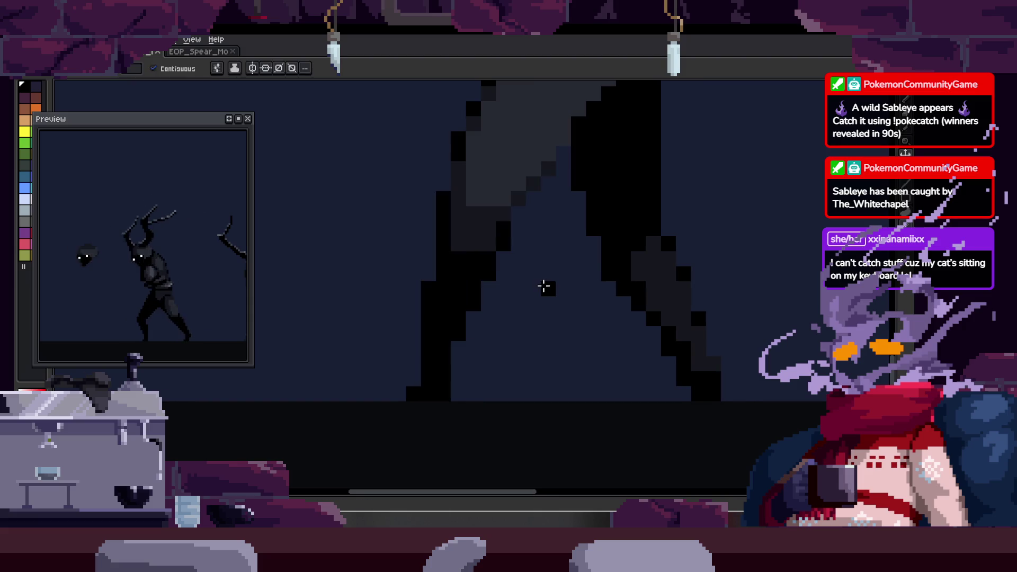
- Pick black and paint dark pixels onto the leg edge across frames
key(Tab)
key(Tab)
key(alt)
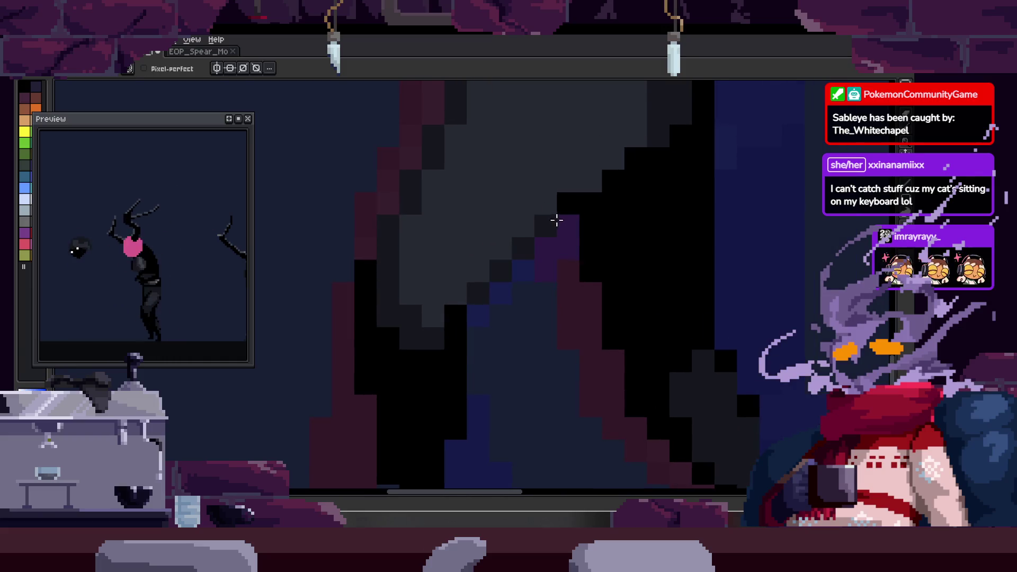
key(alt)
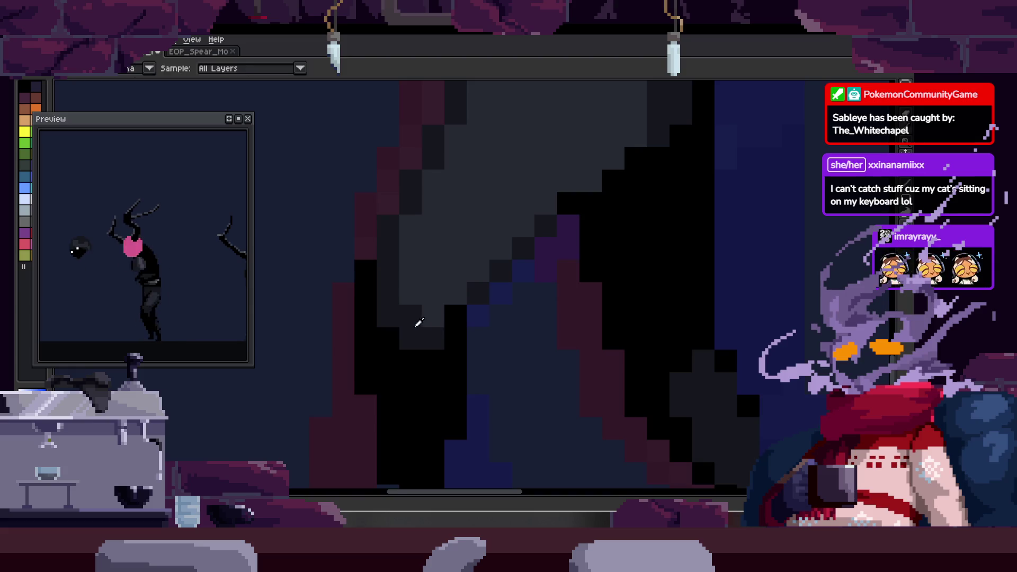
scroll(460, 328, down, 1)
scroll(460, 328, down, 2)
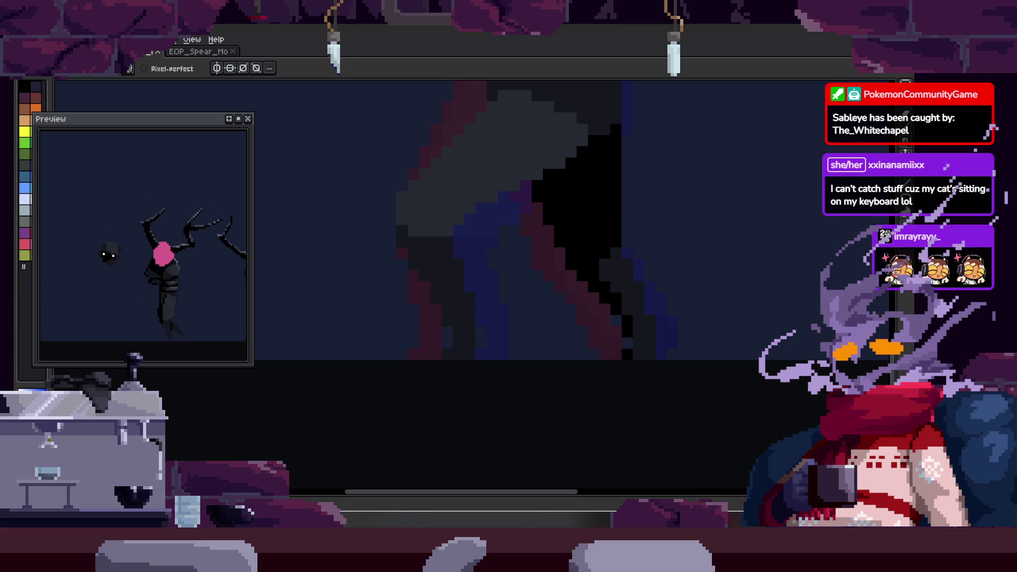
scroll(415, 226, up, 1)
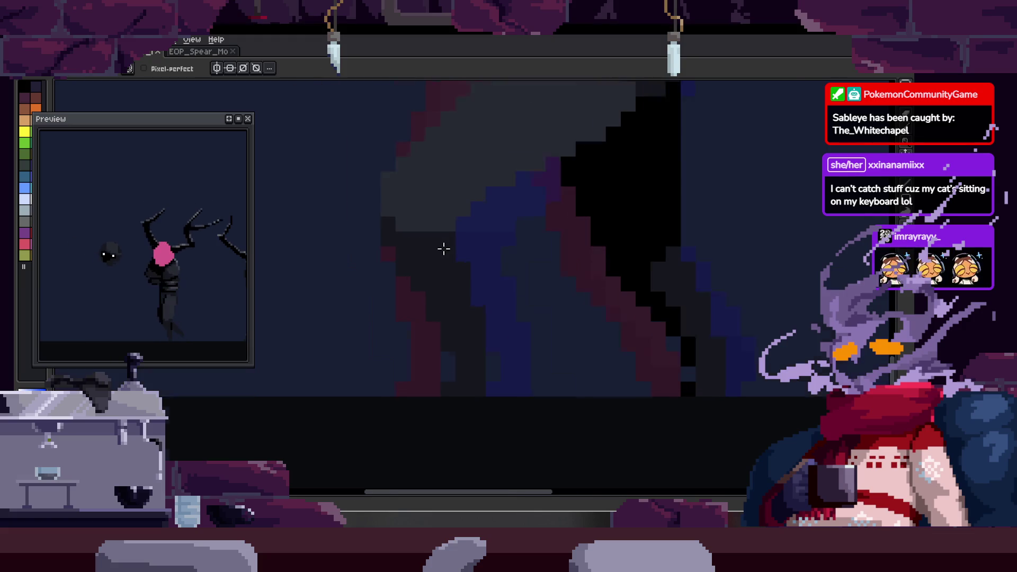
scroll(443, 245, up, 1)
alt+click(438, 268)
scroll(435, 265, up, 1)
key(Right)
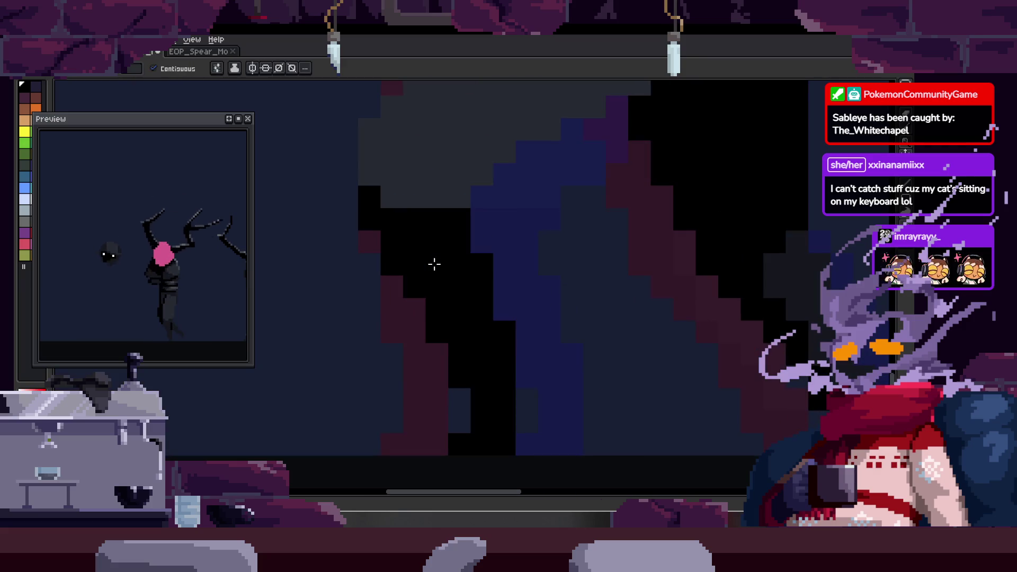
key(Right)
key(Right)
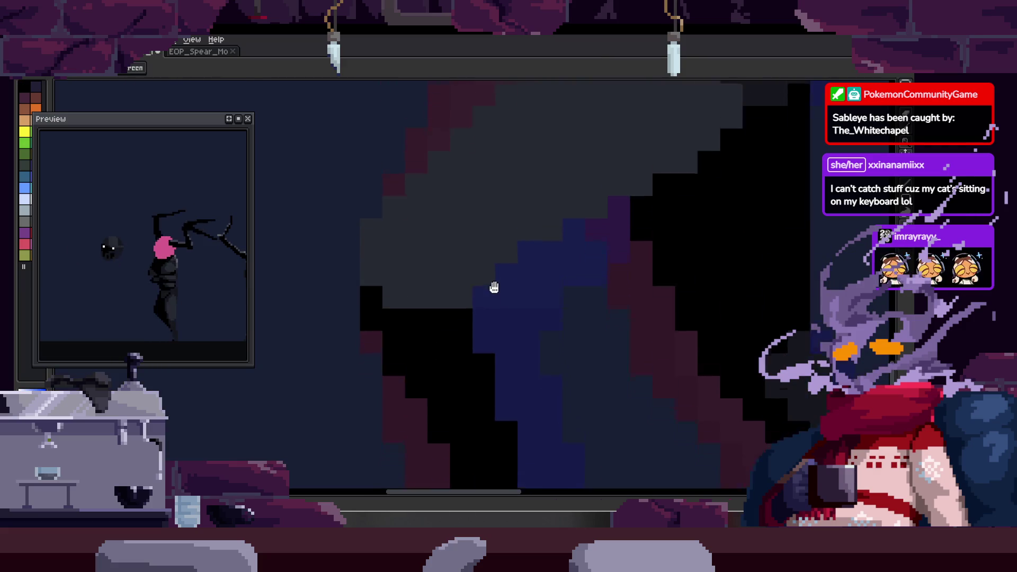
scroll(356, 268, up, 1)
drag(357, 267, 406, 249)
key(space)
drag(425, 340, 404, 315)
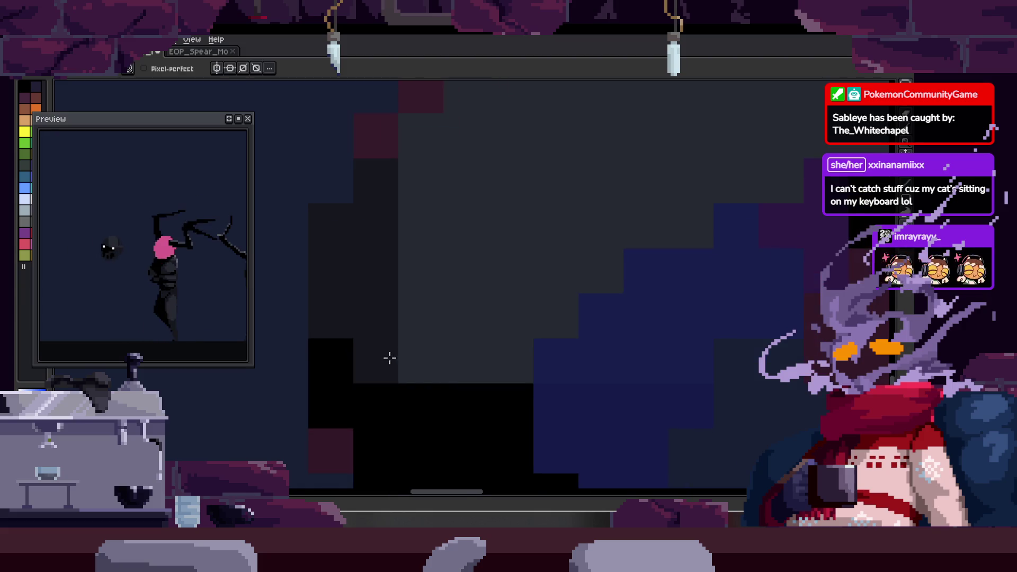
scroll(428, 414, down, 2)
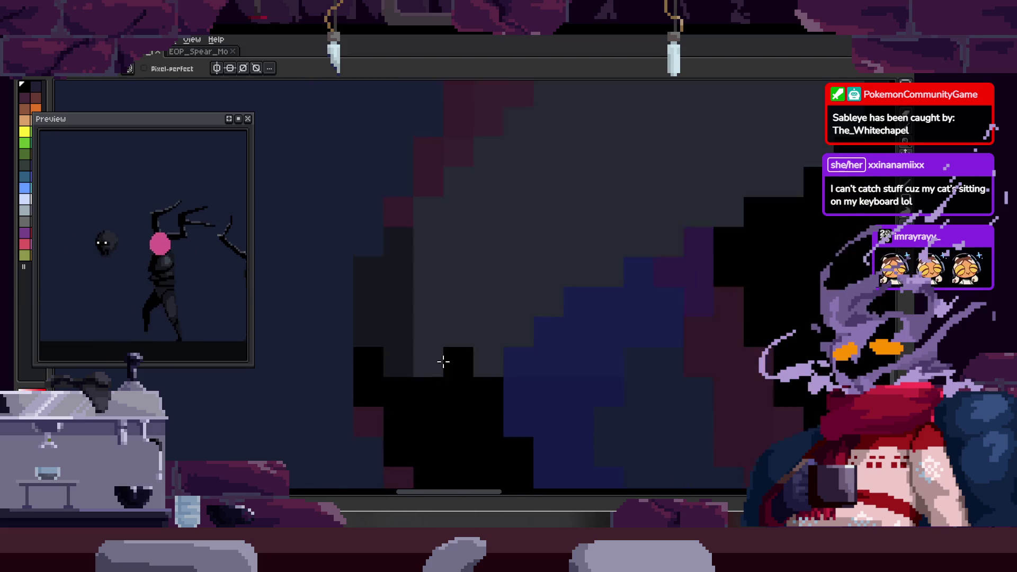
scroll(442, 359, up, 2)
scroll(465, 311, up, 1)
- Blacken grey pixels along the spear's edge one by one
key(alt)
scroll(400, 256, up, 1)
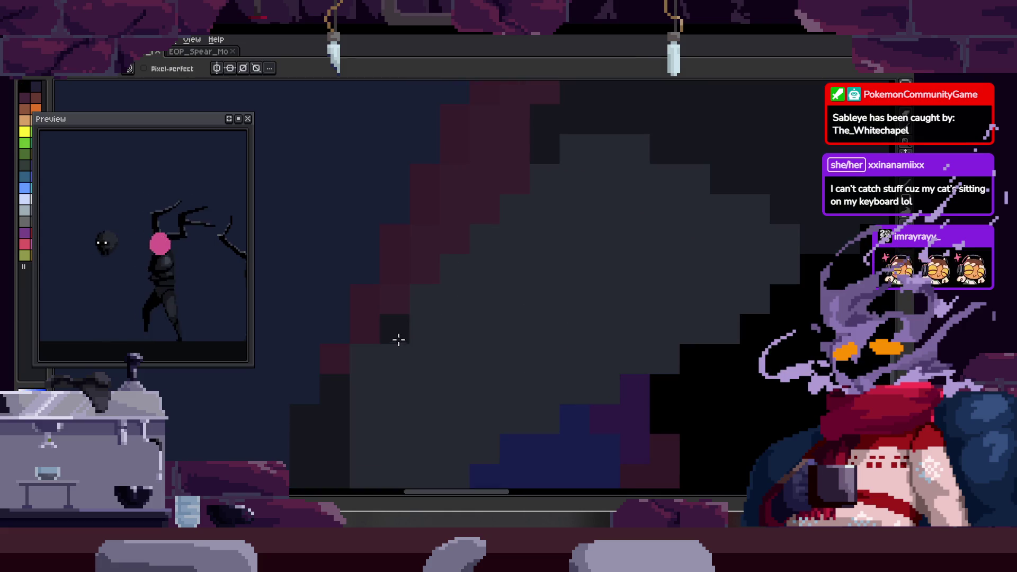
scroll(667, 228, down, 2)
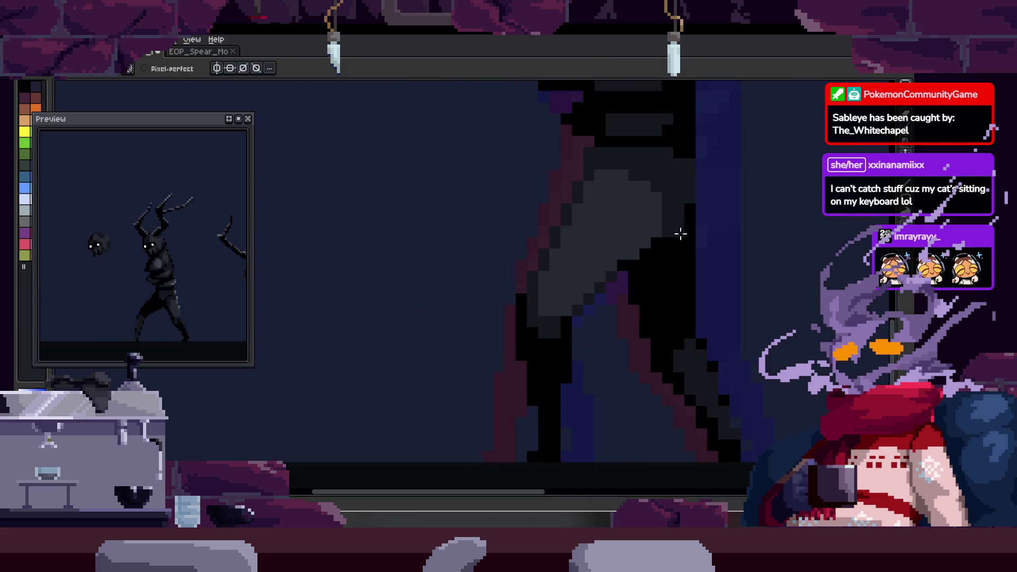
scroll(508, 254, up, 1)
key(alt)
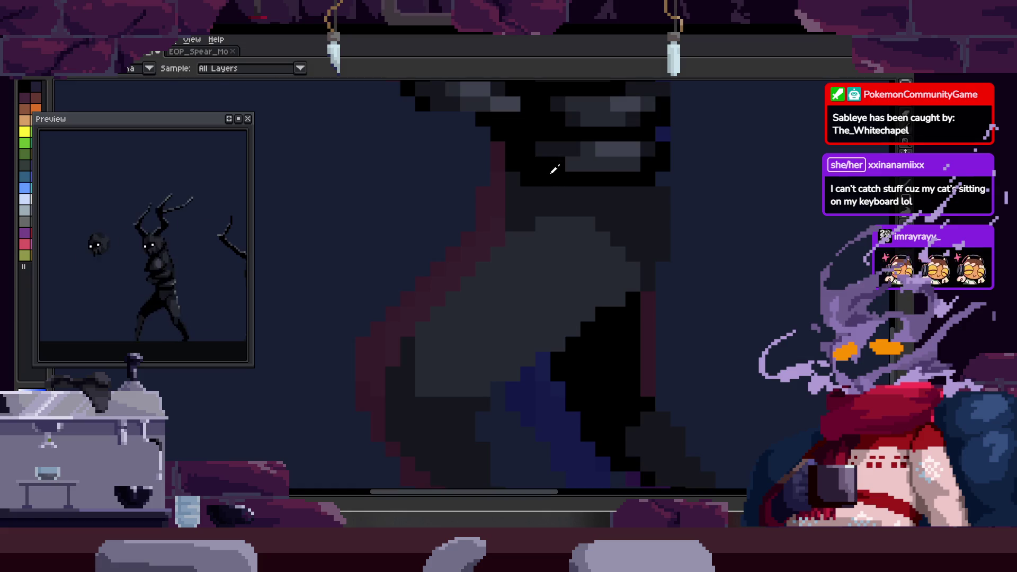
scroll(525, 190, up, 2)
key(alt)
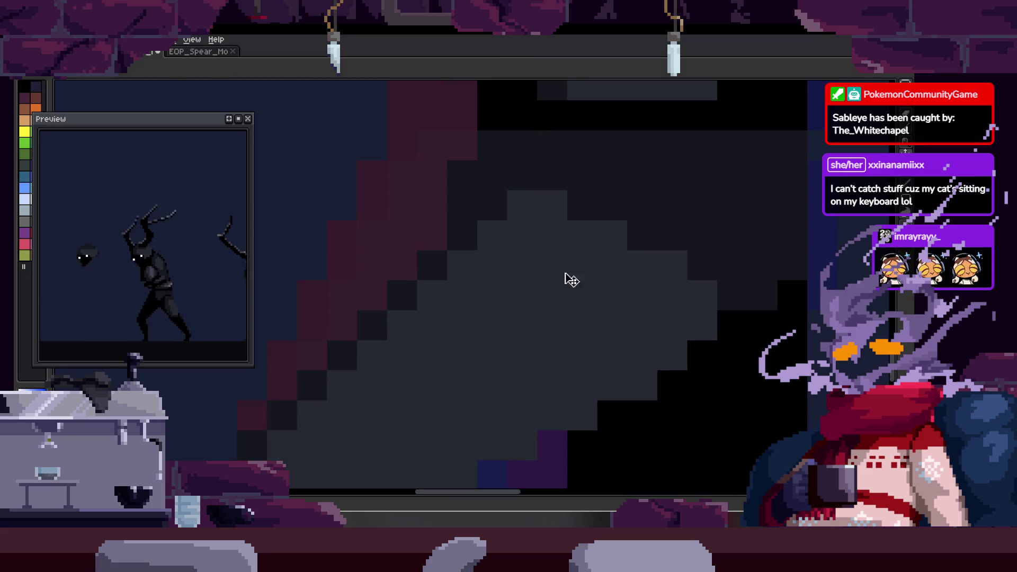
scroll(641, 277, down, 2)
drag(644, 301, 467, 160)
scroll(477, 182, up, 1)
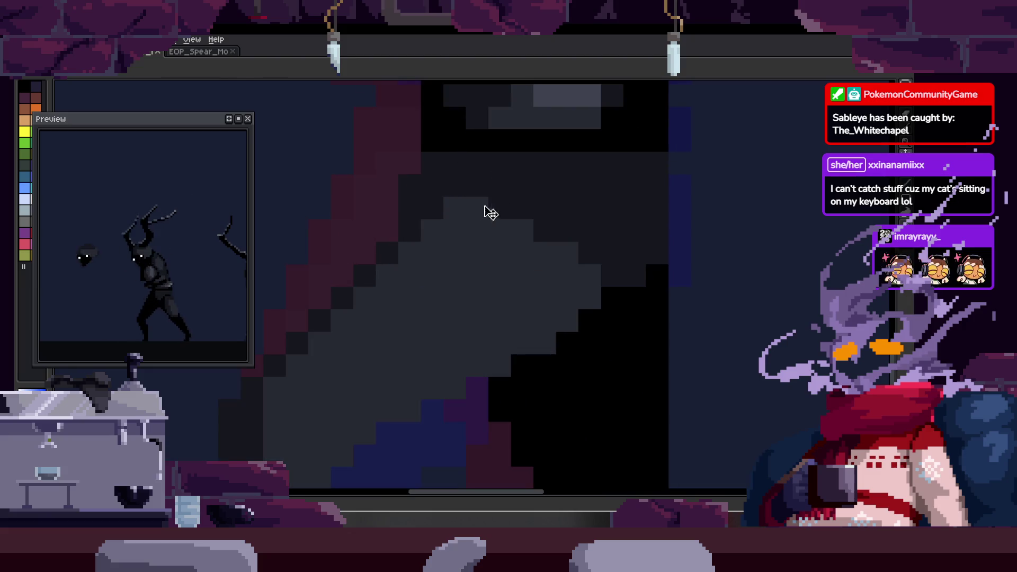
scroll(532, 206, up, 1)
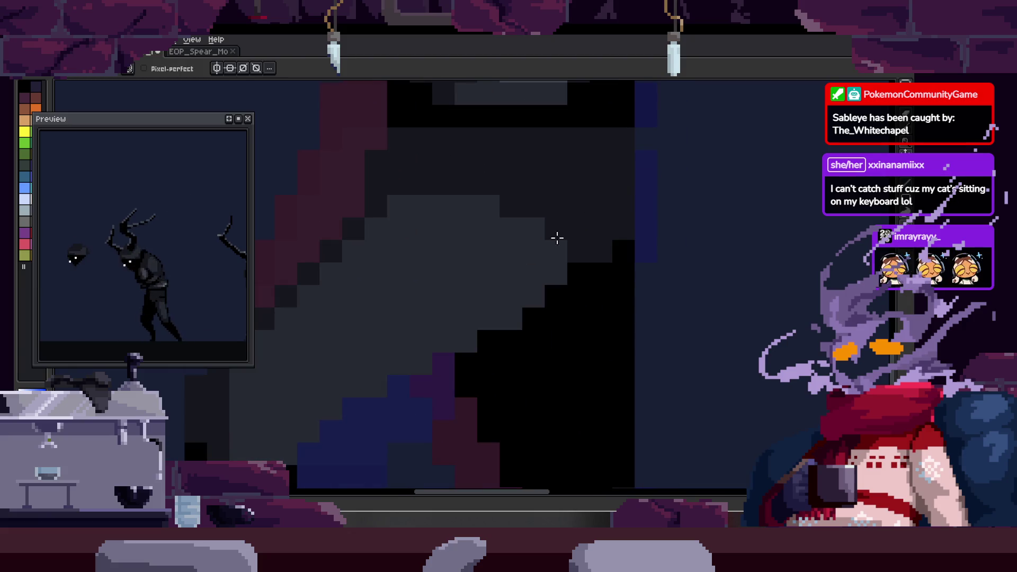
drag(556, 247, 551, 275)
scroll(501, 343, right, 1)
click(494, 320)
click(493, 343)
click(470, 320)
click(494, 299)
- Darken the spear edge along its diagonal and check it against the neighbouring frame
key(alt)
mouse_move(492, 318)
mouse_down()
mouse_move(489, 294)
mouse_move(425, 341)
mouse_move(370, 364)
mouse_up()
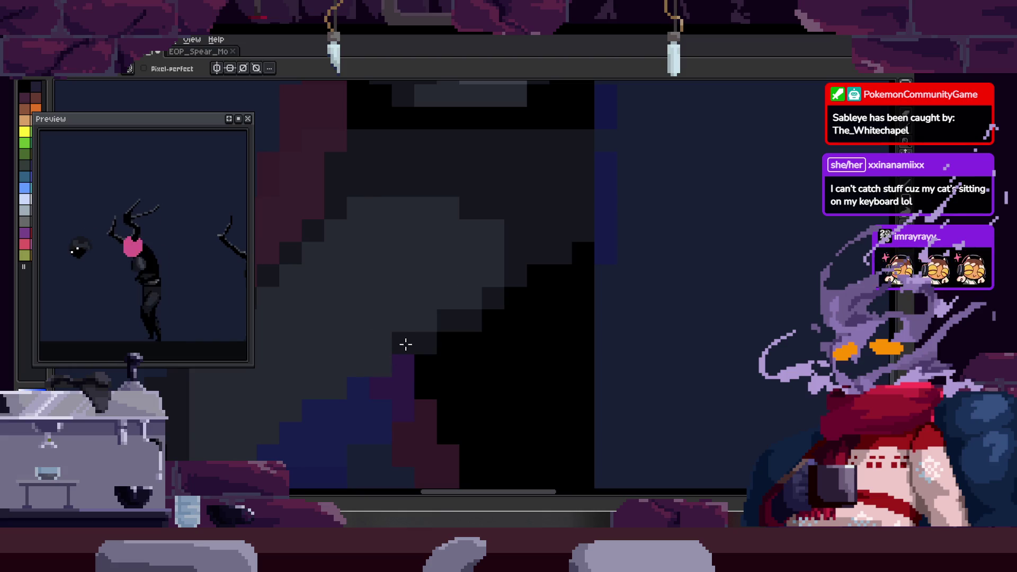
scroll(476, 358, down, 3)
key(alt)
scroll(465, 352, up, 2)
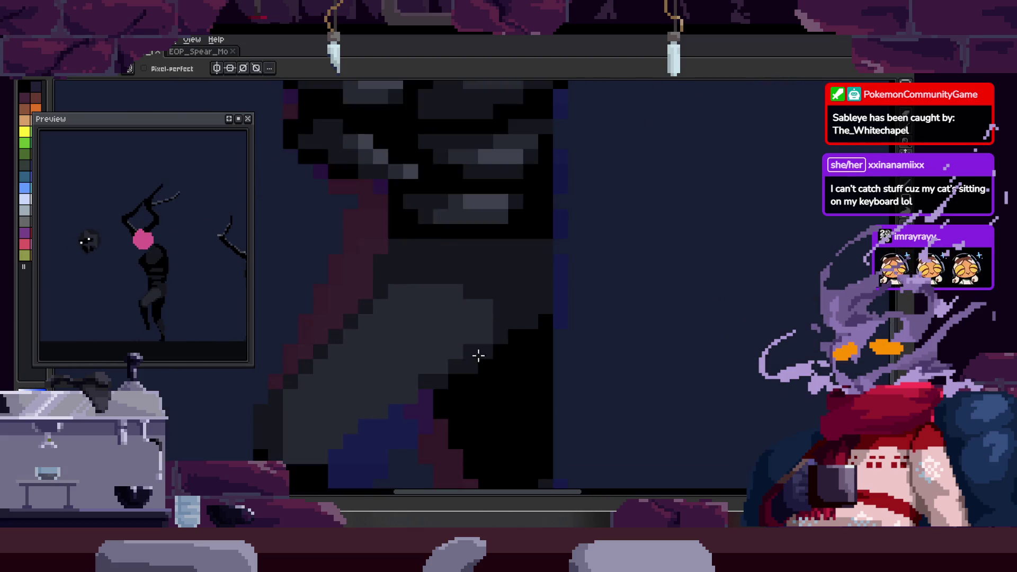
scroll(468, 332, up, 2)
scroll(476, 318, down, 2)
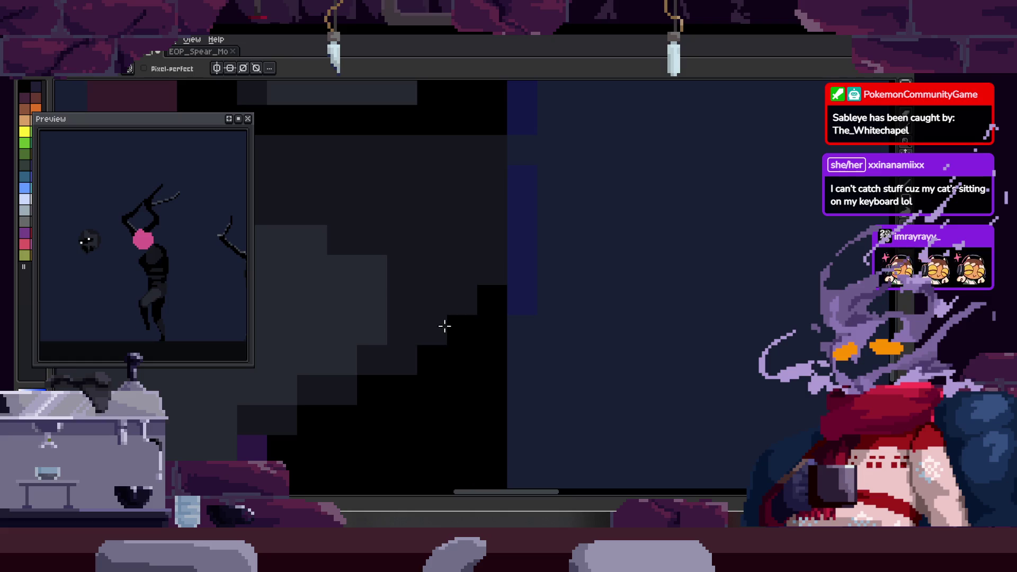
scroll(465, 345, down, 2)
key(Left)
key(Right)
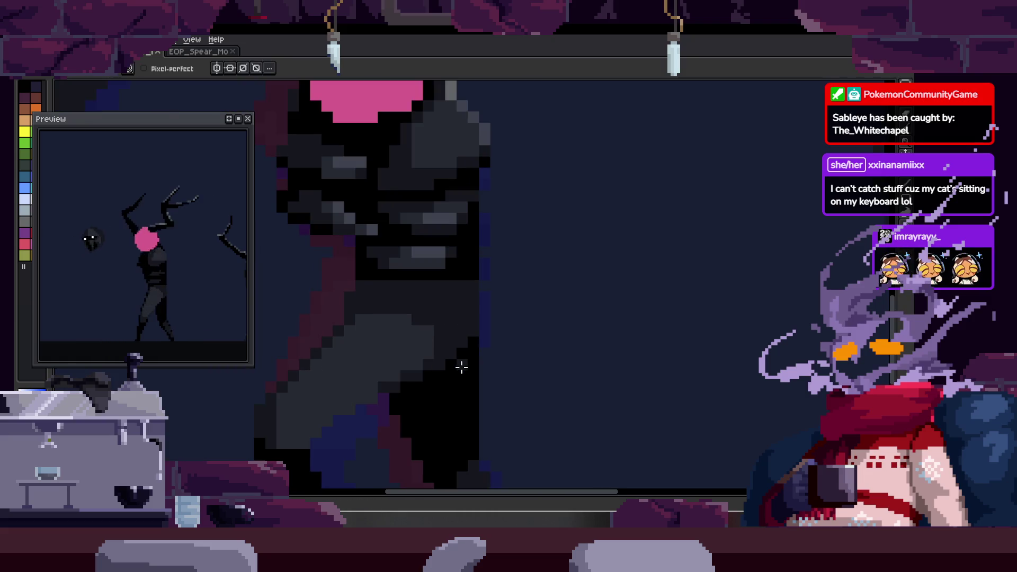
drag(385, 439, 379, 358)
scroll(380, 358, down, 2)
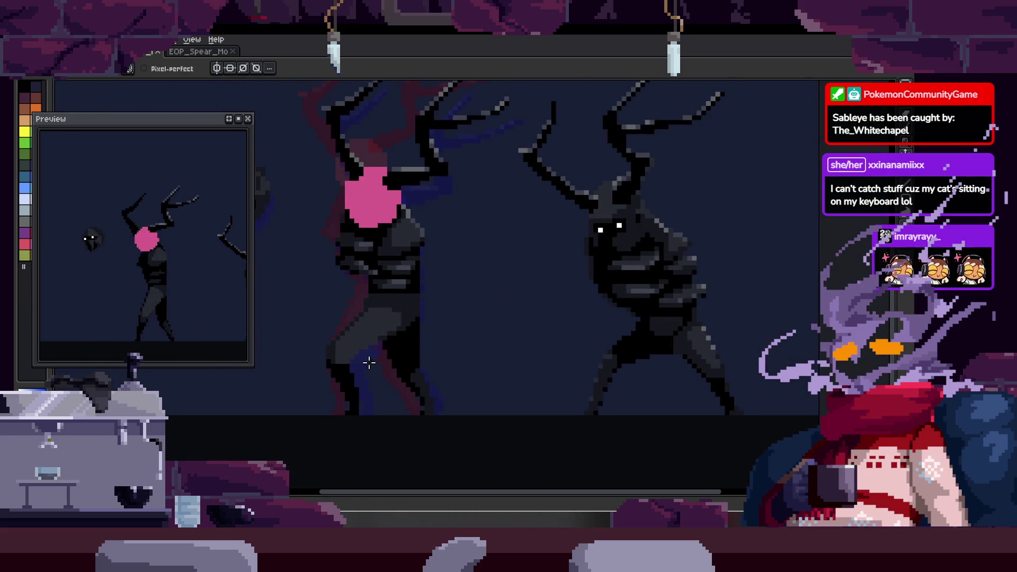
scroll(351, 380, up, 1)
scroll(352, 381, up, 2)
key(g)
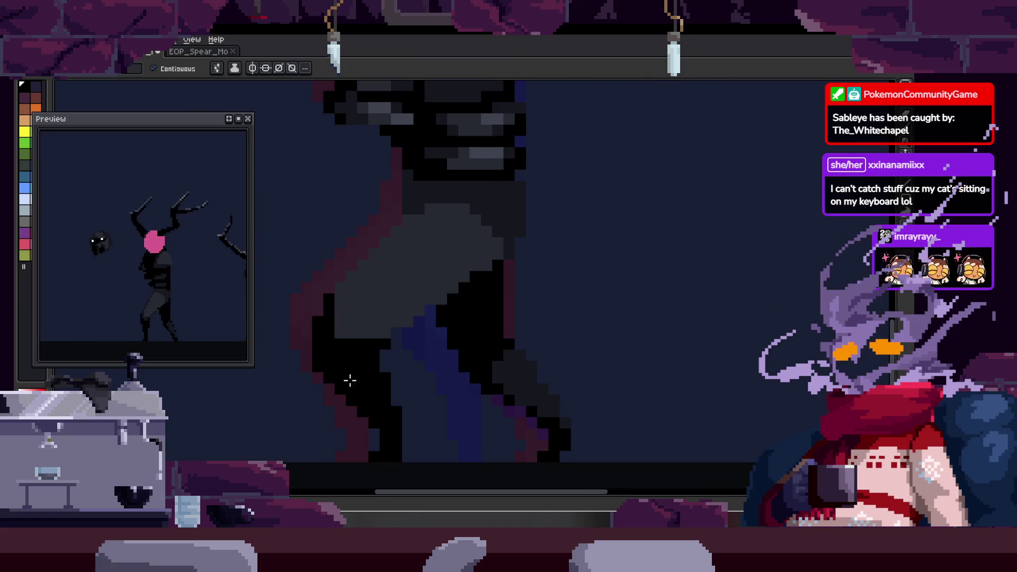
scroll(460, 386, up, 1)
scroll(466, 362, down, 2)
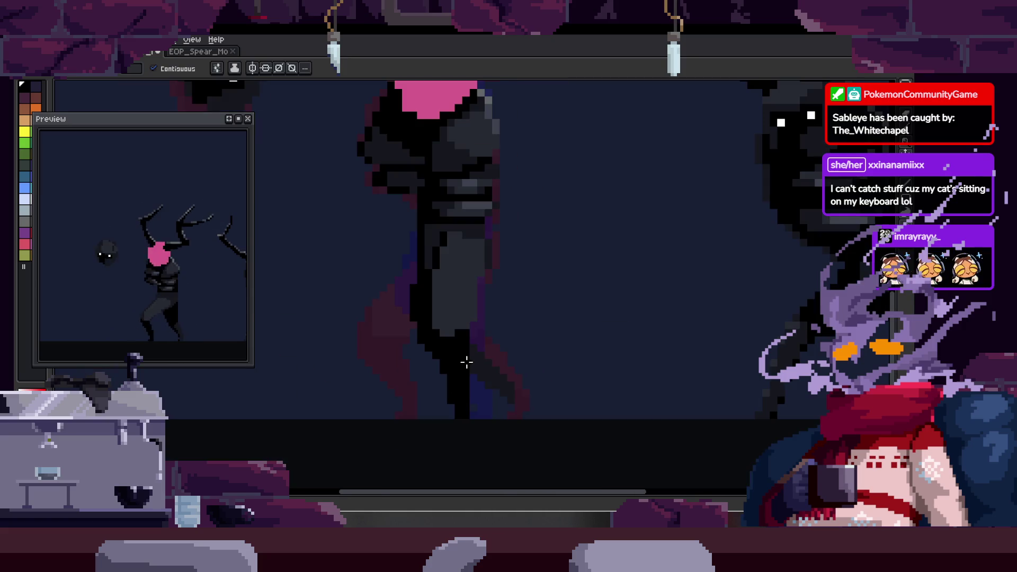
scroll(445, 361, up, 1)
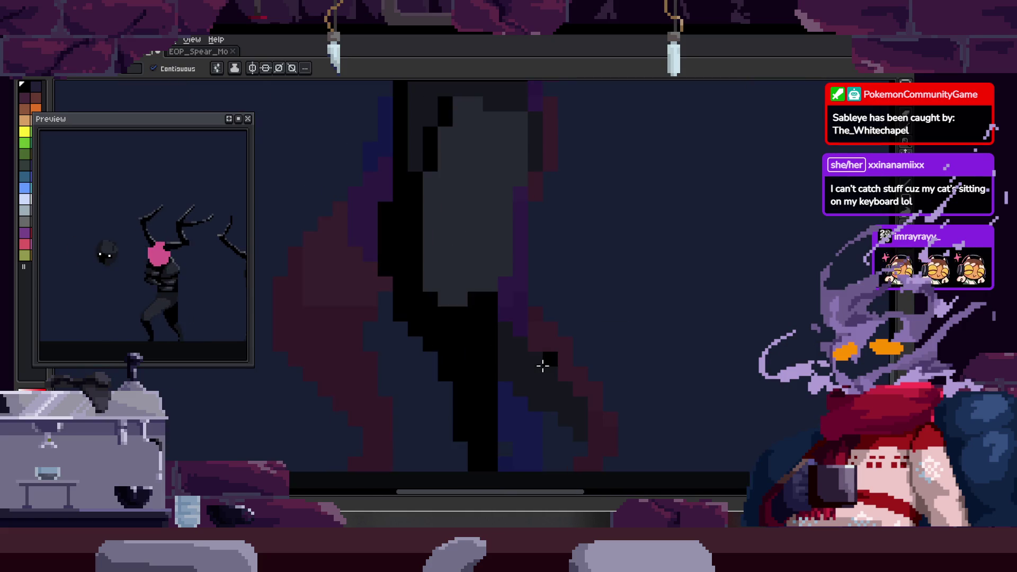
scroll(382, 289, up, 1)
key(b)
scroll(318, 322, down, 1)
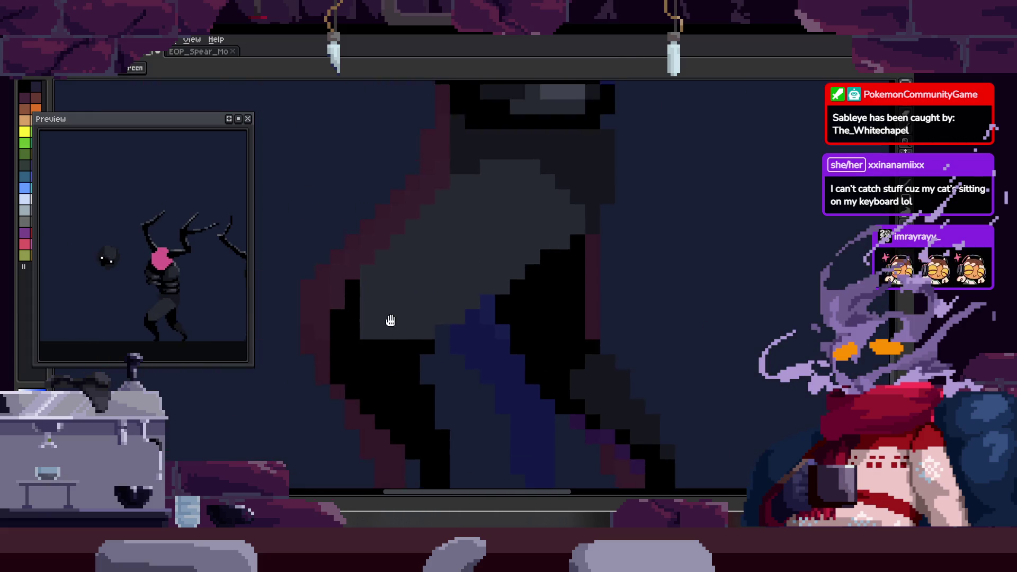
- Paint dark pixels along the grey blade's left edge and the blue area, then save
click(382, 278)
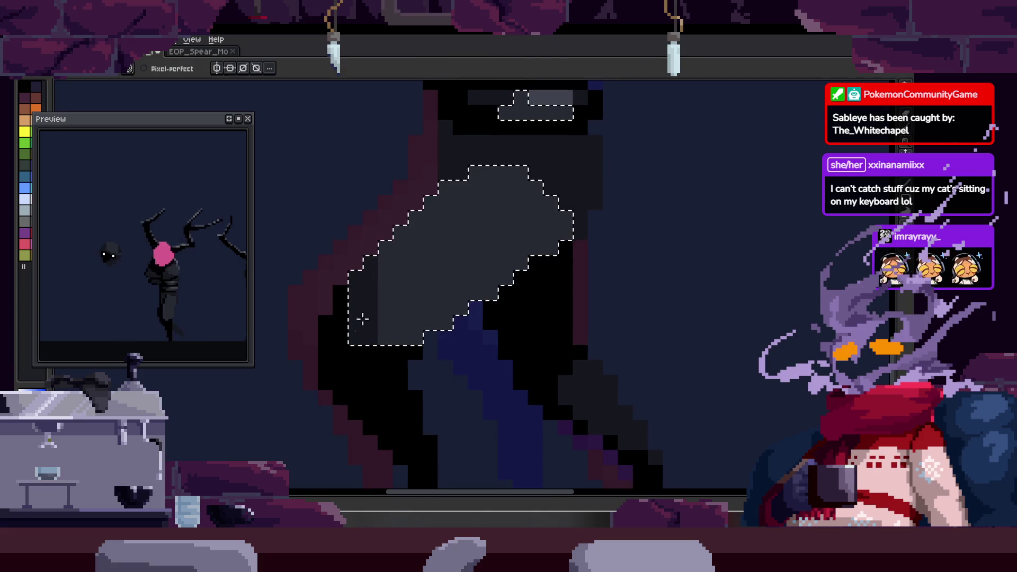
key(ctrl+d)
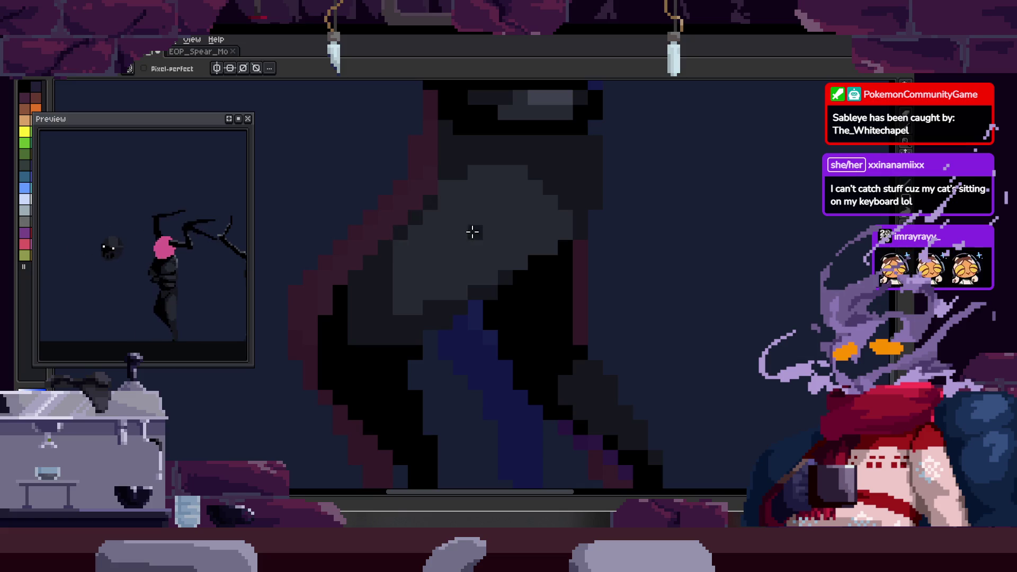
scroll(469, 231, down, 5)
scroll(445, 255, up, 2)
scroll(443, 256, up, 2)
scroll(397, 270, up, 2)
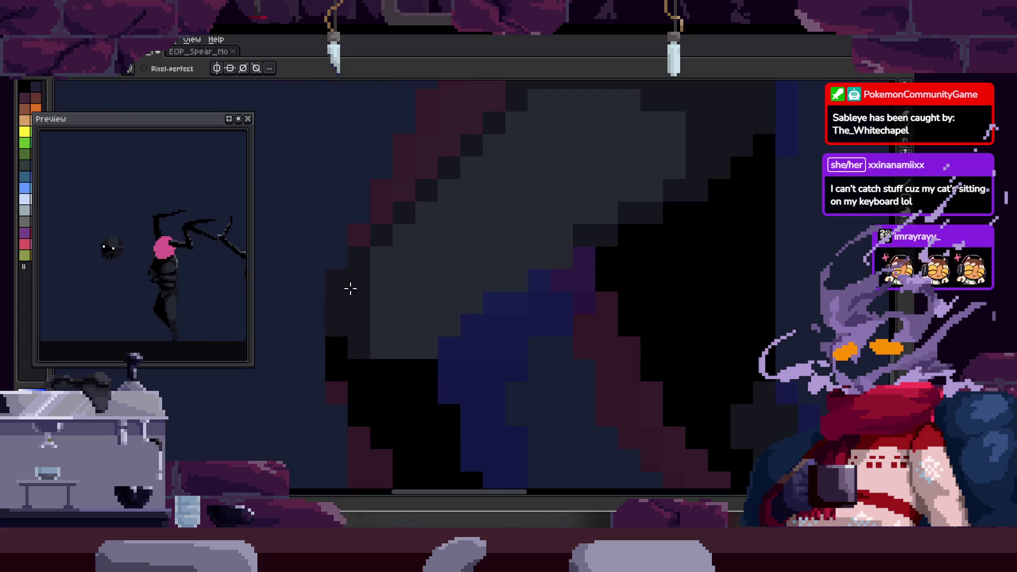
mouse_move(377, 255)
mouse_down()
mouse_move(411, 342)
mouse_move(601, 230)
mouse_up()
scroll(457, 326, up, 1)
drag(394, 365, 583, 229)
scroll(465, 331, down, 1)
scroll(514, 325, down, 1)
key(ctrl+s)
scroll(514, 325, down, 2)
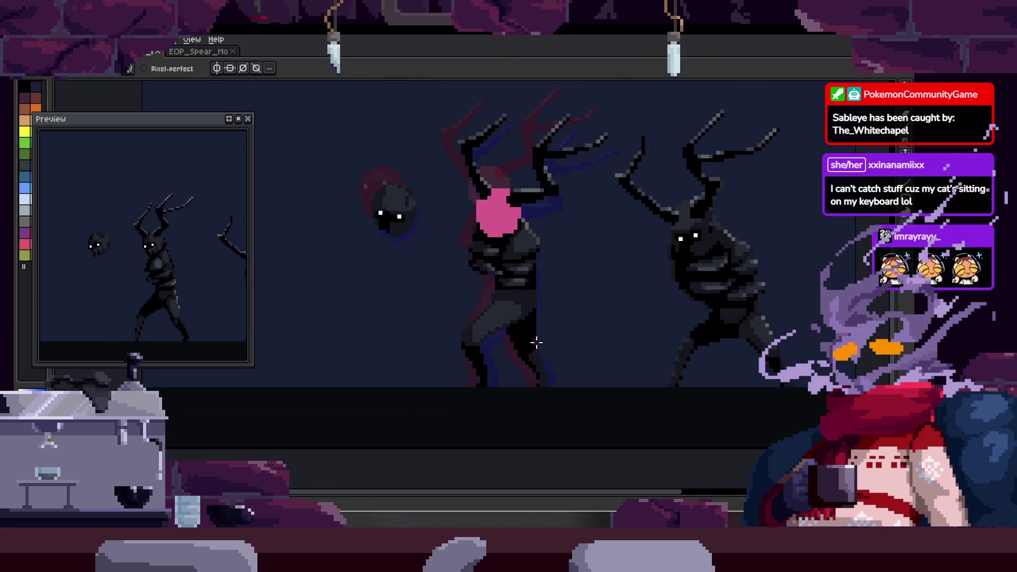
scroll(541, 341, up, 2)
scroll(556, 352, up, 1)
scroll(559, 350, up, 1)
scroll(559, 350, down, 1)
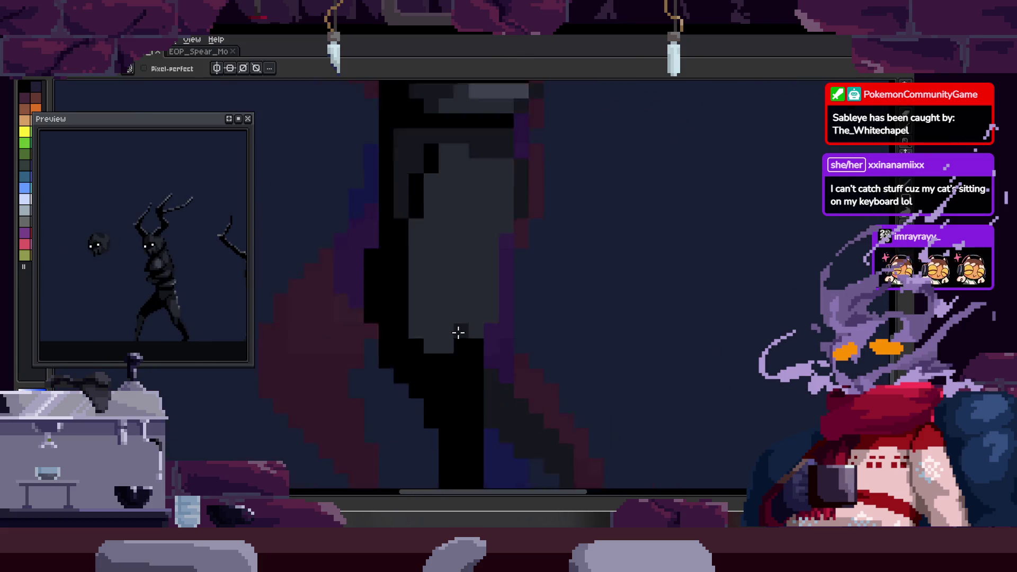
scroll(438, 261, up, 1)
- Darken the left part of the grey shape with a stroke and a single pixel
mouse_move(439, 174)
mouse_down()
mouse_move(437, 416)
mouse_move(400, 316)
mouse_move(435, 364)
mouse_up()
scroll(411, 357, down, 1)
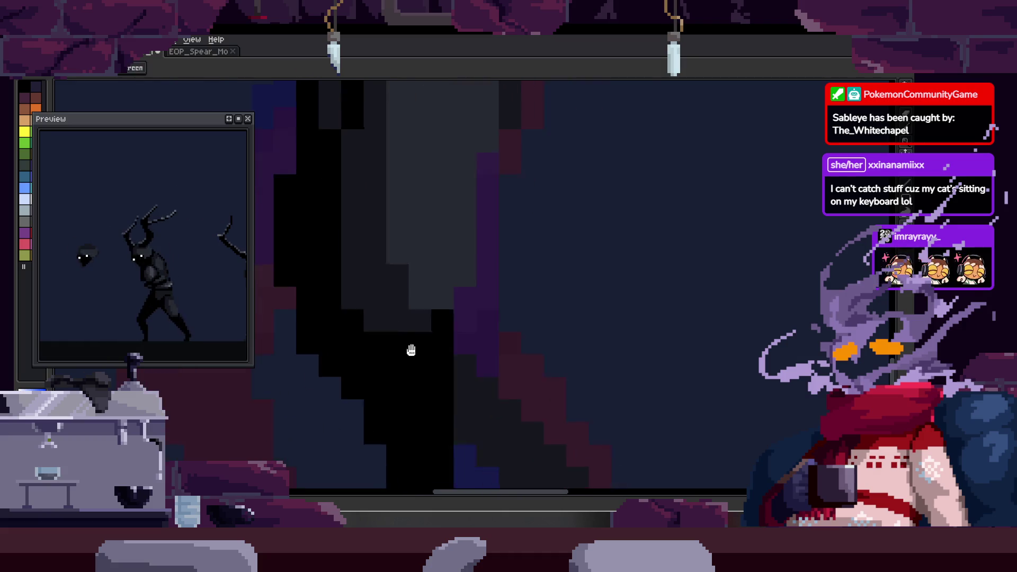
scroll(438, 372, up, 1)
click(383, 319)
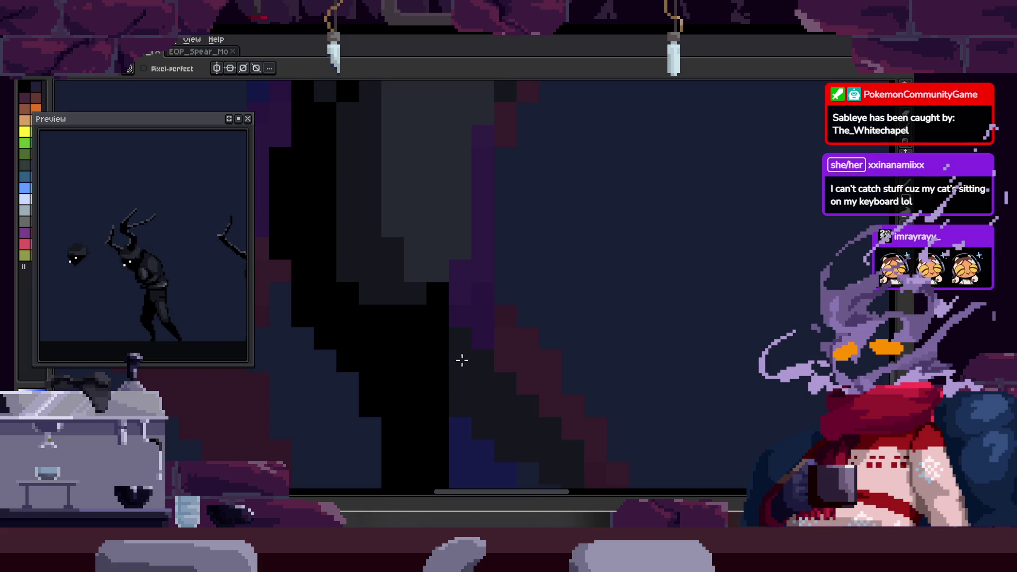
scroll(508, 358, down, 2)
scroll(469, 341, up, 2)
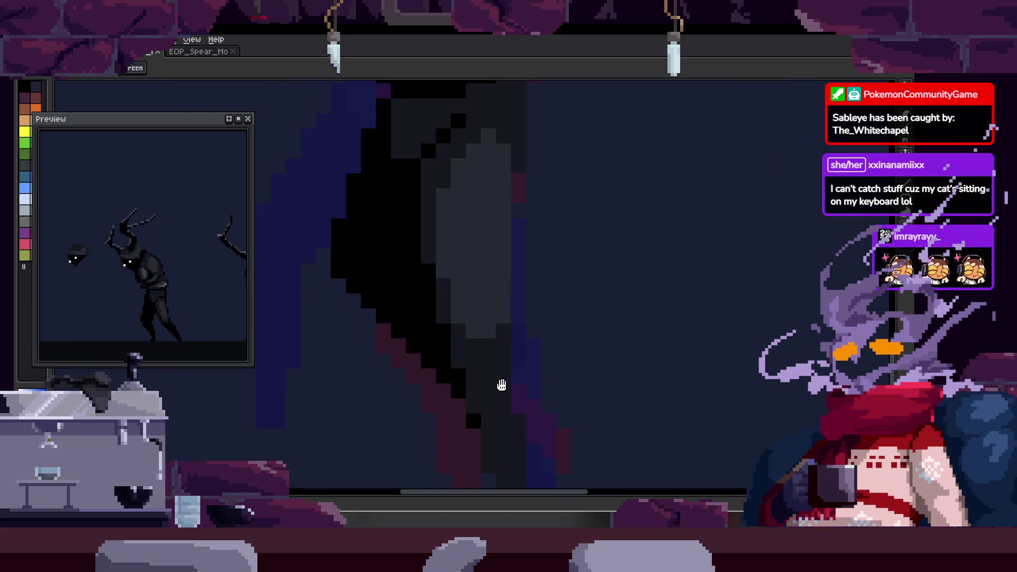
scroll(429, 326, up, 2)
scroll(450, 343, down, 2)
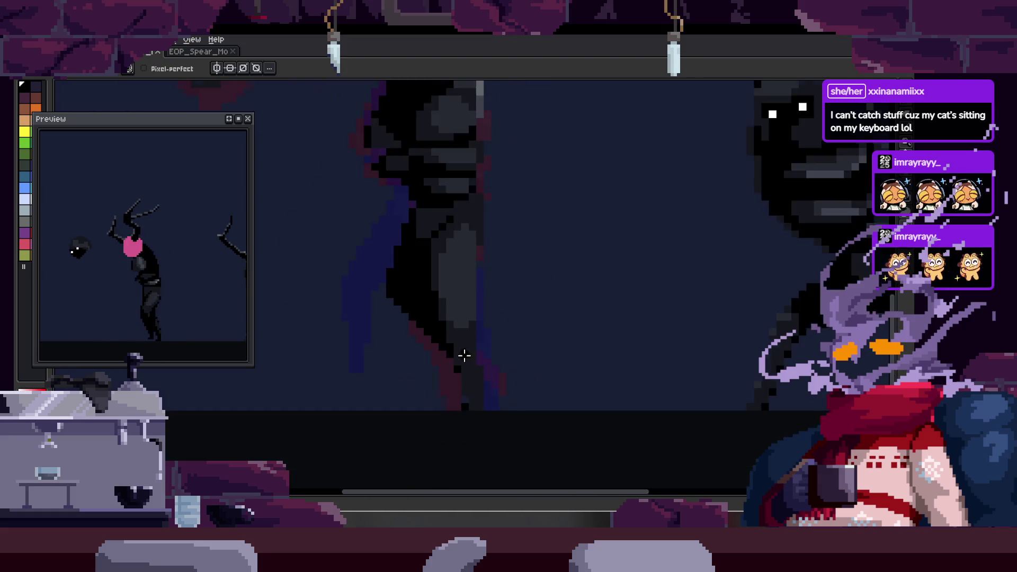
scroll(463, 354, down, 2)
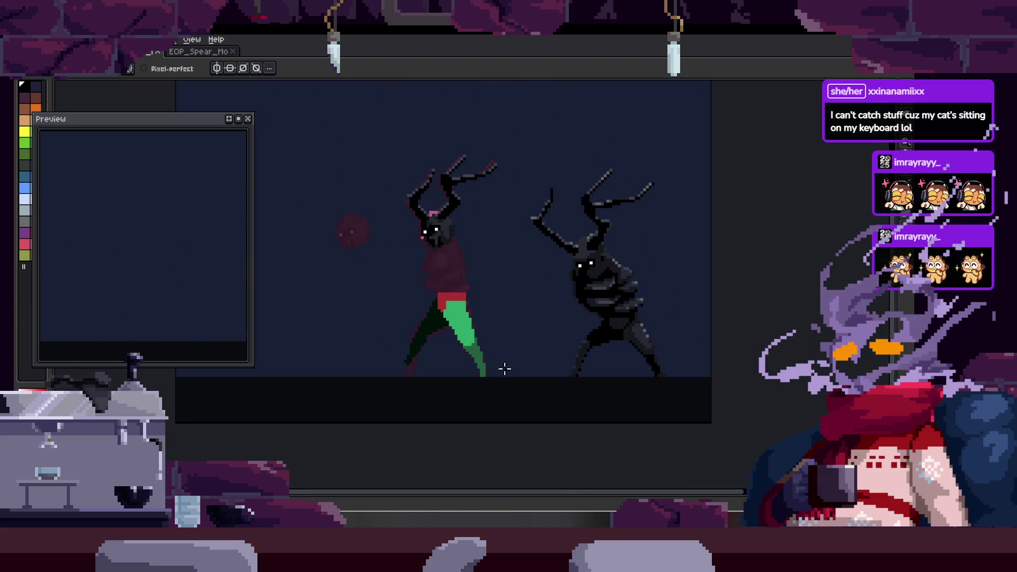
scroll(504, 368, up, 1)
scroll(476, 363, up, 2)
scroll(427, 302, up, 1)
- Repaint leg cells with dark and grey pixels down the leg, then save
key(b)
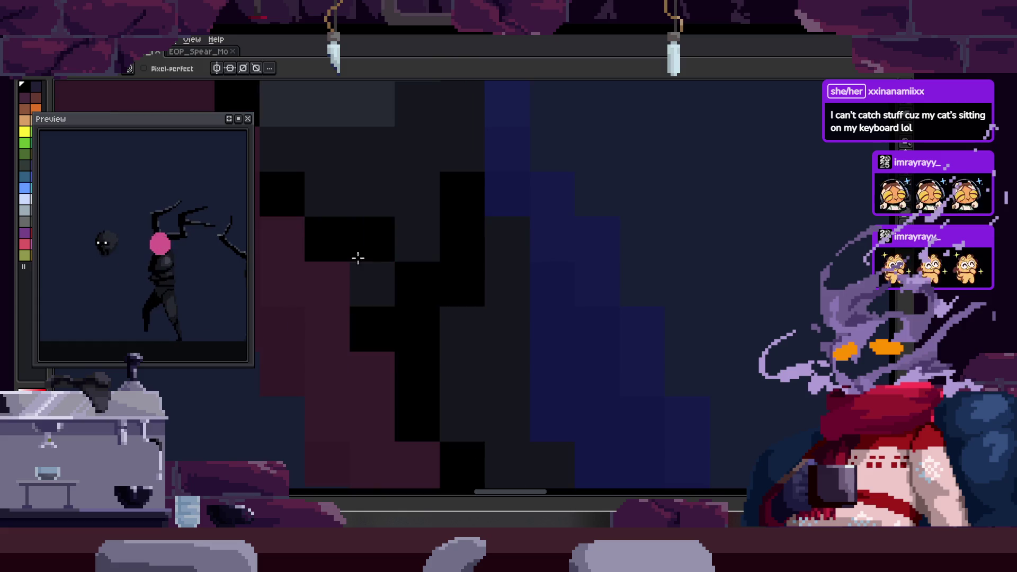
scroll(450, 207, up, 1)
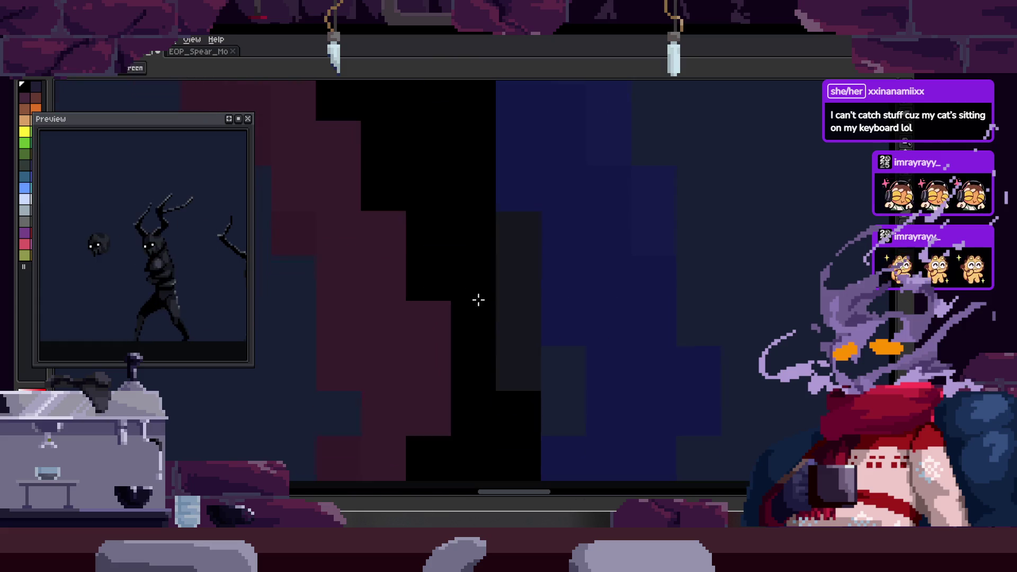
scroll(505, 355, down, 2)
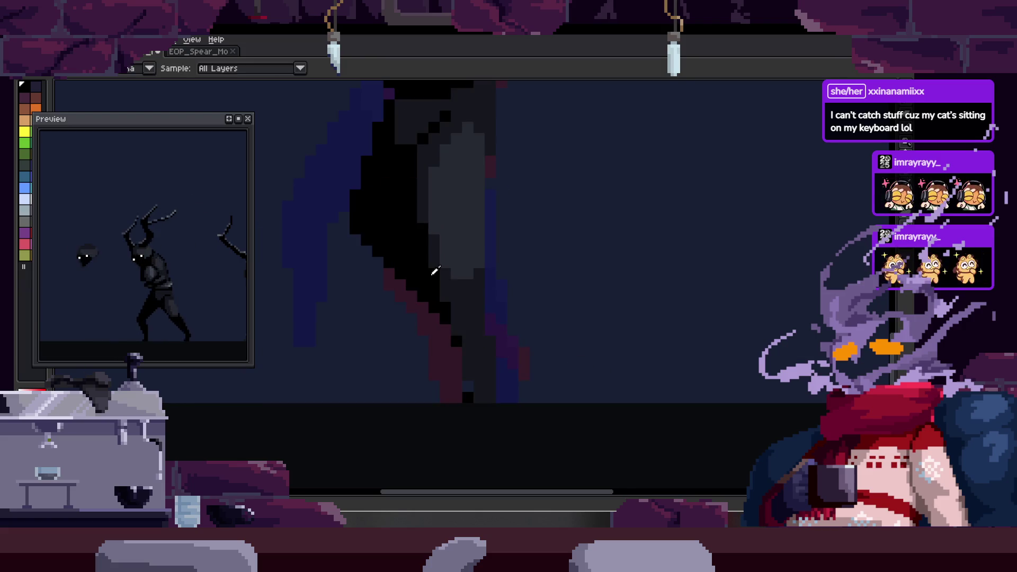
scroll(453, 297, up, 1)
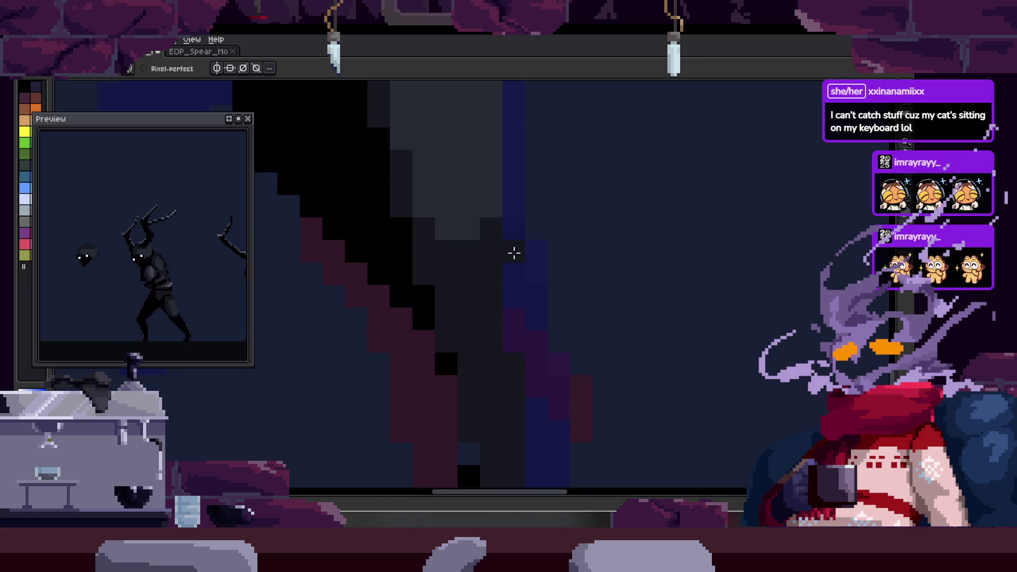
mouse_move(460, 273)
mouse_down()
mouse_move(449, 285)
mouse_move(447, 265)
mouse_move(463, 337)
mouse_up()
scroll(475, 398, down, 2)
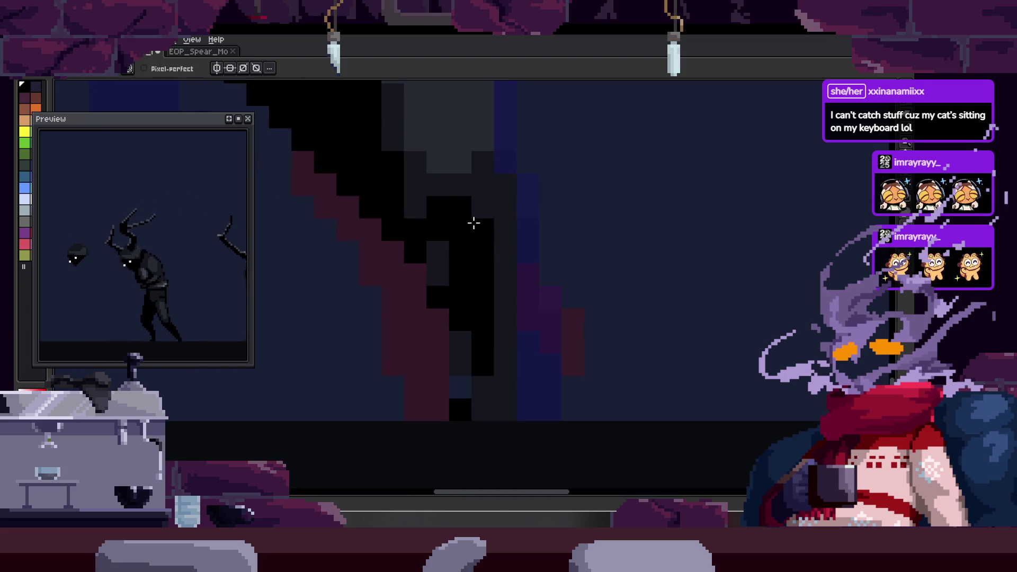
click(437, 295)
click(445, 255)
click(500, 322)
mouse_move(494, 334)
mouse_down()
mouse_move(485, 390)
mouse_move(502, 432)
mouse_up()
key(ctrl+s)
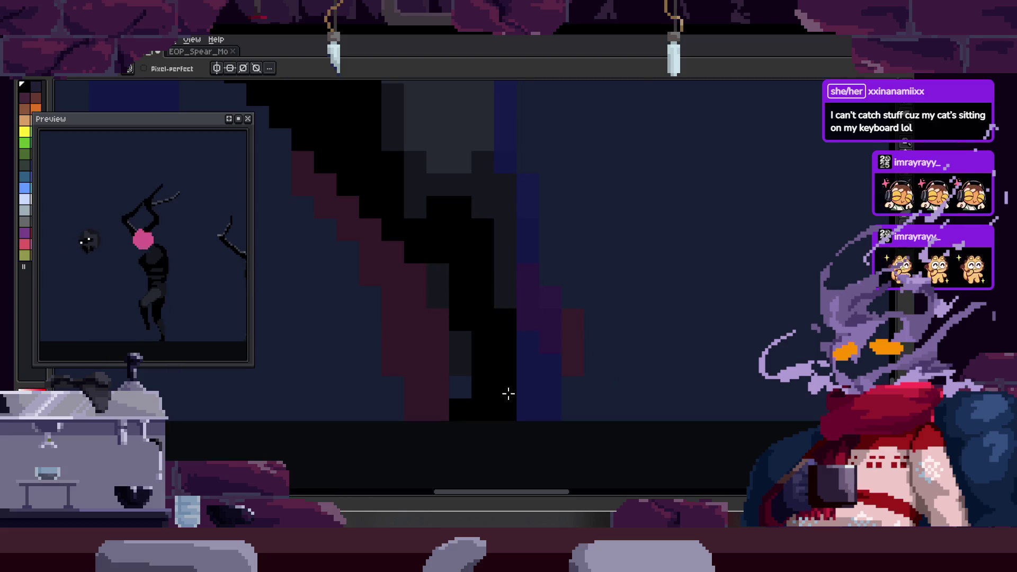
scroll(512, 270, down, 2)
scroll(490, 209, down, 2)
scroll(468, 273, down, 2)
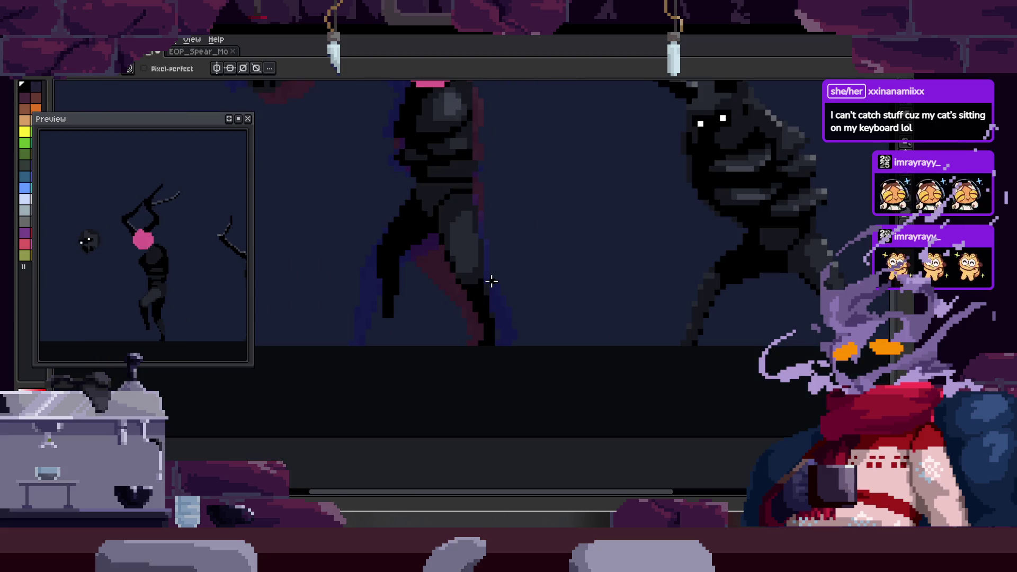
scroll(491, 281, up, 2)
scroll(404, 159, up, 2)
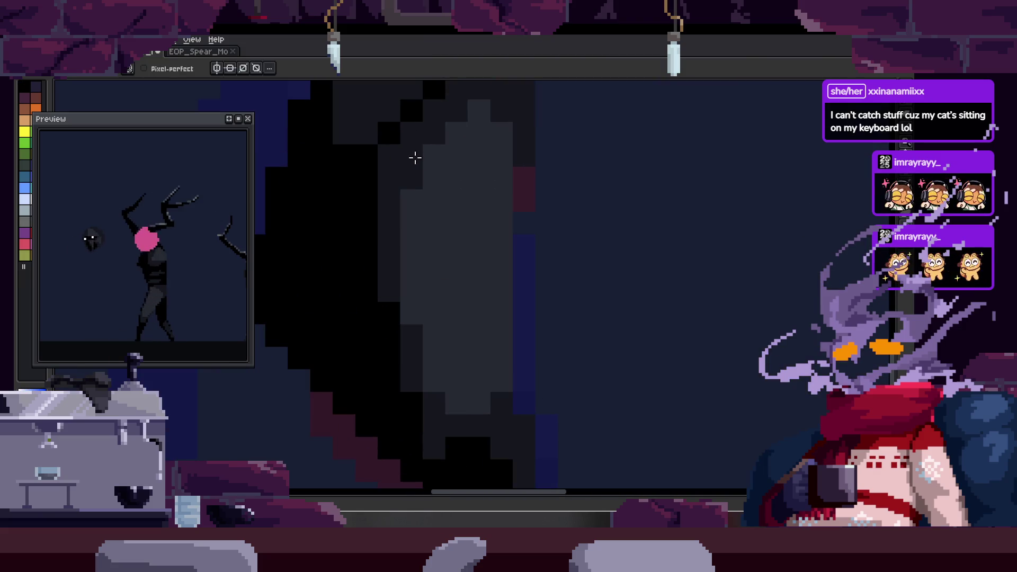
- Darken pixels along the leg's grey highlight and pan toward the walking figure
mouse_move(422, 145)
mouse_down()
mouse_move(453, 406)
mouse_move(413, 227)
mouse_move(443, 270)
mouse_up()
key(b)
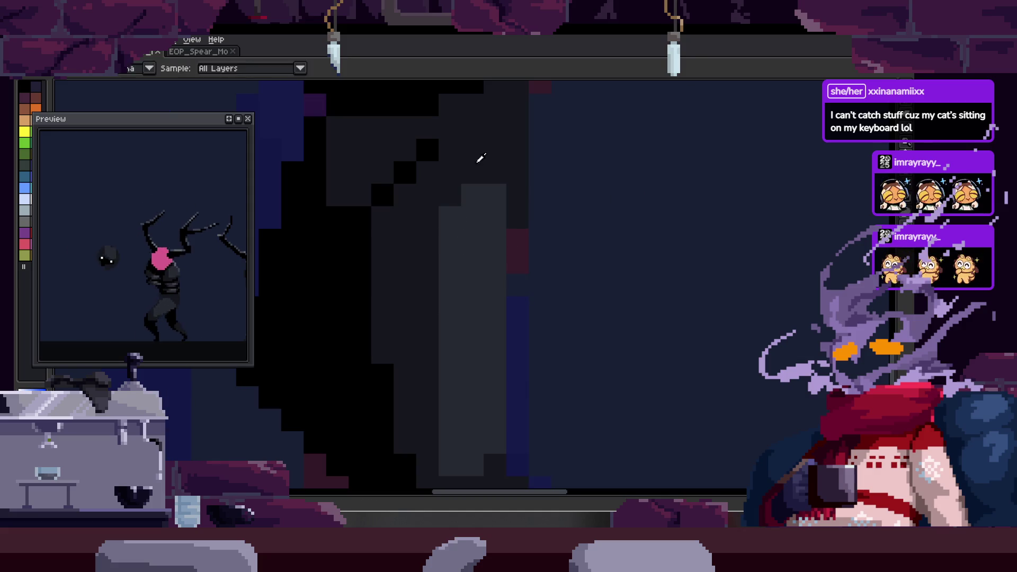
scroll(474, 255, down, 2)
scroll(447, 240, down, 1)
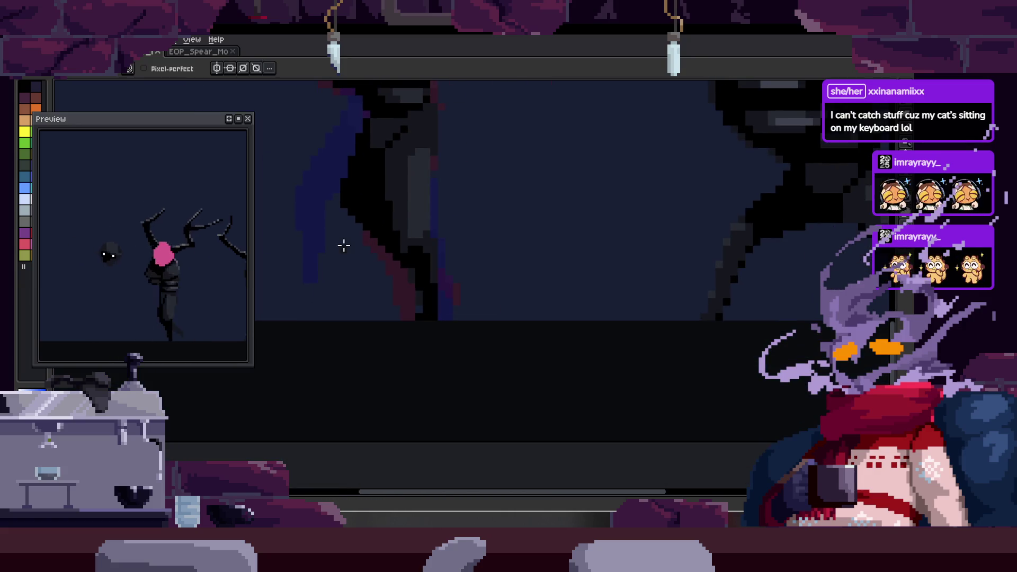
scroll(343, 245, down, 1)
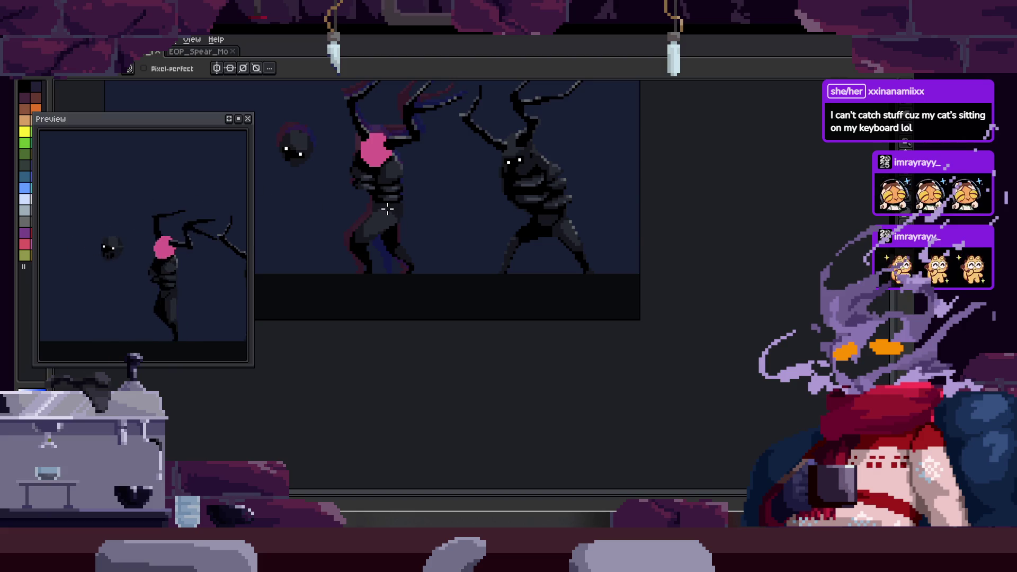
scroll(469, 357, up, 1)
scroll(470, 356, up, 1)
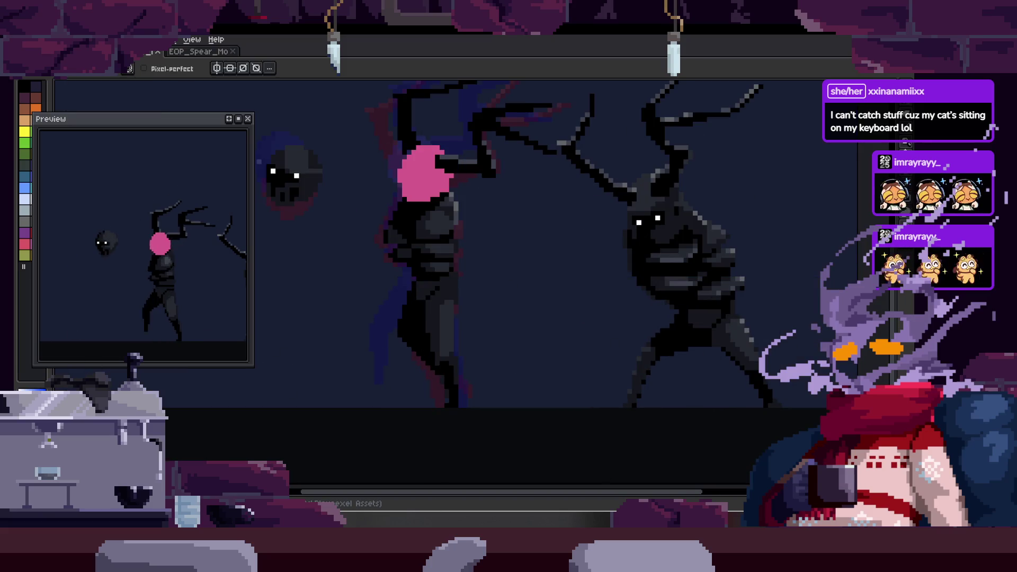
scroll(440, 207, up, 1)
scroll(440, 207, down, 1)
drag(583, 332, 617, 284)
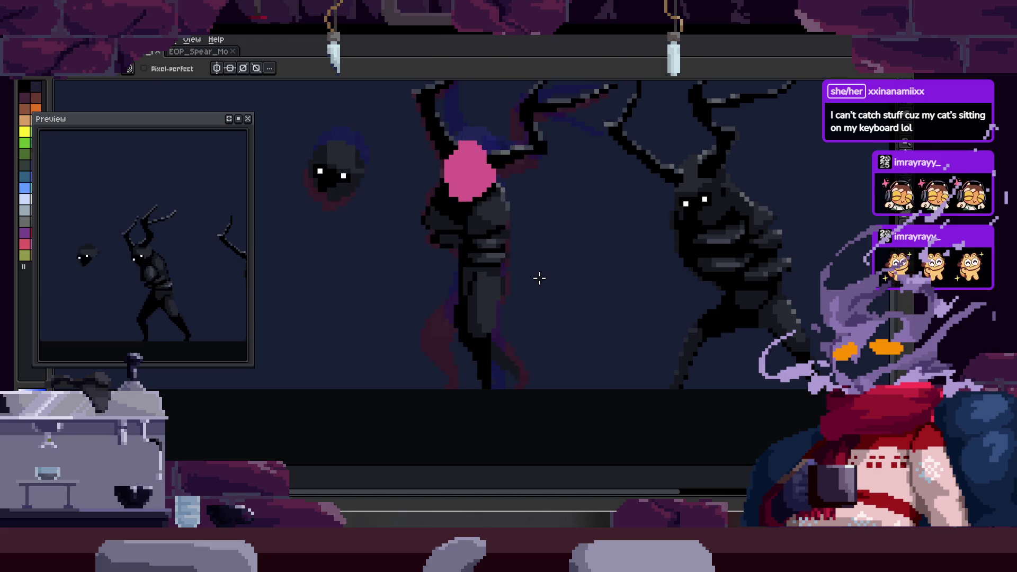
scroll(458, 354, up, 2)
scroll(458, 354, up, 1)
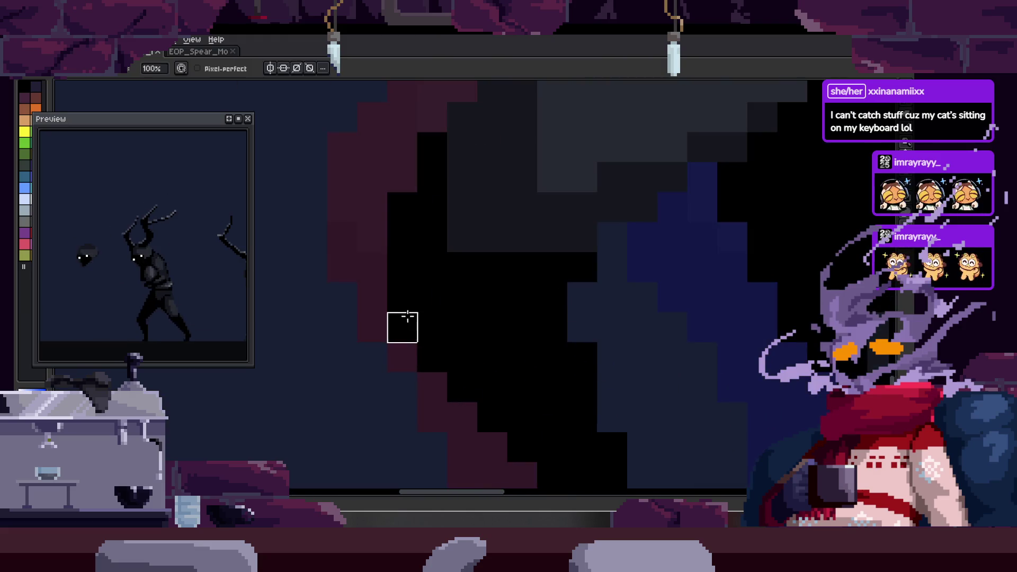
scroll(405, 322, up, 1)
- Select a block of leg pixels and move them left onto the leg edge
drag(488, 396, 474, 378)
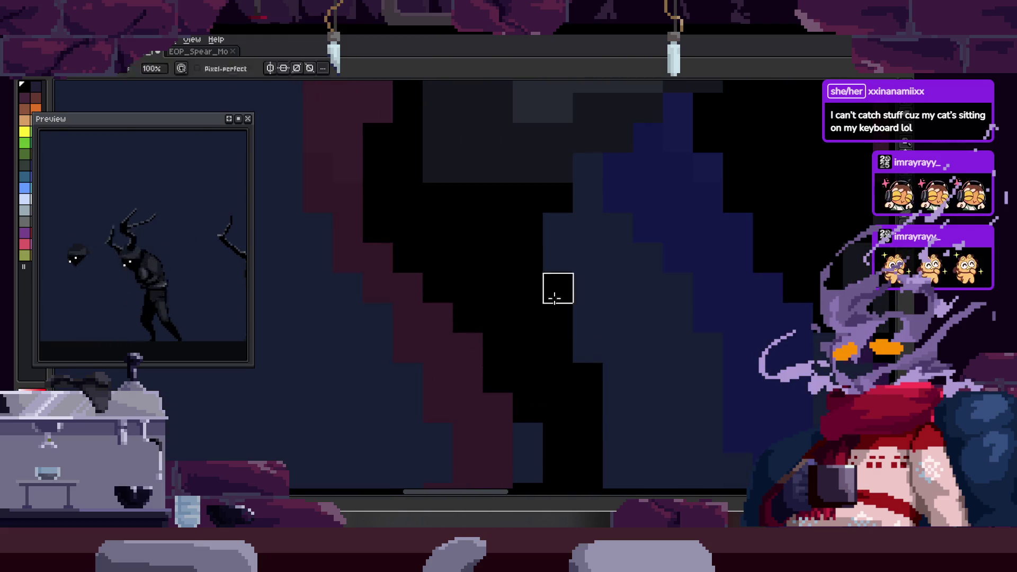
drag(583, 356, 436, 343)
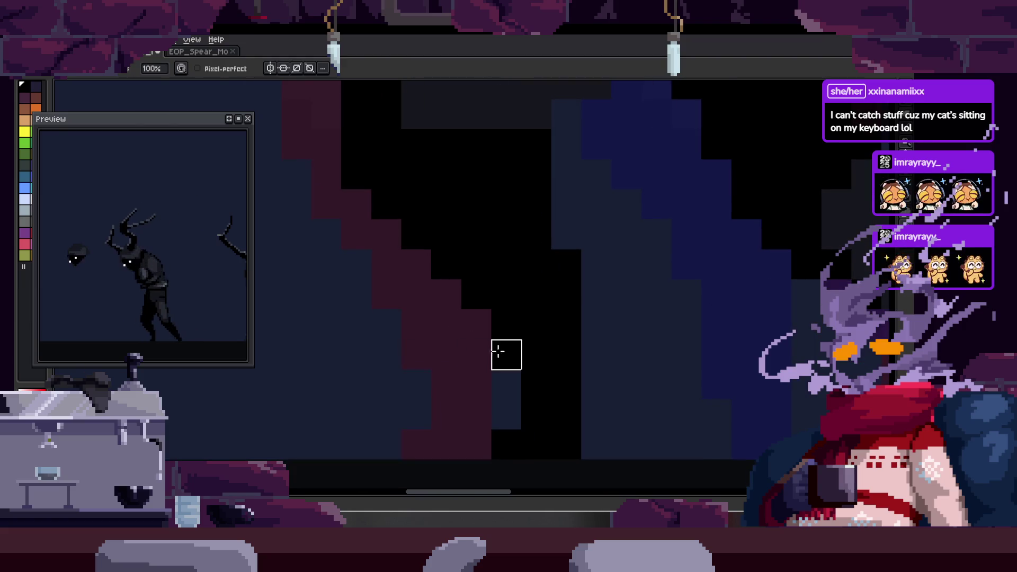
scroll(651, 414, down, 1)
scroll(657, 413, down, 1)
scroll(640, 414, up, 2)
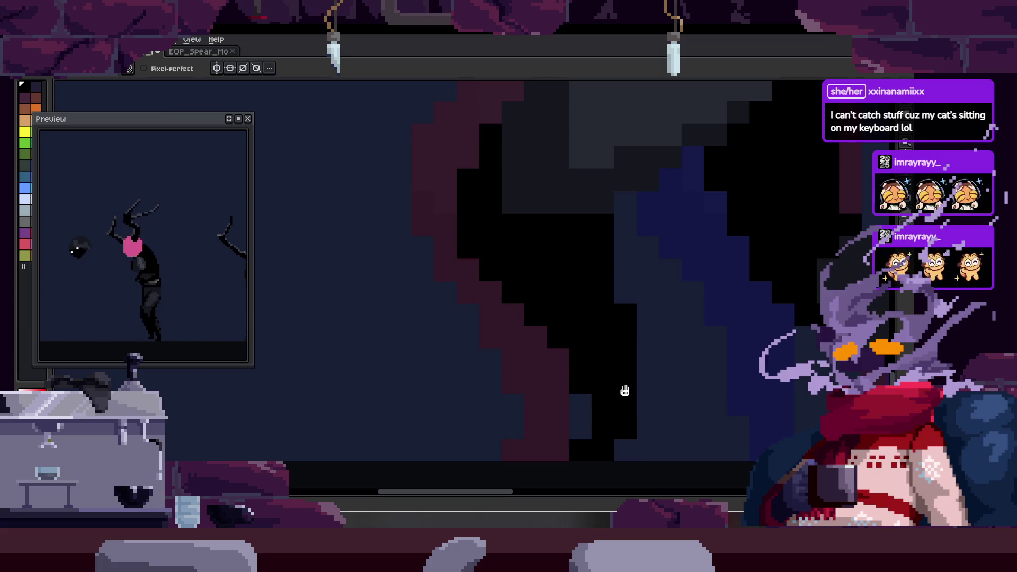
drag(626, 392, 507, 333)
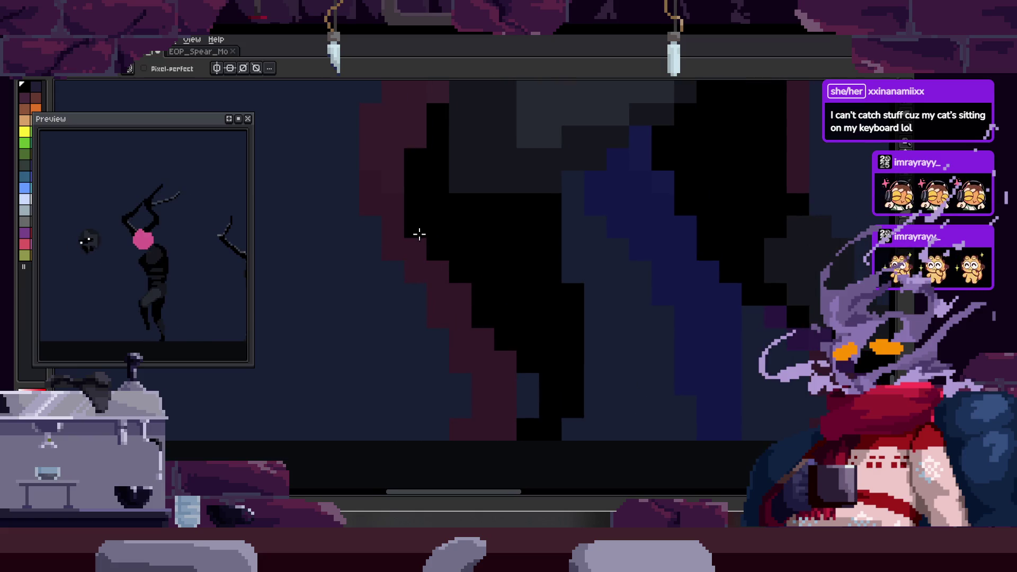
key(m)
mouse_move(492, 394)
mouse_down()
mouse_move(573, 435)
mouse_move(556, 427)
mouse_up()
key(Return)
key(b)
drag(549, 228, 584, 418)
key(ctrl+d)
key(b)
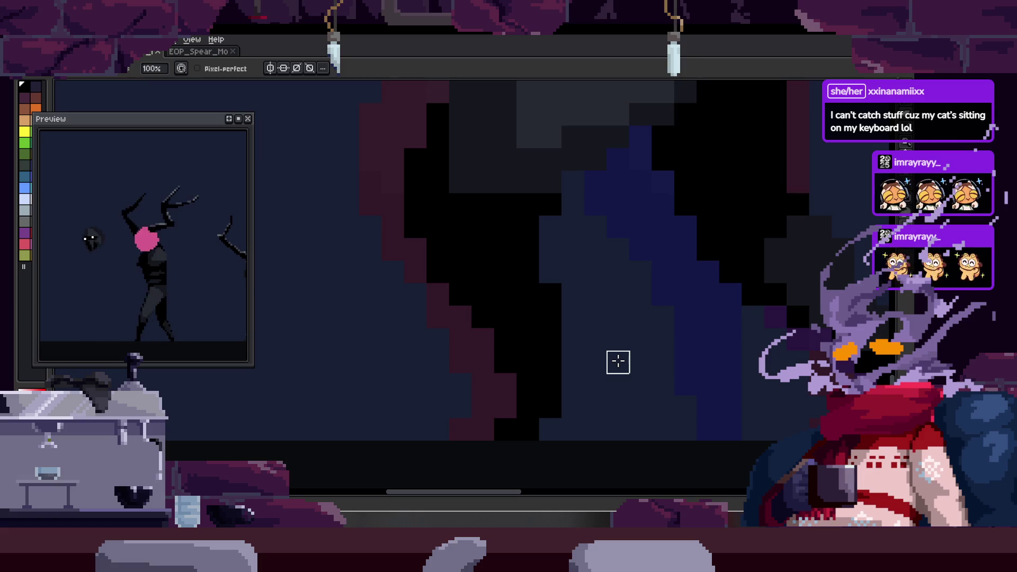
- Select a small group of rim pixels and shift them right into place
key(z)
scroll(572, 289, down, 5)
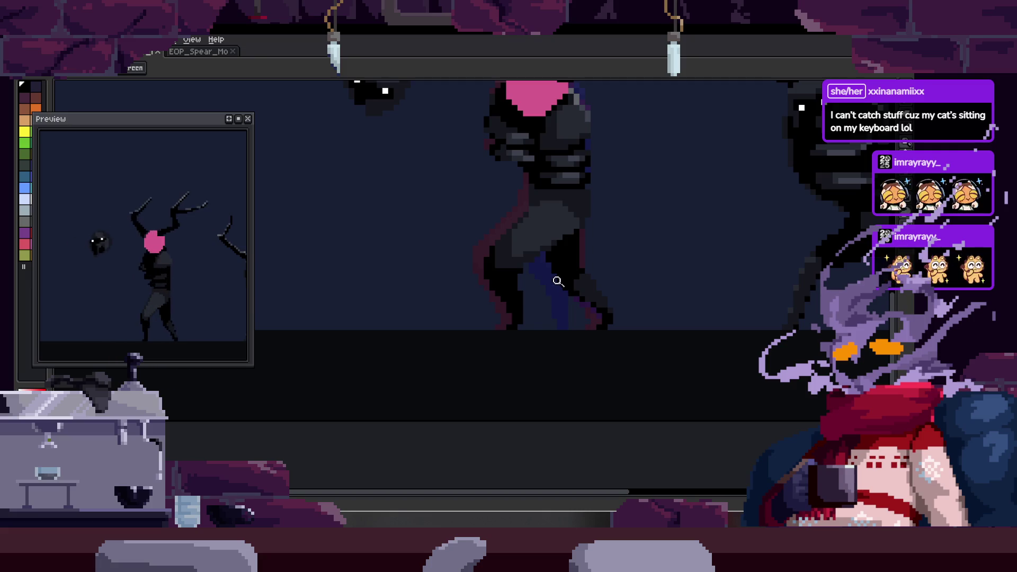
scroll(556, 258, up, 3)
scroll(572, 270, up, 2)
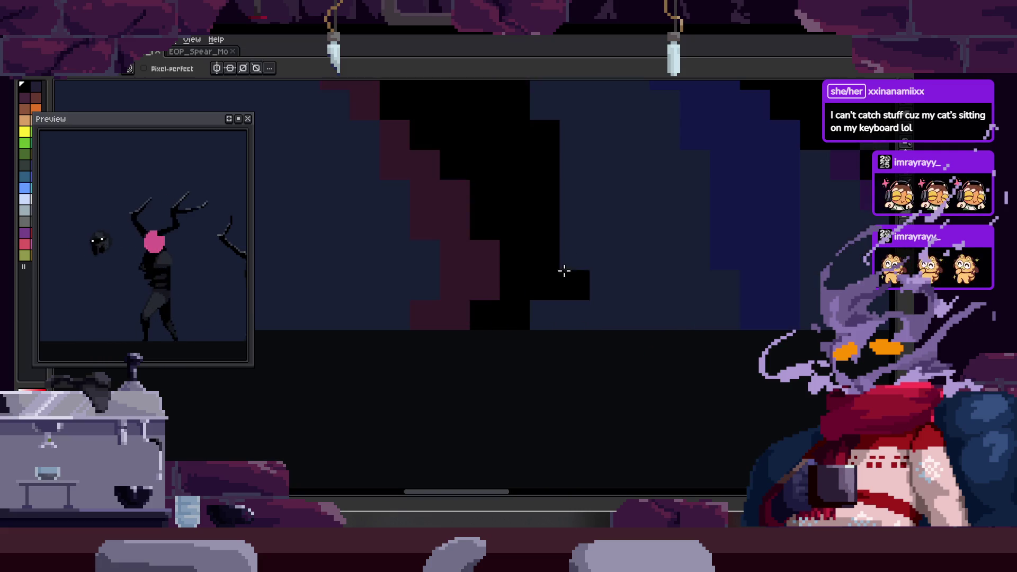
key(b)
mouse_move(592, 286)
mouse_down()
mouse_move(663, 261)
mouse_move(667, 275)
mouse_up()
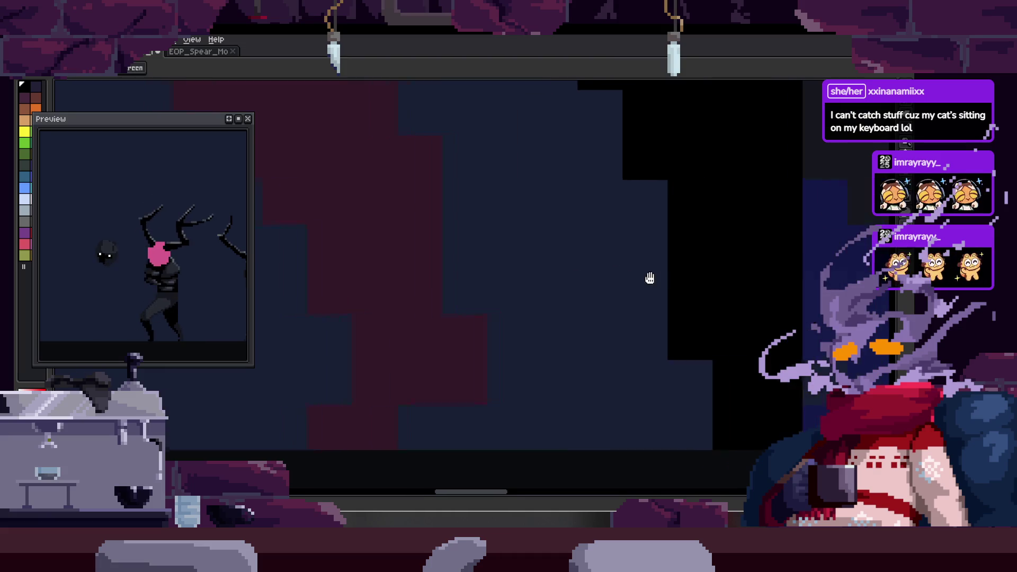
scroll(565, 320, down, 1)
mouse_move(565, 310)
mouse_down()
mouse_move(551, 360)
mouse_move(602, 330)
mouse_up()
scroll(659, 307, up, 1)
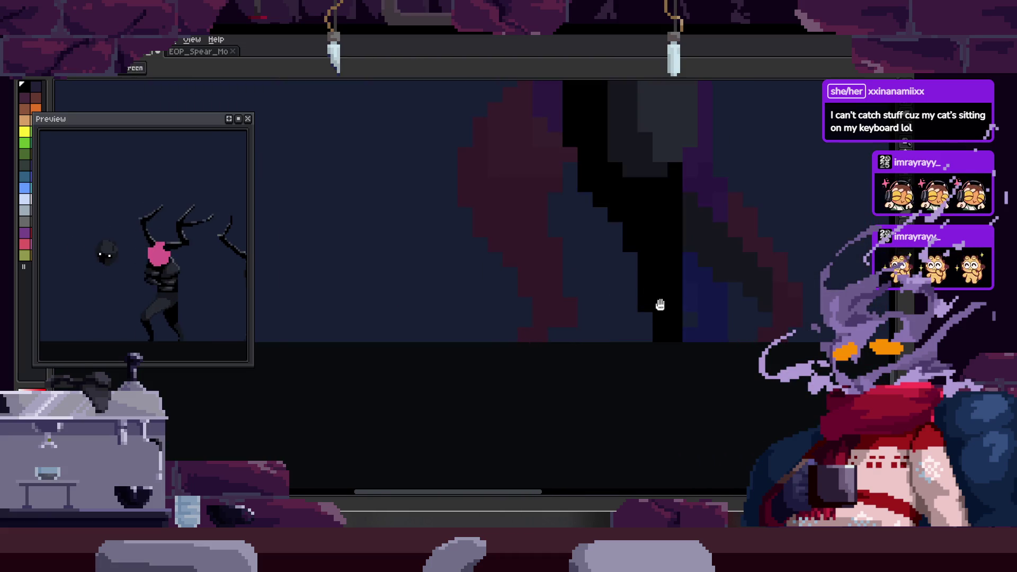
scroll(613, 289, up, 1)
scroll(401, 338, up, 1)
drag(401, 339, 620, 333)
key(Return)
key(z)
scroll(556, 310, down, 1)
scroll(602, 310, up, 1)
scroll(602, 311, down, 1)
scroll(631, 295, up, 1)
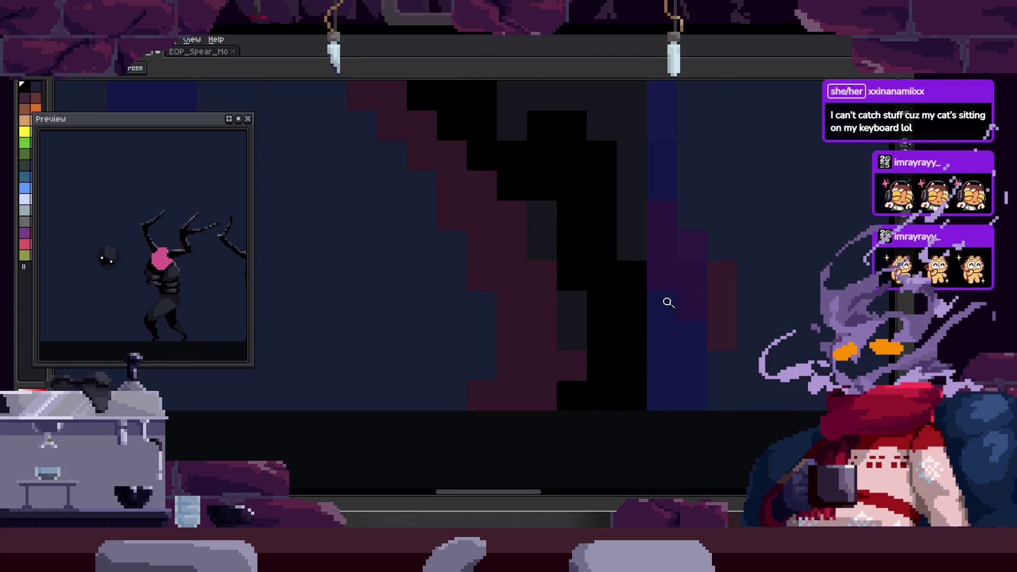
key(m)
key(ctrl+d)
- Clear the stray selection, zoom out to the whole figure, and show the timeline
key(z)
scroll(574, 325, down, 1)
scroll(568, 324, up, 1)
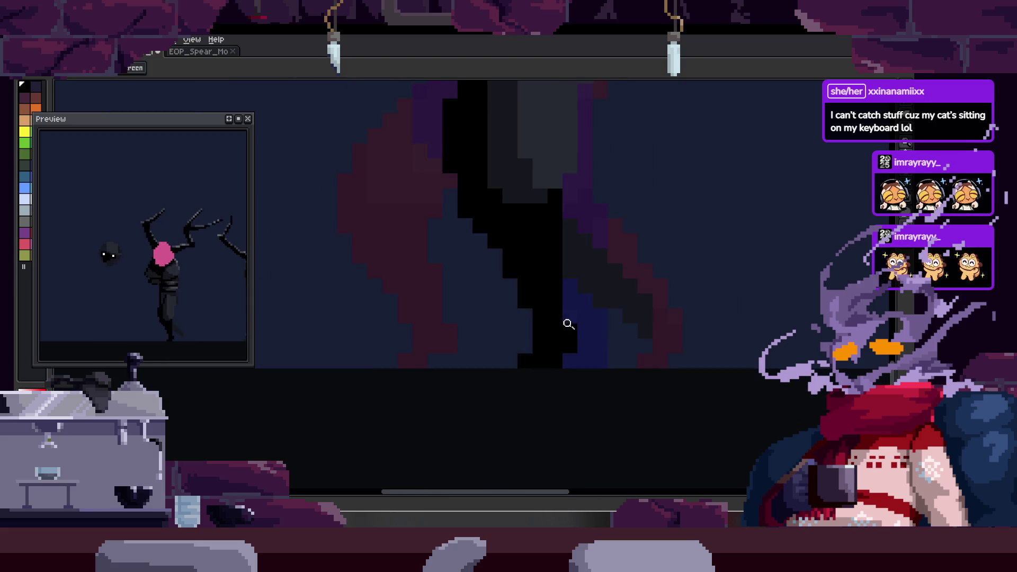
scroll(545, 320, down, 1)
scroll(501, 302, up, 2)
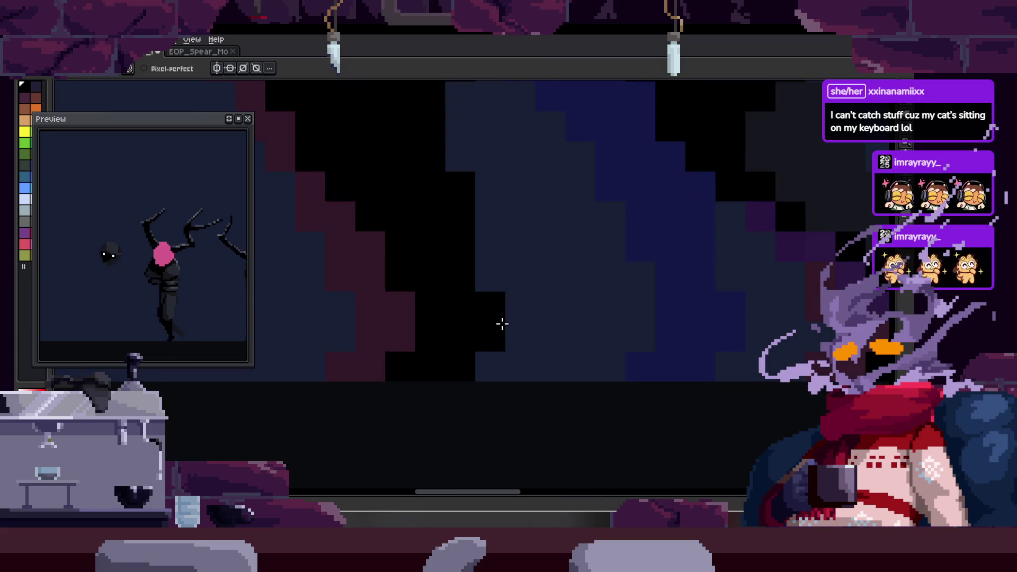
scroll(488, 342, up, 1)
scroll(479, 387, down, 1)
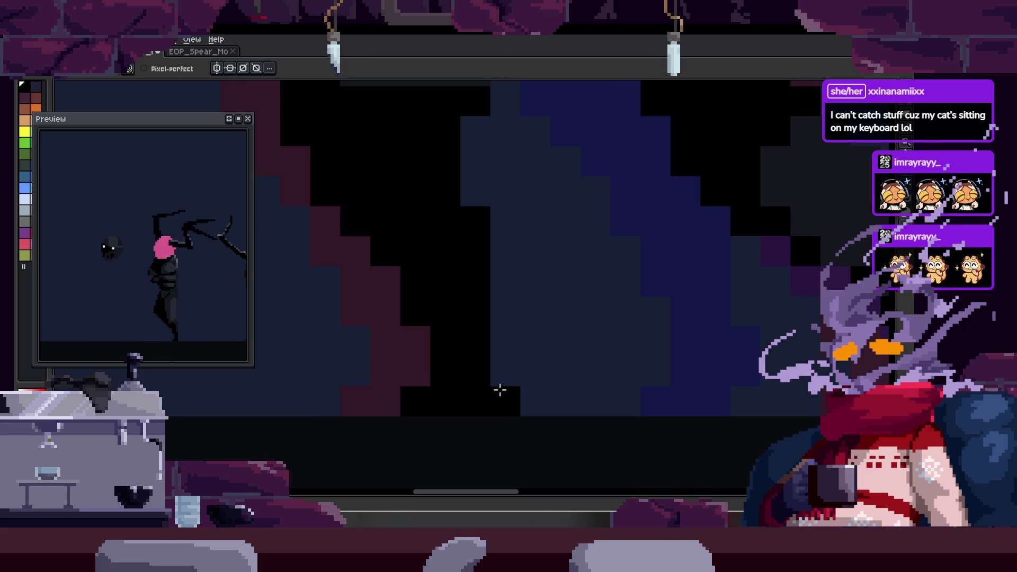
mouse_move(433, 375)
mouse_down()
mouse_move(509, 368)
mouse_move(498, 390)
mouse_move(506, 390)
mouse_move(571, 332)
mouse_move(606, 336)
mouse_up()
mouse_move(579, 303)
mouse_down()
mouse_move(599, 349)
mouse_move(641, 330)
mouse_move(670, 334)
mouse_move(606, 357)
mouse_move(678, 322)
mouse_up()
click(618, 333)
scroll(612, 345, down, 1)
scroll(612, 362, down, 1)
scroll(733, 307, up, 1)
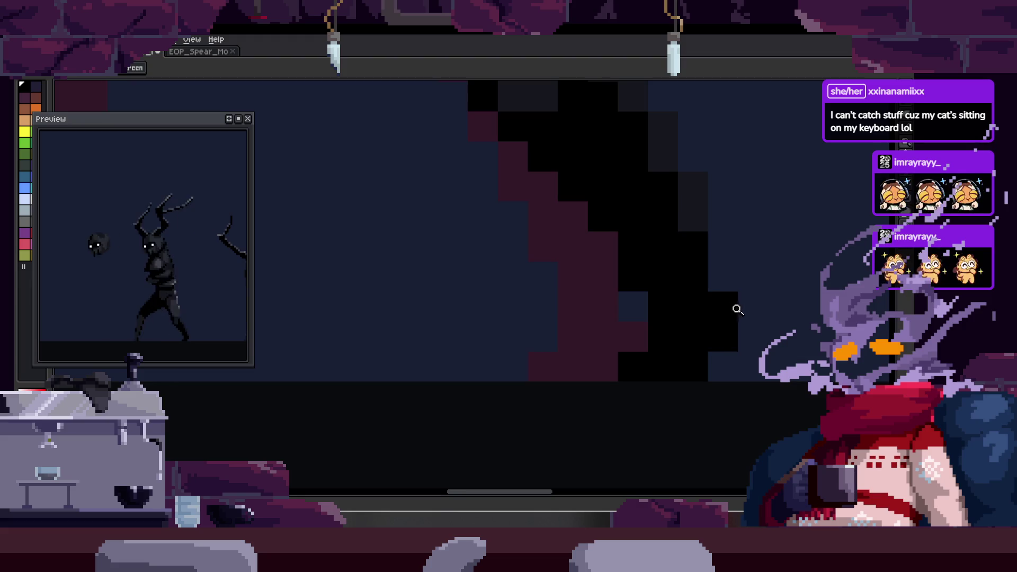
scroll(727, 314, up, 1)
scroll(719, 311, down, 1)
scroll(704, 307, up, 1)
scroll(707, 319, down, 1)
scroll(707, 320, up, 1)
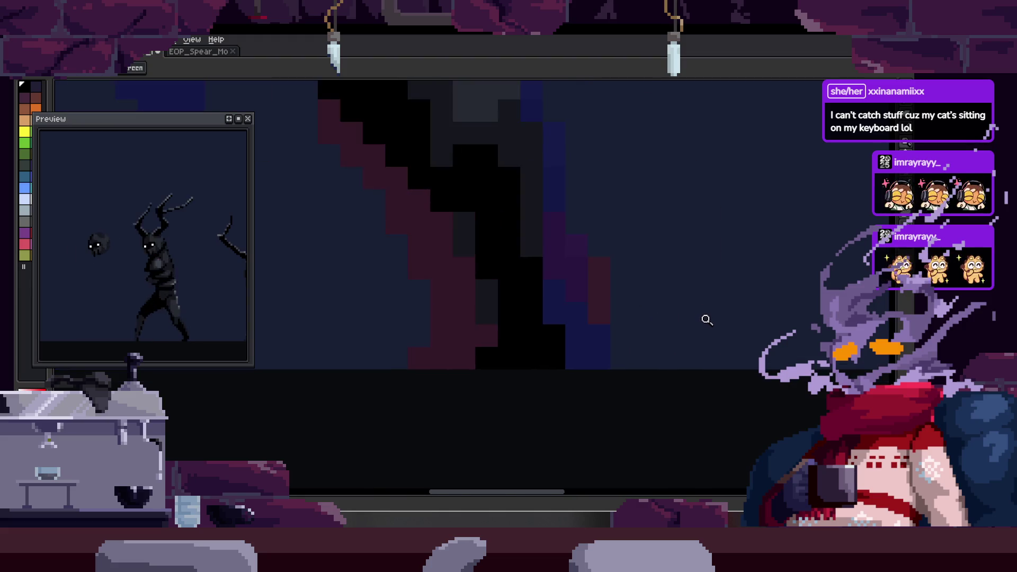
scroll(597, 358, down, 1)
scroll(581, 290, up, 1)
key(b)
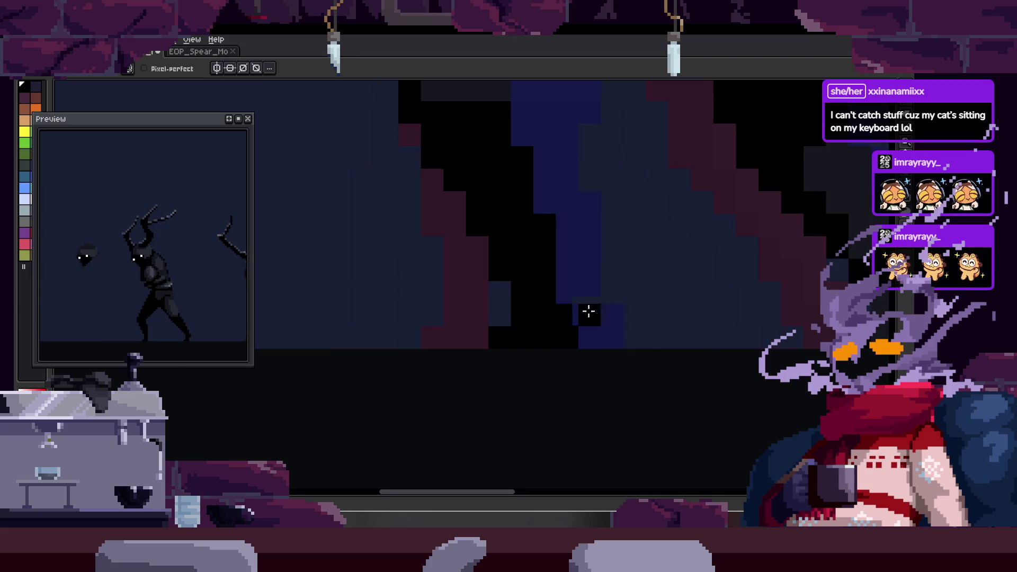
key(z)
scroll(407, 333, down, 3)
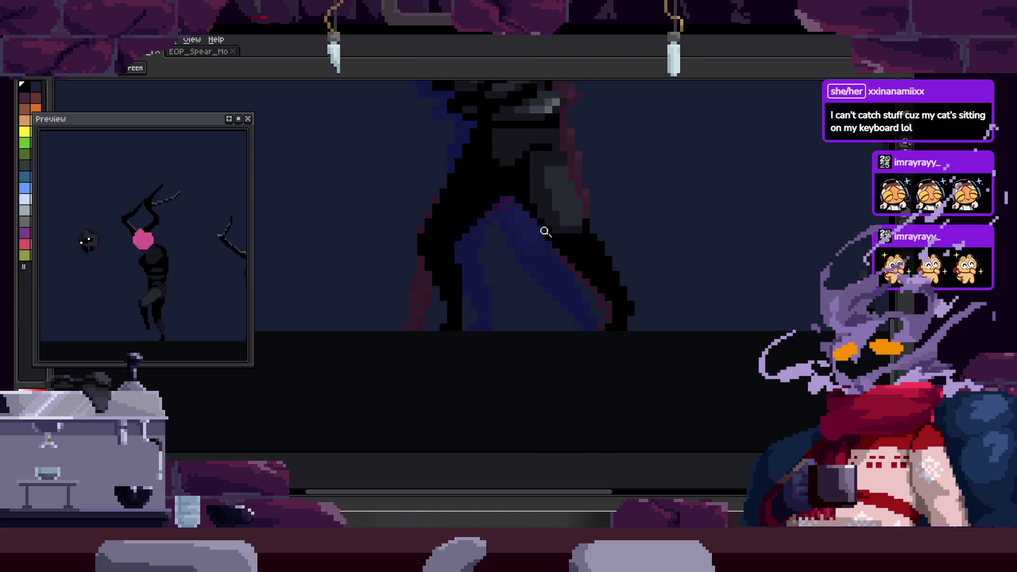
key(Tab)
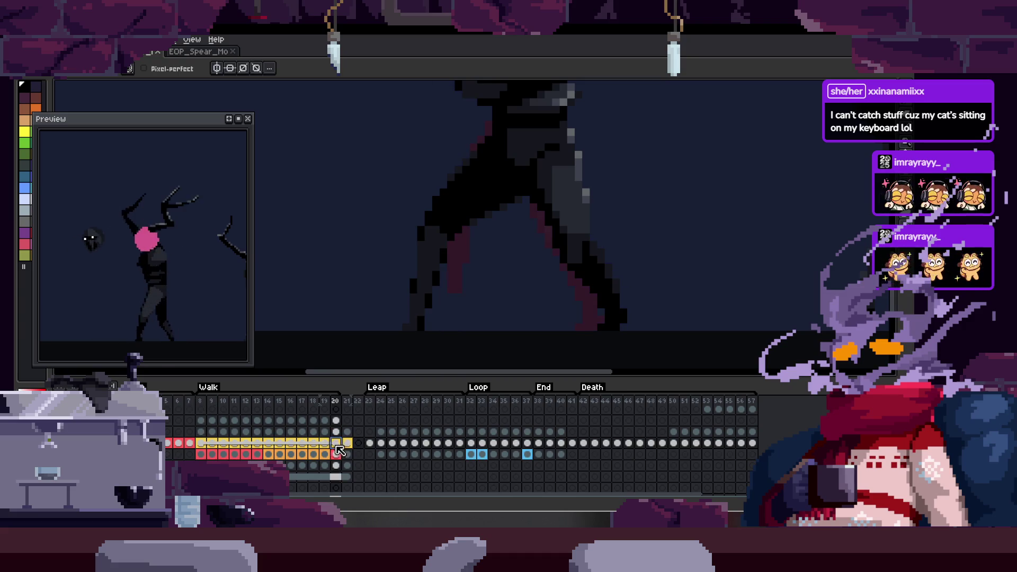
- Darken the left column of the leg's grey highlight with a sampled dark colour
key(Tab)
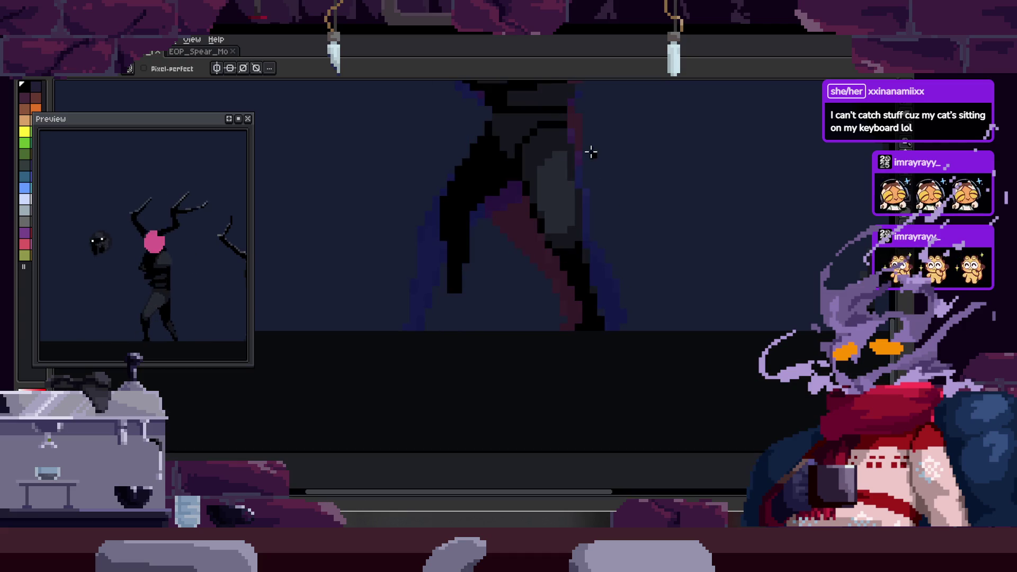
key(z)
click(582, 175)
key(b)
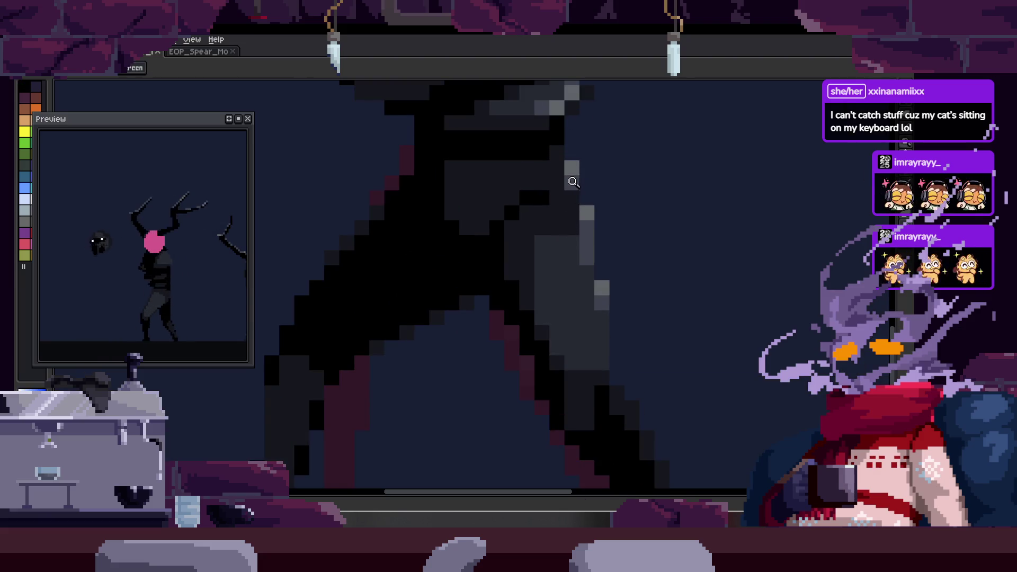
scroll(572, 178, up, 1)
scroll(569, 179, up, 1)
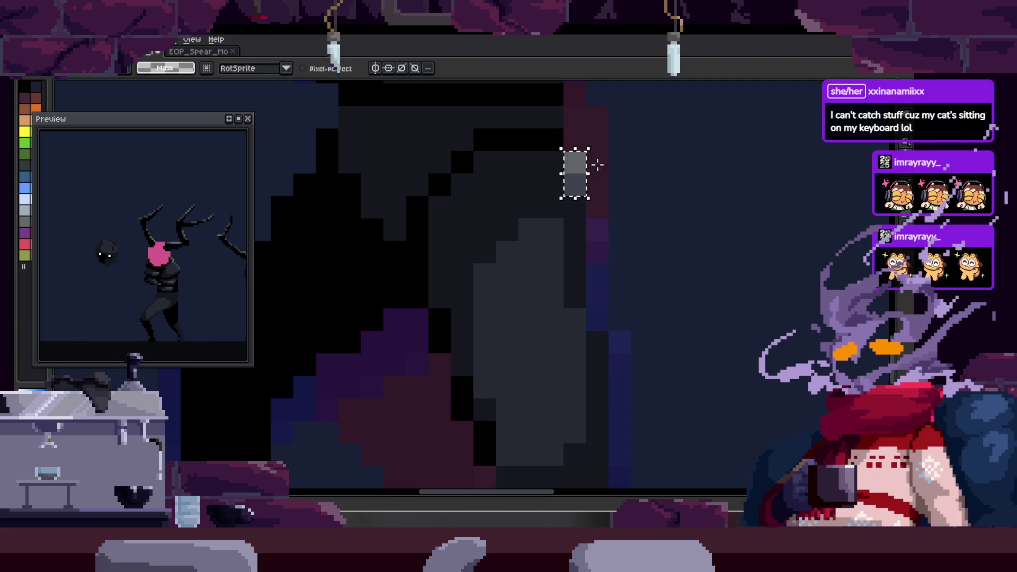
key(space)
drag(620, 235, 607, 173)
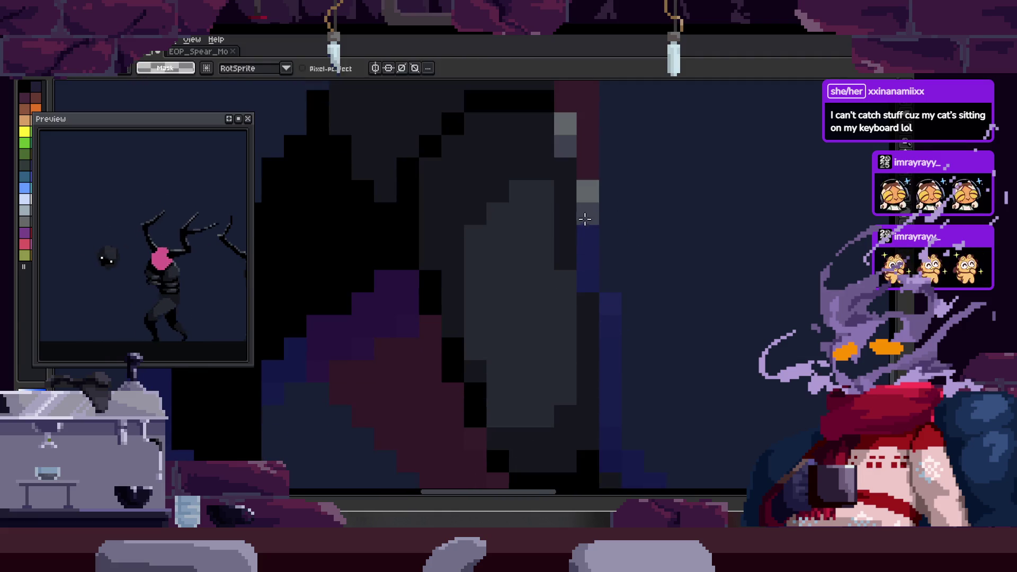
key(alt)
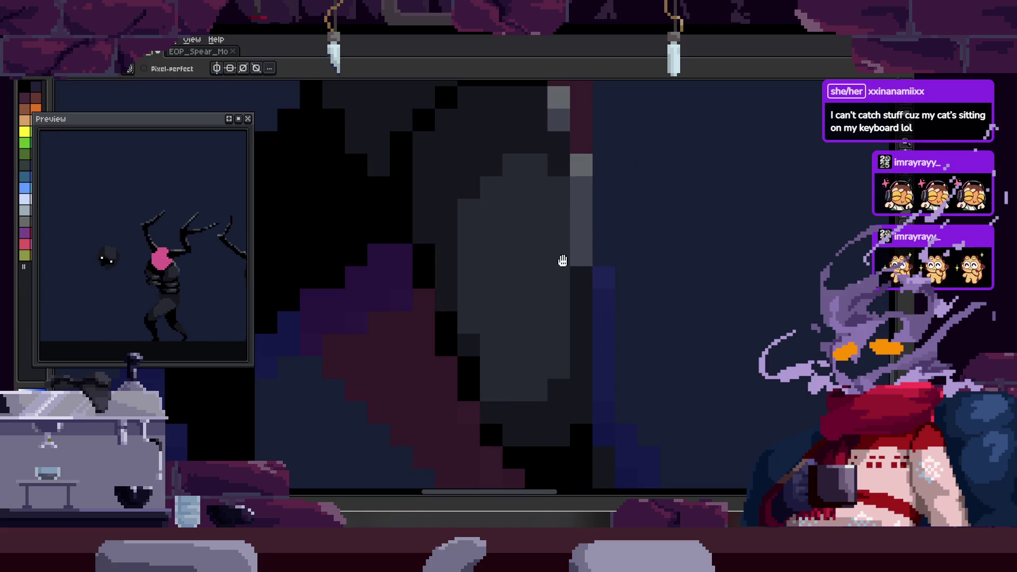
key(b)
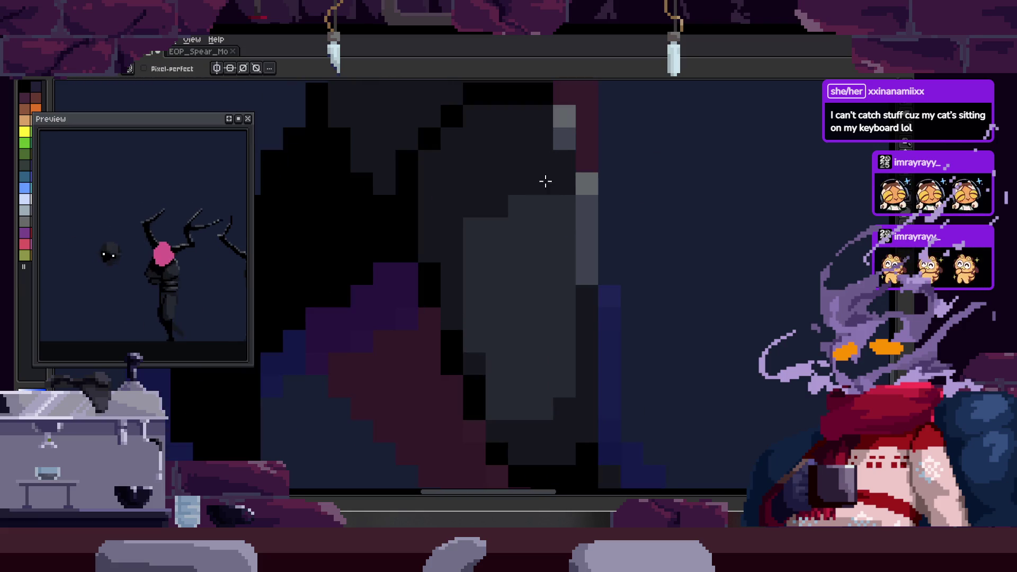
drag(475, 220, 473, 349)
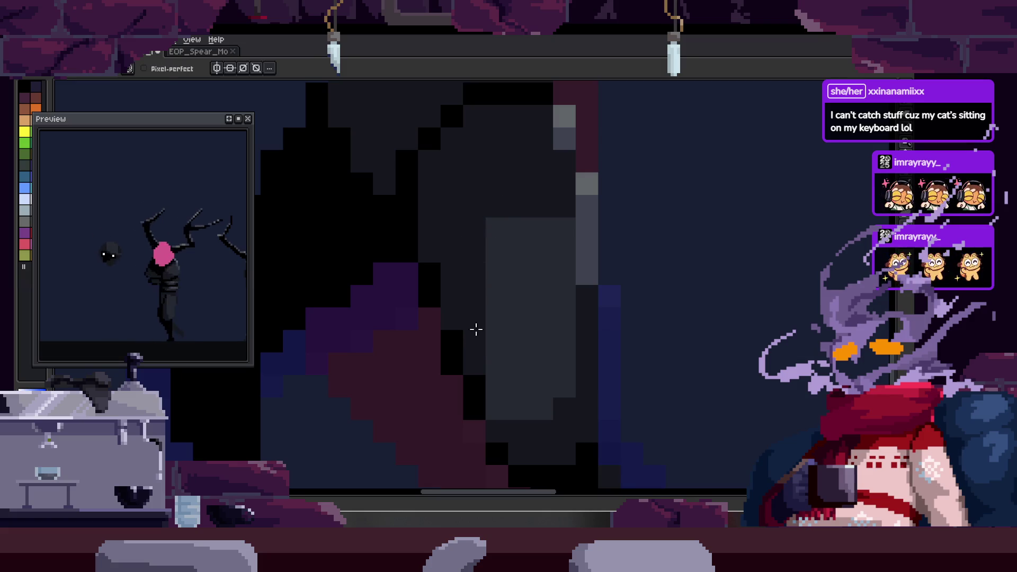
scroll(494, 310, down, 3)
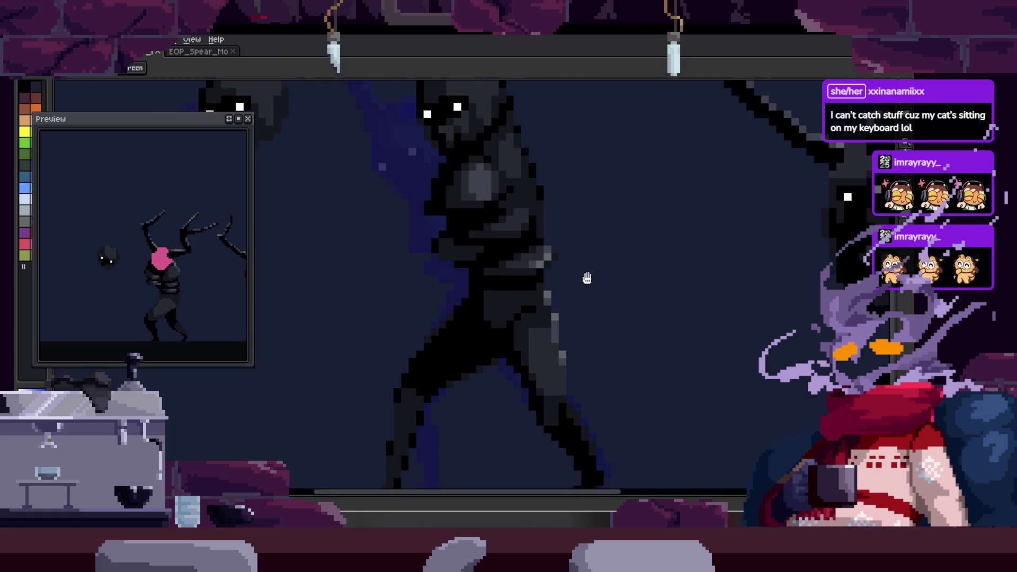
scroll(557, 282, down, 2)
scroll(522, 307, down, 2)
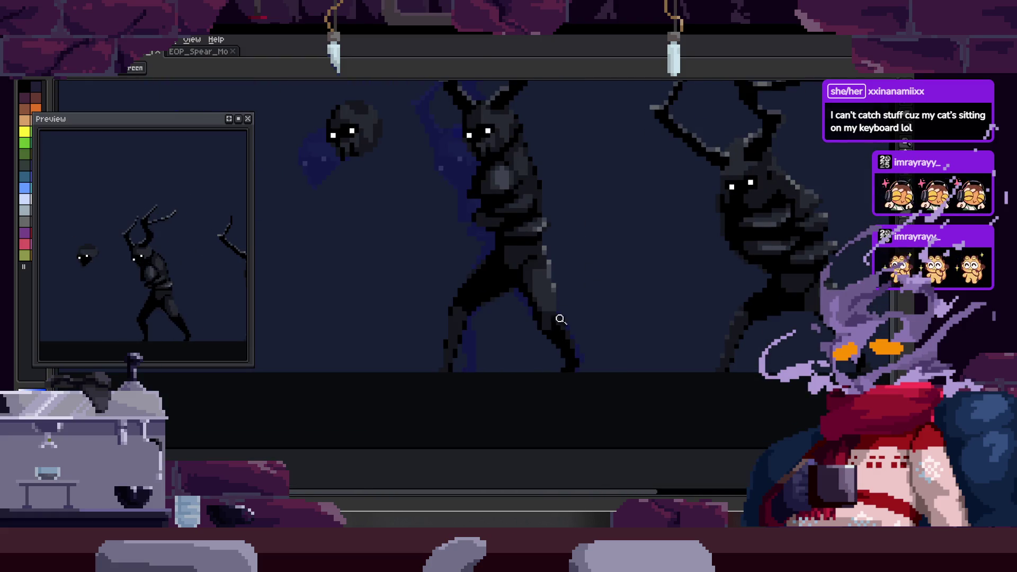
scroll(562, 322, up, 3)
scroll(592, 274, up, 2)
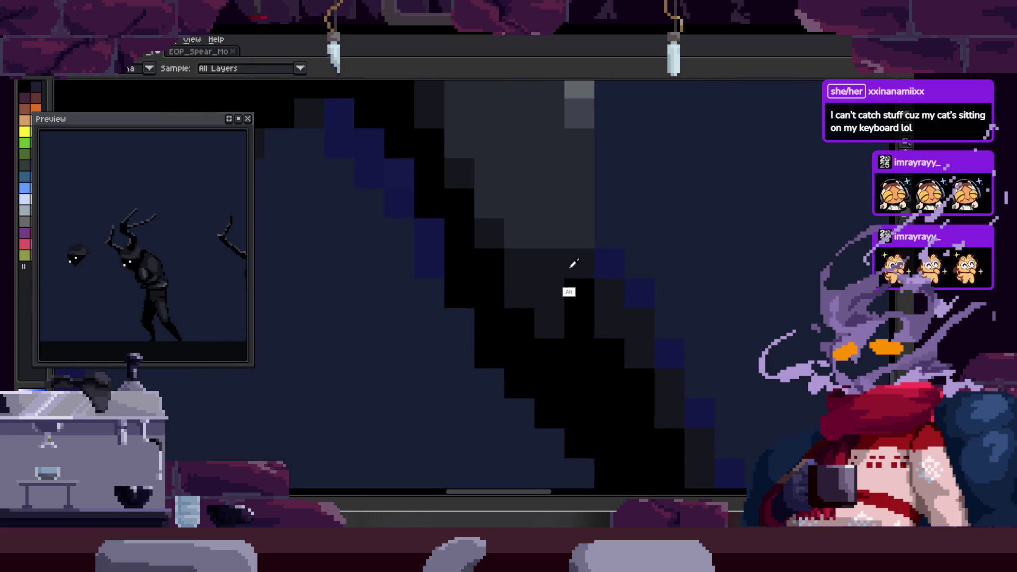
- Save the animation file
key(ctrl+s)
scroll(318, 159, down, 1)
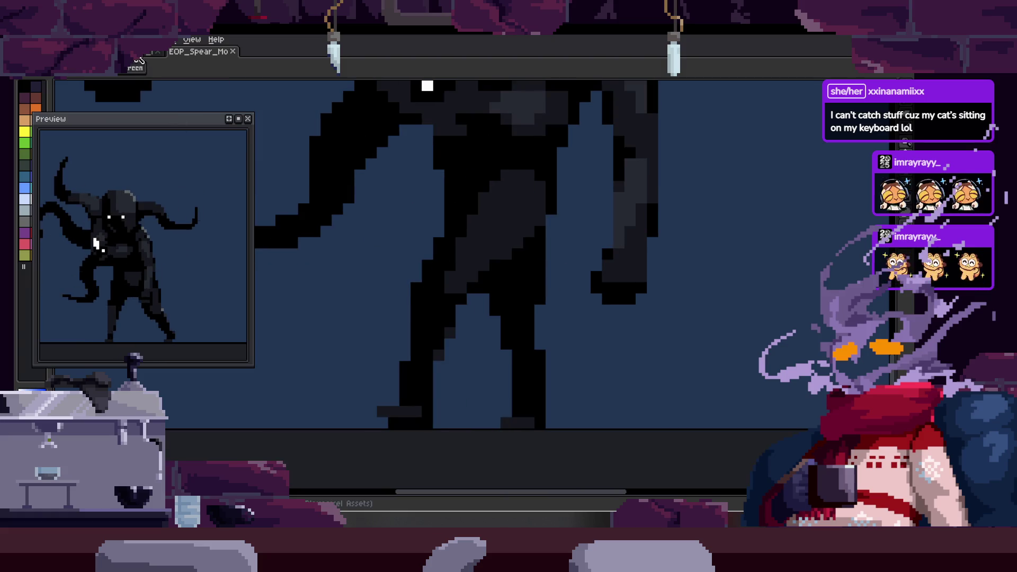
scroll(411, 231, up, 1)
- Place sampled light-grey highlight pixels along the edge of the striding leg
key(b)
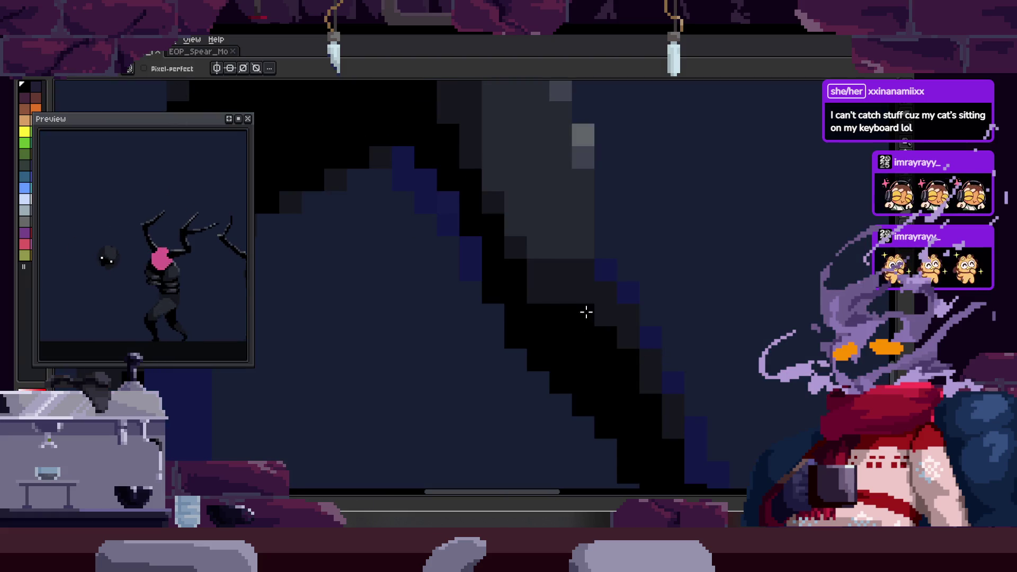
scroll(541, 329, down, 2)
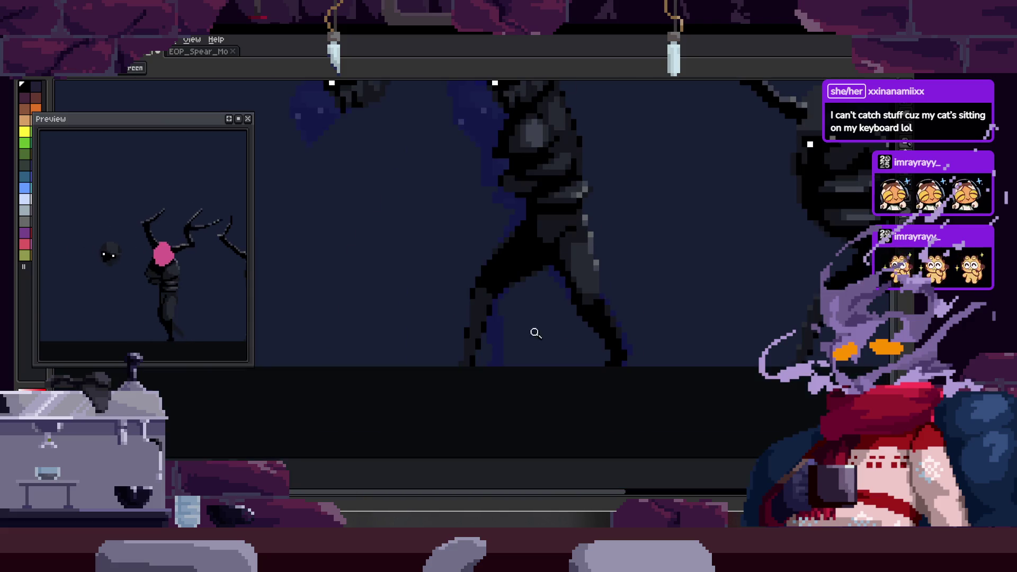
scroll(656, 255, up, 1)
scroll(585, 295, up, 1)
key(z)
scroll(628, 288, down, 6)
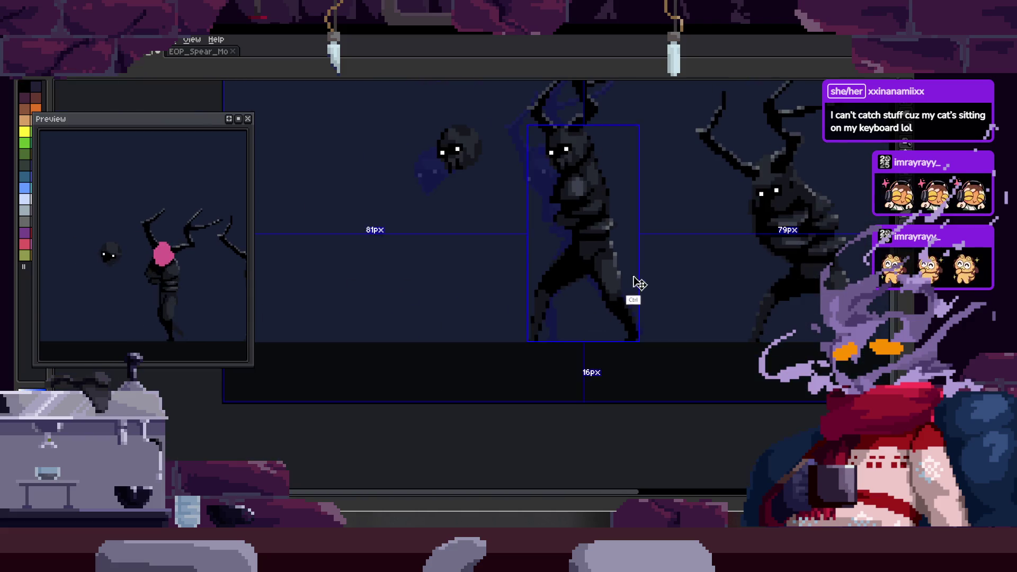
scroll(585, 261, up, 1)
key(Tab)
key(Tab)
scroll(546, 265, up, 2)
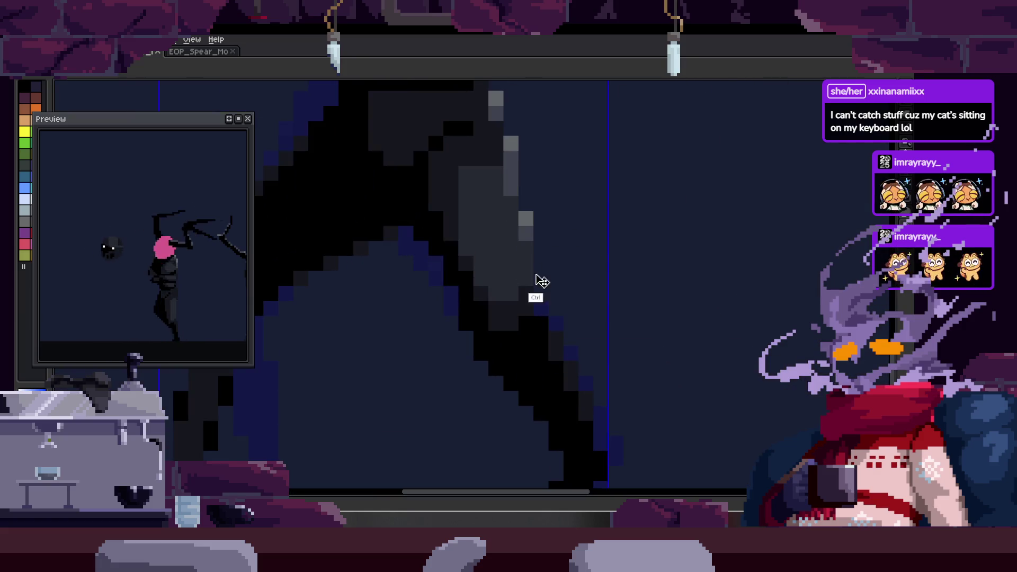
scroll(537, 279, up, 1)
key(b)
key(alt)
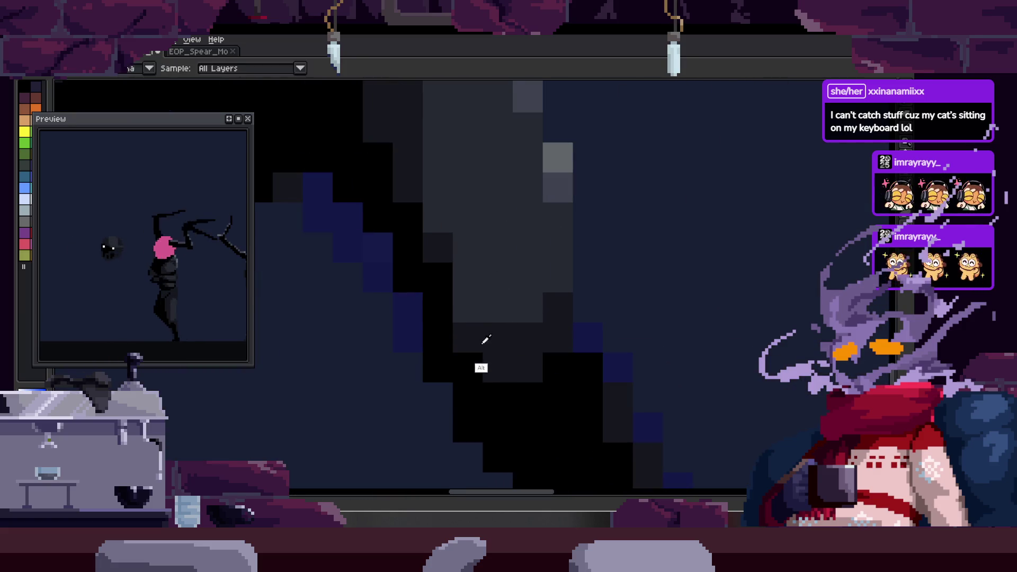
alt+click(497, 334)
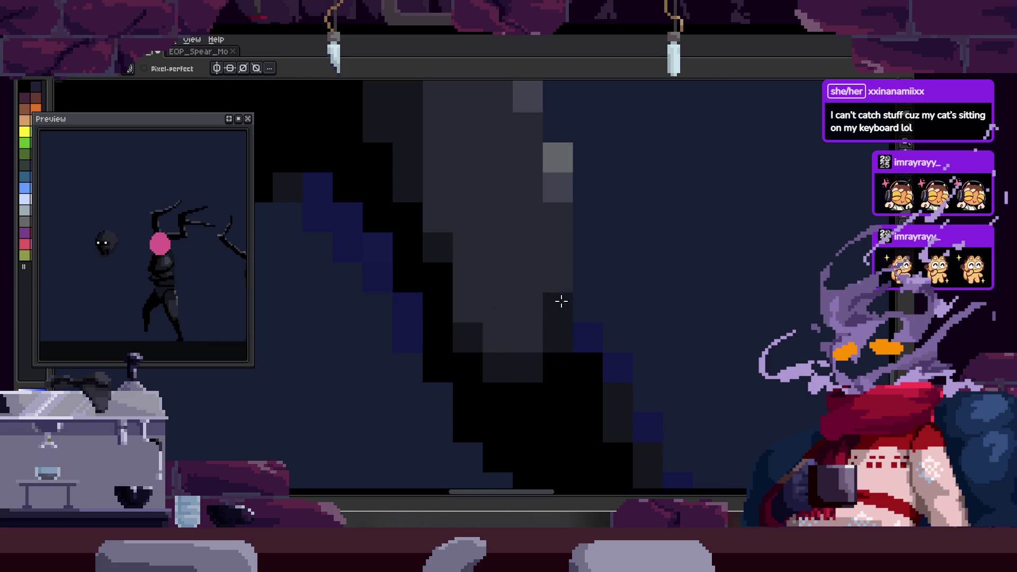
scroll(592, 353, down, 2)
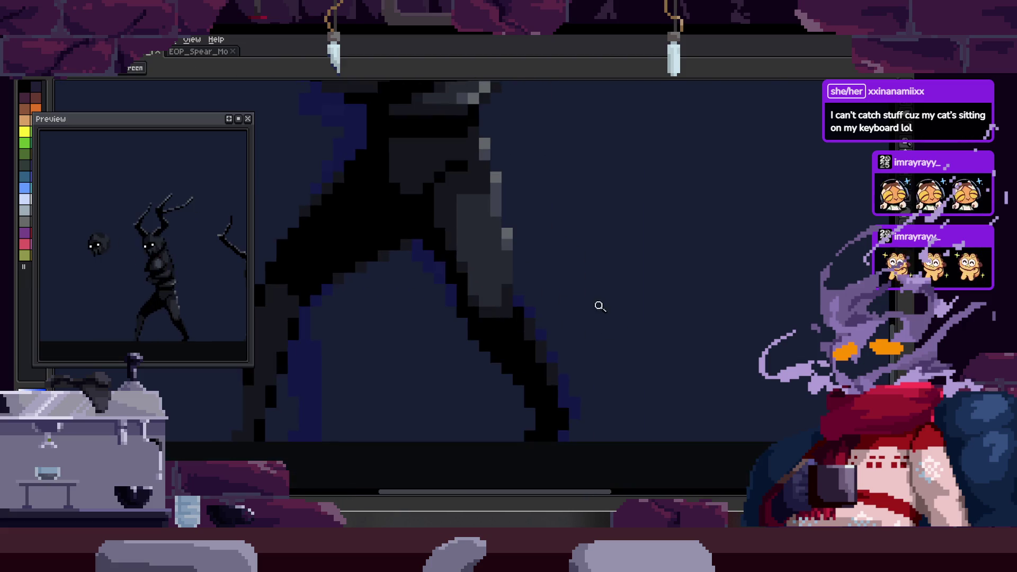
scroll(599, 302, down, 2)
scroll(627, 230, up, 2)
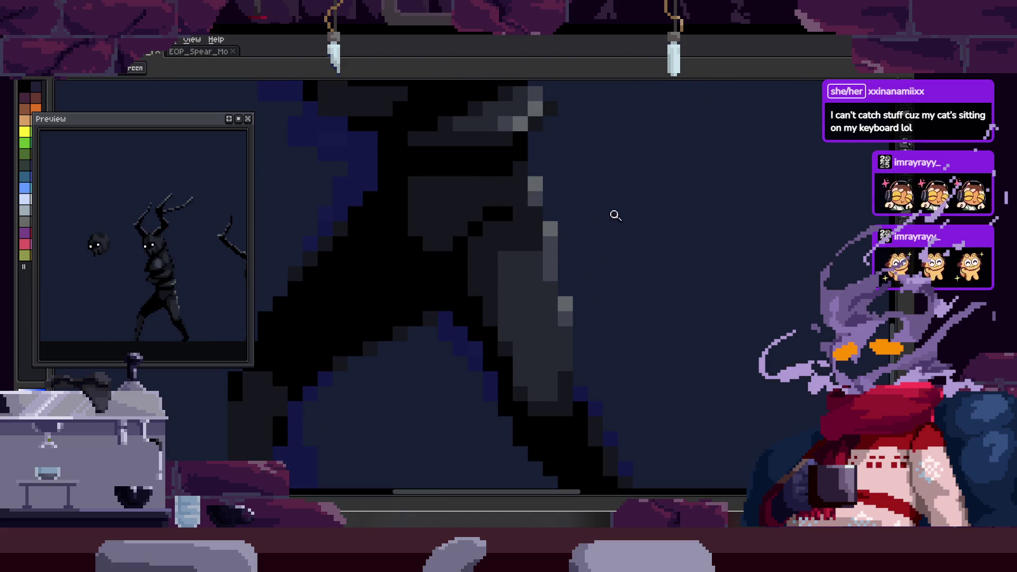
key(b)
scroll(565, 234, up, 1)
scroll(526, 211, up, 1)
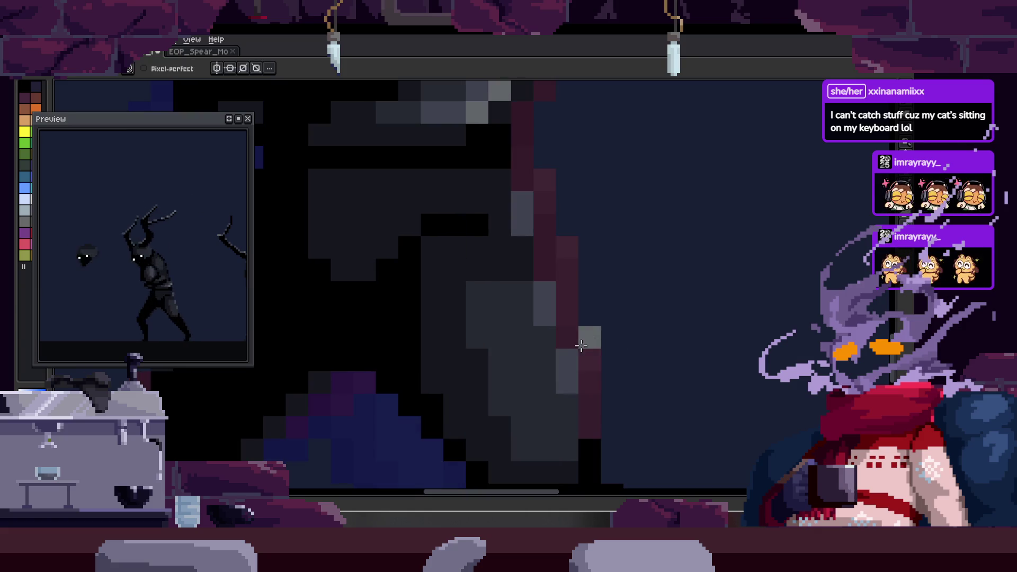
scroll(526, 199, down, 2)
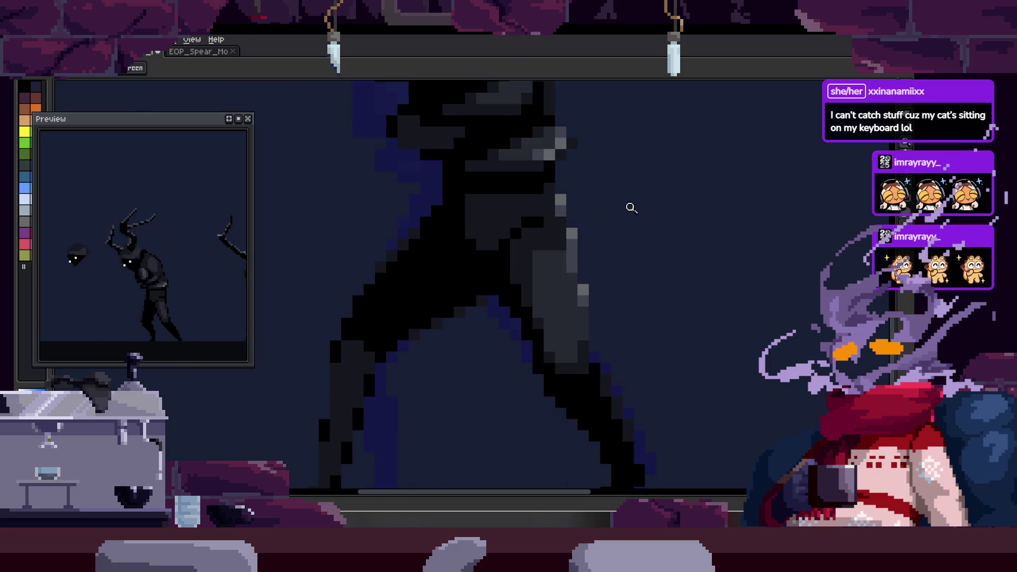
scroll(625, 209, up, 1)
scroll(637, 223, up, 1)
key(z)
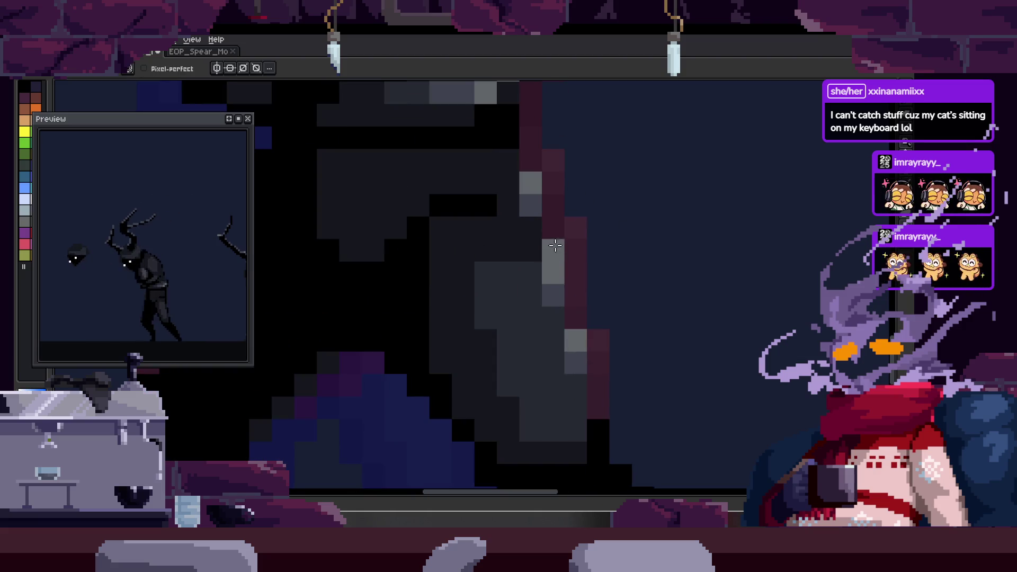
scroll(551, 275, down, 1)
scroll(659, 248, down, 3)
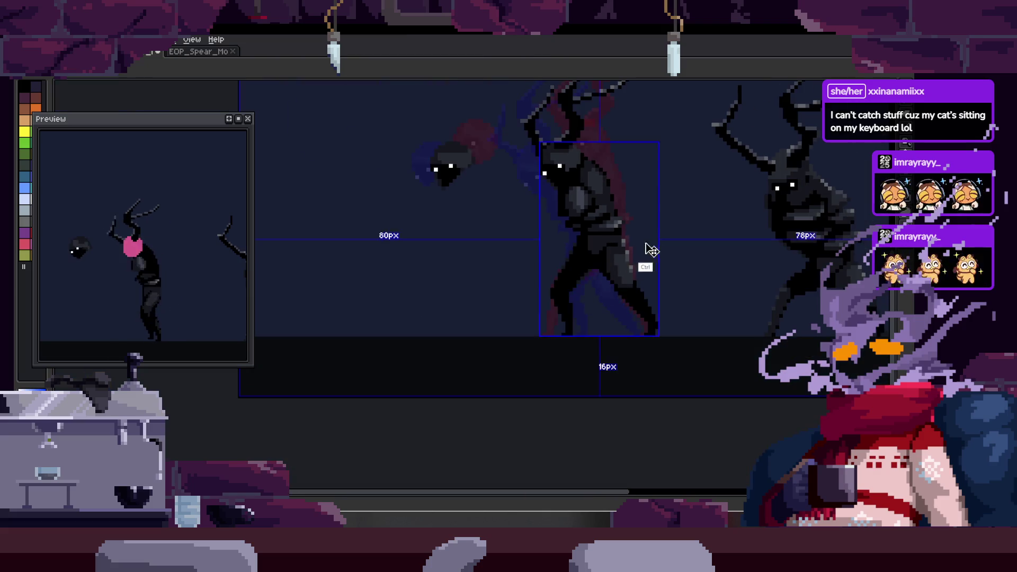
scroll(635, 253, up, 1)
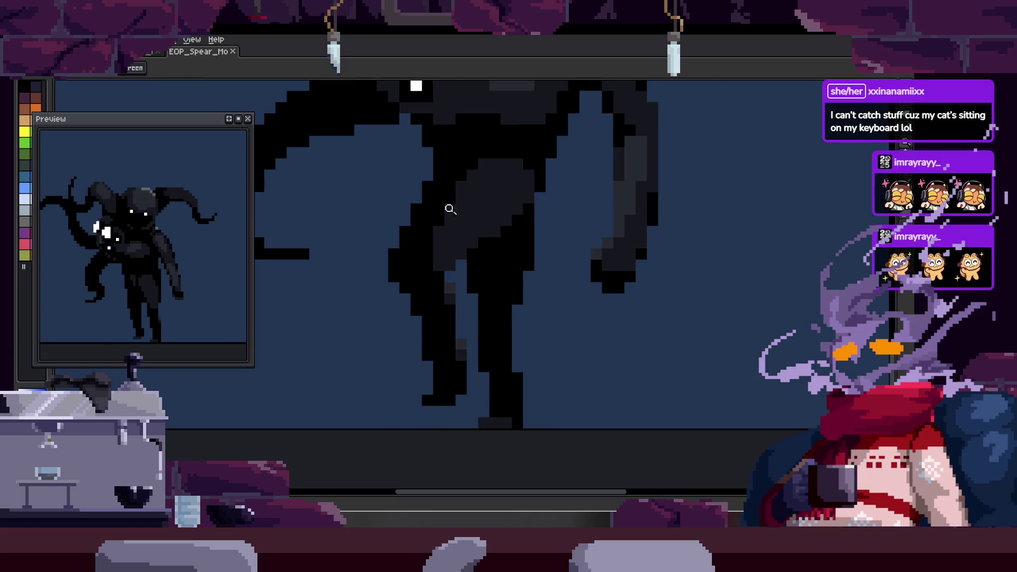
- Step back to frame 10 and return to the antlered creature's walk frames
key(Tab)
click(603, 272)
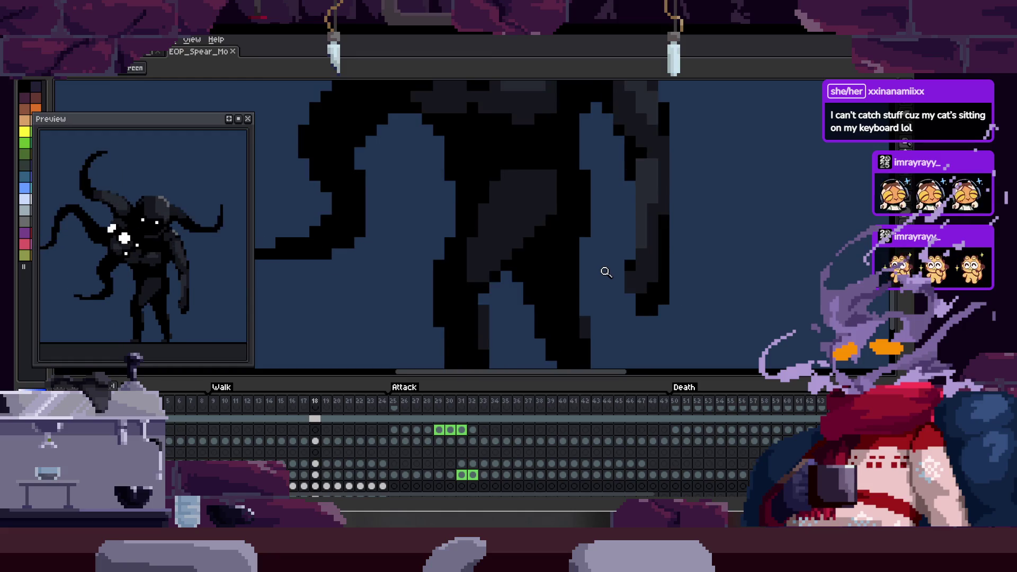
key(Left)
key(Left)
key(Left)
key(Tab)
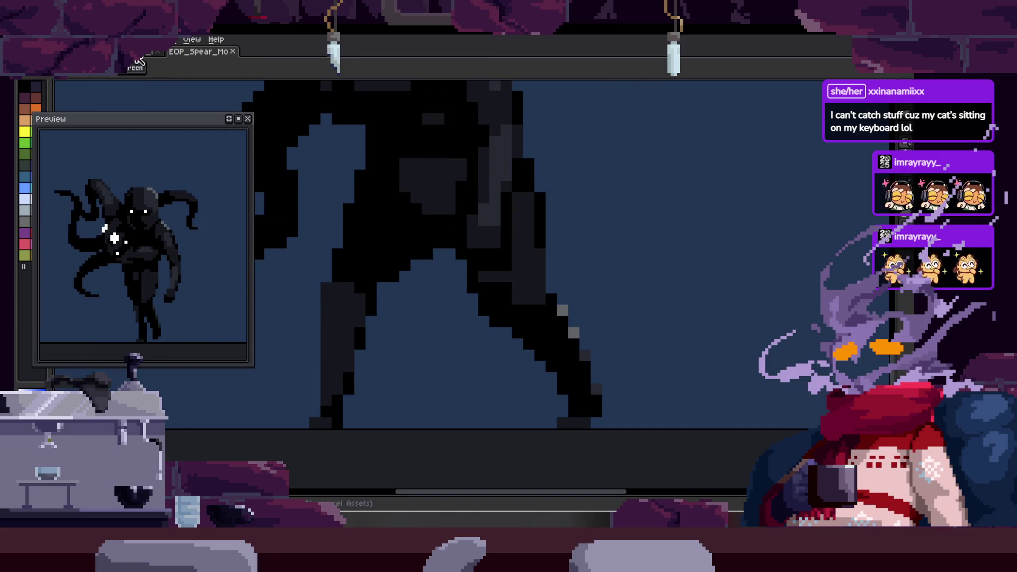
key(ctrl+Tab)
- Move to another walk-cycle frame and view the whole scene with both creatures
key(Tab)
key(Left)
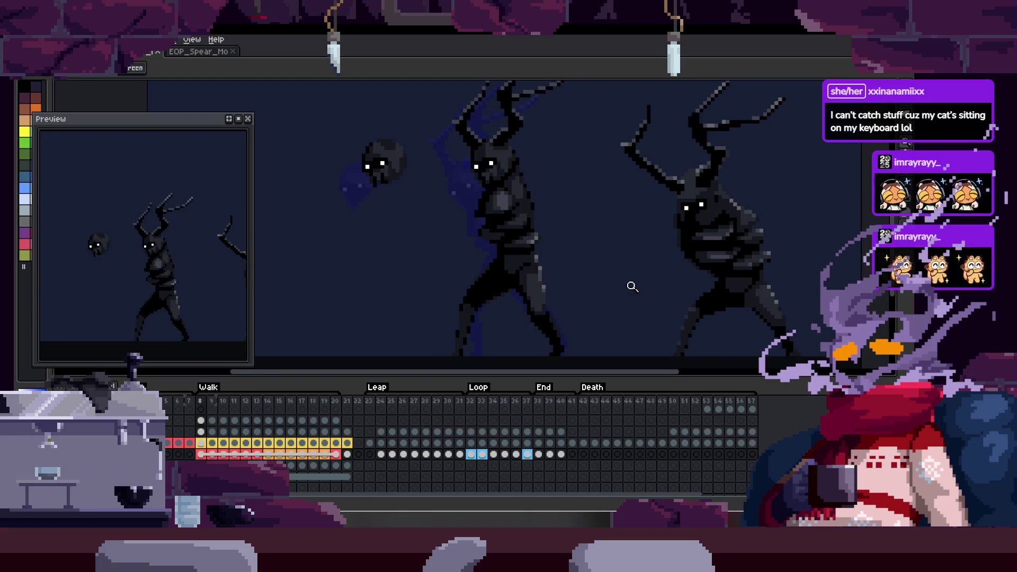
key(Tab)
scroll(538, 283, up, 2)
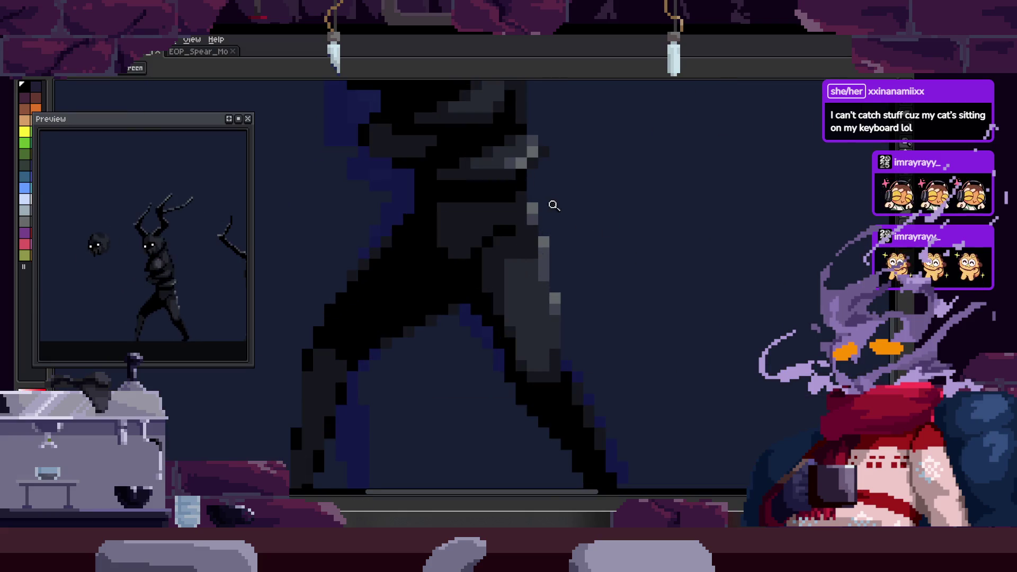
scroll(549, 205, up, 1)
key(b)
scroll(548, 223, up, 1)
key(h)
scroll(561, 352, down, 1)
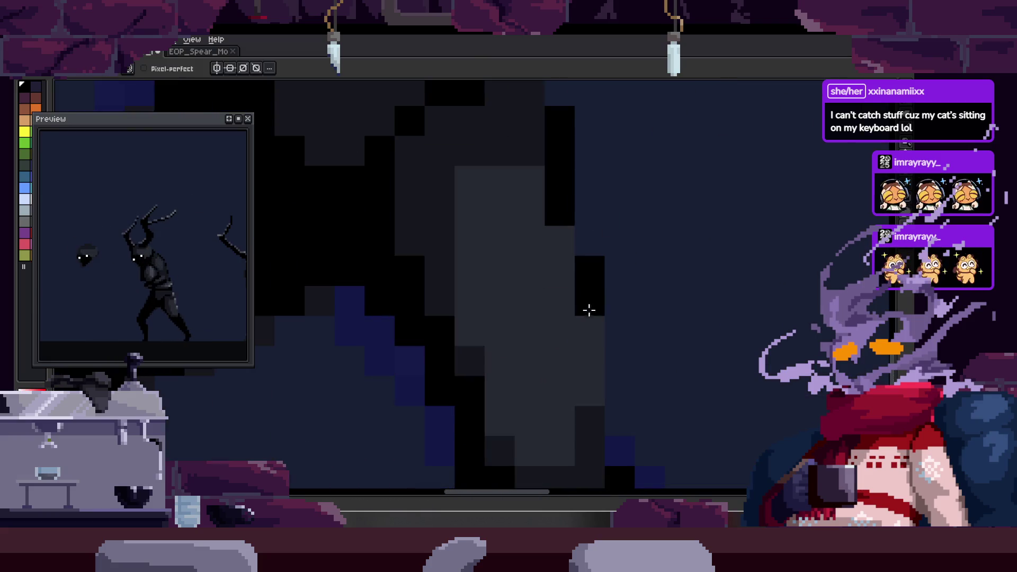
scroll(585, 311, down, 2)
scroll(620, 270, down, 2)
scroll(588, 278, down, 3)
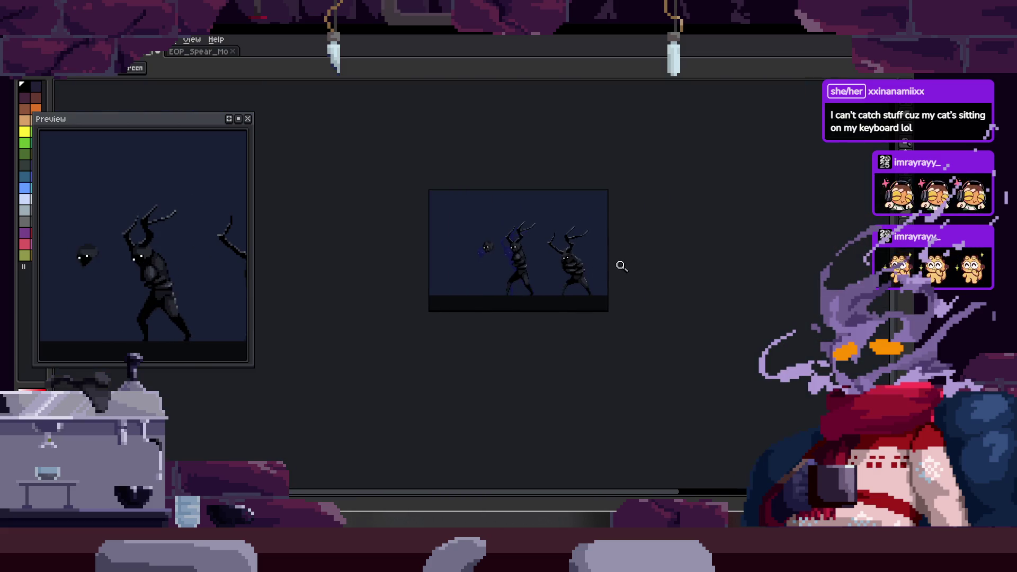
scroll(580, 238, up, 3)
scroll(599, 244, up, 1)
scroll(661, 259, down, 1)
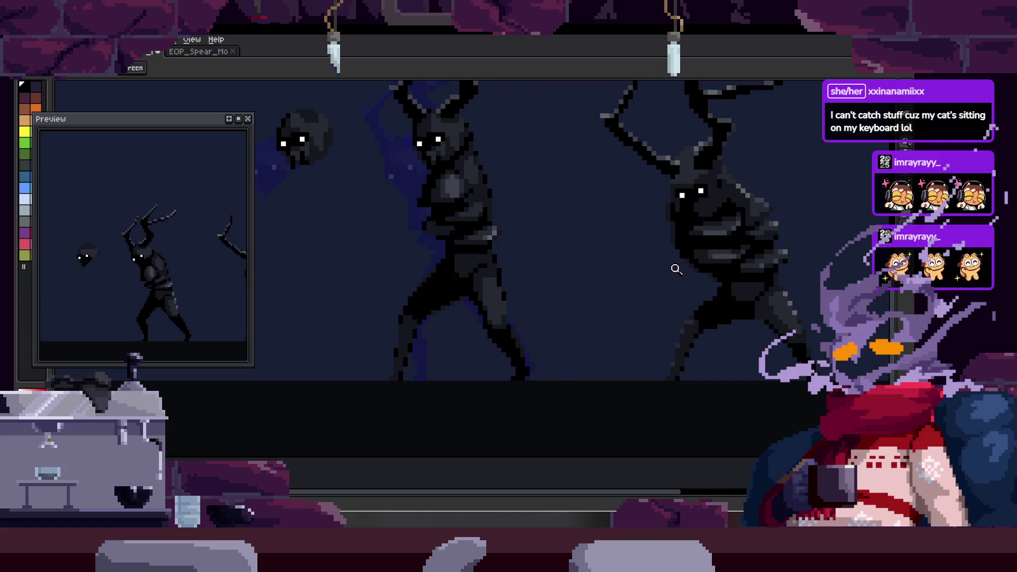
scroll(580, 294, up, 2)
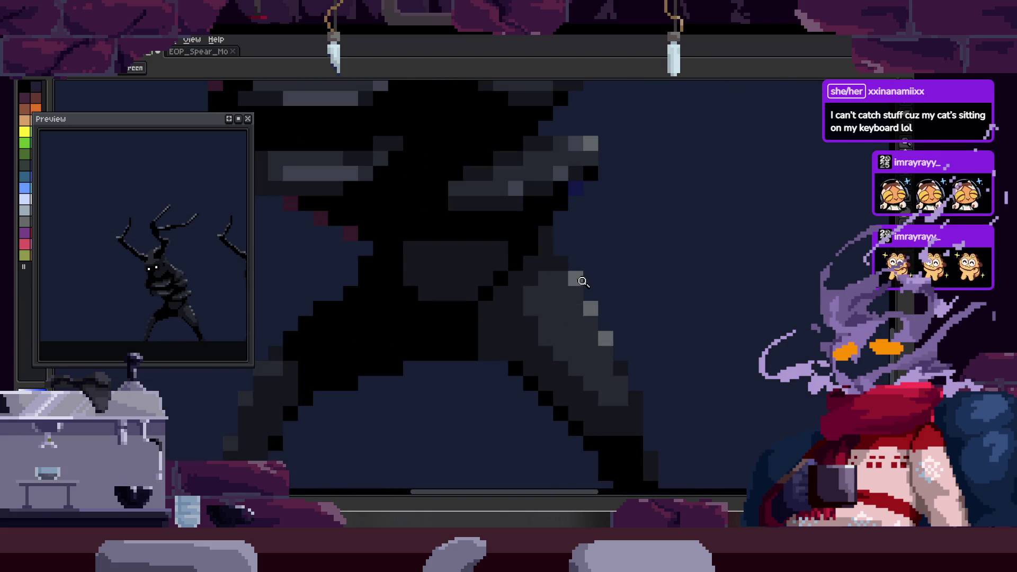
scroll(468, 255, up, 1)
- Add a black pixel on the leg's edge
key(b)
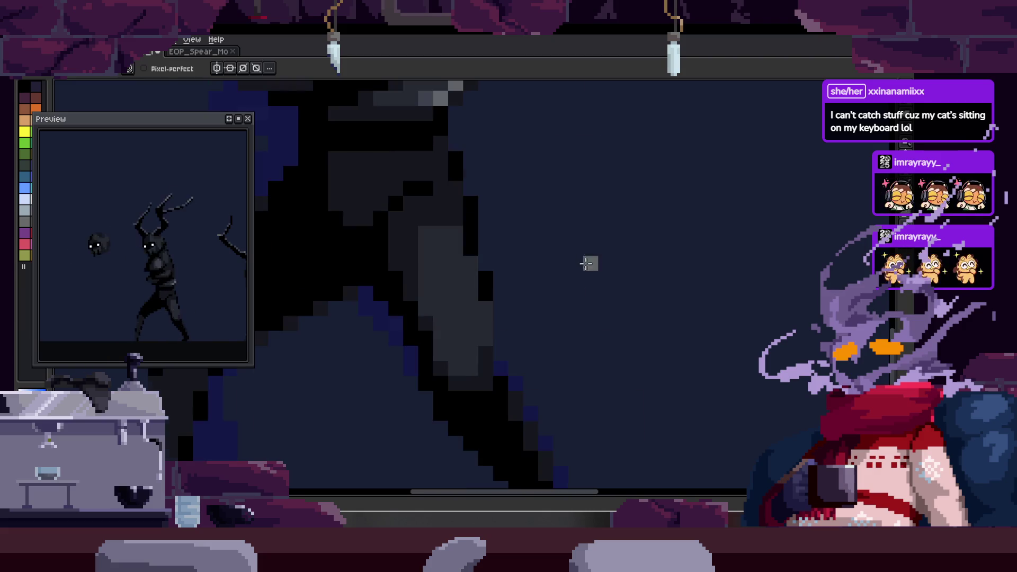
scroll(556, 215, up, 2)
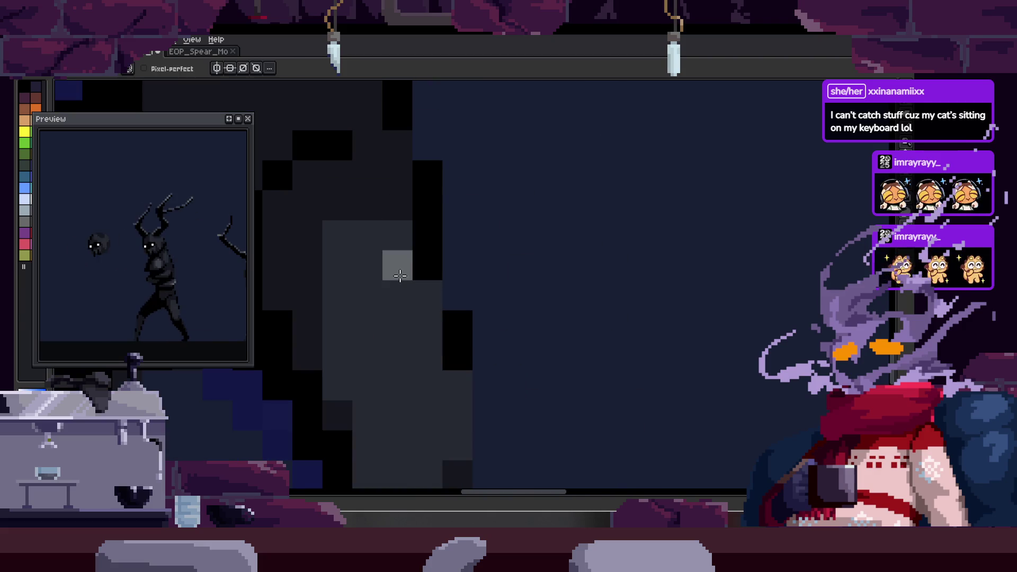
scroll(425, 266, down, 1)
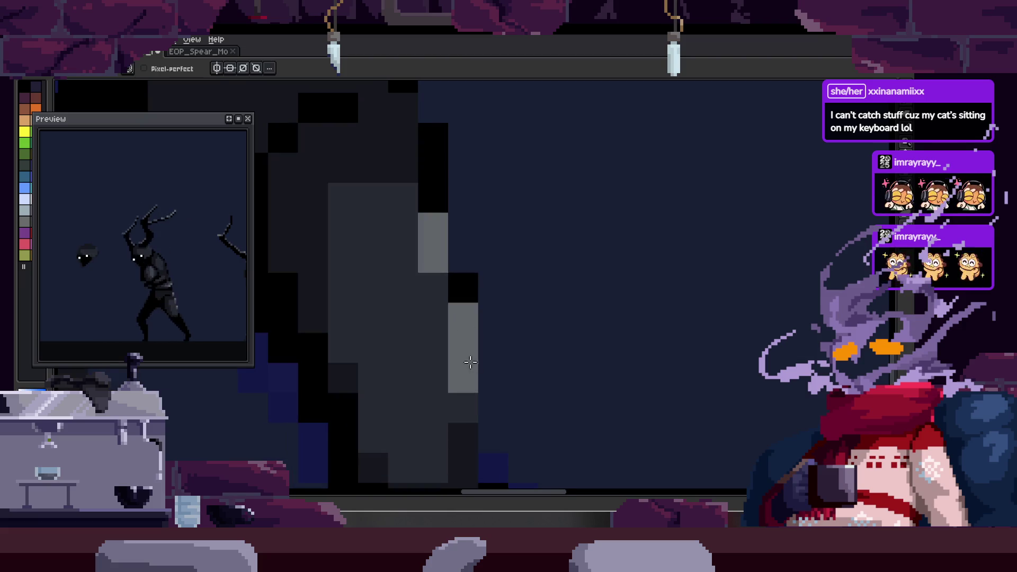
scroll(461, 302, down, 1)
scroll(517, 318, down, 2)
scroll(557, 320, down, 1)
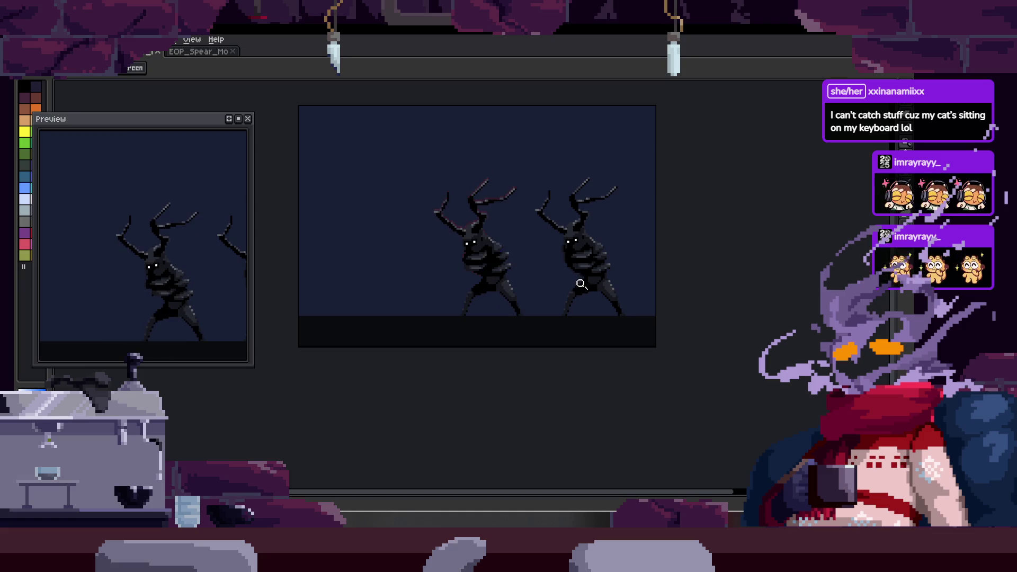
scroll(509, 272, up, 5)
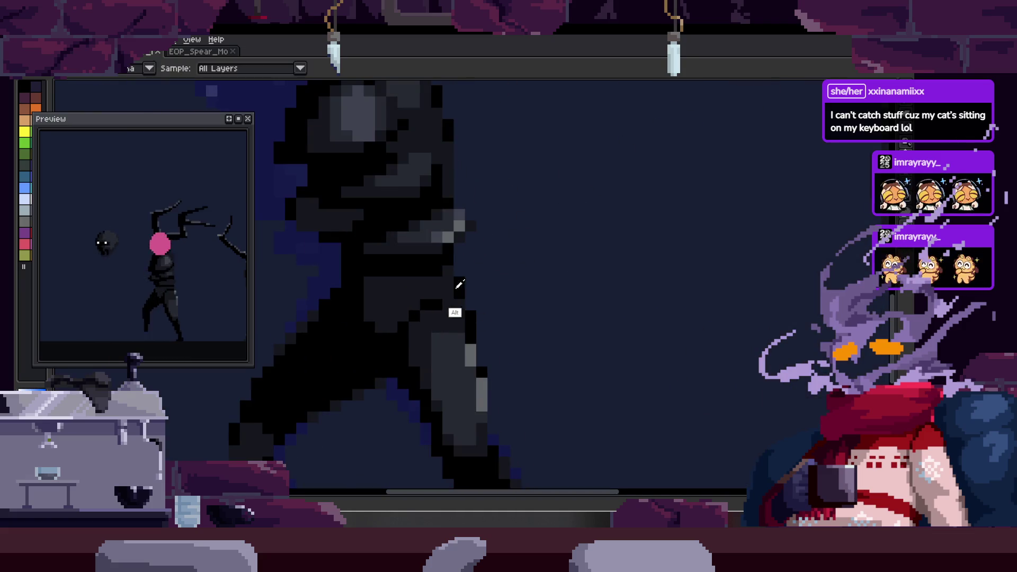
scroll(459, 282, up, 1)
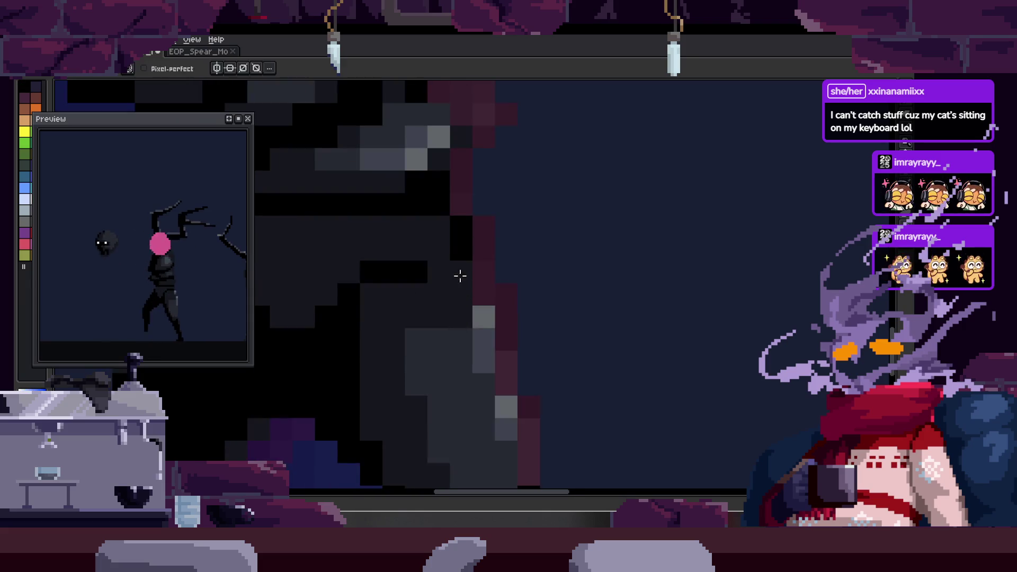
drag(459, 276, 478, 256)
click(548, 297)
- Step through frames, save the sprite, and play the walk animation again
key(Right)
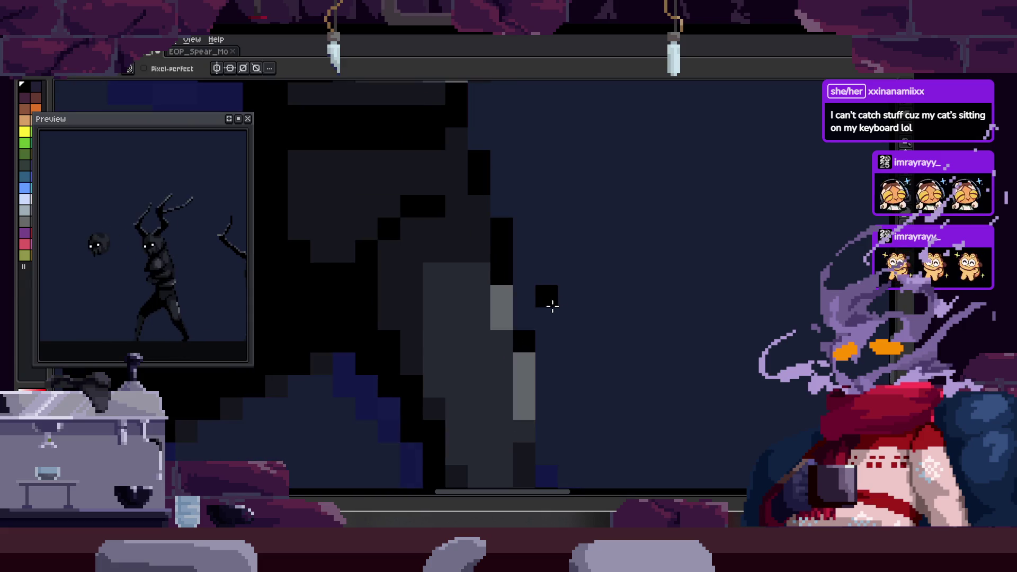
key(Right)
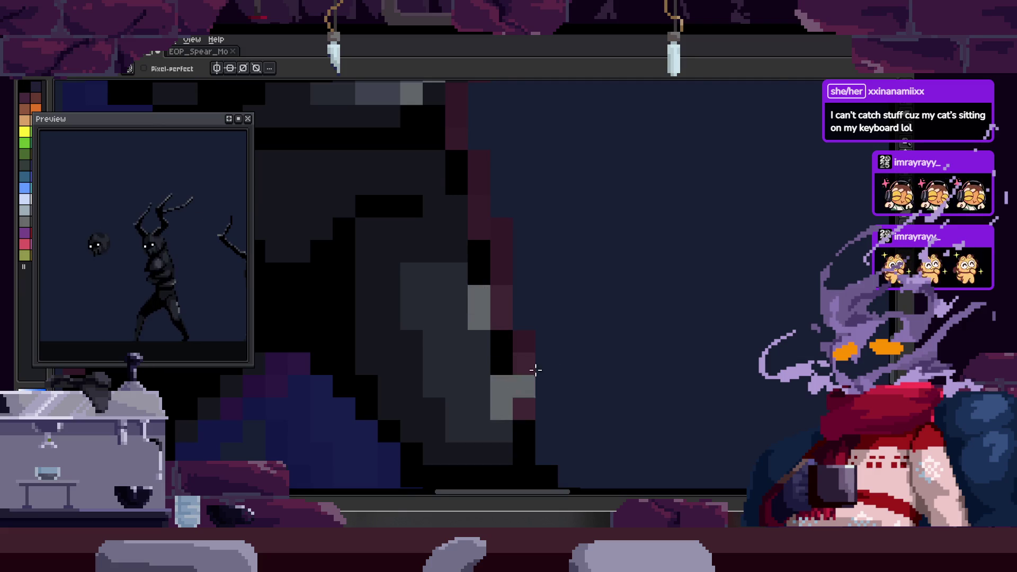
key(ctrl+s)
scroll(527, 379, down, 2)
scroll(561, 325, down, 2)
scroll(575, 289, down, 2)
scroll(568, 224, up, 1)
key(Right)
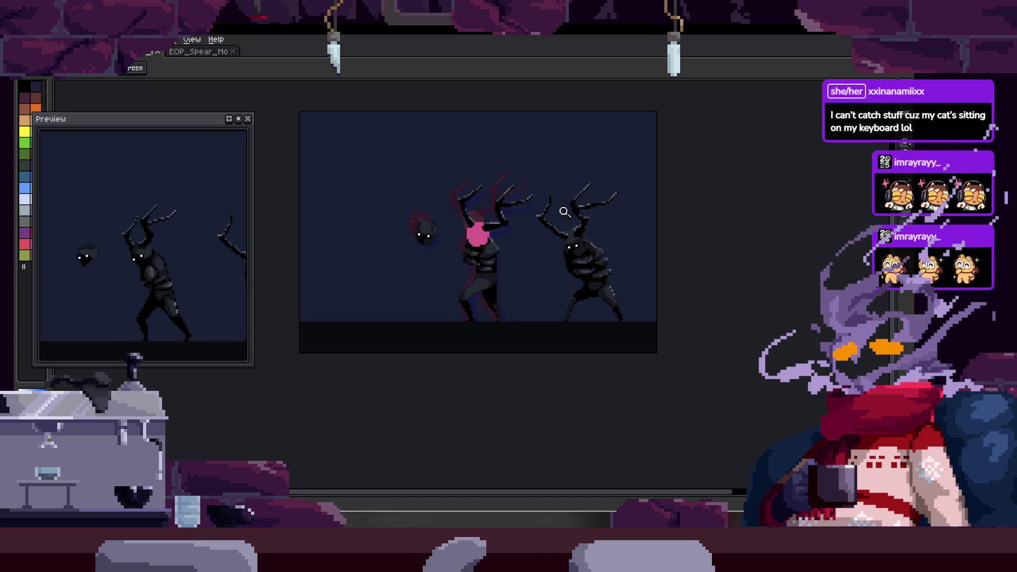
- Repaint two grey pixels on the leg's edge black with a sampled colour
key(Tab)
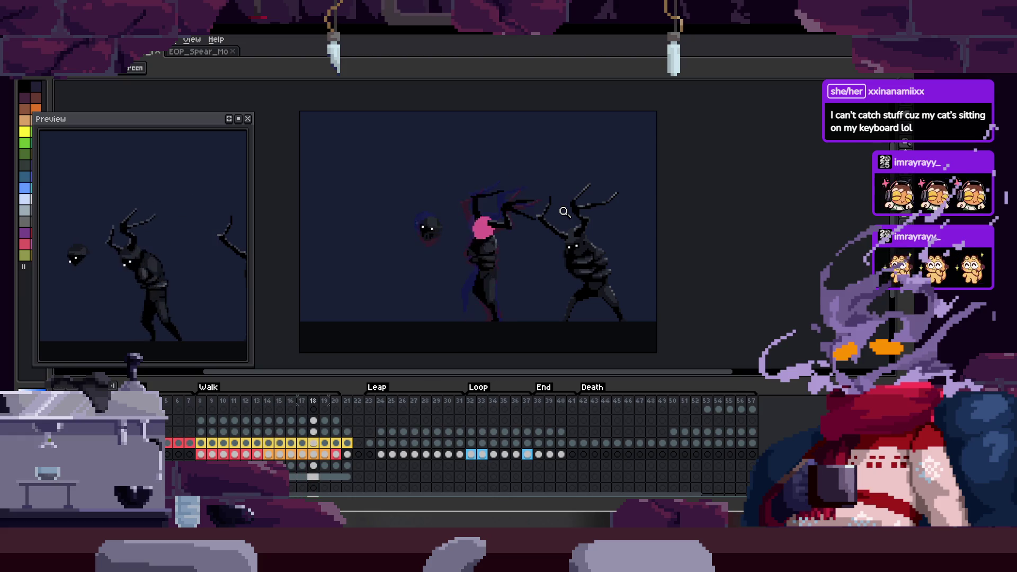
key(Tab)
scroll(514, 285, up, 5)
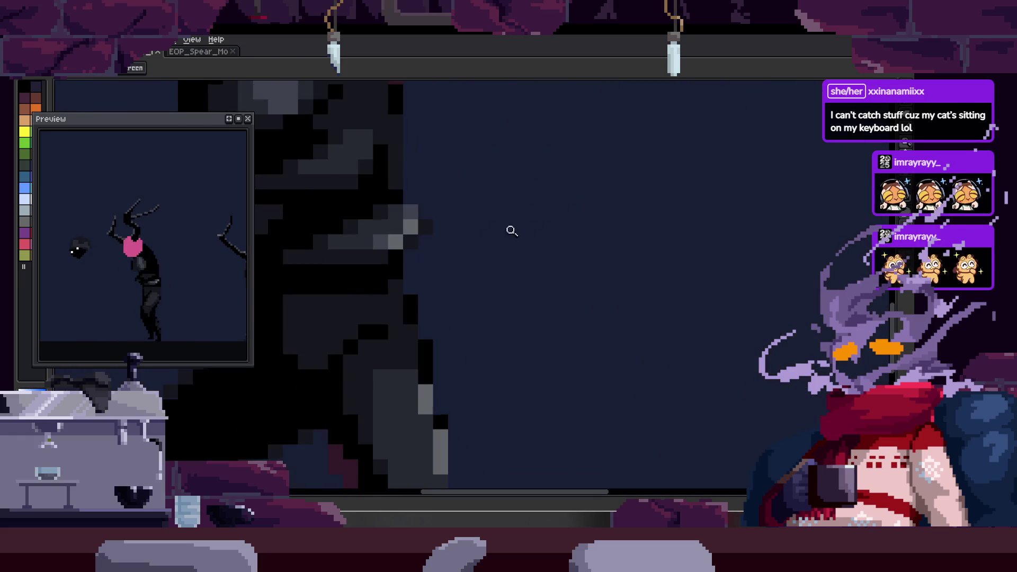
key(b)
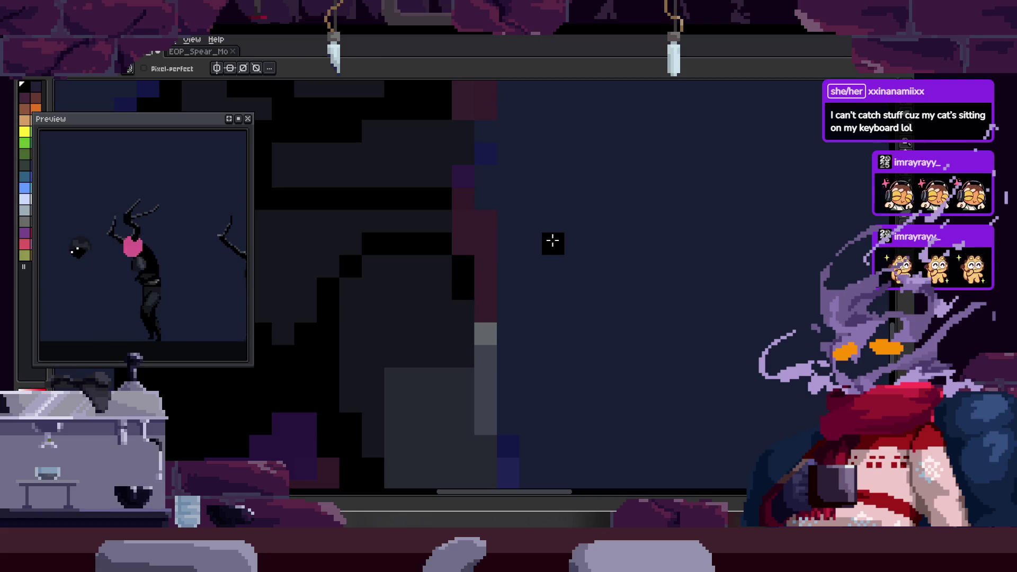
key(alt)
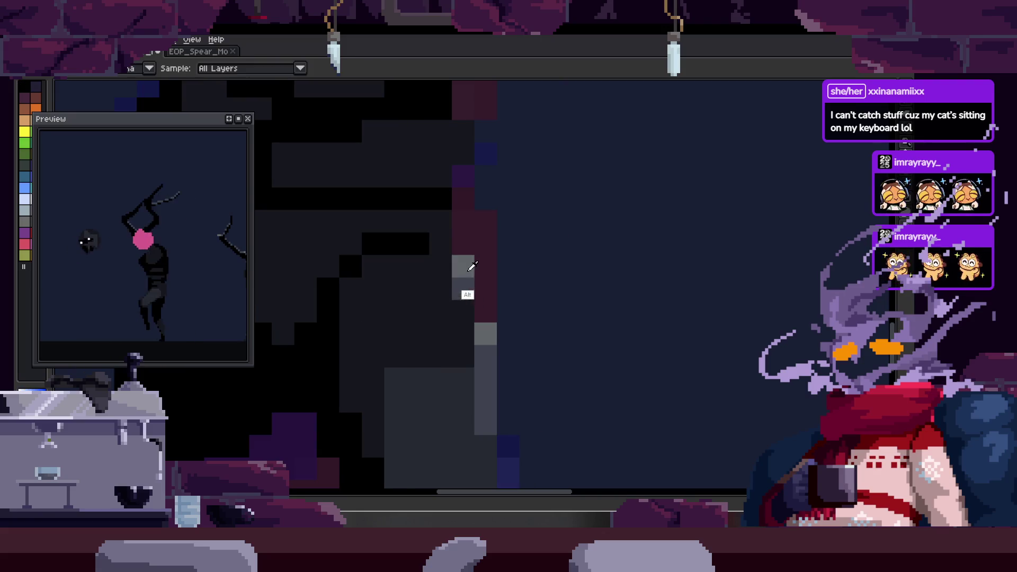
scroll(476, 277, up, 1)
scroll(538, 266, down, 1)
mouse_move(538, 265)
mouse_down()
mouse_move(537, 243)
mouse_move(554, 233)
mouse_up()
- Nudge the black pixel strip up one pixel and drop the selection
key(ctrl)
key(z)
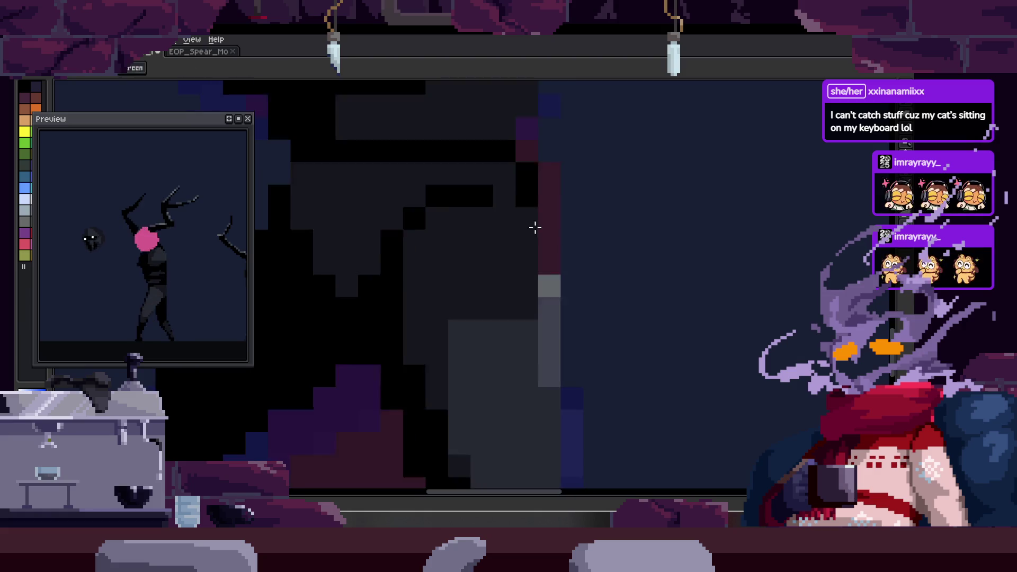
scroll(533, 228, down, 2)
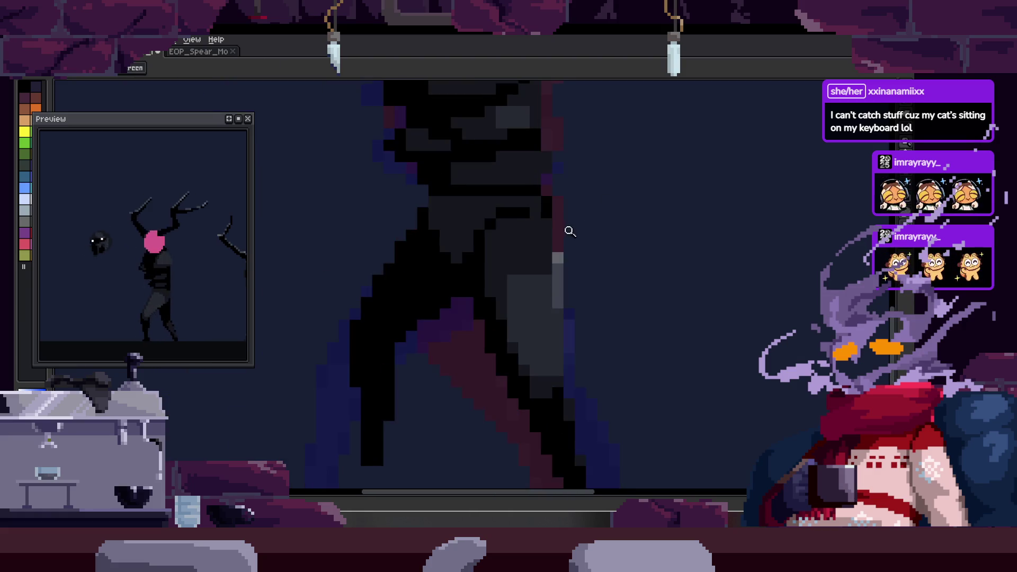
scroll(572, 228, up, 2)
key(ctrl)
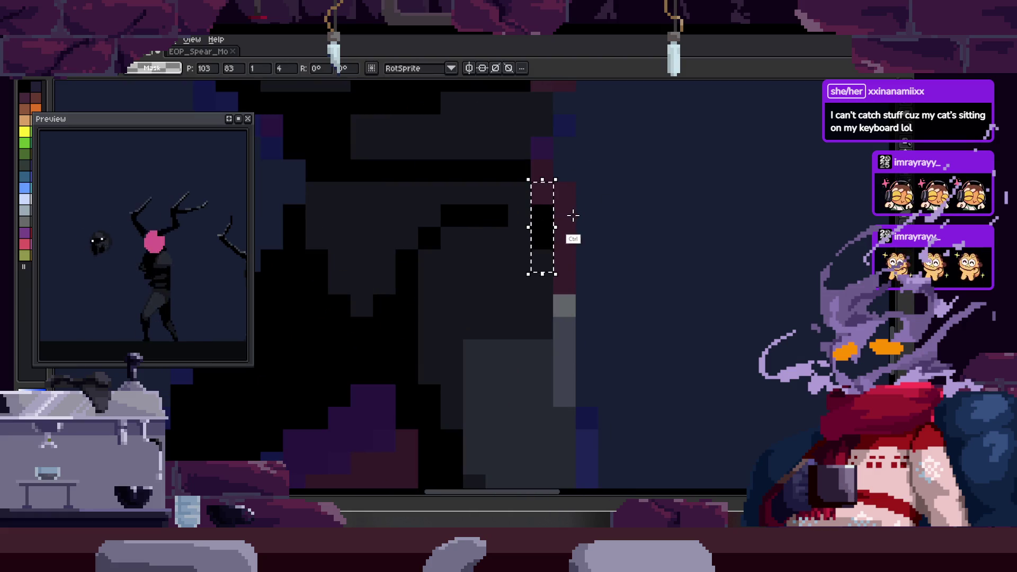
key(ctrl+d)
scroll(583, 245, down, 2)
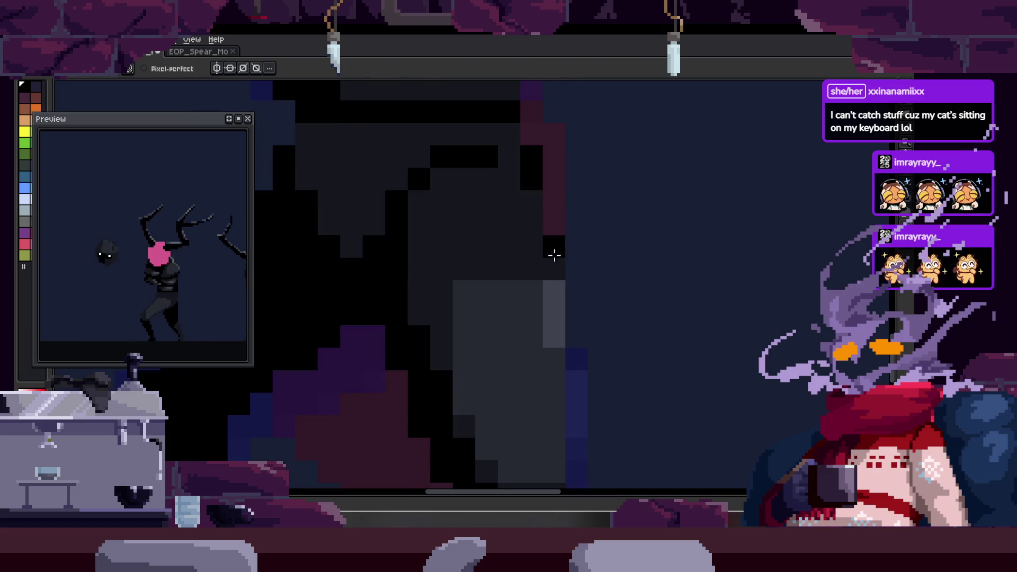
drag(596, 264, 597, 178)
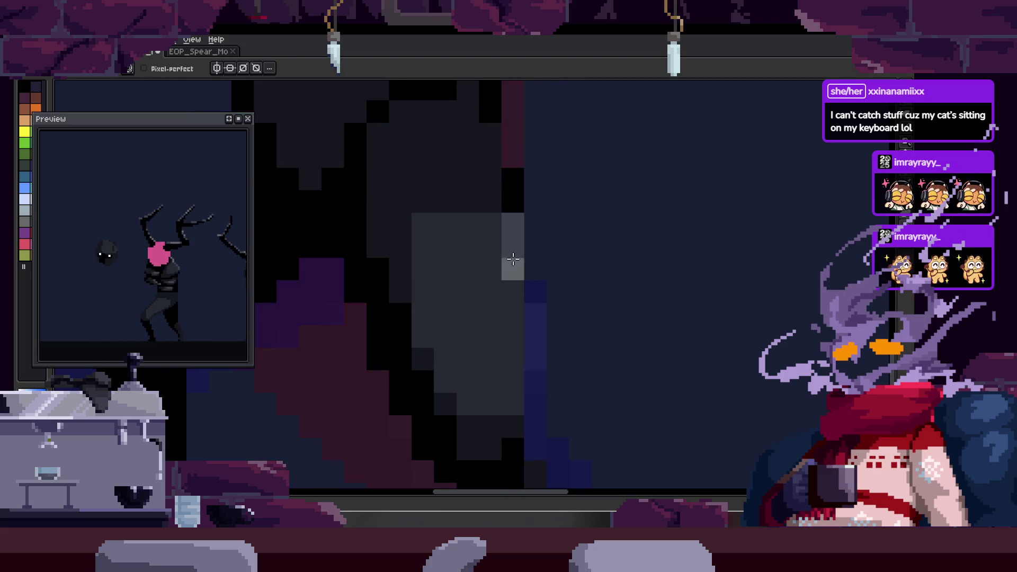
scroll(611, 207, down, 3)
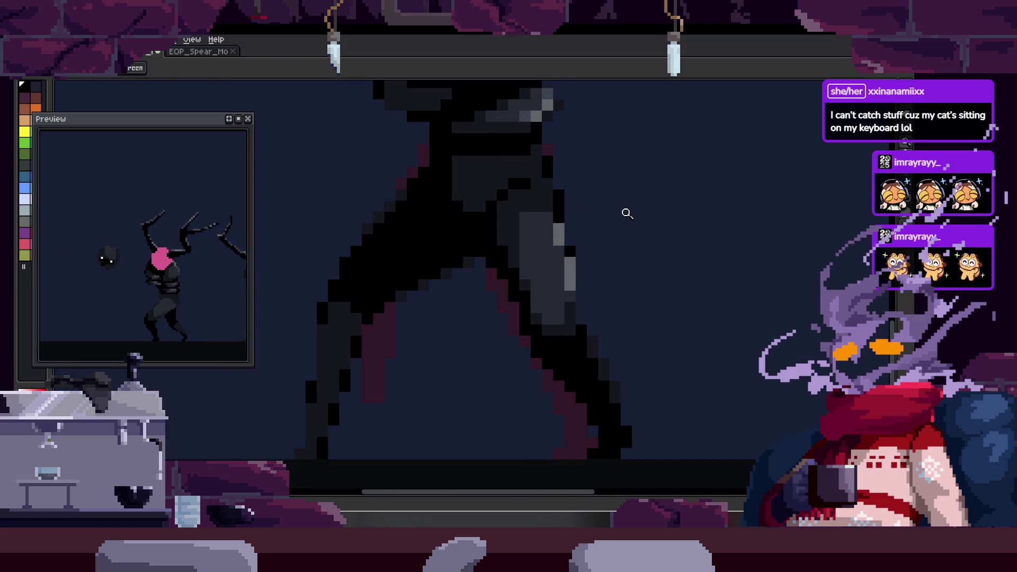
scroll(497, 228, up, 3)
- Paint sampled purple rim pixels along the upper leg
key(alt)
scroll(516, 243, down, 1)
scroll(527, 243, down, 2)
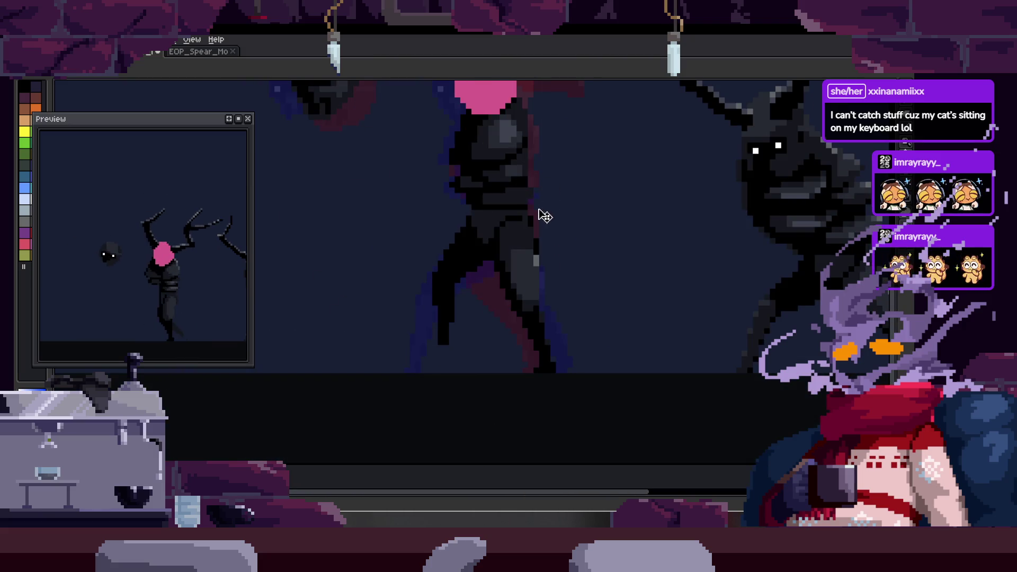
scroll(567, 186, up, 2)
scroll(532, 210, up, 1)
key(b)
mouse_move(556, 119)
mouse_down()
mouse_move(467, 199)
mouse_move(568, 188)
mouse_up()
key(ctrl+d)
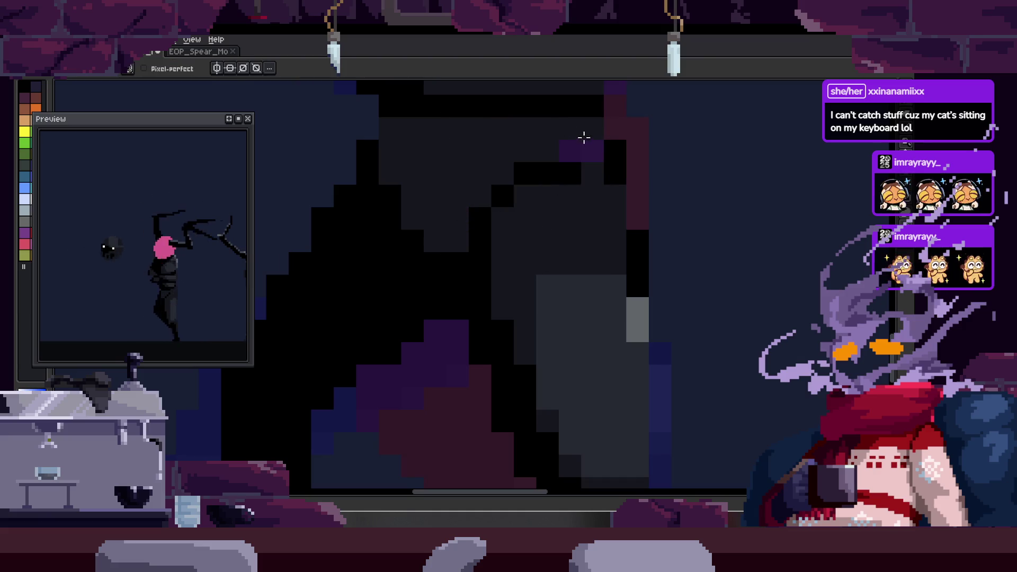
scroll(587, 181, down, 3)
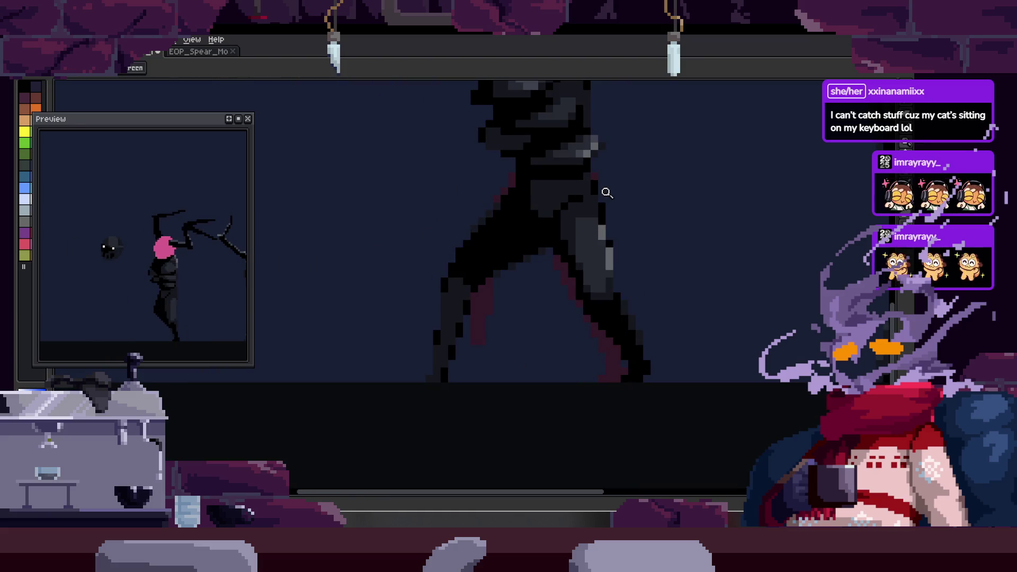
scroll(581, 175, up, 3)
key(b)
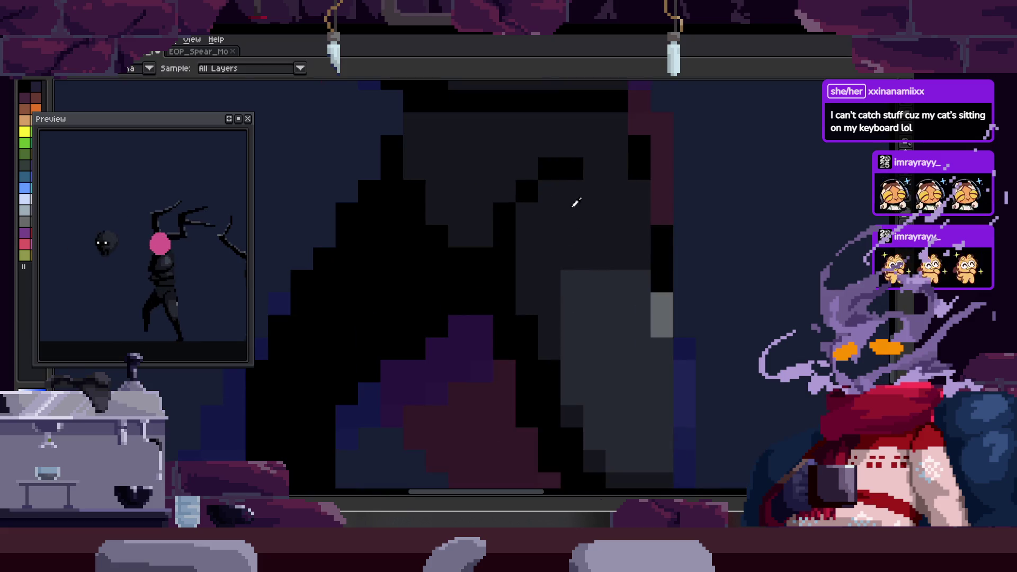
scroll(576, 222, down, 3)
scroll(584, 223, down, 2)
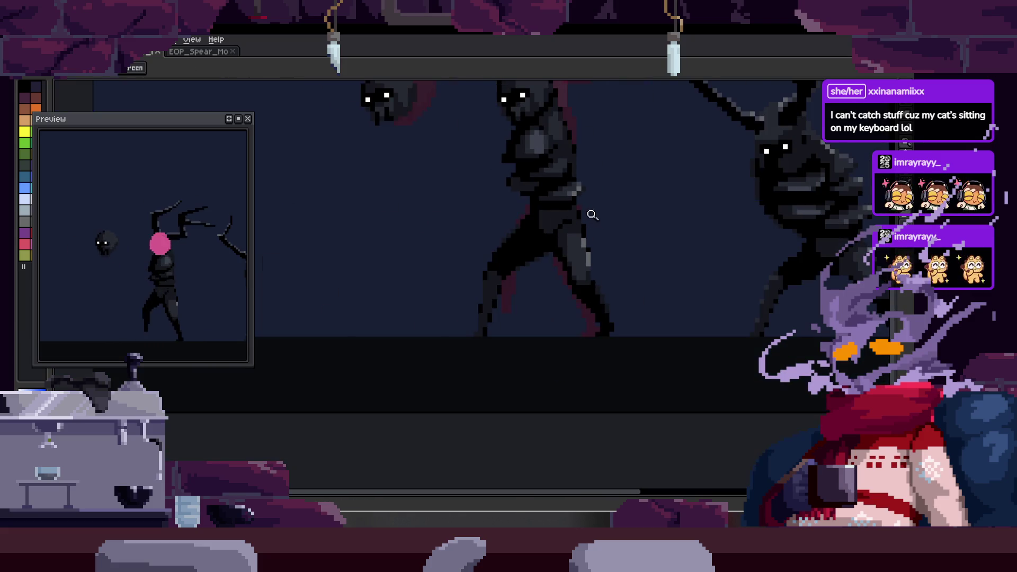
- Play the walk animation with the timeline showing
key(Return)
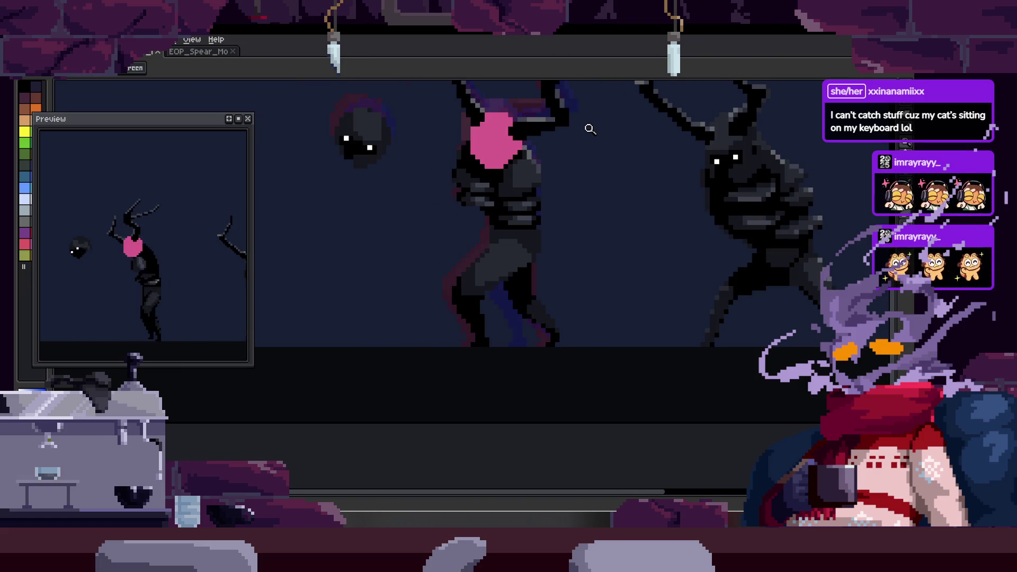
key(Tab)
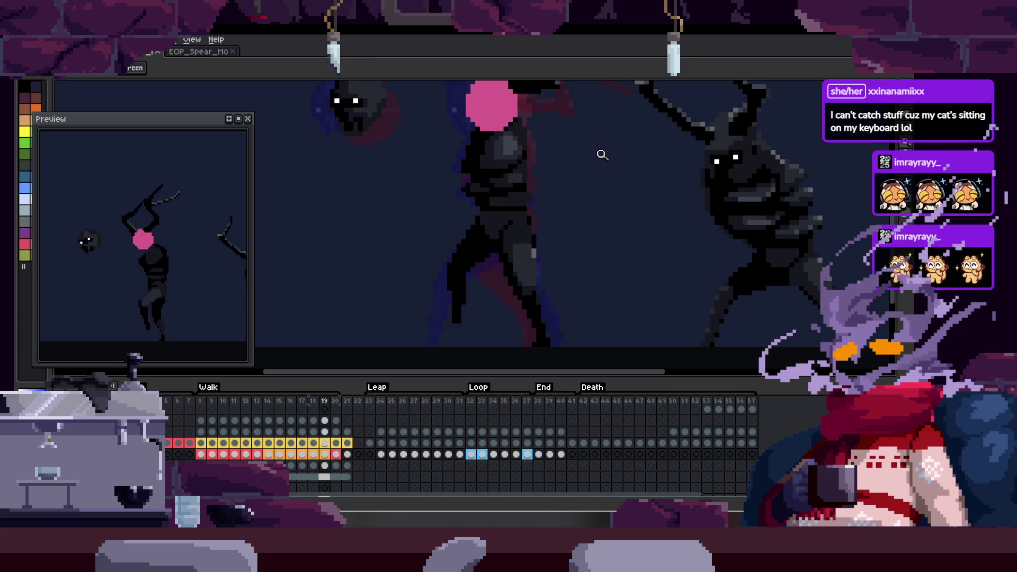
- Zoom out over both figures, step to the next frame, and bring back the timeline
key(Tab)
scroll(575, 182, up, 4)
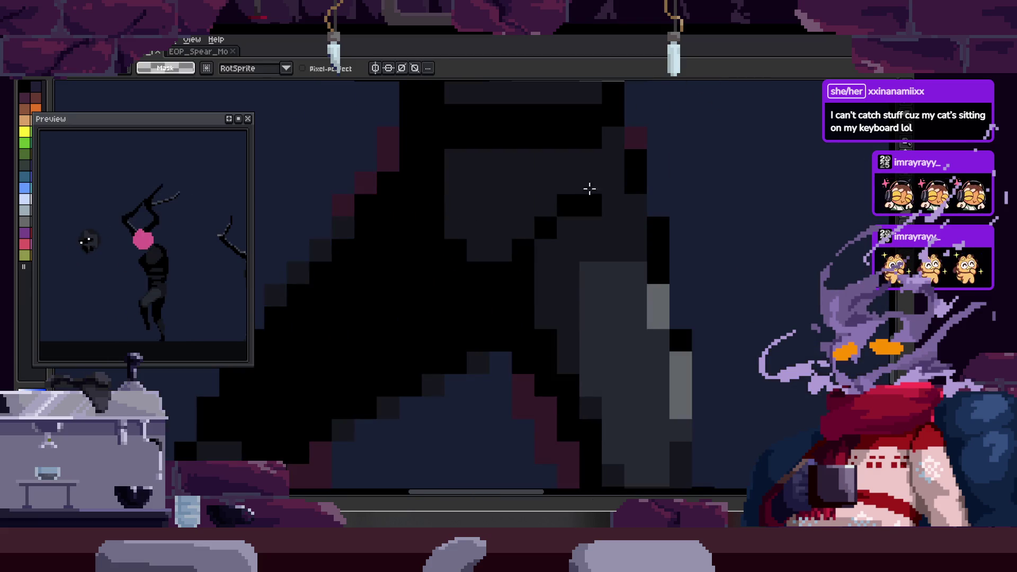
scroll(588, 186, down, 2)
scroll(545, 163, up, 2)
key(m)
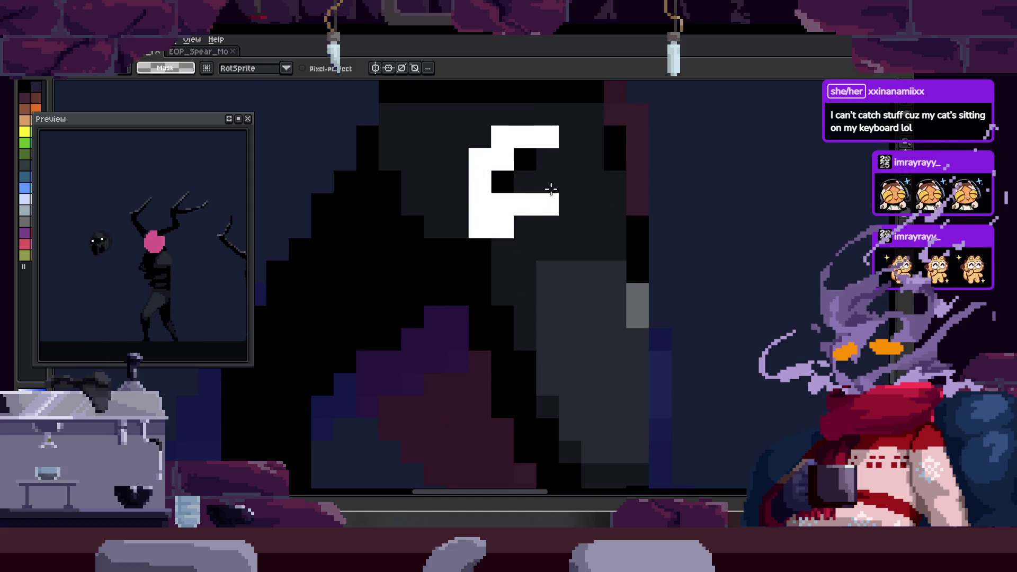
key(z)
scroll(571, 135, down, 3)
scroll(516, 147, up, 2)
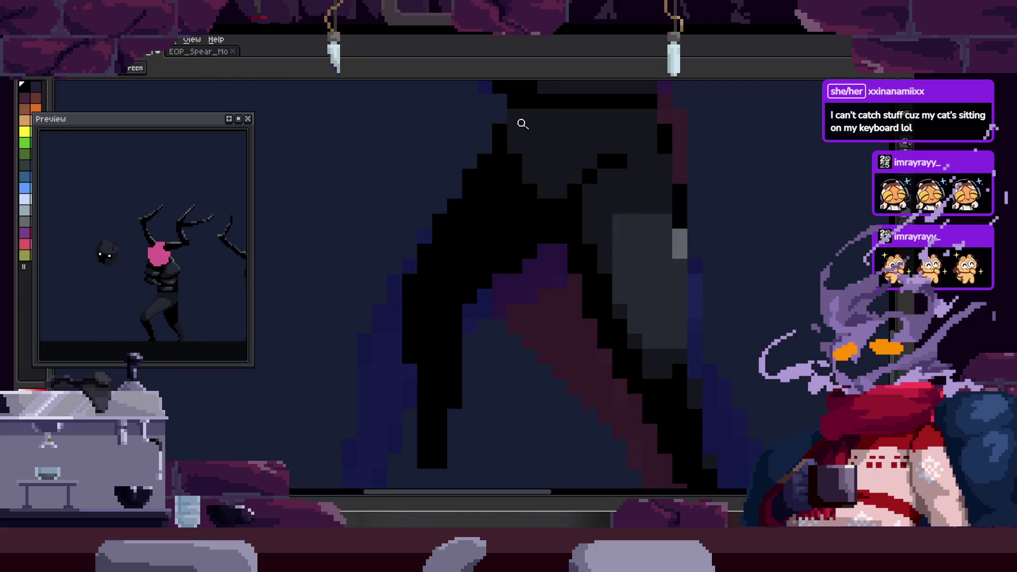
key(z)
scroll(495, 241, down, 1)
scroll(545, 215, down, 1)
scroll(545, 216, down, 1)
scroll(590, 185, down, 1)
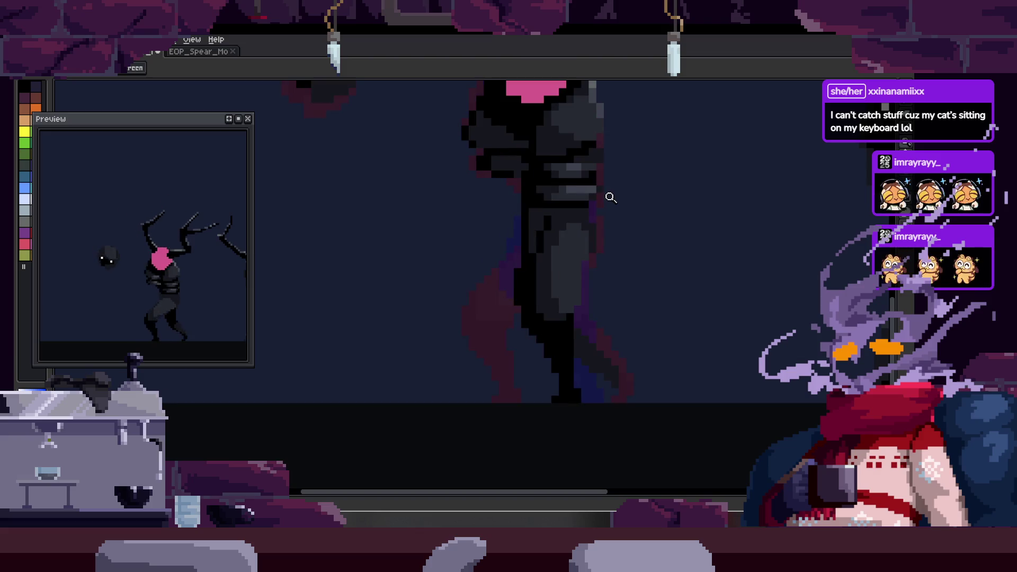
scroll(592, 186, up, 1)
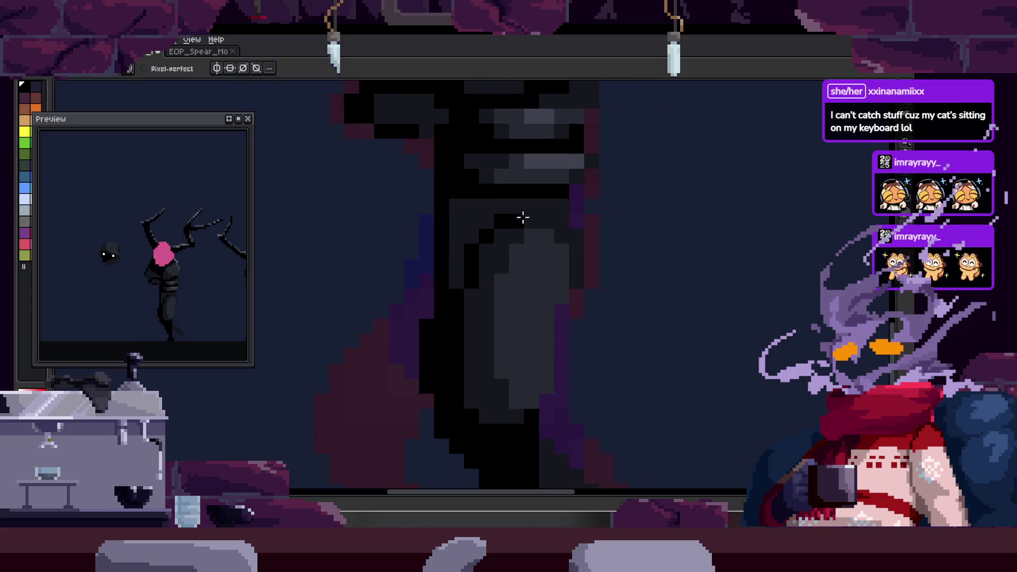
scroll(522, 215, down, 1)
scroll(588, 188, up, 1)
key(m)
key(b)
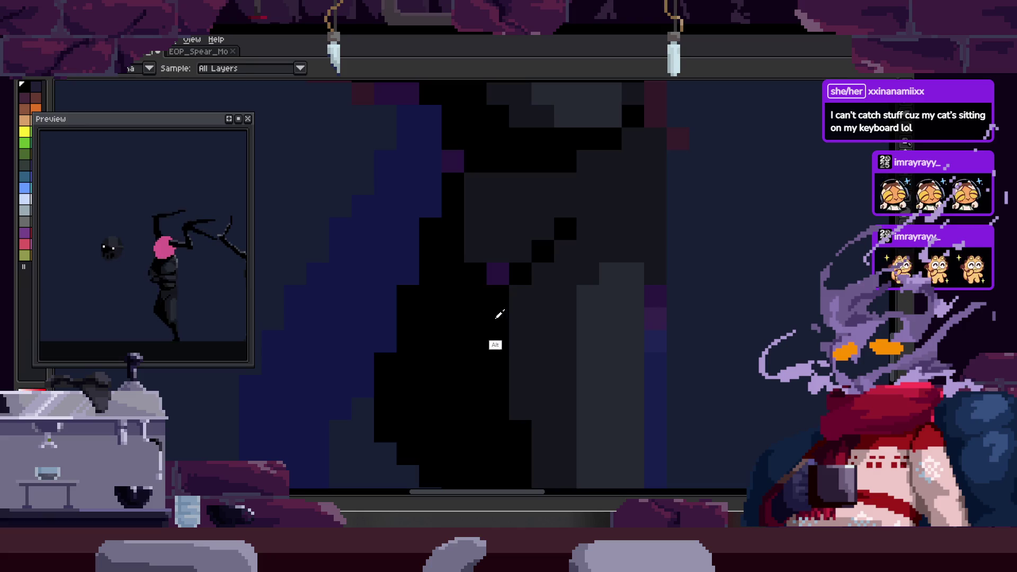
key(z)
scroll(606, 225, down, 2)
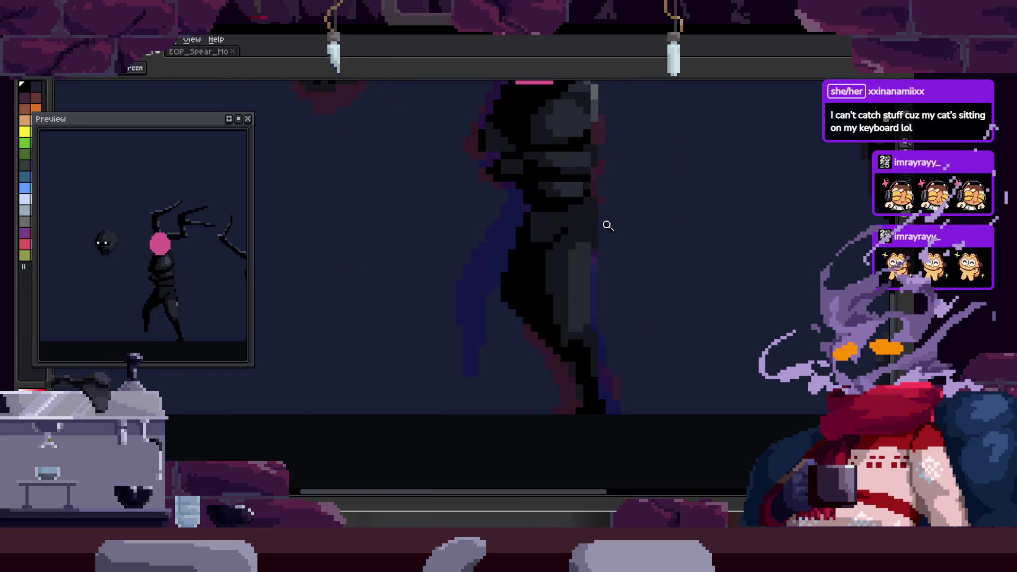
scroll(572, 189, down, 1)
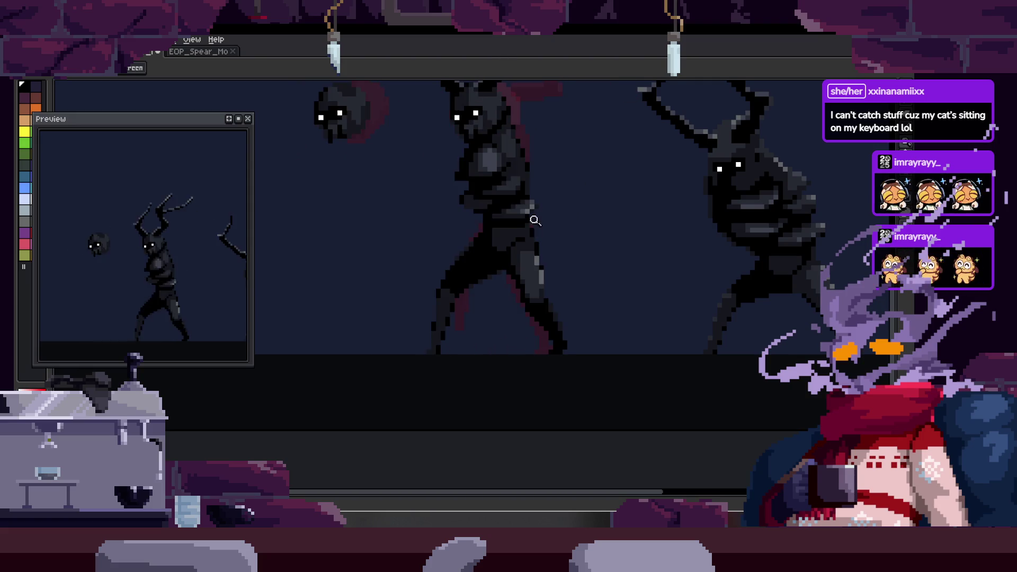
key(Tab)
key(b)
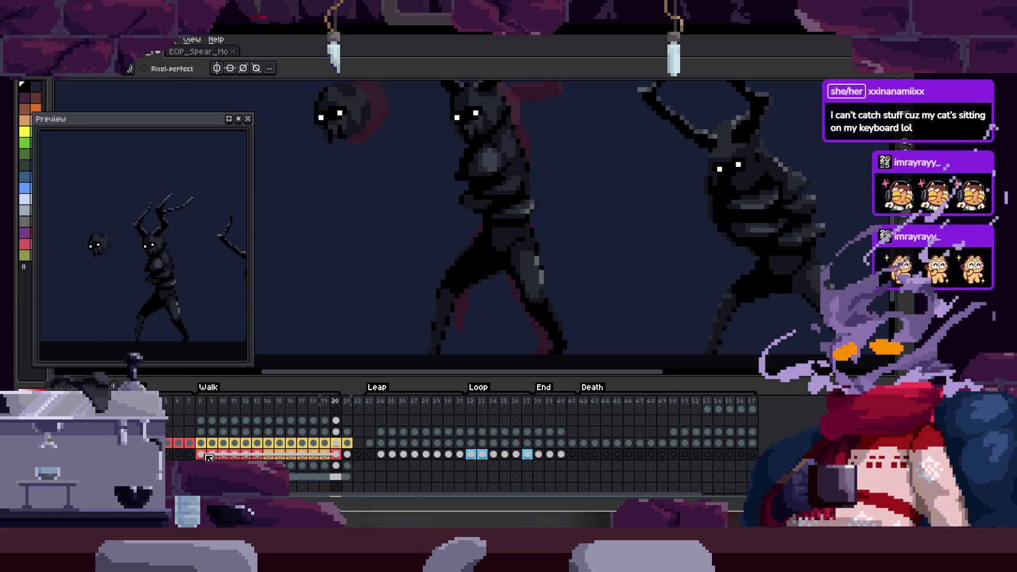
- Select frames 9 to 20 in the timeline with frame 20 active
click(211, 456)
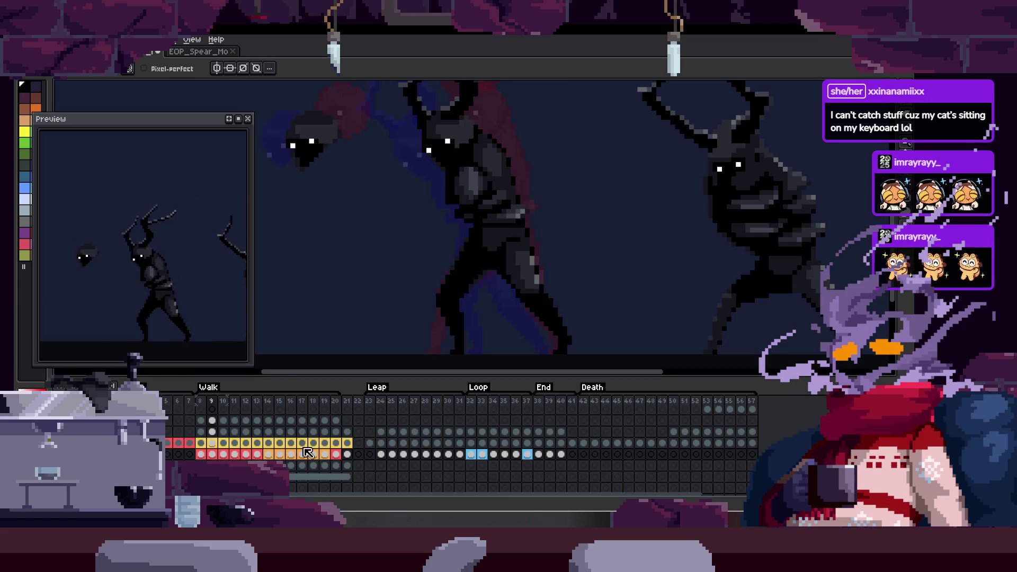
shift+click(352, 457)
key(Tab)
key(Tab)
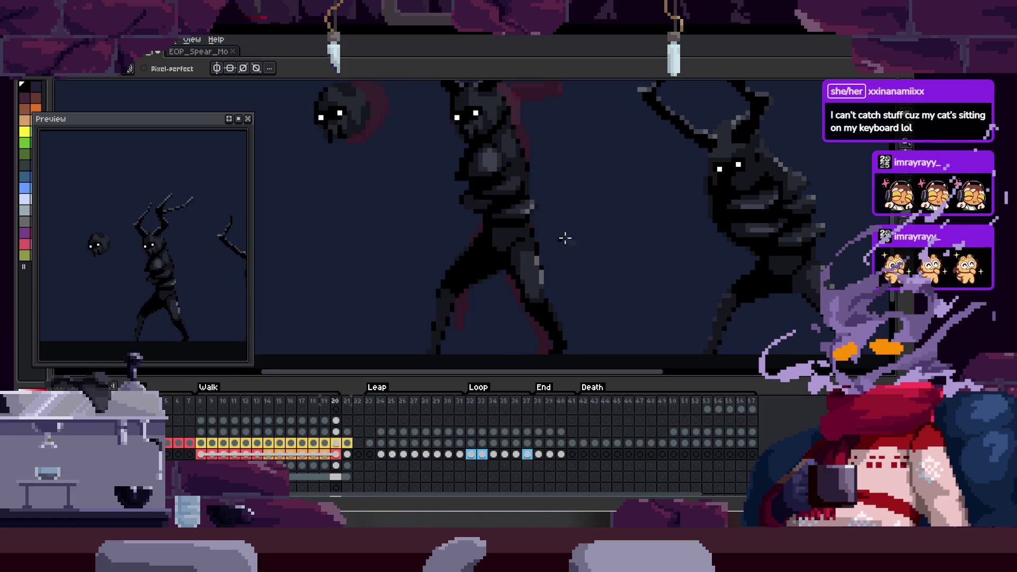
- Undo a stray diagonal run and nudge a small pixel cluster on the leg into place
key(z)
click(561, 196)
key(Tab)
click(557, 205)
key(b)
drag(584, 189, 491, 259)
key(ctrl+z)
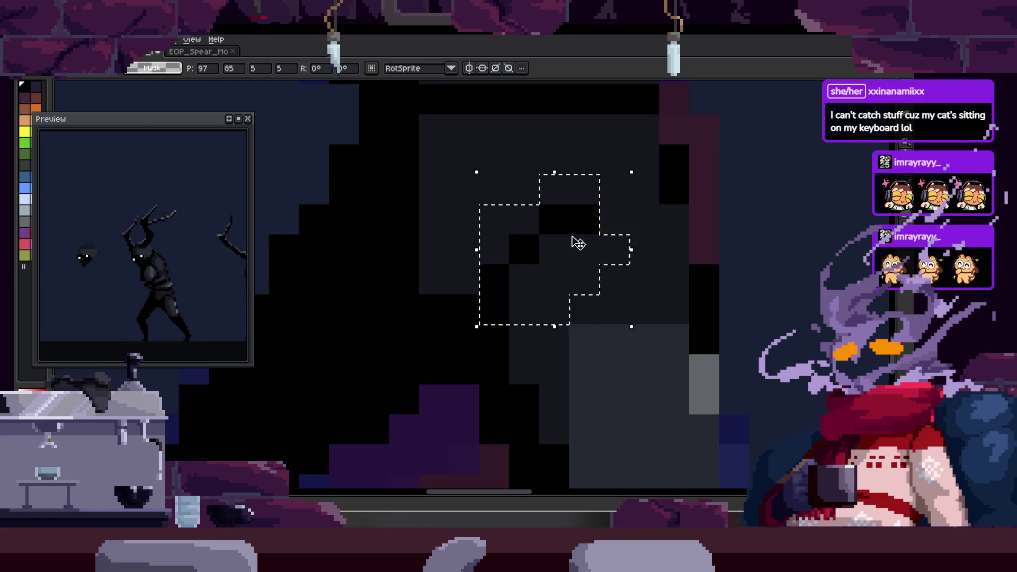
key(ctrl+d)
key(ctrl+z)
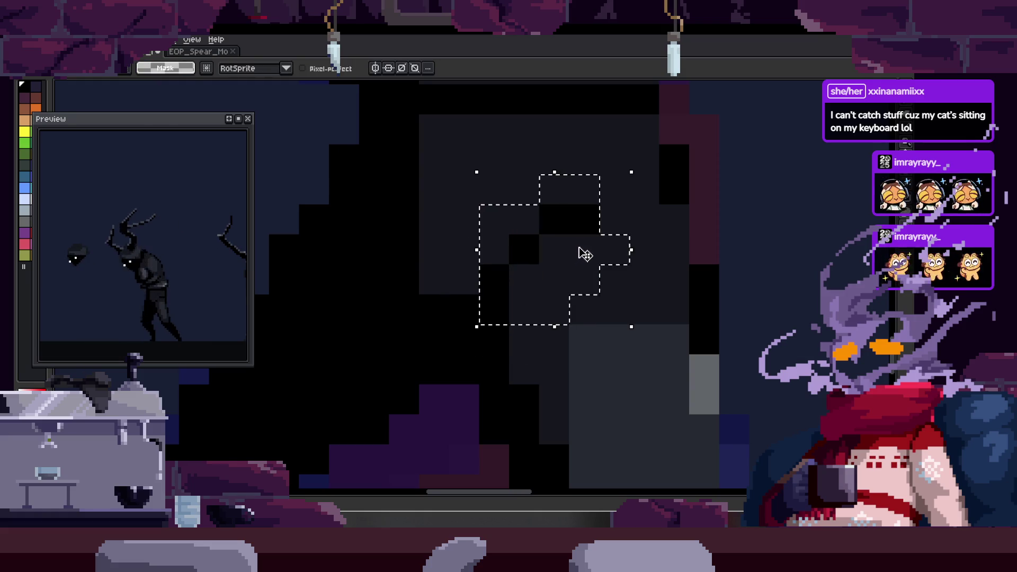
key(ctrl+z)
scroll(595, 229, down, 2)
key(z)
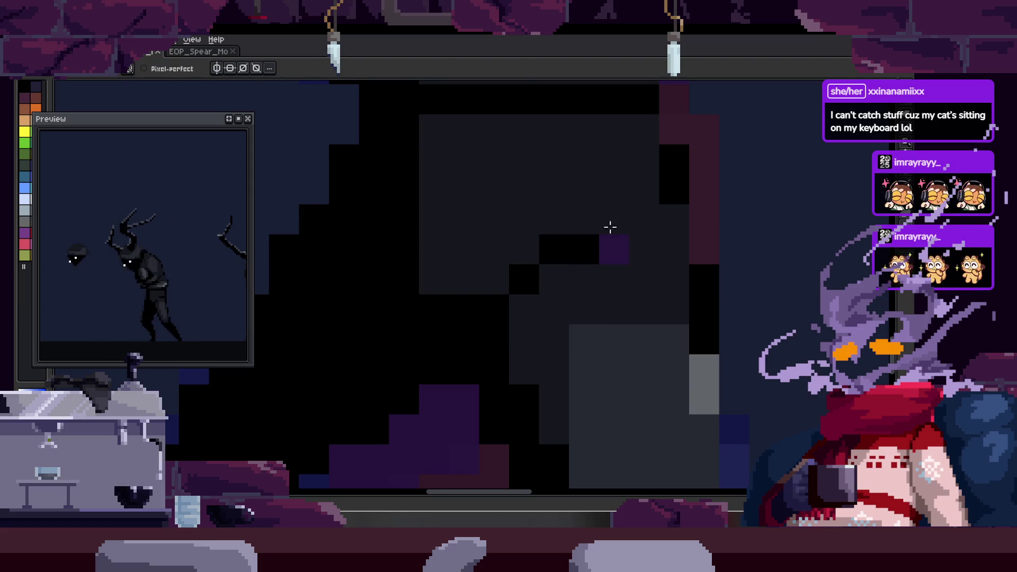
scroll(538, 216, up, 1)
scroll(630, 171, up, 1)
scroll(630, 172, up, 1)
scroll(617, 166, up, 1)
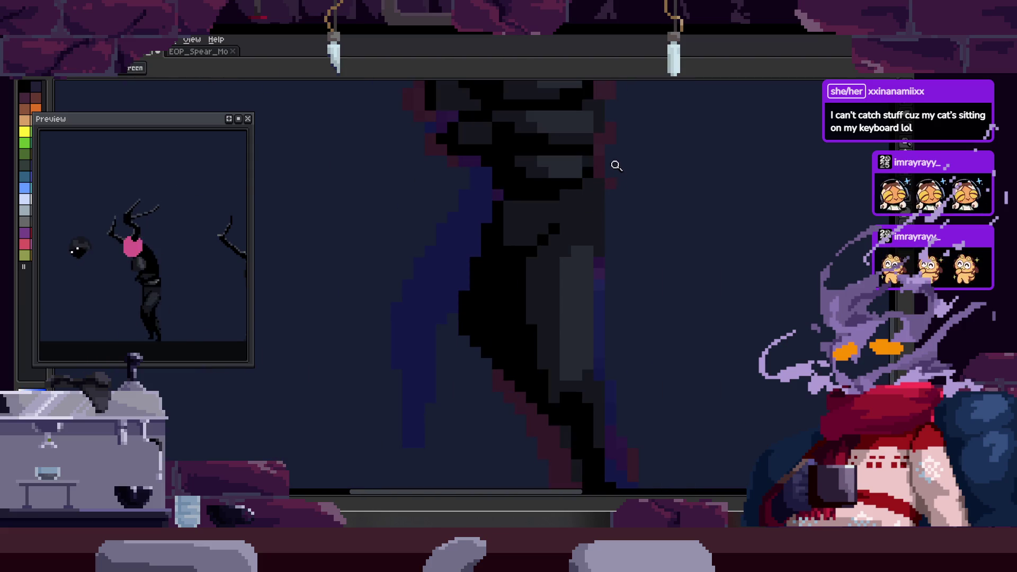
scroll(588, 204, up, 1)
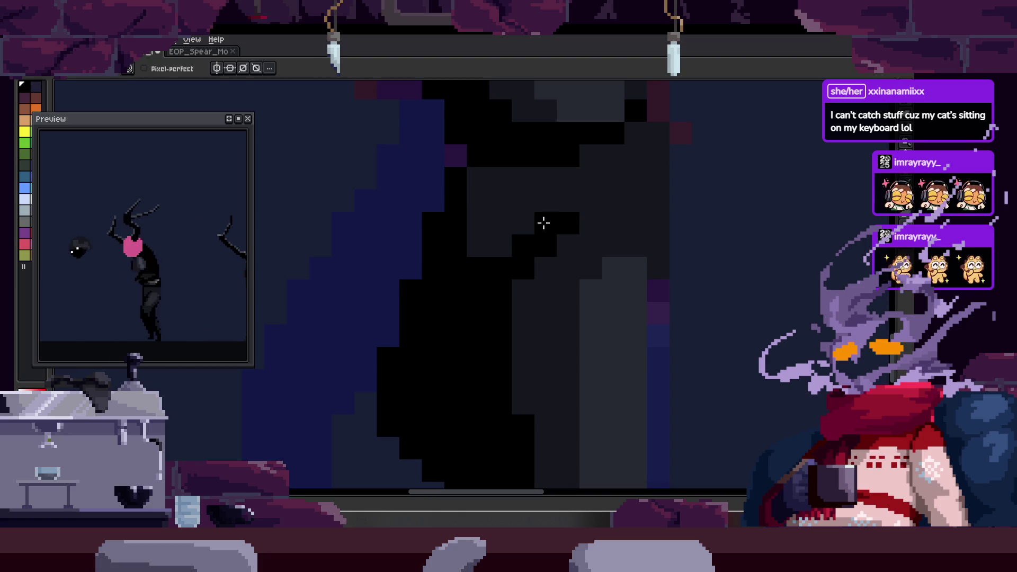
- Turn a black leg pixel dark grey and extend the inner leg outline with dark-grey pixels
click(554, 245)
key(z)
scroll(588, 234, down, 3)
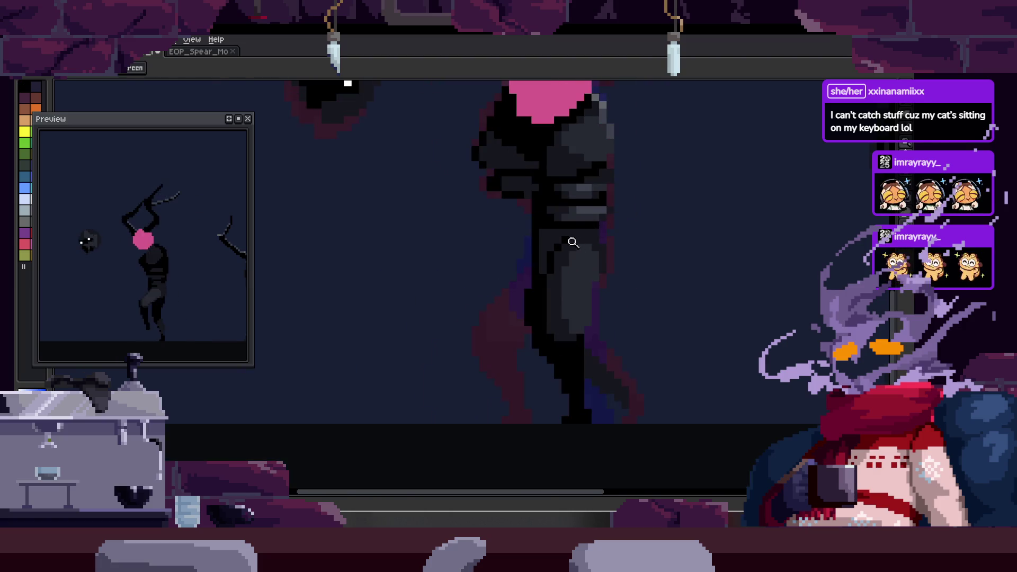
scroll(569, 249, up, 2)
scroll(595, 224, down, 1)
scroll(556, 175, up, 2)
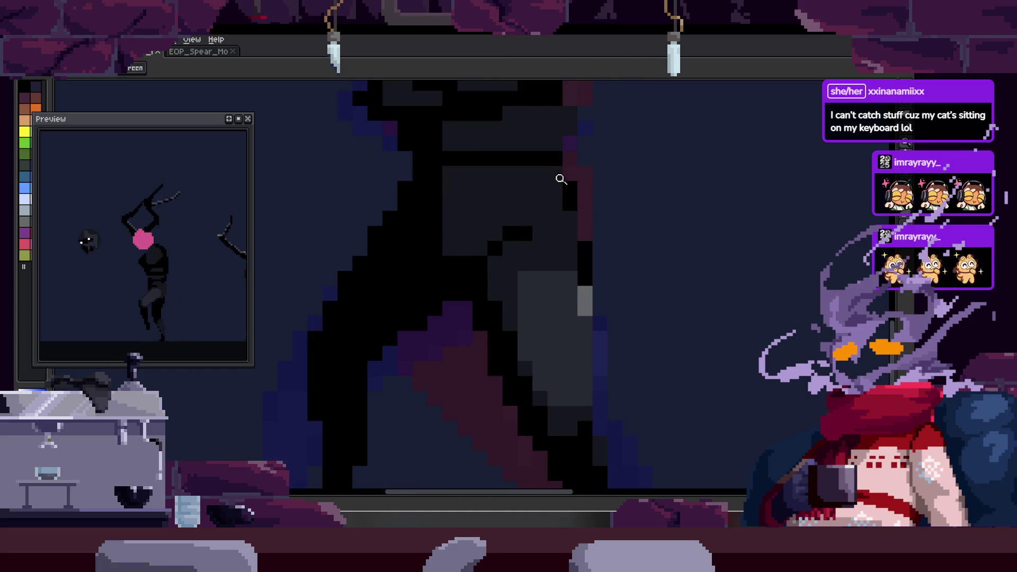
key(Right)
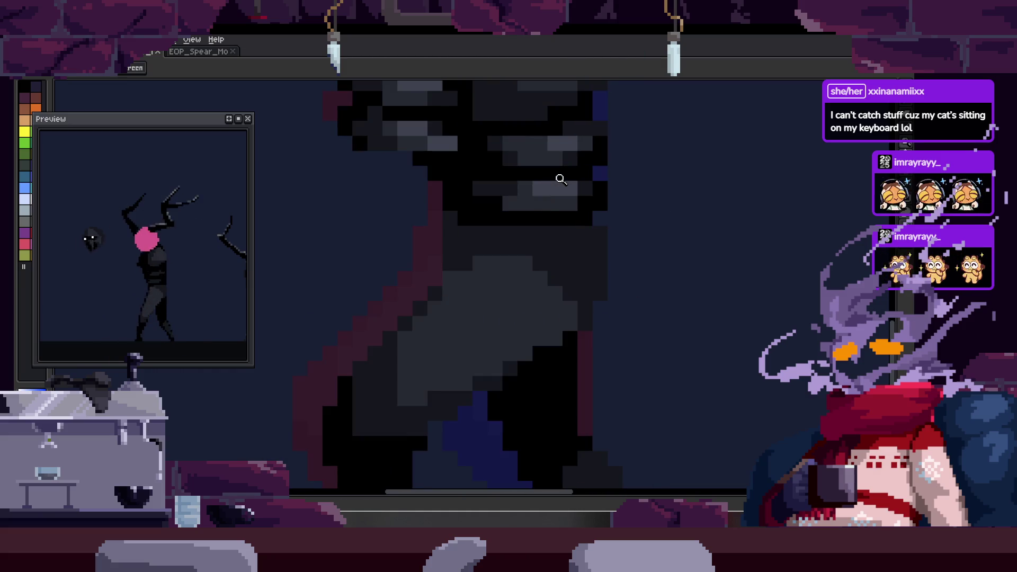
key(b)
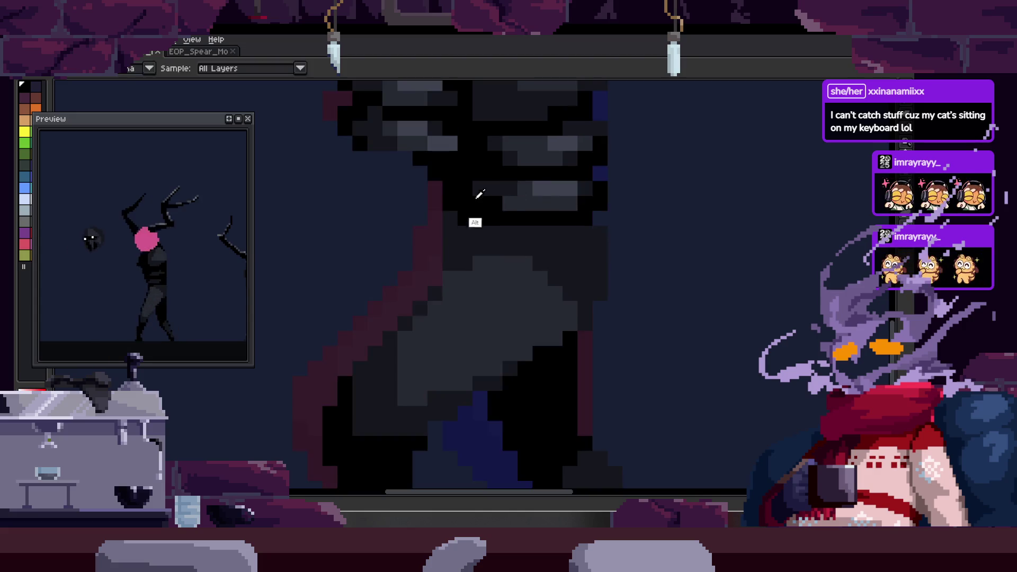
scroll(442, 227, up, 1)
scroll(446, 261, down, 3)
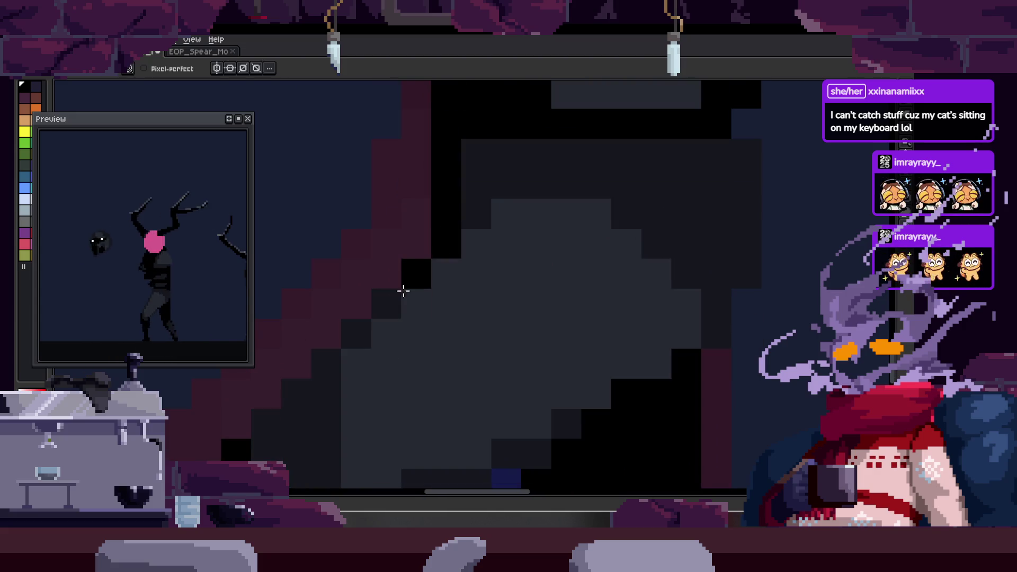
mouse_move(419, 294)
mouse_down()
mouse_move(476, 242)
mouse_move(451, 230)
mouse_up()
scroll(502, 214, up, 1)
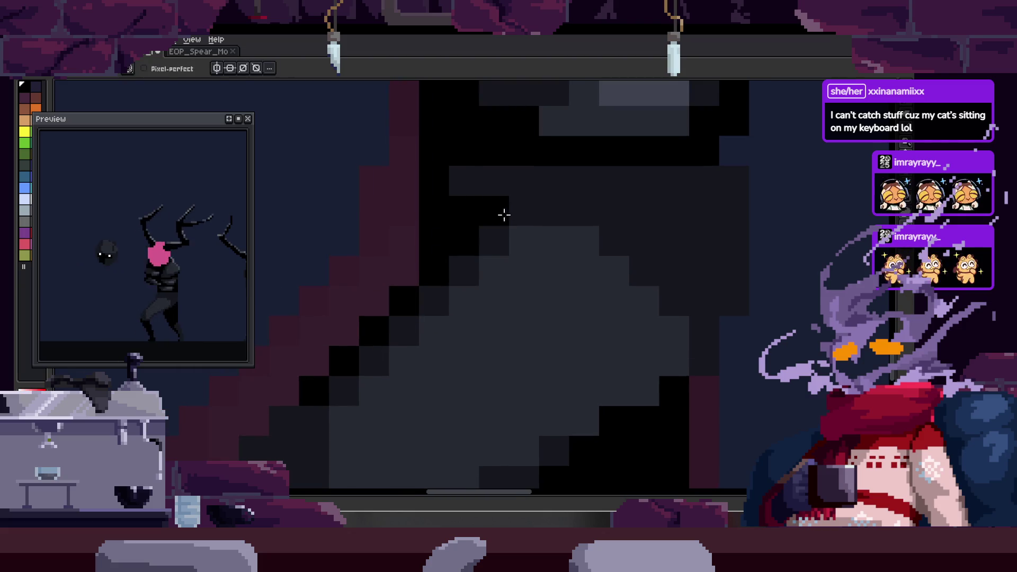
key(z)
scroll(596, 202, down, 4)
scroll(574, 204, up, 1)
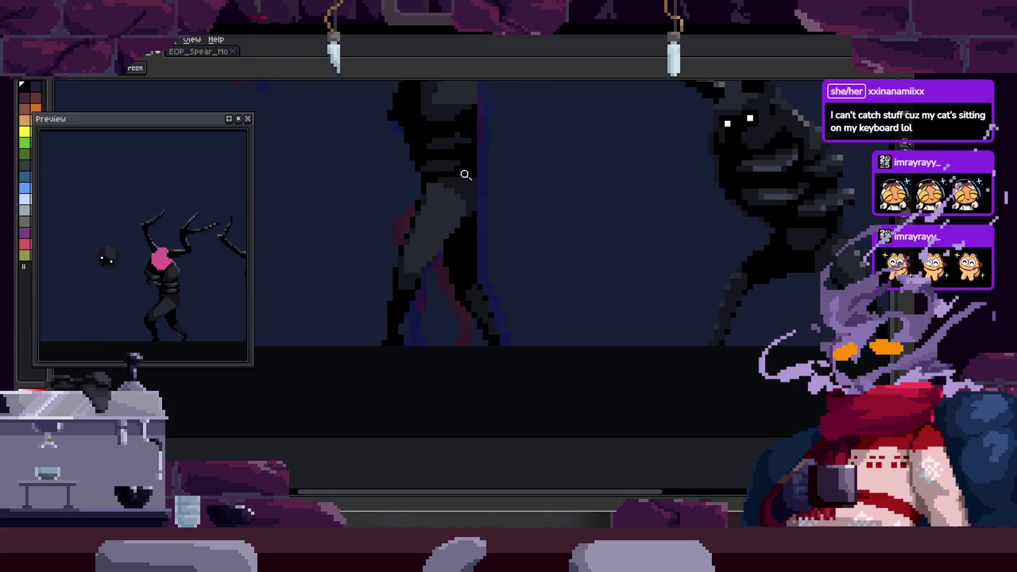
scroll(465, 175, up, 3)
key(b)
scroll(432, 182, up, 1)
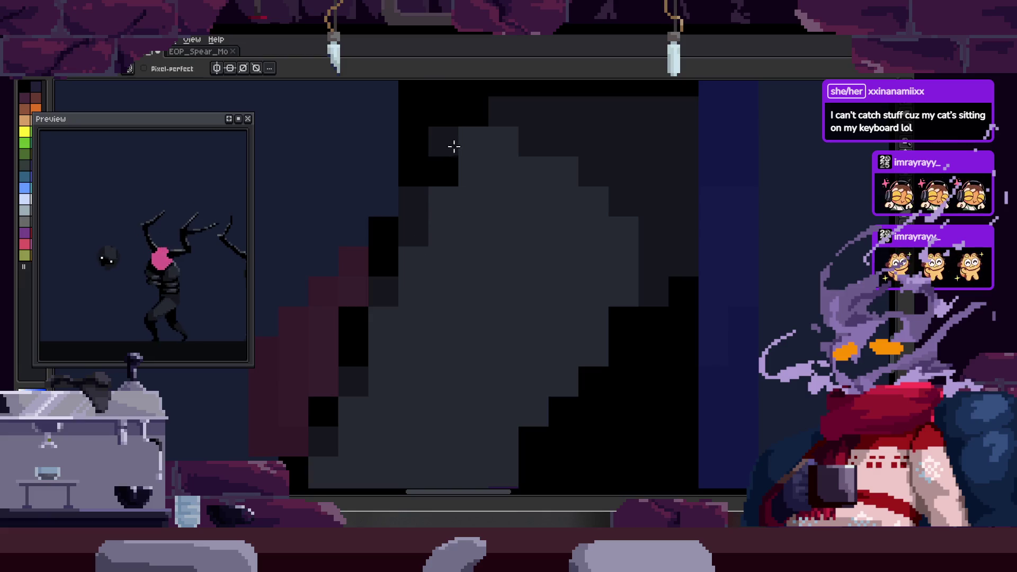
scroll(445, 175, down, 1)
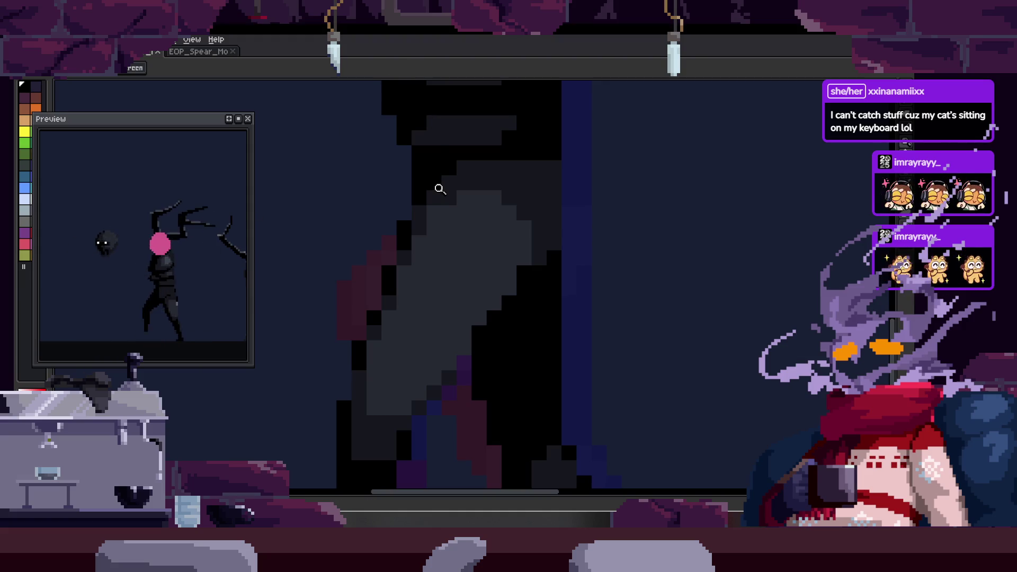
scroll(504, 255, down, 3)
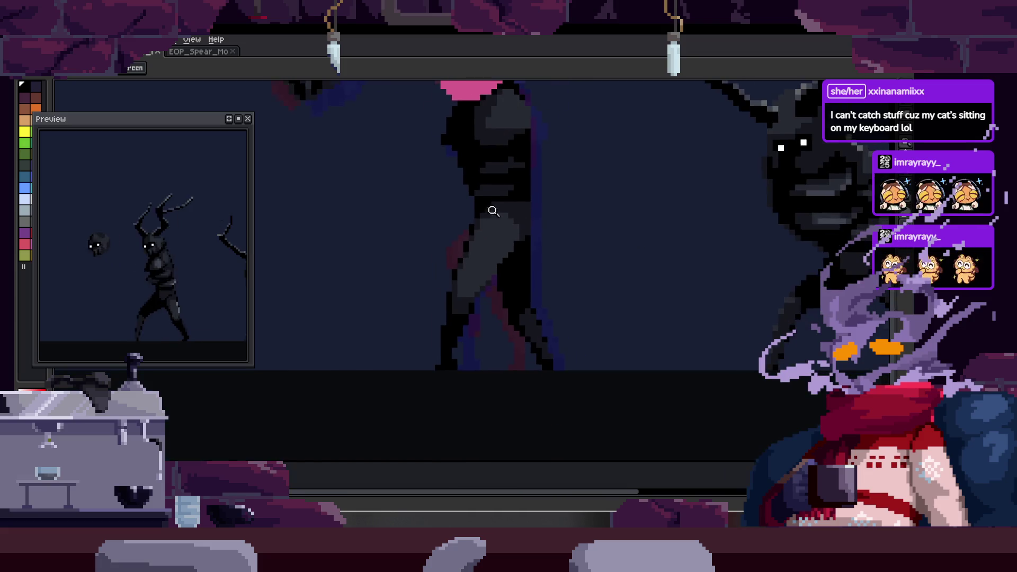
scroll(527, 195, up, 3)
scroll(497, 251, up, 1)
scroll(454, 265, down, 3)
scroll(504, 234, up, 3)
scroll(458, 275, down, 2)
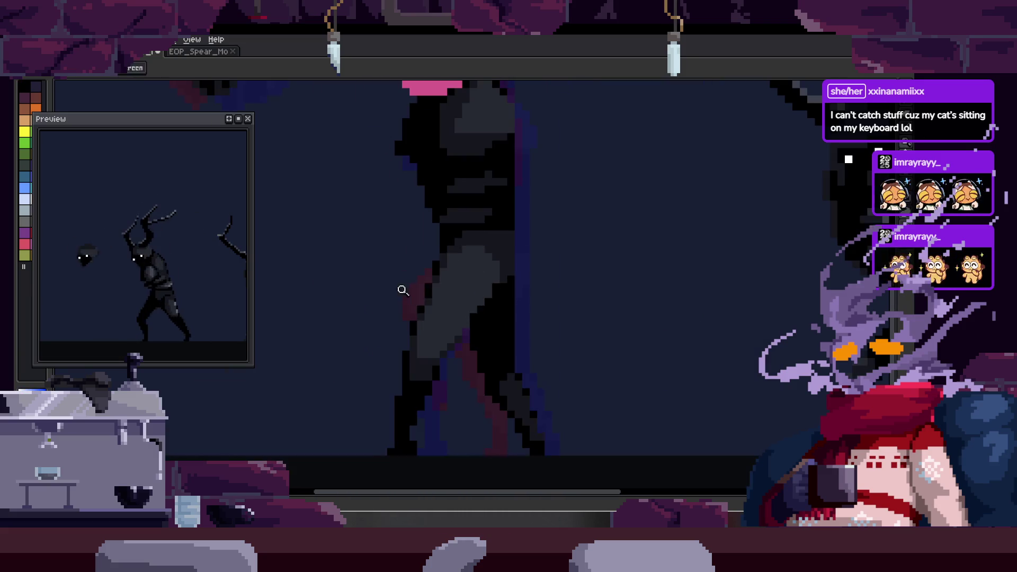
scroll(452, 257, up, 2)
scroll(497, 227, down, 2)
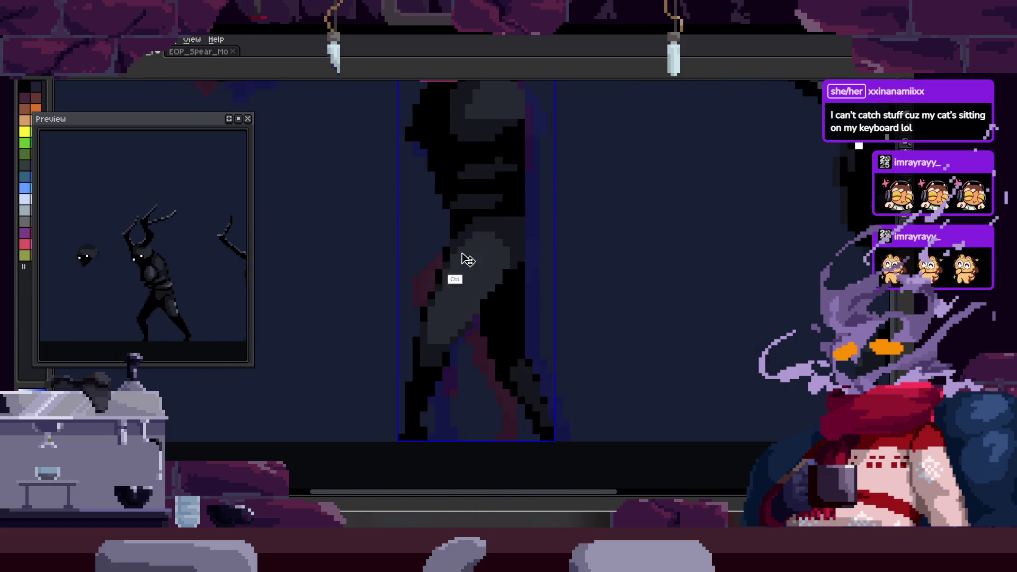
scroll(477, 257, up, 1)
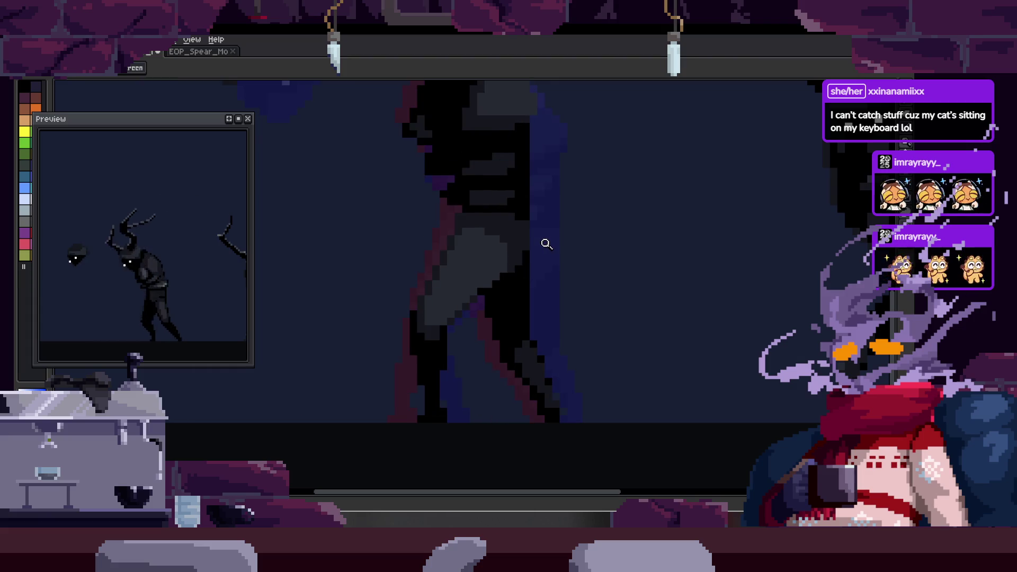
scroll(543, 240, up, 1)
scroll(446, 281, up, 1)
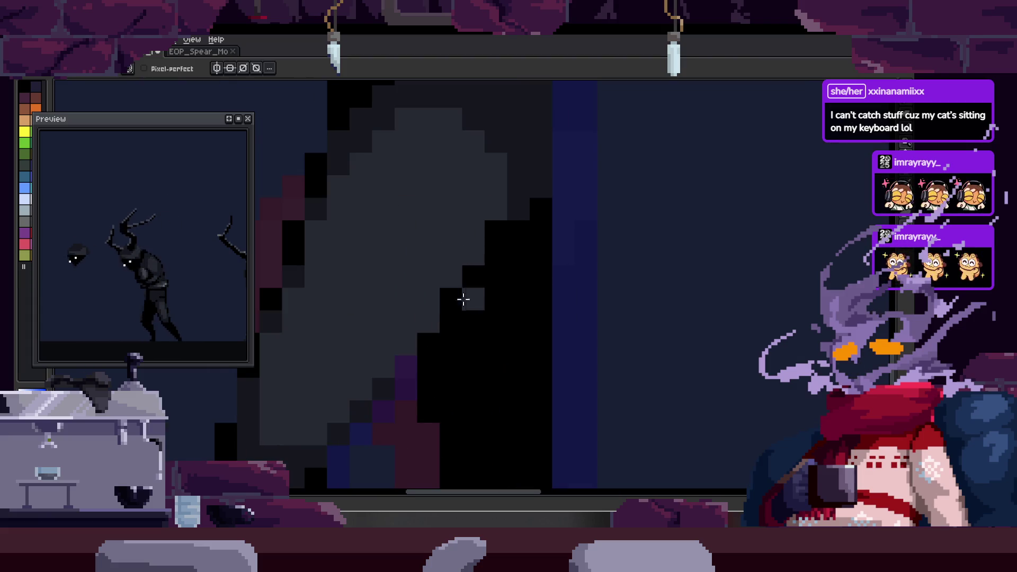
scroll(490, 295, up, 1)
scroll(537, 254, down, 1)
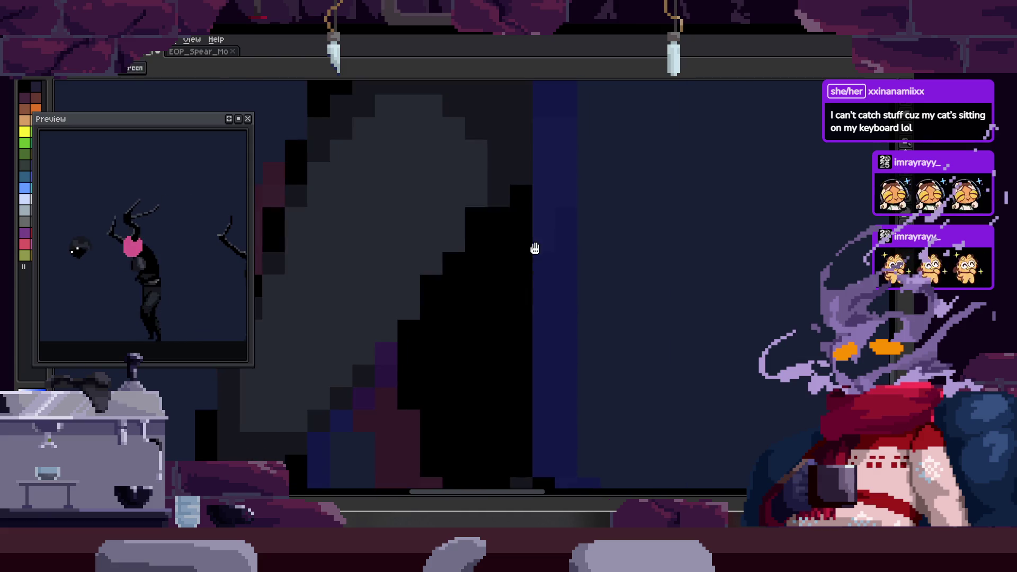
- Pan across the walking leg and show the animation timeline
drag(538, 255, 432, 266)
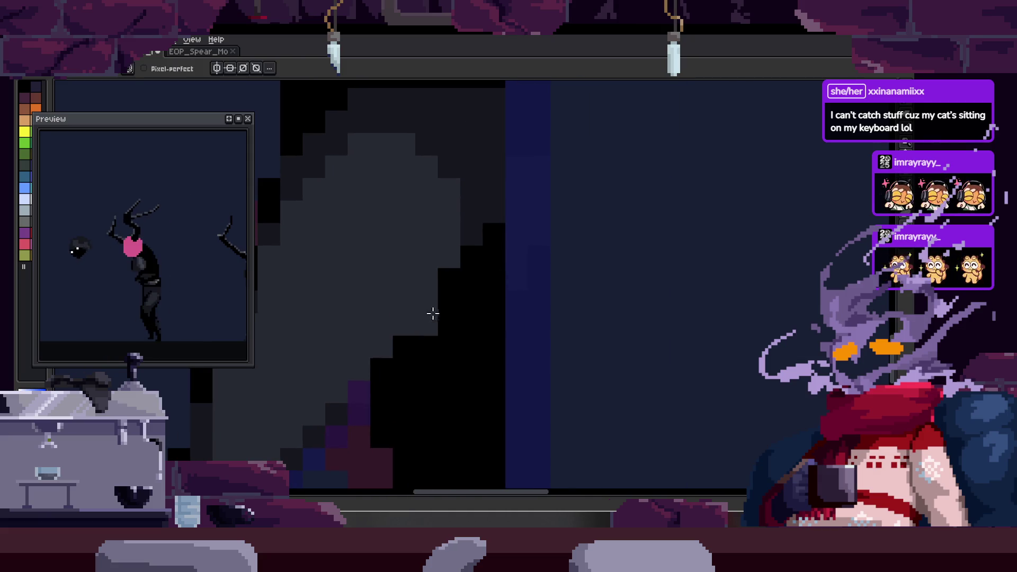
scroll(432, 304, down, 2)
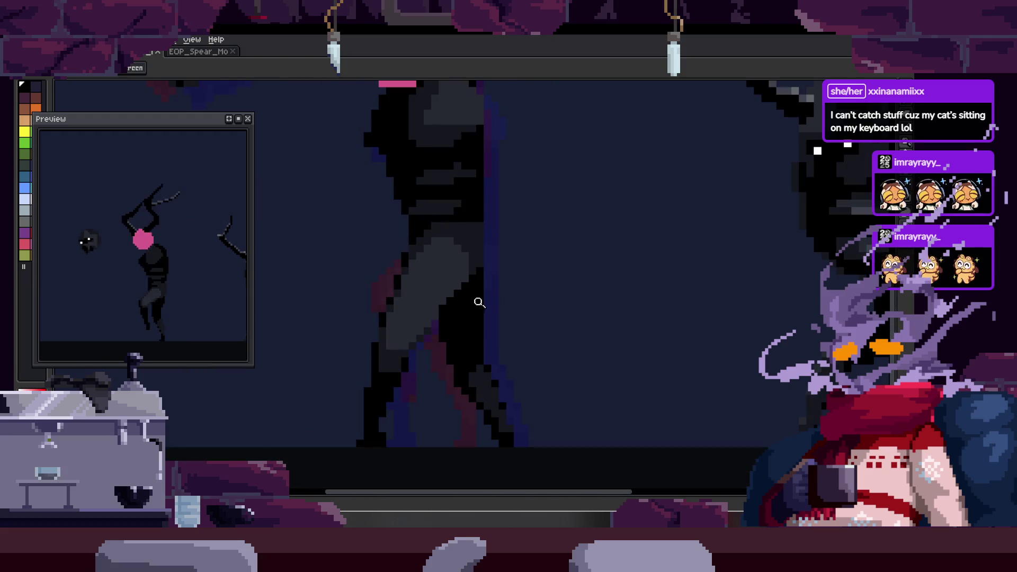
scroll(436, 302, up, 2)
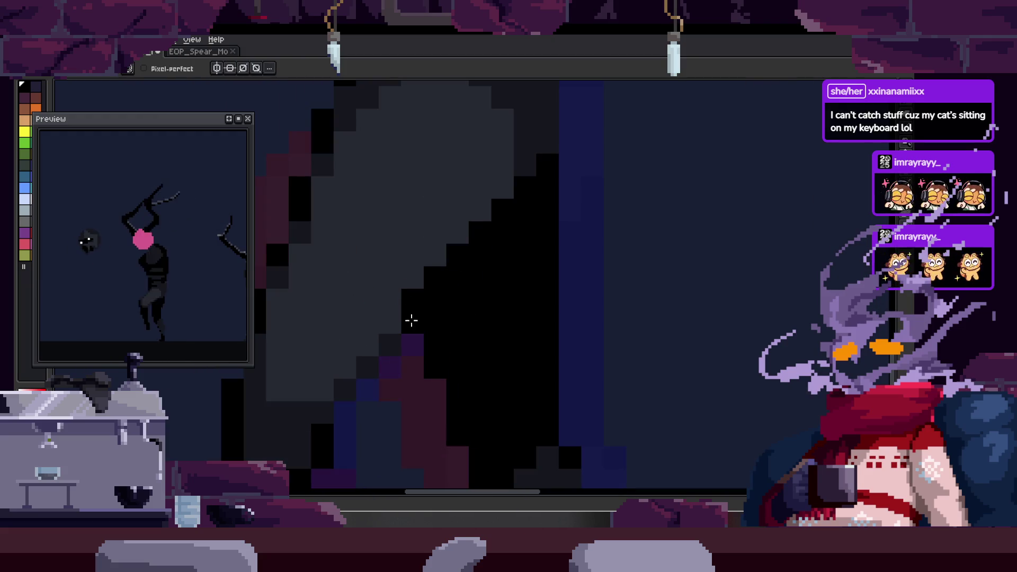
scroll(446, 293, down, 2)
key(Tab)
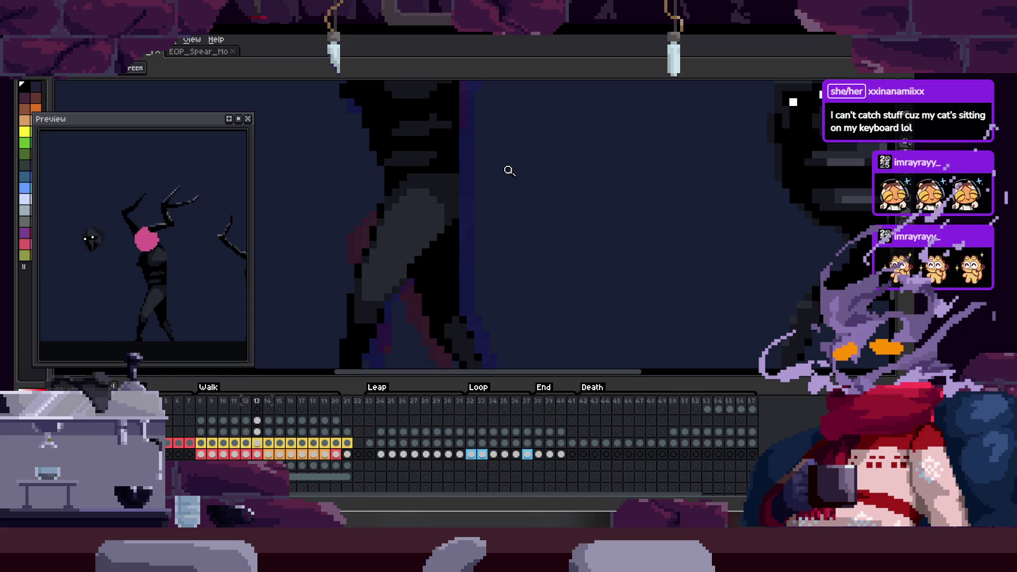
- Paint sampled light-grey highlight pixels along the dark leg and check another frame
key(Tab)
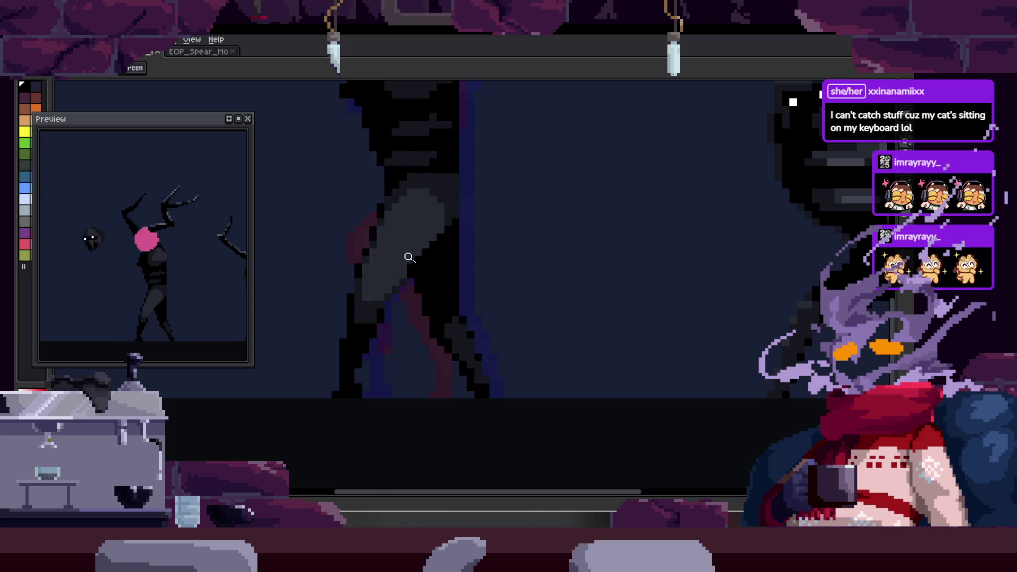
scroll(406, 257, up, 2)
scroll(376, 257, down, 2)
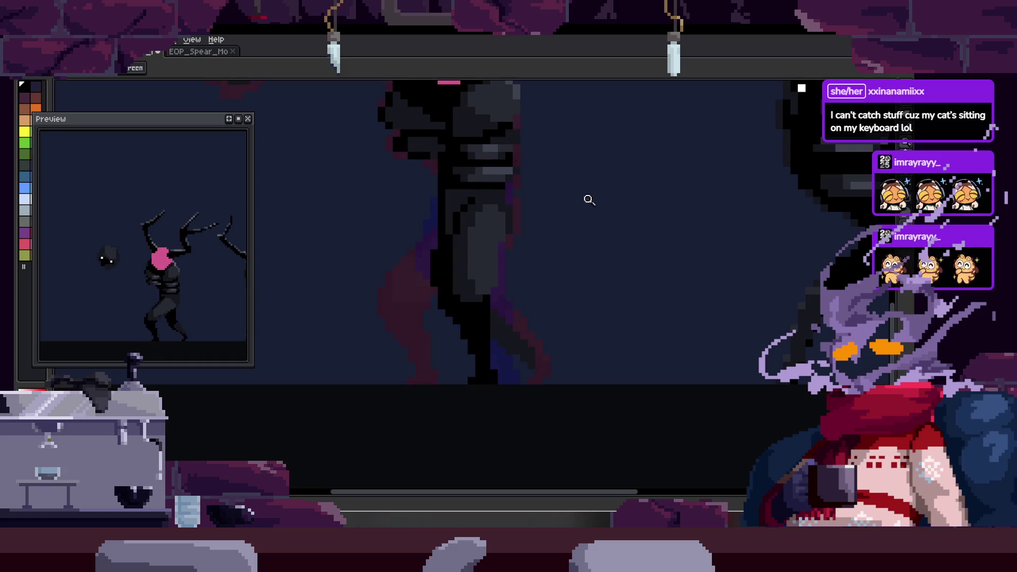
scroll(552, 194, down, 2)
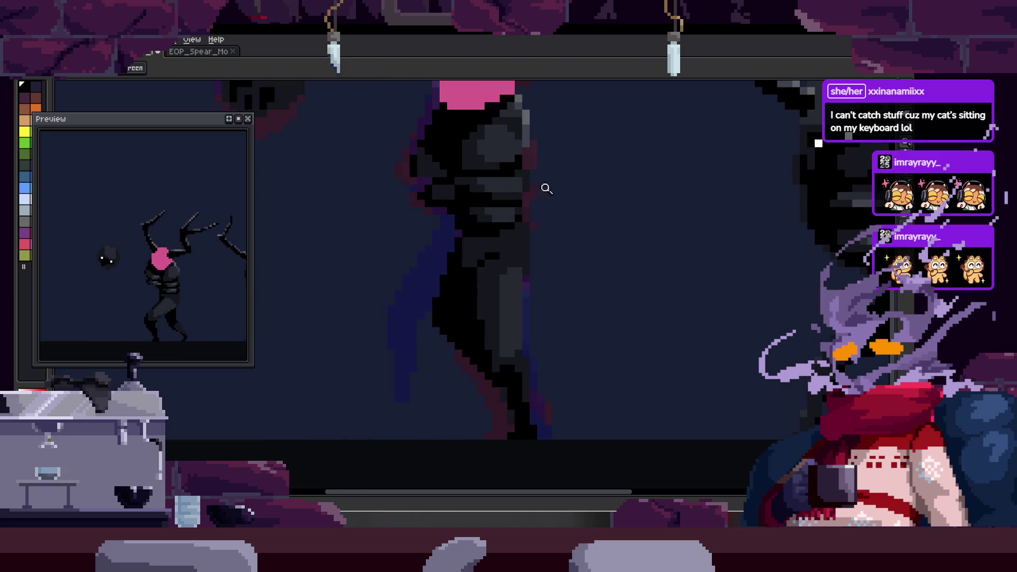
scroll(525, 174, up, 2)
scroll(497, 194, up, 2)
key(alt)
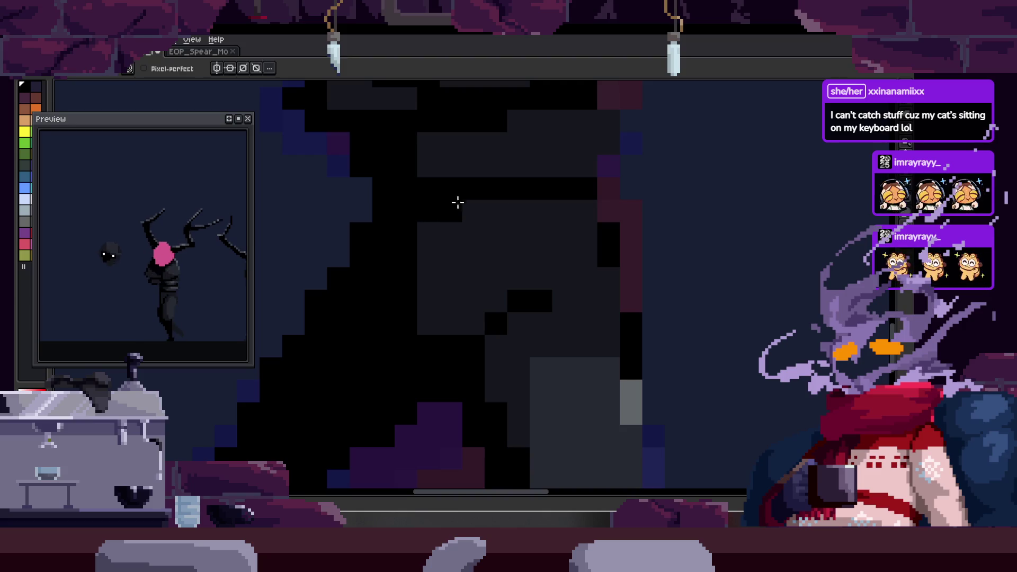
scroll(584, 215, right, 1)
scroll(407, 317, down, 2)
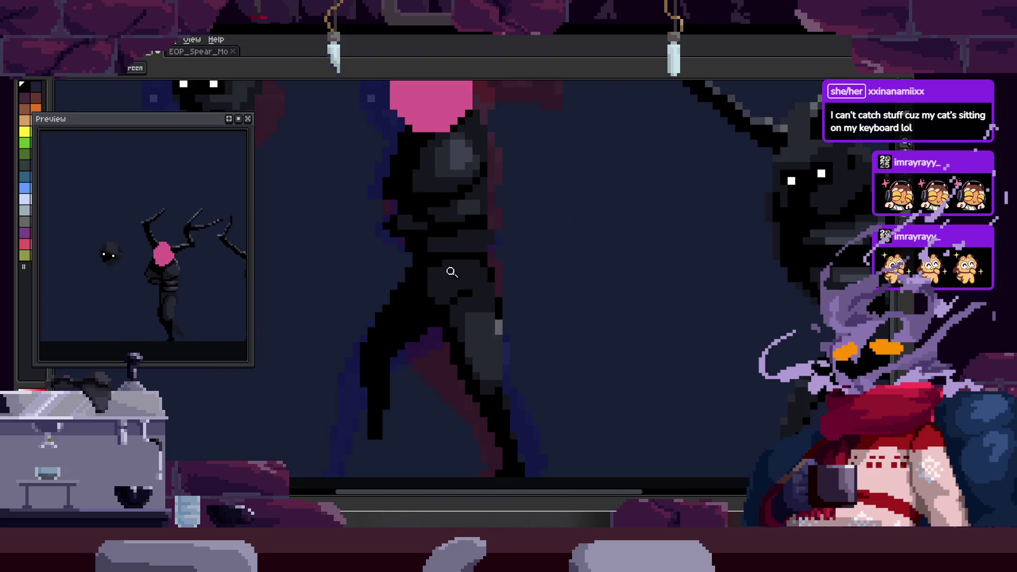
scroll(454, 267, up, 2)
scroll(415, 249, down, 2)
scroll(481, 236, up, 1)
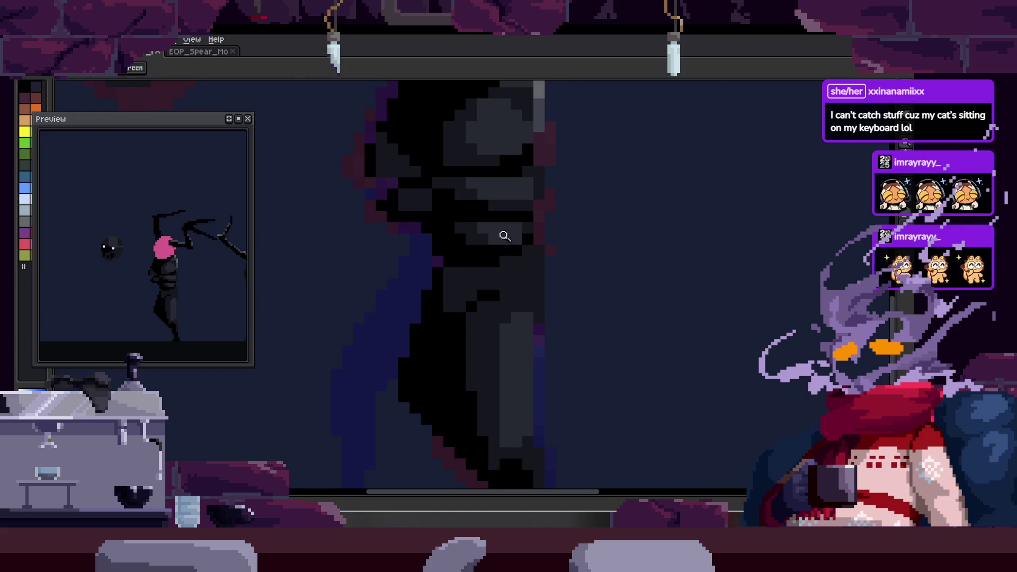
scroll(505, 235, up, 1)
key(b)
drag(481, 246, 577, 255)
key(Right)
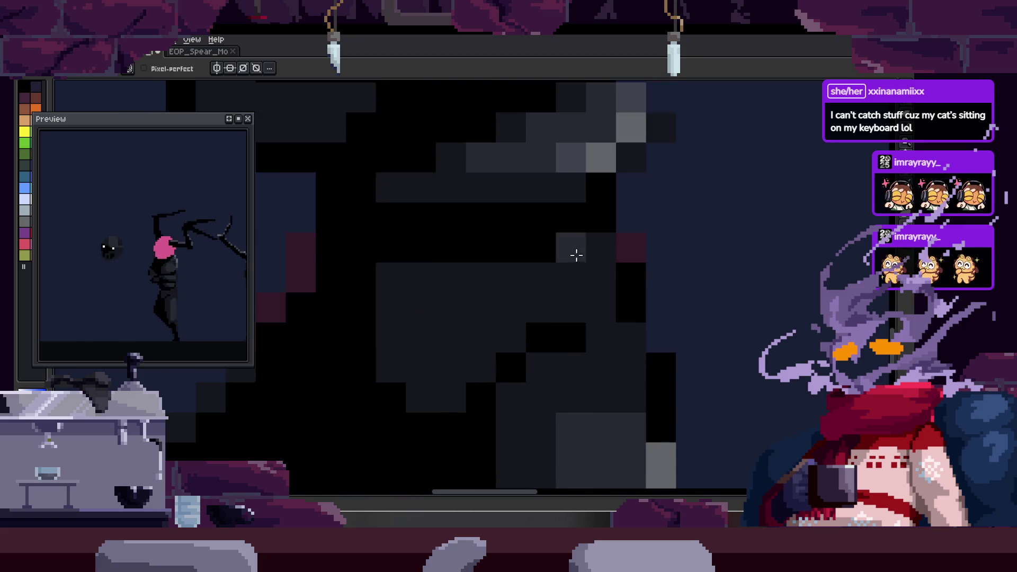
key(z)
scroll(601, 266, down, 2)
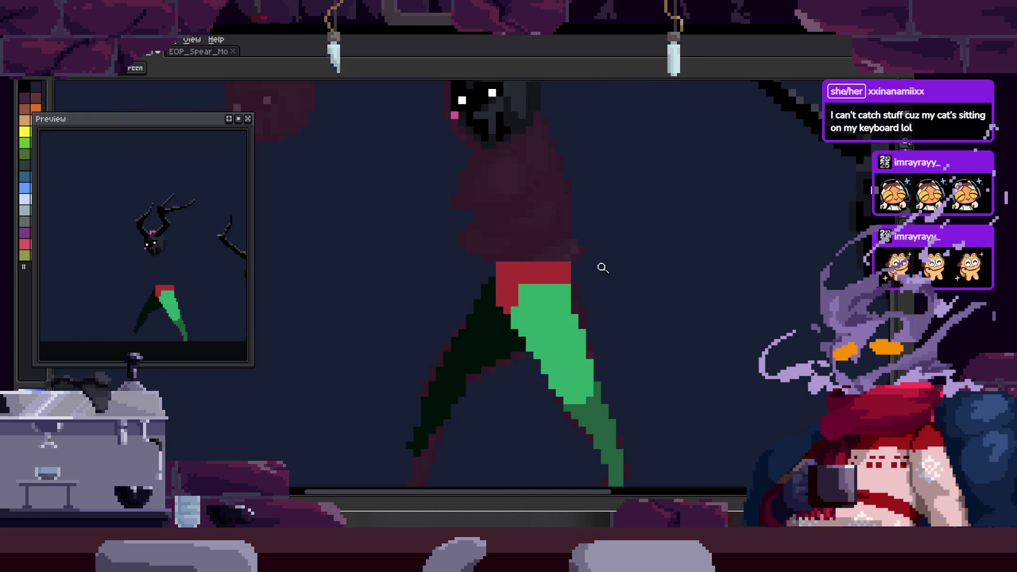
- Show the timeline and step through the walk frames back to frame 8
key(Right)
key(Tab)
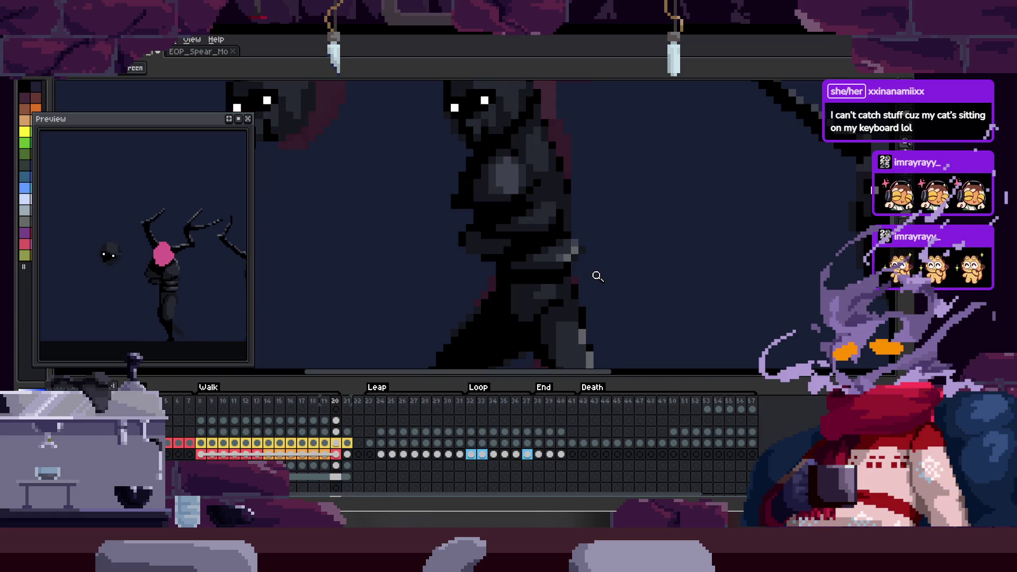
key(Right)
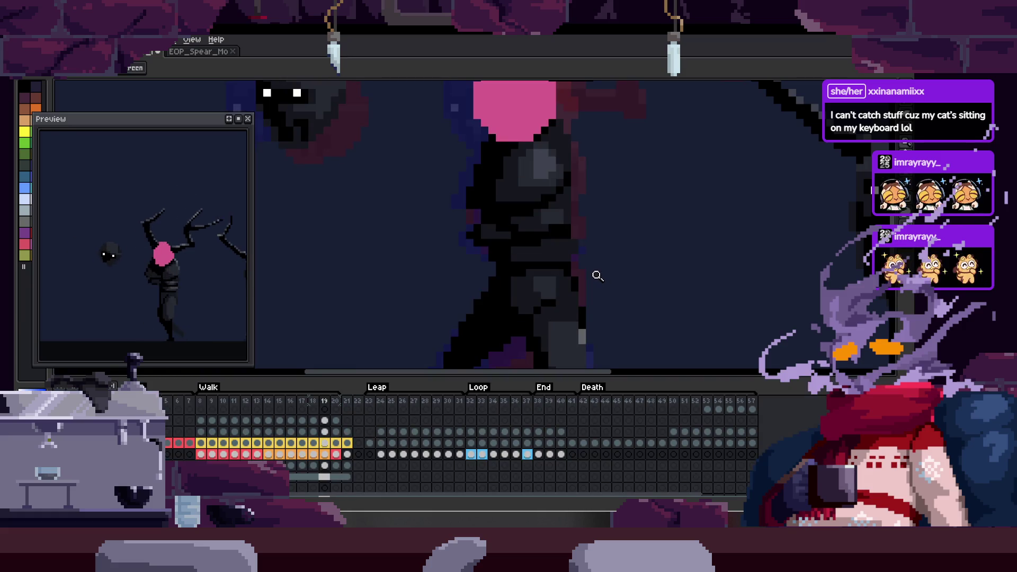
key(Right)
key(Right)
key(Right)
key(Left)
key(Tab)
key(Tab)
key(Tab)
scroll(575, 257, up, 3)
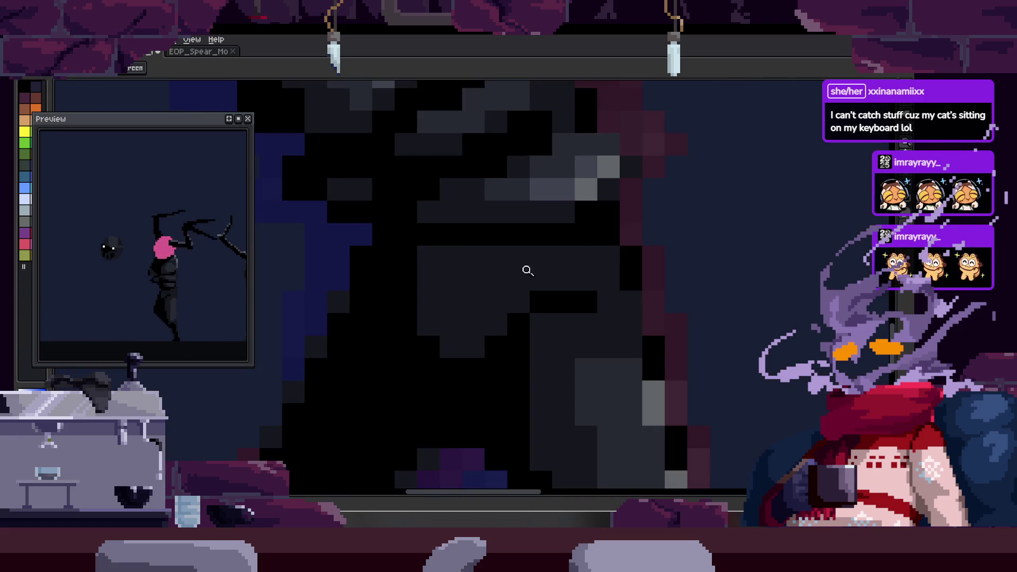
- Paint grey highlight pixels on the leg, flipping to the neighbouring frame for comparison
key(b)
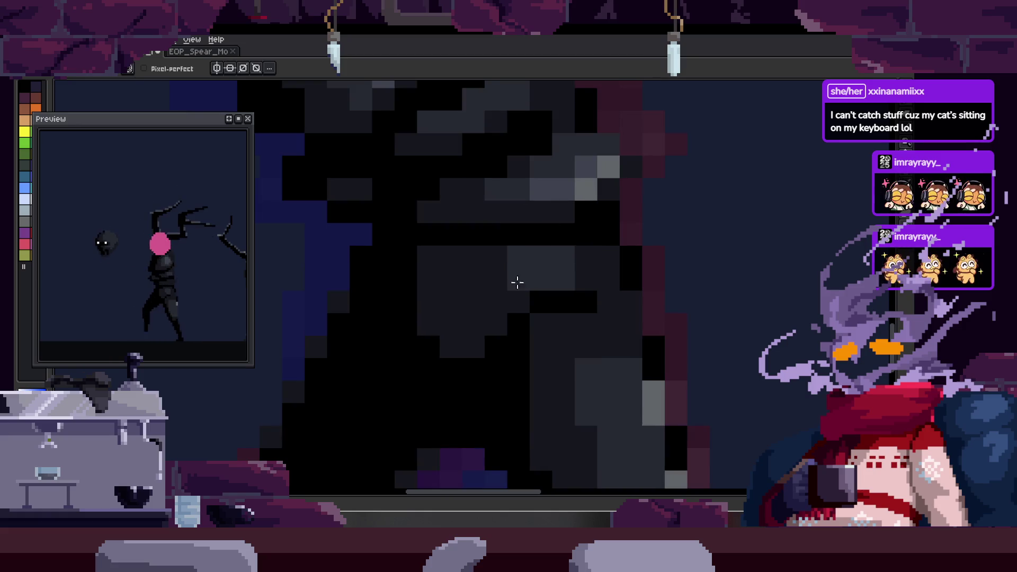
scroll(498, 294, down, 3)
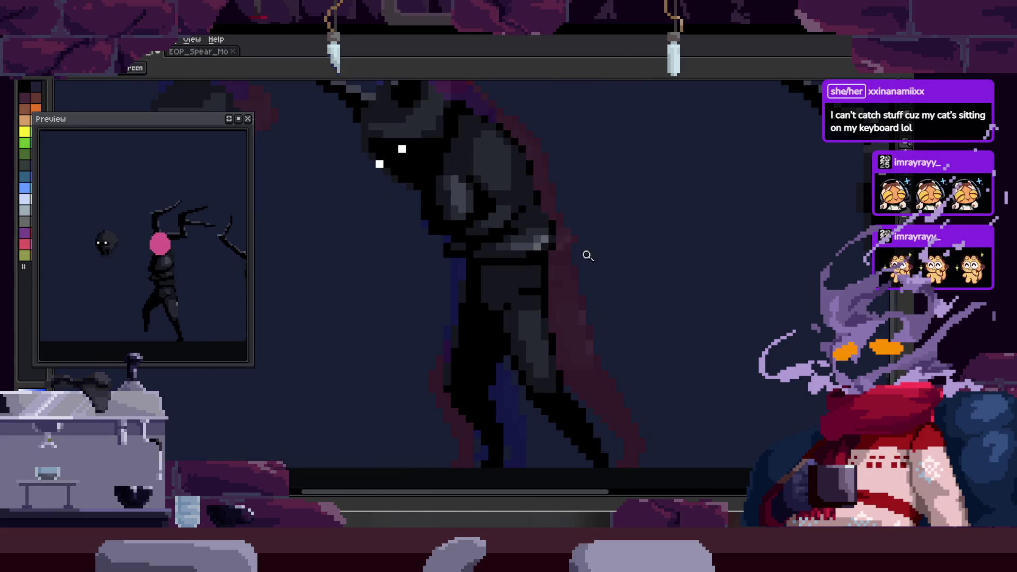
scroll(509, 274, up, 3)
key(Left)
key(Right)
drag(488, 248, 479, 281)
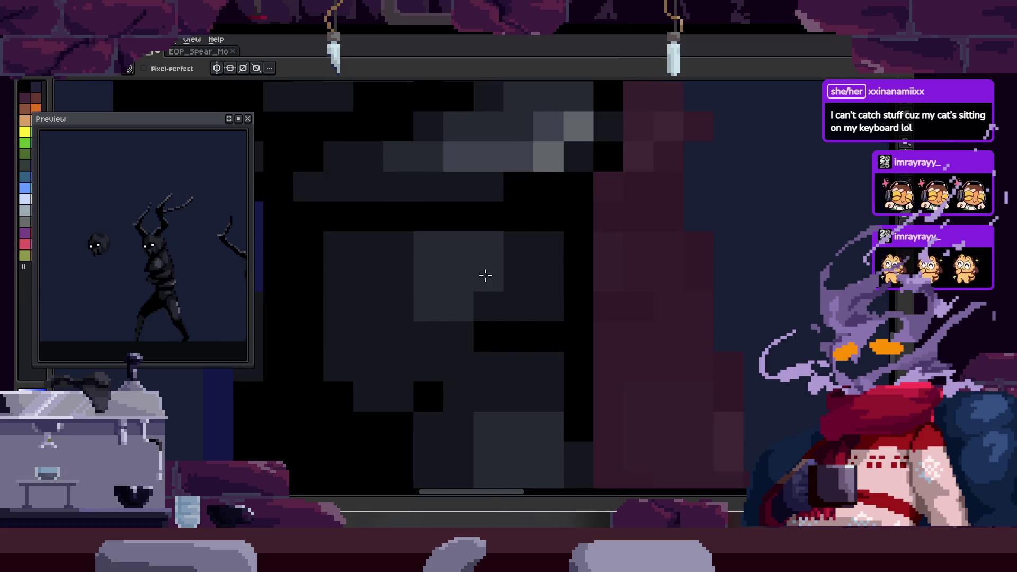
key(z)
scroll(447, 305, down, 2)
scroll(537, 268, down, 2)
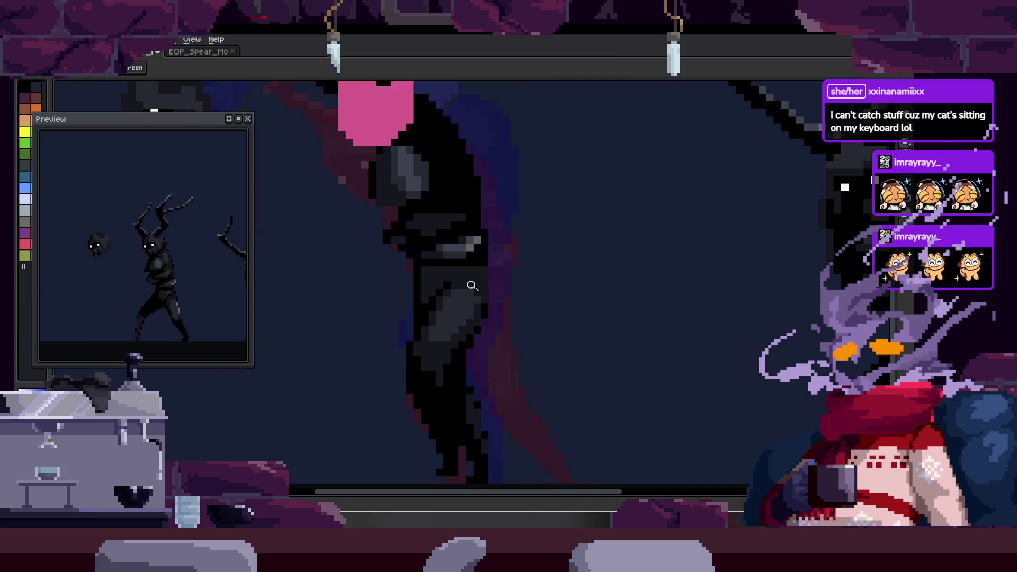
scroll(473, 285, up, 3)
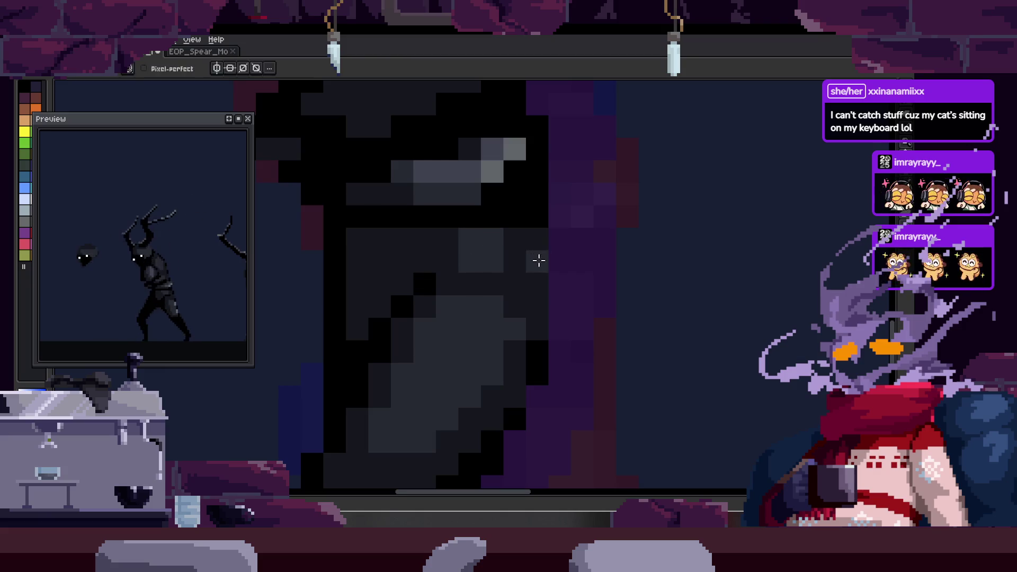
scroll(540, 238, down, 3)
scroll(548, 231, up, 3)
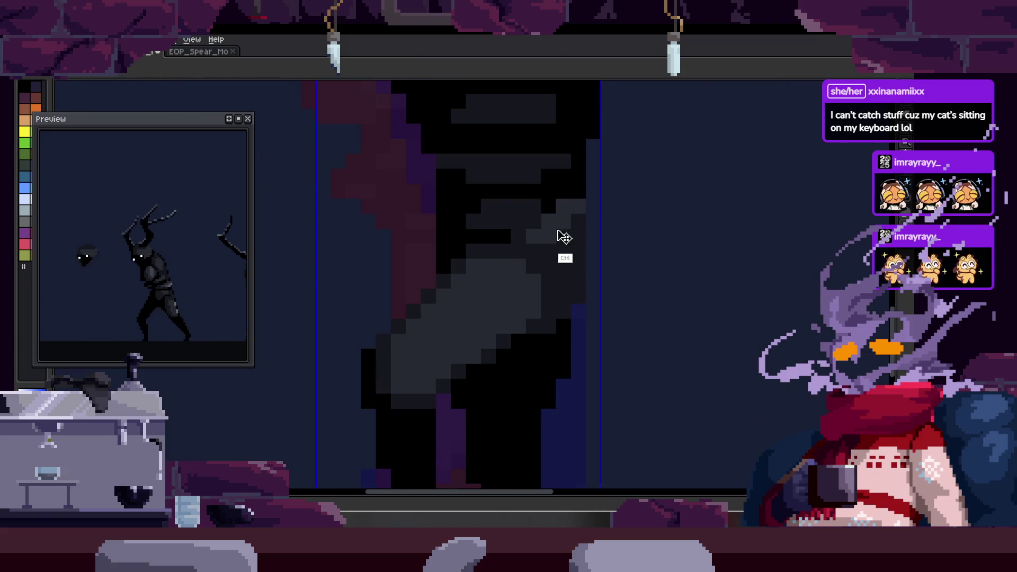
scroll(560, 226, up, 2)
scroll(556, 222, down, 2)
- Zoom in on the leg and add two grey pixels to the highlight's top edge
key(z)
click(563, 239)
scroll(568, 231, up, 2)
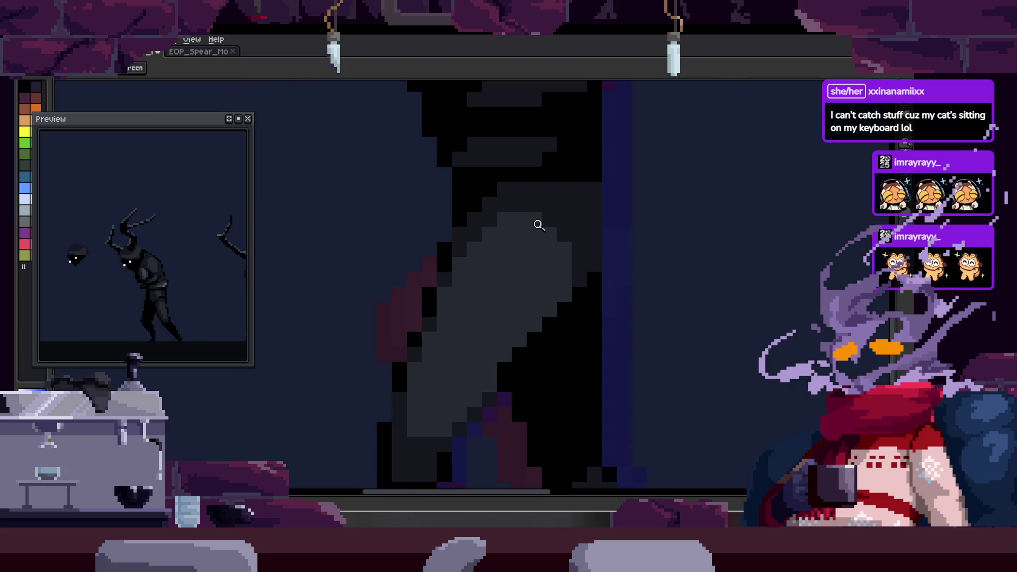
scroll(569, 239, up, 2)
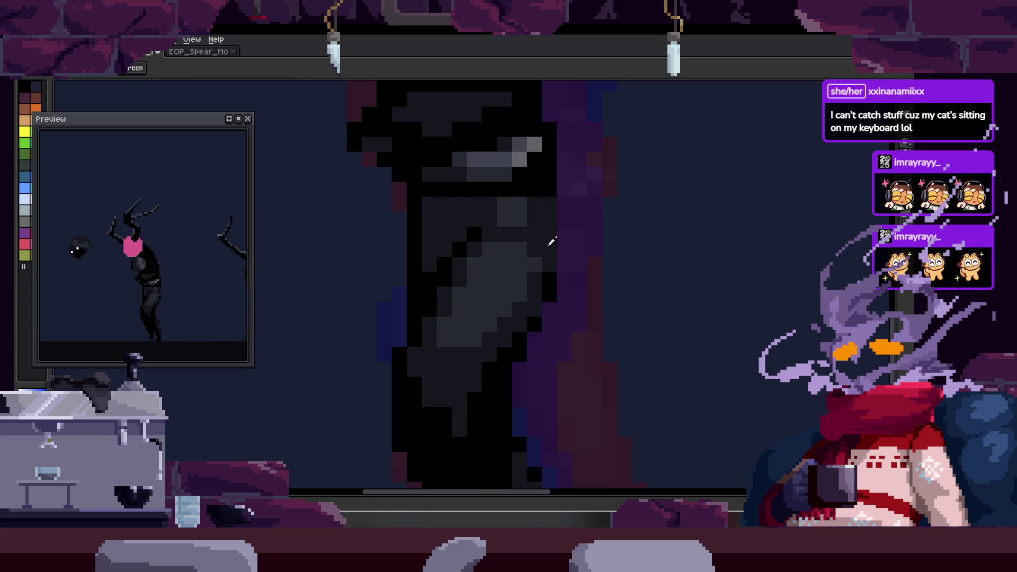
scroll(487, 236, down, 1)
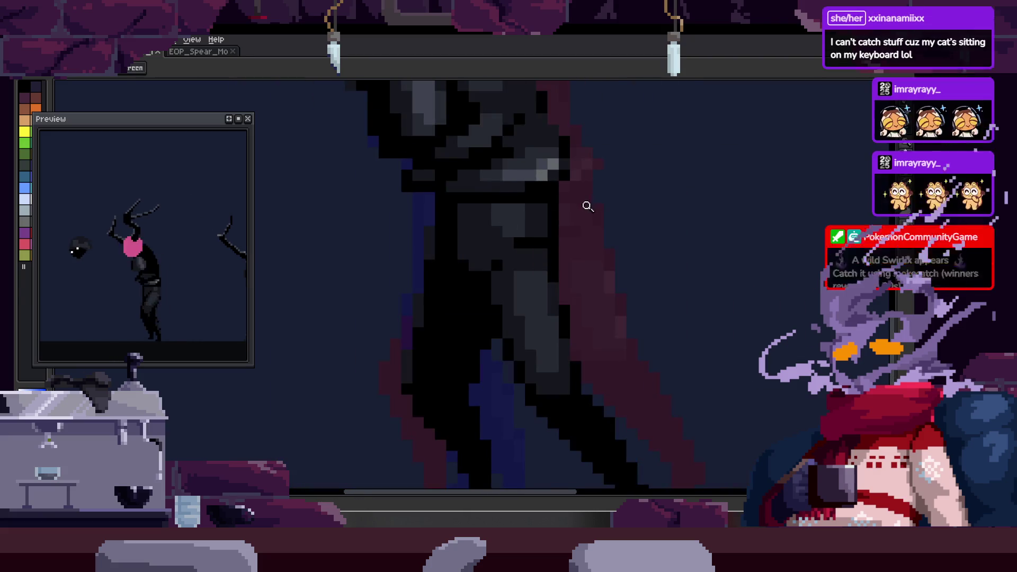
scroll(556, 208, down, 1)
scroll(490, 218, up, 2)
key(b)
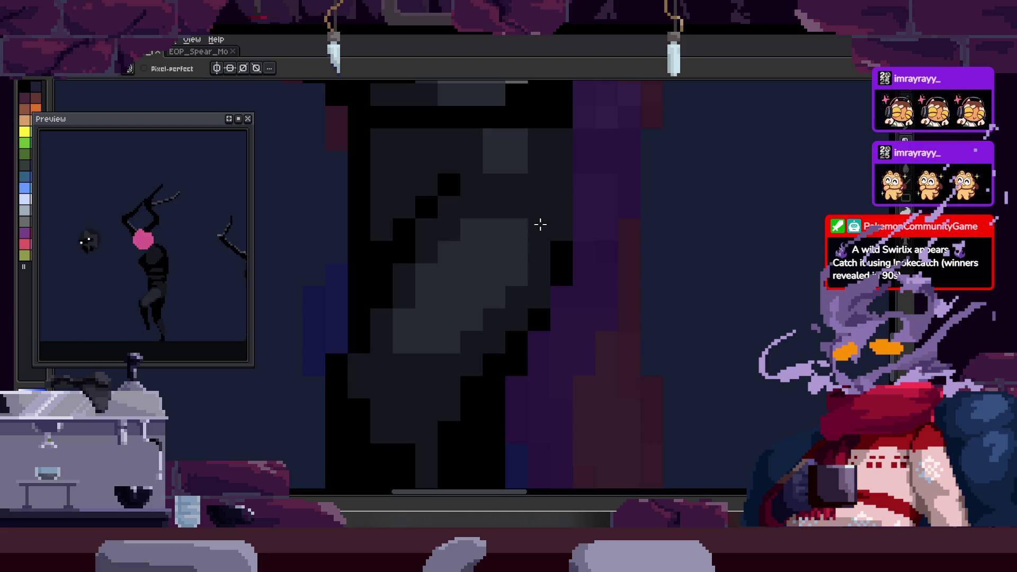
key(z)
scroll(524, 226, down, 1)
scroll(556, 216, up, 1)
key(b)
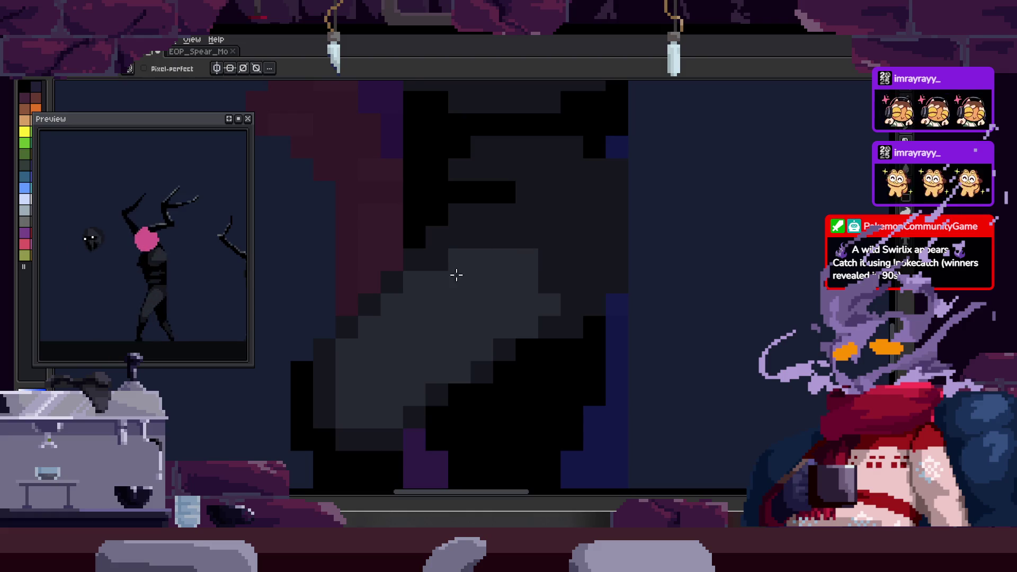
click(438, 260)
click(548, 261)
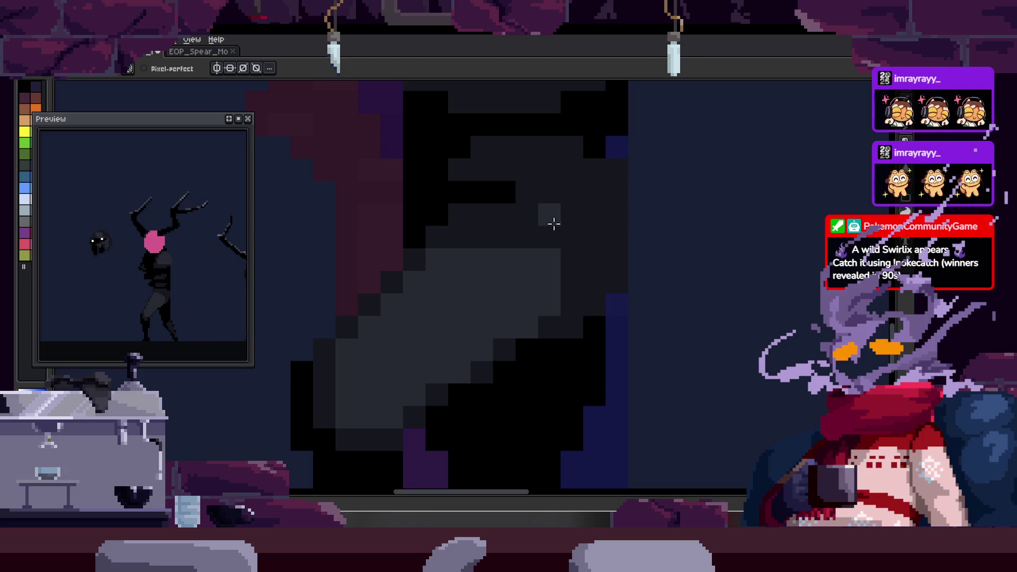
scroll(507, 305, up, 2)
- Marquee-select a small block of leg pixels and shift it left
key(m)
mouse_move(461, 342)
mouse_down()
mouse_move(514, 392)
mouse_move(466, 386)
mouse_up()
key(z)
scroll(528, 373, down, 2)
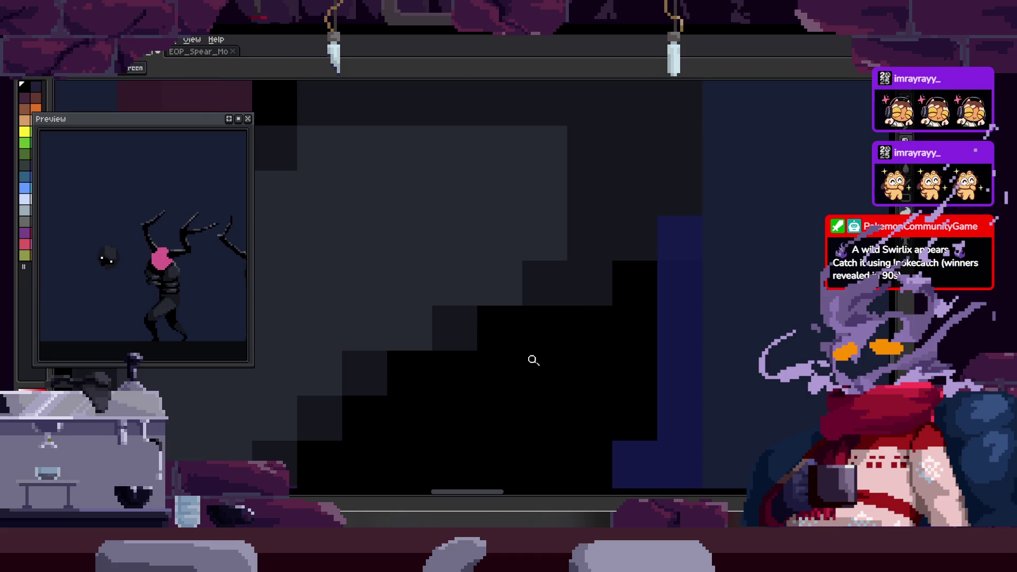
scroll(541, 333, down, 1)
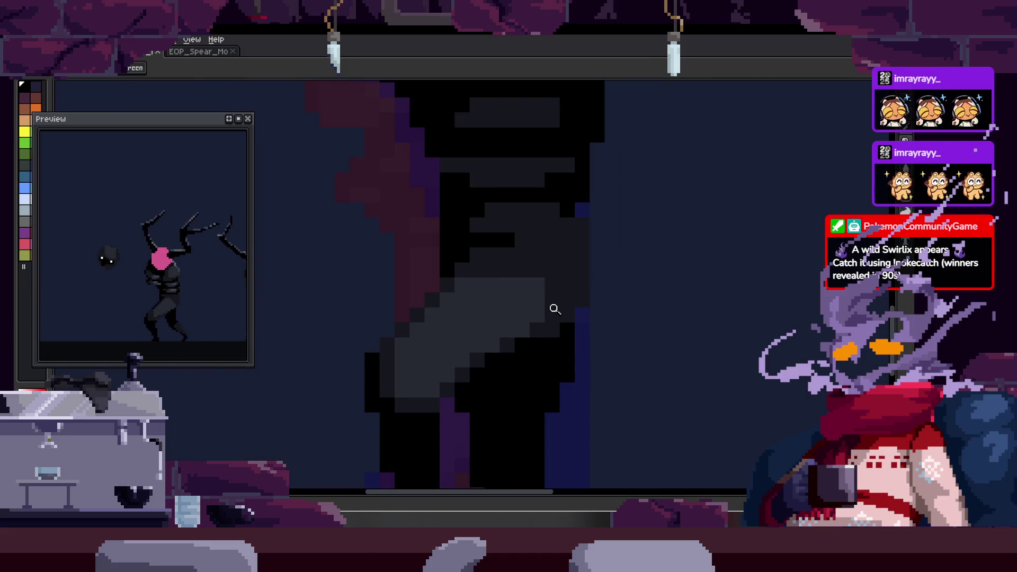
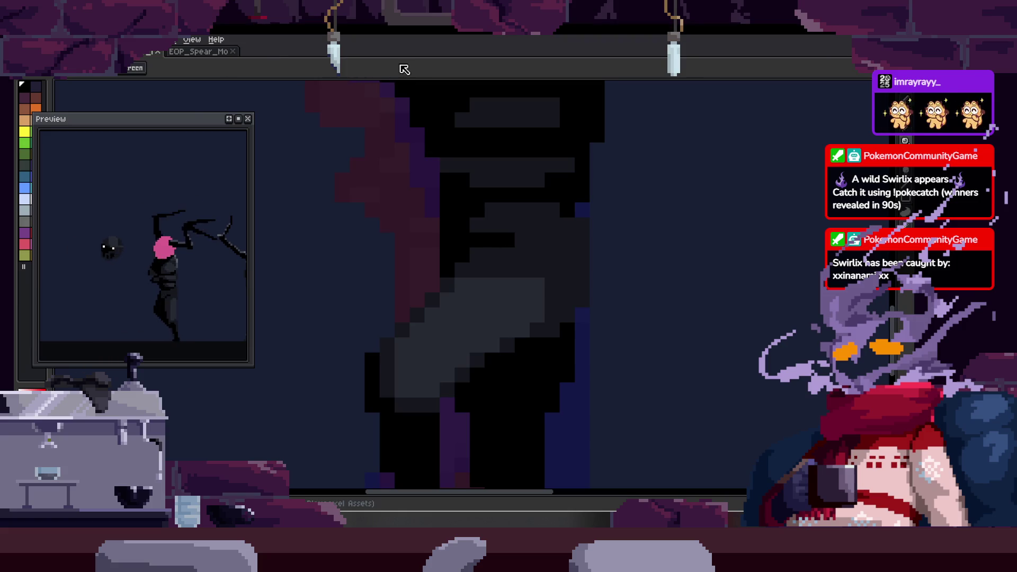
scroll(513, 291, down, 2)
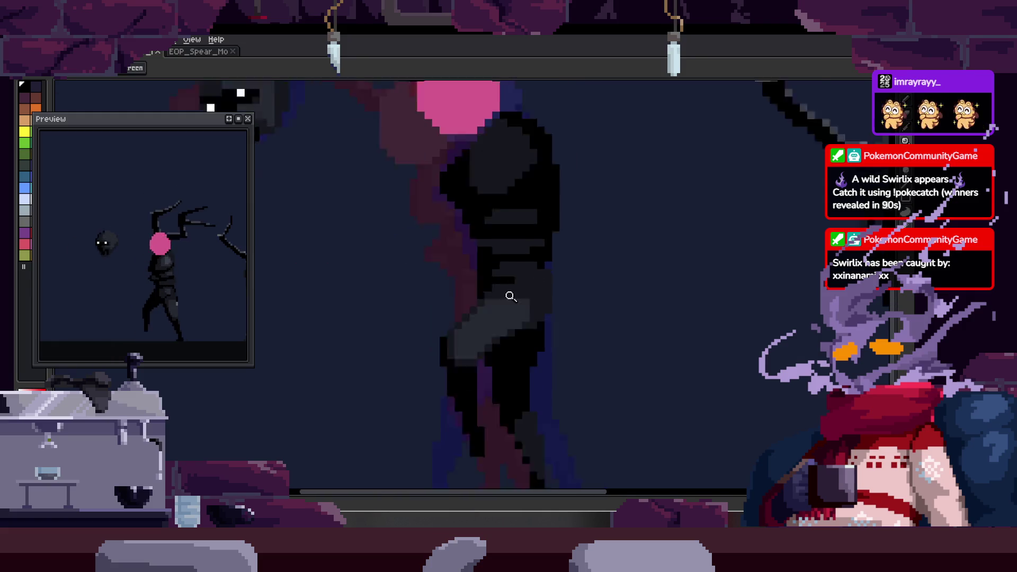
scroll(548, 251, down, 1)
scroll(565, 225, up, 1)
scroll(529, 225, down, 1)
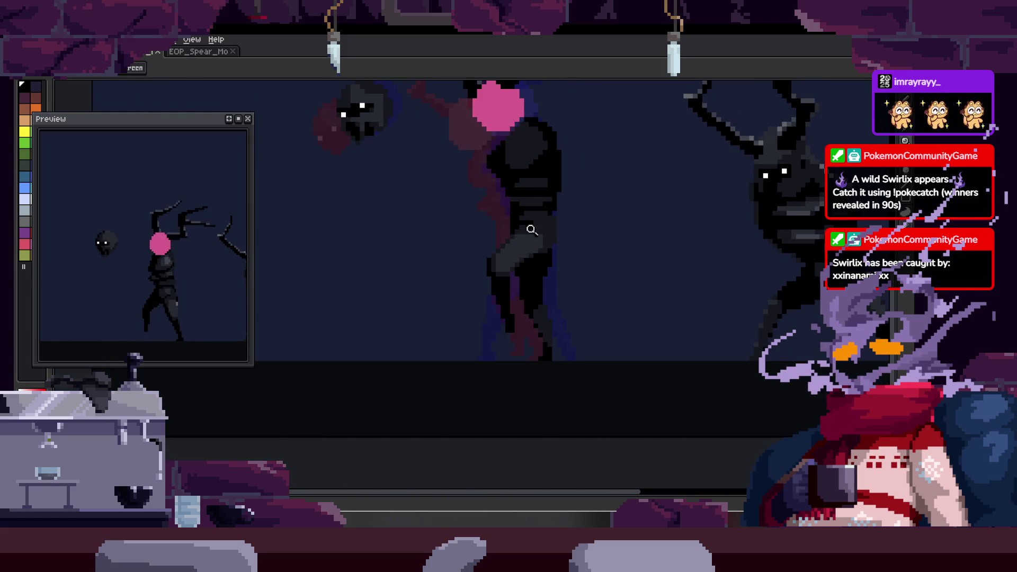
- With the timeline shown, step back and forth through walk frames 8–12 to compare poses, then hide it
key(Tab)
scroll(525, 262, down, 1)
scroll(520, 266, up, 2)
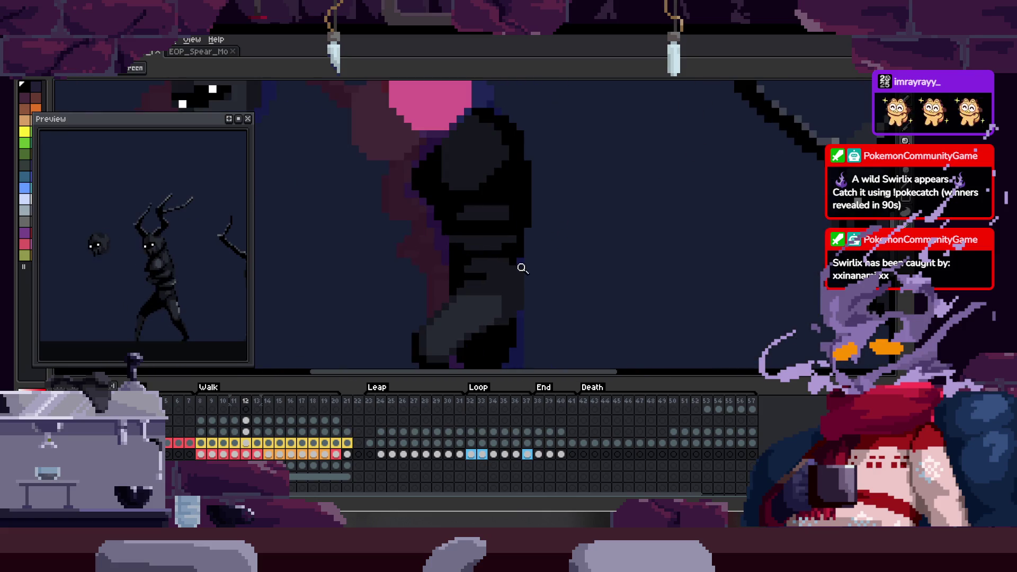
scroll(522, 268, down, 1)
scroll(540, 223, up, 1)
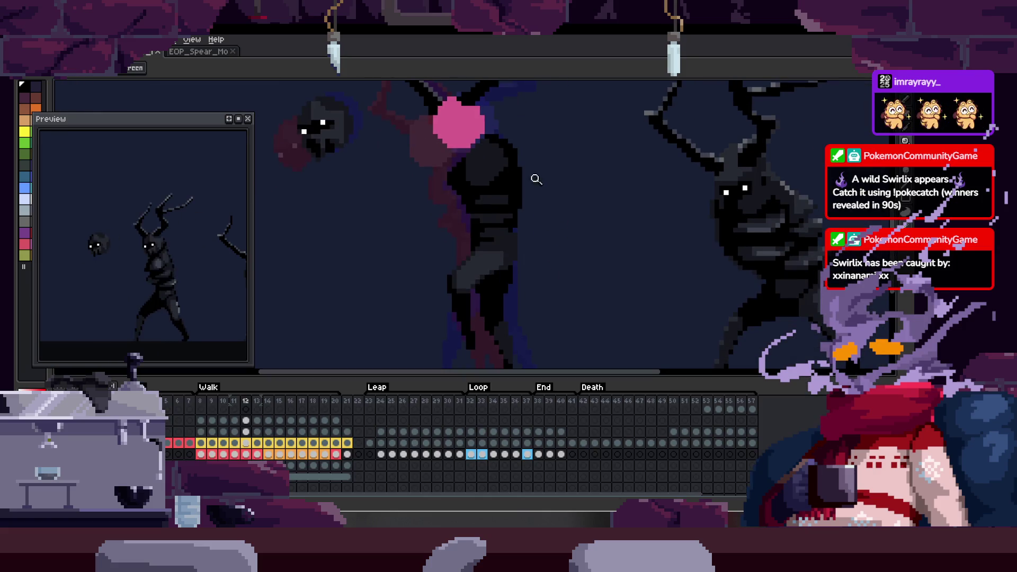
scroll(524, 207, up, 1)
key(Left)
key(Left)
key(Left)
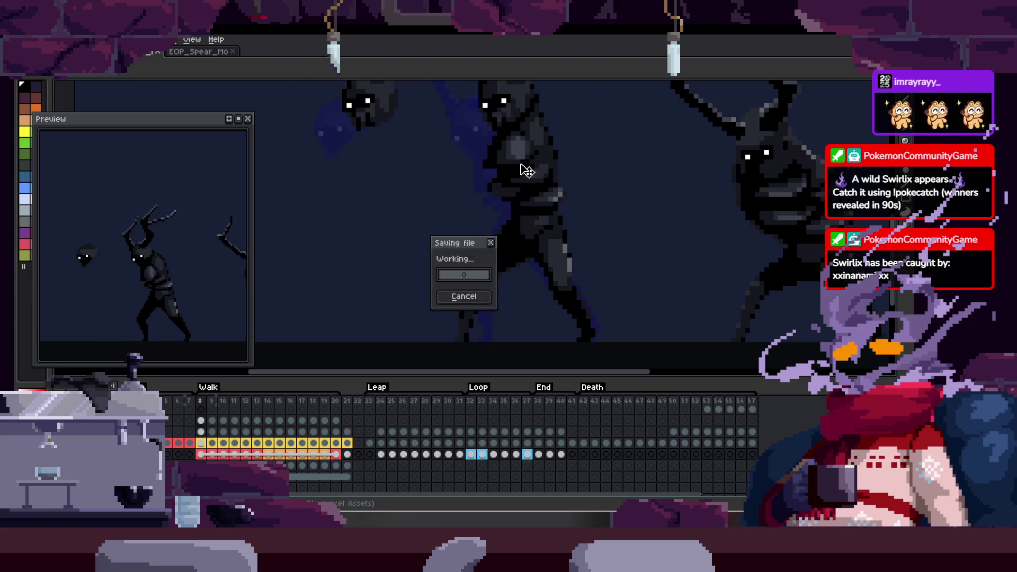
key(Right)
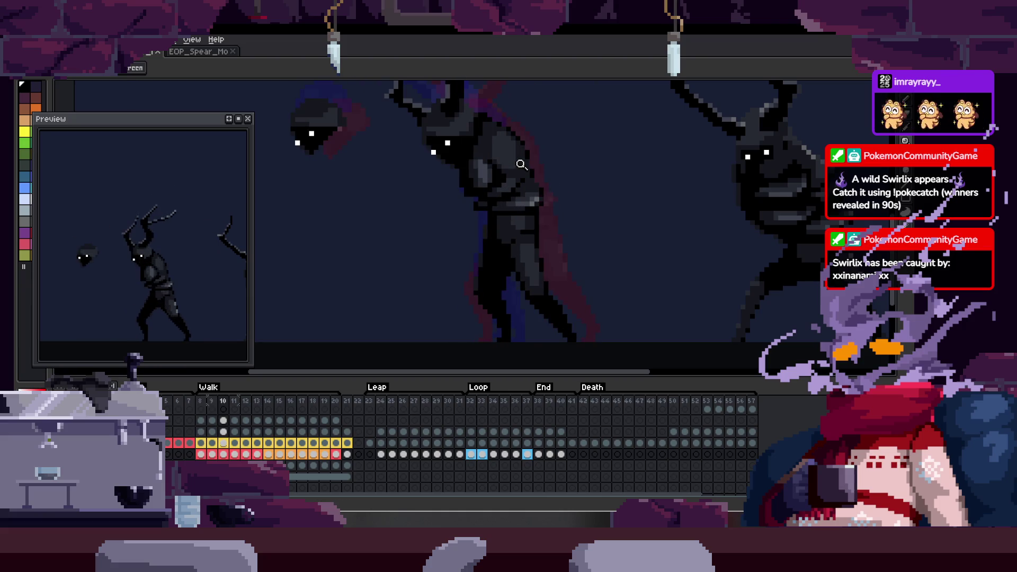
key(Left)
key(Left)
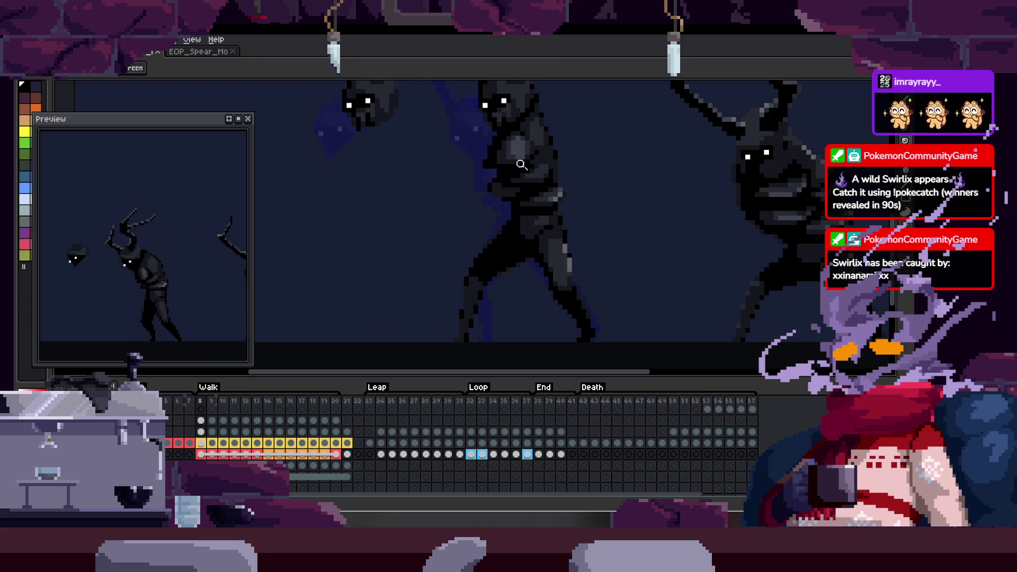
key(Right)
key(Right)
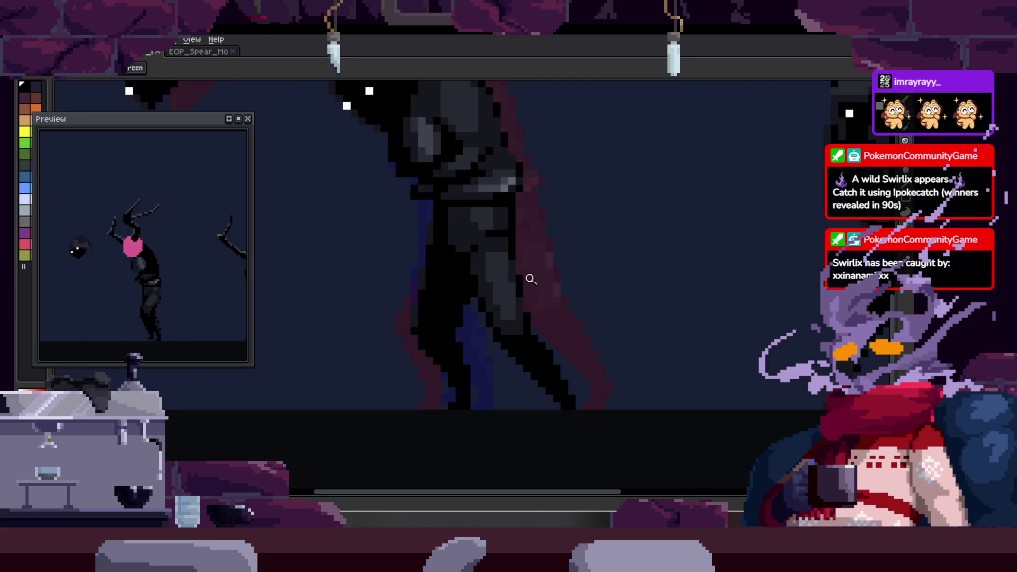
key(Tab)
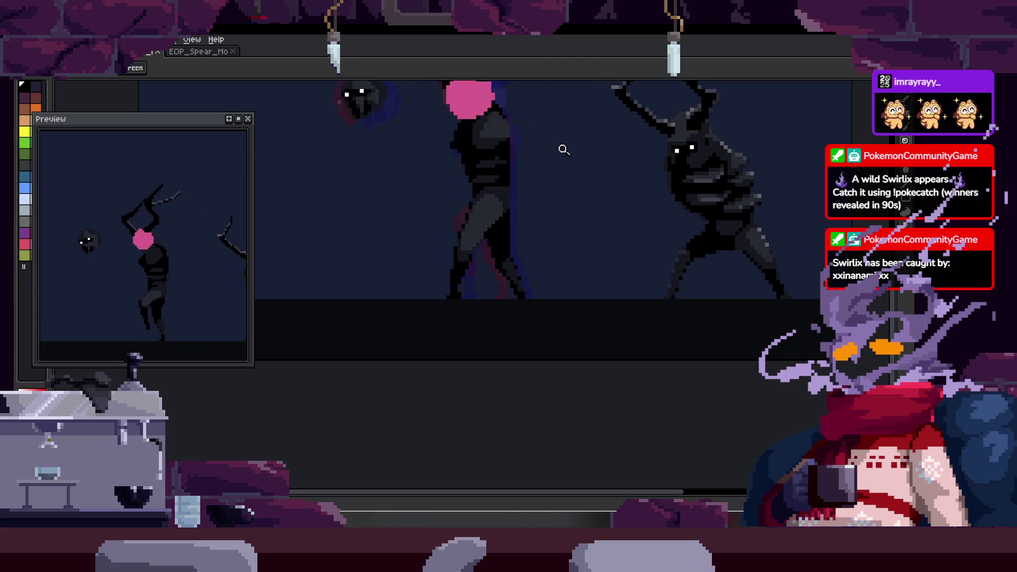
key(Tab)
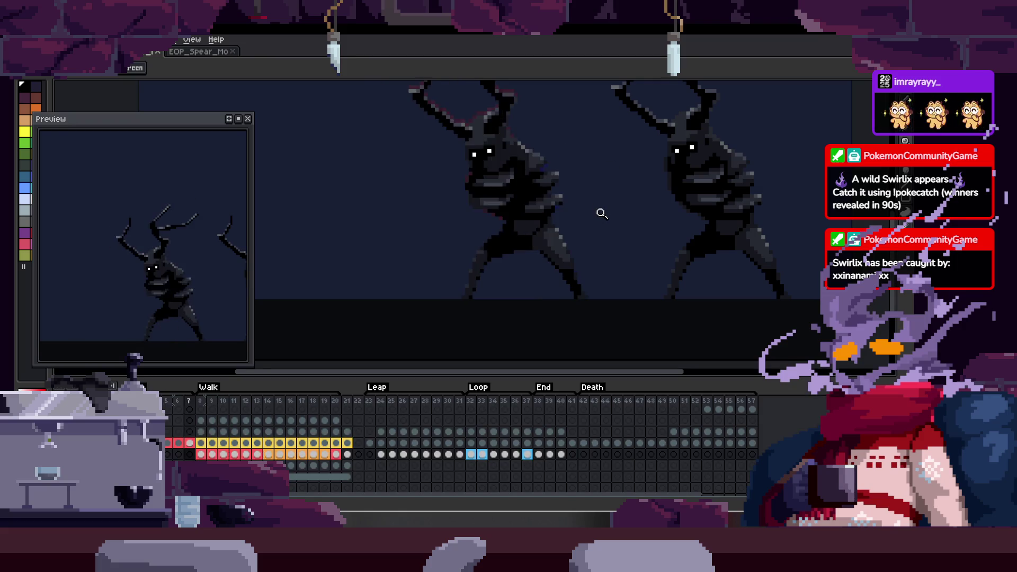
key(Tab)
click(556, 193)
click(560, 202)
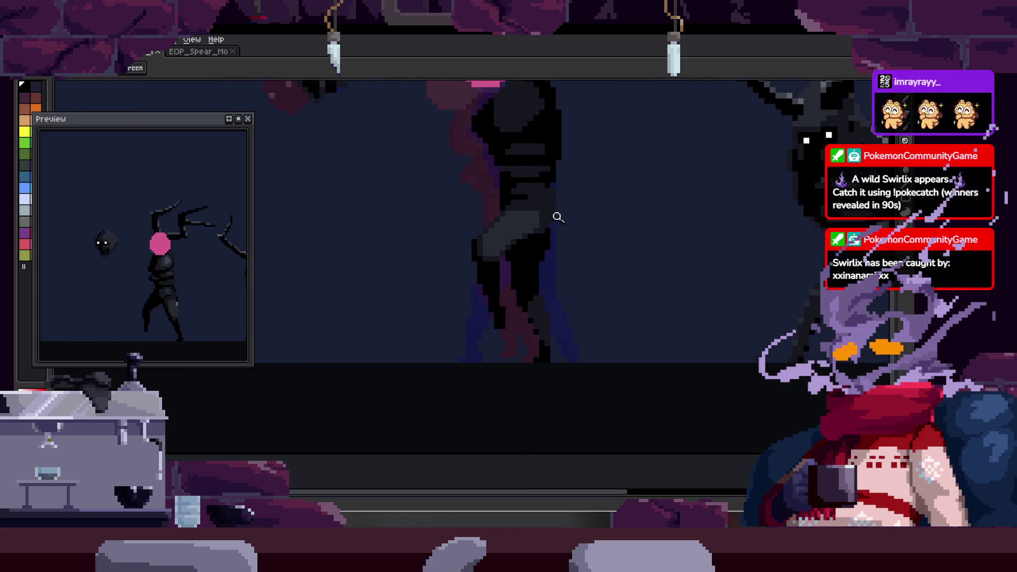
click(579, 190)
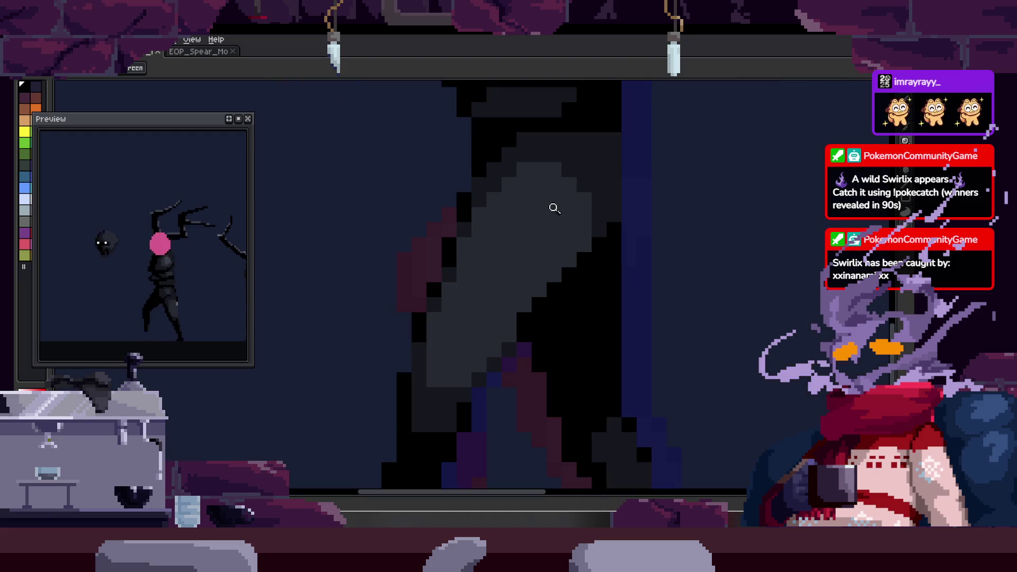
right_click(551, 207)
click(592, 164)
key(b)
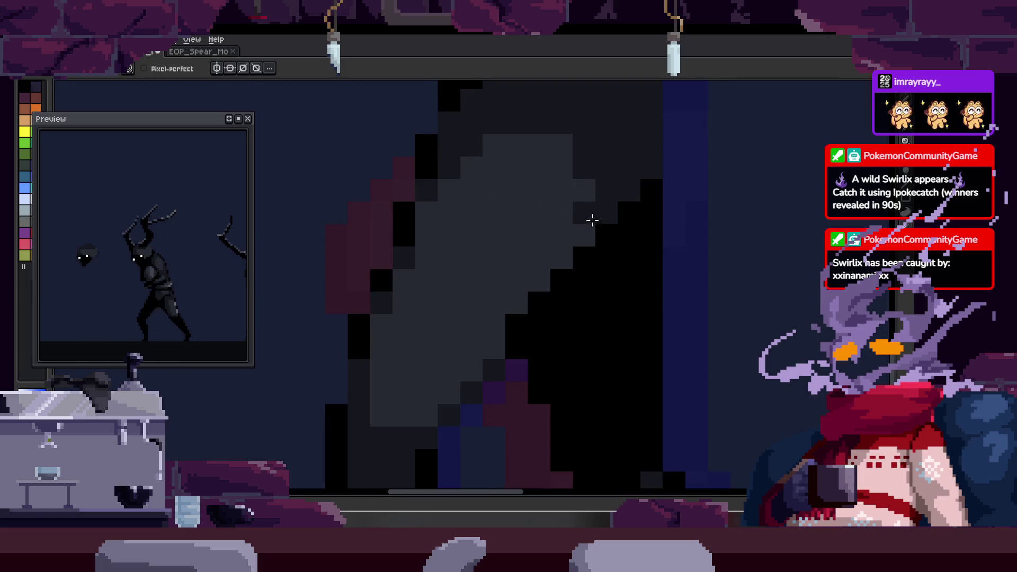
scroll(591, 216, down, 3)
key(Tab)
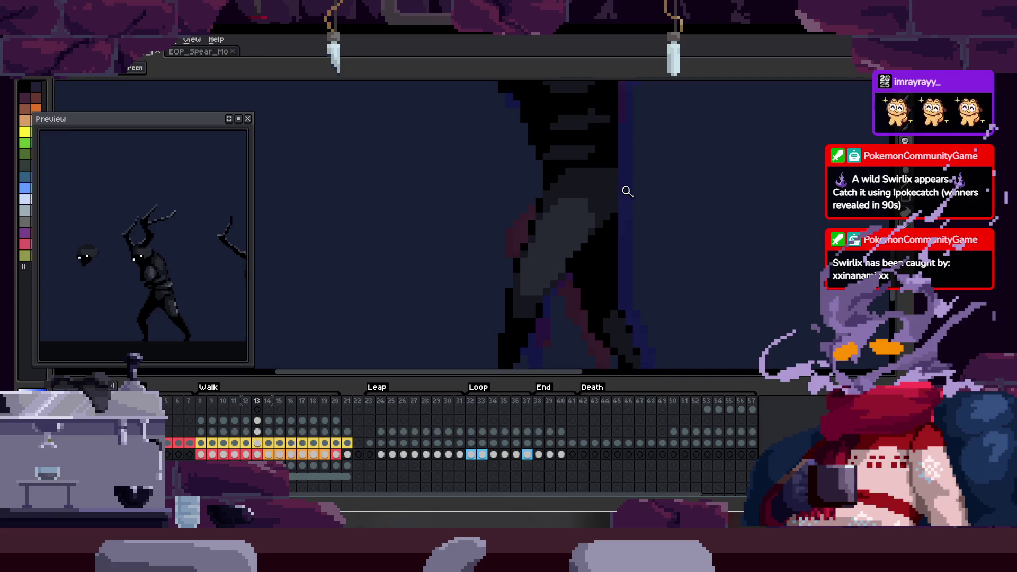
key(Tab)
scroll(529, 228, up, 3)
key(g)
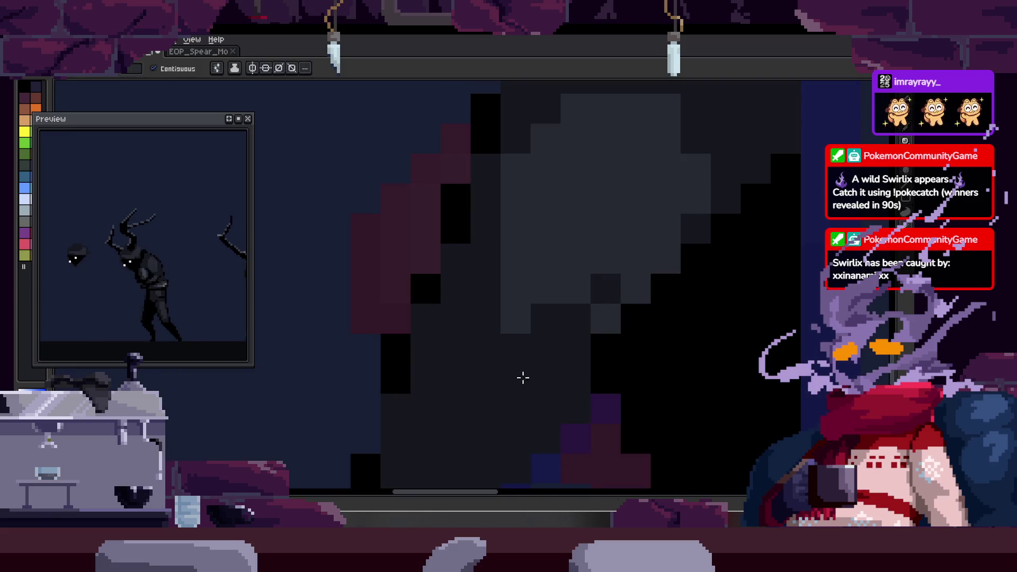
click(560, 318)
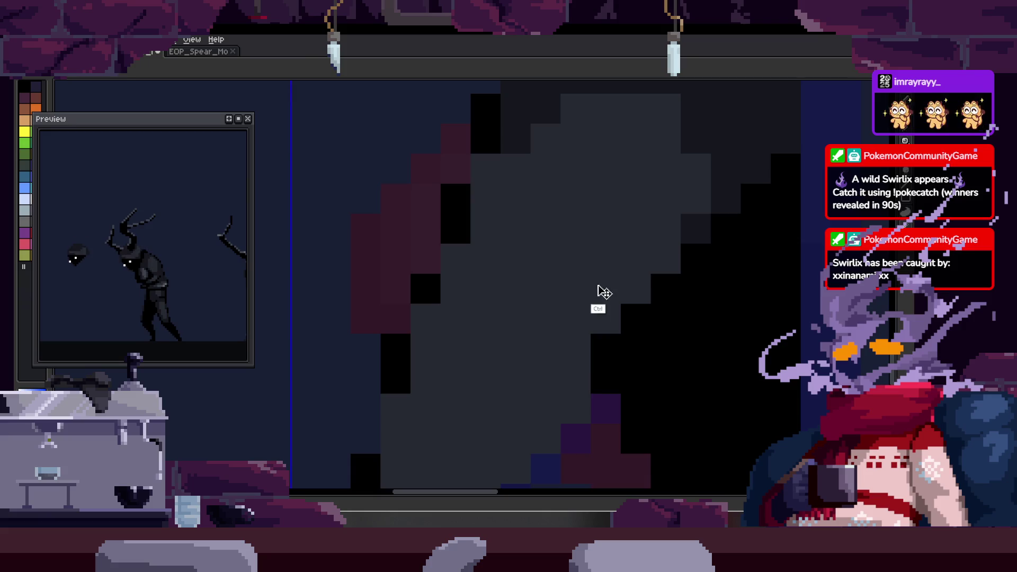
key(ctrl+z)
scroll(557, 294, down, 4)
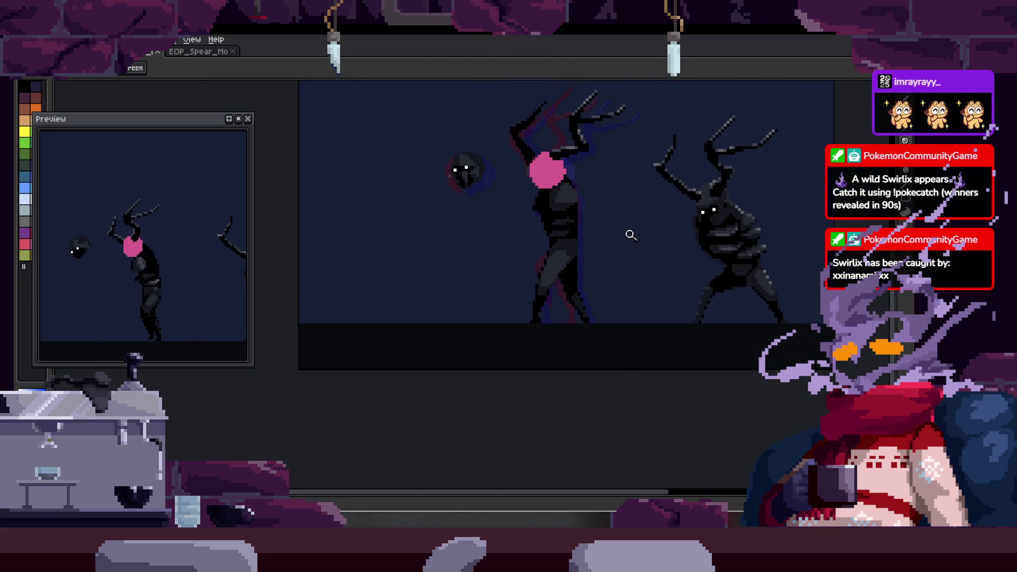
scroll(603, 234, up, 3)
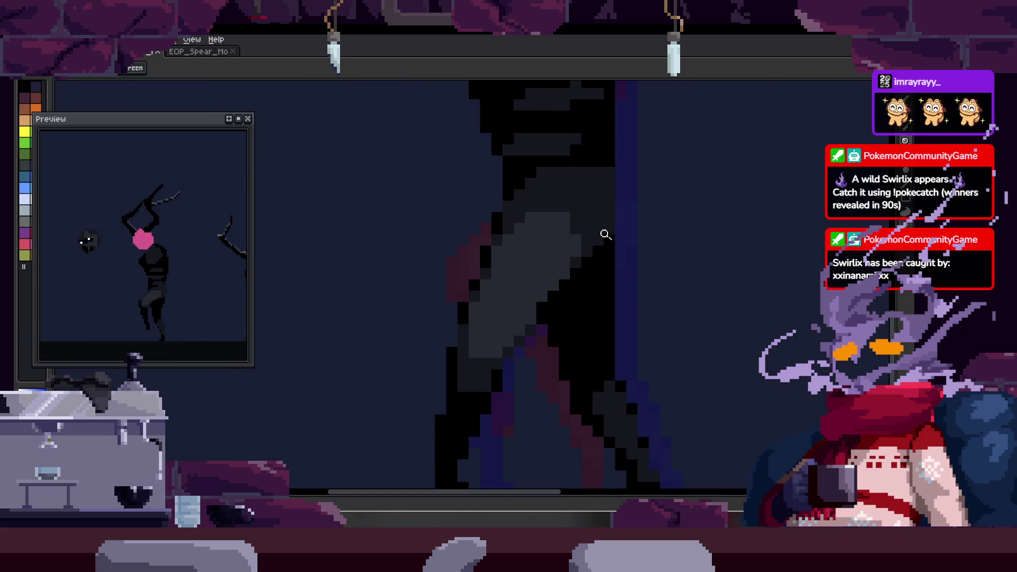
scroll(579, 199, up, 2)
- Add a black pixel to the creature's leg outline with the Pencil and save the animation
key(b)
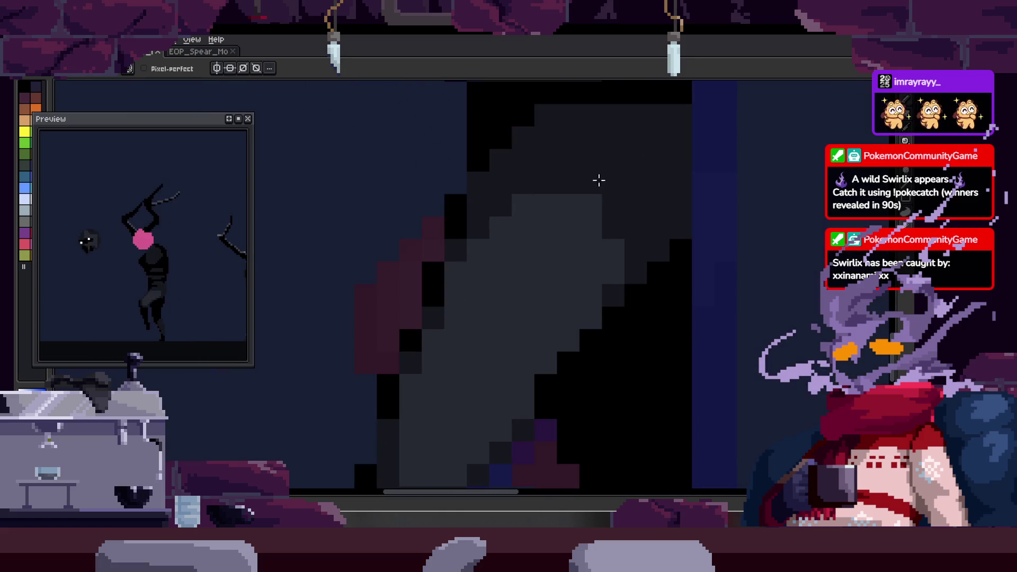
click(497, 231)
scroll(501, 262, up, 1)
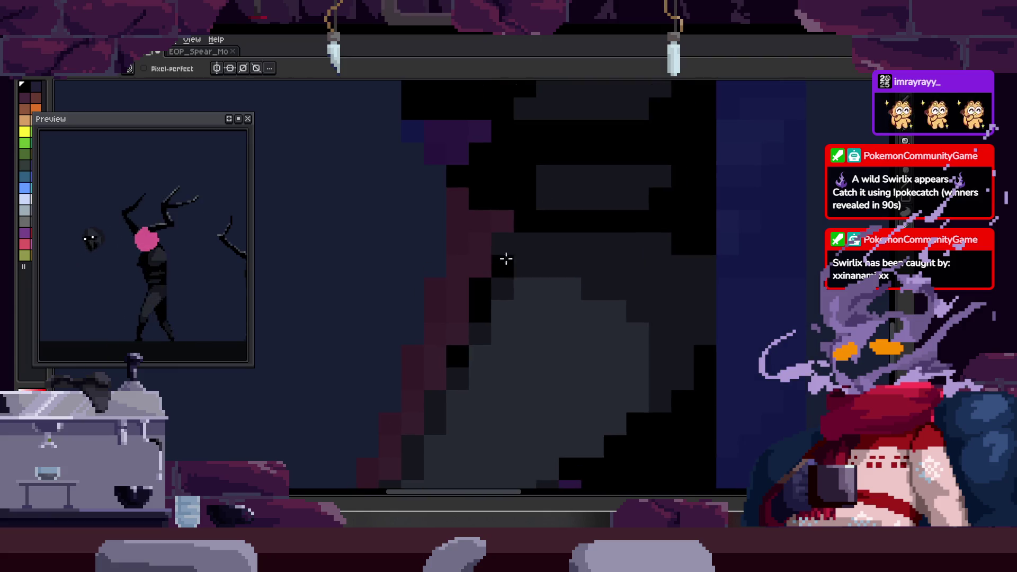
scroll(496, 202, up, 1)
scroll(546, 228, down, 3)
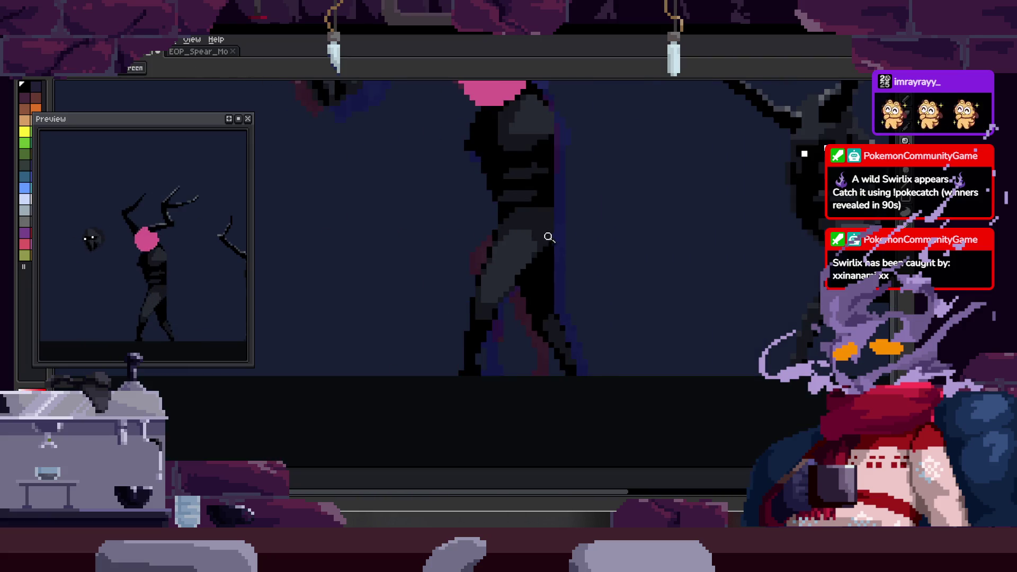
scroll(581, 204, up, 3)
key(b)
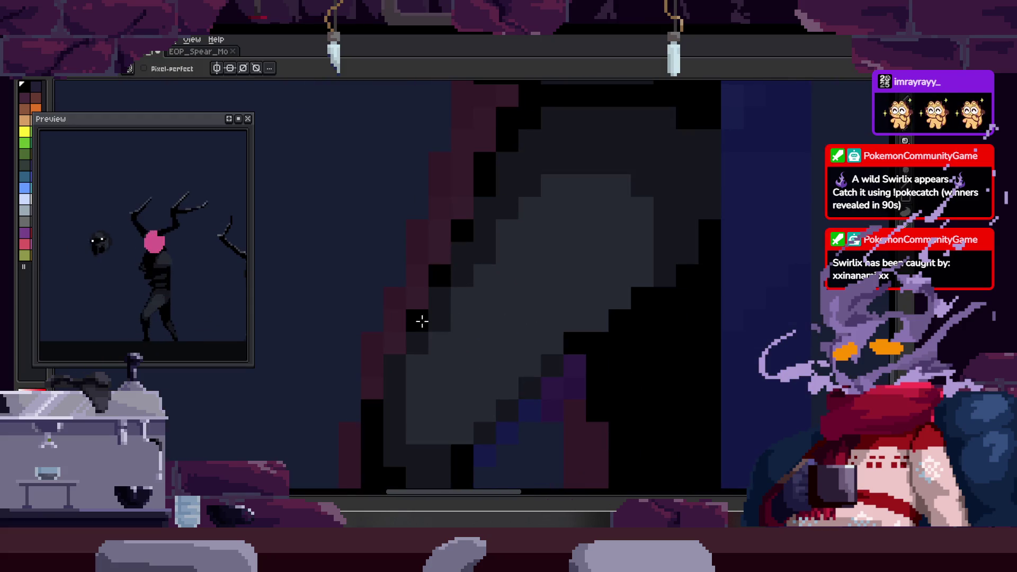
scroll(460, 291, down, 3)
scroll(538, 273, down, 2)
key(ctrl+s)
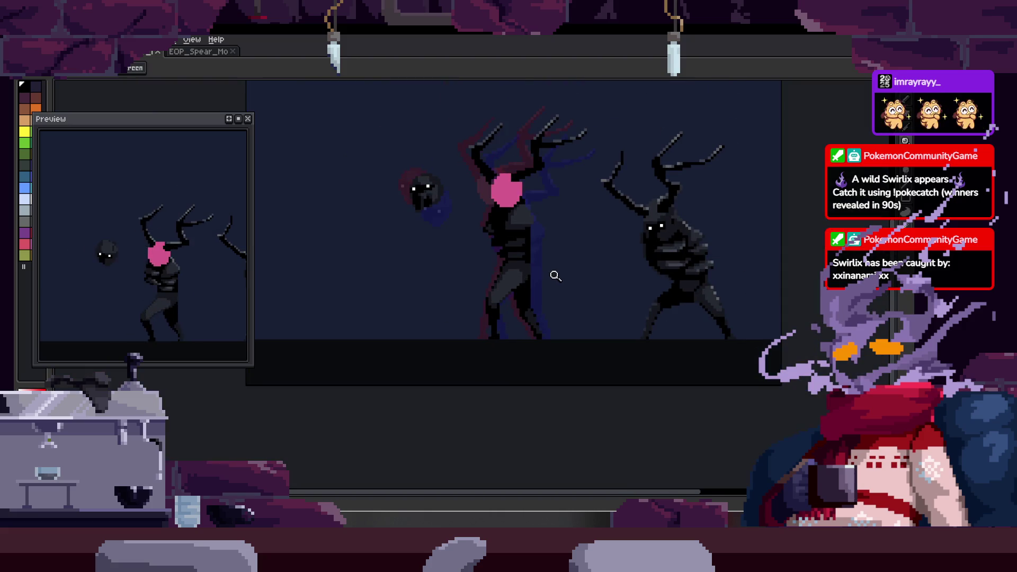
- Zoomed on the leg, repaint its black edge and darken a few shading pixels
key(z)
click(558, 248)
key(b)
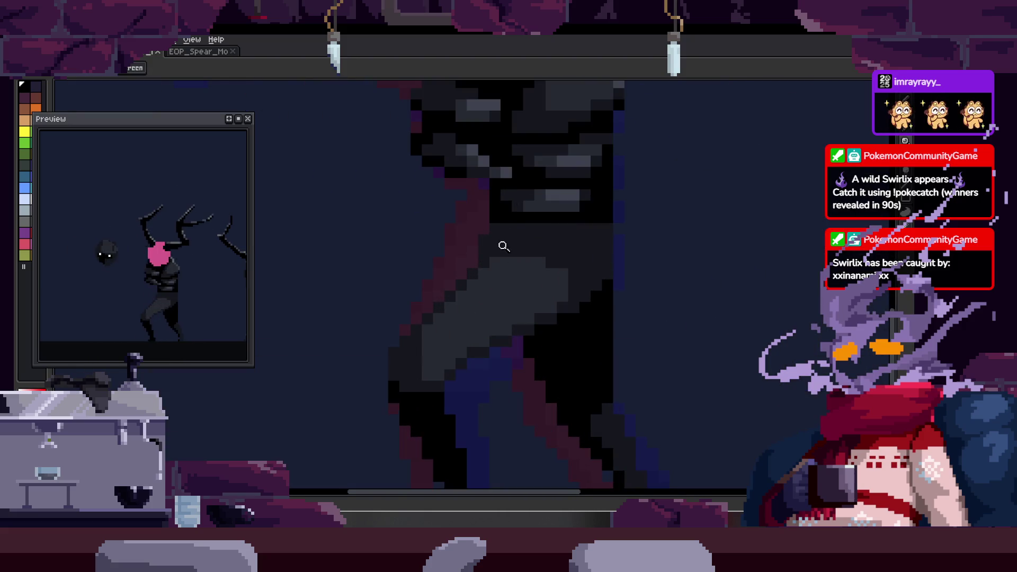
scroll(504, 241, up, 2)
mouse_move(525, 243)
mouse_down()
mouse_move(466, 254)
mouse_move(486, 211)
mouse_move(468, 273)
mouse_move(510, 256)
mouse_up()
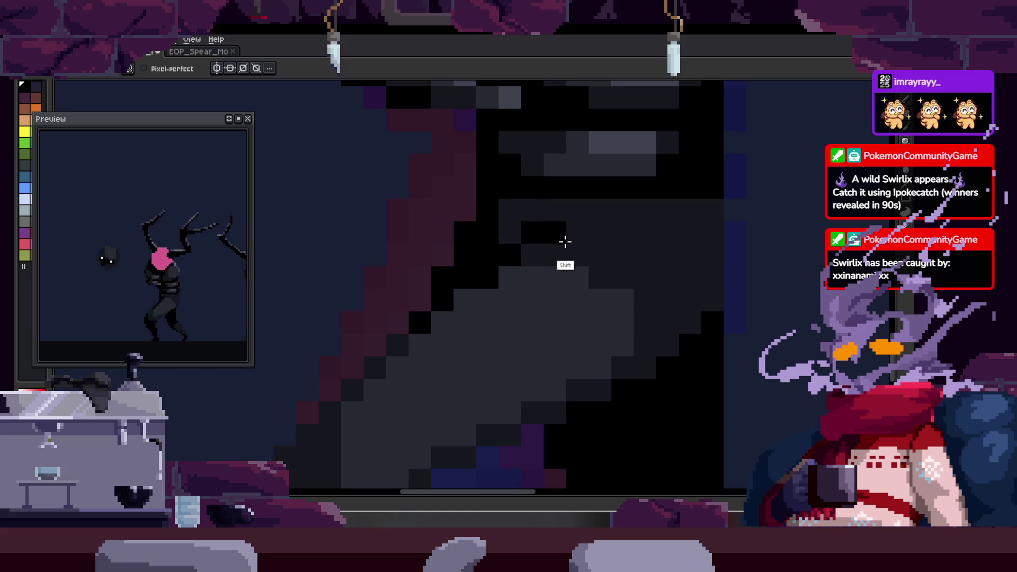
key(z)
scroll(652, 245, down, 3)
scroll(594, 269, up, 3)
key(b)
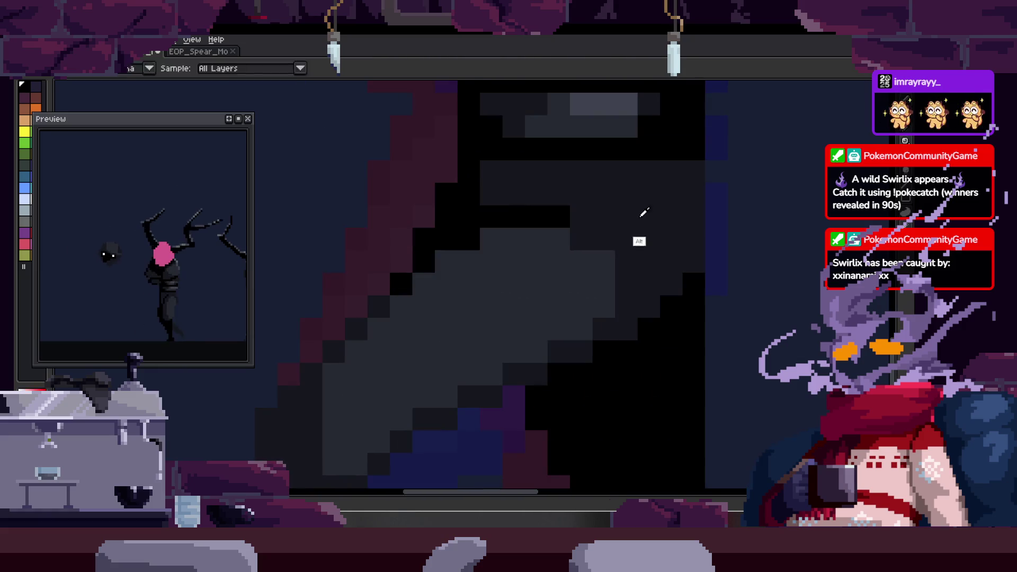
drag(520, 234, 450, 260)
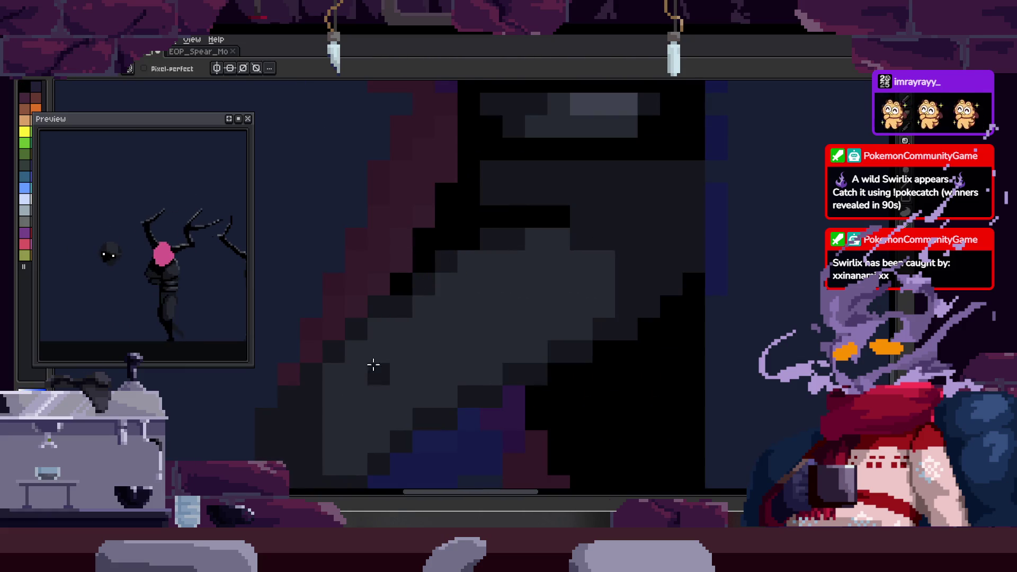
key(z)
scroll(450, 310, down, 1)
scroll(457, 304, up, 1)
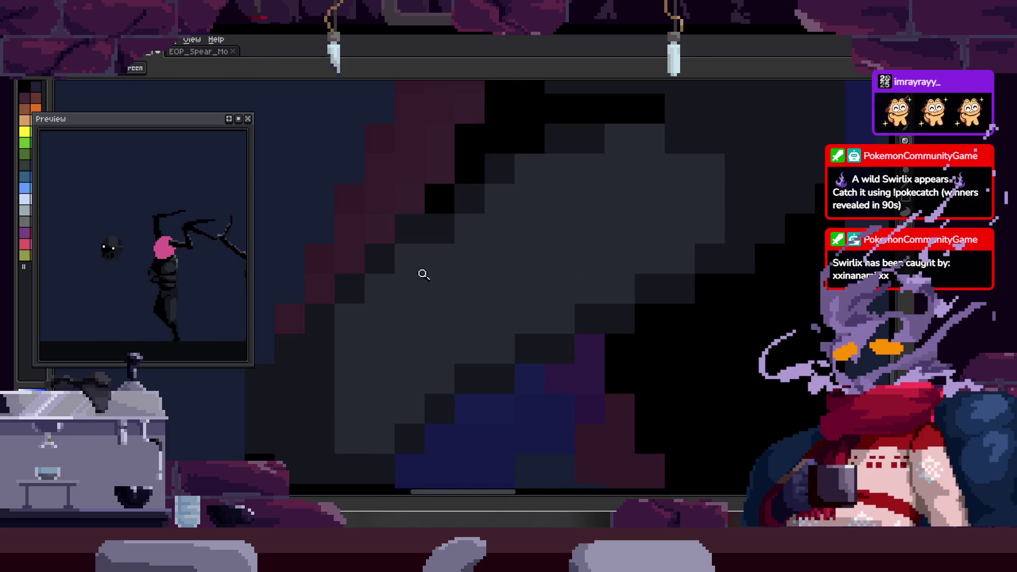
scroll(431, 278, up, 1)
scroll(315, 350, down, 2)
scroll(461, 293, down, 1)
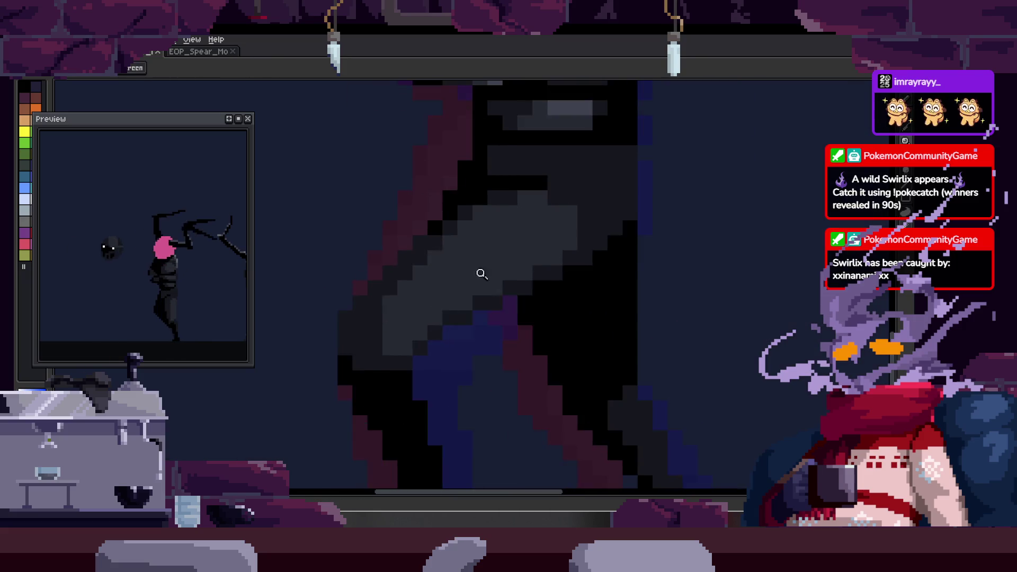
scroll(516, 263, down, 1)
scroll(548, 250, down, 2)
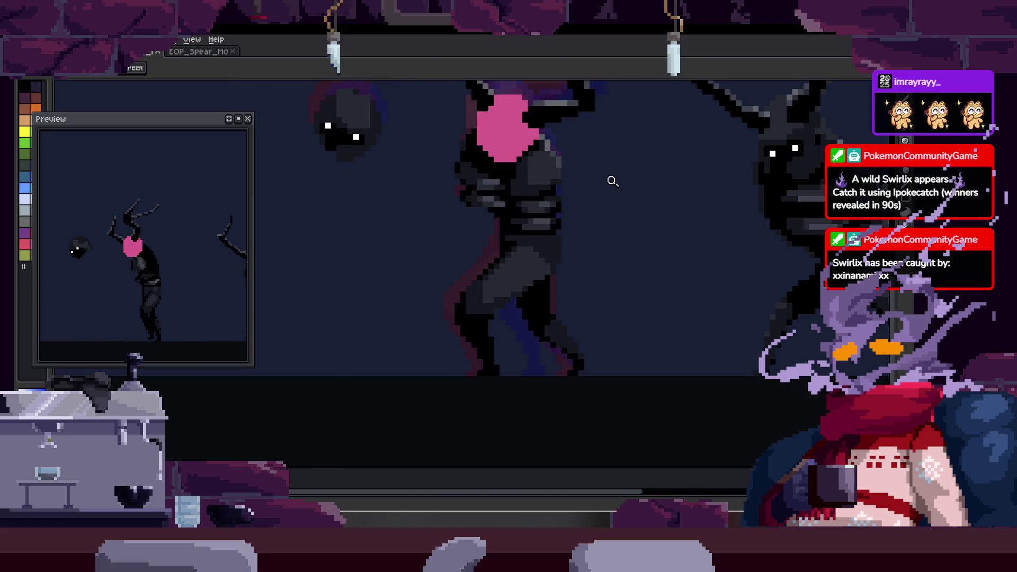
click(550, 233)
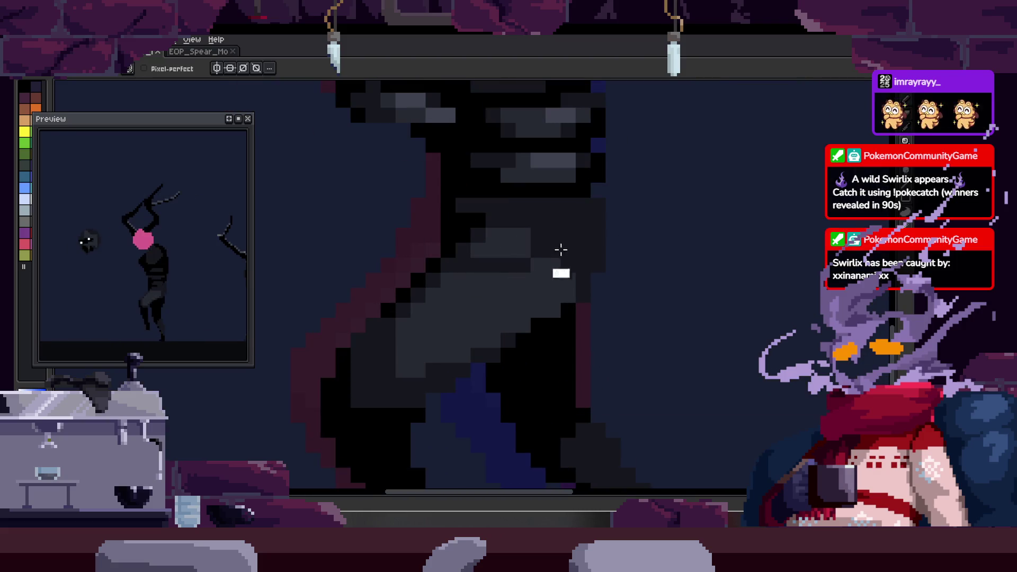
scroll(525, 242, down, 2)
scroll(540, 249, down, 1)
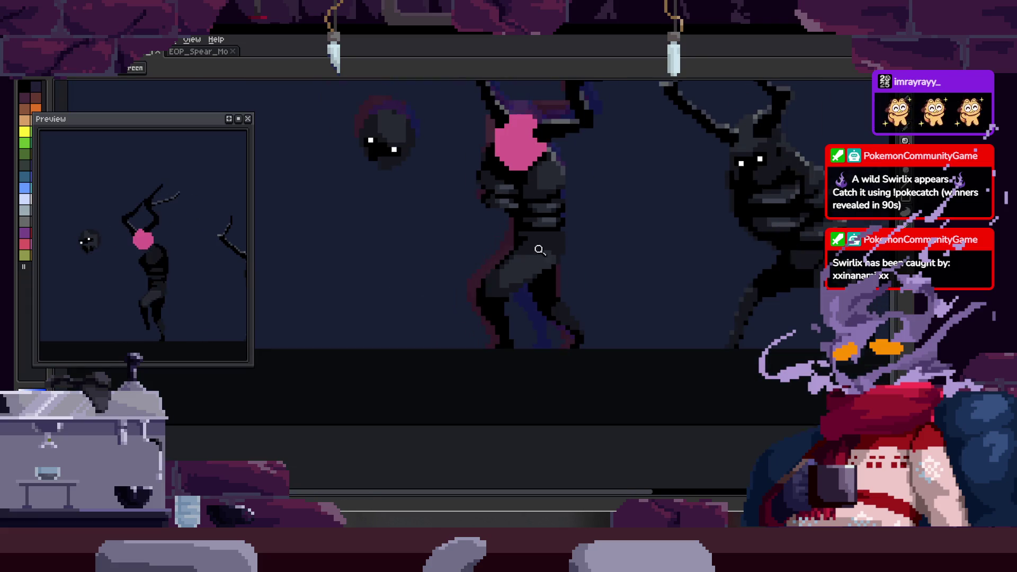
scroll(525, 264, up, 3)
key(alt)
key(alt)
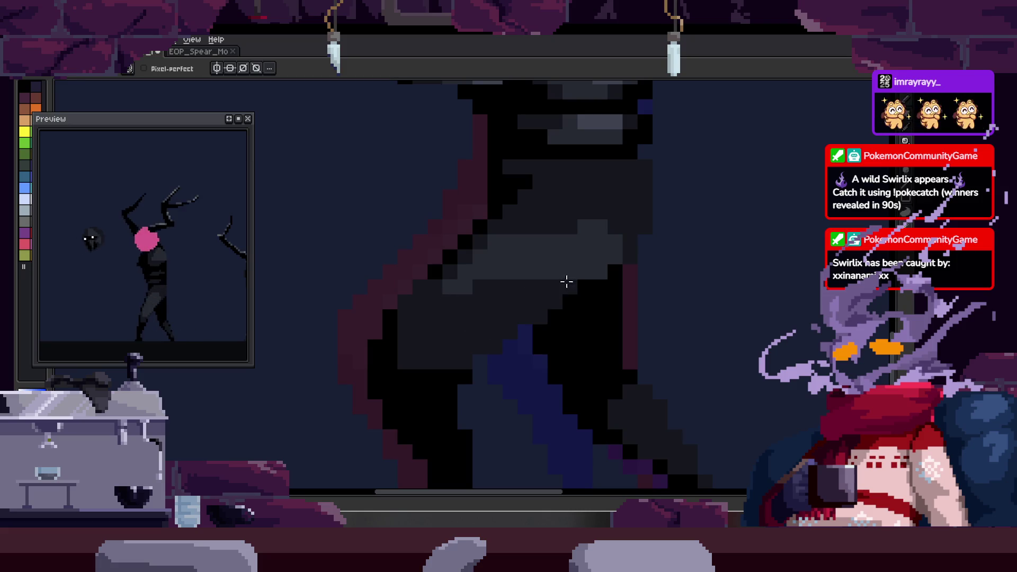
key(alt)
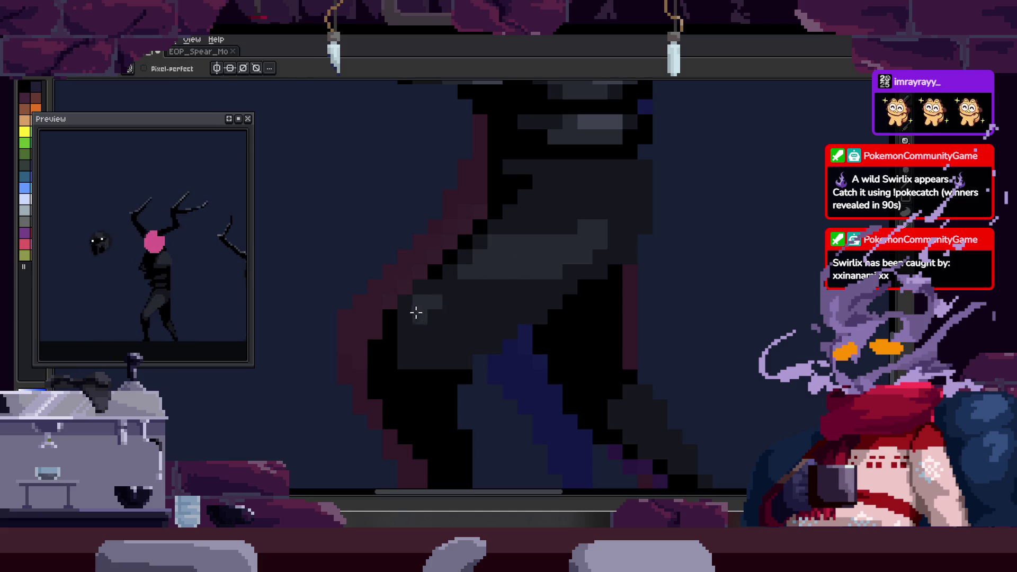
scroll(487, 307, down, 3)
scroll(482, 302, up, 4)
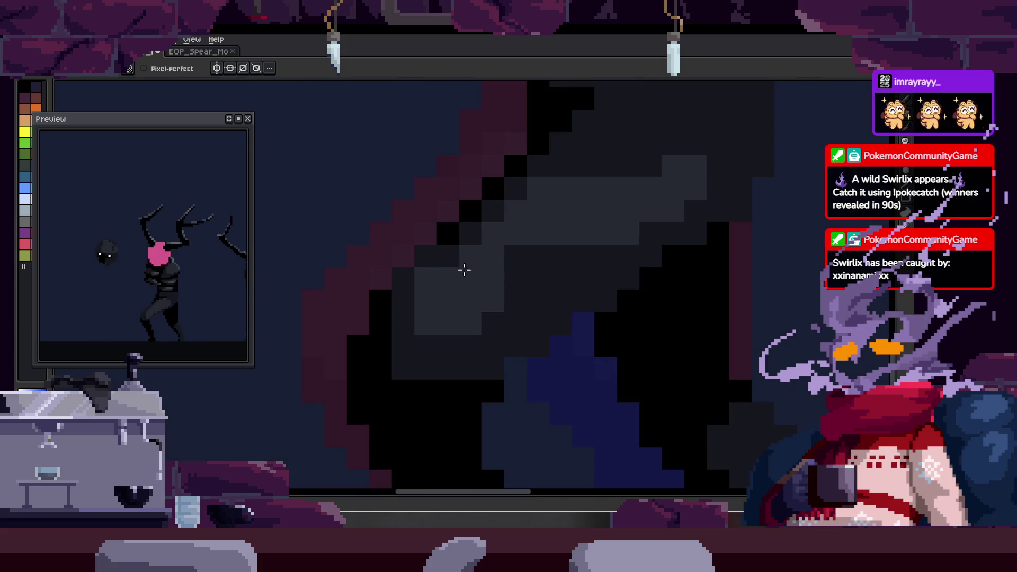
scroll(583, 231, up, 1)
scroll(488, 323, down, 1)
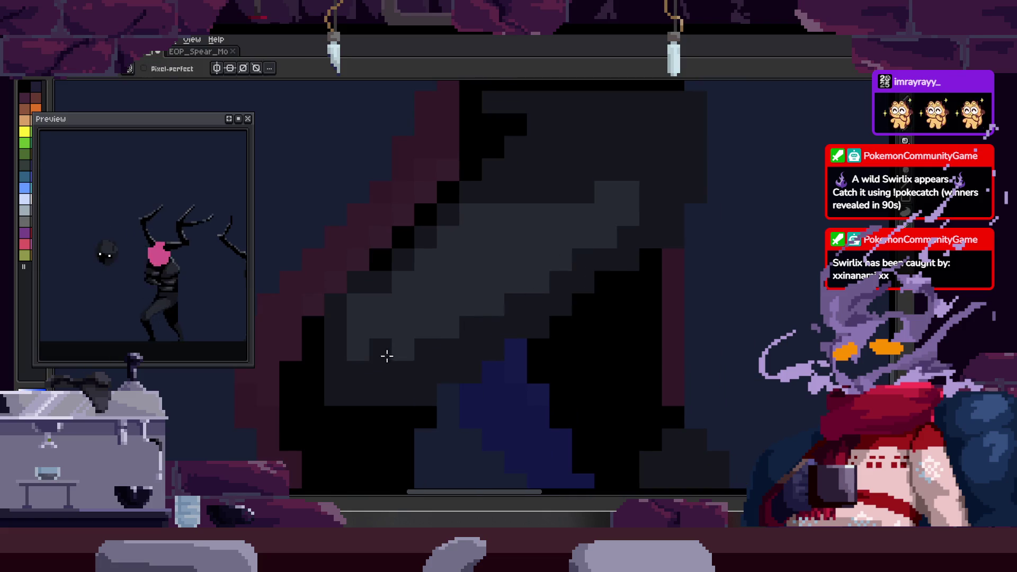
key(alt)
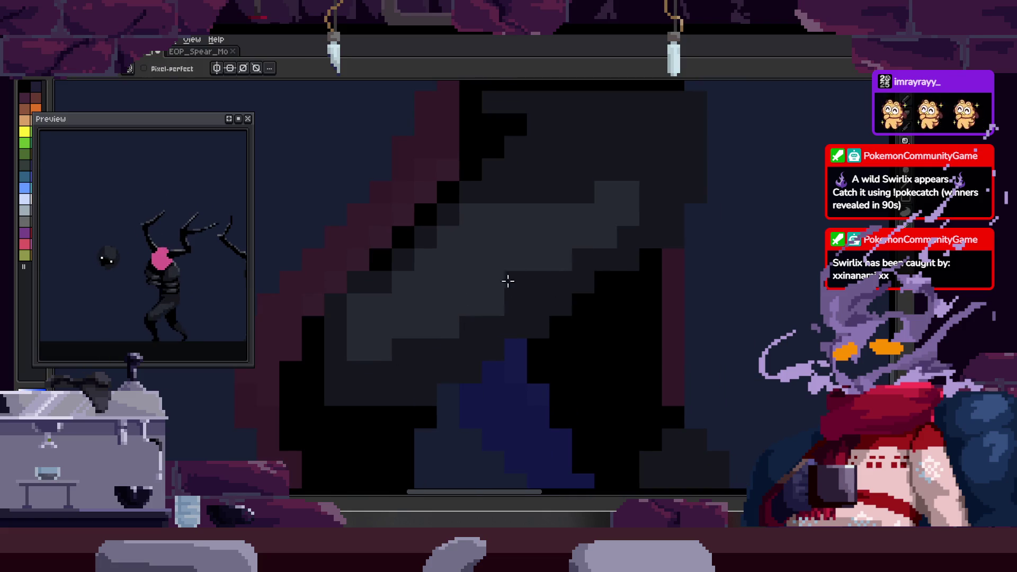
key(z)
scroll(570, 272, down, 2)
scroll(627, 241, down, 1)
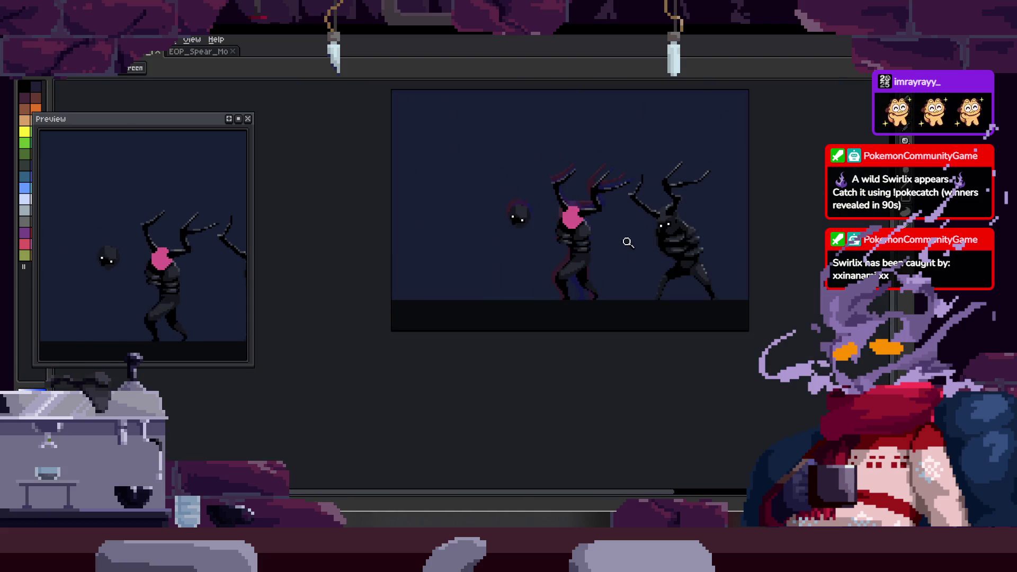
scroll(664, 236, down, 1)
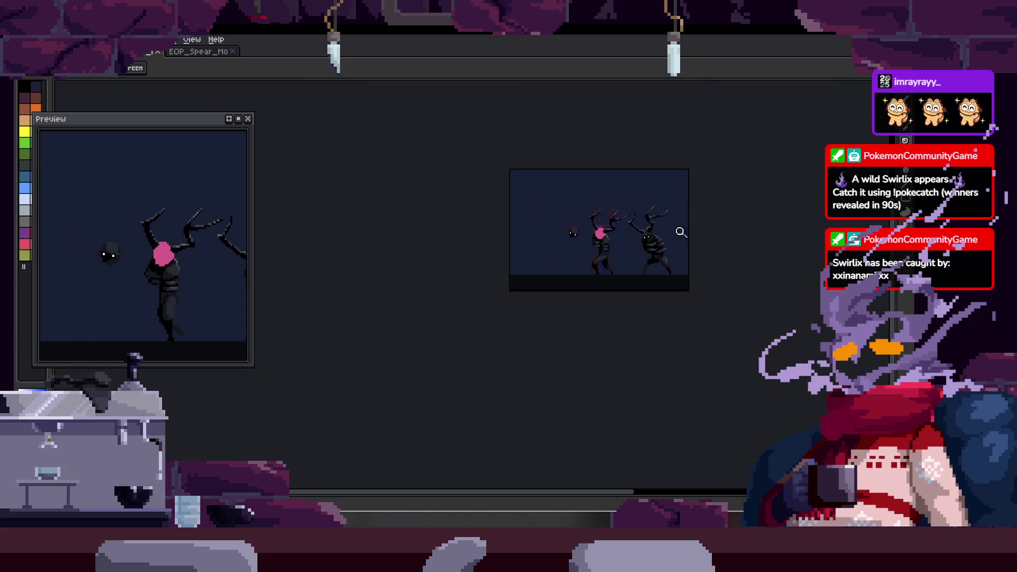
scroll(682, 230, up, 3)
scroll(692, 202, up, 1)
scroll(656, 186, up, 2)
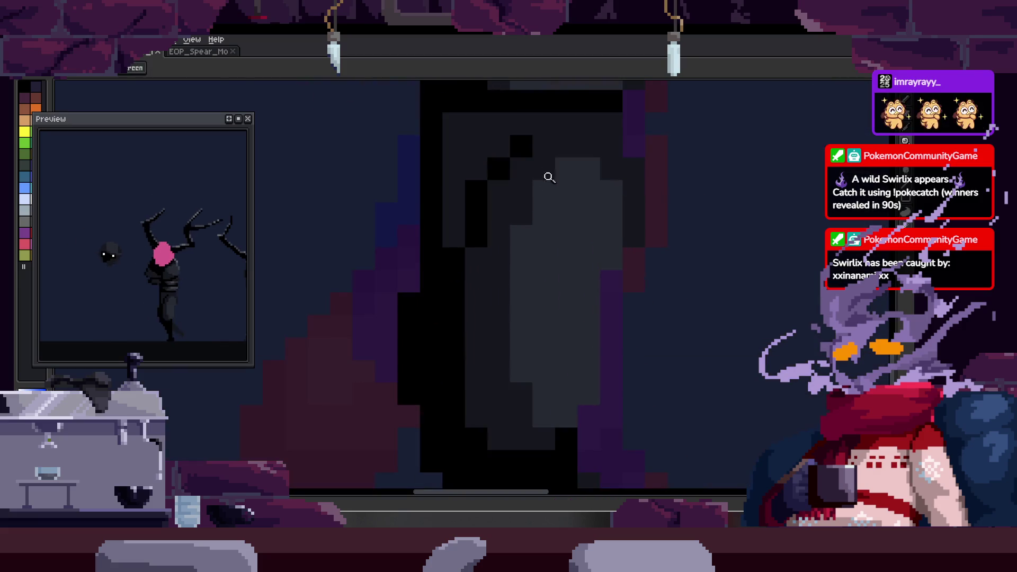
- Compare neighbouring frames, paint darker pixels on the figure and pick a body shade
key(Right)
key(Right)
key(Left)
key(Left)
mouse_move(544, 215)
mouse_down()
mouse_move(578, 167)
mouse_move(611, 226)
mouse_up()
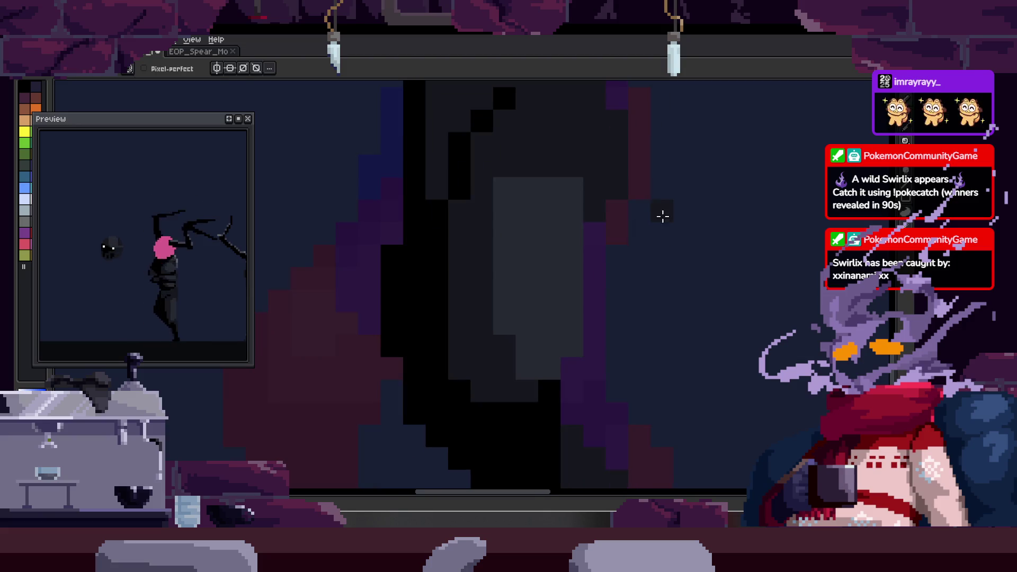
scroll(597, 291, down, 4)
key(Right)
key(Right)
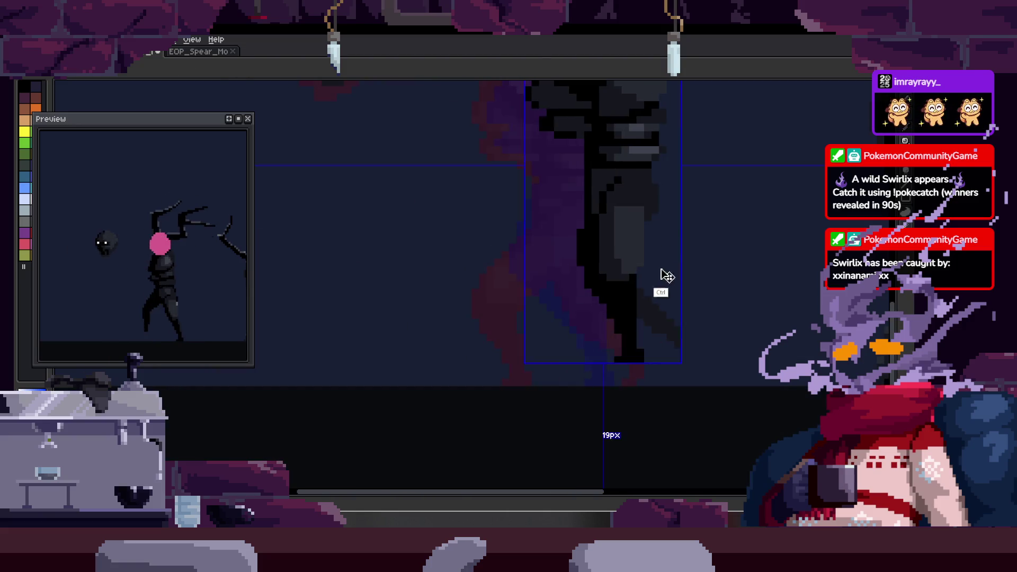
key(Left)
key(Left)
scroll(597, 291, up, 4)
key(b)
scroll(604, 278, up, 1)
key(alt)
alt+click(491, 344)
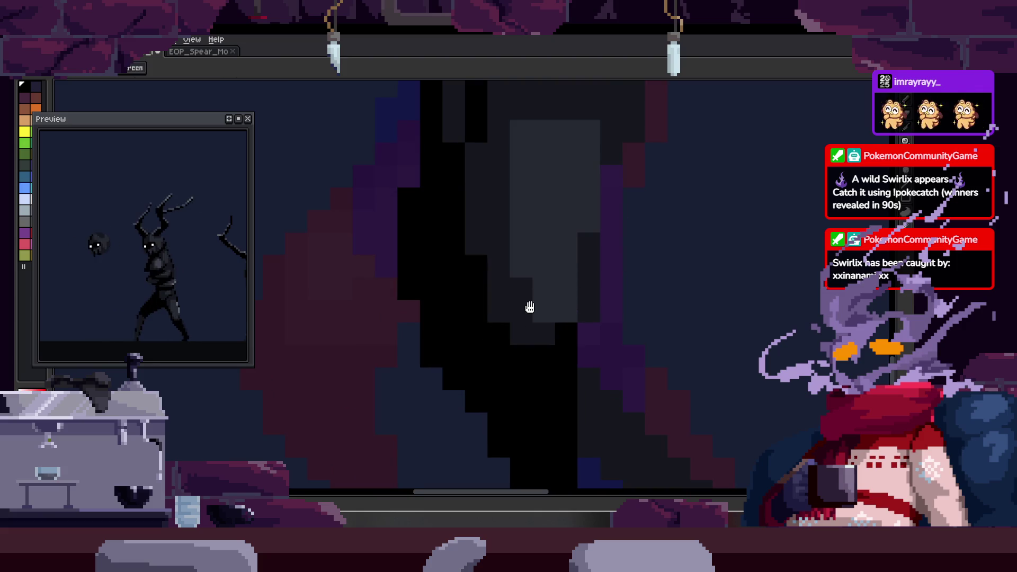
- Paint black pixels along the body's edge and flip to neighbouring frames
drag(528, 312, 510, 347)
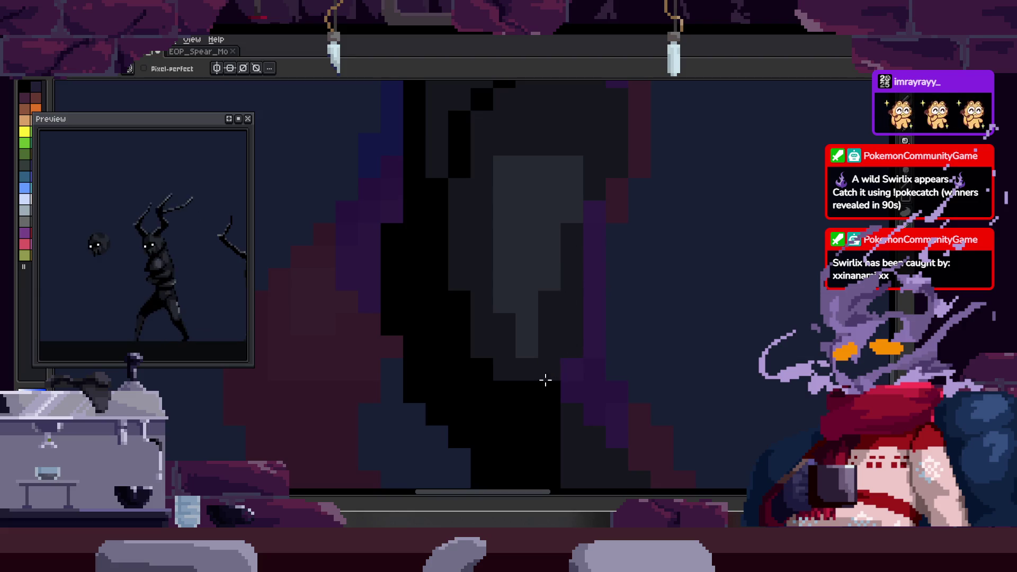
key(z)
scroll(561, 324, down, 2)
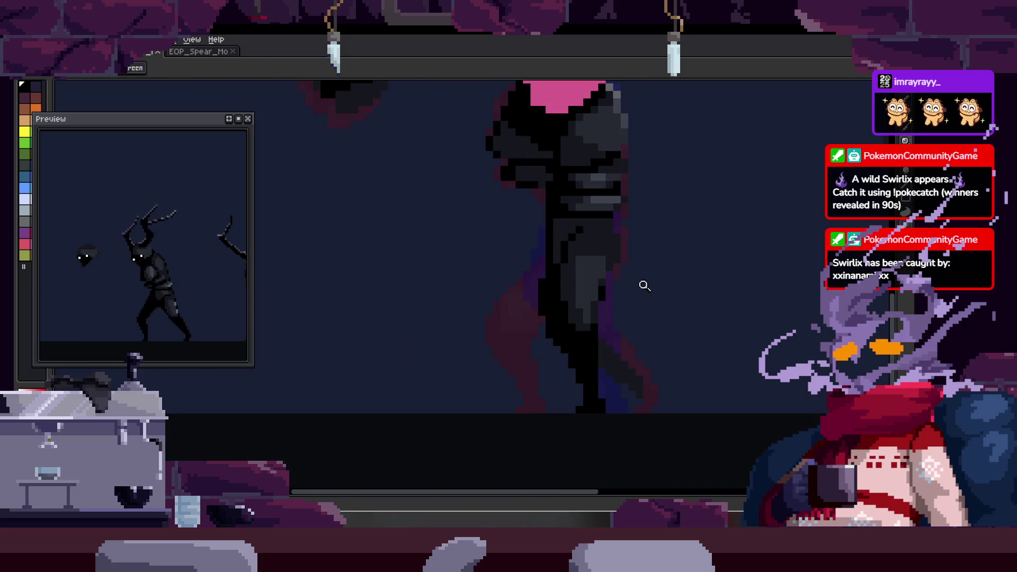
scroll(635, 234, up, 2)
drag(633, 234, 567, 276)
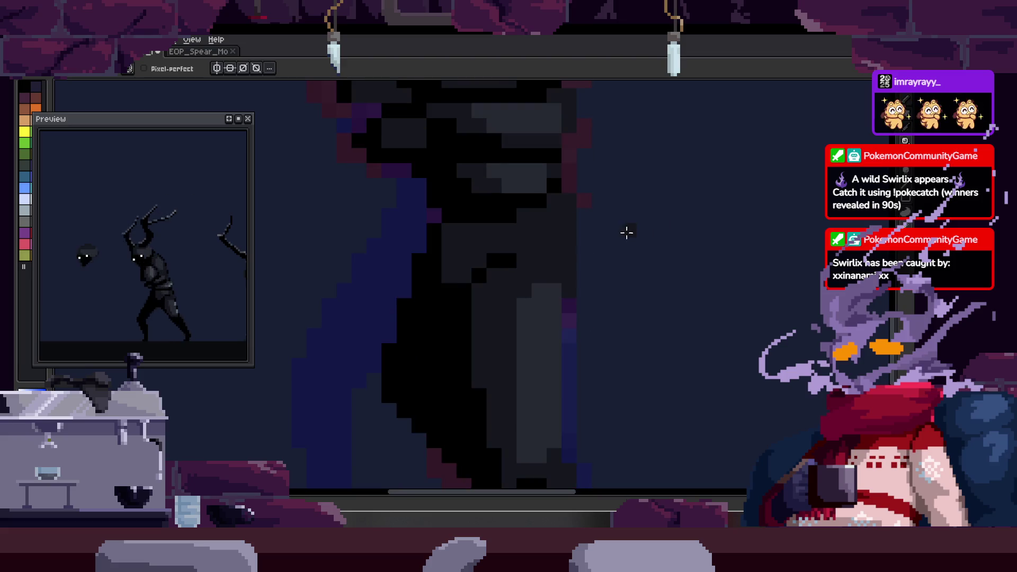
key(alt)
scroll(556, 206, up, 2)
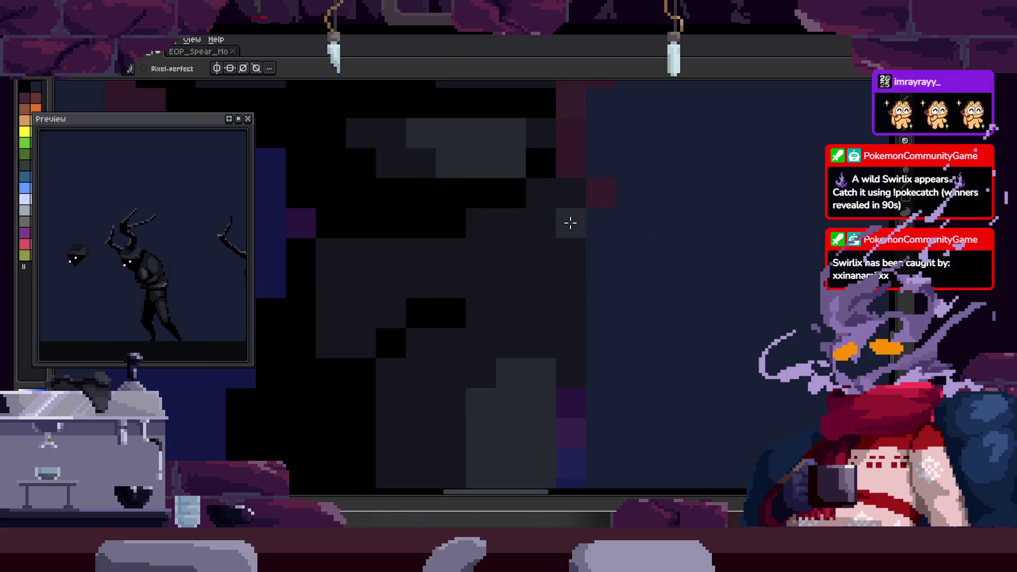
drag(558, 191, 581, 243)
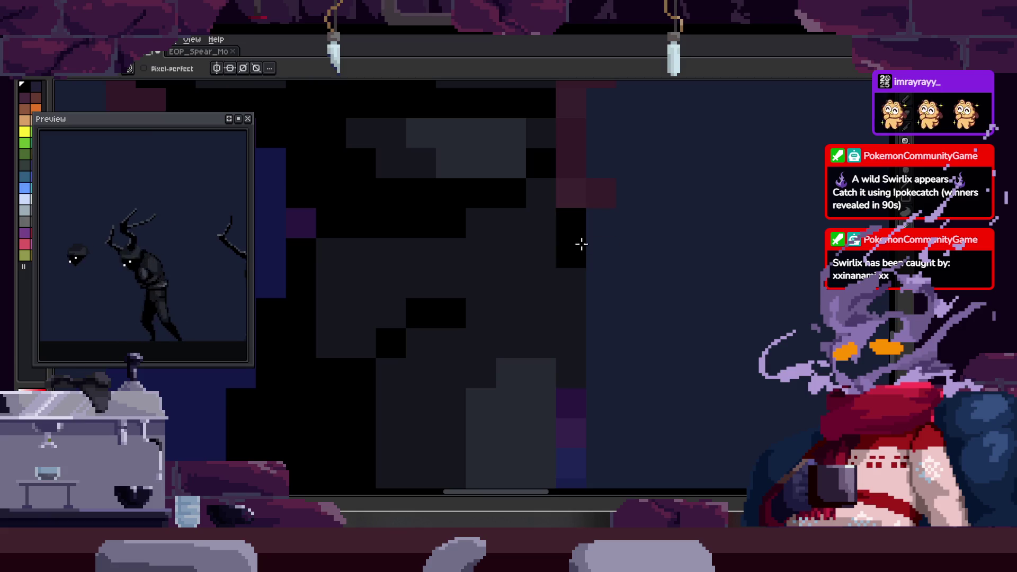
scroll(576, 222, down, 2)
key(period)
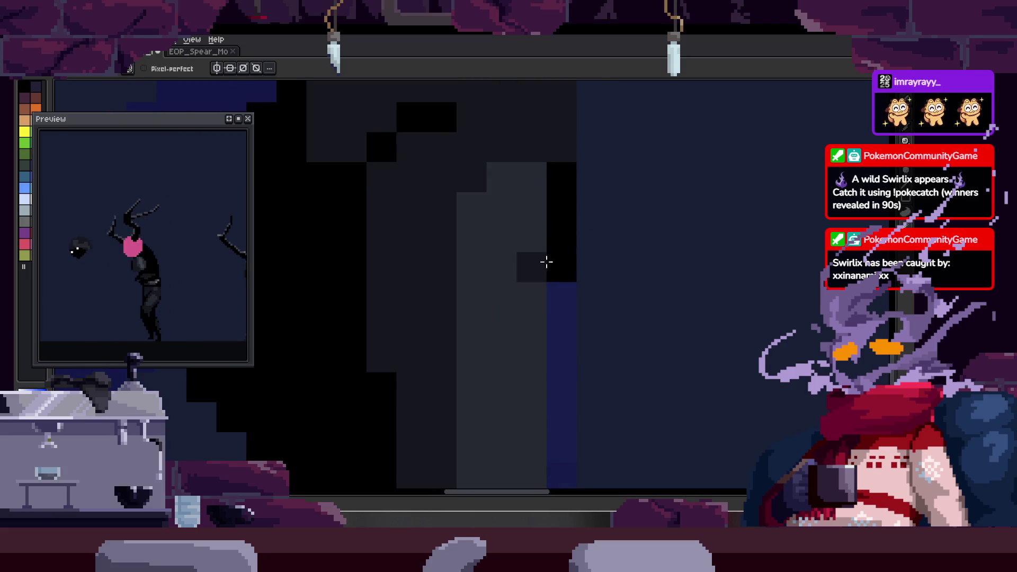
key(period)
key(z)
scroll(617, 212, down, 2)
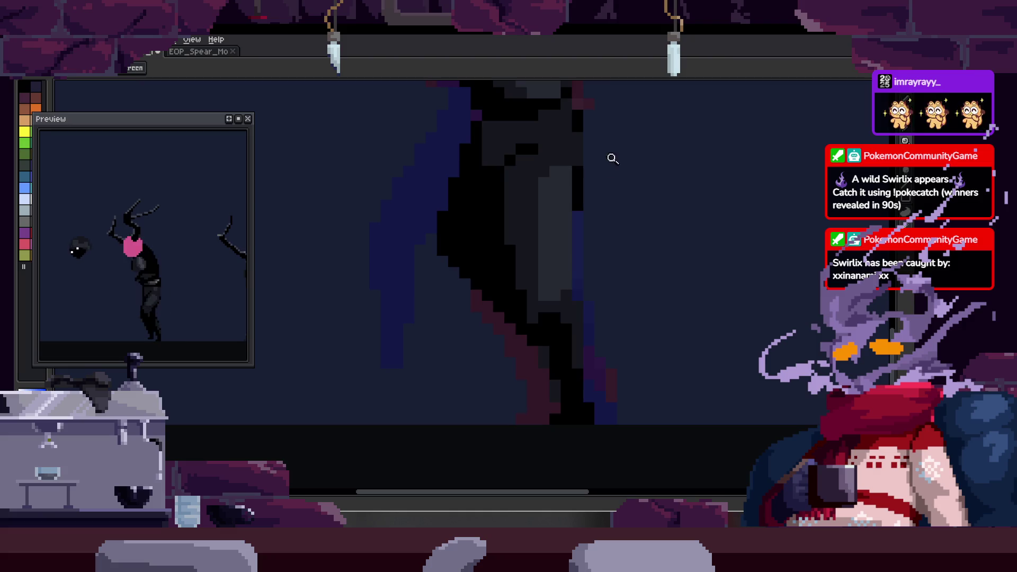
scroll(611, 153, up, 1)
- Draw a dark pixel column down the leg and check it on another frame
key(b)
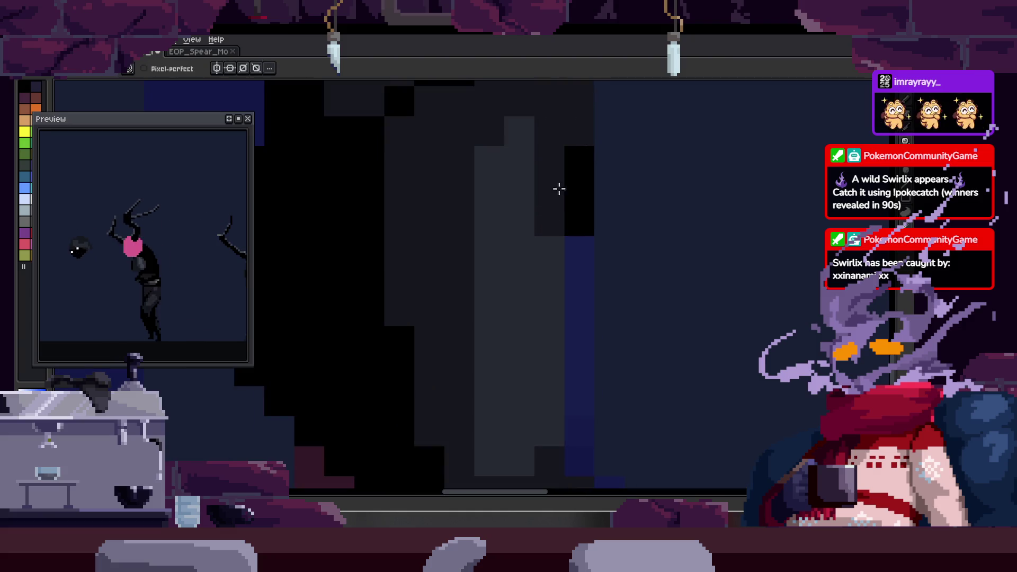
drag(542, 112, 545, 284)
key(z)
scroll(597, 261, down, 1)
scroll(628, 225, down, 1)
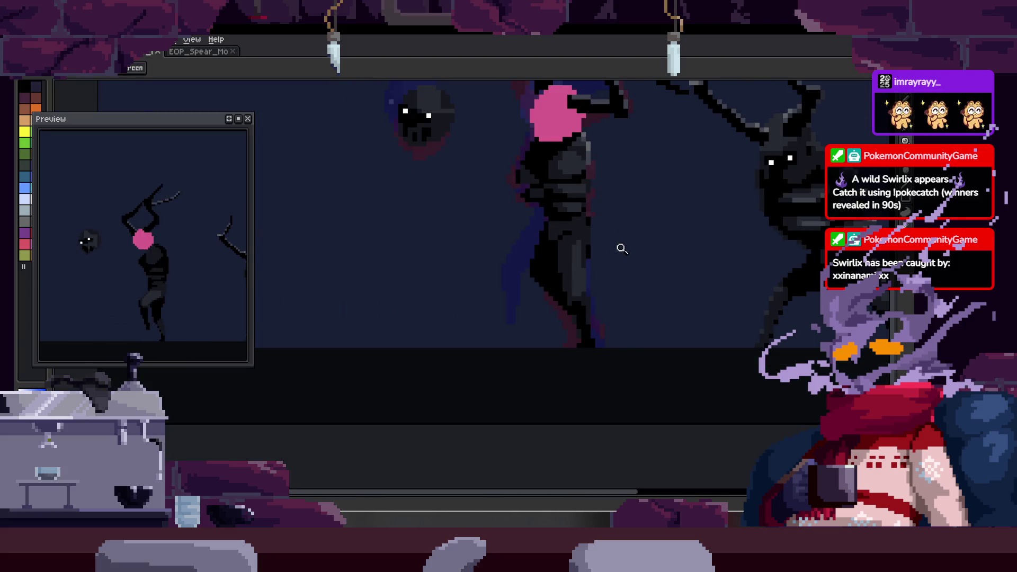
scroll(529, 281, up, 2)
scroll(508, 297, down, 2)
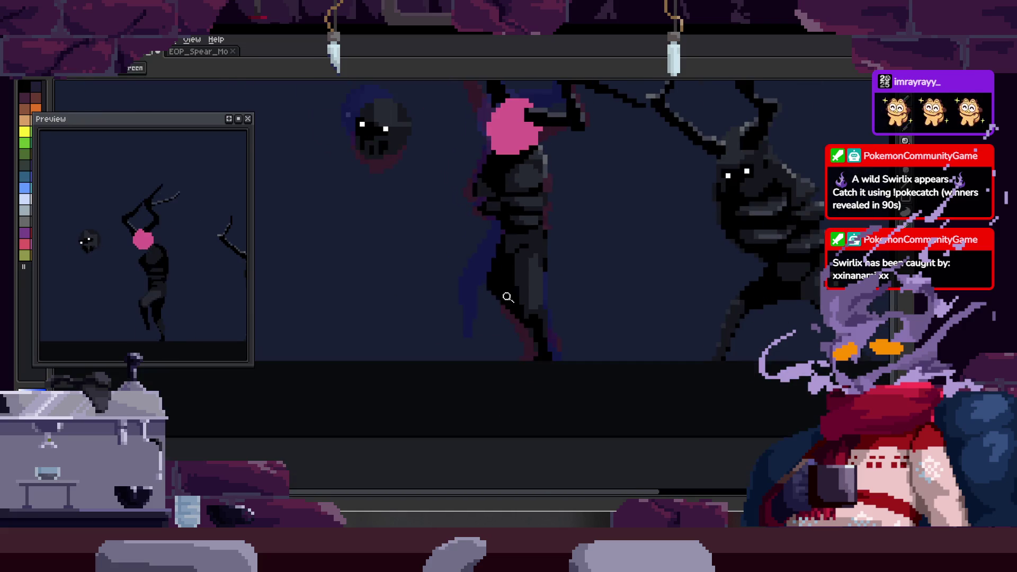
scroll(505, 239, up, 3)
key(h)
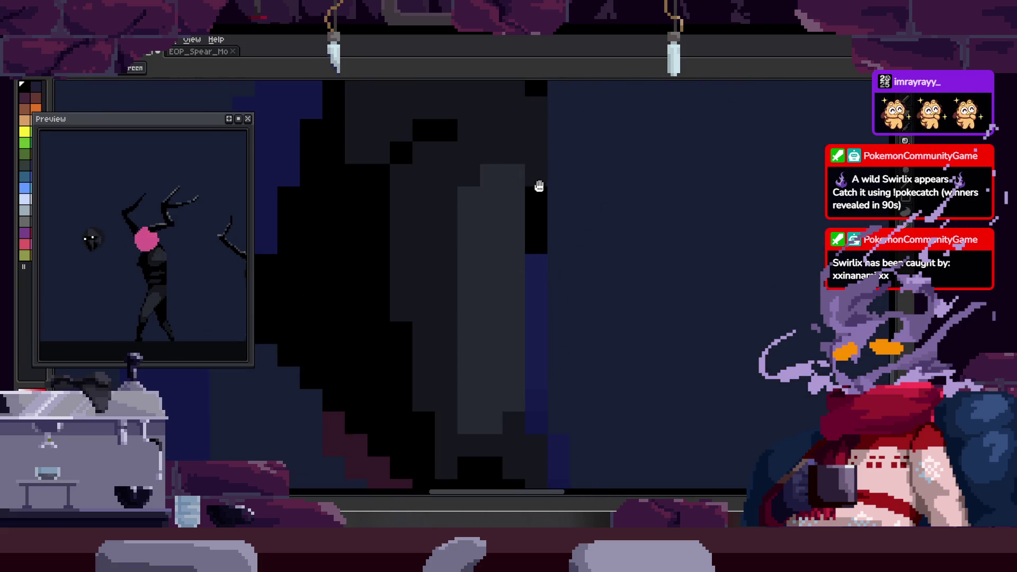
key(z)
scroll(573, 254, down, 3)
scroll(606, 250, up, 3)
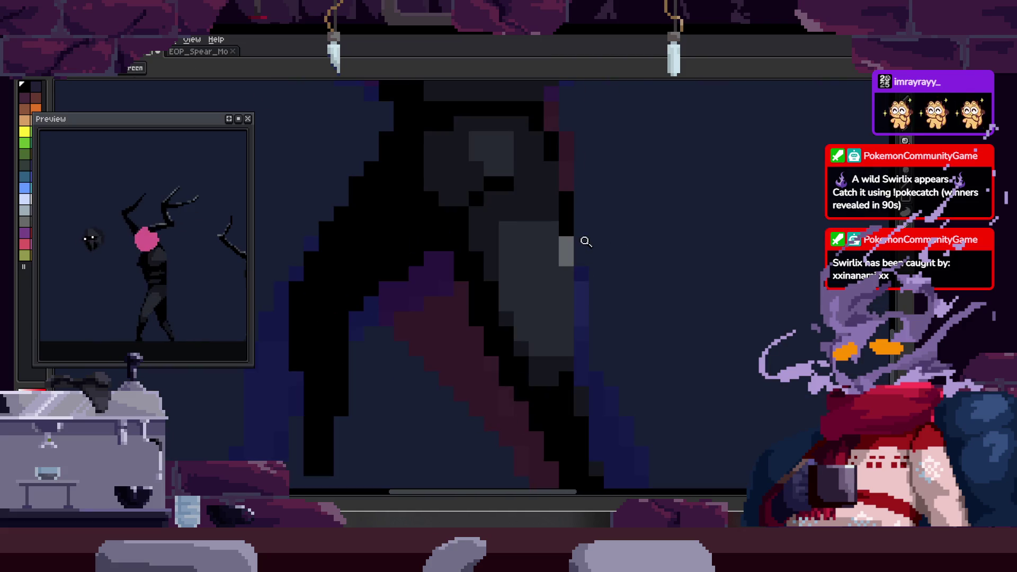
key(Right)
key(b)
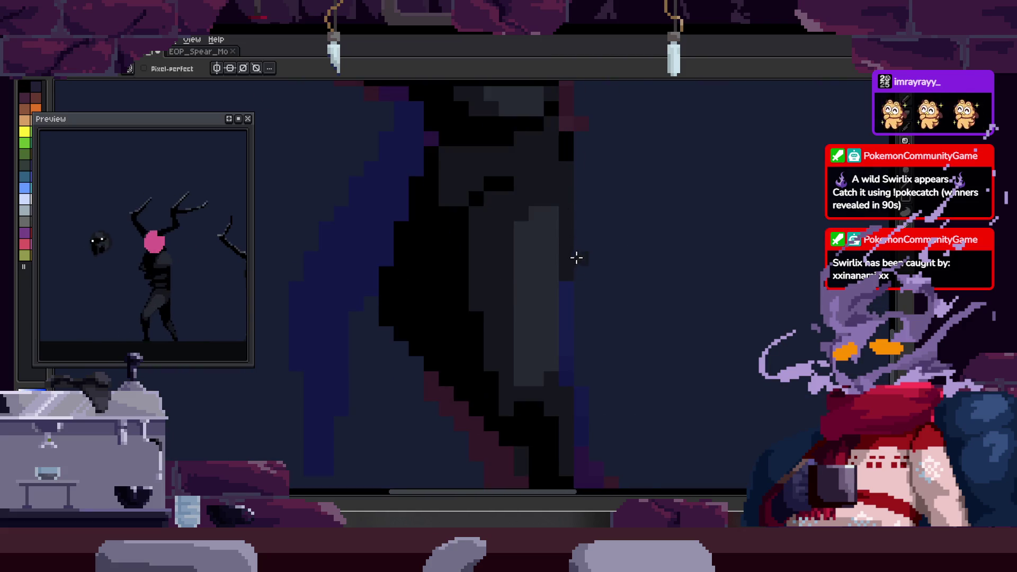
mouse_move(598, 182)
mouse_down()
mouse_move(508, 288)
mouse_move(497, 317)
mouse_up()
key(z)
scroll(527, 302, down, 3)
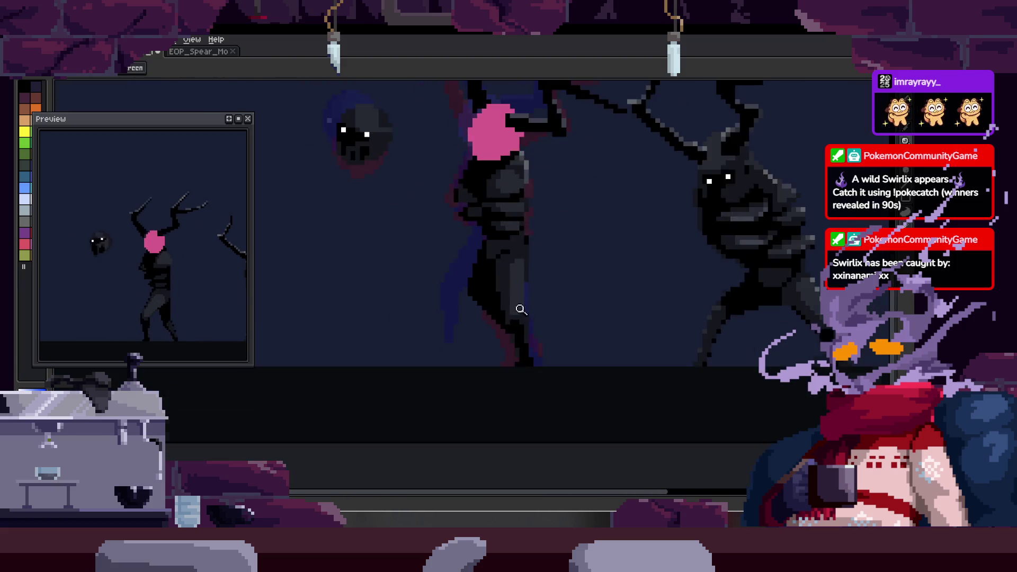
scroll(571, 268, up, 5)
- Zoom around the canvas and show the frame timeline with its Walk, Leap, Loop, End and Death tags
key(b)
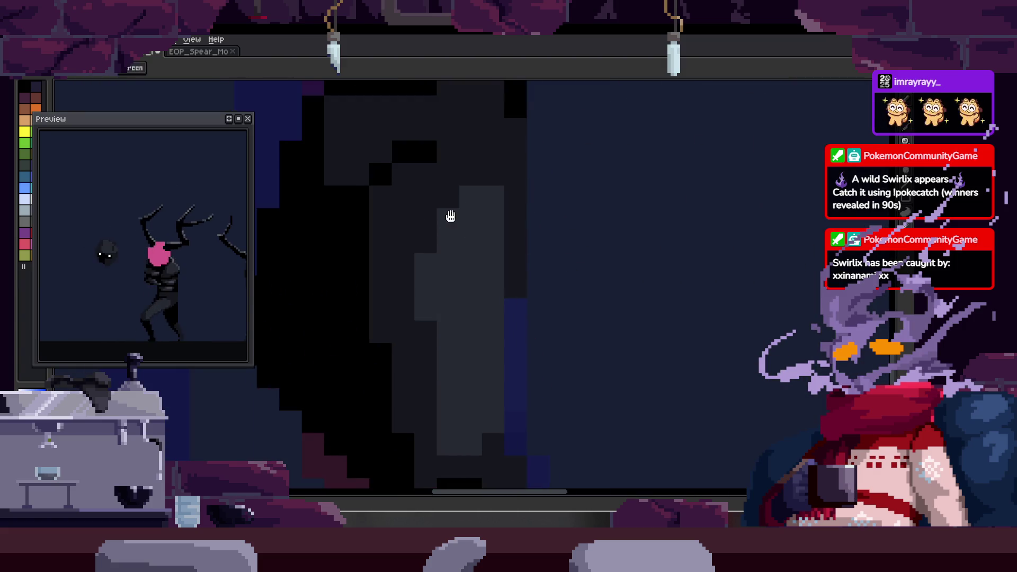
key(z)
scroll(481, 267, down, 1)
scroll(453, 310, down, 1)
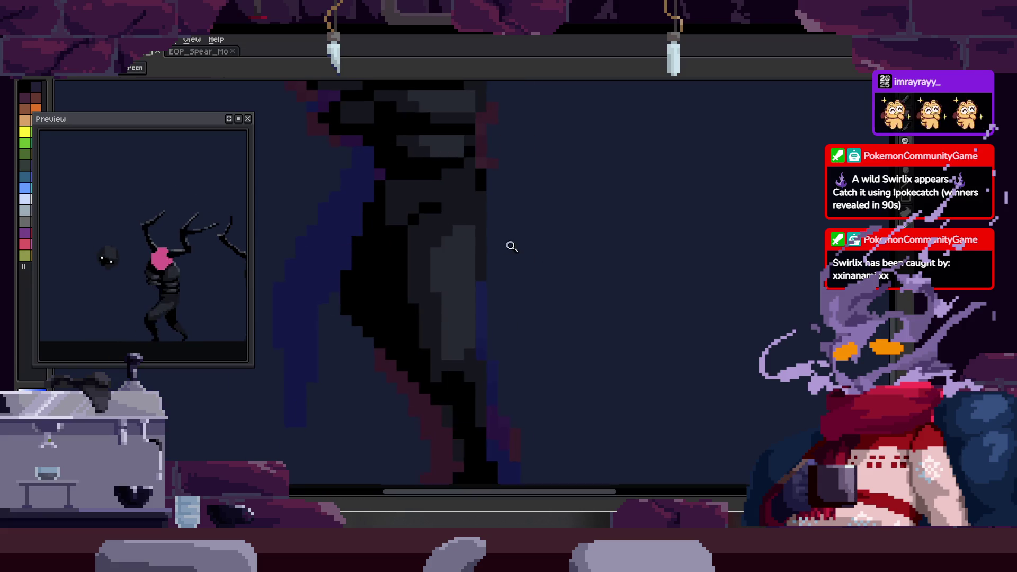
scroll(585, 259, down, 1)
key(Tab)
key(Tab)
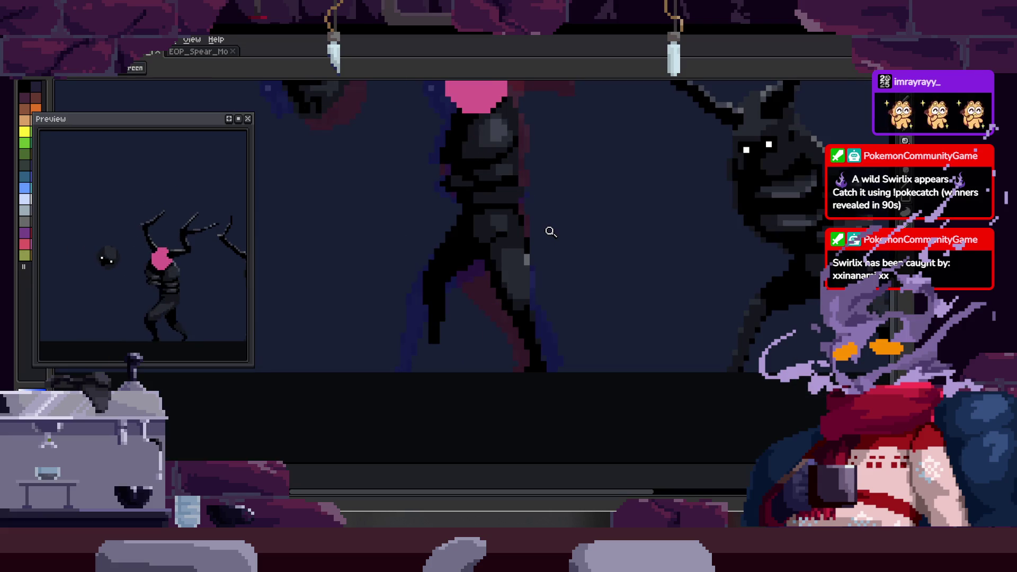
scroll(549, 231, up, 2)
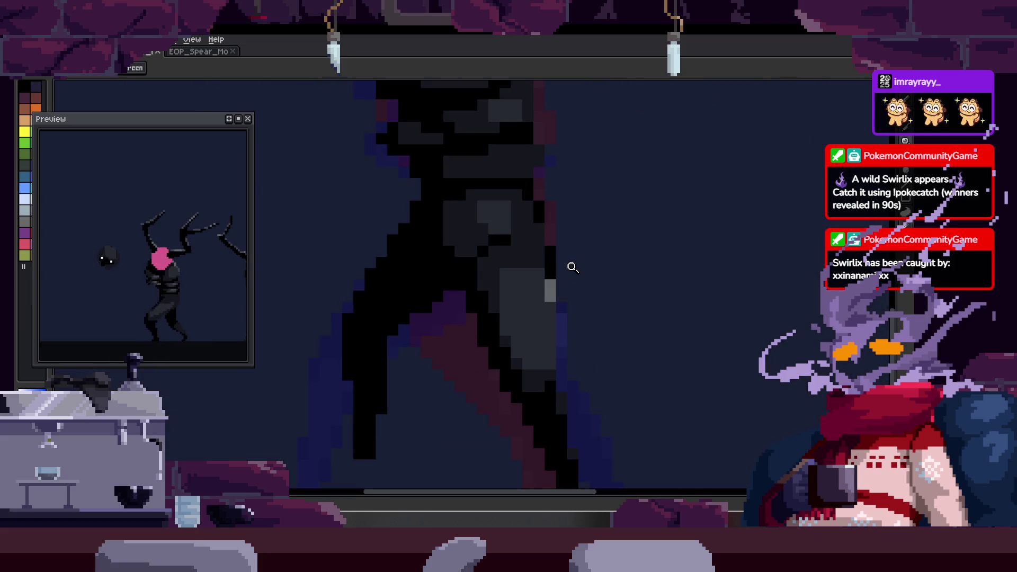
scroll(572, 267, down, 1)
scroll(584, 270, down, 1)
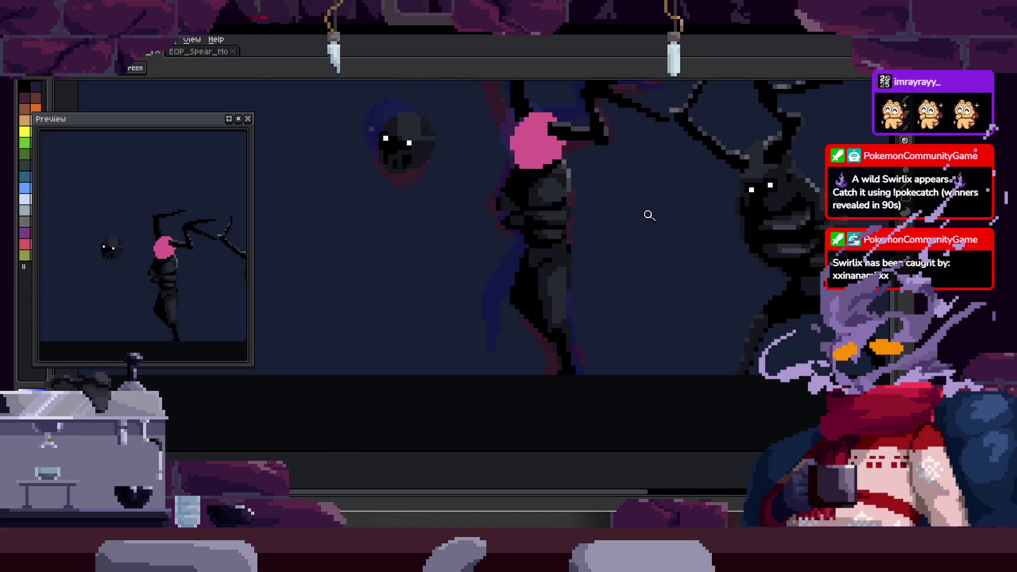
key(Tab)
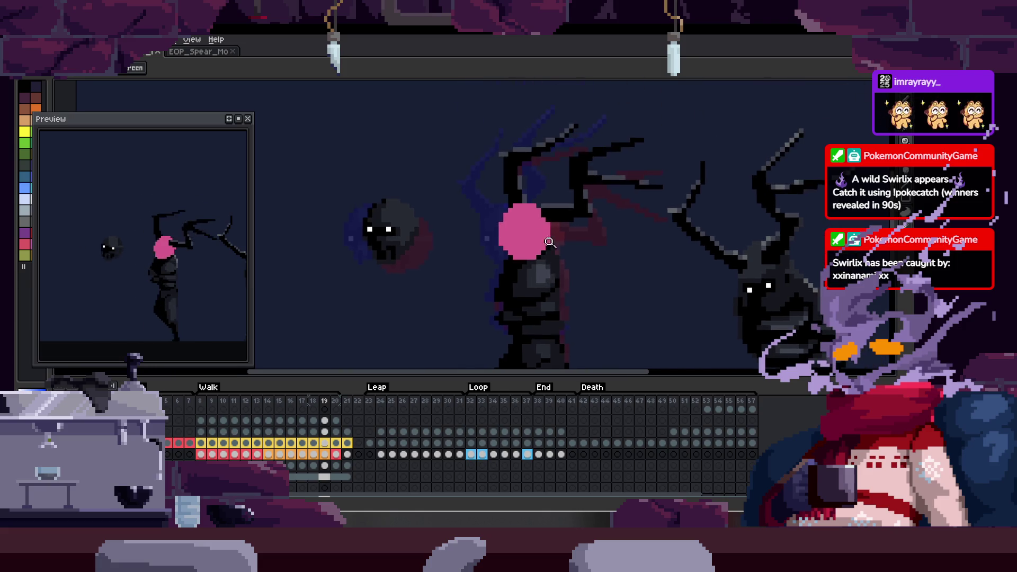
scroll(640, 222, up, 1)
scroll(627, 235, up, 1)
- Hide the timeline and pan with the Pencil ready over to the floating pink head
key(Tab)
key(Tab)
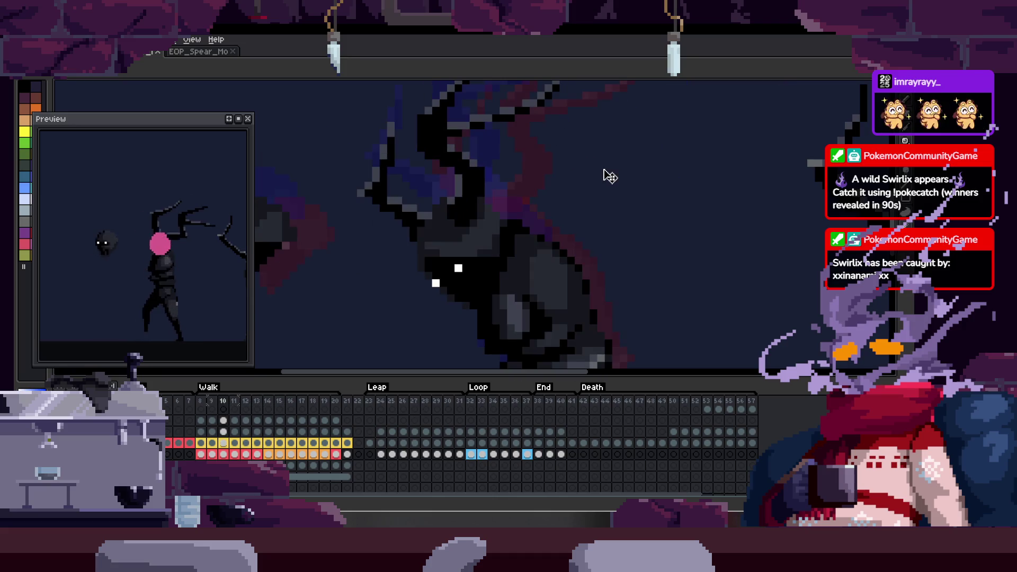
key(Tab)
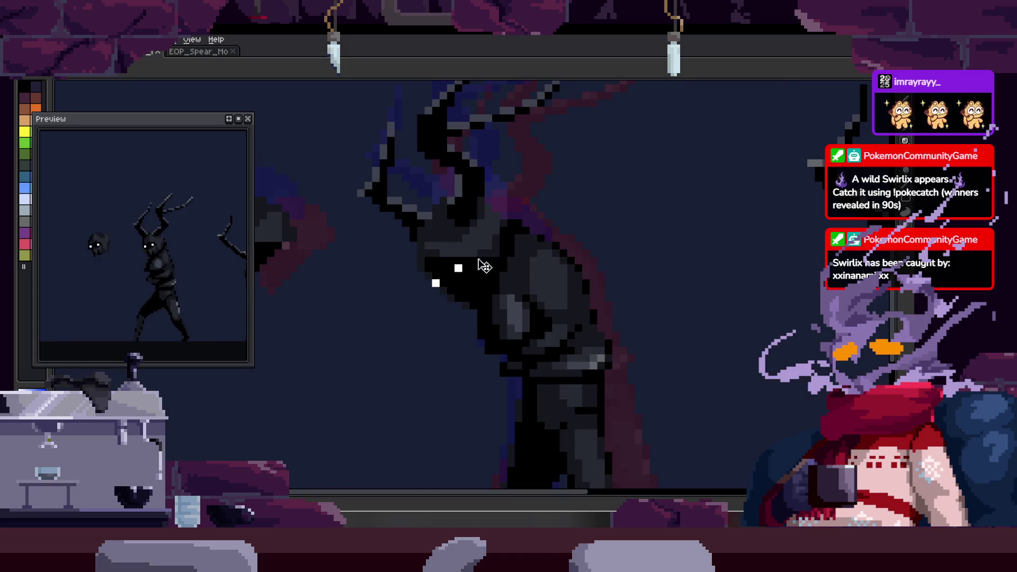
scroll(549, 233, up, 1)
scroll(623, 276, down, 1)
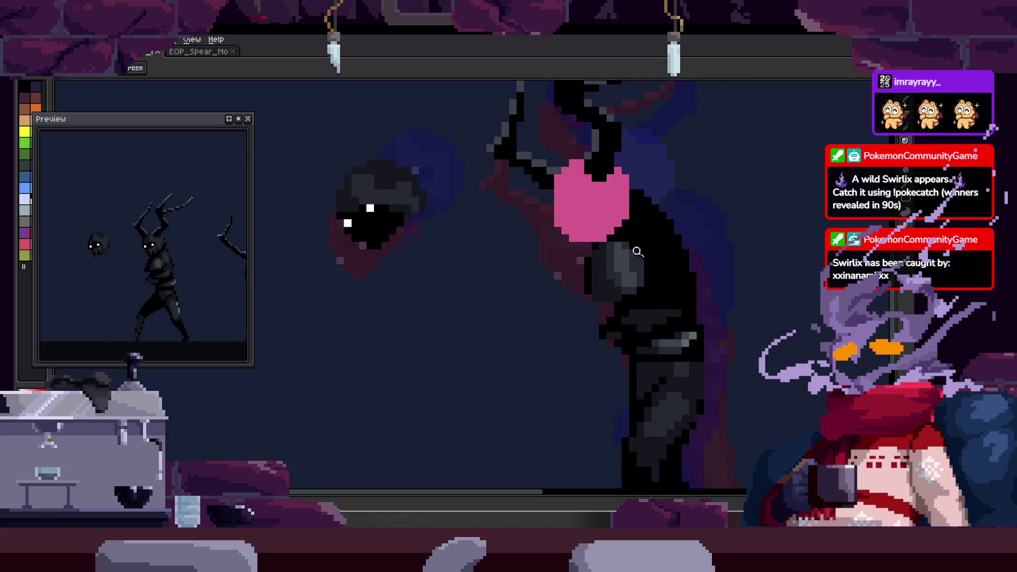
scroll(624, 276, up, 1)
scroll(535, 239, up, 1)
key(b)
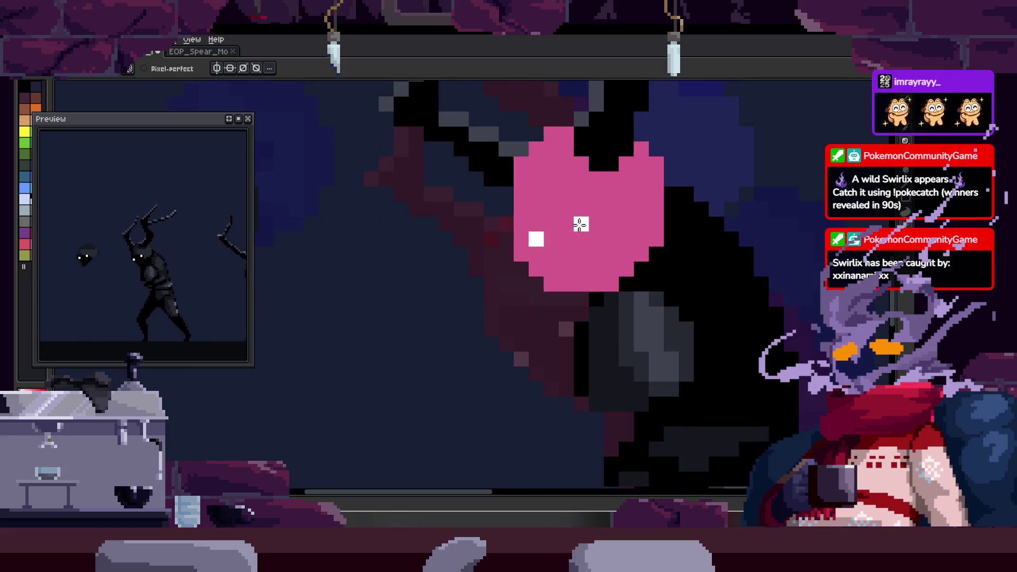
scroll(594, 225, down, 3)
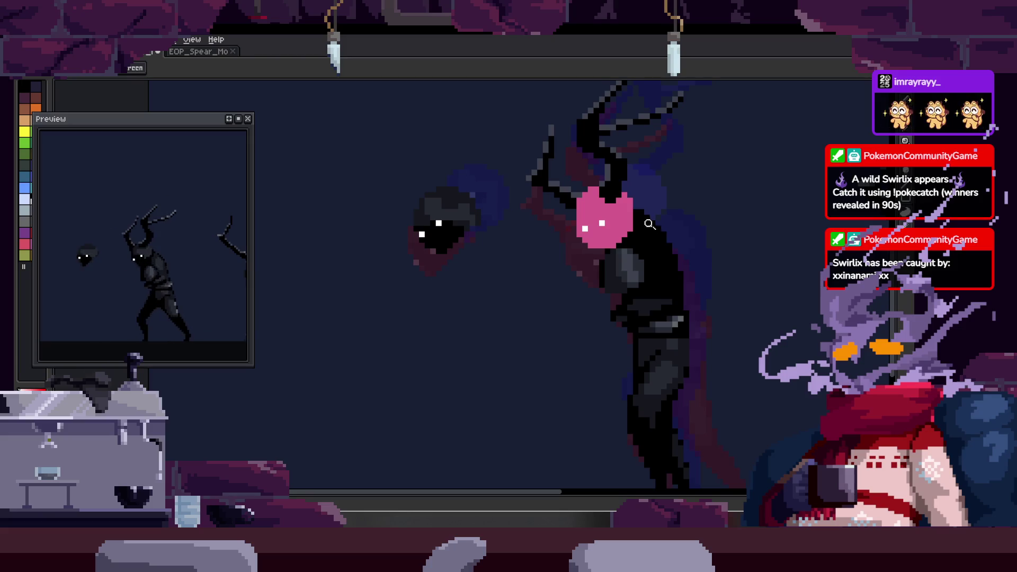
scroll(601, 224, up, 3)
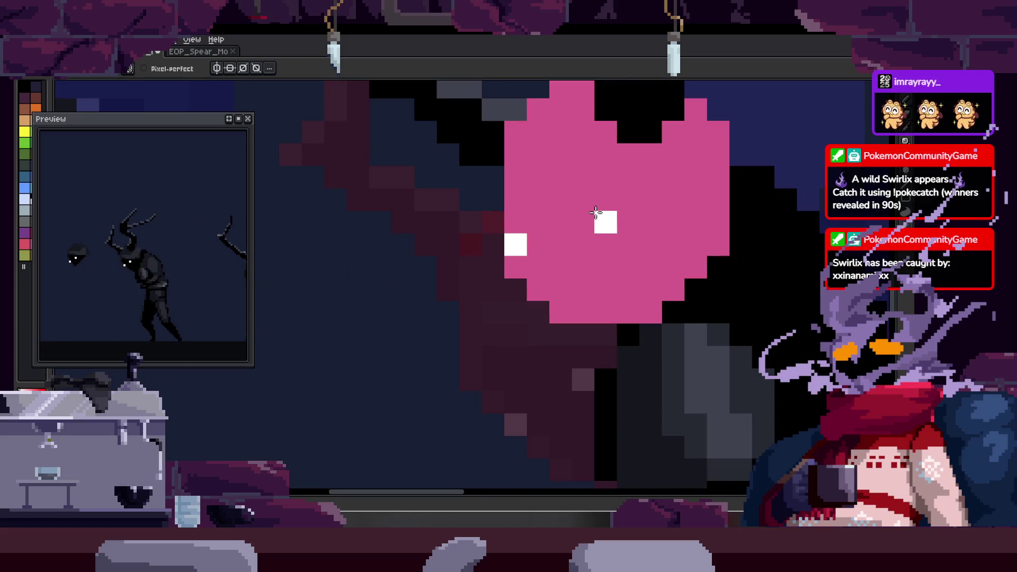
scroll(621, 224, down, 1)
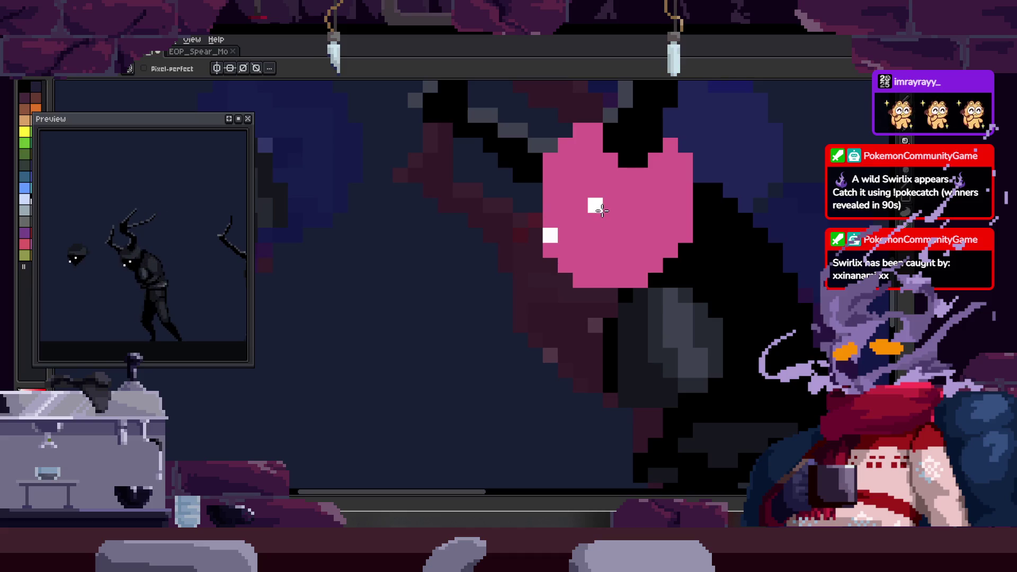
scroll(600, 209, down, 2)
scroll(583, 210, up, 2)
drag(583, 209, 800, 200)
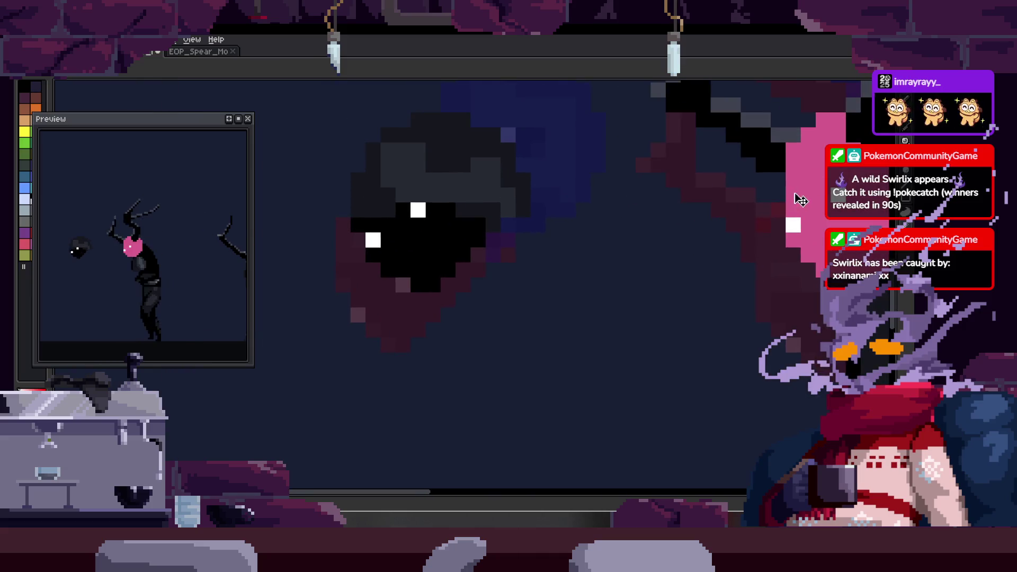
- Reposition the floating head's white eye pixels, nudging one up
key(Right)
key(Right)
key(Right)
key(Right)
key(ctrl+z)
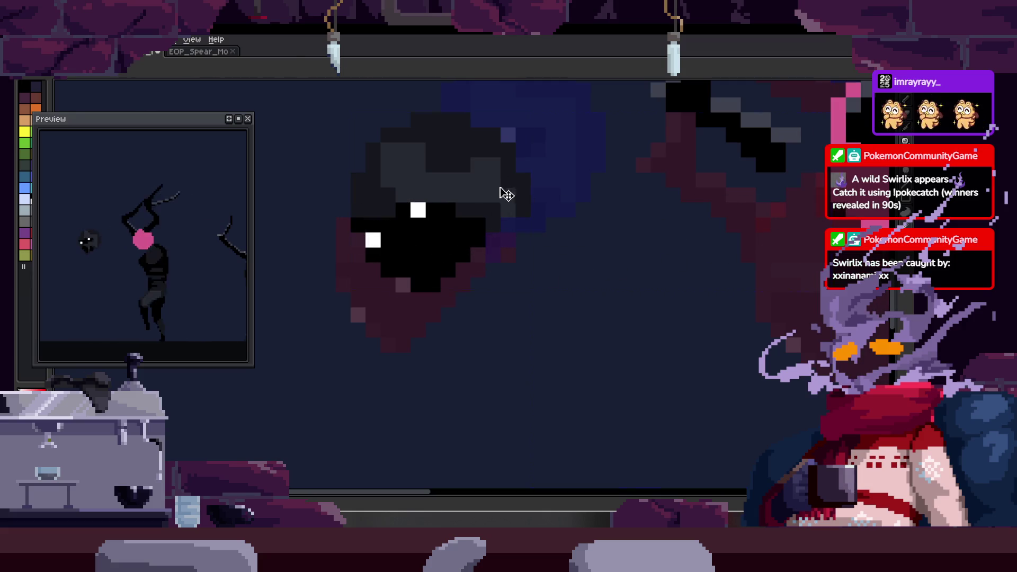
scroll(414, 262, up, 2)
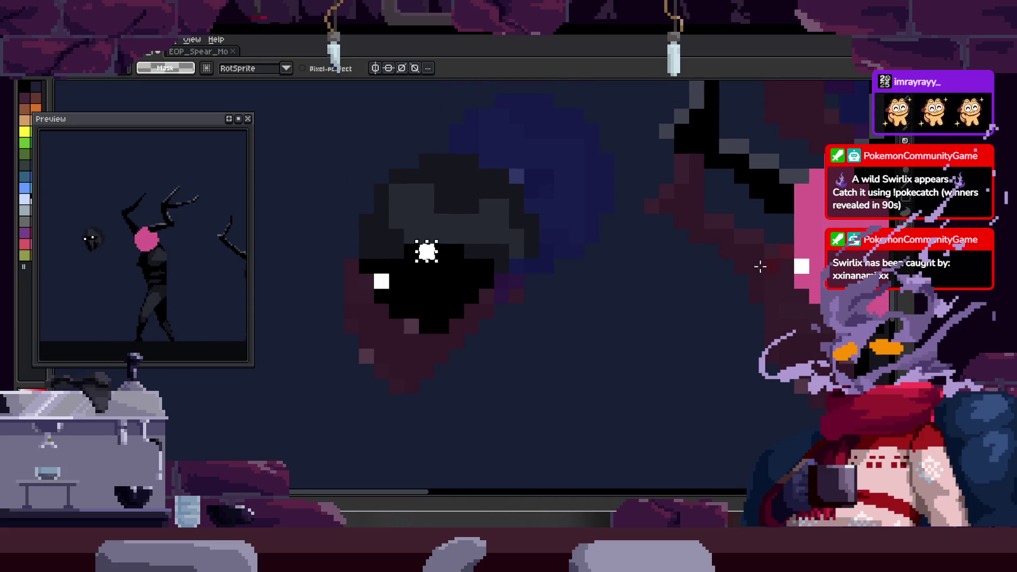
key(Return)
key(b)
- Lasso-copy the eye pixels and paste them onto the antlered figure's head
key(q)
drag(449, 231, 523, 239)
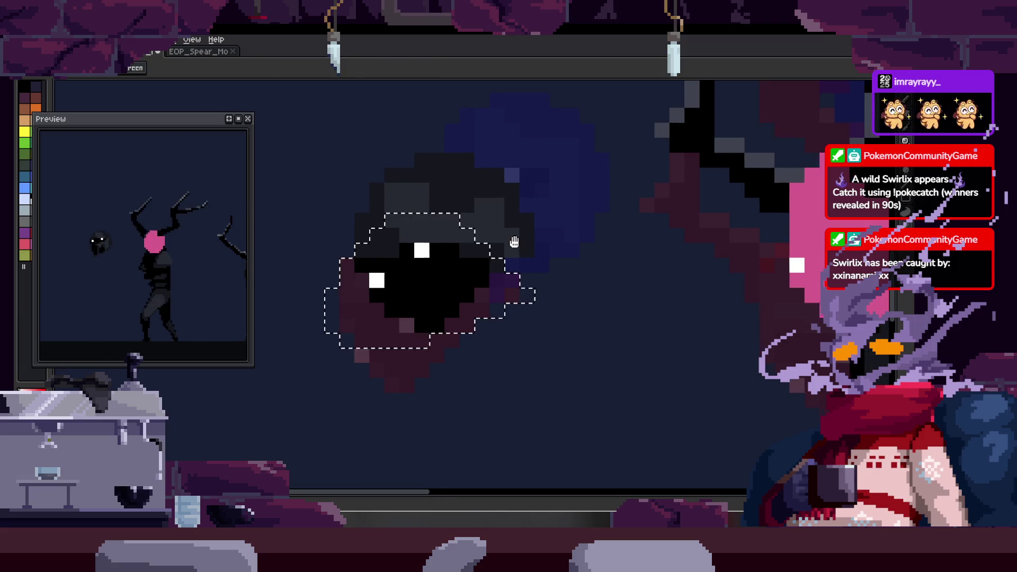
key(ctrl+c)
key(ctrl+v)
drag(710, 272, 802, 275)
scroll(806, 277, down, 2)
key(z)
scroll(692, 276, down, 1)
- Flip through the walk frames to compare the eye placement
key(Right)
key(Right)
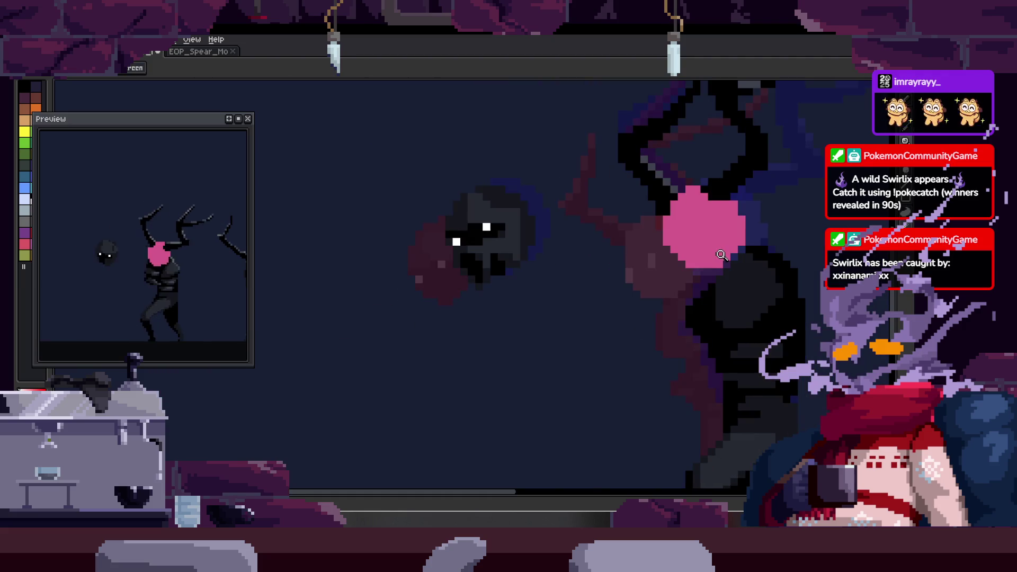
key(Right)
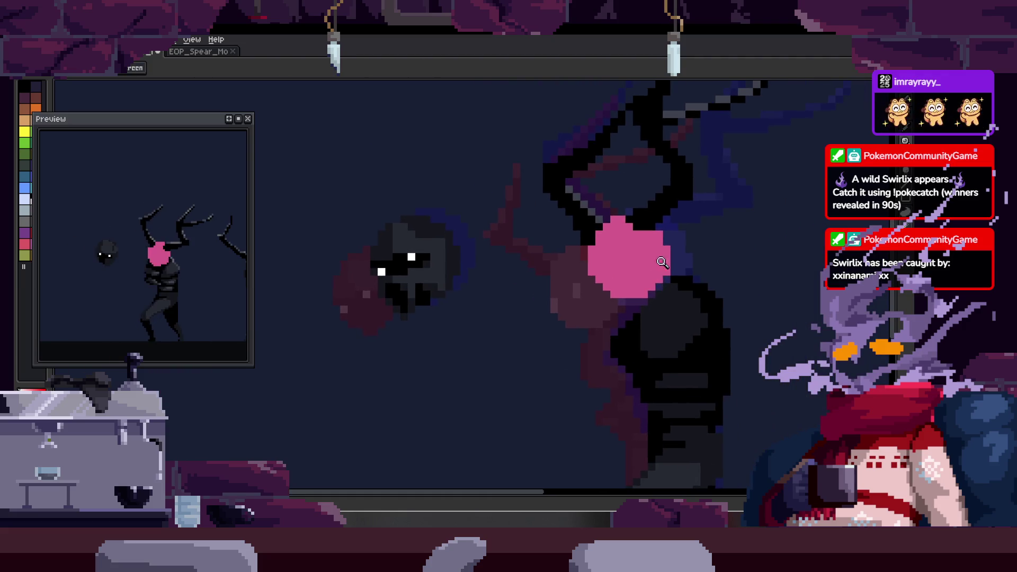
key(Right)
key(Right)
key(Left)
key(Right)
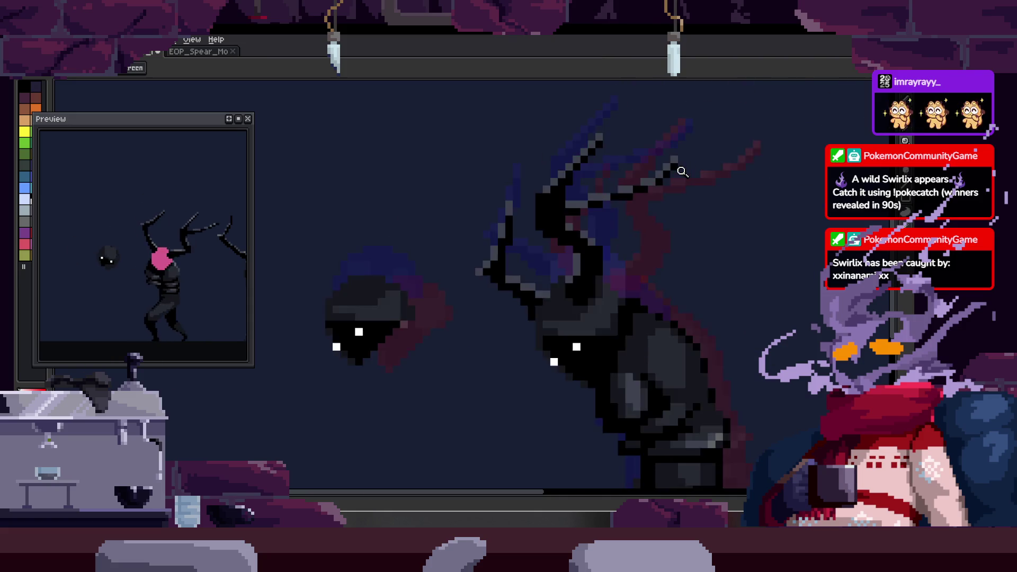
key(Right)
- Zoom on the pink head and step through the walk frames checking it
click(638, 261)
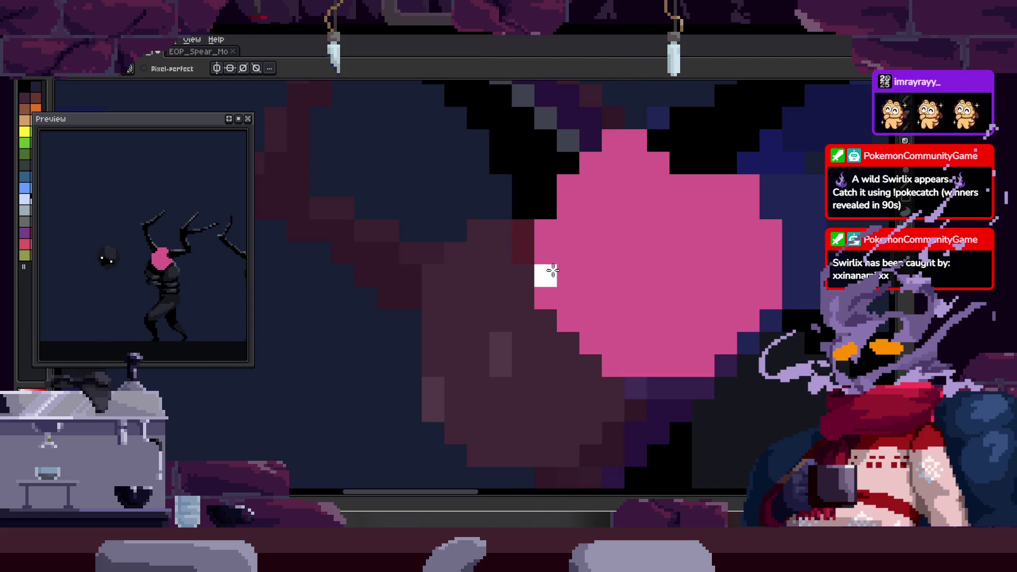
scroll(686, 236, down, 3)
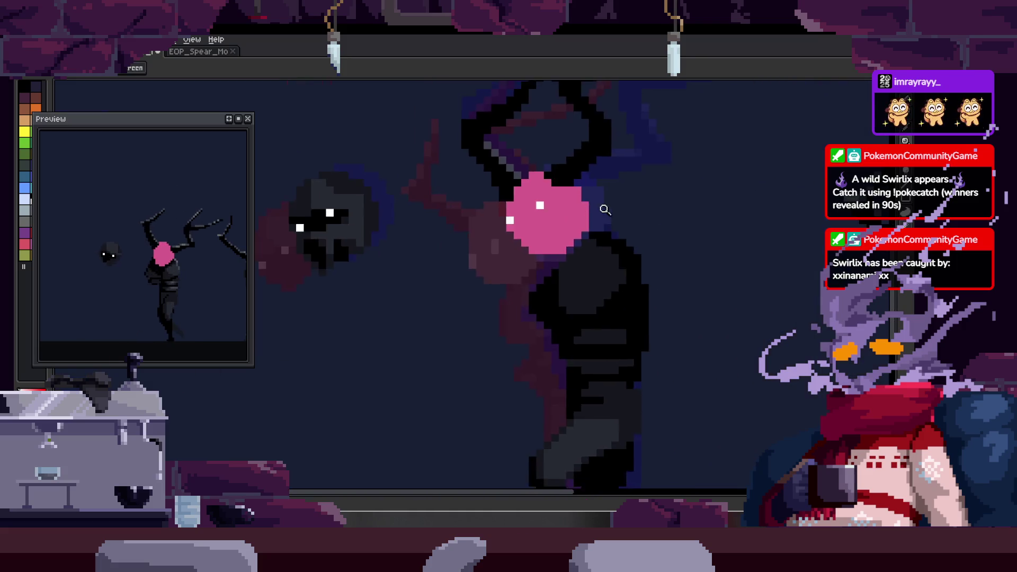
key(Right)
key(Right)
key(Right)
key(Right)
scroll(624, 238, up, 2)
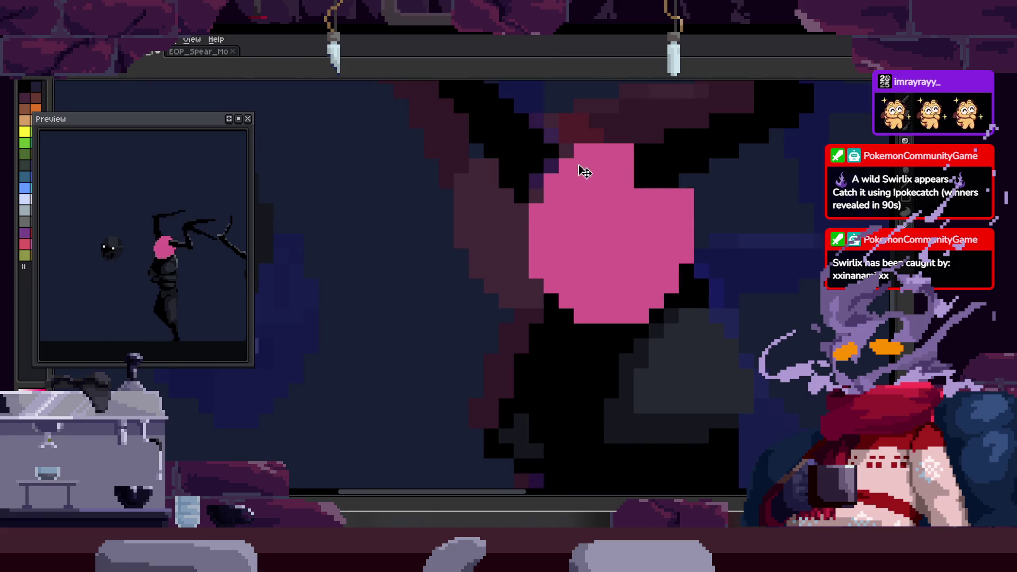
key(Right)
scroll(609, 230, down, 1)
scroll(687, 231, up, 1)
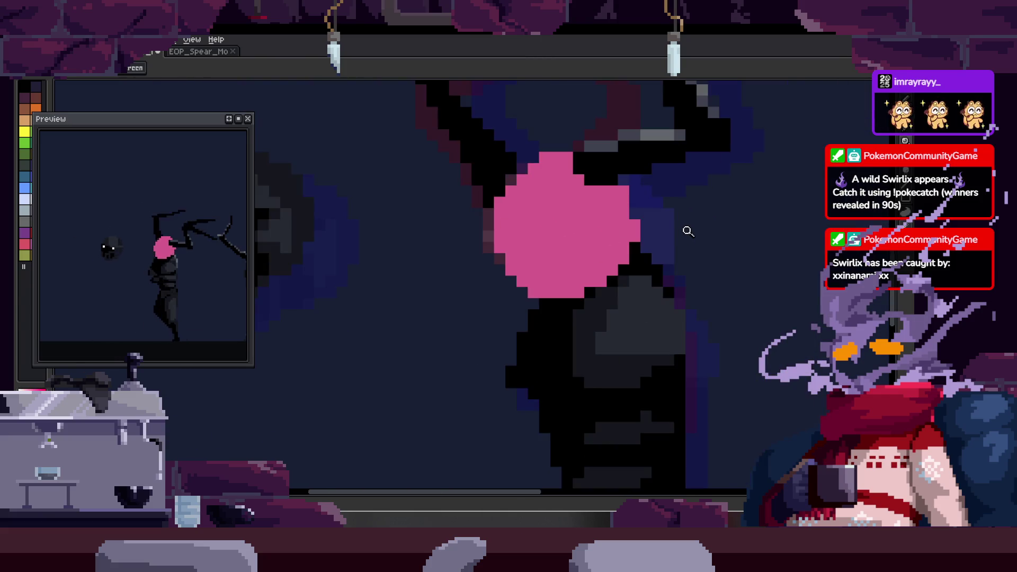
key(Right)
scroll(688, 232, up, 1)
key(Right)
scroll(669, 247, down, 1)
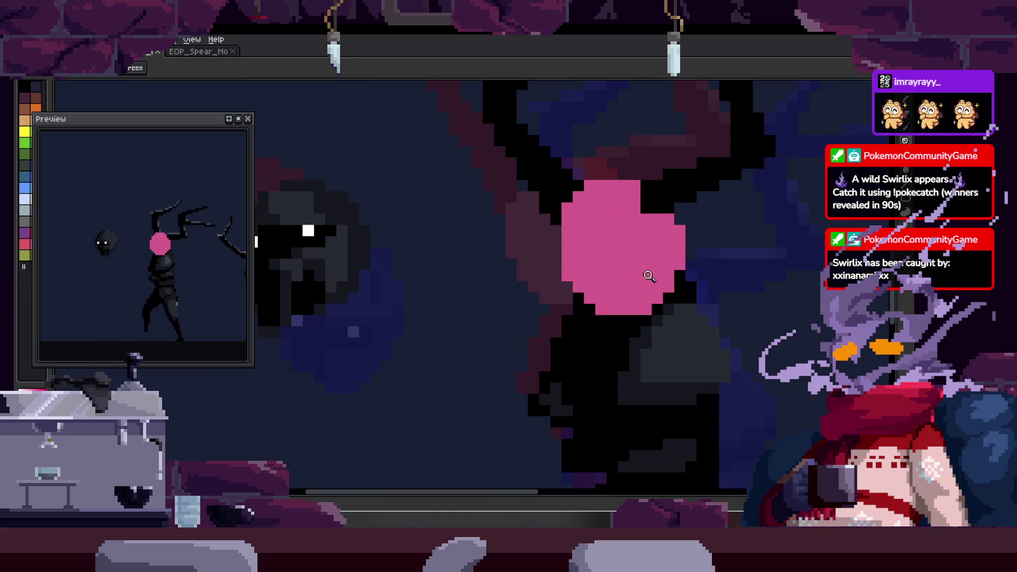
key(Right)
key(Right)
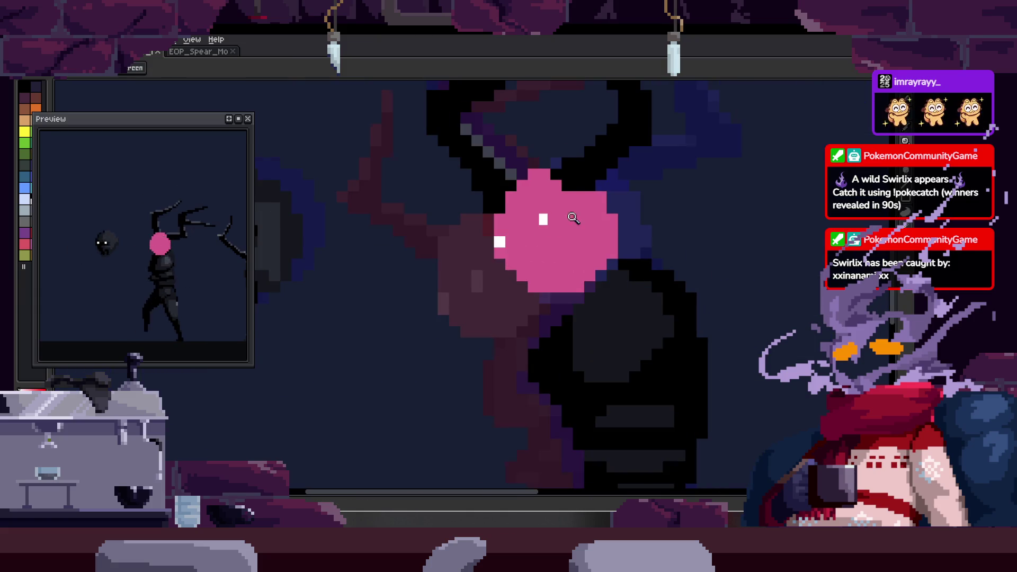
scroll(562, 221, up, 2)
key(b)
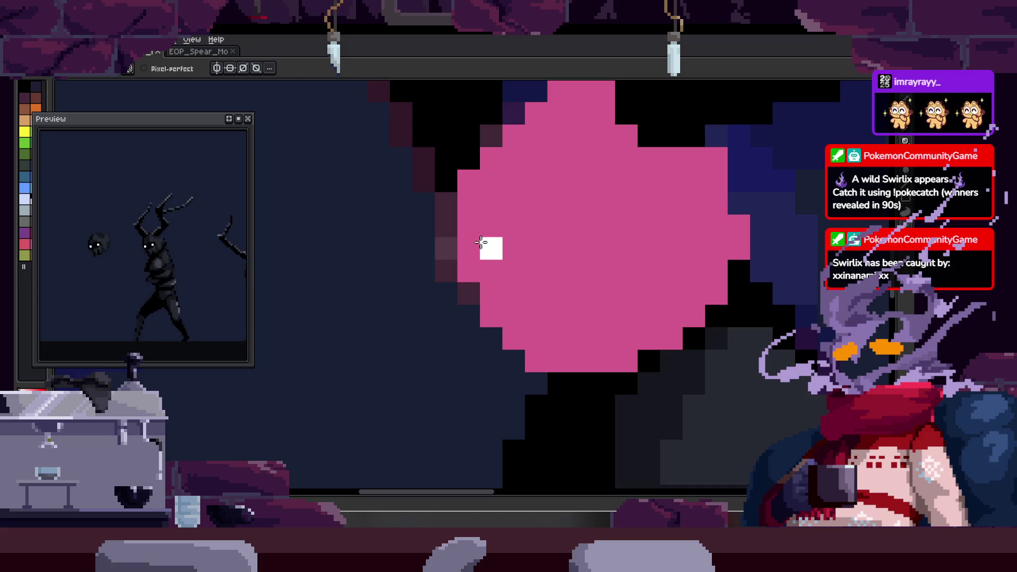
- Continue stepping through the walk poses to the frame needing adjustment
key(Right)
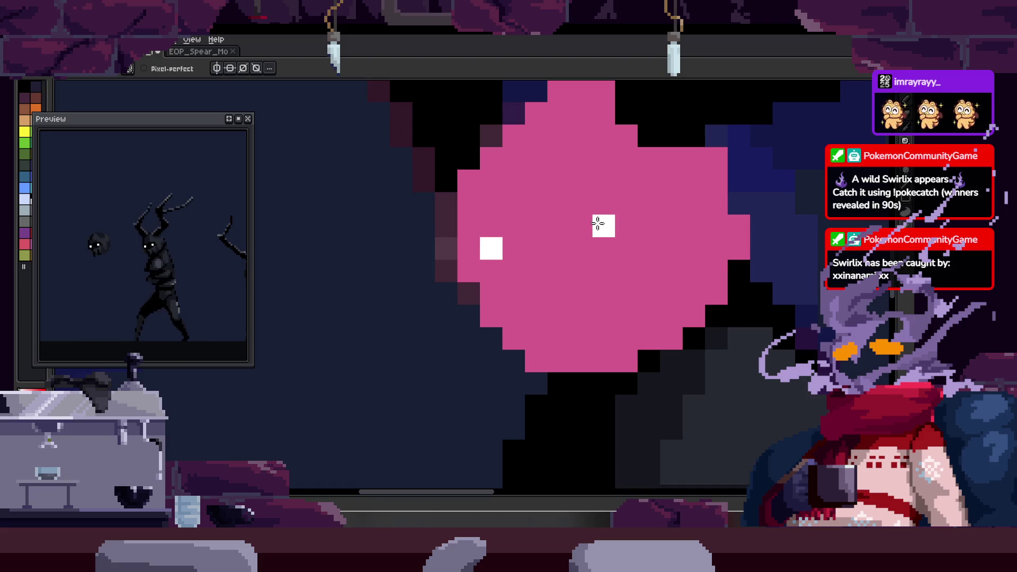
scroll(604, 222, down, 2)
key(Right)
key(Right)
key(Right)
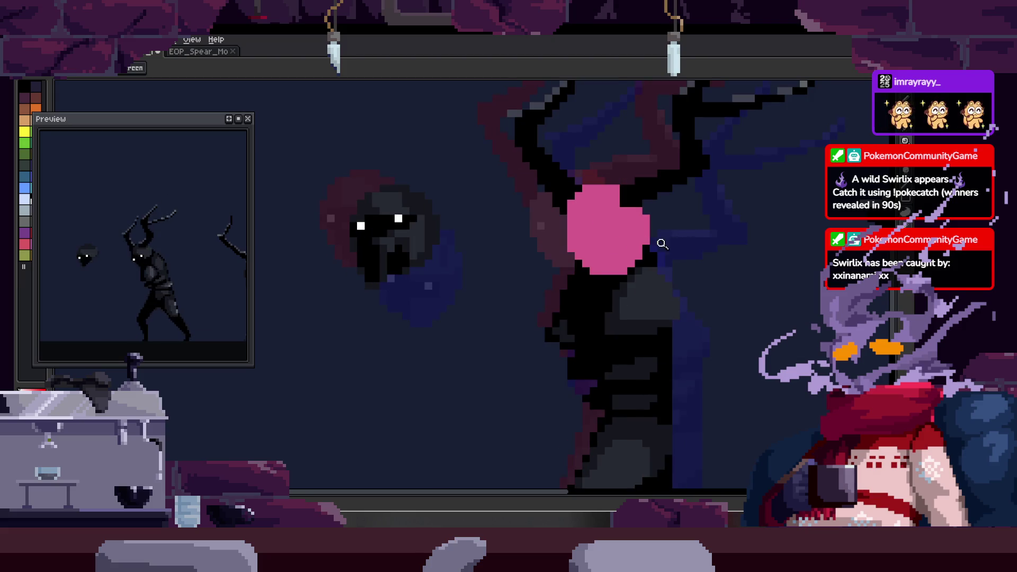
scroll(550, 214, up, 2)
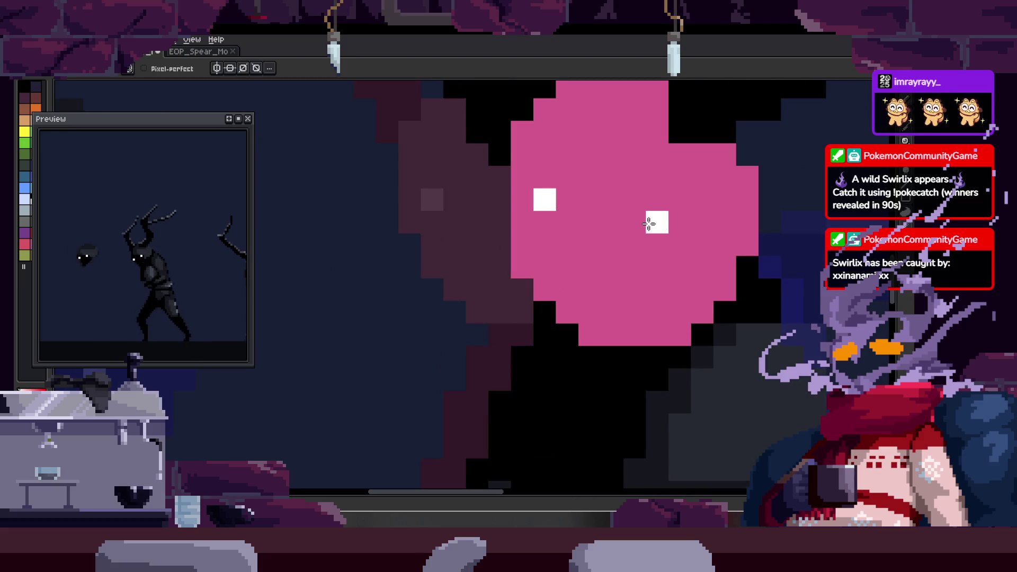
scroll(650, 224, down, 2)
key(Right)
scroll(540, 247, up, 2)
key(Right)
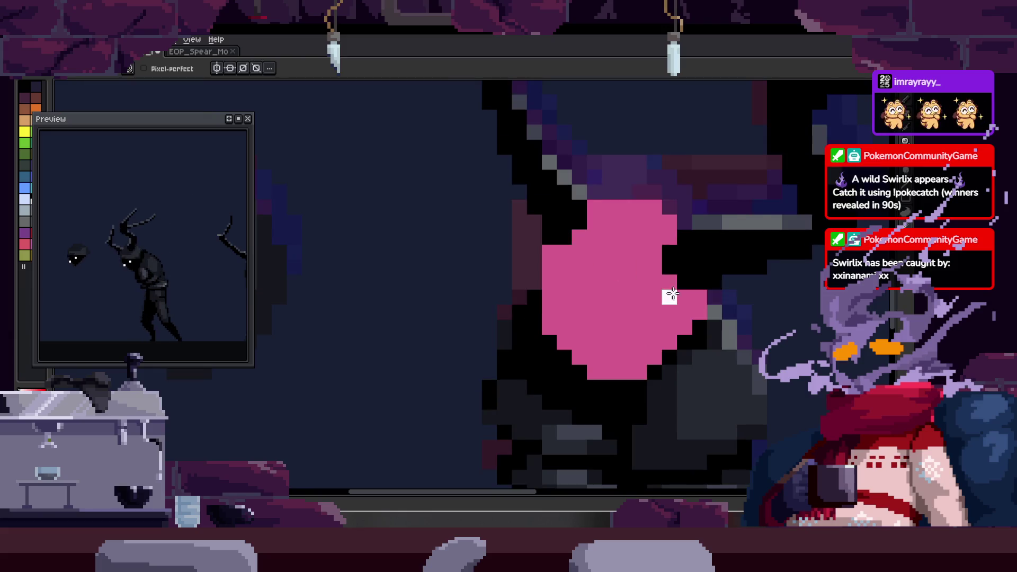
scroll(660, 287, down, 1)
key(Right)
scroll(557, 294, down, 2)
key(Right)
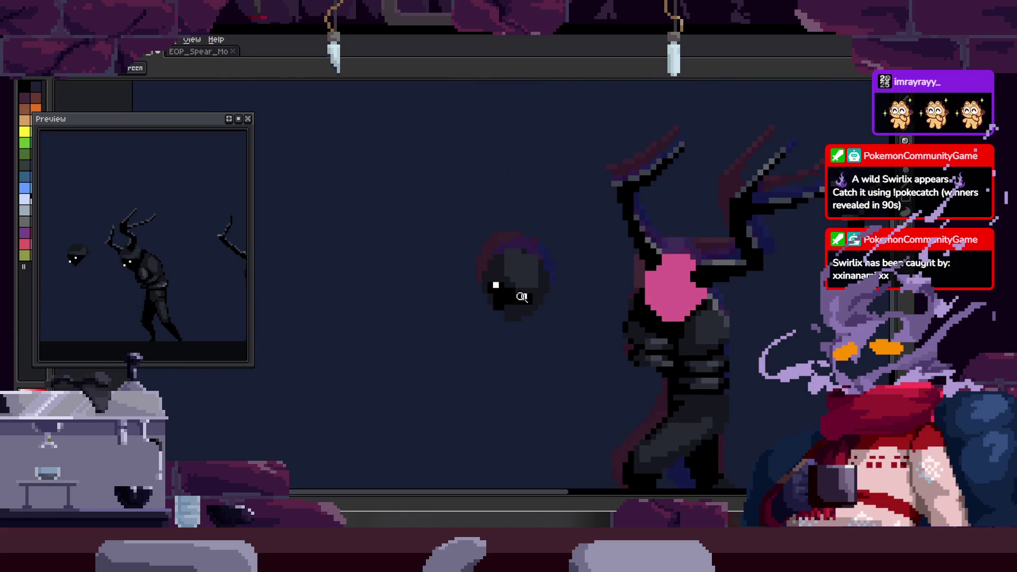
scroll(524, 296, up, 2)
- Marquee-nudge the pink head one pixel and redraw its two white eye pixels
key(m)
click(556, 228)
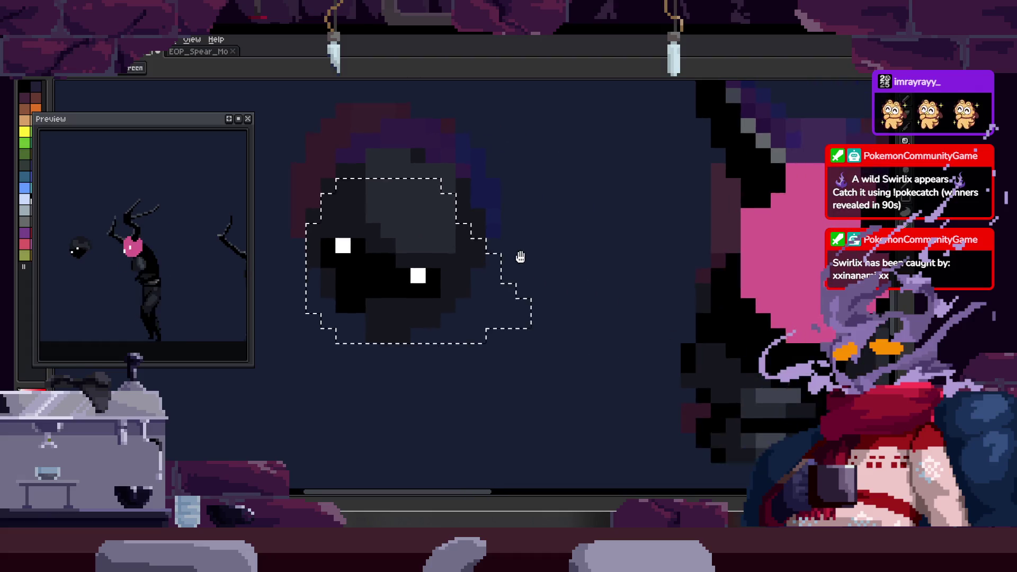
mouse_move(675, 238)
mouse_down()
mouse_move(795, 302)
mouse_move(668, 305)
mouse_up()
key(ctrl+z)
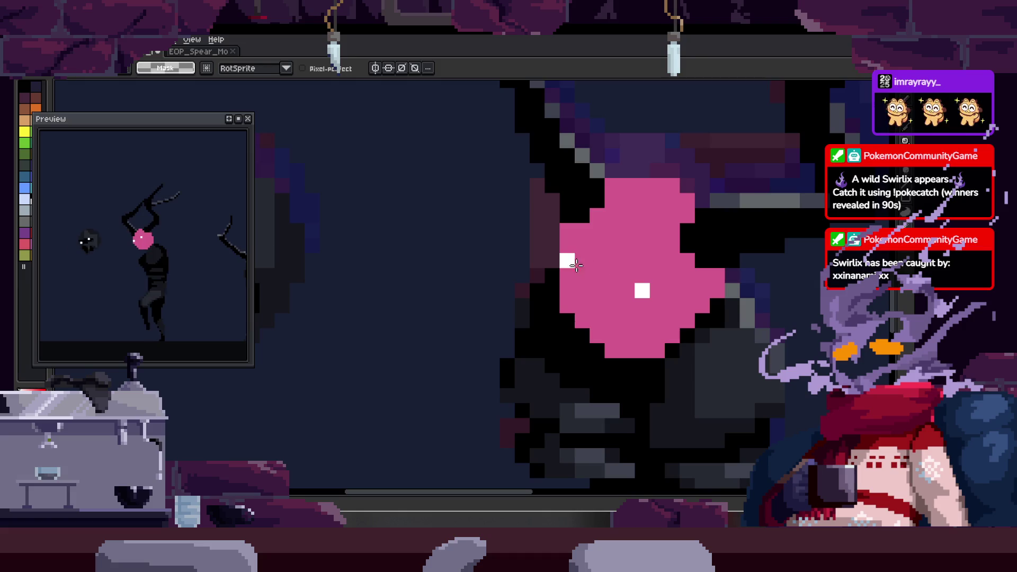
key(b)
click(656, 291)
click(582, 259)
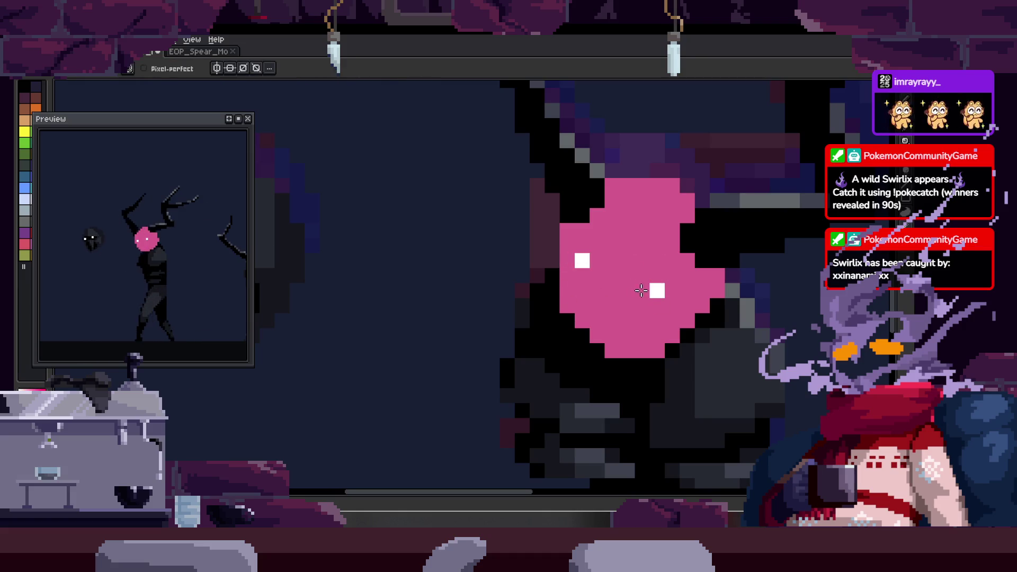
key(v)
scroll(640, 290, down, 3)
scroll(627, 270, down, 1)
scroll(609, 228, up, 1)
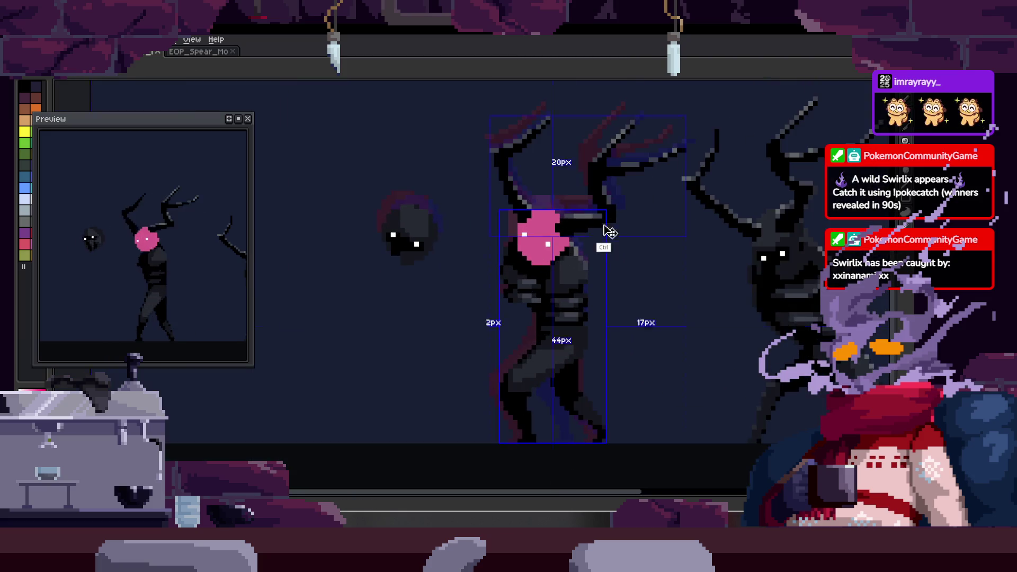
key(b)
scroll(532, 259, up, 1)
scroll(531, 259, up, 1)
scroll(531, 259, down, 2)
scroll(548, 255, up, 1)
scroll(554, 245, up, 1)
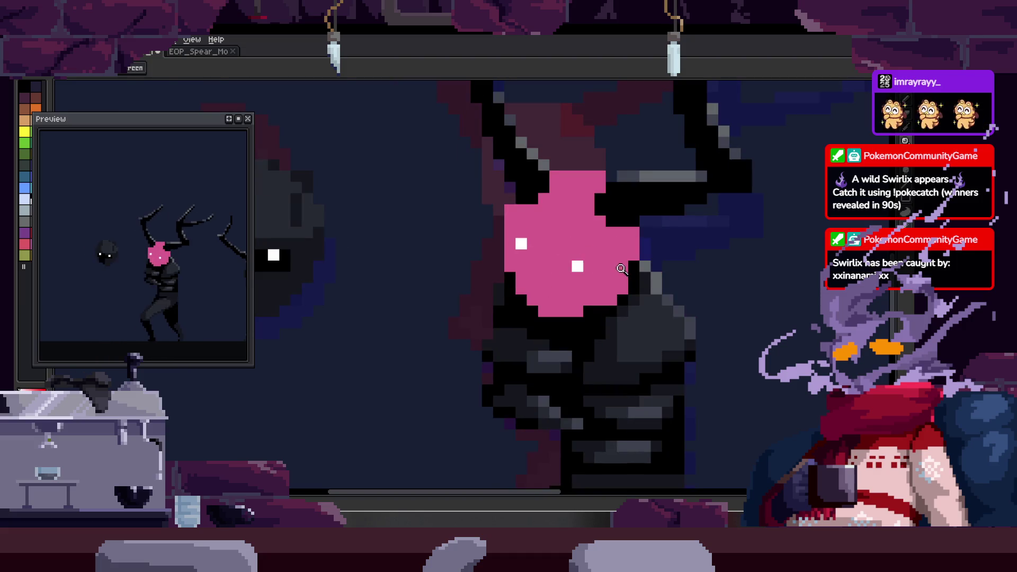
scroll(618, 268, down, 3)
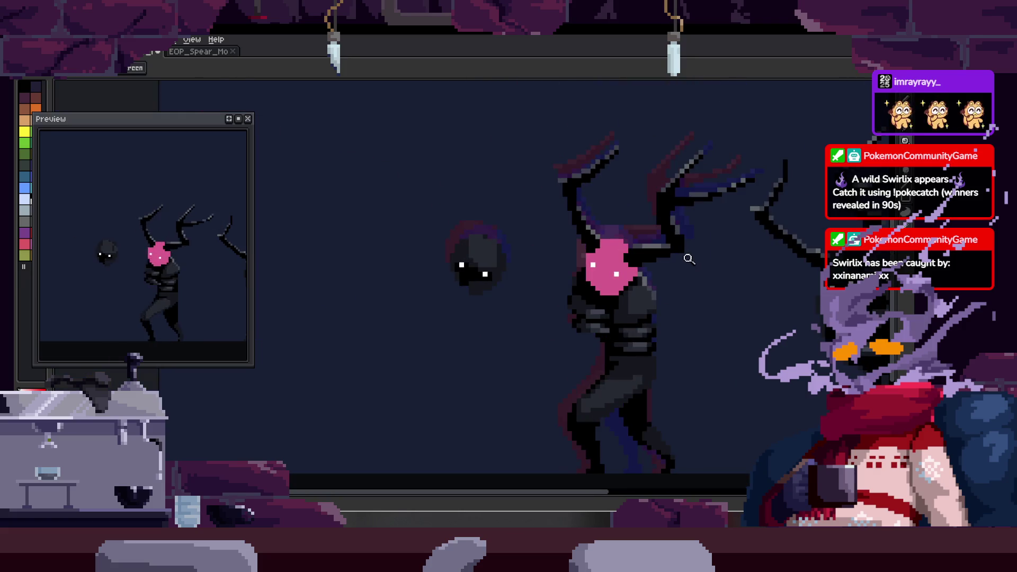
- Check another frame and save the animation
key(Right)
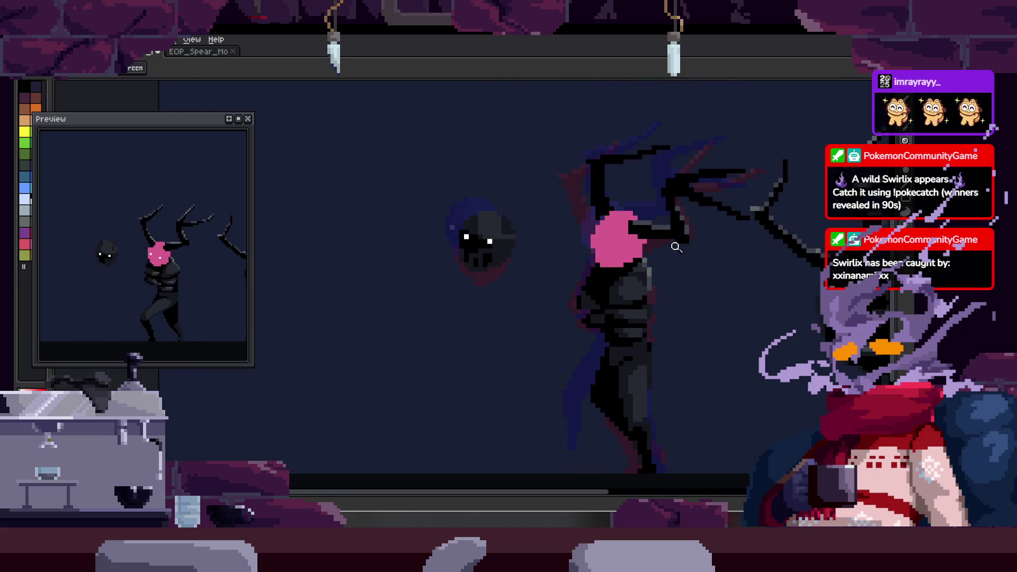
scroll(627, 216, up, 3)
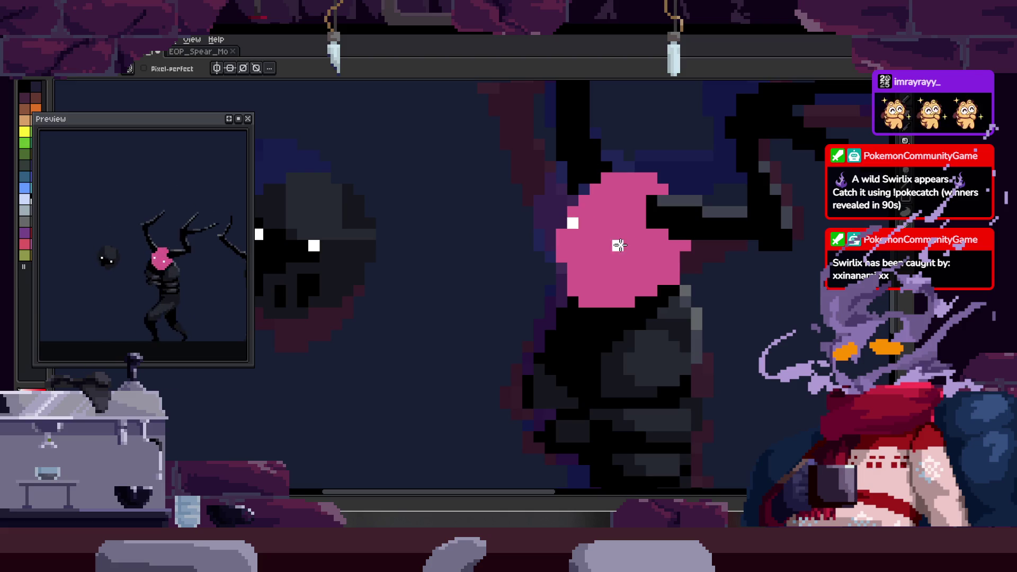
scroll(673, 256, up, 2)
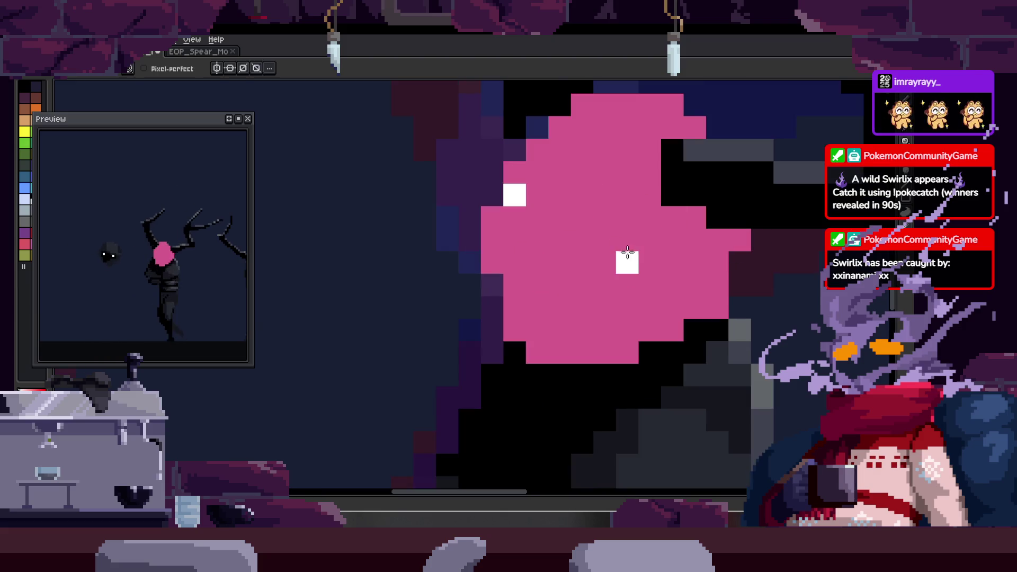
scroll(626, 244, down, 2)
scroll(635, 254, up, 2)
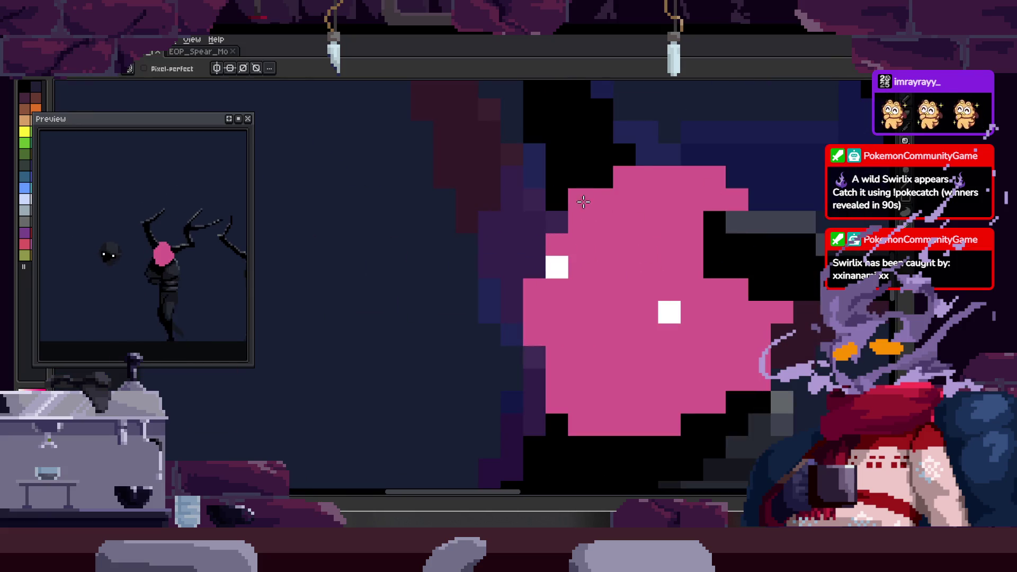
scroll(610, 234, down, 3)
scroll(636, 247, up, 1)
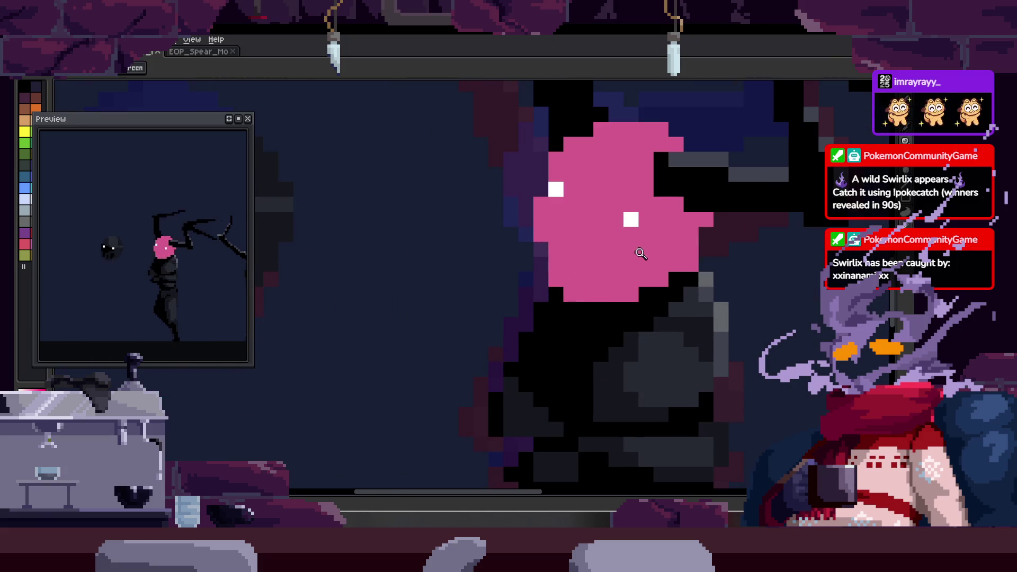
scroll(656, 251, down, 1)
key(ctrl+s)
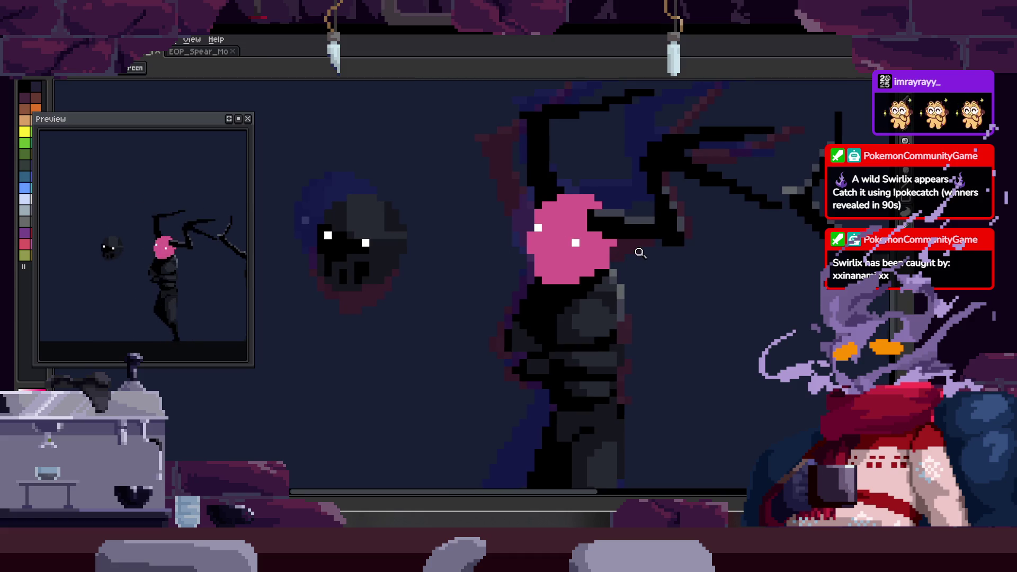
scroll(628, 262, up, 2)
scroll(626, 275, down, 2)
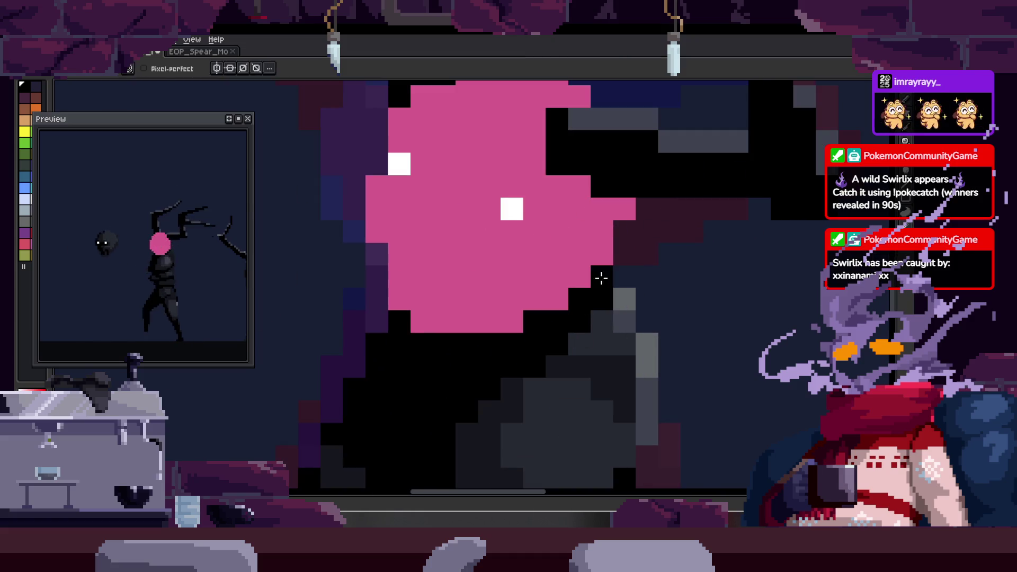
scroll(601, 277, down, 2)
scroll(646, 257, down, 1)
scroll(640, 251, down, 1)
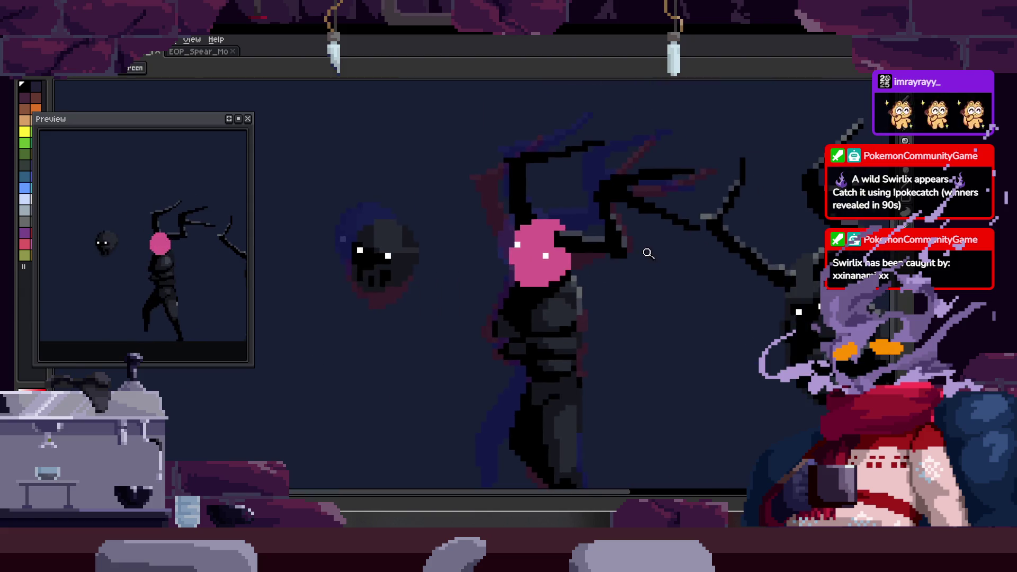
scroll(640, 251, down, 1)
scroll(616, 218, down, 1)
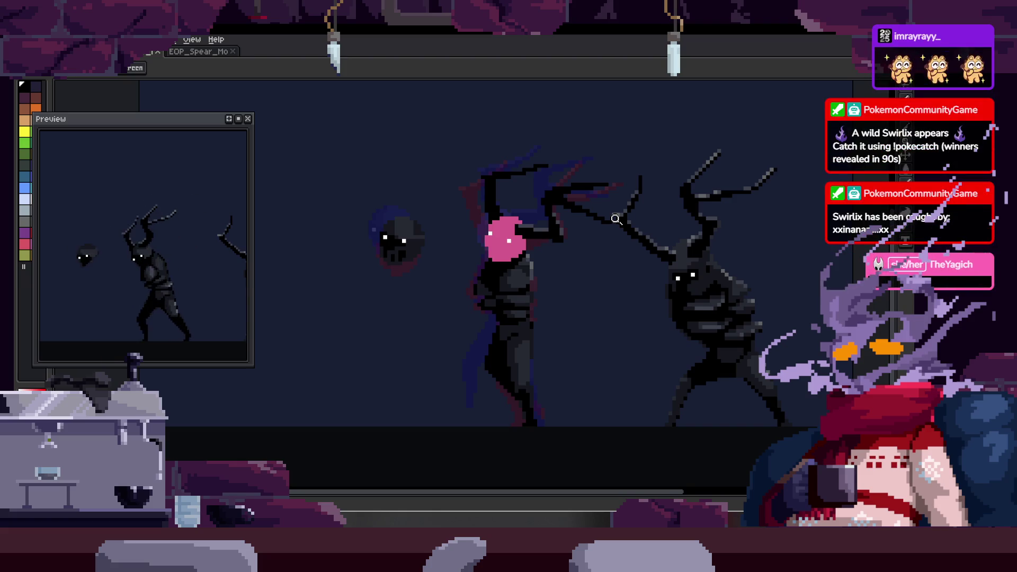
scroll(609, 245, up, 2)
scroll(553, 210, up, 1)
drag(552, 208, 569, 247)
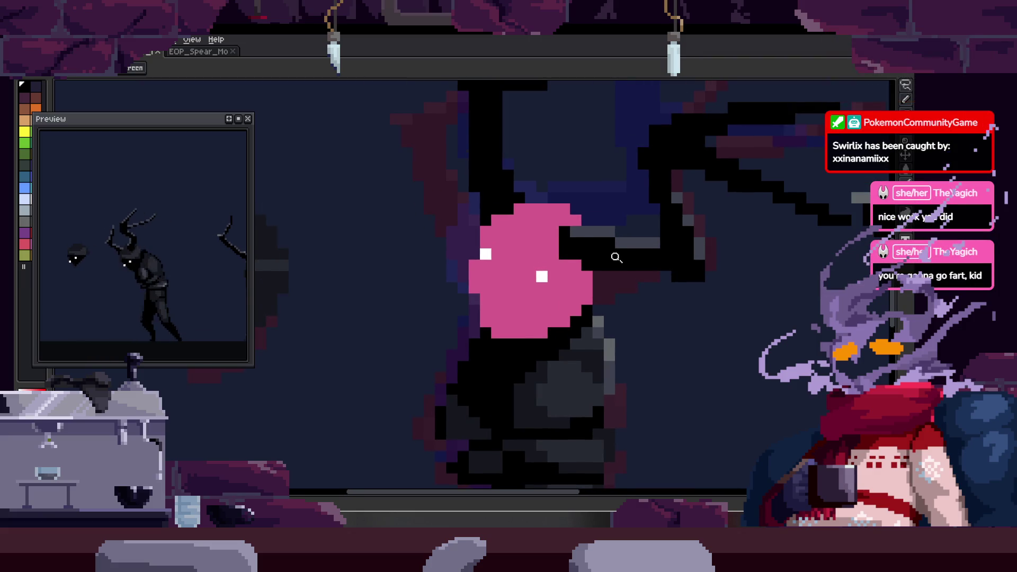
scroll(613, 254, down, 2)
key(ctrl+s)
scroll(628, 224, up, 3)
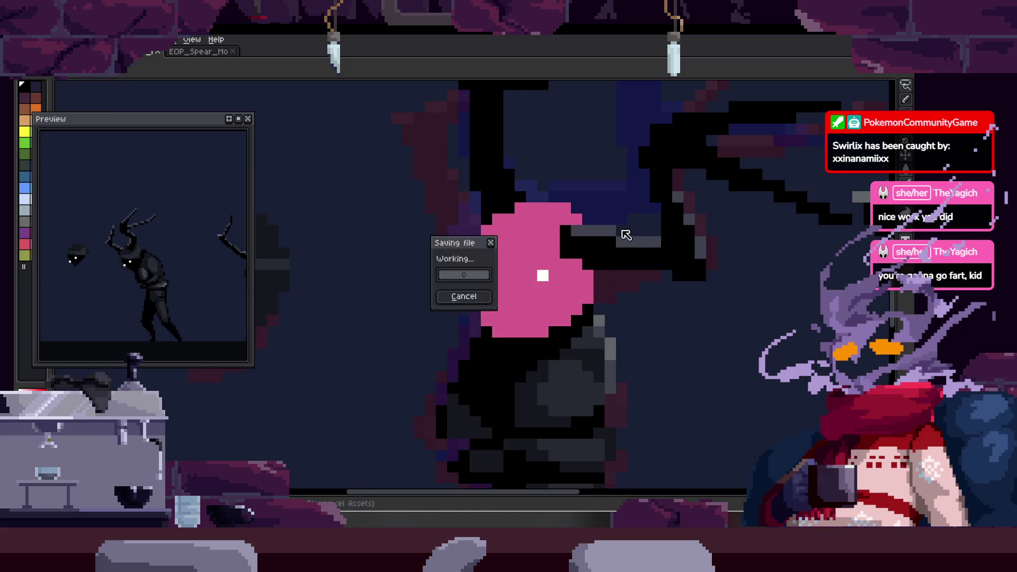
scroll(597, 261, up, 3)
- Shift the pink head one pixel left and paint the vacated column pink
drag(487, 292, 554, 235)
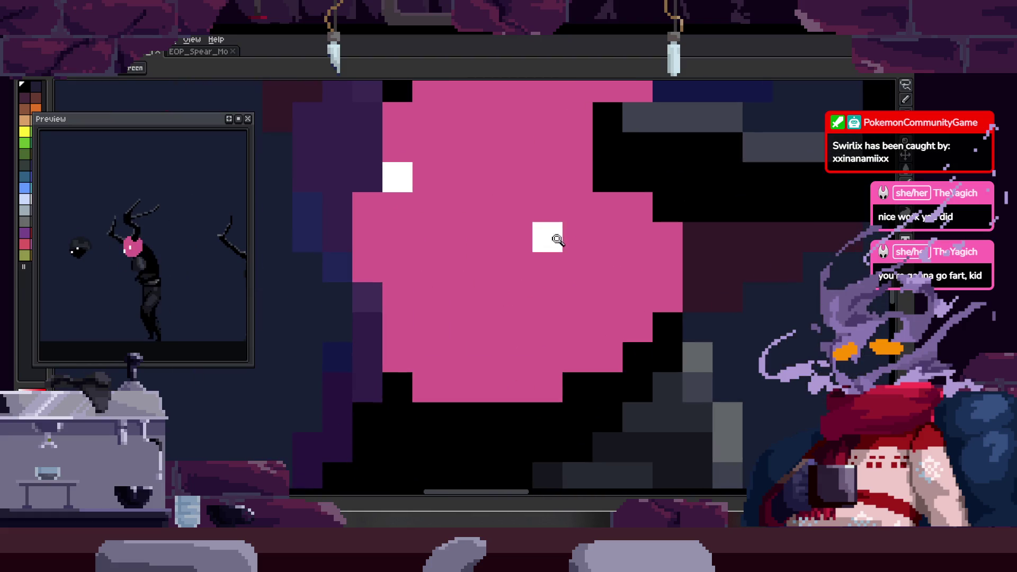
drag(499, 190, 595, 315)
drag(588, 239, 547, 256)
key(b)
drag(577, 199, 568, 312)
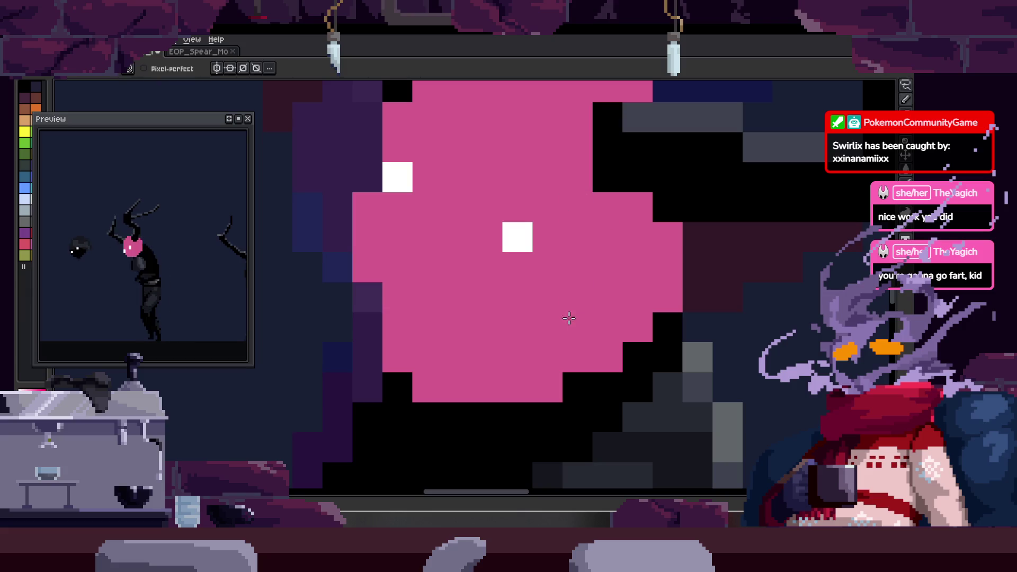
scroll(511, 283, down, 3)
scroll(498, 284, up, 2)
scroll(498, 284, up, 2)
scroll(484, 278, down, 2)
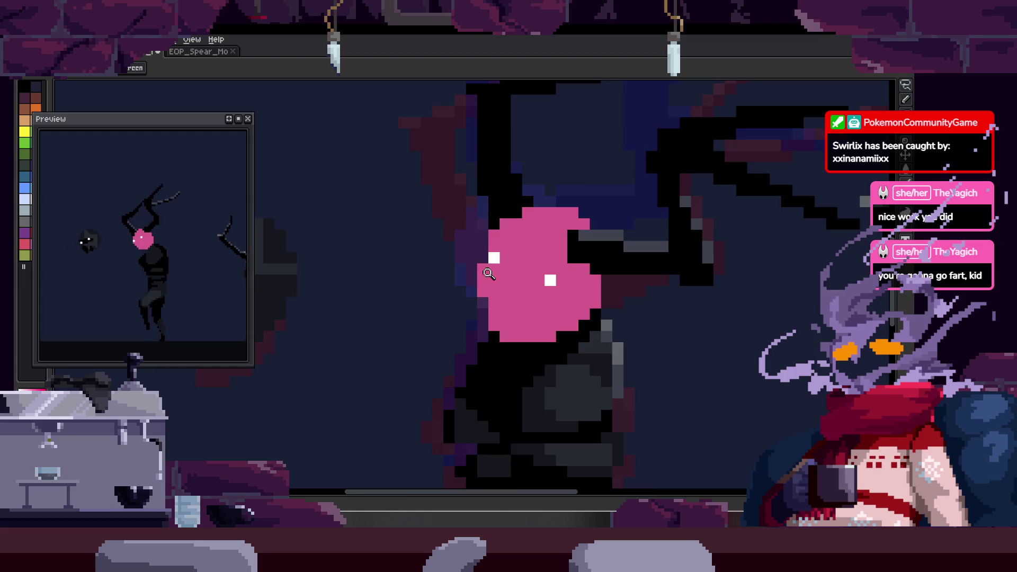
scroll(484, 277, up, 3)
drag(567, 213, 518, 272)
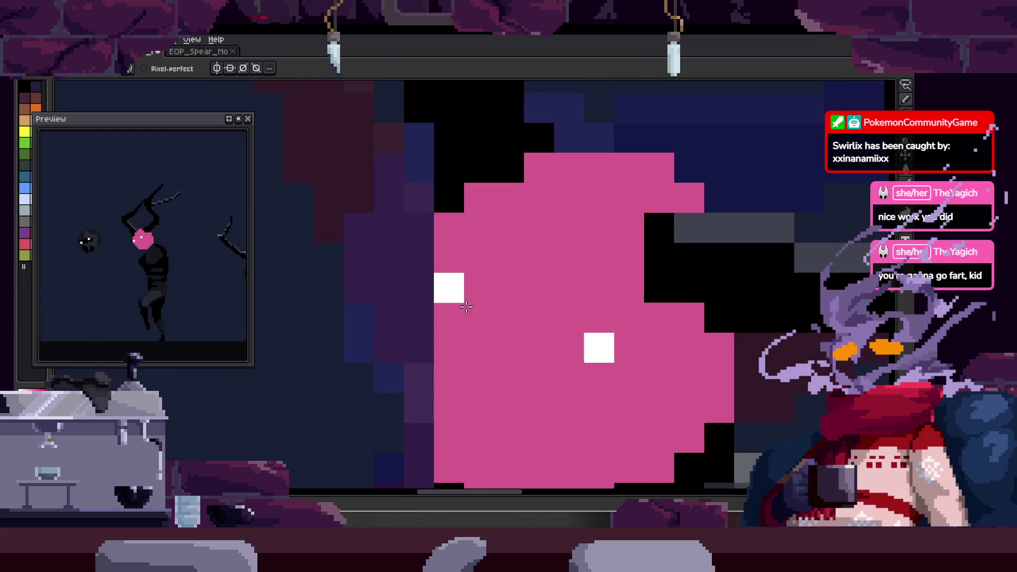
scroll(517, 317, down, 1)
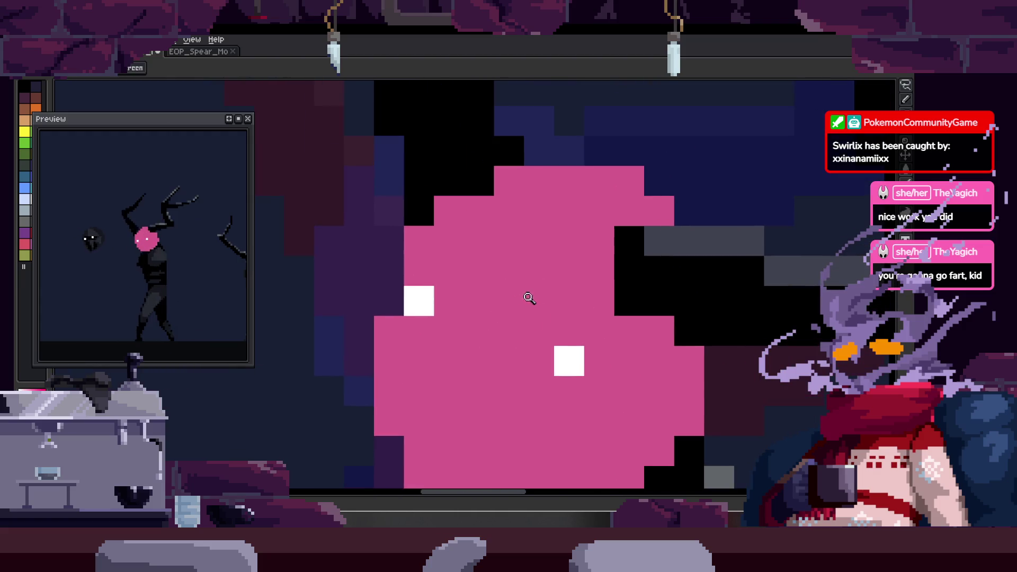
scroll(529, 302, down, 2)
scroll(562, 295, down, 1)
scroll(556, 300, up, 3)
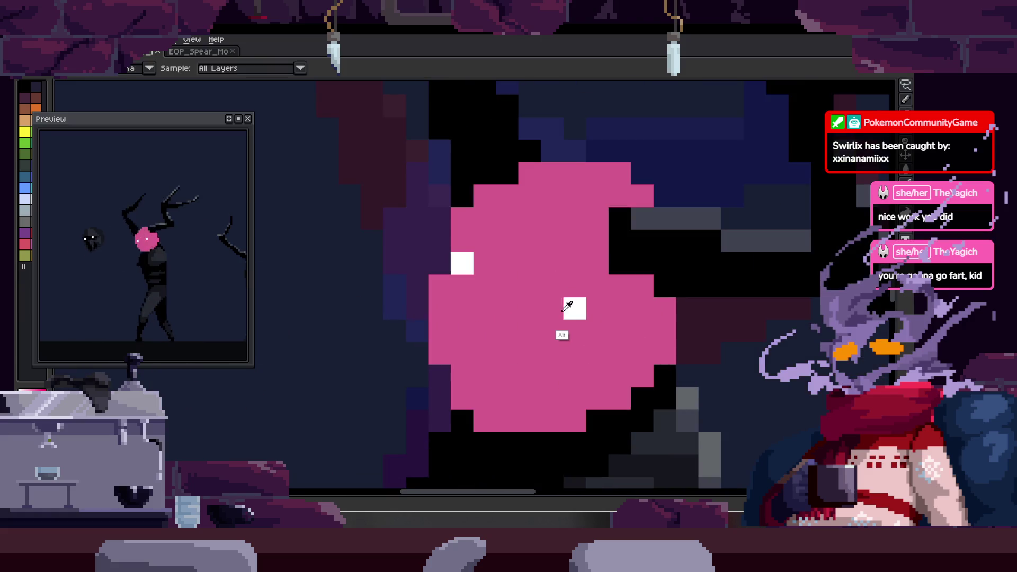
- On the next frame, cover the old white eye pixel with pink and check neighbouring frames
key(Right)
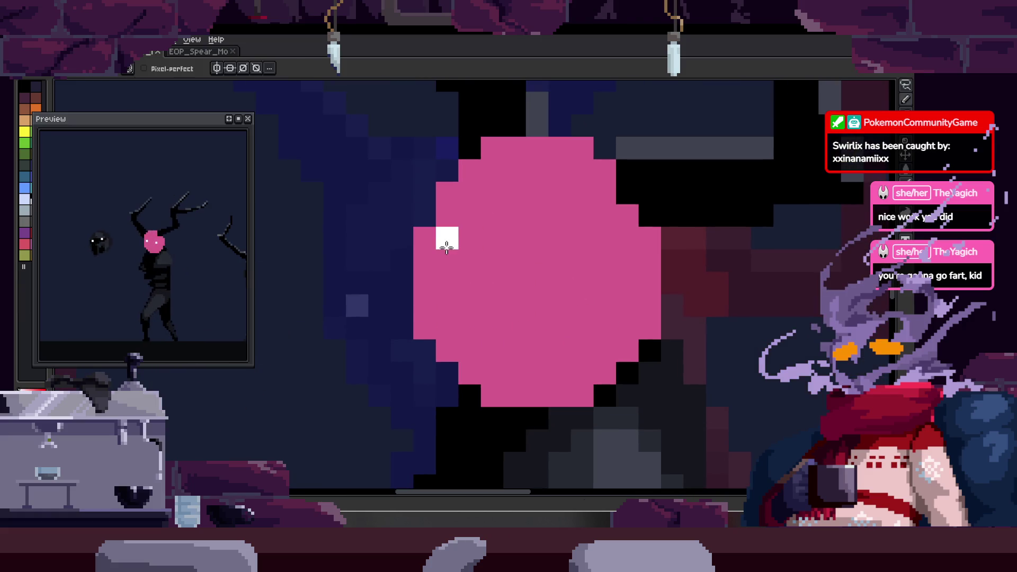
drag(422, 239, 460, 241)
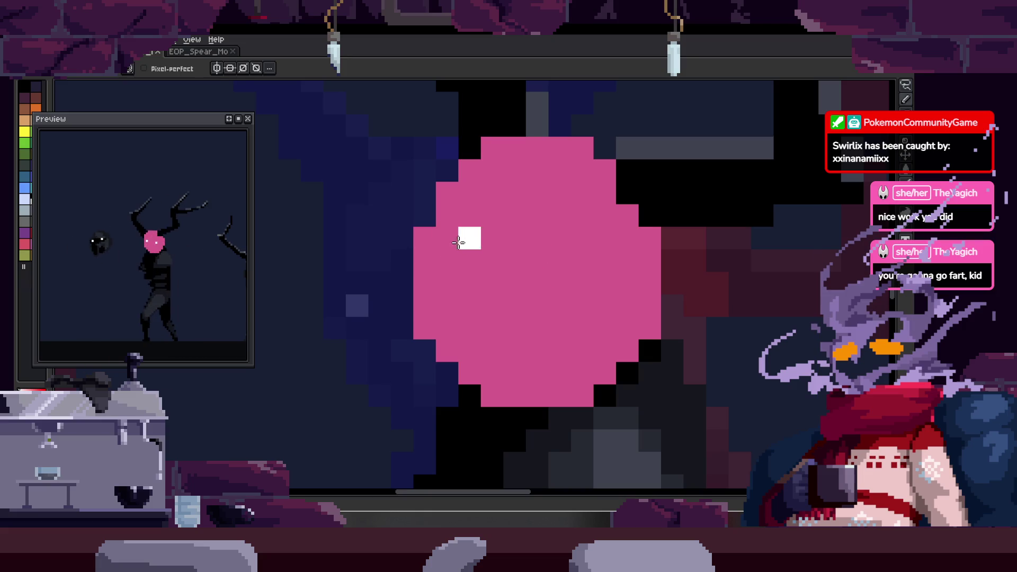
key(z)
scroll(572, 251, down, 3)
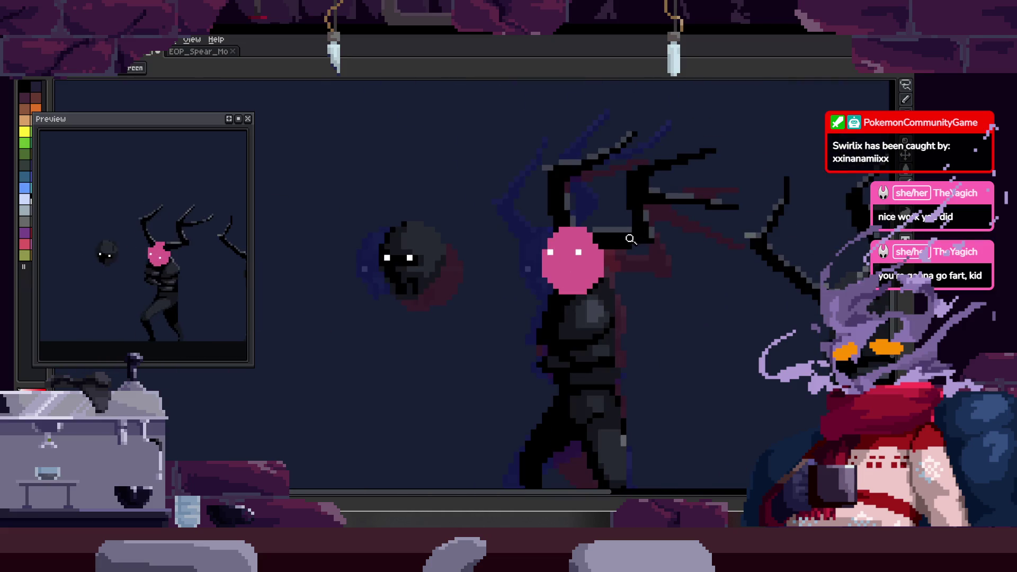
scroll(630, 238, up, 1)
scroll(629, 237, up, 1)
scroll(644, 243, down, 2)
key(Right)
key(Left)
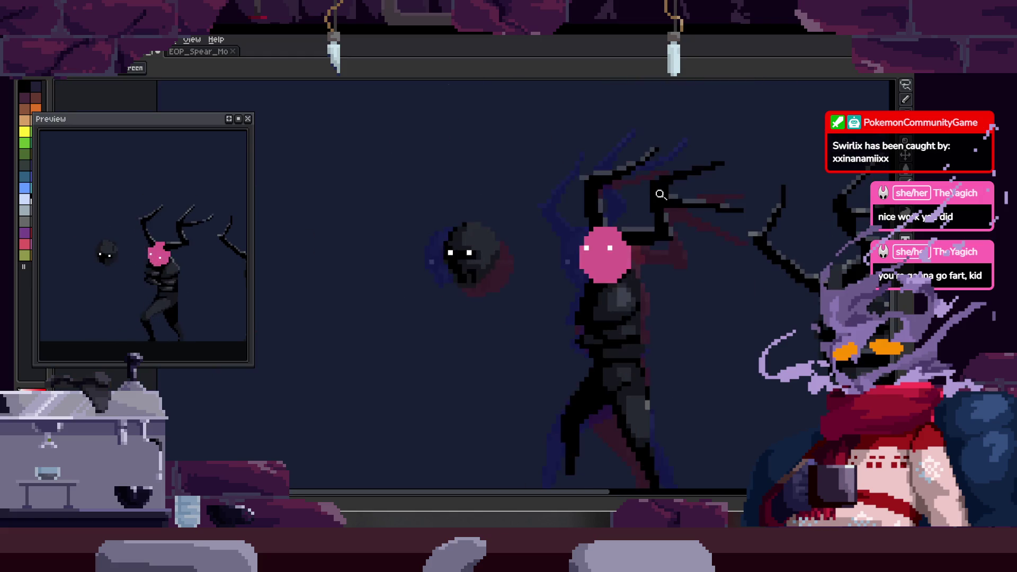
key(Right)
key(Right)
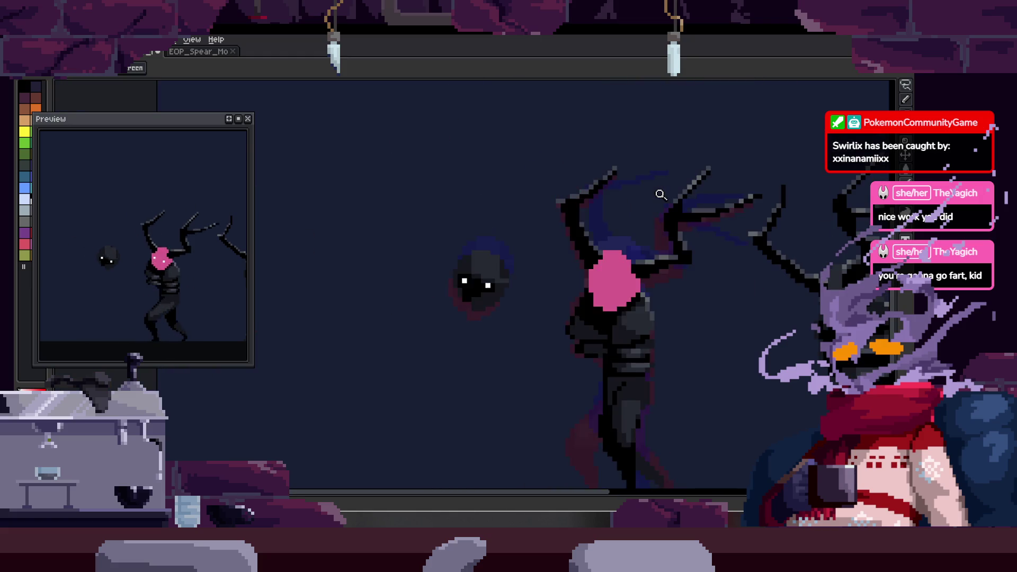
scroll(622, 236, up, 3)
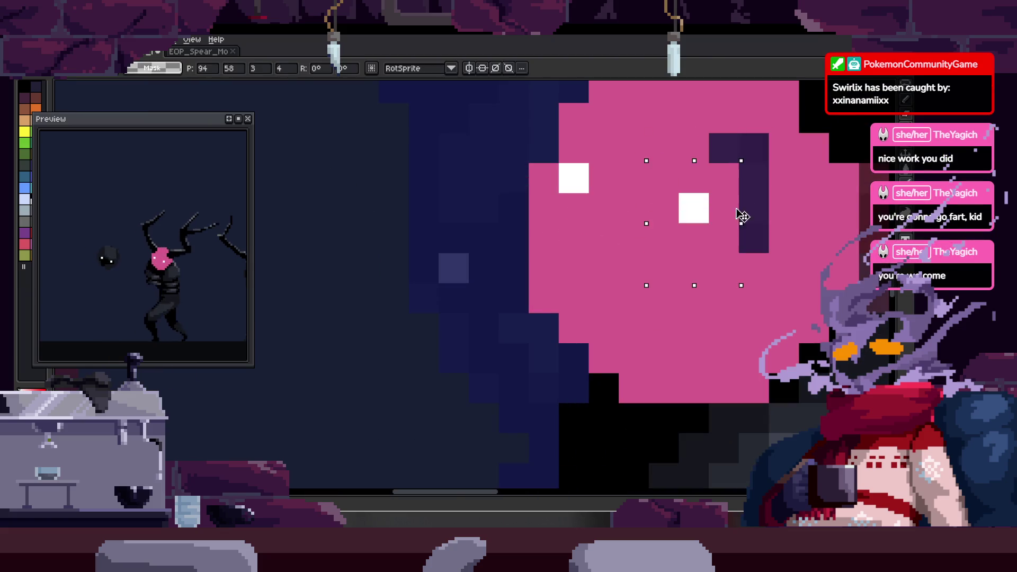
- Move the white eye pixel one pixel right on another frame
key(alt)
key(m)
mouse_move(594, 231)
mouse_down()
mouse_move(551, 263)
mouse_move(574, 271)
mouse_up()
key(b)
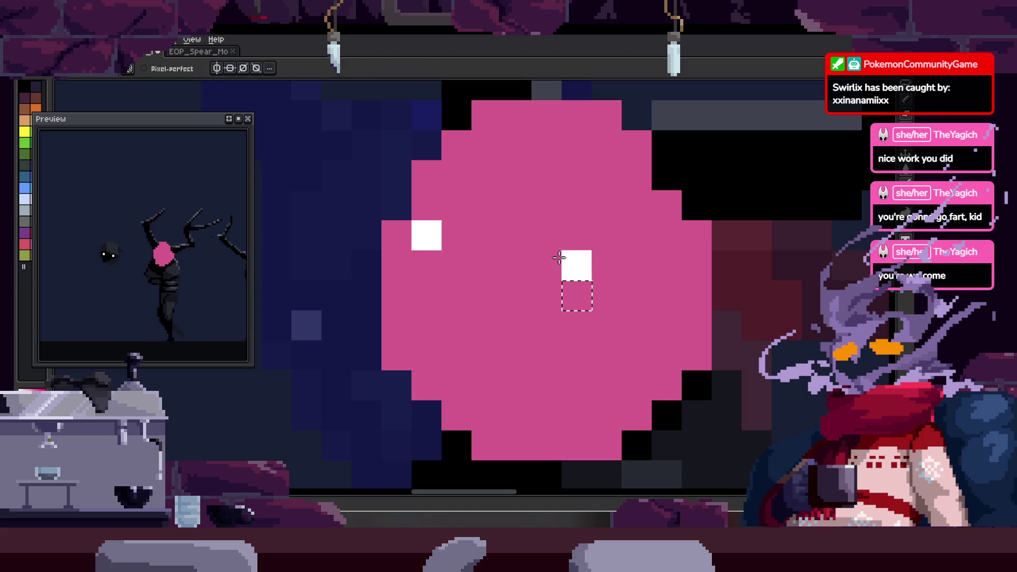
scroll(551, 274, down, 3)
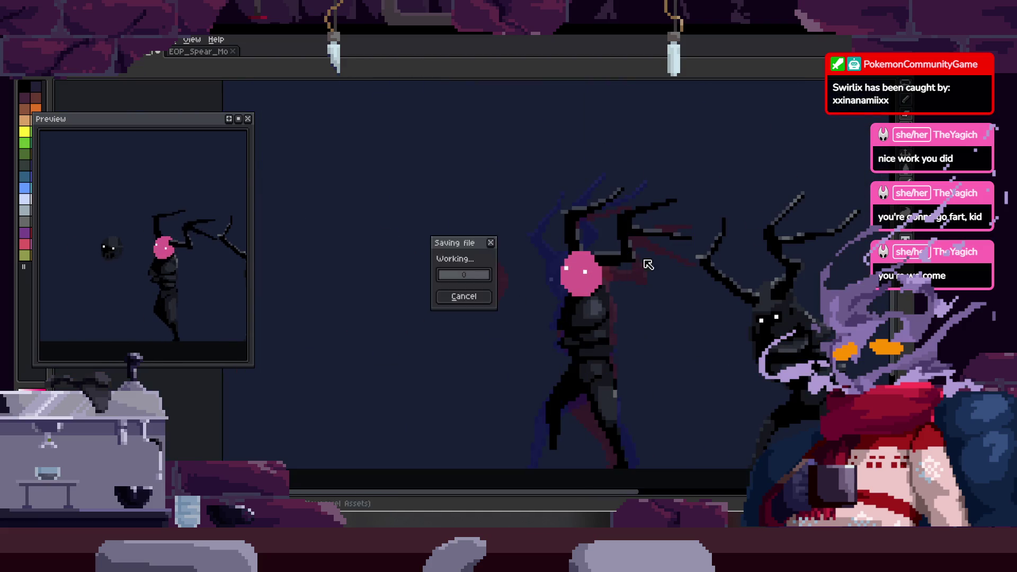
scroll(647, 263, down, 1)
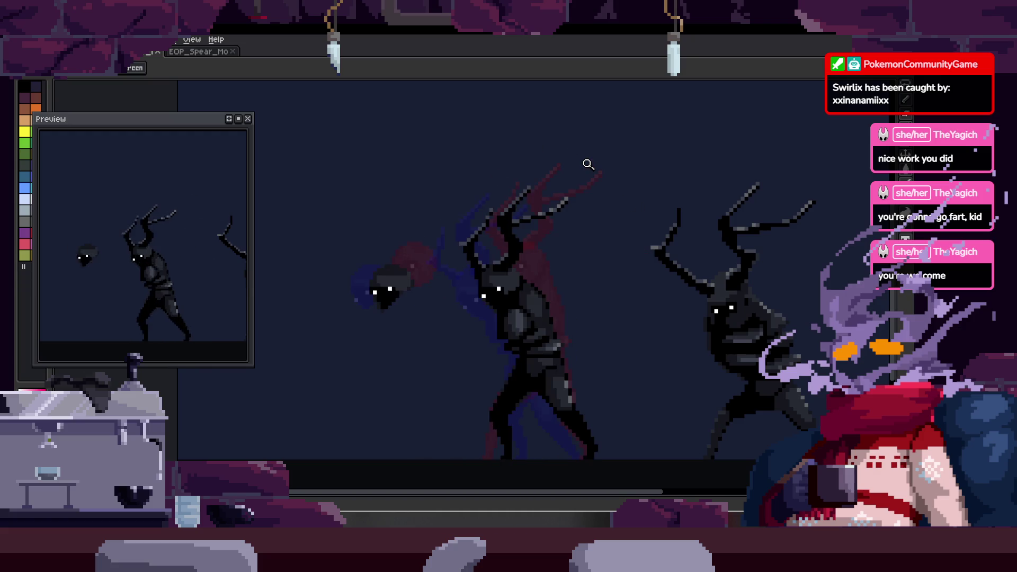
- After the save finishes, show the timeline with its Walk, Leap, Loop, End and Death tags
key(Tab)
key(Tab)
scroll(601, 225, down, 1)
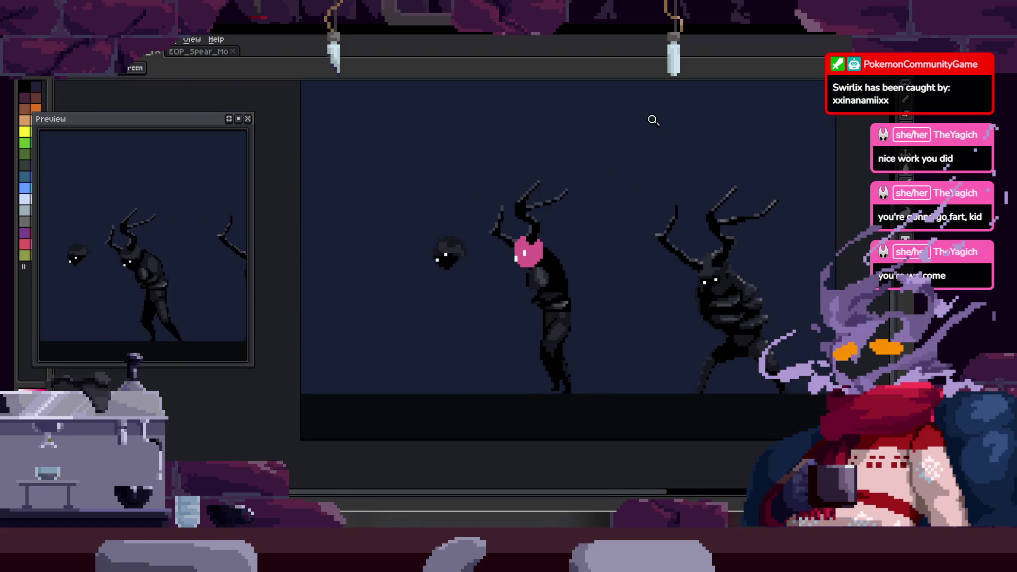
key(Tab)
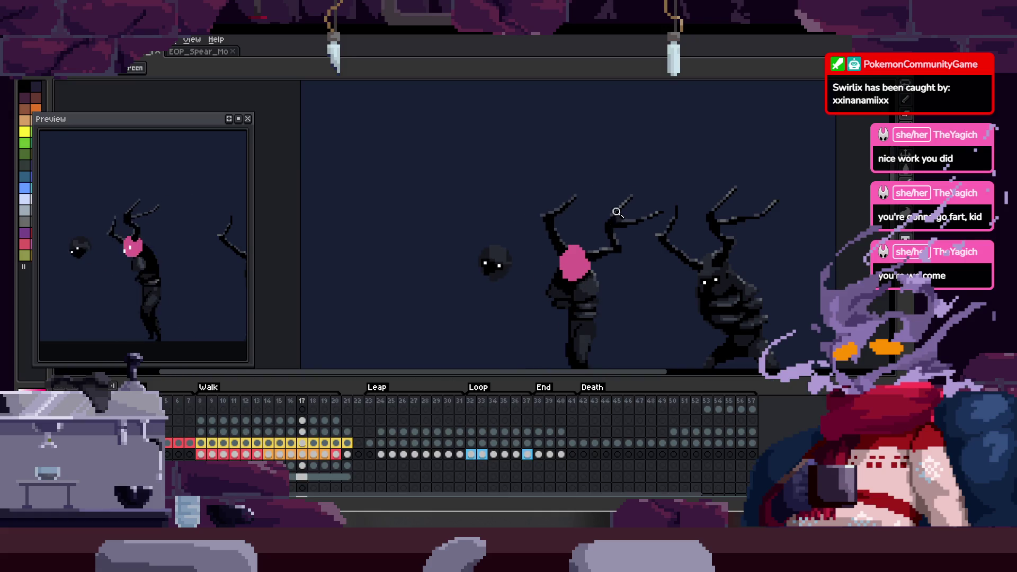
scroll(616, 212, up, 3)
- Marquee-move the eye pixels into place and extend one eye a pixel downward
key(m)
drag(552, 280, 608, 306)
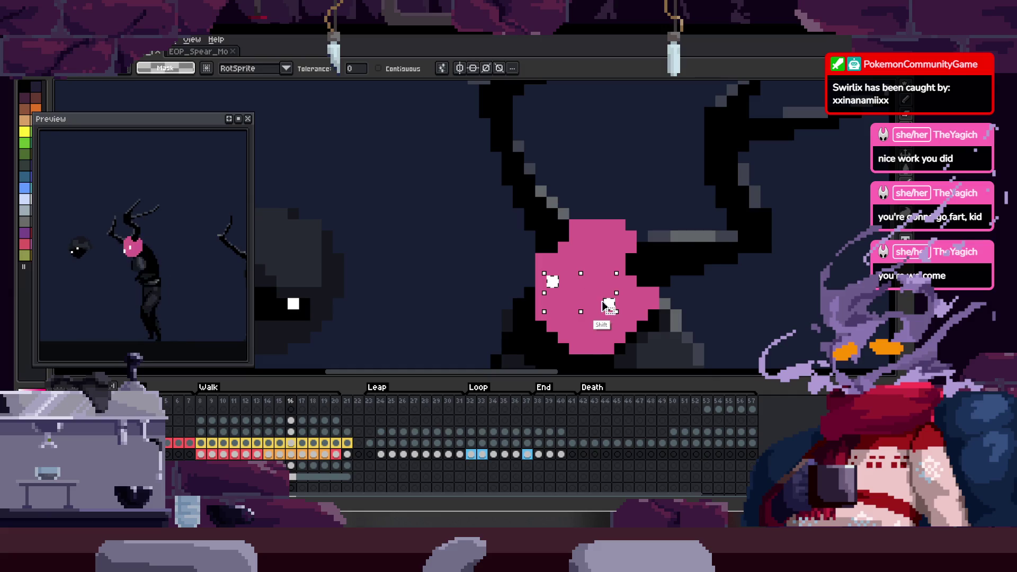
key(ctrl+c)
key(ctrl+v)
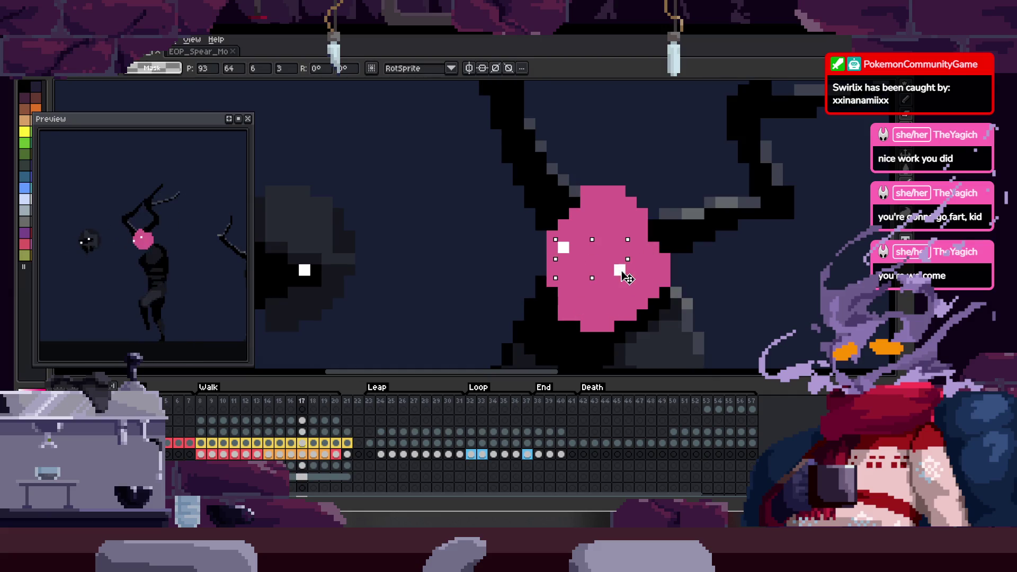
key(Return)
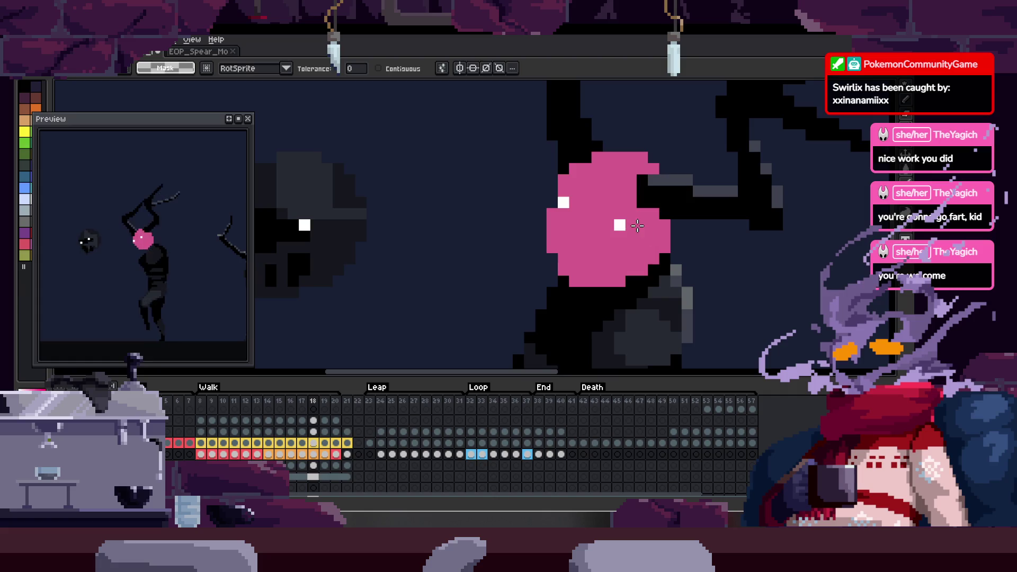
key(b)
click(563, 270)
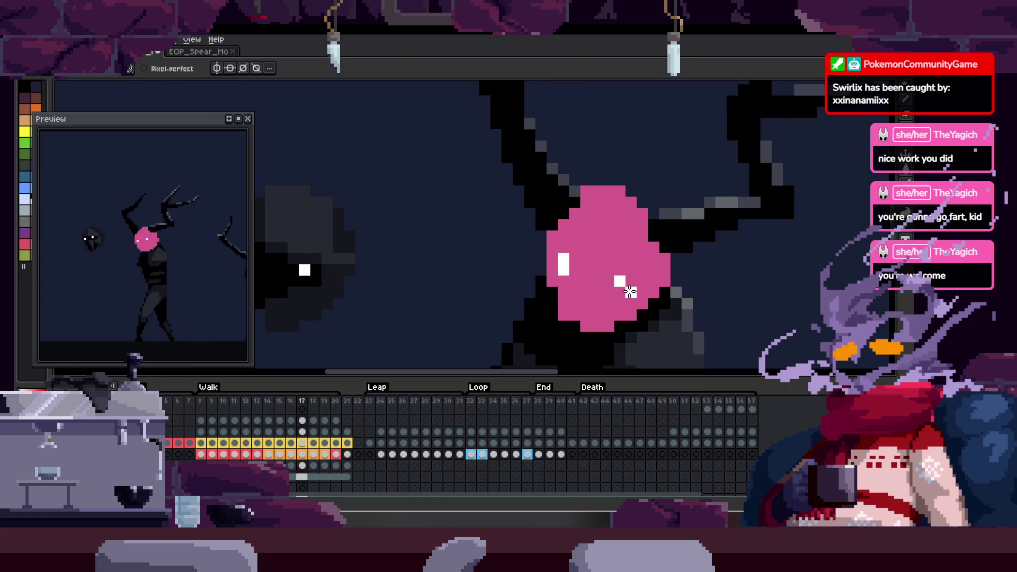
scroll(646, 284, down, 2)
- Toggle the timeline while reviewing the eyes across frames
key(Tab)
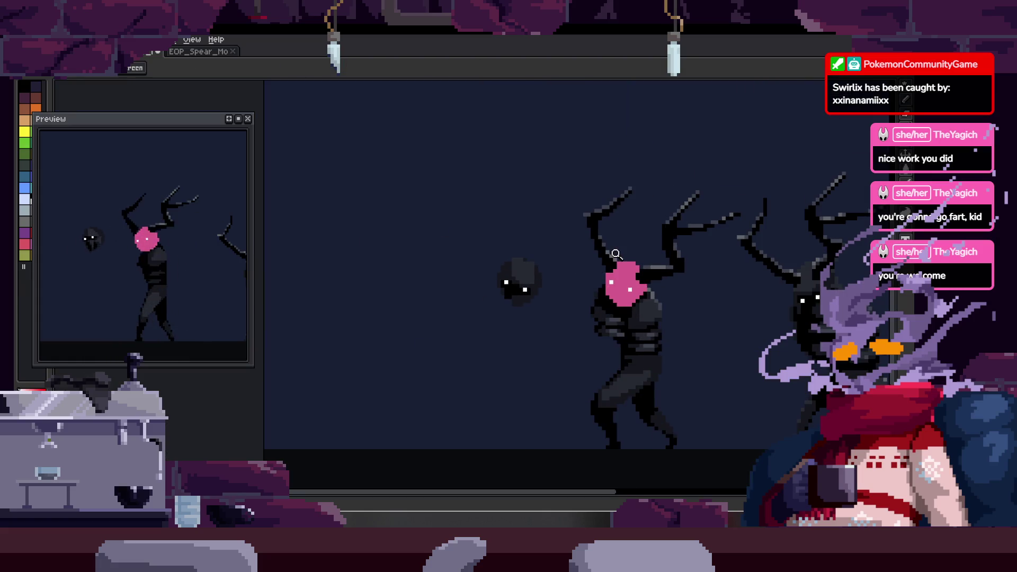
scroll(611, 255, down, 2)
scroll(574, 258, down, 1)
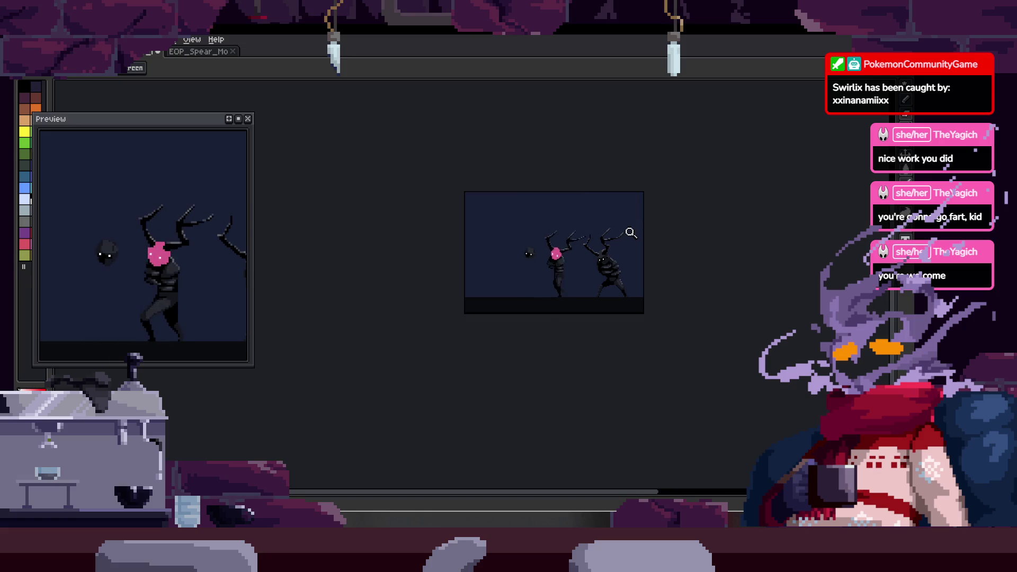
scroll(562, 257, up, 3)
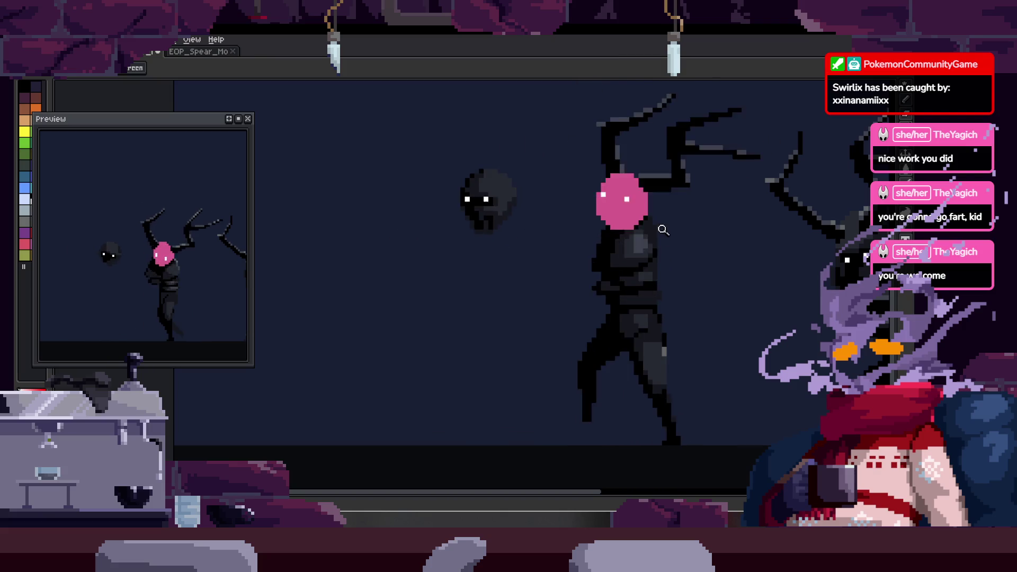
key(Tab)
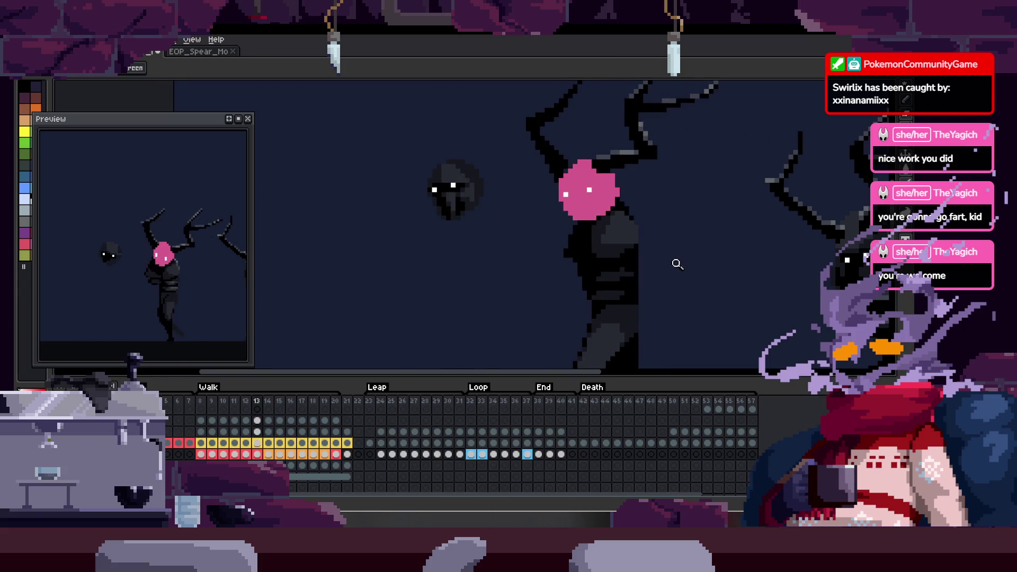
key(Tab)
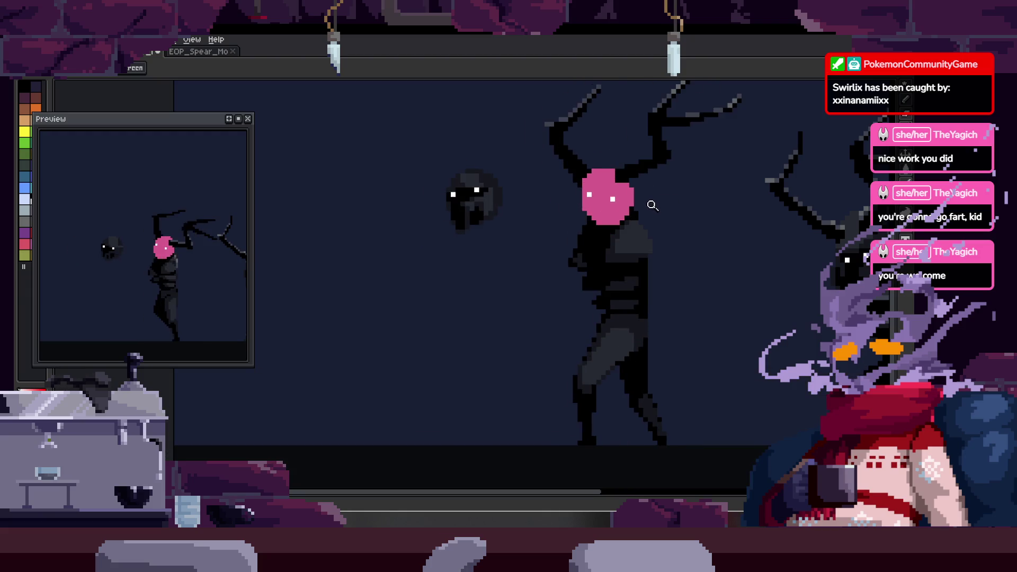
scroll(641, 178, up, 3)
scroll(640, 177, up, 1)
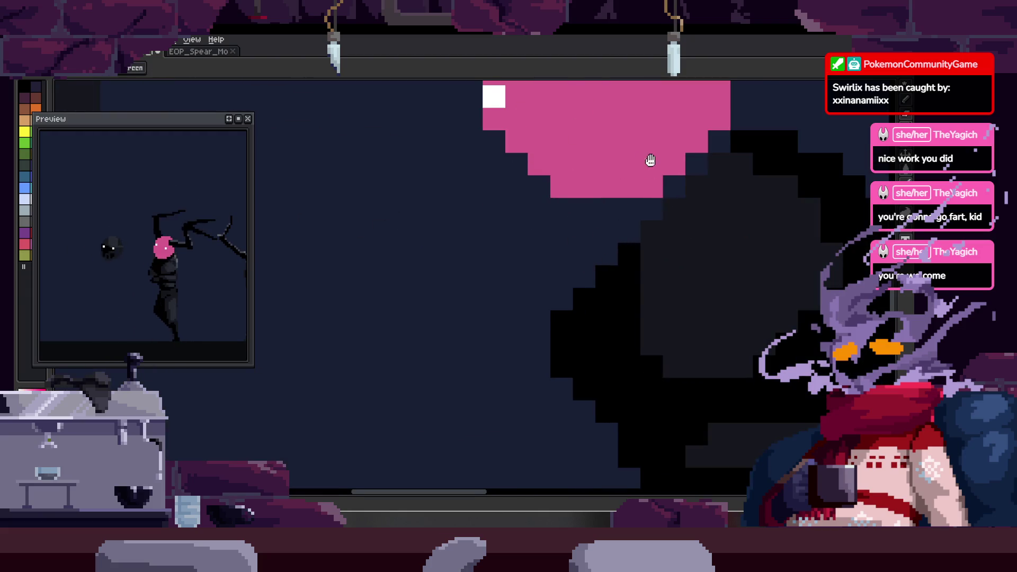
scroll(649, 170, up, 1)
key(b)
key(z)
scroll(530, 289, down, 3)
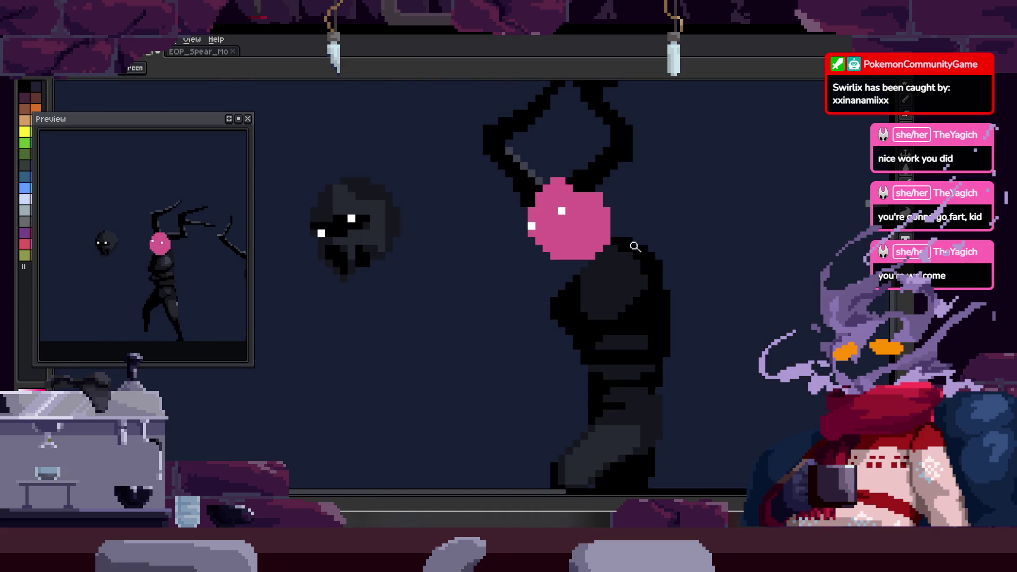
scroll(580, 255, up, 1)
key(b)
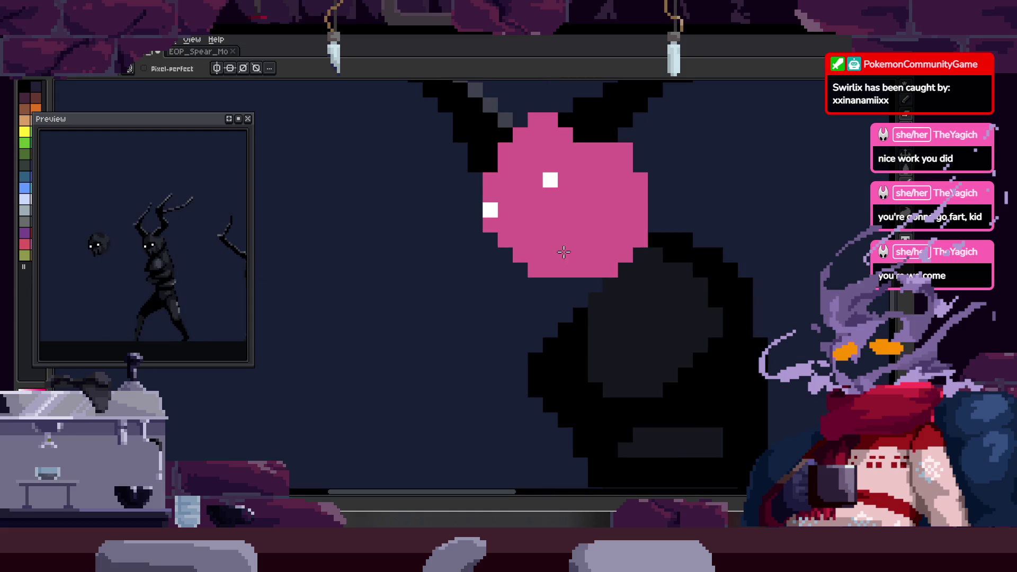
drag(557, 254, 527, 260)
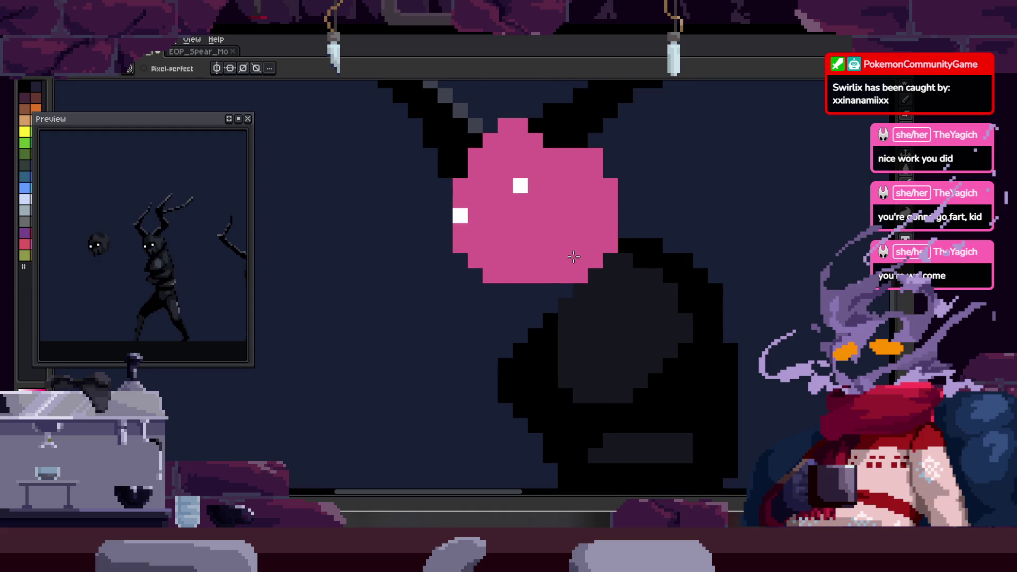
scroll(573, 253, up, 1)
- Zoom in close on the pink head and the body below it for shading
key(z)
scroll(608, 288, down, 2)
scroll(636, 275, up, 1)
scroll(636, 274, down, 1)
scroll(632, 262, down, 2)
scroll(624, 239, up, 1)
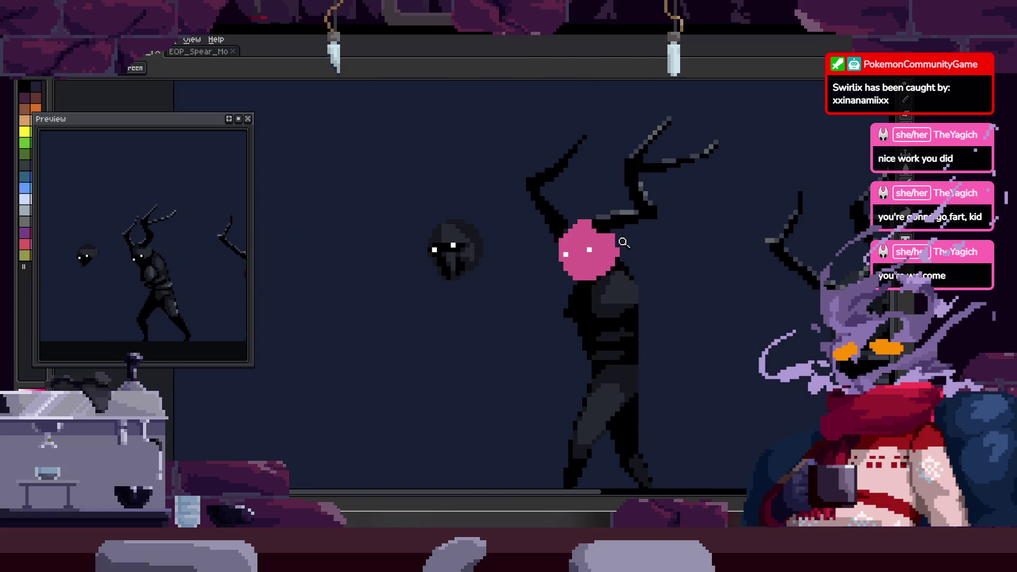
scroll(613, 245, up, 2)
key(b)
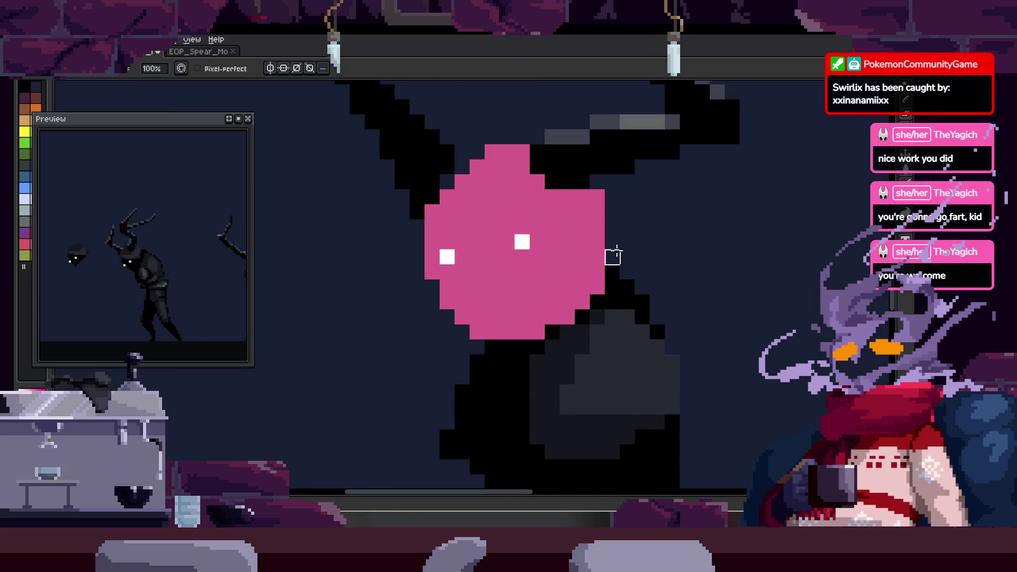
key(z)
scroll(636, 254, down, 2)
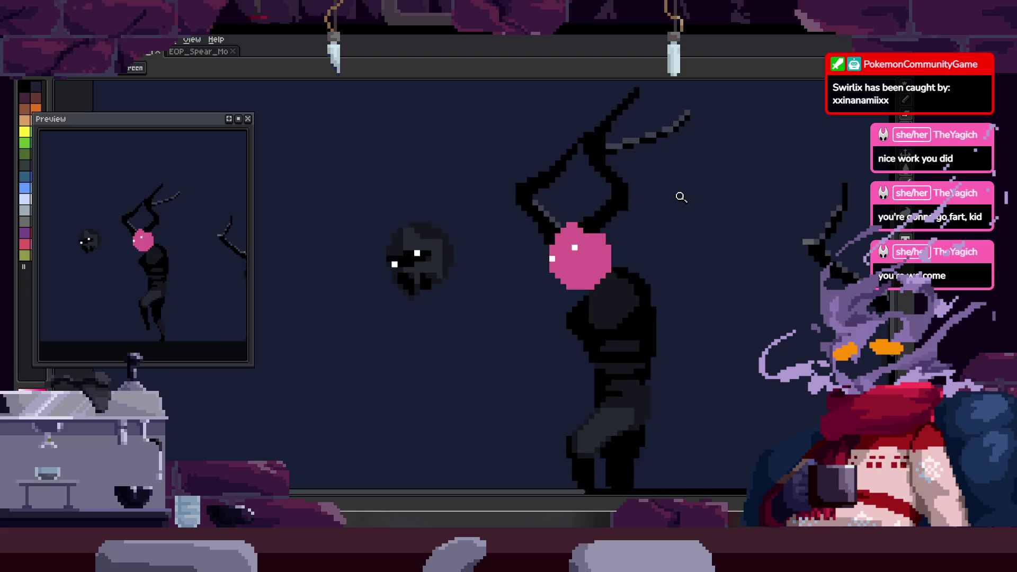
click(680, 238)
click(632, 231)
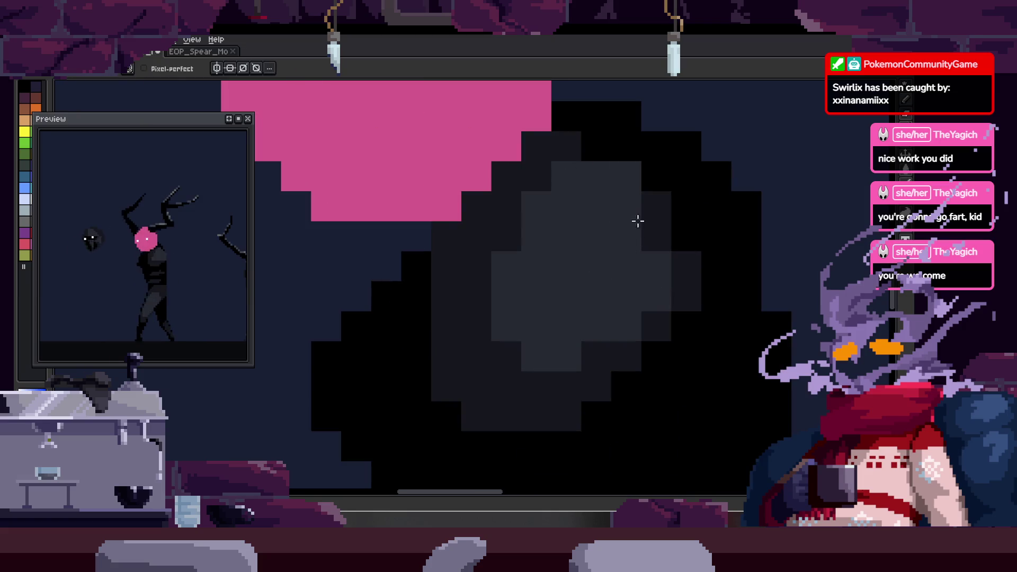
scroll(636, 191, down, 3)
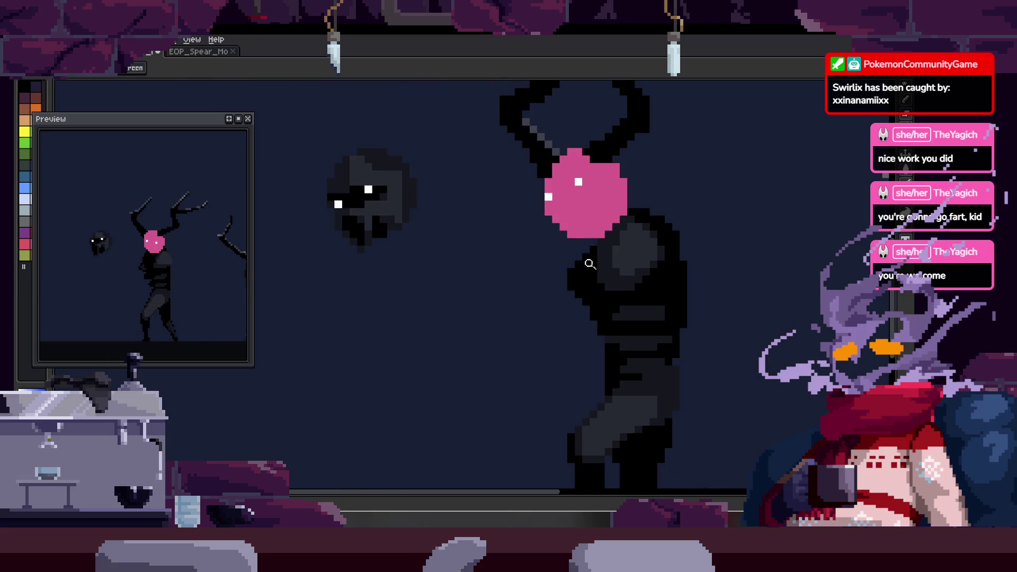
scroll(545, 233, up, 2)
- Sample grey from the canvas and paint lighter shading across the dark shoulder, darkening one stray pixel
key(b)
key(i)
key(z)
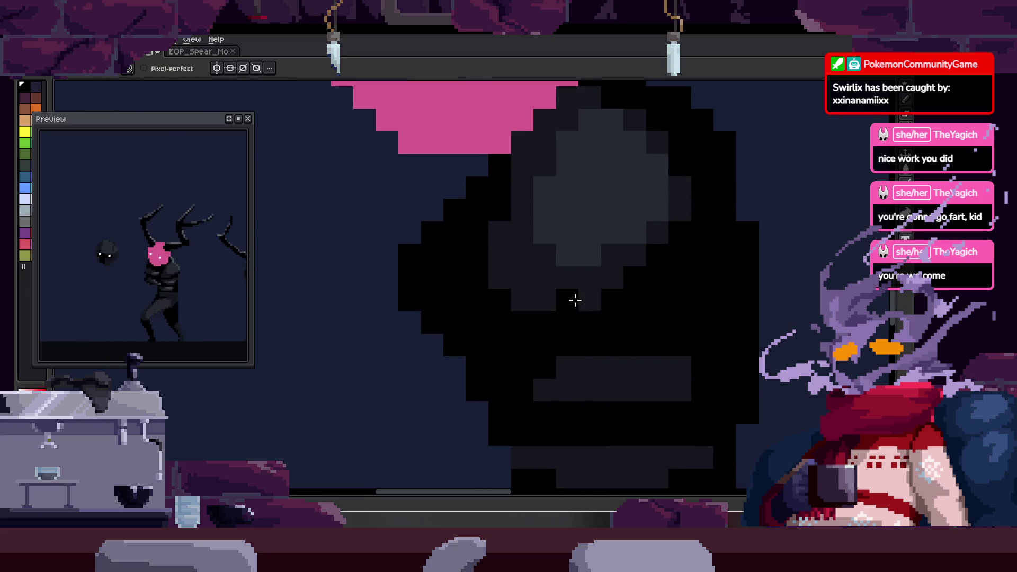
scroll(619, 281, down, 1)
key(Right)
key(Left)
key(Right)
key(b)
scroll(603, 185, up, 1)
drag(604, 186, 661, 191)
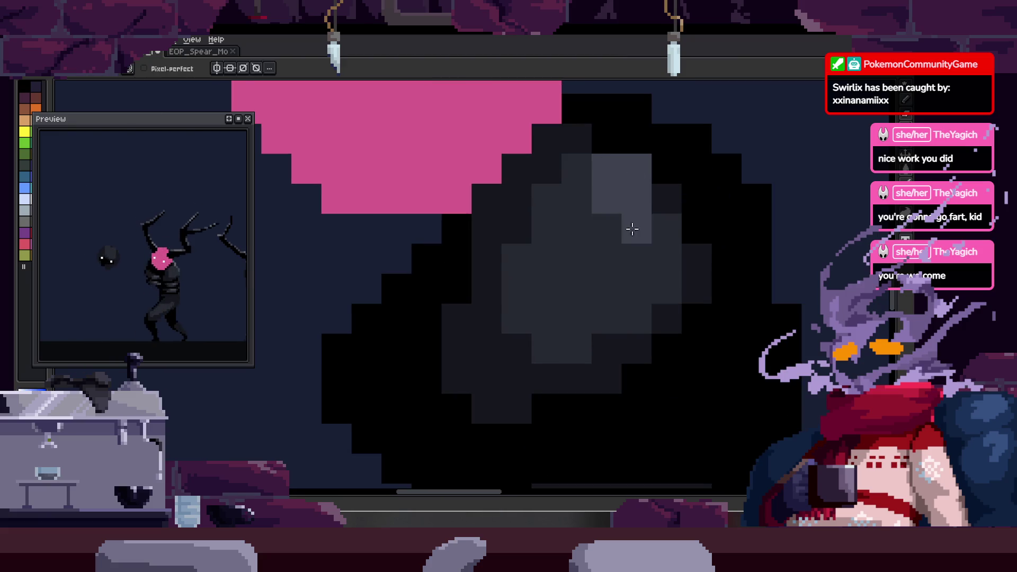
- Inspect the new shading at zoom and bring the animation timeline back
key(b)
click(636, 169)
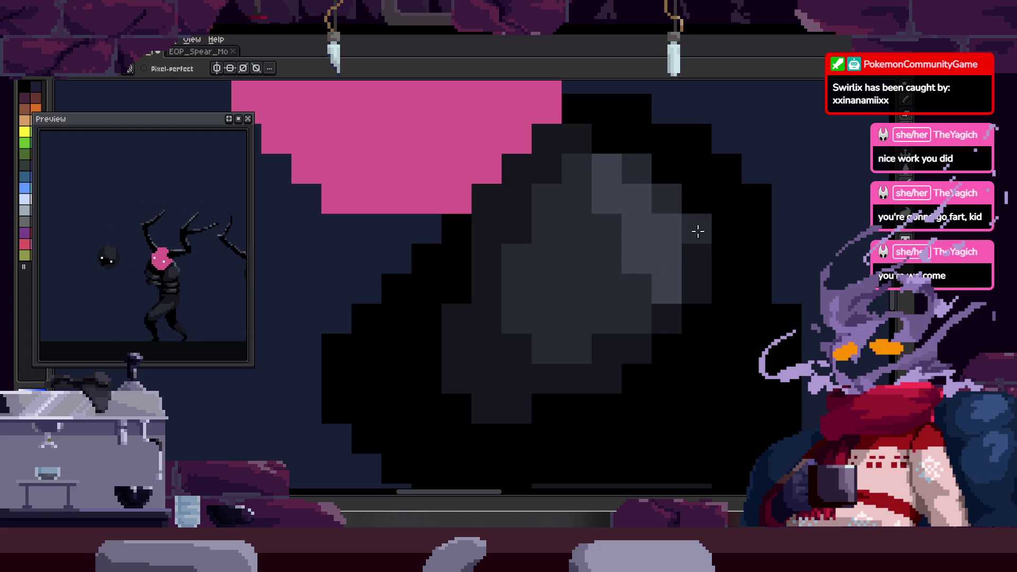
scroll(714, 258, down, 2)
scroll(683, 262, down, 2)
key(z)
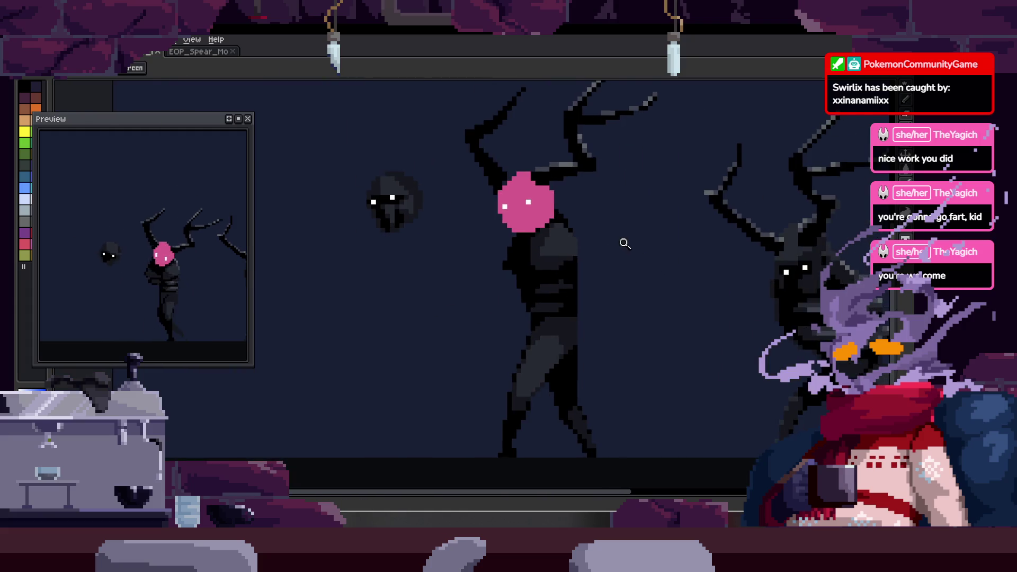
scroll(603, 230, up, 3)
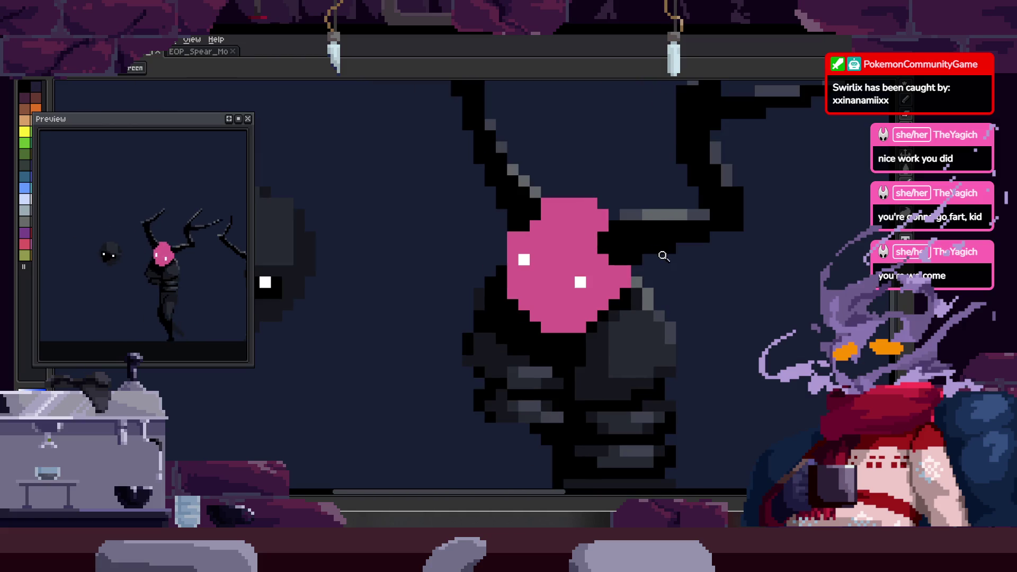
scroll(670, 220, up, 1)
scroll(634, 198, up, 2)
key(b)
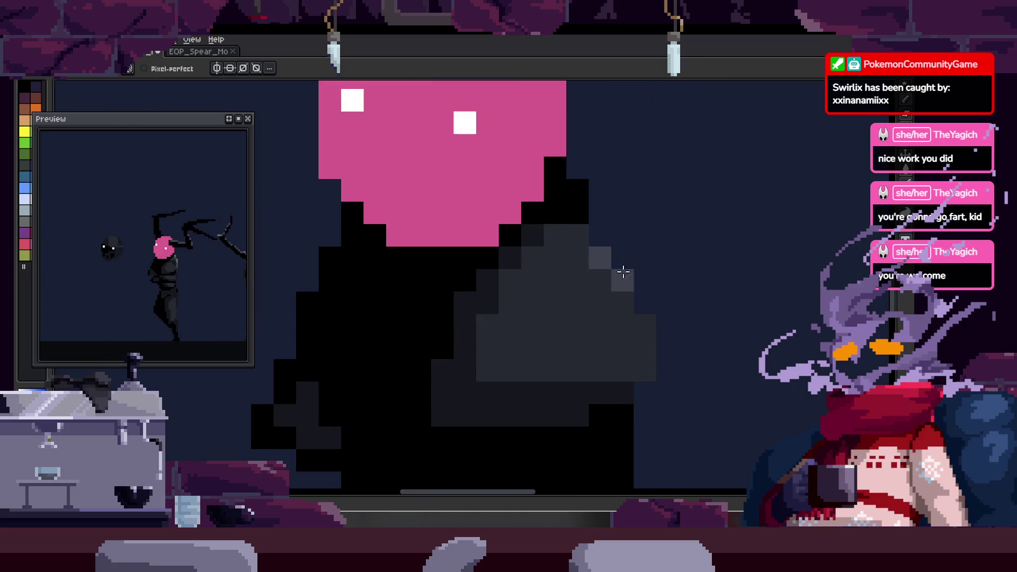
scroll(645, 323, down, 3)
key(z)
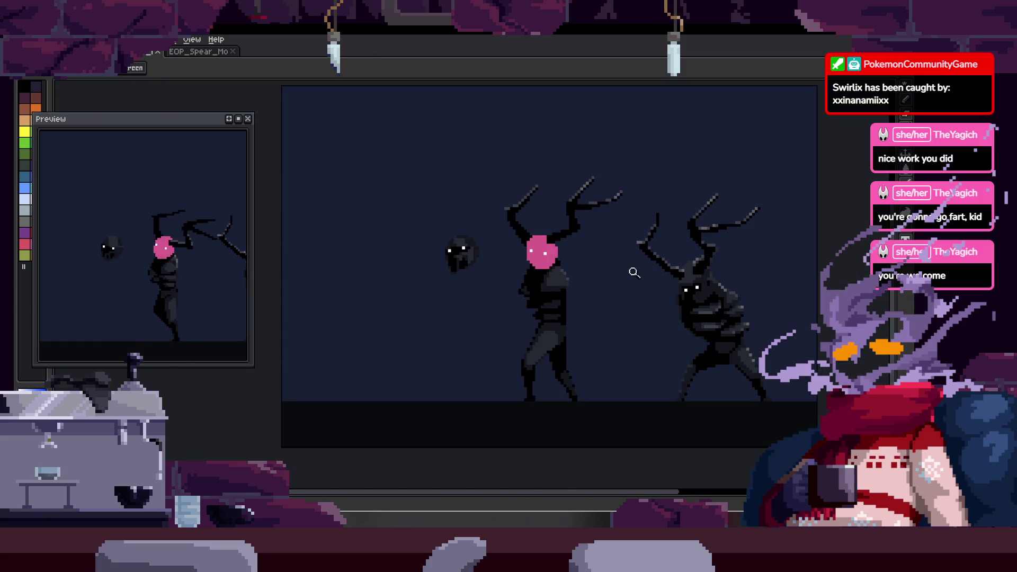
key(Tab)
key(Tab)
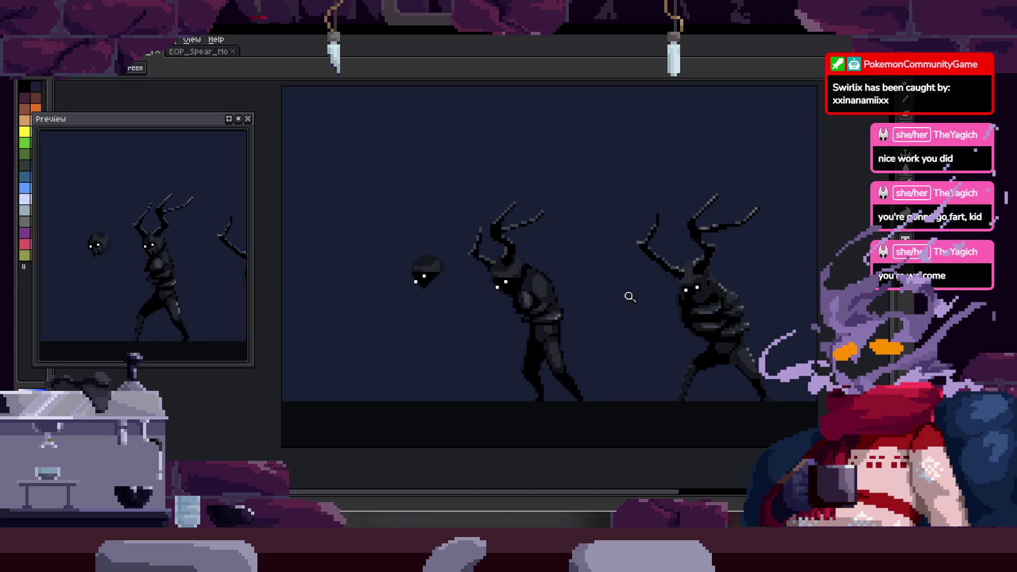
scroll(596, 295, down, 2)
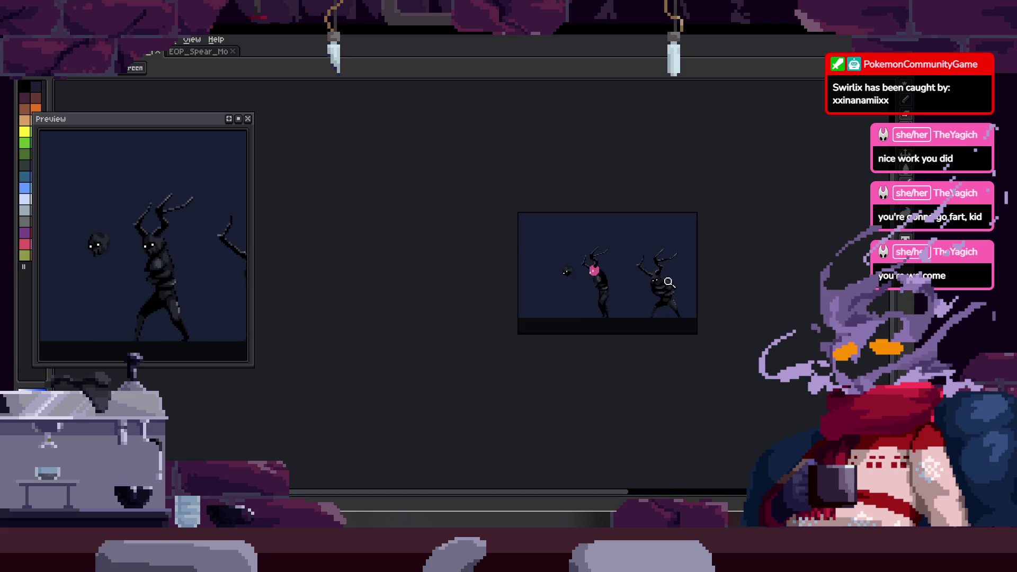
scroll(662, 275, up, 3)
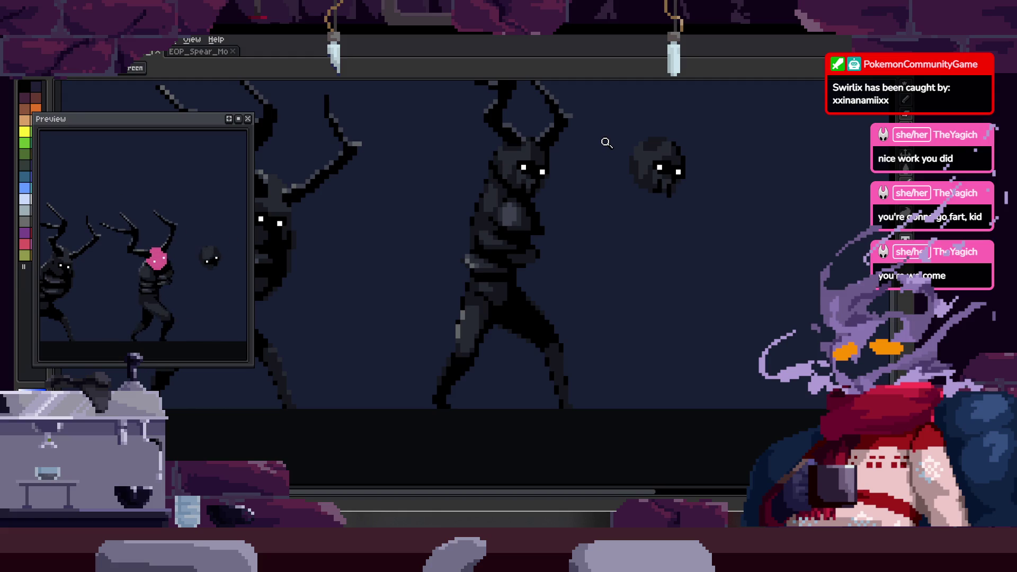
scroll(572, 260, down, 3)
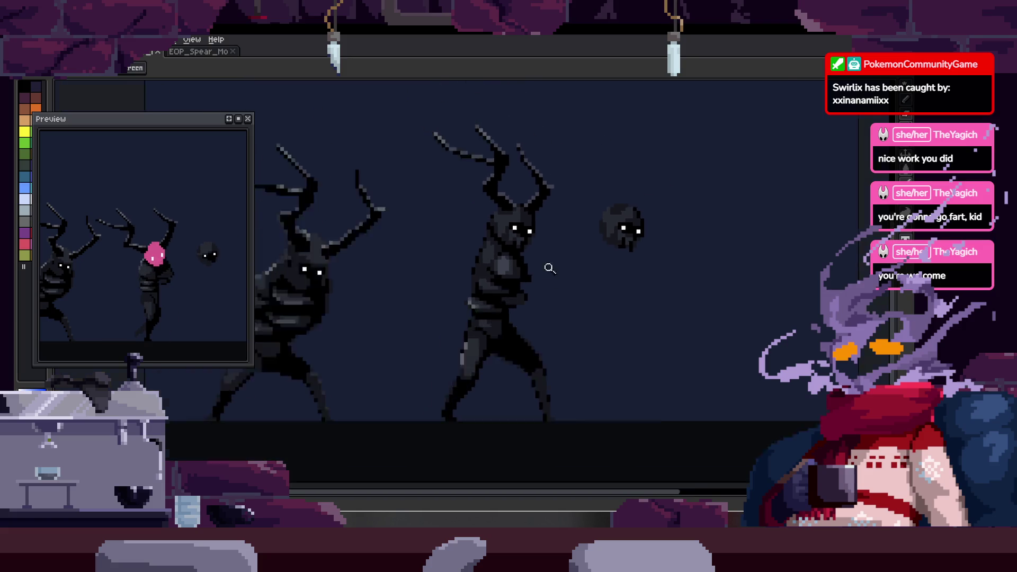
- Step through the walk frames to the pink-headed leaning pose with the Pencil ready
key(Tab)
scroll(551, 231, up, 3)
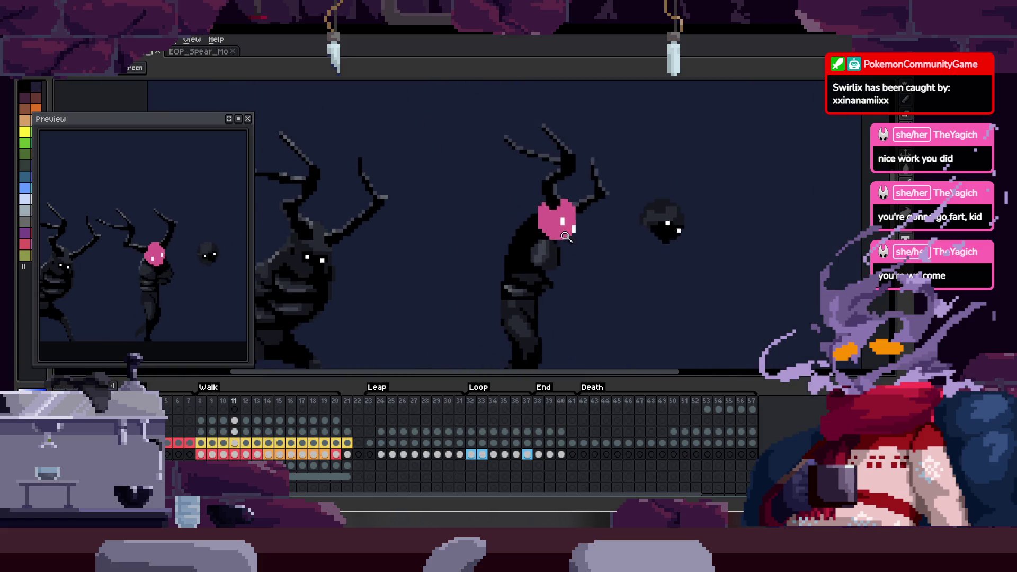
key(Tab)
scroll(597, 225, up, 3)
key(Right)
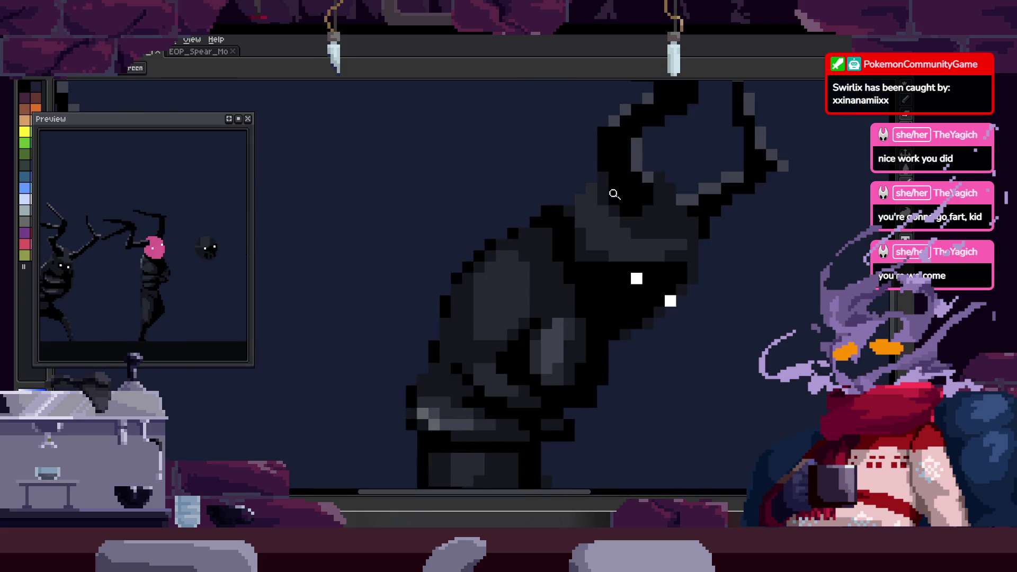
key(Right)
key(Right)
key(Right)
key(Right)
key(Right)
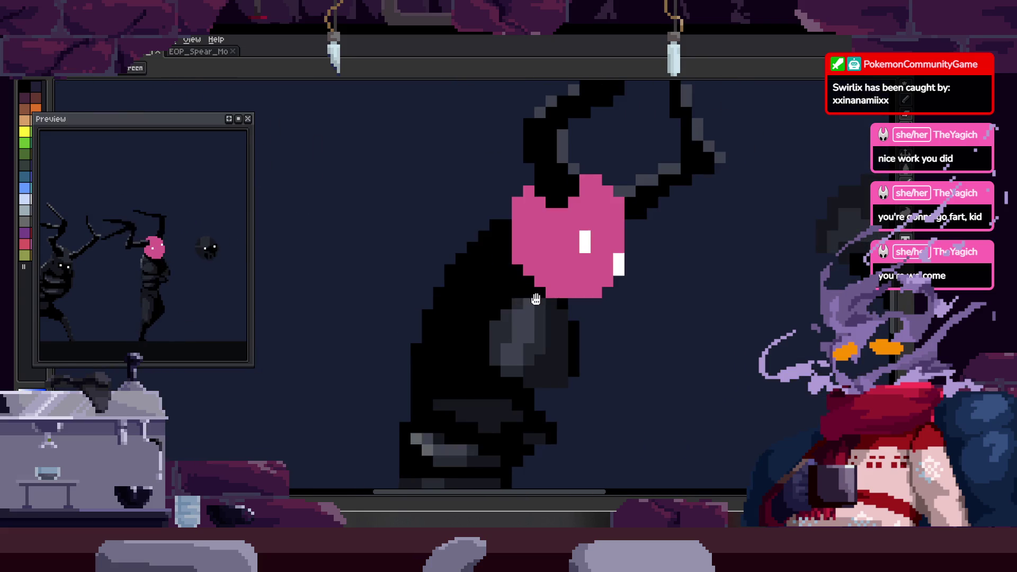
key(Right)
key(b)
scroll(414, 284, up, 2)
key(Right)
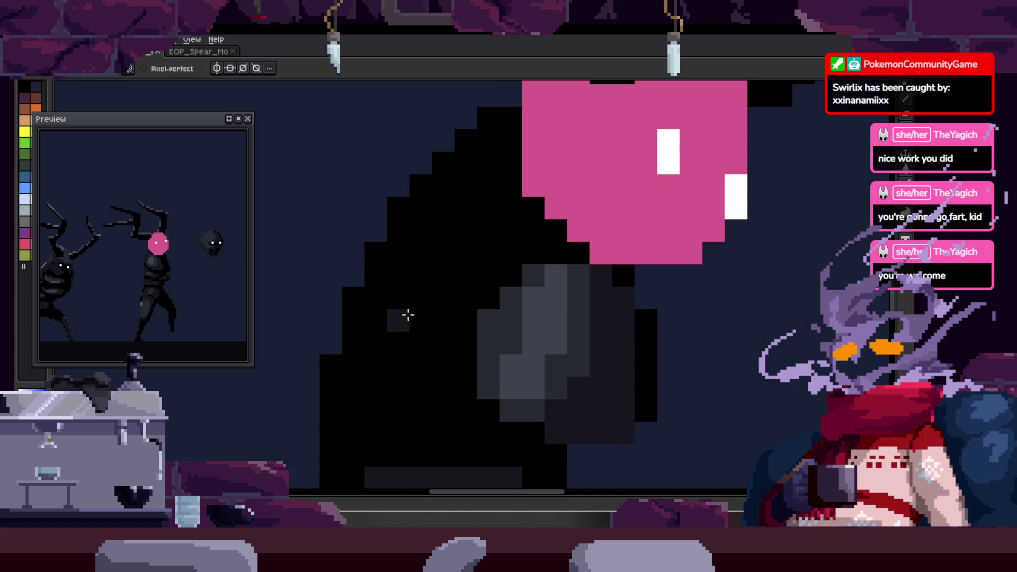
key(Right)
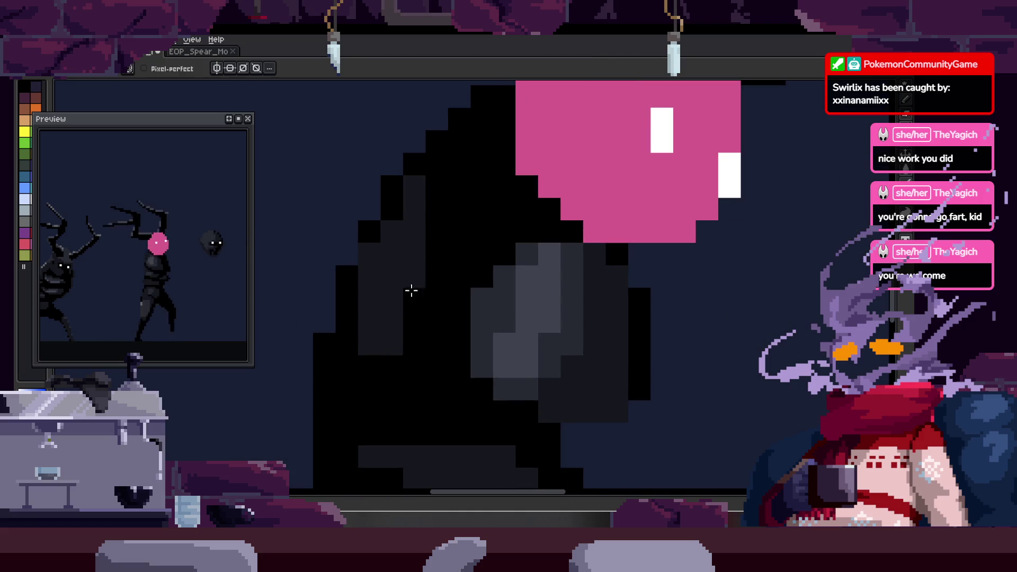
- Paint dark-grey shading down the body just left of the pink head, comparing neighbouring frames
drag(410, 270, 454, 332)
key(Right)
drag(424, 279, 431, 348)
key(Right)
key(Left)
drag(452, 208, 469, 286)
drag(496, 209, 488, 266)
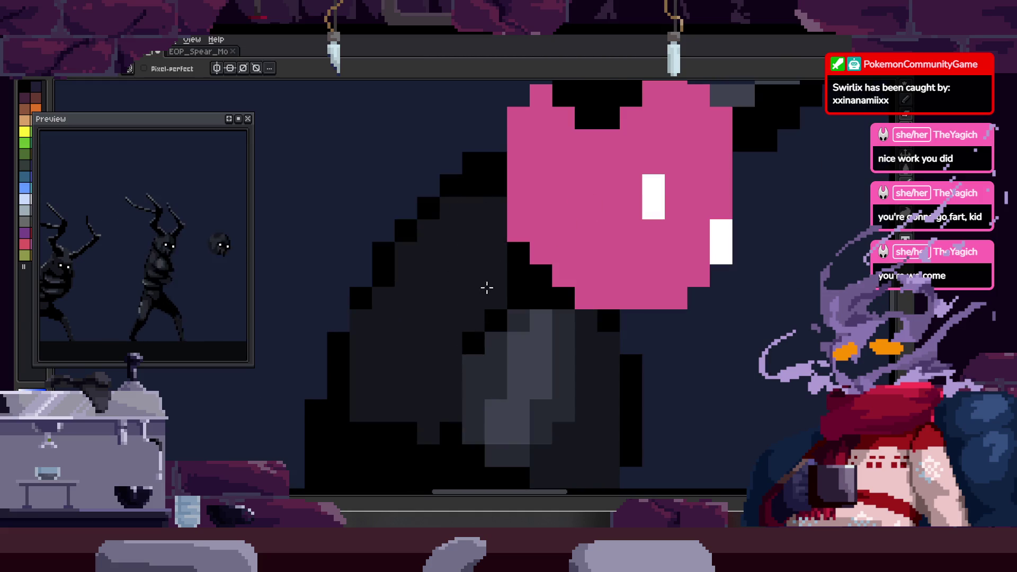
- Check the shading at zoom, flip through the following frames and show the timeline on frame 10
key(z)
scroll(493, 270, down, 3)
scroll(521, 265, up, 4)
key(b)
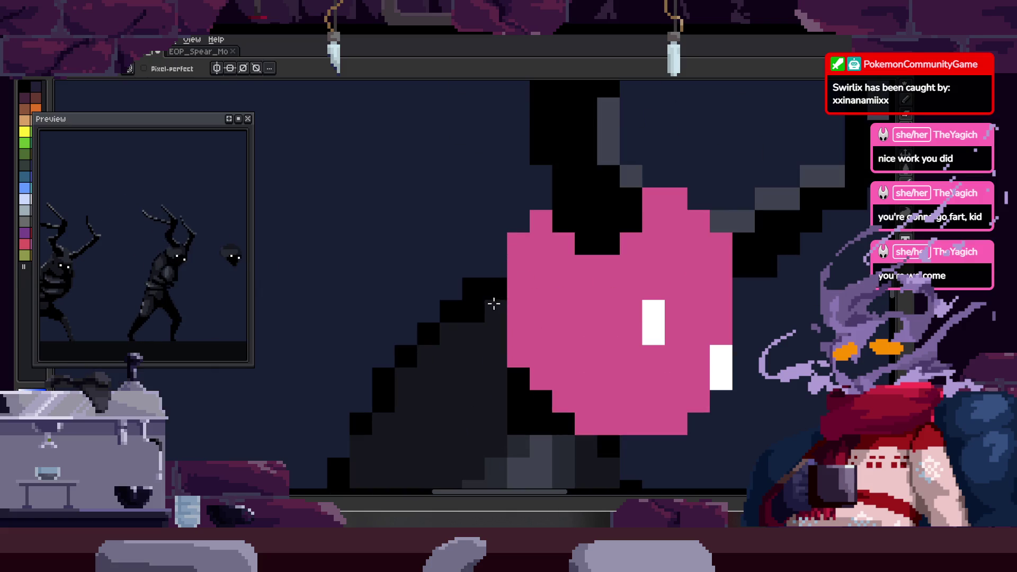
key(z)
scroll(499, 311, down, 3)
key(Right)
key(Left)
key(Right)
key(Right)
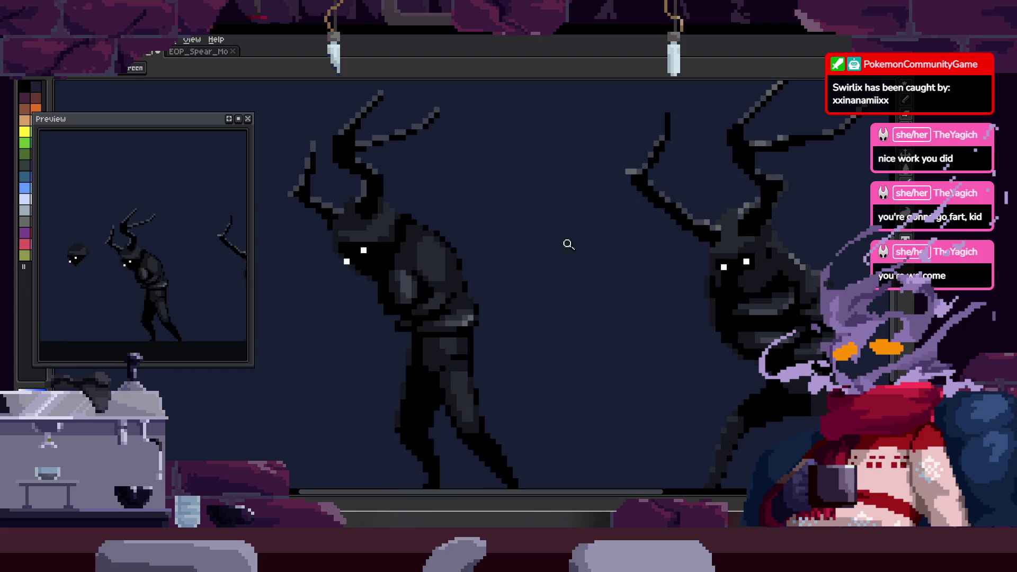
key(Right)
key(Right)
key(Right)
key(Right)
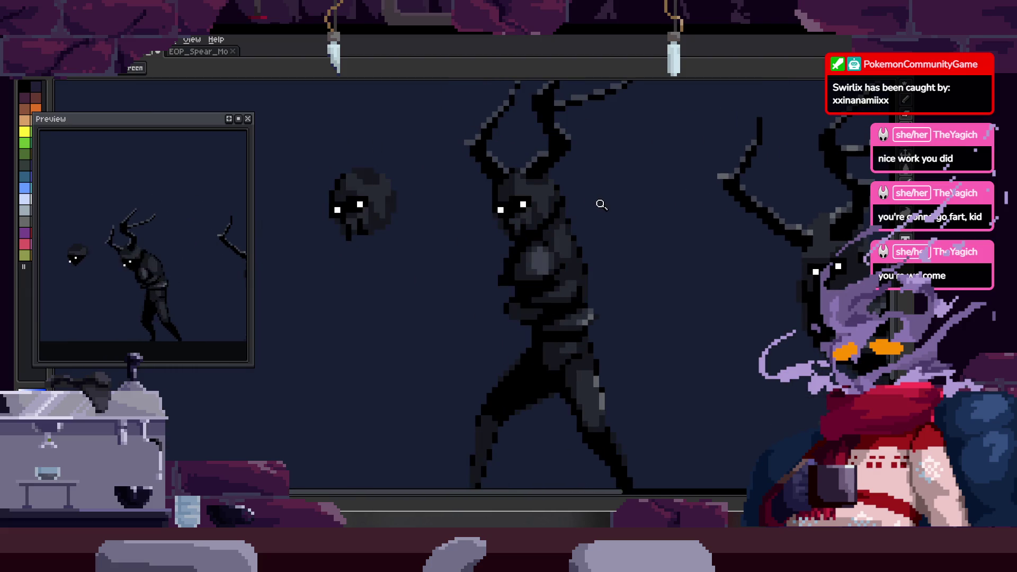
key(Right)
key(Right)
key(Right)
key(Tab)
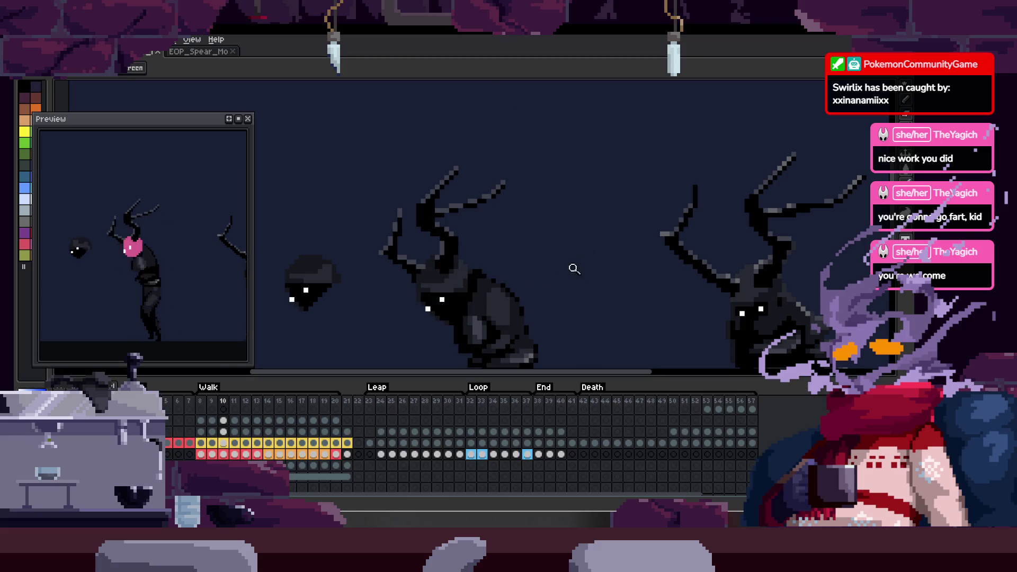
- Save the animation and sample colours from the figure while stepping to the frame to repaint
key(Right)
key(Right)
key(Right)
key(Tab)
key(Right)
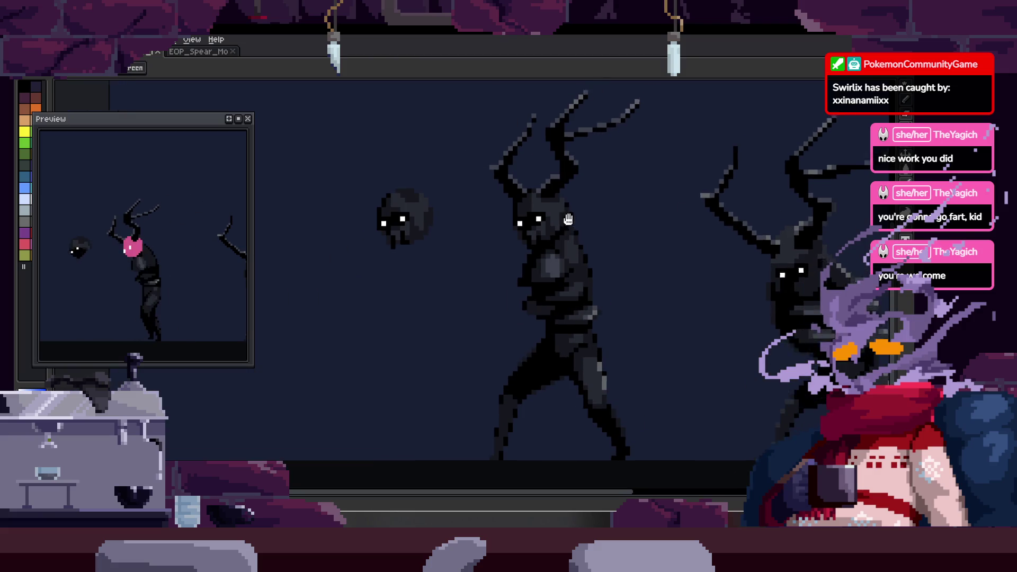
key(Right)
key(Right)
key(ctrl+s)
scroll(578, 230, down, 1)
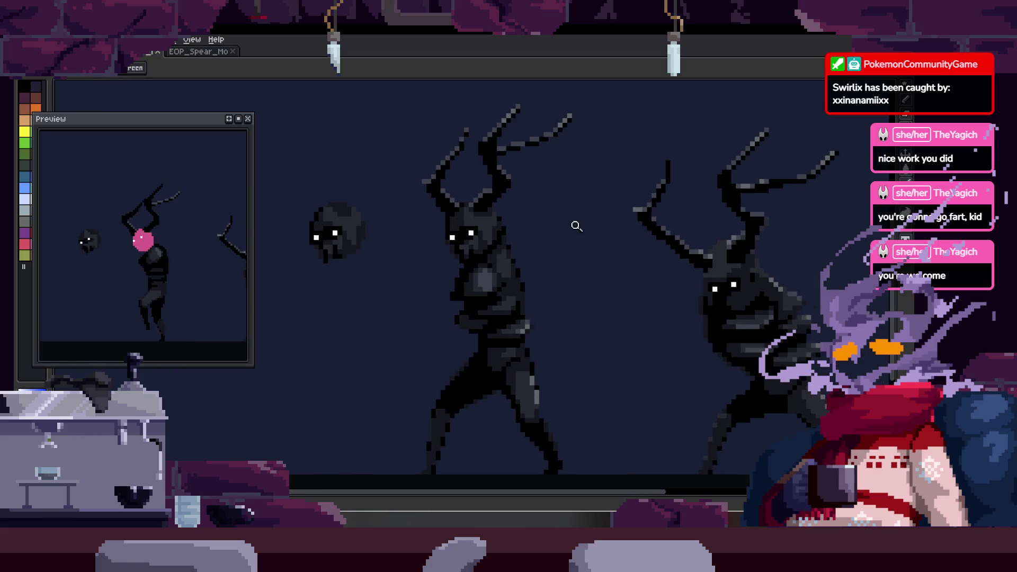
scroll(572, 225, down, 1)
scroll(605, 230, up, 3)
scroll(550, 231, up, 3)
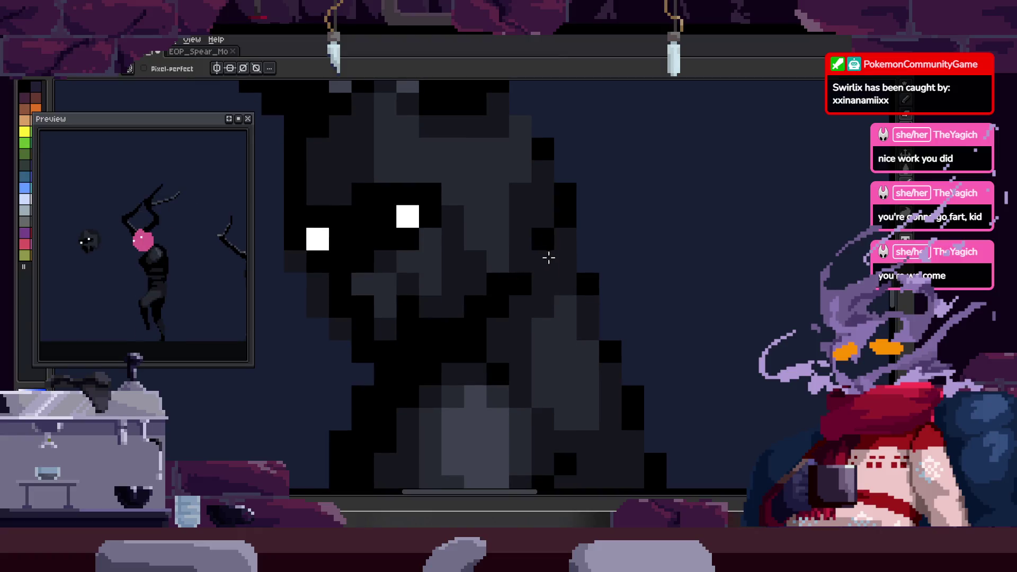
scroll(508, 280, down, 2)
scroll(548, 274, down, 2)
scroll(575, 263, up, 4)
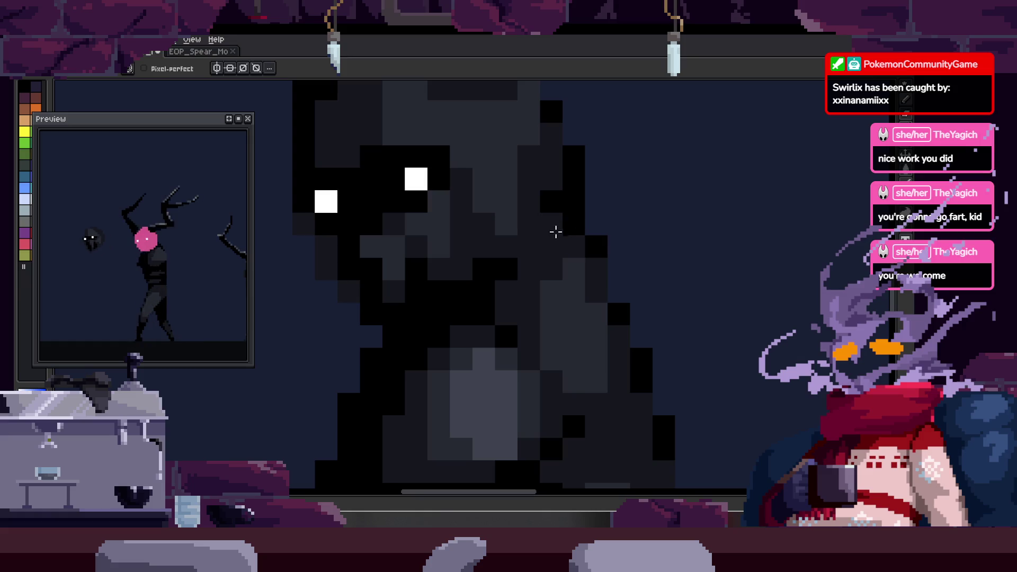
key(alt)
key(z)
scroll(546, 264, down, 4)
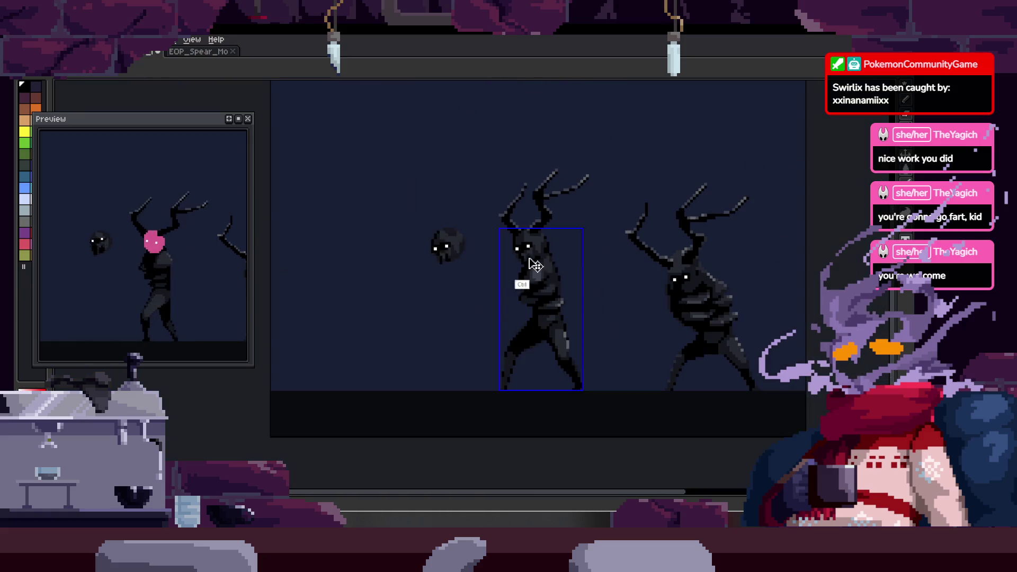
scroll(612, 234, up, 2)
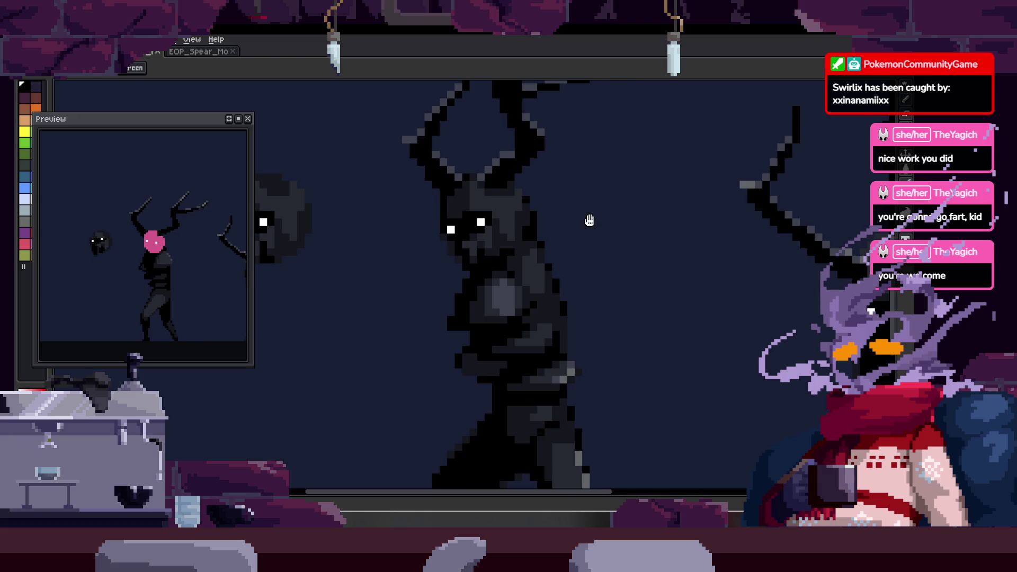
scroll(595, 233, up, 2)
scroll(510, 267, up, 1)
key(alt)
scroll(478, 292, up, 1)
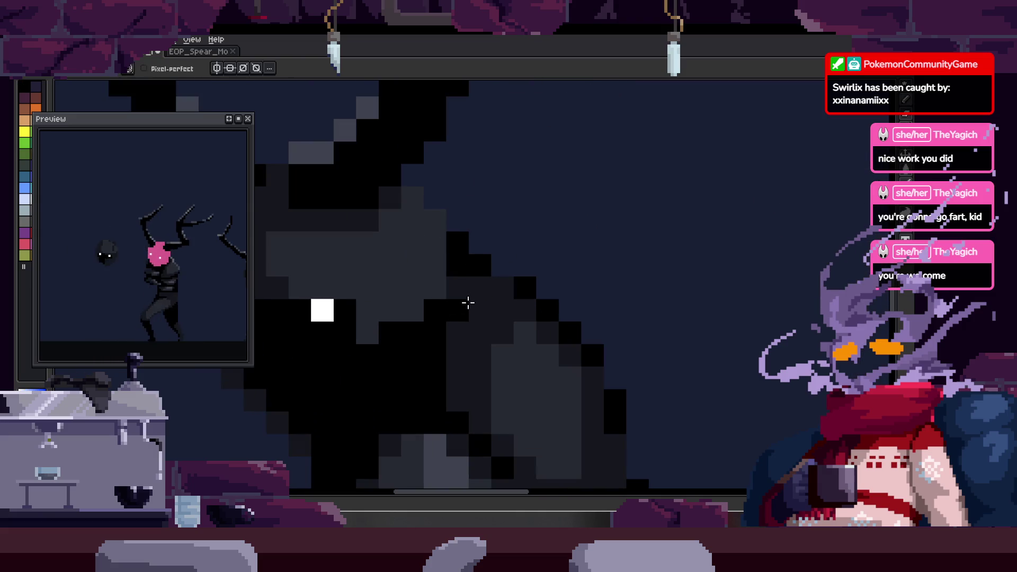
key(Right)
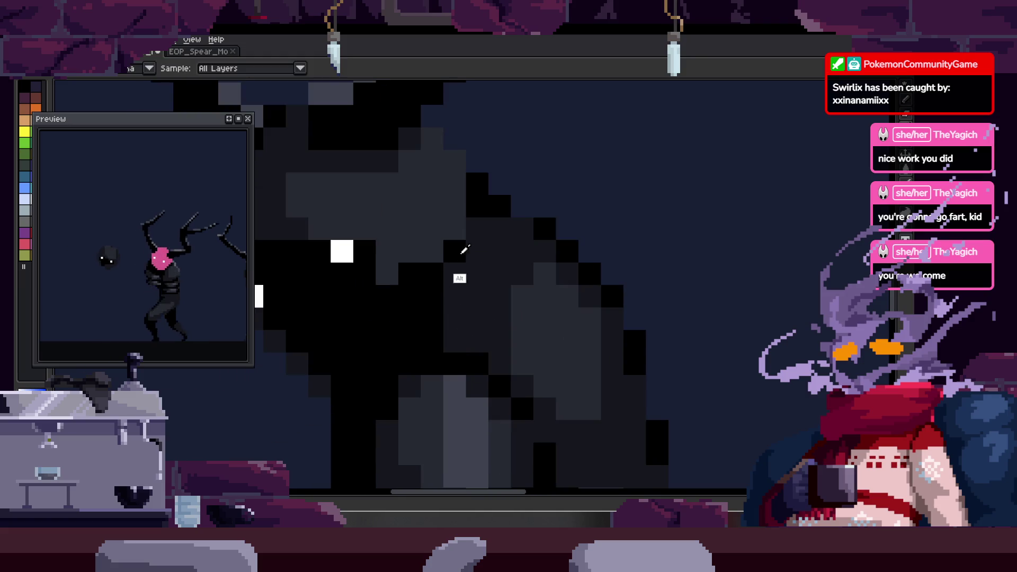
scroll(549, 250, down, 3)
key(Right)
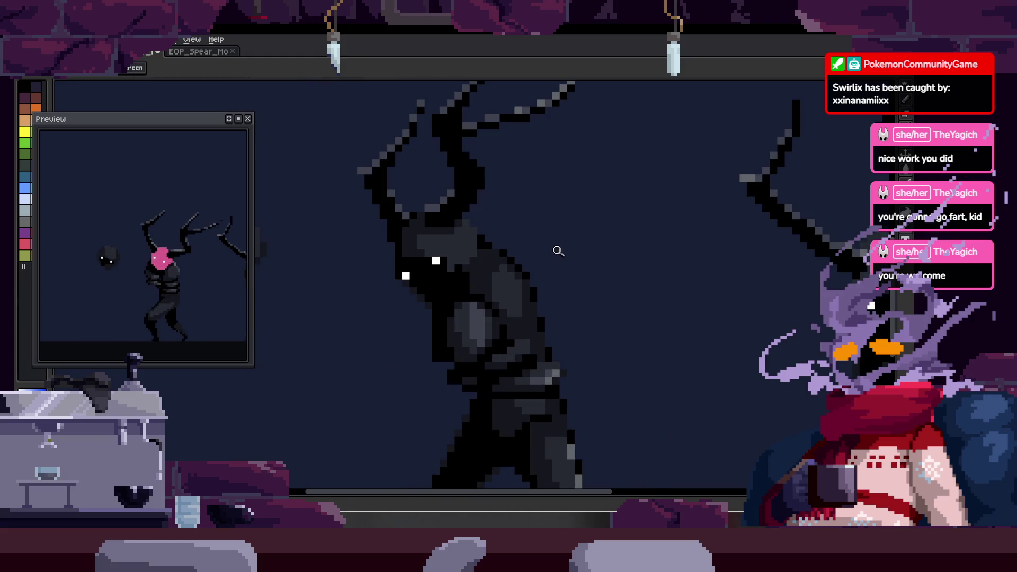
scroll(529, 194, up, 3)
- Zoom in on the pink head and take the dark body colour for drawing
key(b)
key(z)
scroll(516, 278, down, 2)
scroll(565, 270, down, 1)
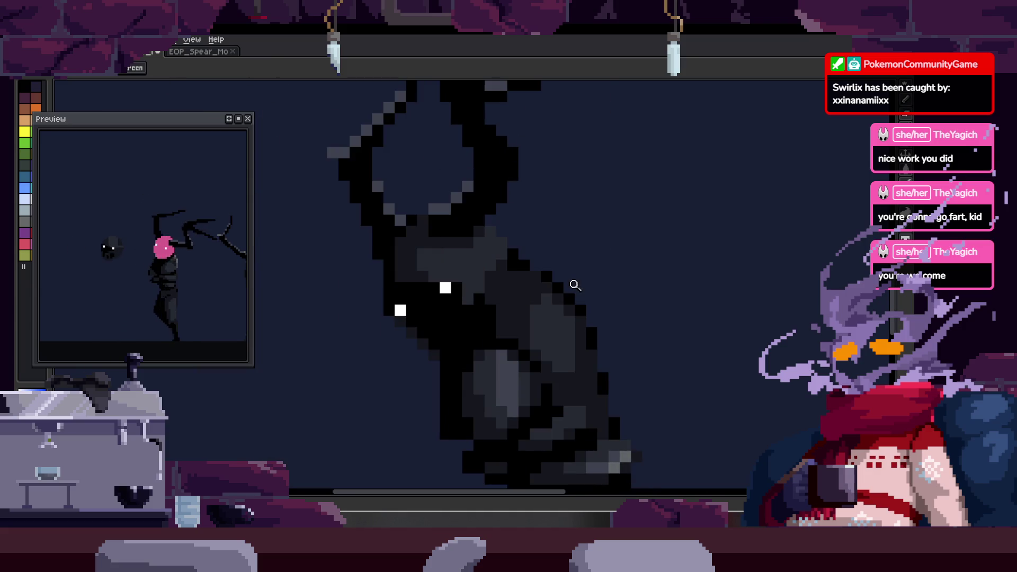
scroll(565, 280, down, 2)
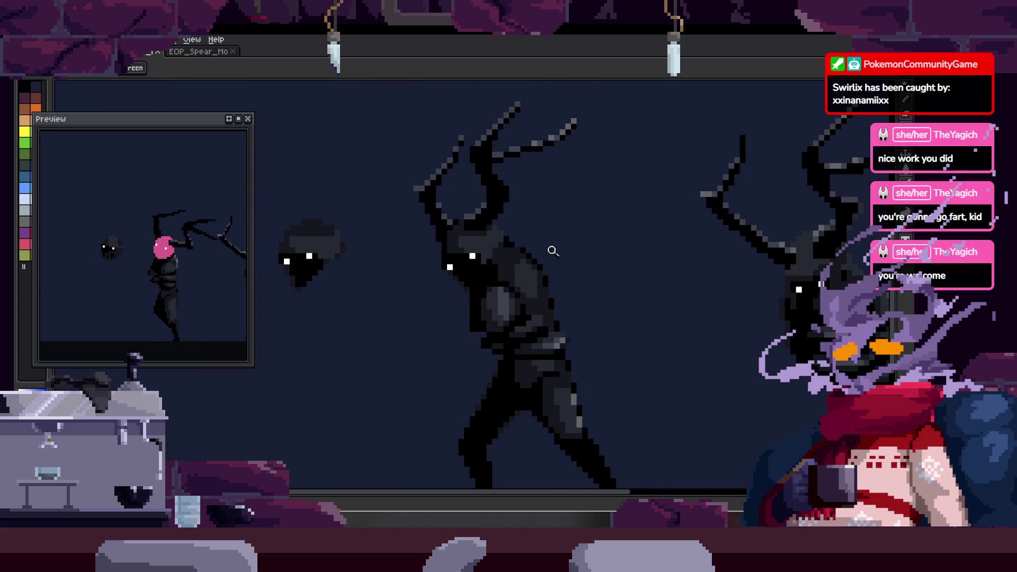
scroll(481, 247, up, 4)
key(b)
key(z)
scroll(559, 204, down, 4)
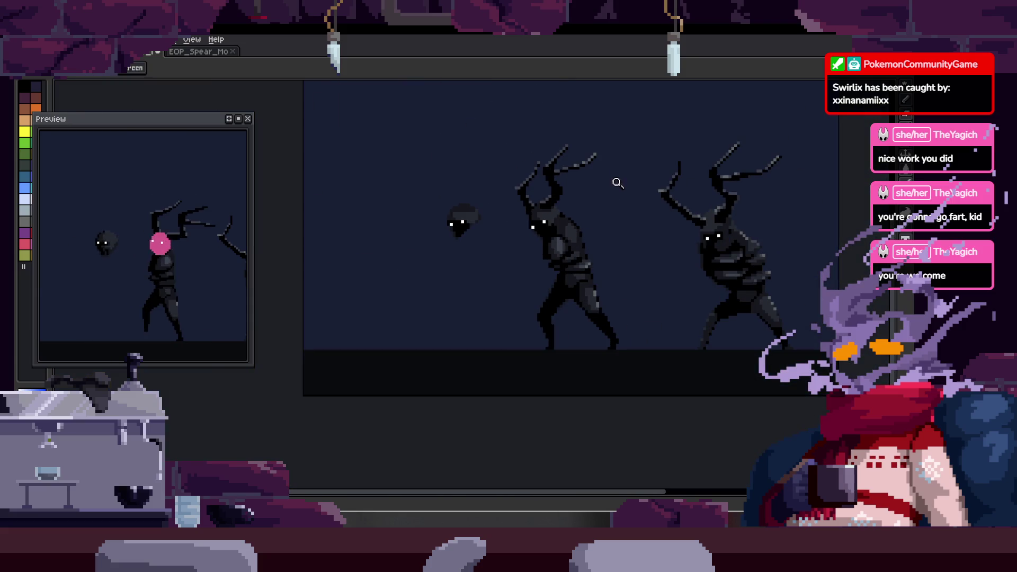
scroll(584, 193, up, 2)
scroll(509, 223, up, 3)
key(b)
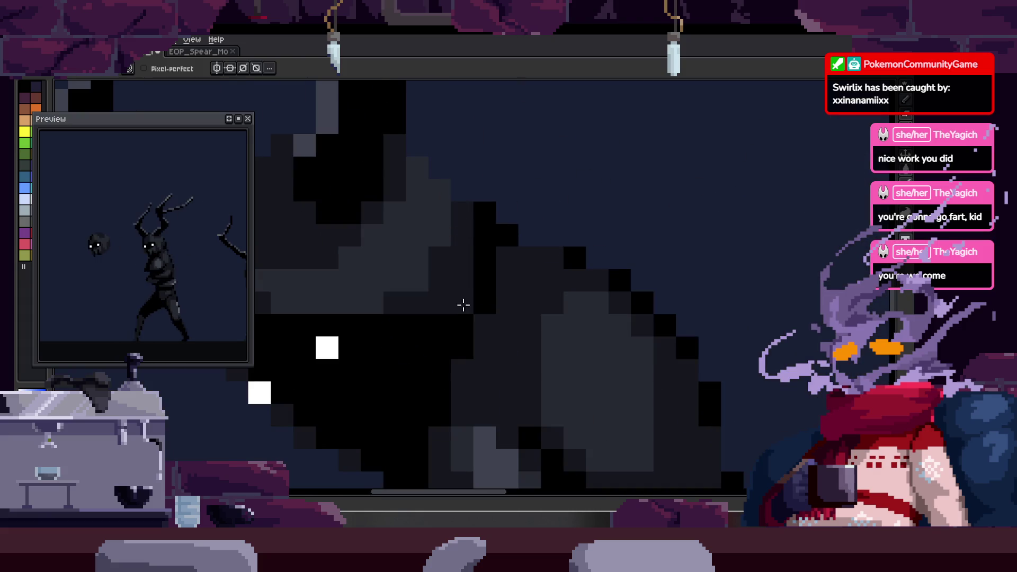
scroll(548, 207, down, 1)
scroll(567, 227, up, 1)
key(z)
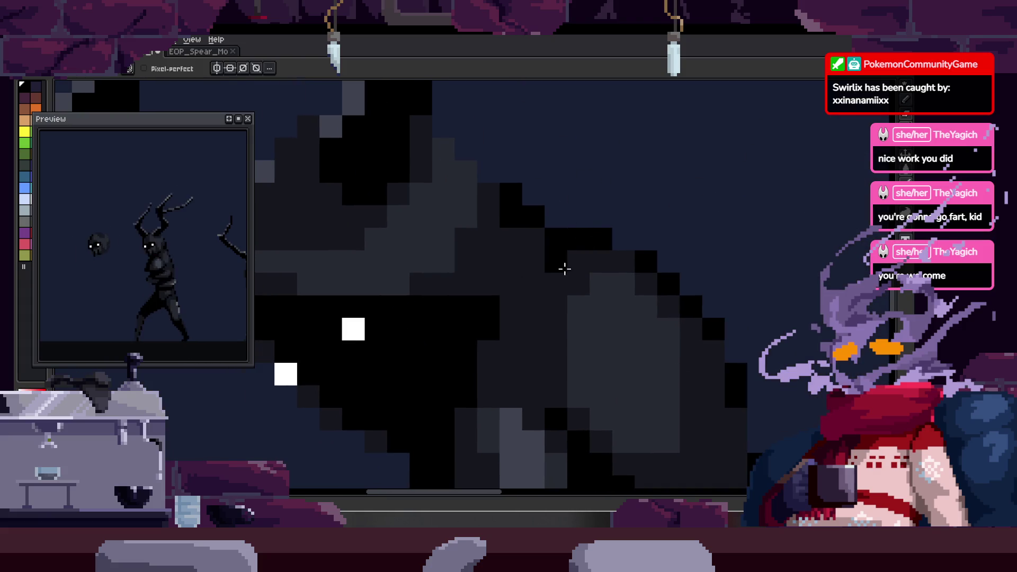
scroll(559, 262, down, 1)
scroll(509, 272, down, 1)
scroll(570, 254, down, 2)
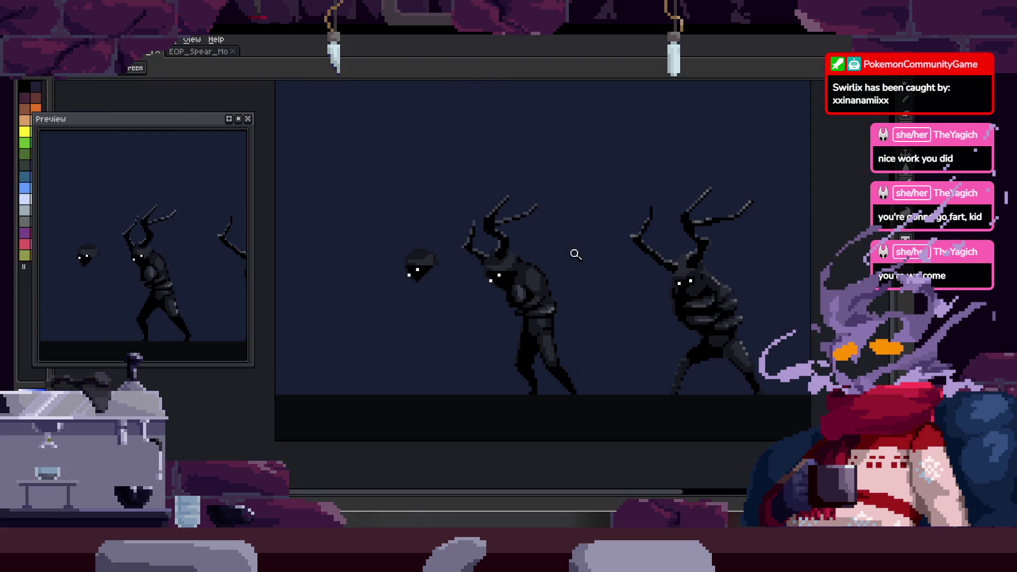
scroll(567, 226, up, 1)
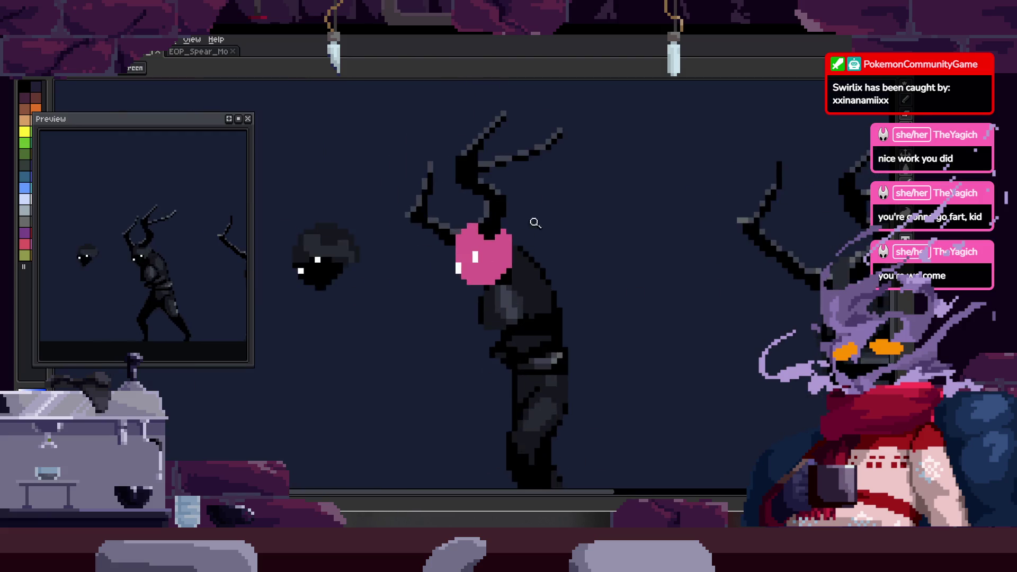
scroll(528, 262, up, 2)
key(b)
alt+click(526, 267)
scroll(511, 262, down, 1)
- Bucket-fill the pink head black, undoing and redoing to compare against the pink reference
key(g)
scroll(526, 291, down, 1)
click(488, 280)
key(ctrl+z)
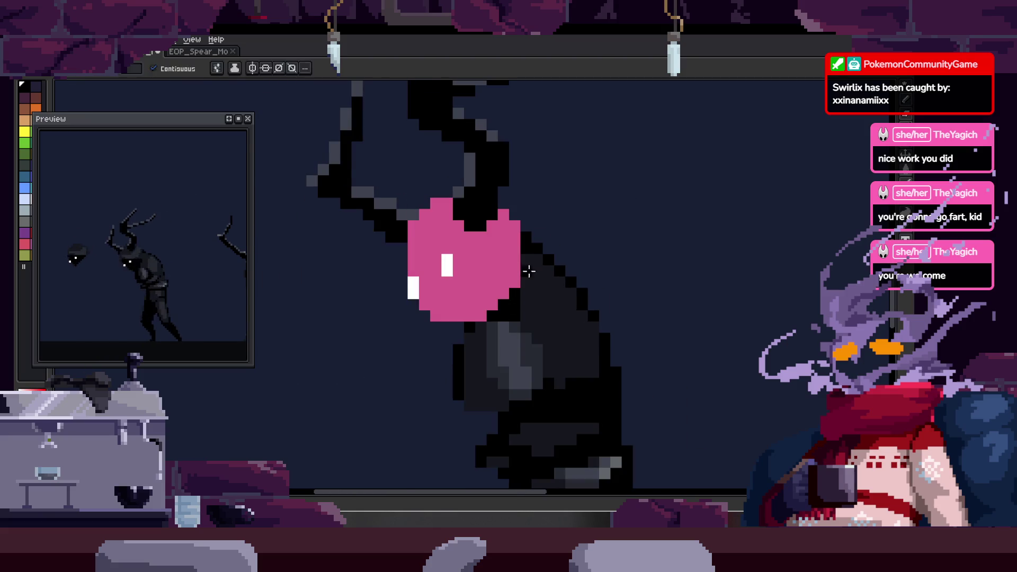
scroll(527, 199, up, 1)
key(ctrl+y)
key(ctrl+z)
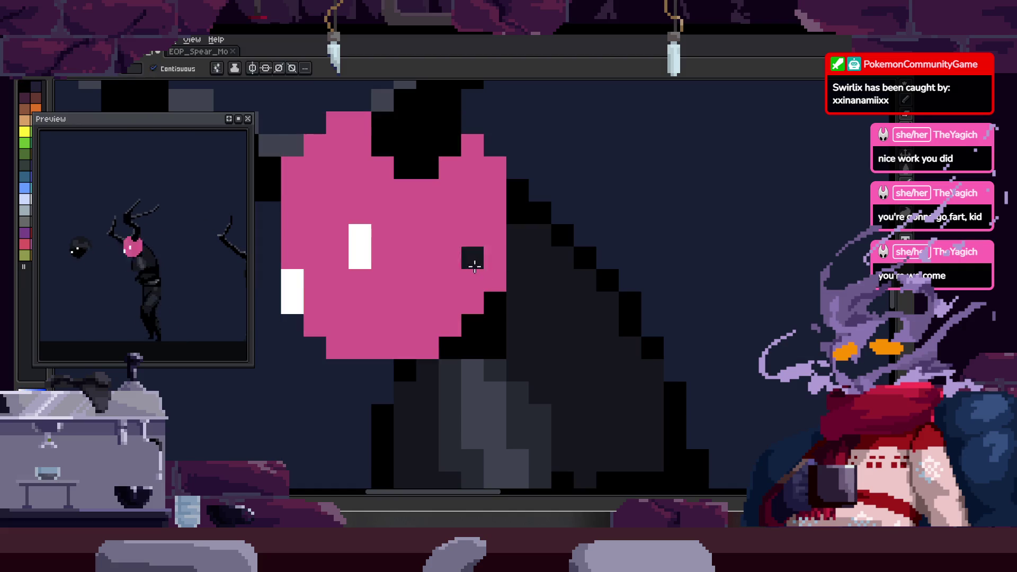
key(ctrl+y)
scroll(548, 262, down, 1)
scroll(491, 333, down, 1)
scroll(491, 332, up, 1)
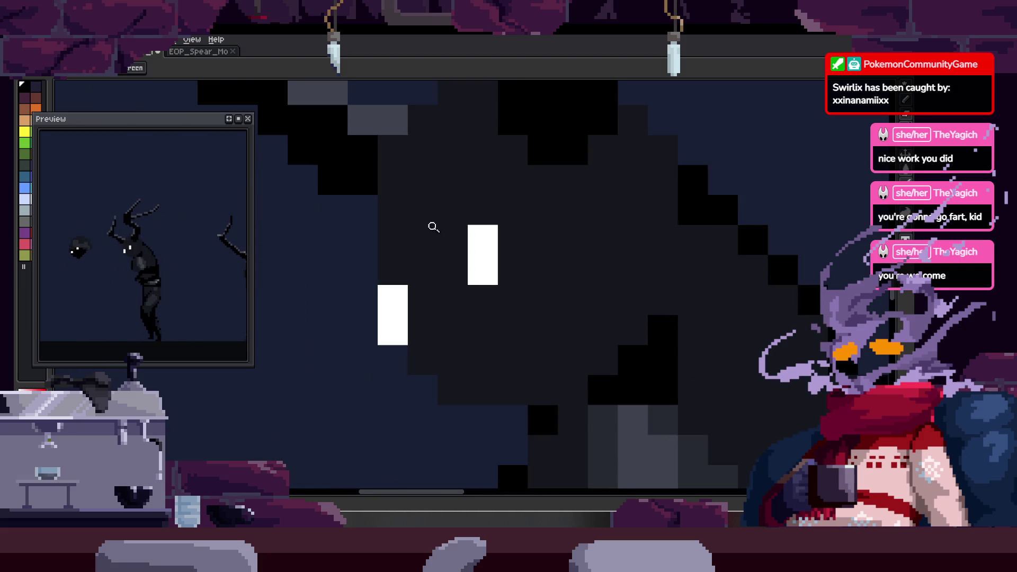
- Paint black pixels around the left eye, between the eyes and below them
key(b)
drag(423, 207, 420, 323)
mouse_move(393, 239)
mouse_down()
mouse_move(405, 243)
mouse_move(394, 278)
mouse_up()
drag(435, 231, 454, 341)
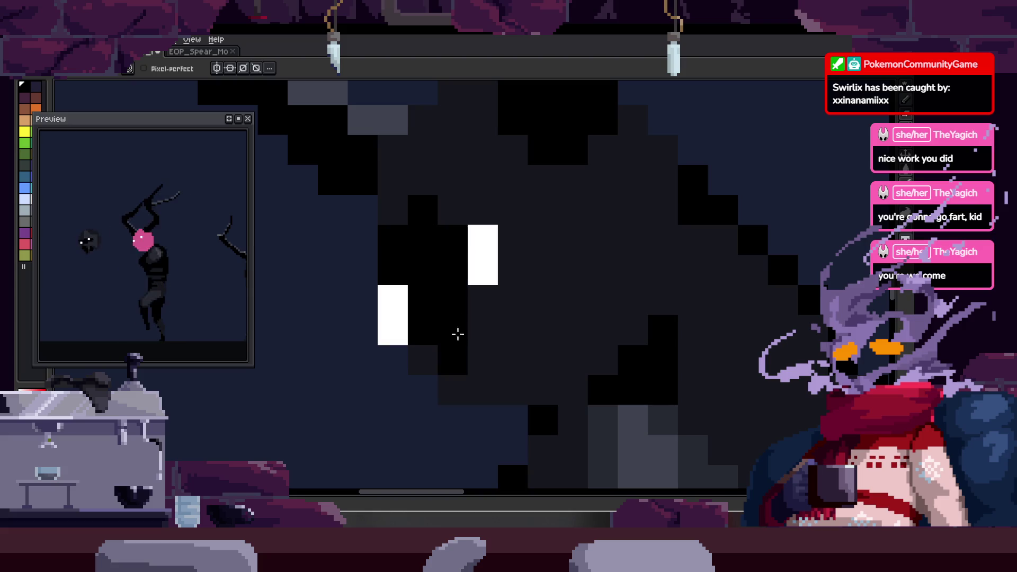
key(z)
scroll(547, 281, down, 3)
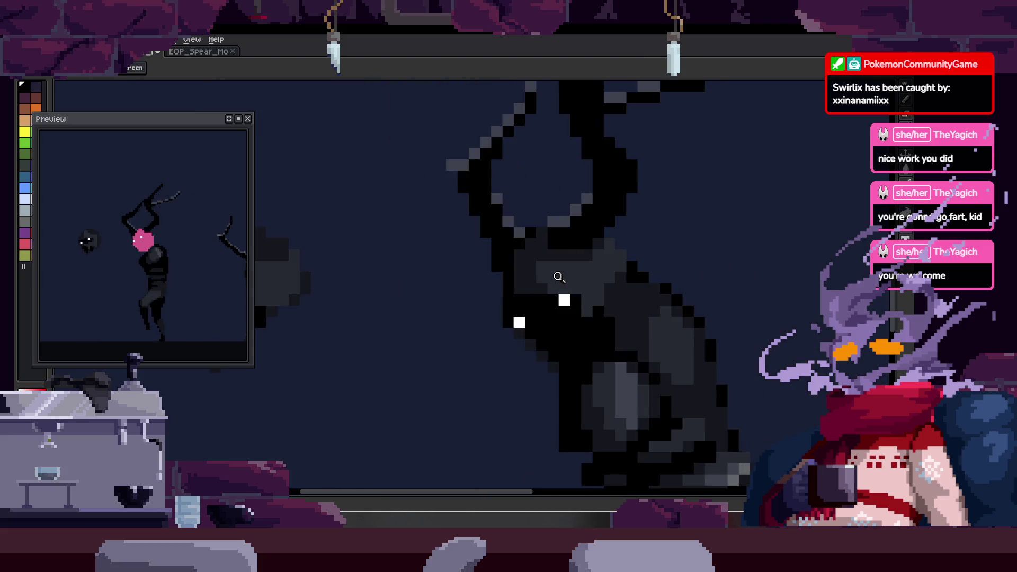
scroll(503, 333, up, 1)
scroll(504, 284, up, 1)
key(b)
mouse_move(522, 295)
mouse_down()
mouse_move(499, 272)
mouse_move(548, 262)
mouse_up()
scroll(499, 273, up, 2)
- Add dark gray shading on the head and flip between neighbouring frames to compare the poses
key(z)
scroll(552, 256, down, 2)
scroll(604, 242, down, 1)
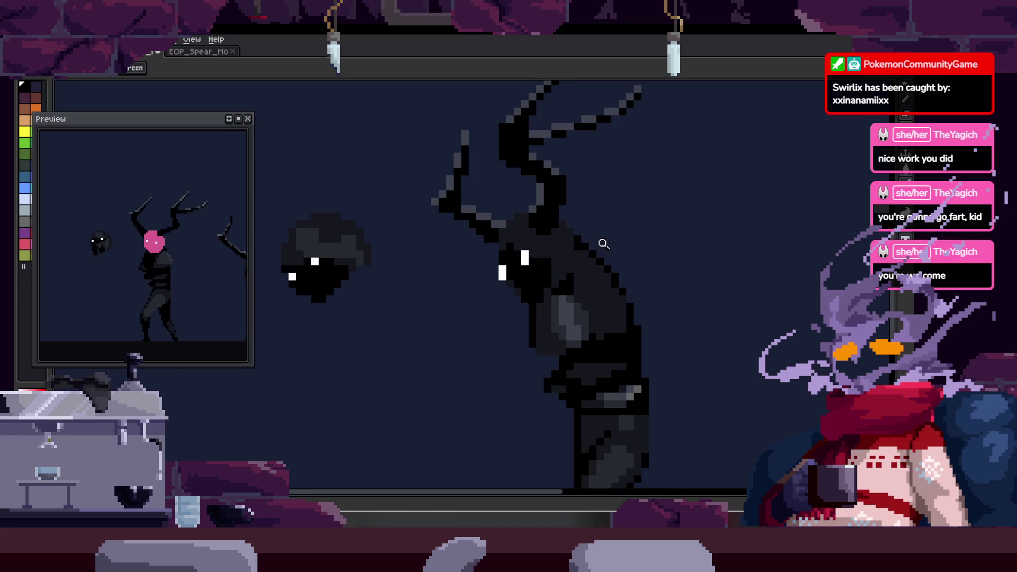
scroll(567, 255, up, 3)
key(b)
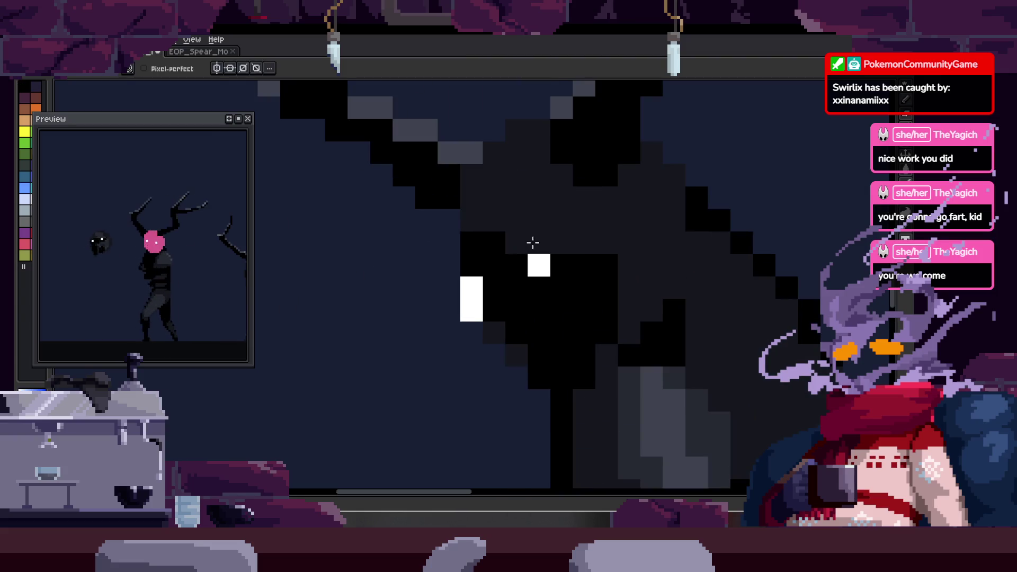
scroll(582, 302, down, 2)
scroll(585, 342, up, 2)
mouse_move(494, 249)
mouse_down()
mouse_move(471, 227)
mouse_move(495, 272)
mouse_move(561, 272)
mouse_move(592, 243)
mouse_move(613, 254)
mouse_move(586, 229)
mouse_up()
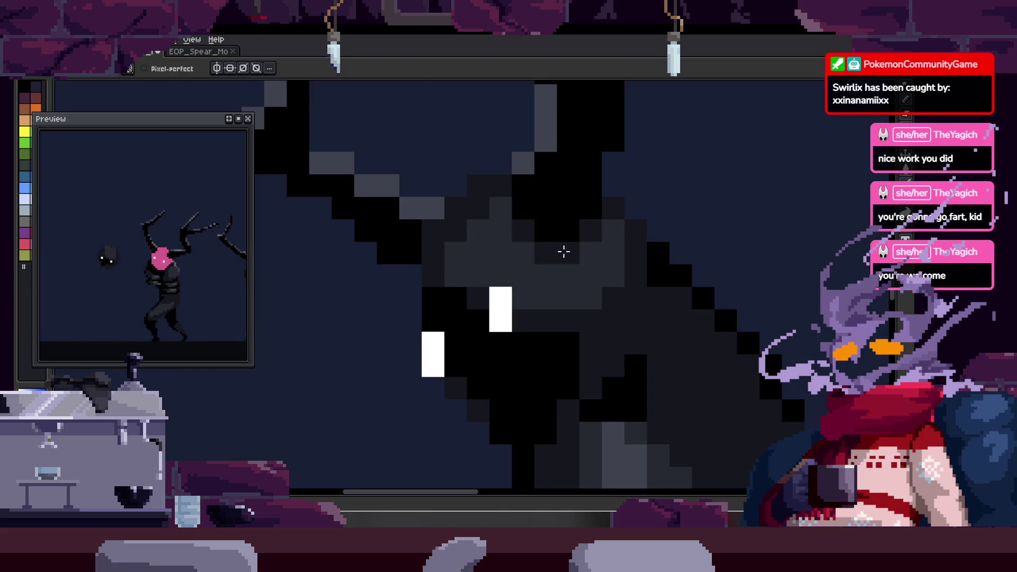
key(z)
scroll(587, 229, down, 2)
scroll(591, 227, down, 2)
scroll(602, 222, down, 2)
key(Right)
key(Left)
key(Right)
key(Left)
scroll(577, 260, up, 2)
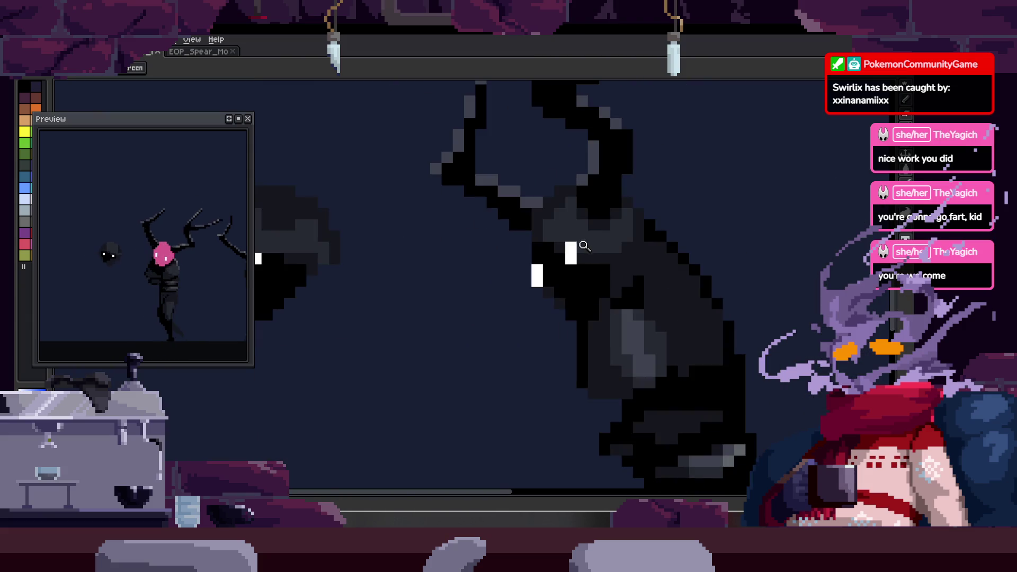
scroll(556, 266, up, 2)
key(Right)
scroll(518, 279, up, 1)
scroll(518, 279, down, 3)
key(Right)
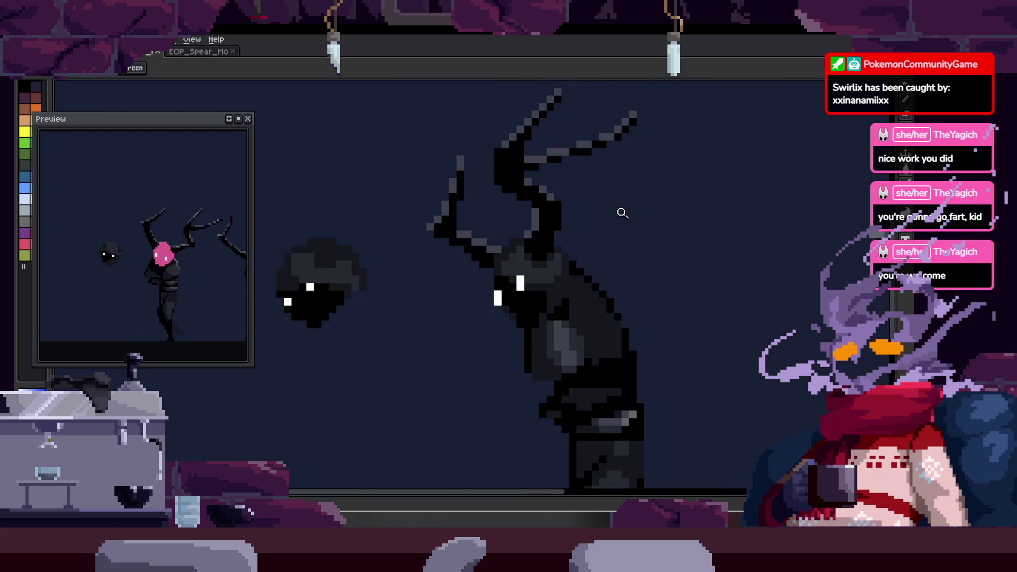
key(Right)
key(Right)
key(Right)
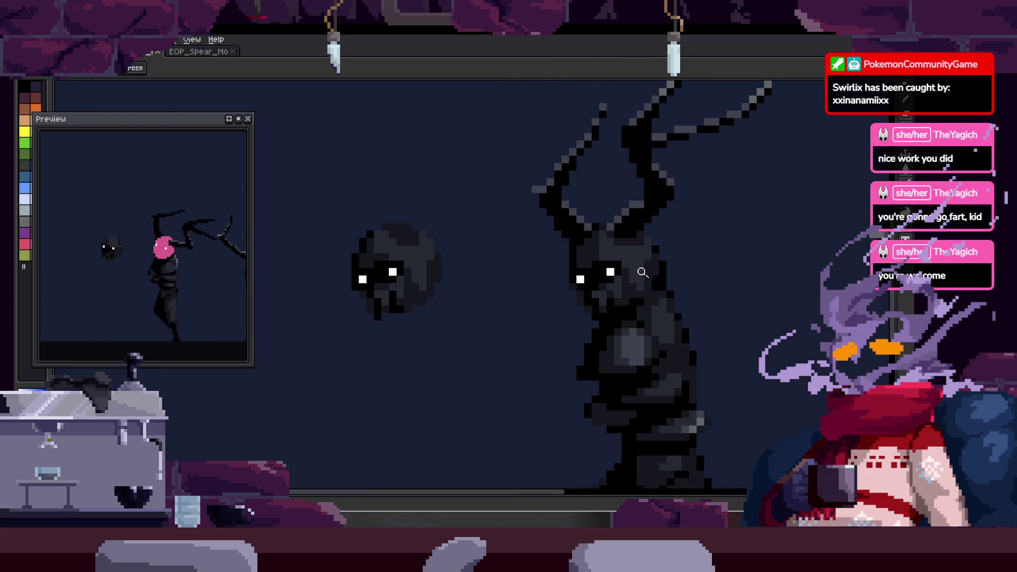
scroll(652, 286, down, 2)
scroll(639, 273, down, 1)
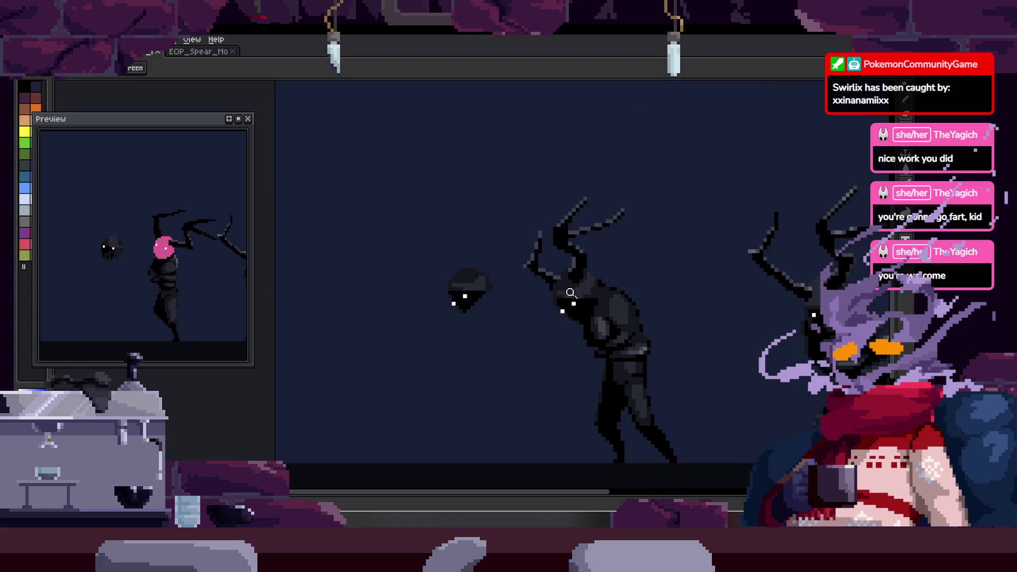
scroll(639, 273, down, 1)
scroll(639, 273, up, 2)
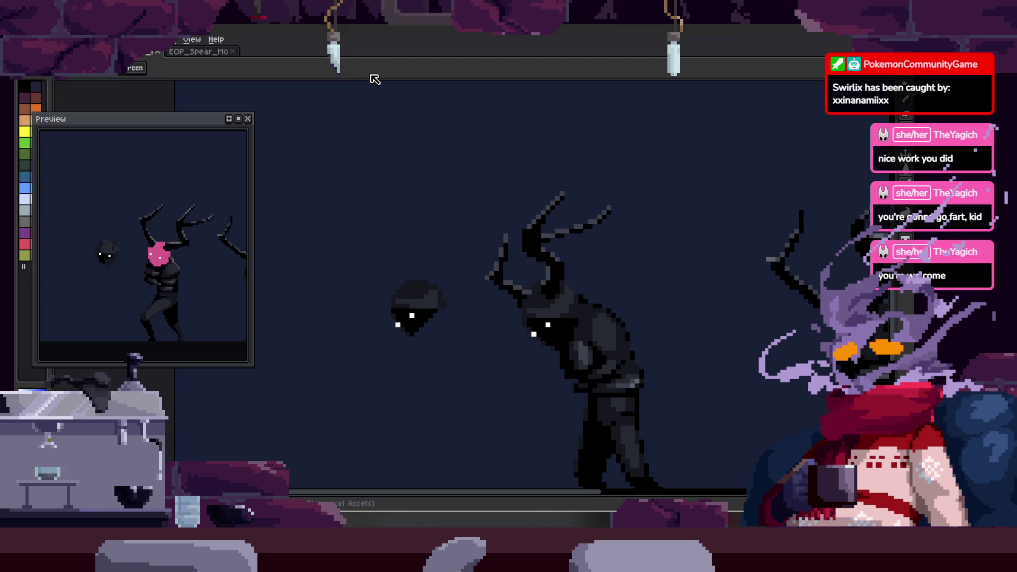
scroll(491, 216, down, 2)
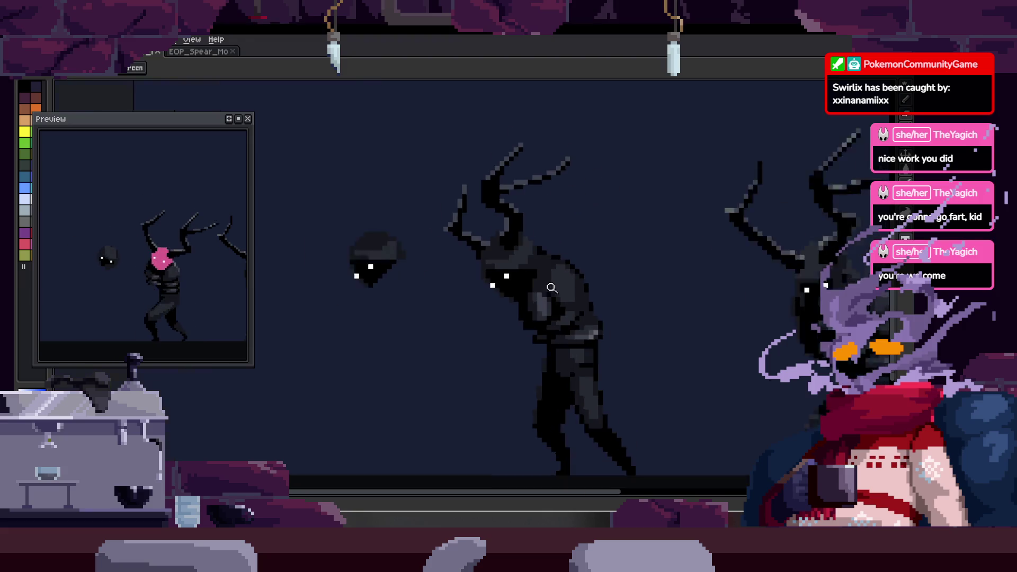
scroll(473, 264, up, 1)
scroll(474, 264, down, 1)
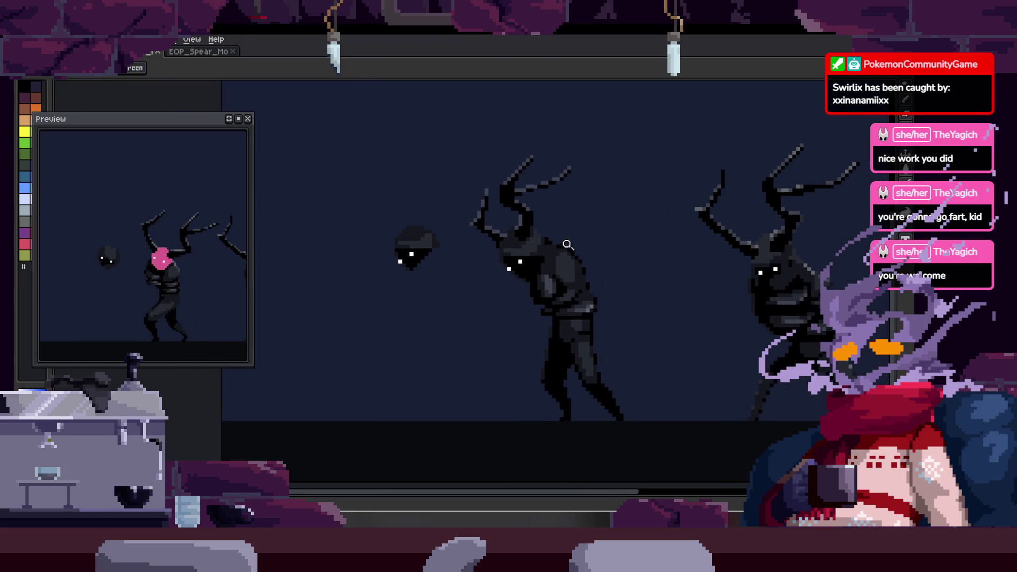
scroll(584, 194, up, 3)
scroll(546, 204, up, 1)
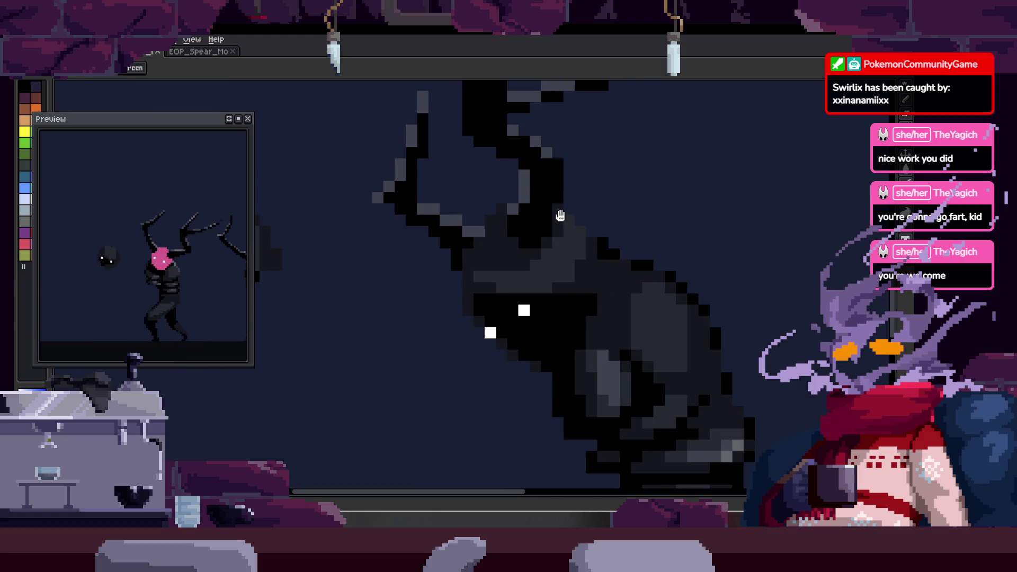
scroll(554, 215, up, 1)
scroll(552, 243, up, 1)
scroll(521, 262, down, 1)
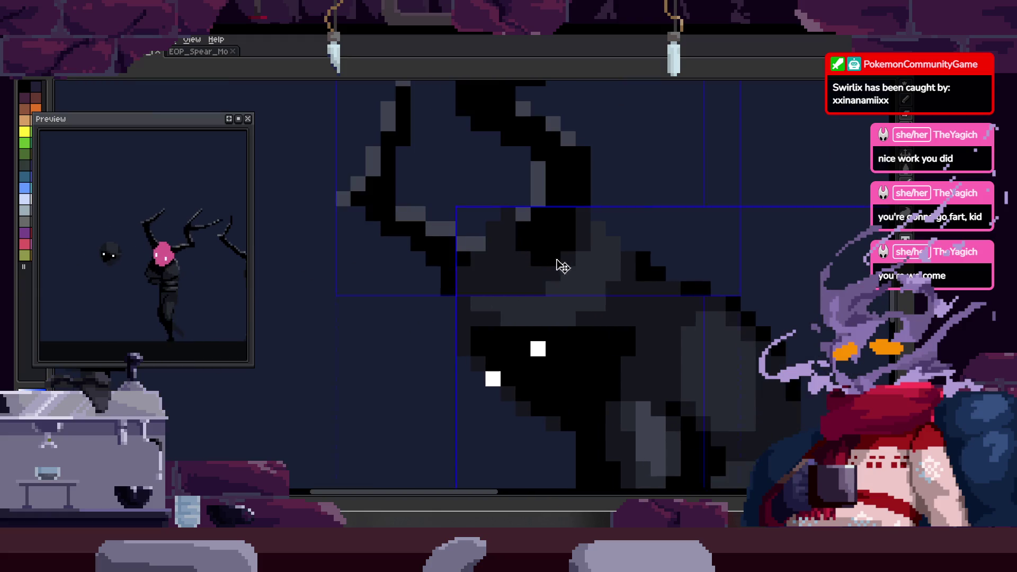
scroll(606, 240, down, 2)
scroll(606, 241, up, 1)
scroll(573, 208, up, 1)
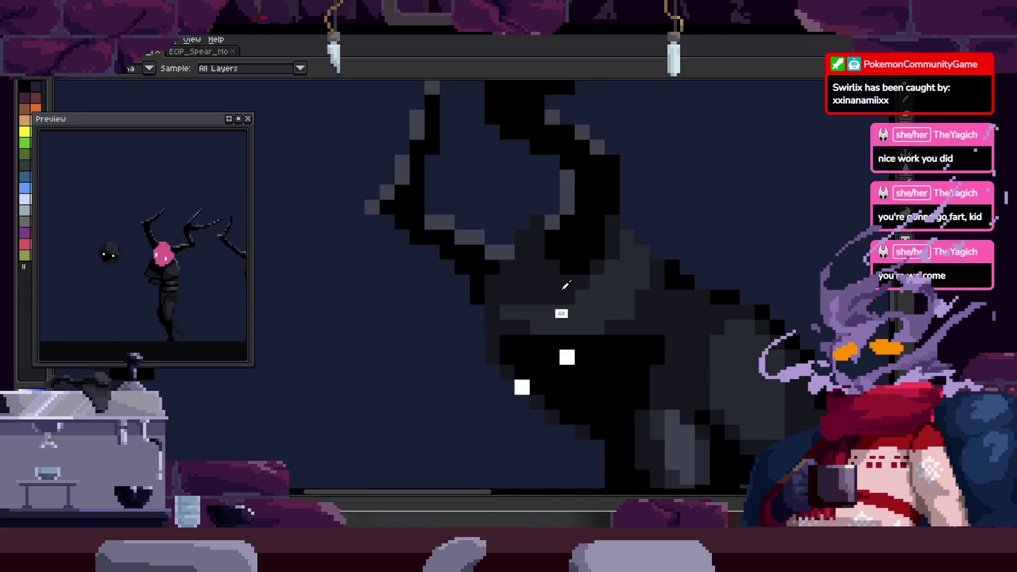
scroll(527, 281, up, 2)
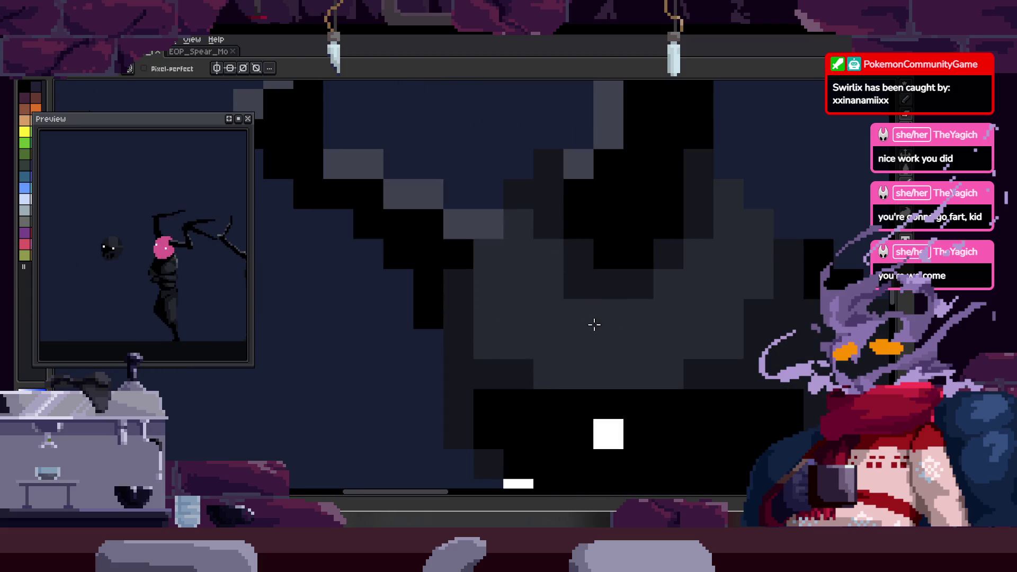
- Zoom to the head and paint dark gray shading beside the eye and down the head
key(z)
scroll(595, 315, down, 3)
scroll(595, 315, down, 1)
scroll(615, 254, down, 1)
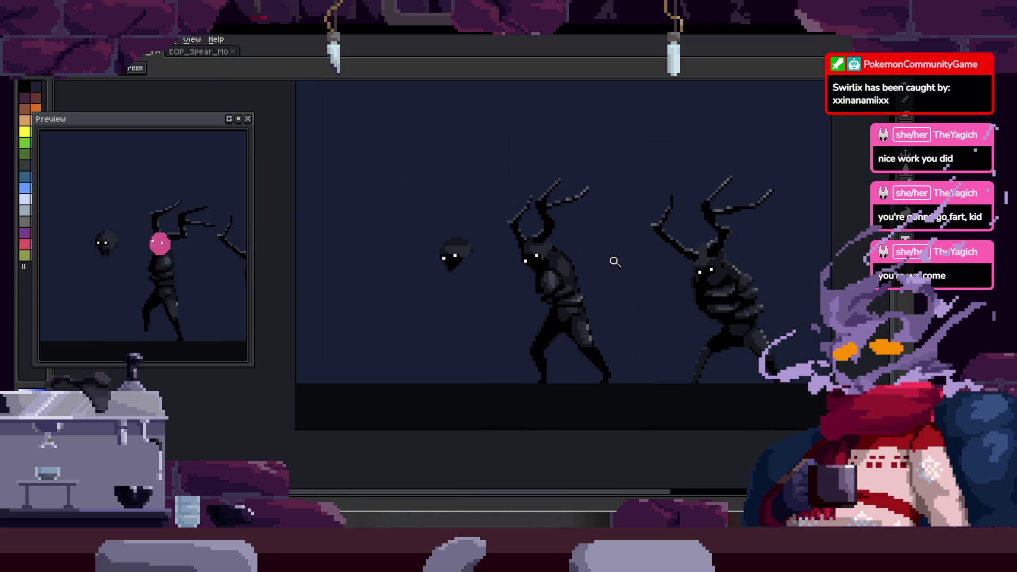
scroll(552, 199, up, 3)
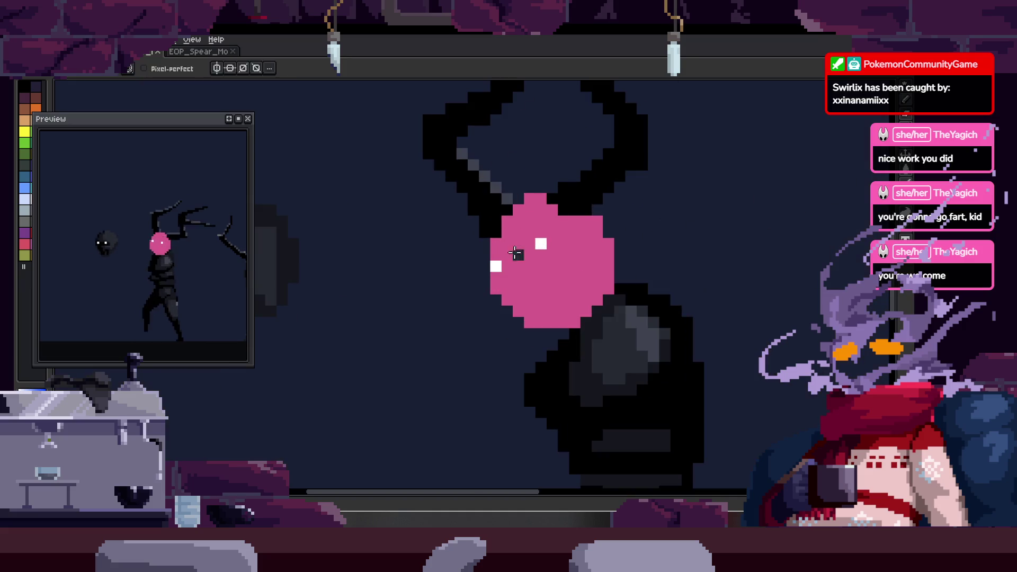
scroll(529, 244, up, 1)
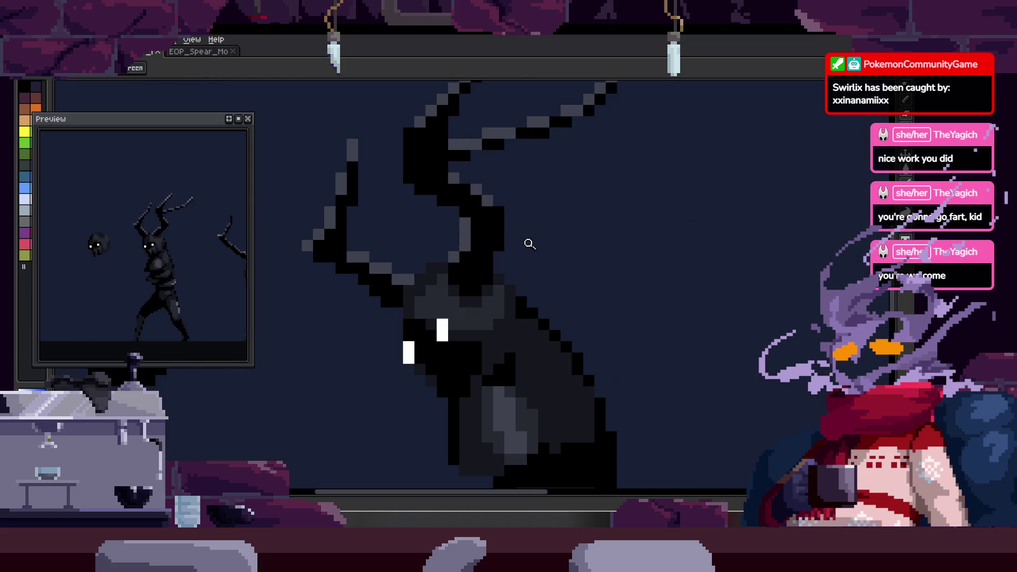
scroll(504, 247, up, 1)
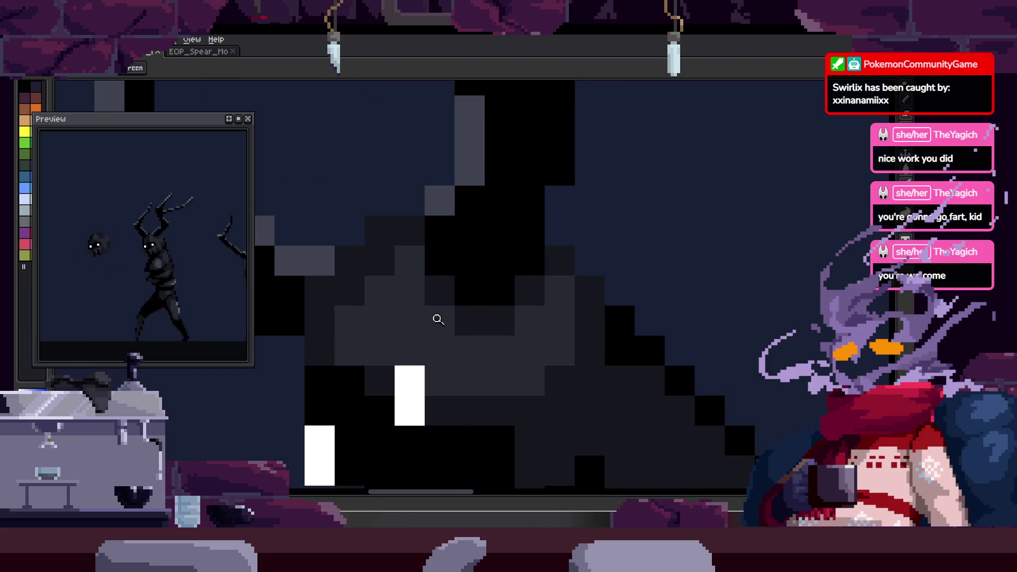
drag(441, 310, 460, 269)
key(b)
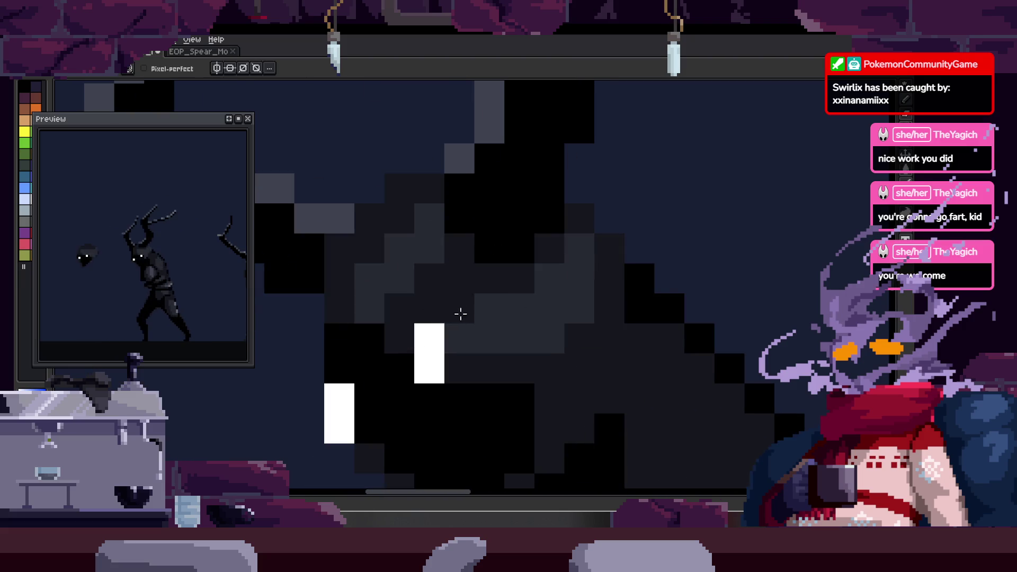
drag(460, 313, 493, 338)
key(alt)
scroll(463, 259, up, 1)
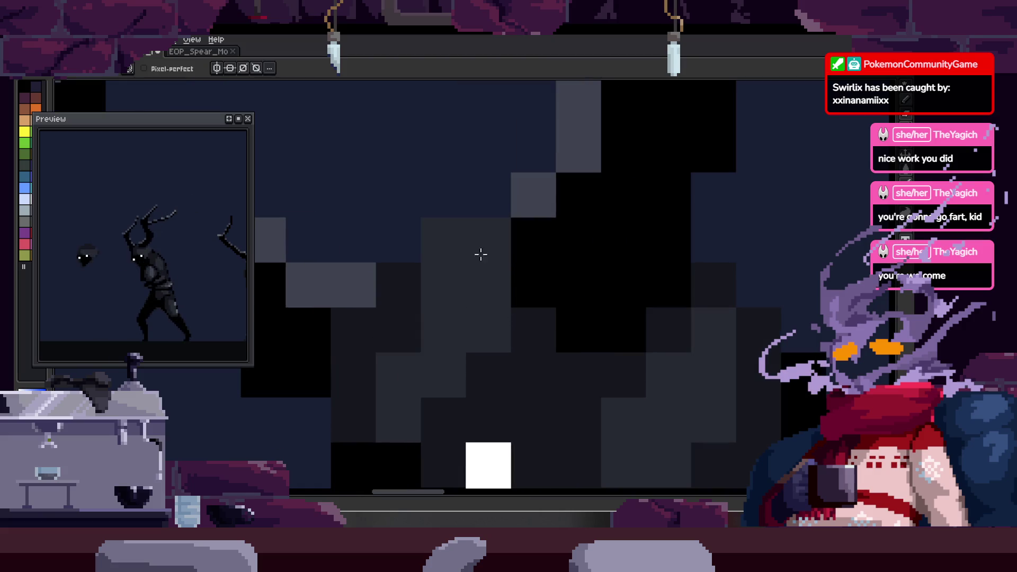
drag(476, 250, 400, 338)
mouse_move(386, 294)
mouse_down()
mouse_move(380, 376)
mouse_move(397, 381)
mouse_up()
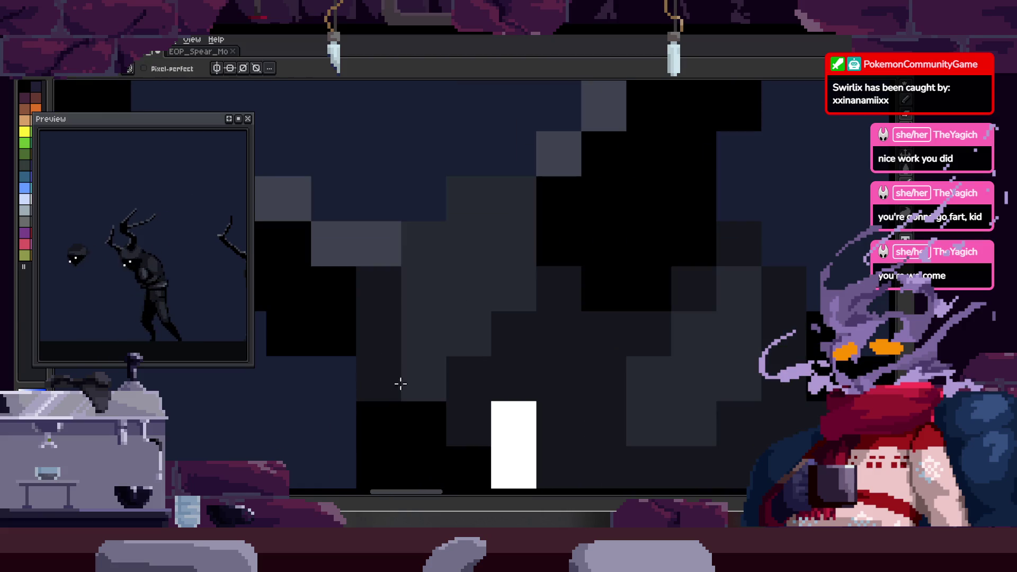
click(421, 379)
- Turn a straight row of dark gray head pixels black, darken a few more, and save the sprite
key(z)
scroll(504, 359, down, 2)
scroll(497, 281, down, 1)
scroll(591, 260, down, 2)
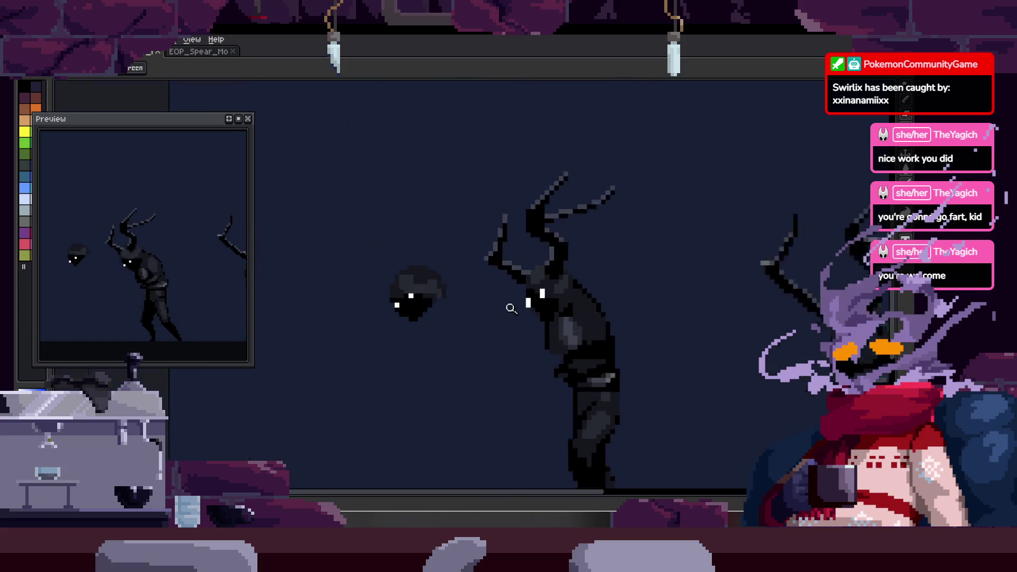
scroll(595, 272, up, 3)
key(alt)
scroll(525, 235, up, 1)
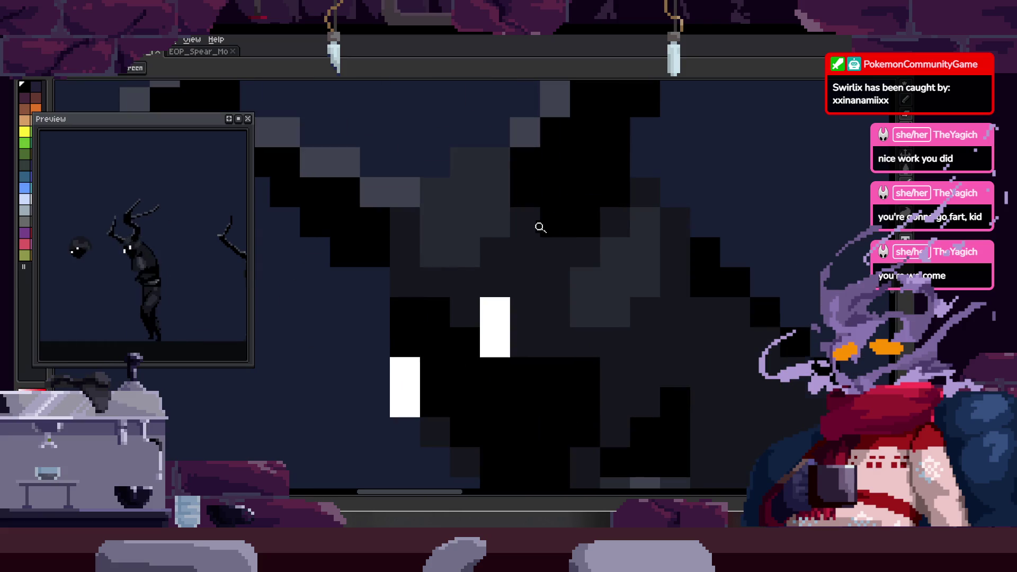
key(shift)
mouse_move(533, 267)
mouse_down()
mouse_move(543, 275)
mouse_move(573, 258)
mouse_up()
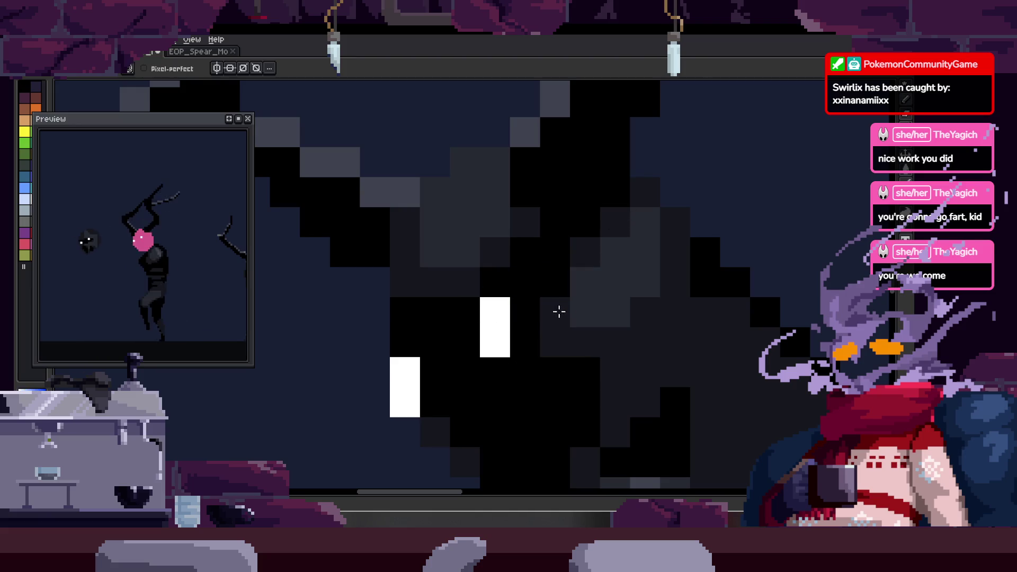
key(space)
scroll(609, 294, down, 2)
scroll(647, 288, down, 2)
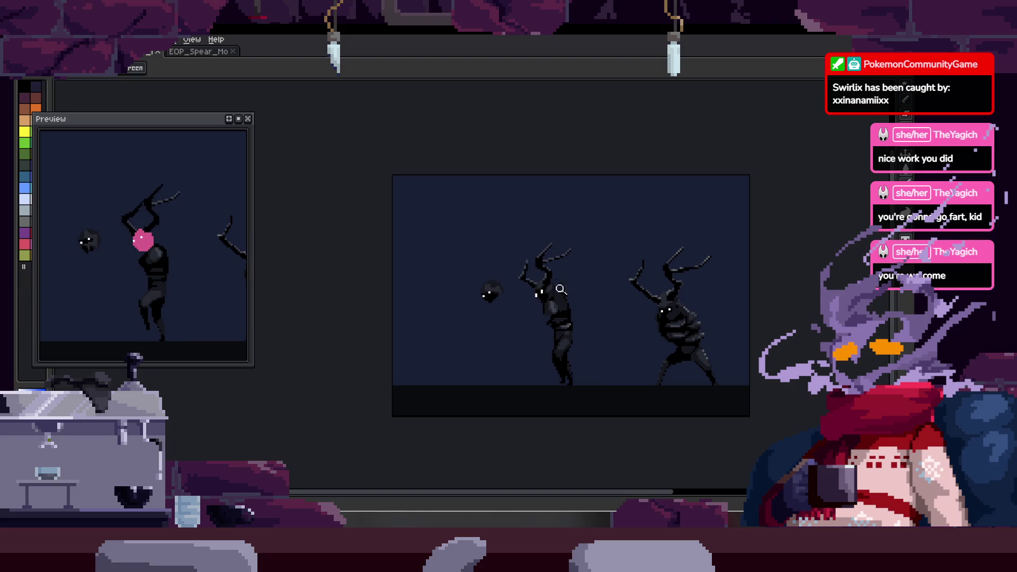
scroll(561, 255, up, 4)
key(b)
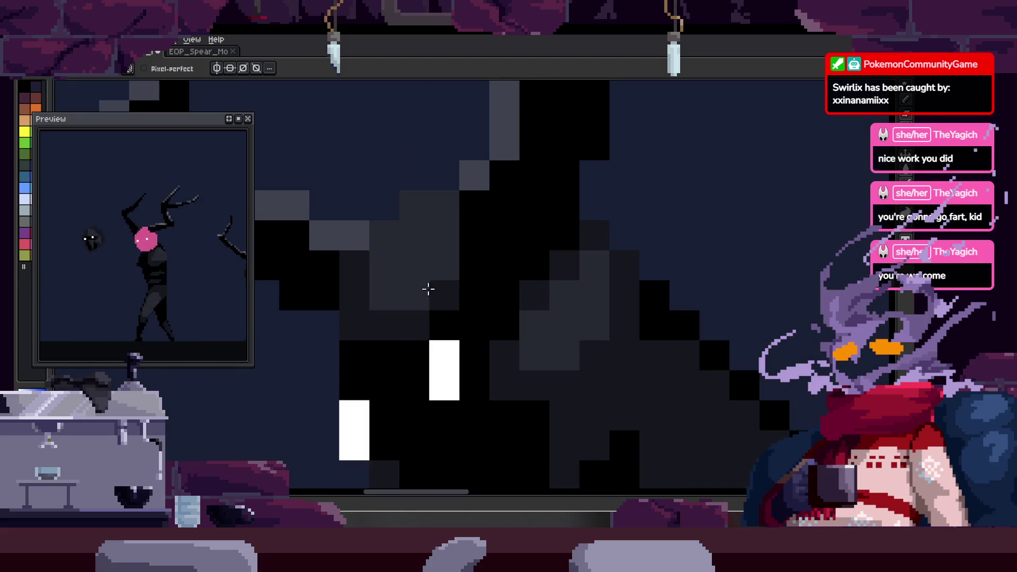
drag(431, 284, 445, 286)
scroll(545, 302, down, 2)
scroll(518, 288, up, 1)
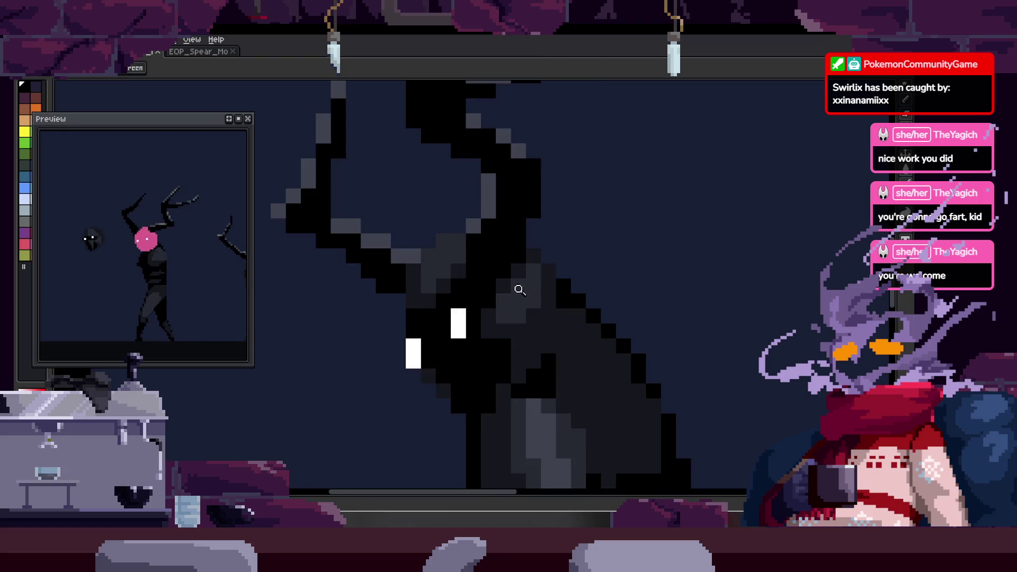
scroll(509, 302, up, 2)
scroll(545, 280, up, 1)
drag(515, 289, 544, 287)
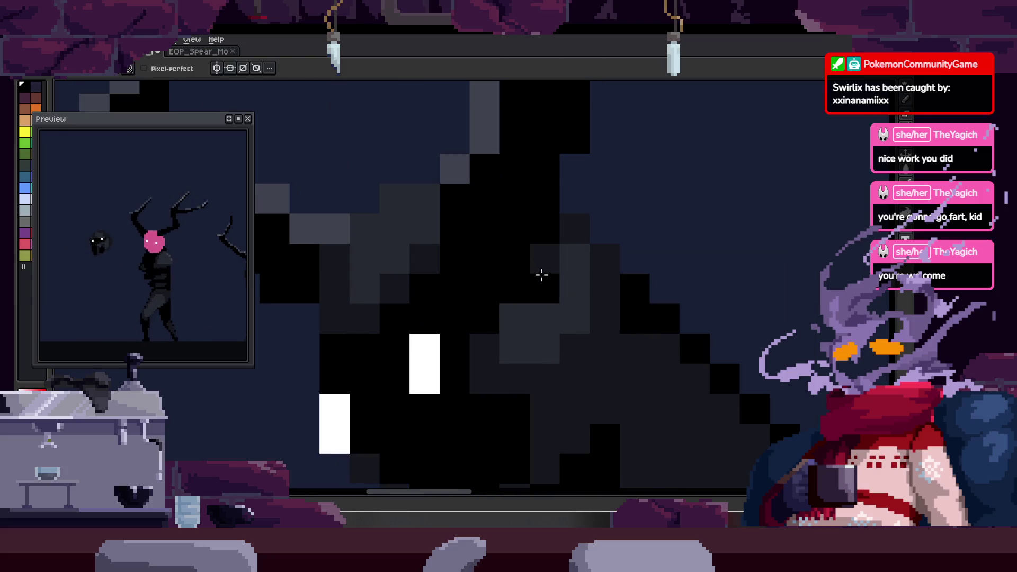
alt+click(543, 278)
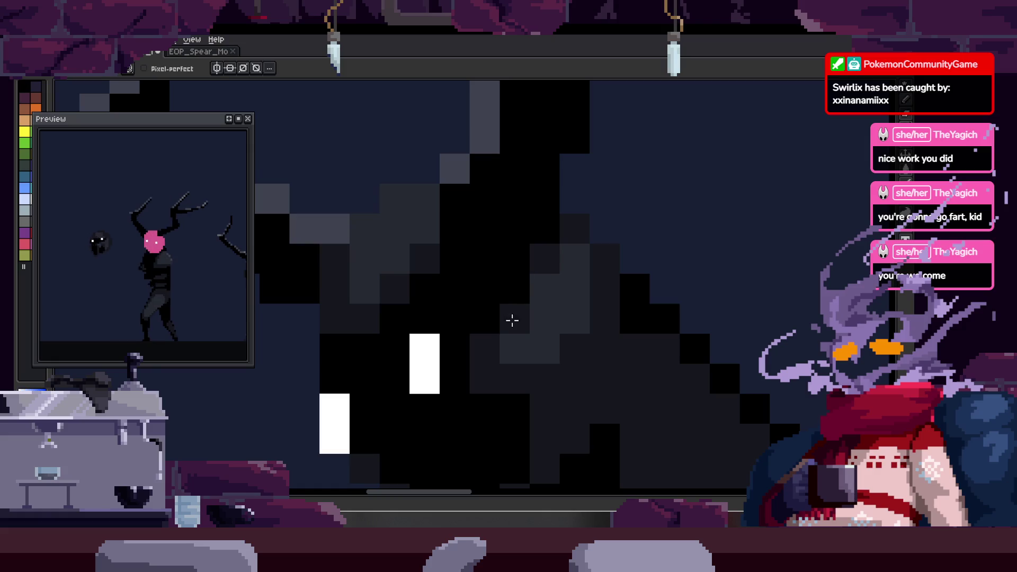
alt+click(486, 347)
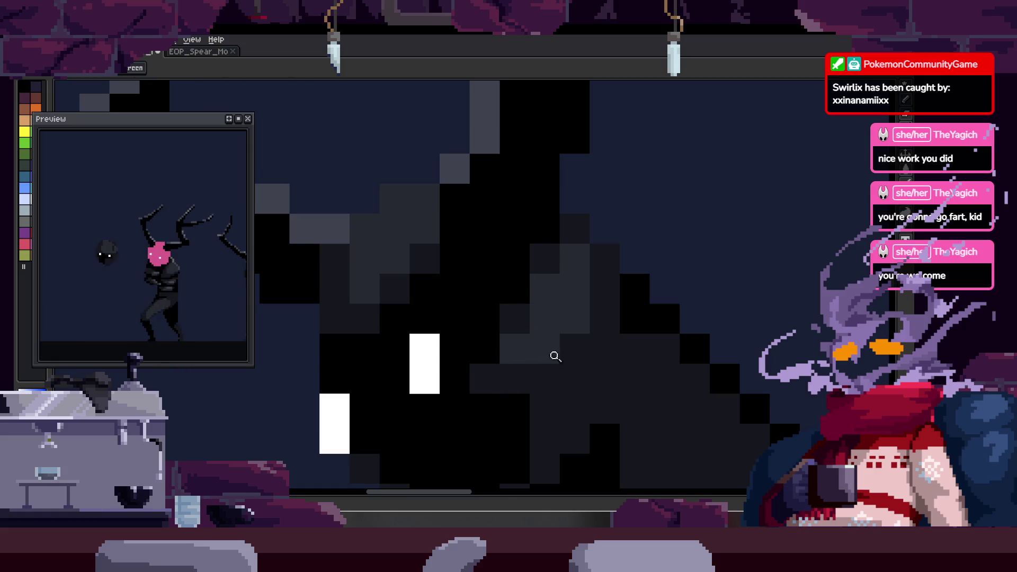
scroll(548, 358, down, 2)
scroll(542, 357, down, 2)
key(ctrl+s)
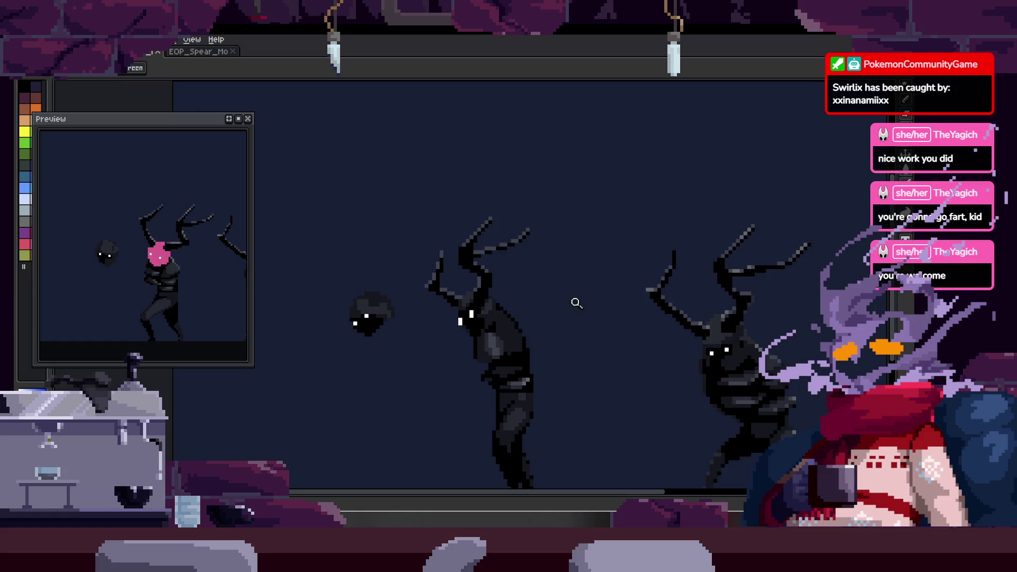
scroll(581, 303, down, 1)
- Toggle the timeline to compare, then blacken the gray pixels below the eyes
key(Tab)
scroll(581, 281, up, 2)
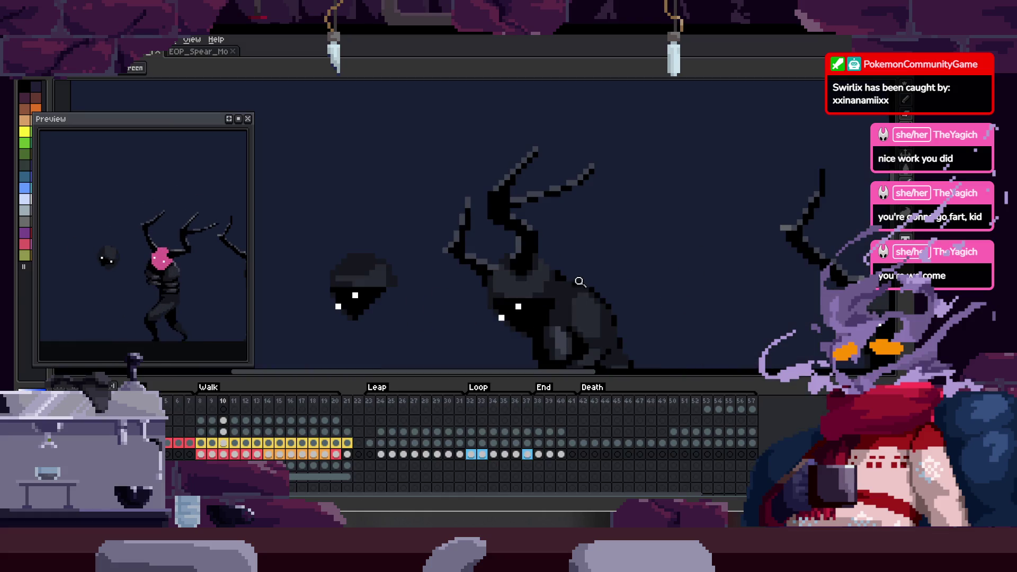
key(Tab)
scroll(652, 281, down, 1)
key(Tab)
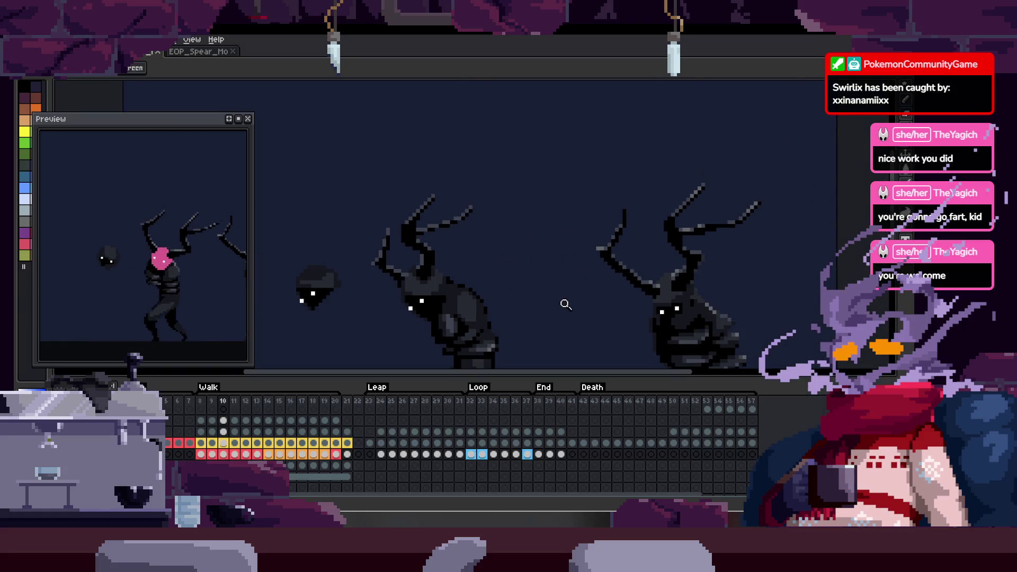
key(Tab)
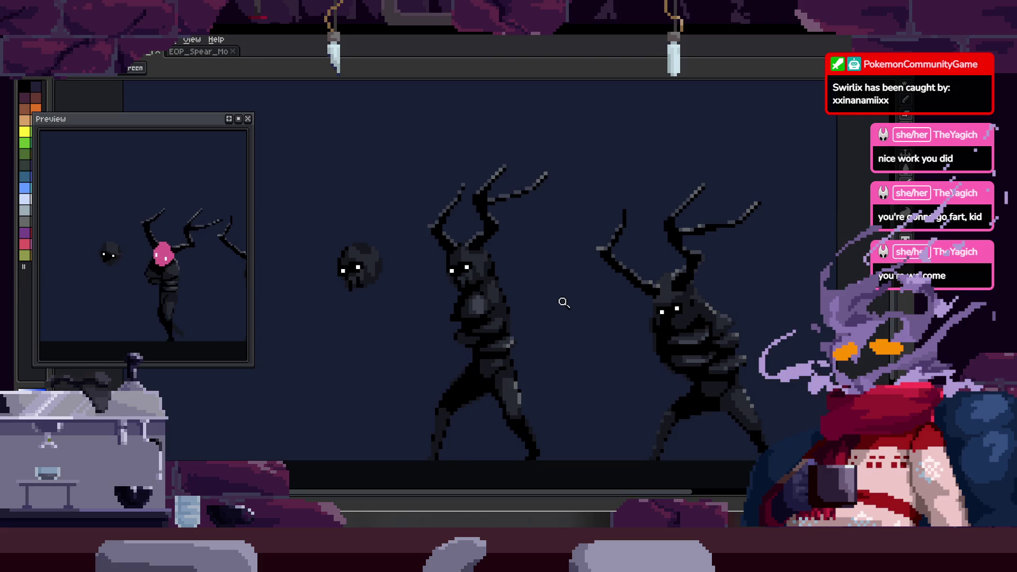
scroll(514, 263, up, 1)
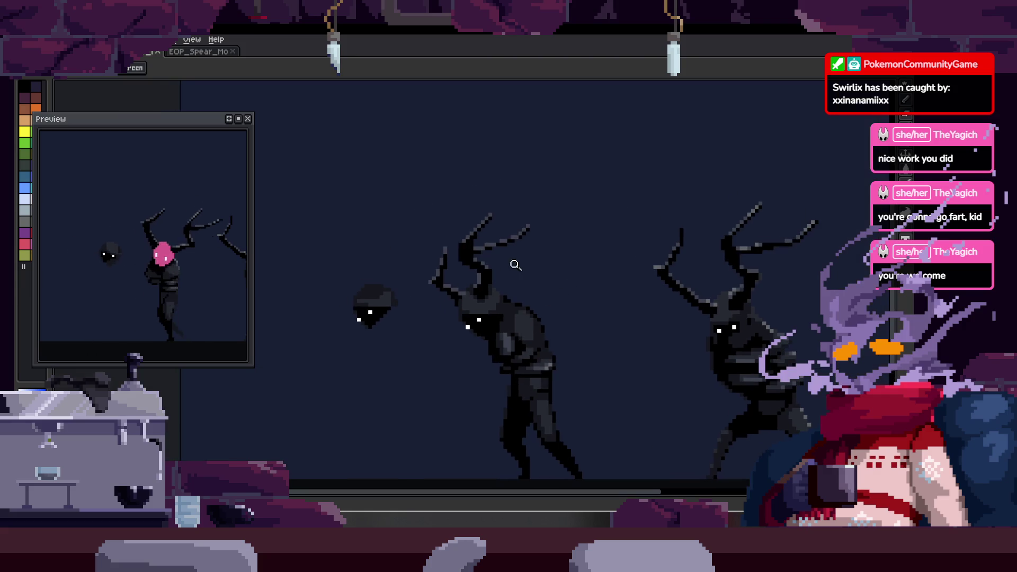
scroll(499, 284, up, 1)
scroll(483, 295, up, 3)
key(b)
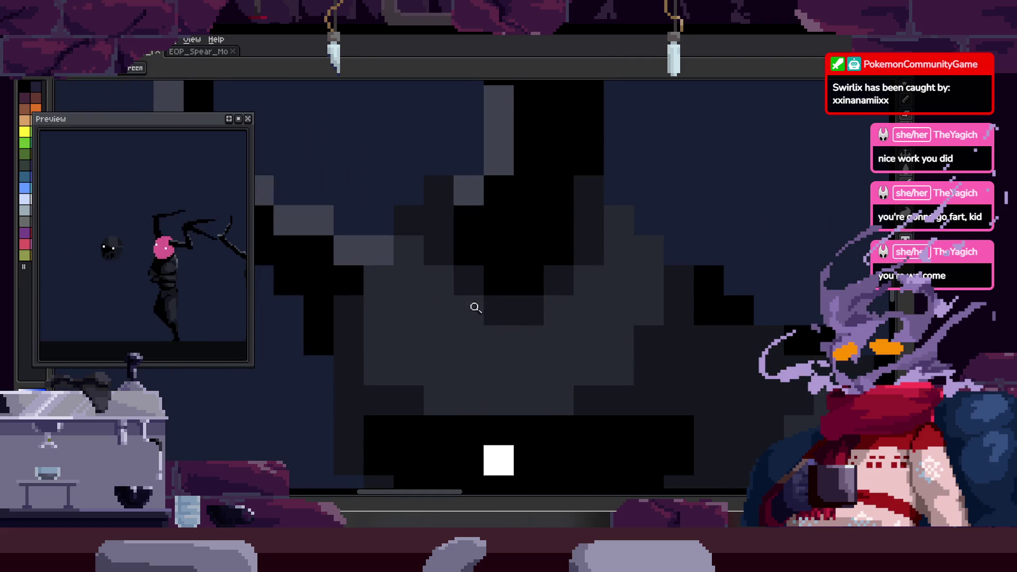
scroll(471, 243, down, 3)
scroll(500, 289, down, 1)
scroll(557, 239, up, 1)
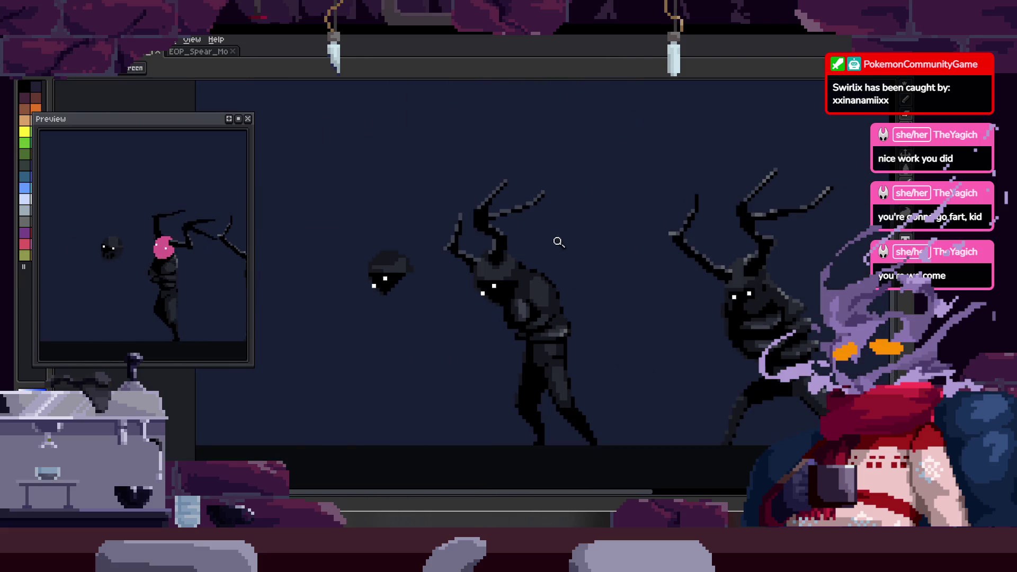
scroll(489, 288, up, 3)
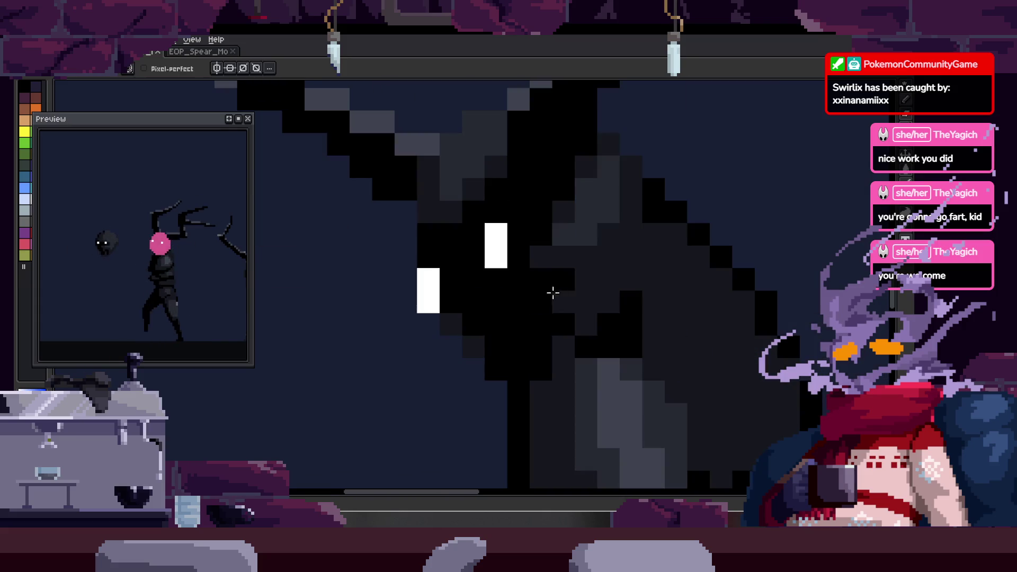
scroll(529, 266, up, 3)
scroll(505, 298, left, 1)
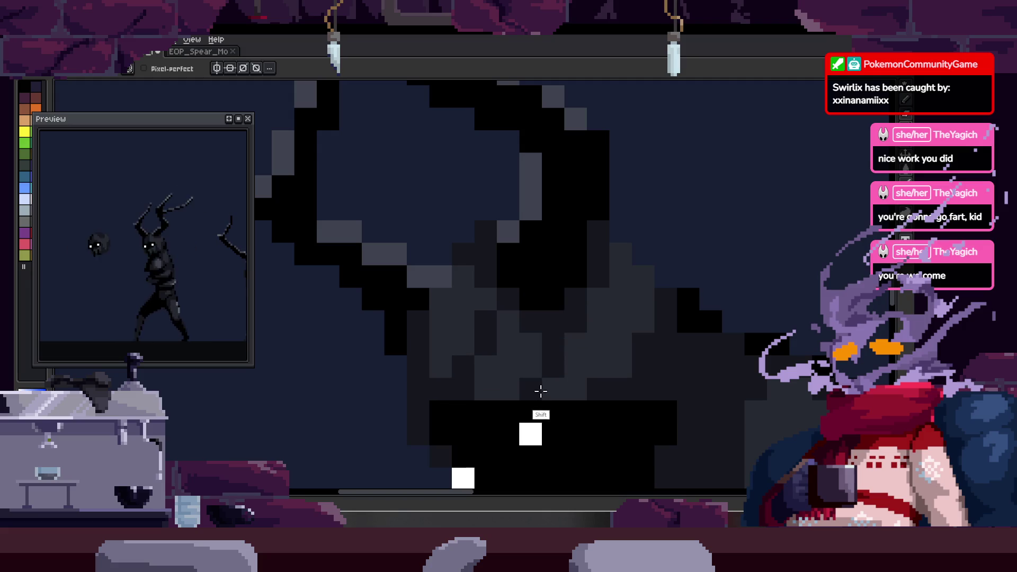
click(508, 374)
click(479, 388)
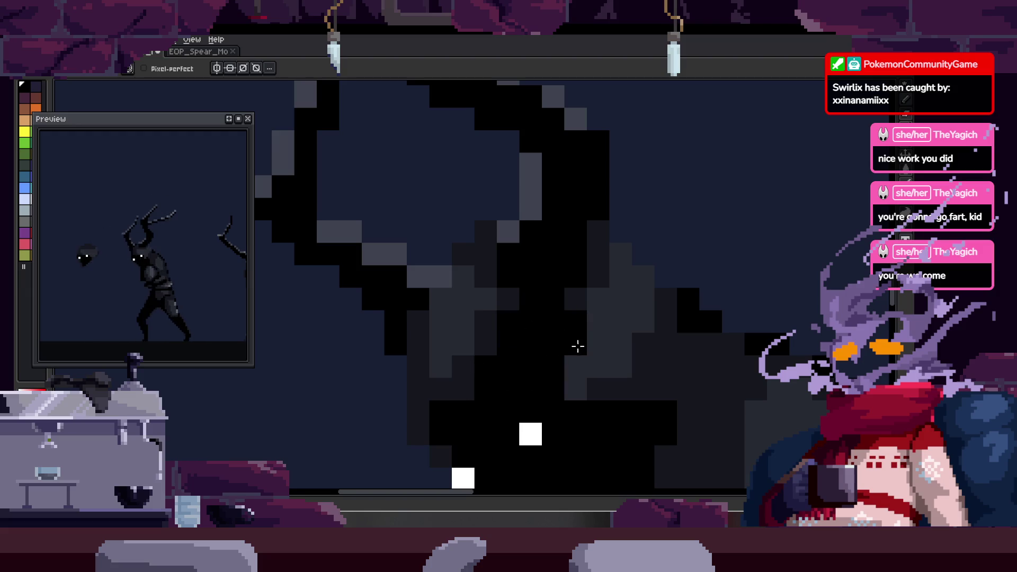
- Inspect at zoom, play and step through the walk frames, and show the timeline
key(z)
scroll(602, 322, down, 3)
scroll(588, 310, down, 2)
scroll(605, 307, down, 1)
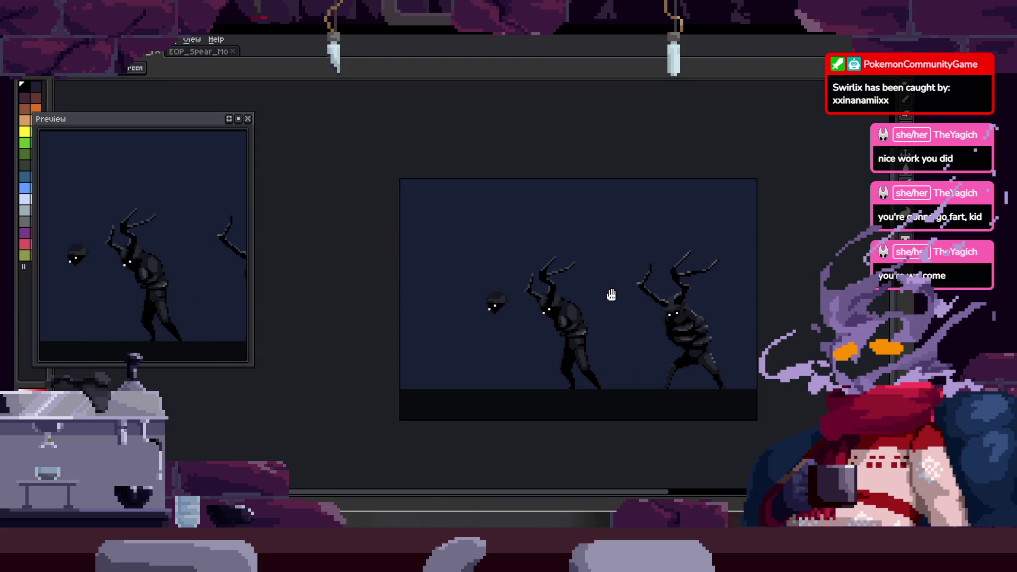
scroll(584, 257, up, 2)
scroll(488, 261, up, 2)
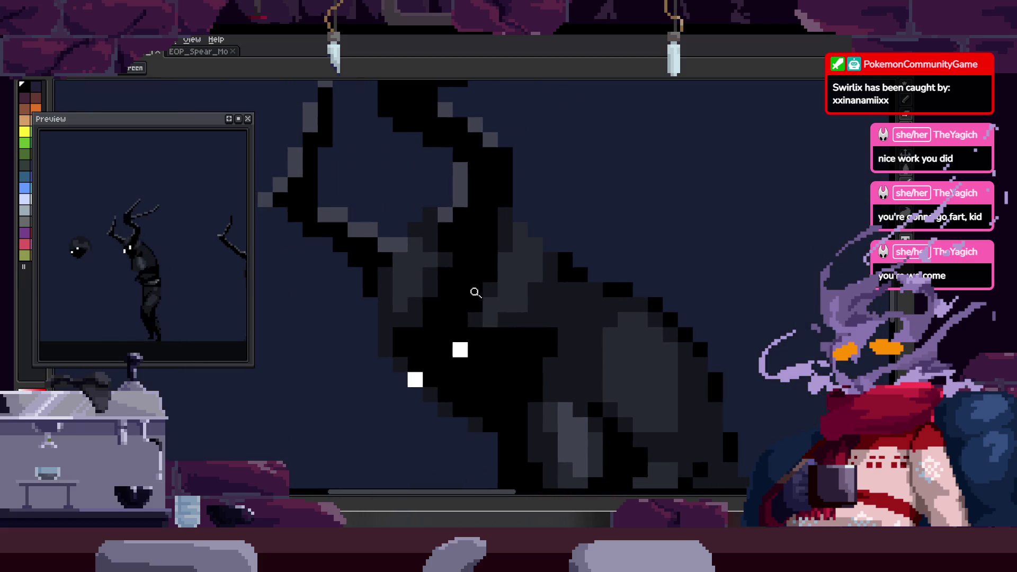
scroll(476, 291, up, 1)
scroll(529, 270, down, 1)
scroll(595, 288, down, 1)
scroll(579, 262, down, 2)
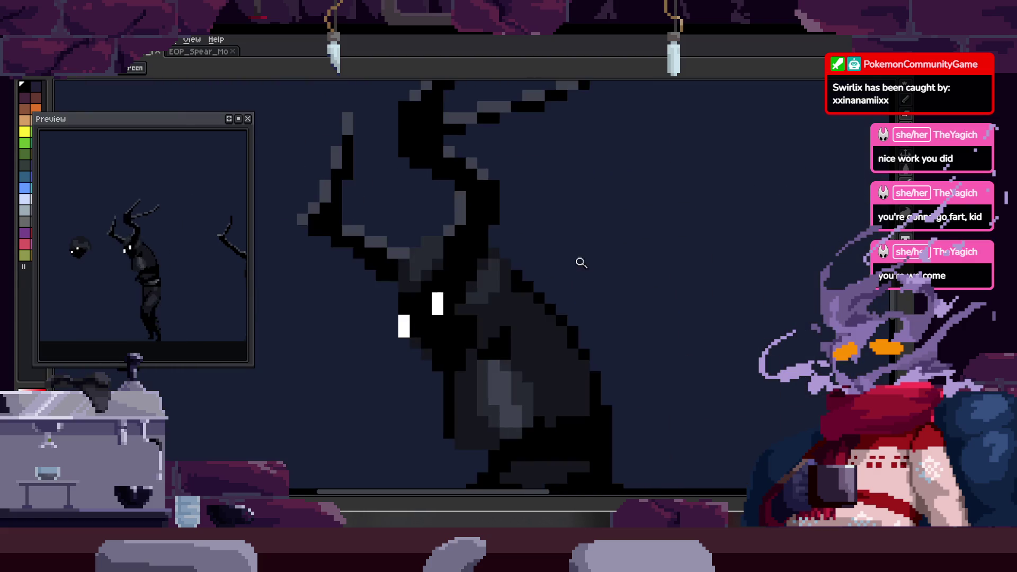
scroll(581, 279, up, 2)
scroll(499, 315, up, 1)
key(b)
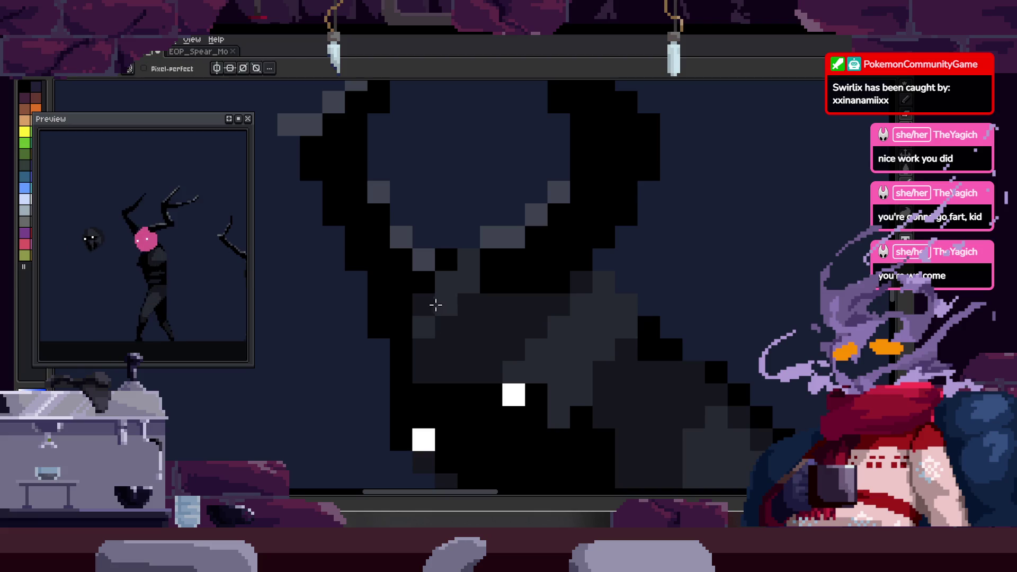
key(z)
scroll(477, 302, down, 2)
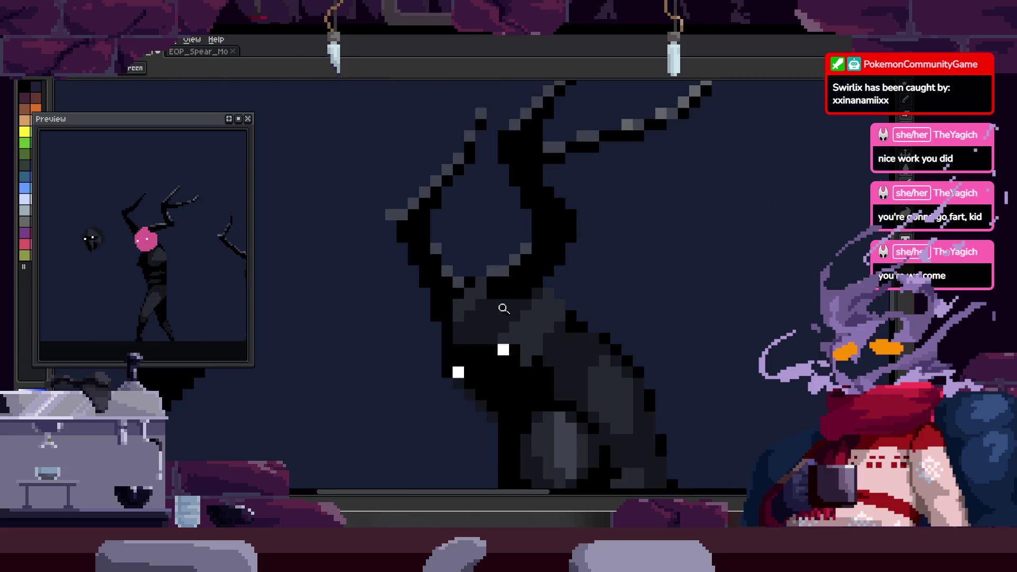
scroll(548, 306, down, 1)
key(Return)
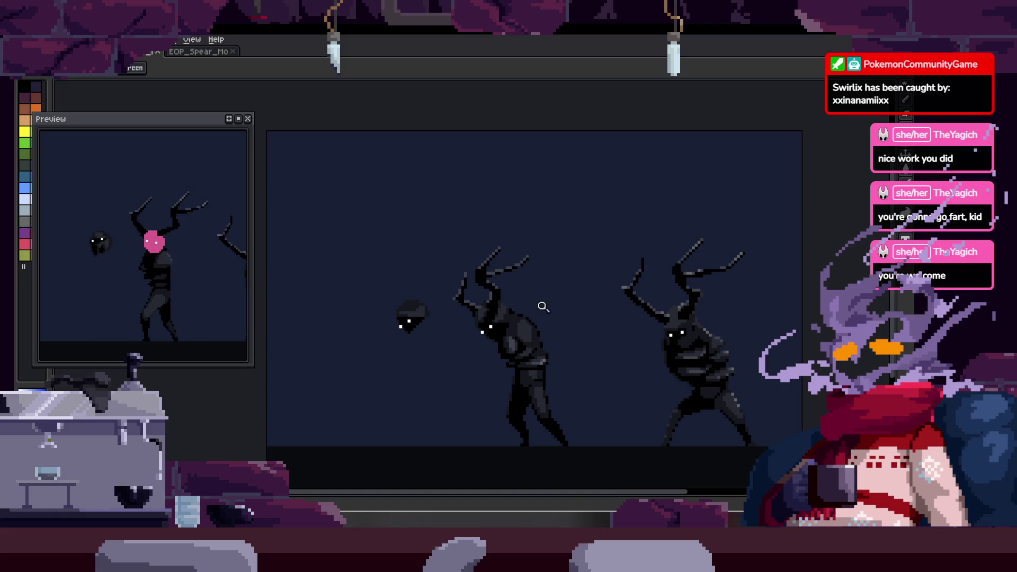
scroll(546, 310, up, 2)
scroll(509, 290, up, 3)
key(b)
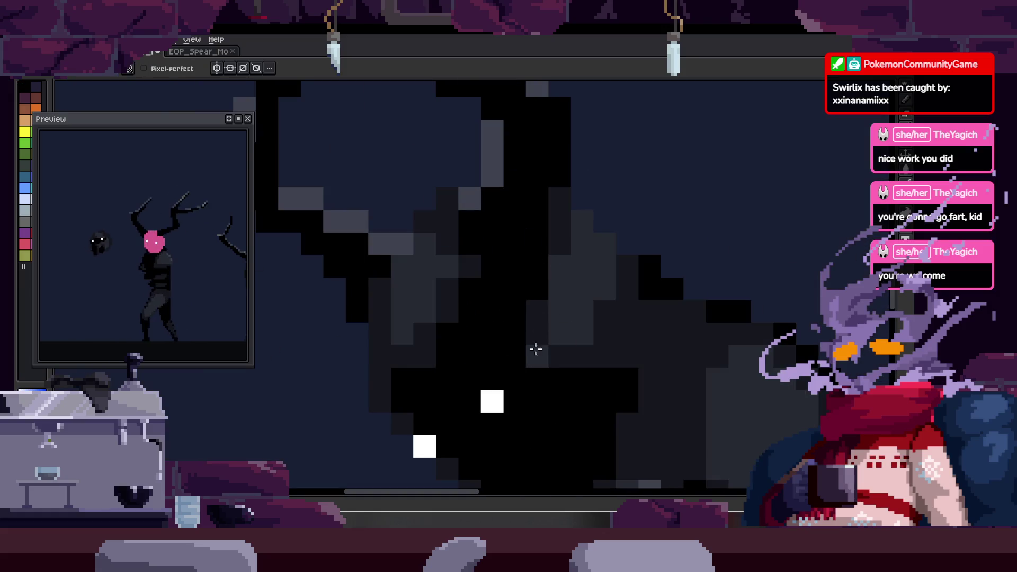
key(z)
scroll(511, 383, down, 1)
scroll(559, 358, down, 3)
key(Right)
key(Left)
key(Right)
scroll(590, 233, up, 3)
key(Right)
key(Right)
scroll(515, 307, down, 1)
key(Tab)
key(Right)
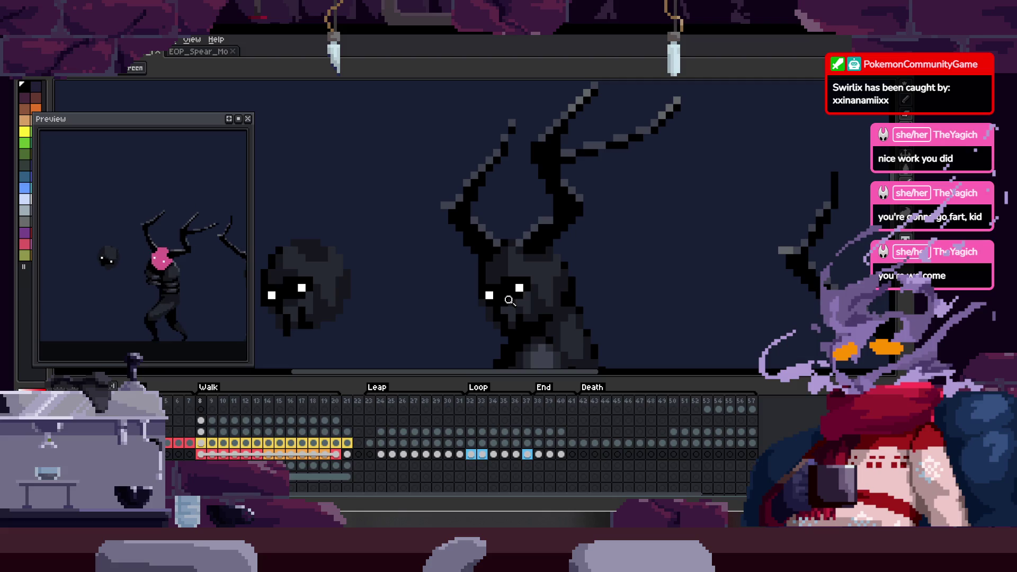
- Toggle the frames timeline on and off while reviewing the head across frames
key(Tab)
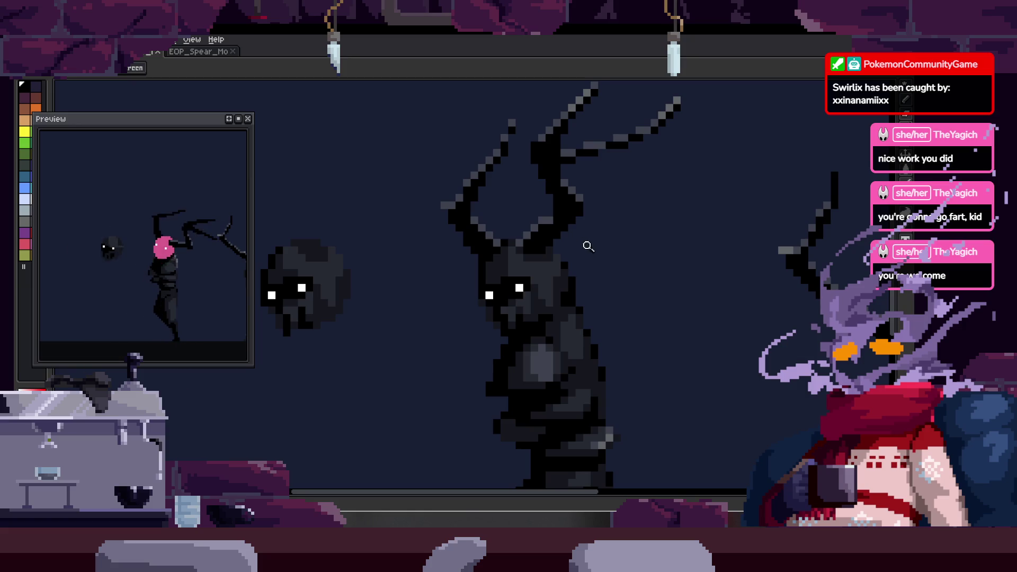
scroll(556, 238, down, 2)
key(Tab)
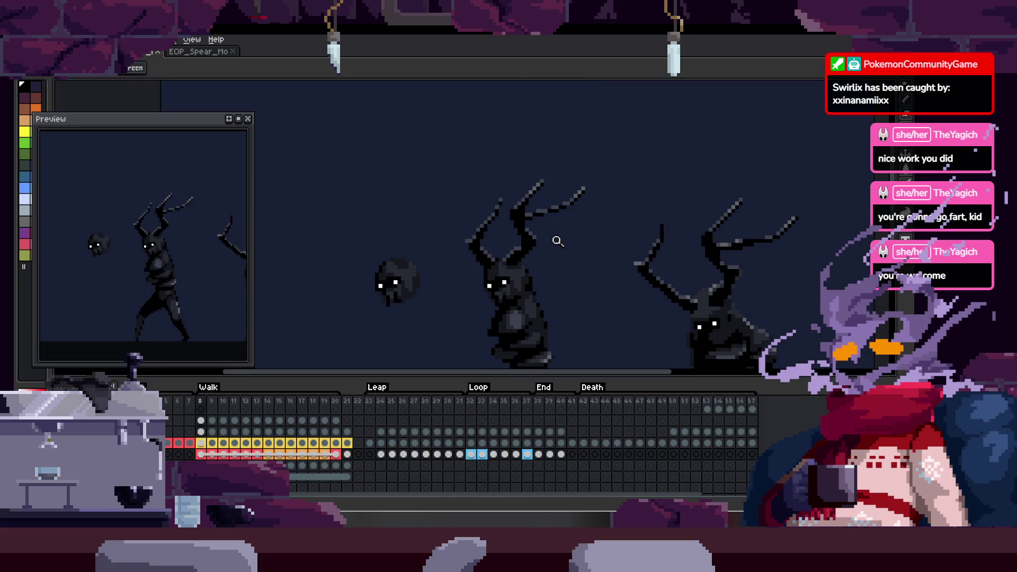
key(Tab)
key(Tab)
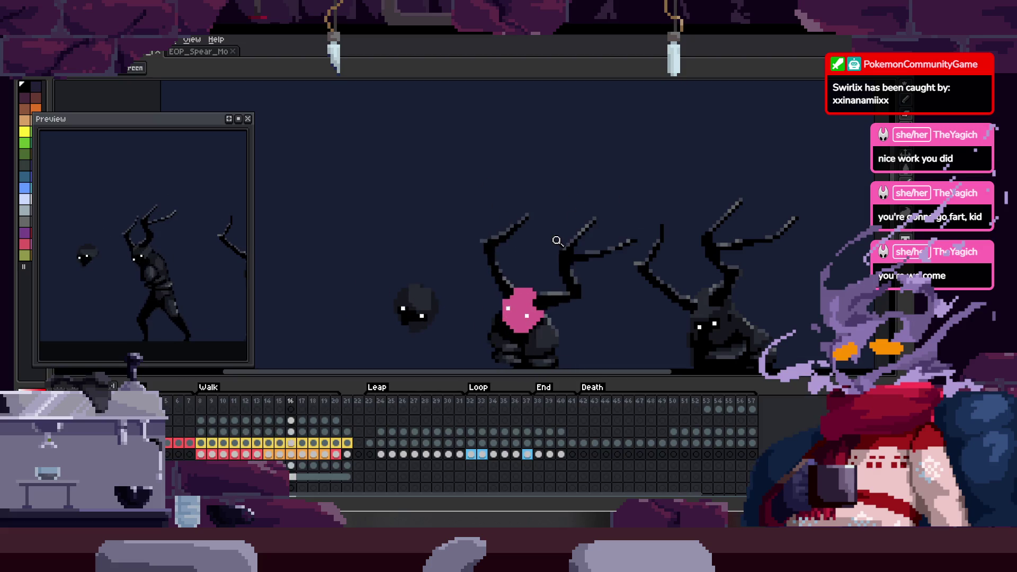
key(Tab)
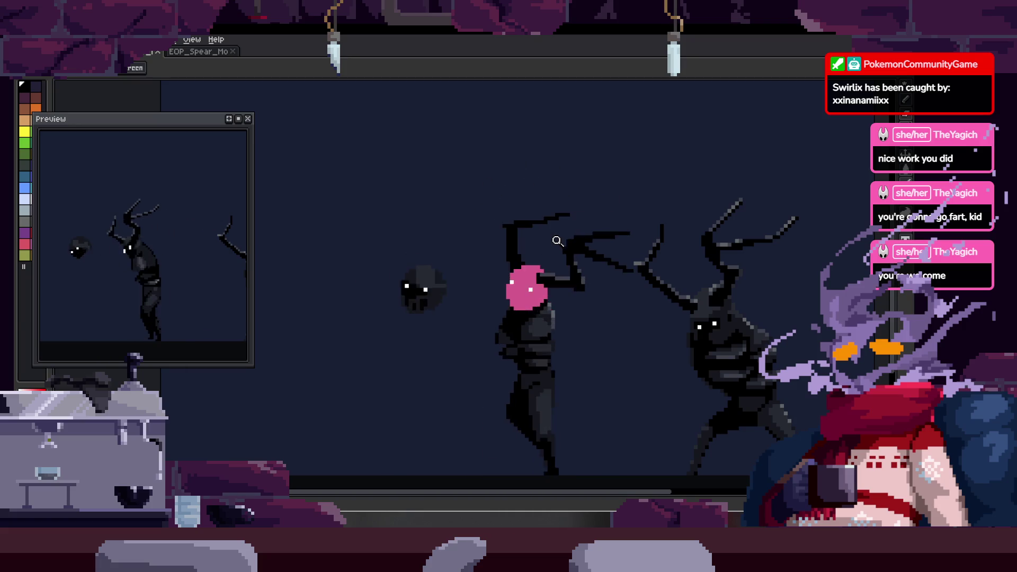
key(Tab)
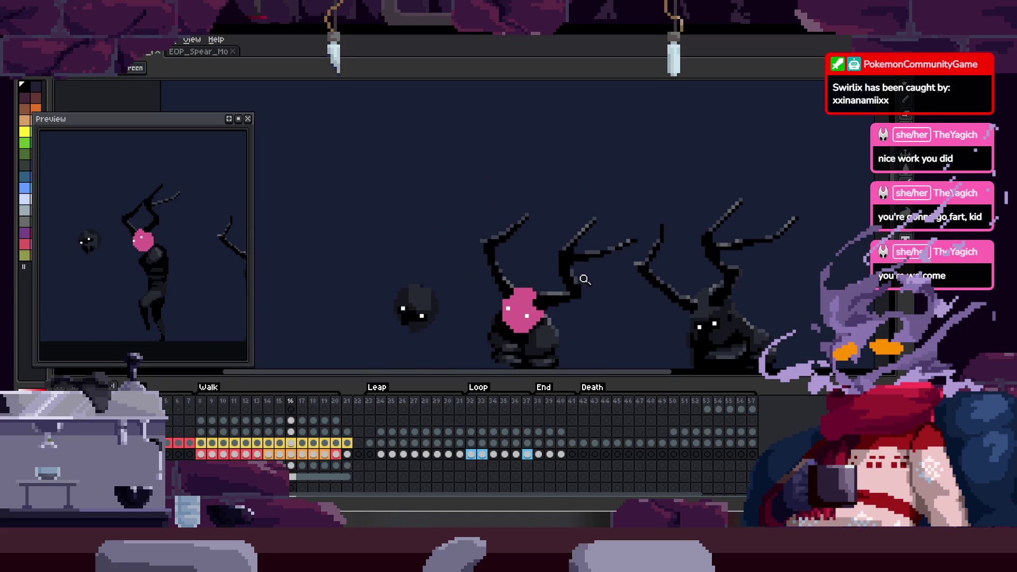
key(Tab)
scroll(563, 289, up, 4)
scroll(517, 306, down, 1)
scroll(461, 321, down, 1)
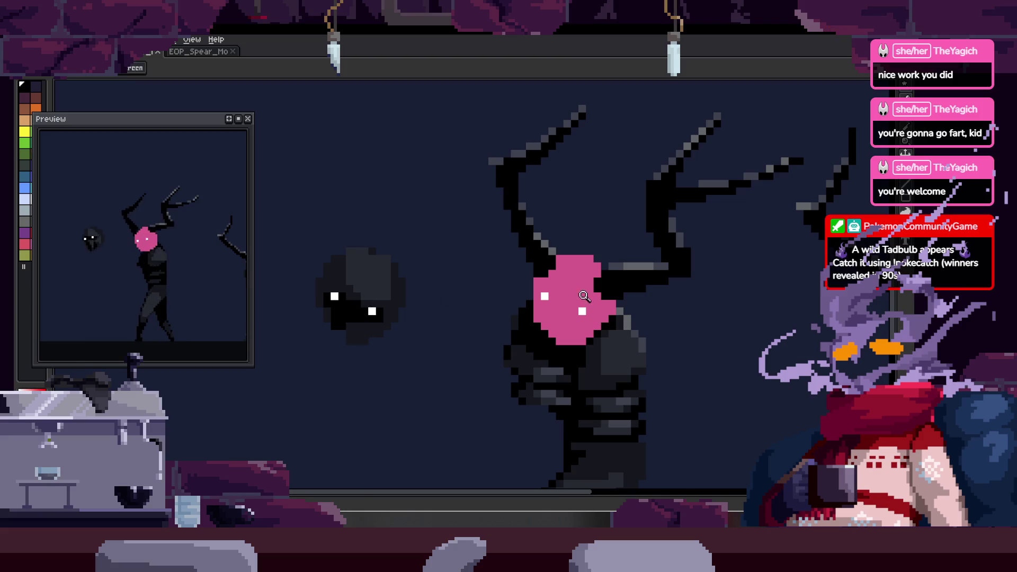
scroll(498, 330, up, 2)
scroll(491, 359, up, 1)
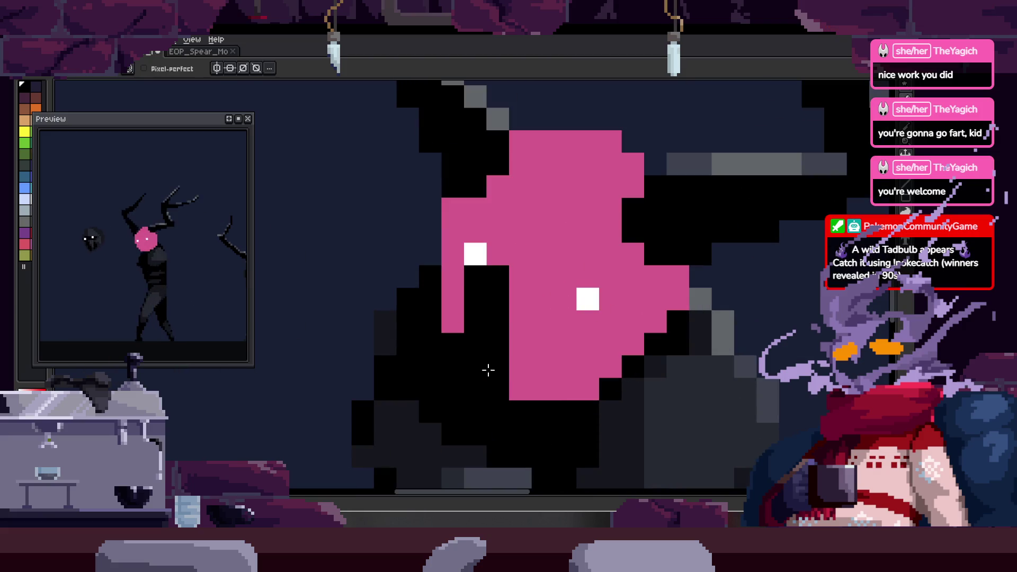
scroll(529, 314, down, 4)
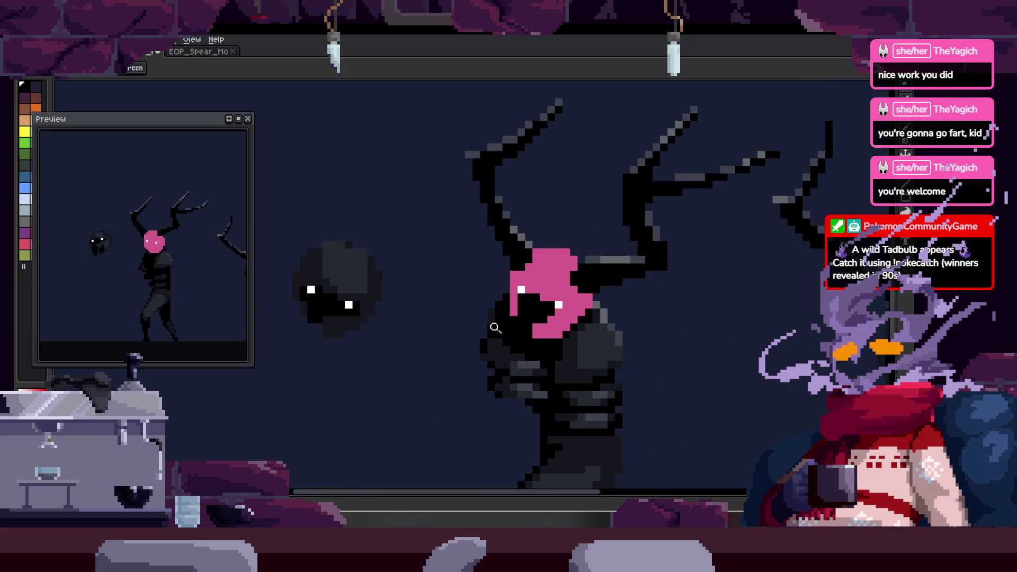
scroll(556, 298, up, 3)
- Sample a colour and magic-wand select the dark region of the creature's head
key(i)
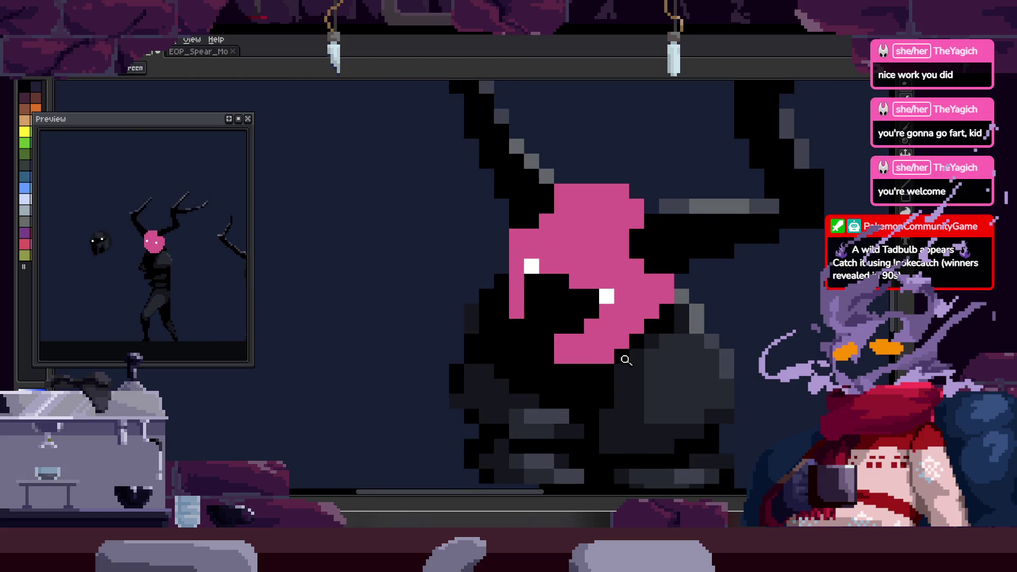
scroll(636, 313, down, 1)
scroll(622, 284, up, 2)
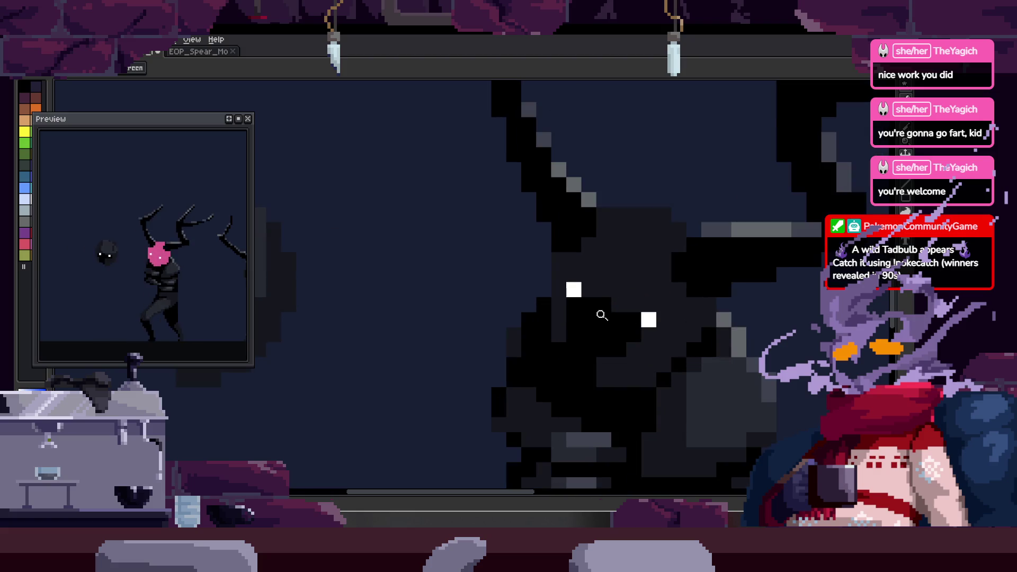
scroll(628, 284, down, 1)
key(alt)
scroll(646, 235, up, 1)
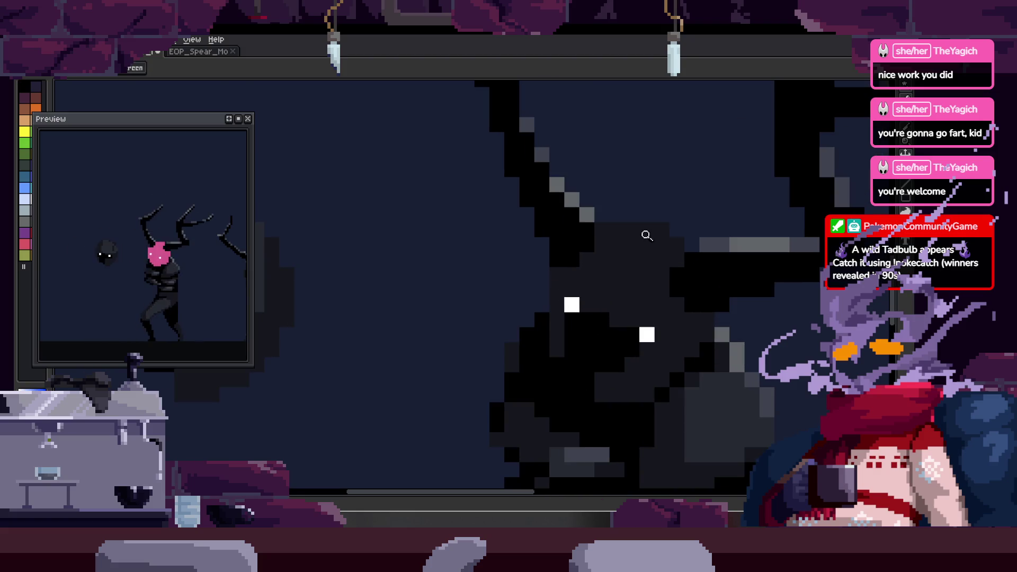
key(w)
click(619, 244)
- Clear the head selection and save the animation file
key(b)
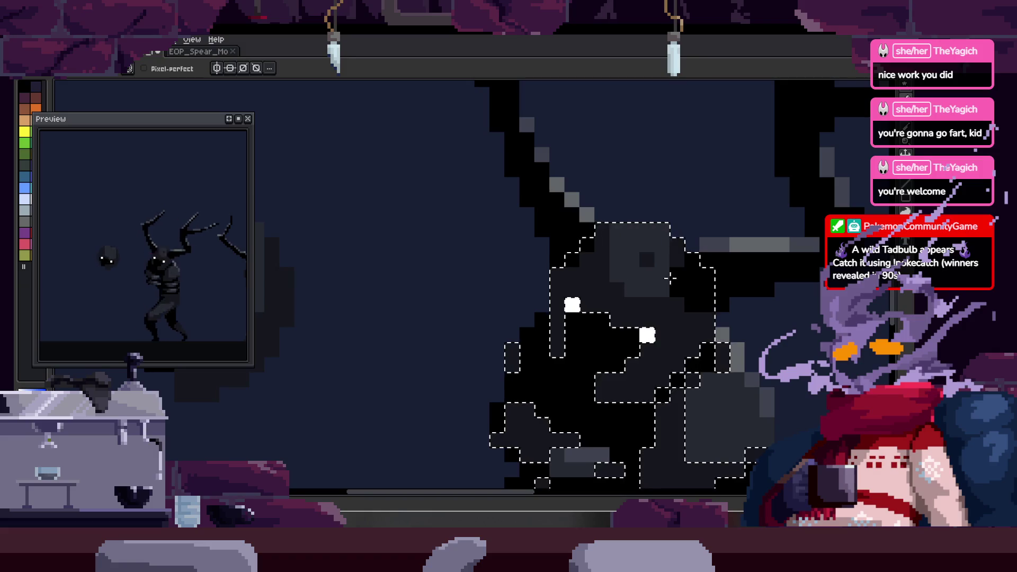
key(ctrl+d)
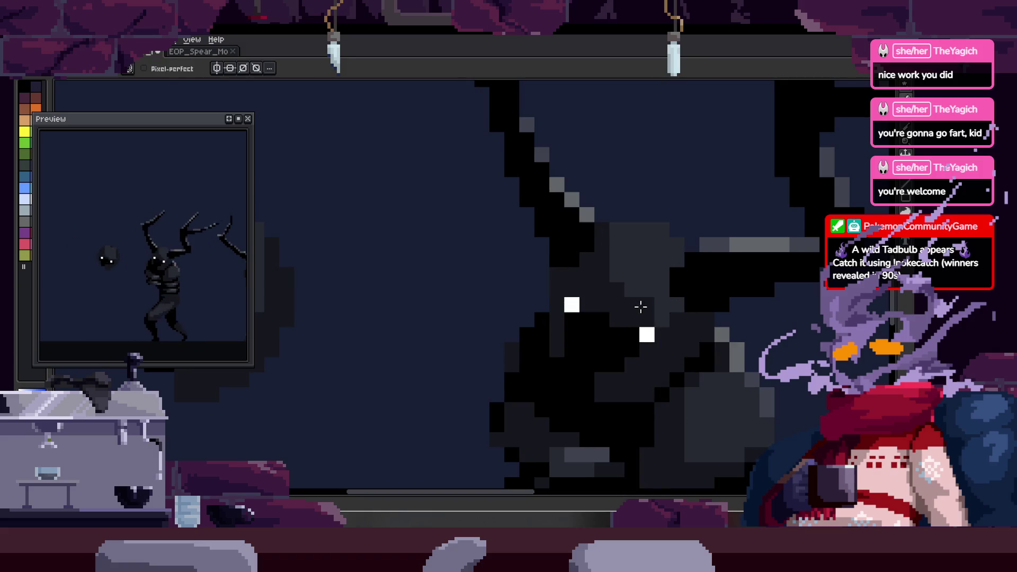
scroll(673, 296, down, 2)
key(ctrl+s)
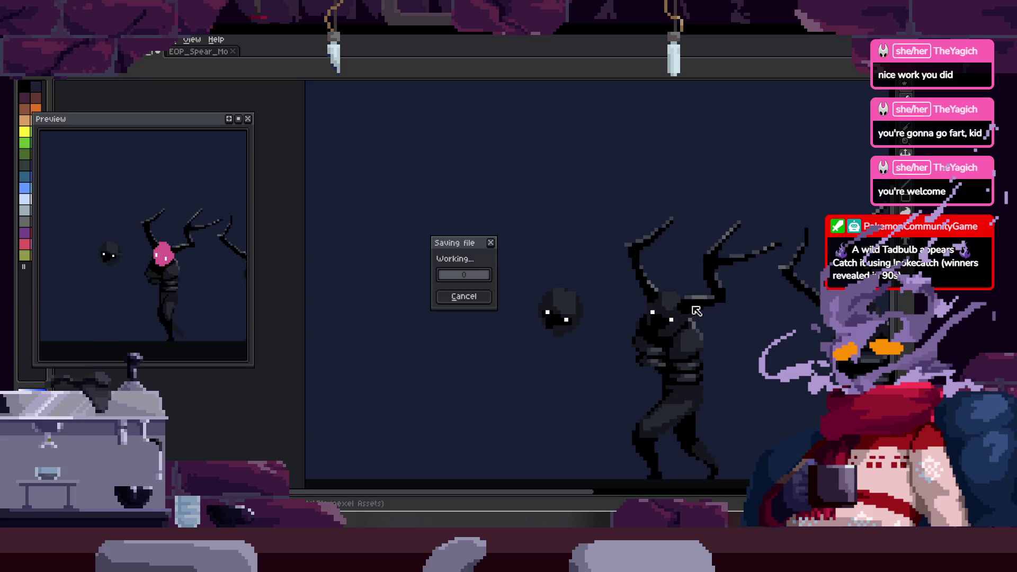
scroll(596, 295, up, 1)
scroll(550, 309, up, 1)
key(alt)
key(z)
scroll(534, 314, down, 1)
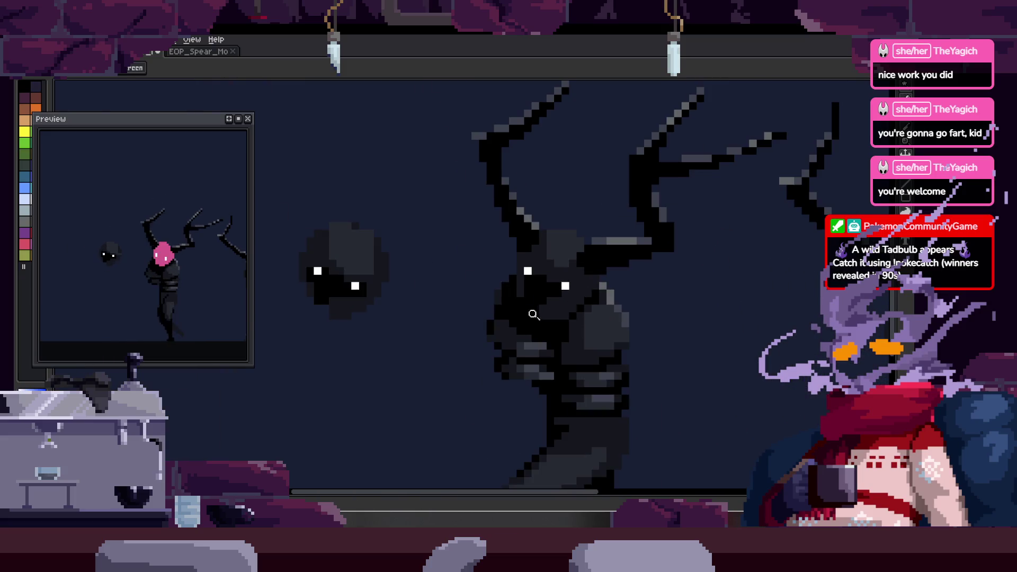
scroll(597, 296, down, 1)
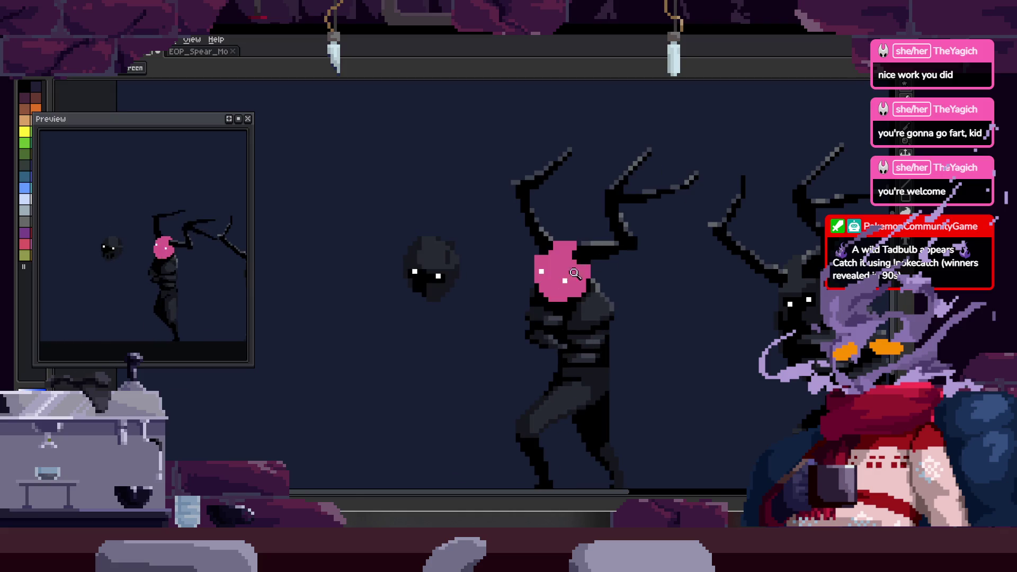
scroll(603, 286, up, 1)
- Paint and fill the pink head black around the two white eyes in this frame
key(b)
scroll(511, 293, up, 1)
mouse_move(510, 294)
mouse_down()
mouse_move(488, 318)
mouse_move(516, 341)
mouse_move(576, 268)
mouse_up()
key(z)
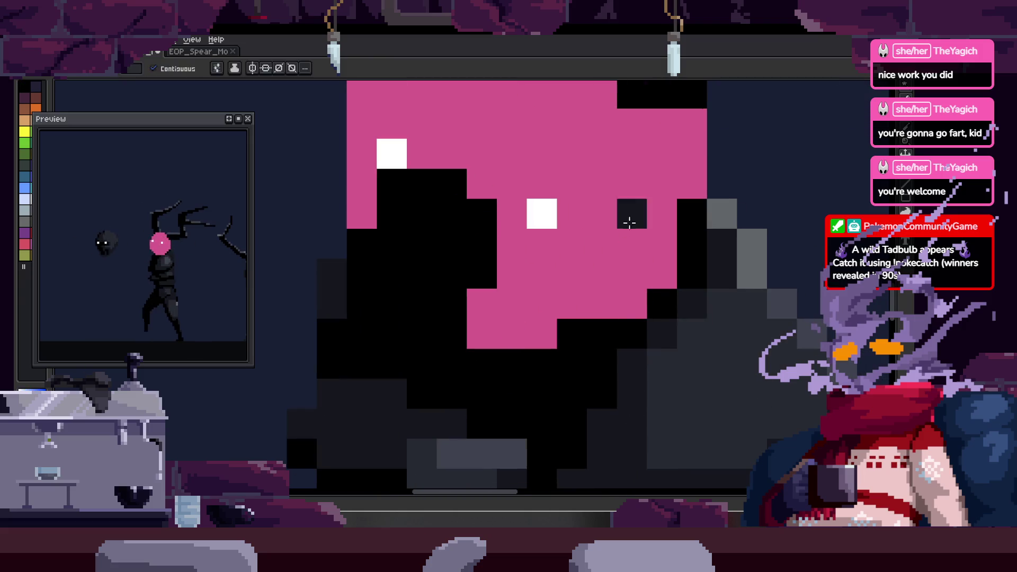
scroll(609, 262, down, 2)
key(b)
scroll(585, 280, up, 1)
click(585, 279)
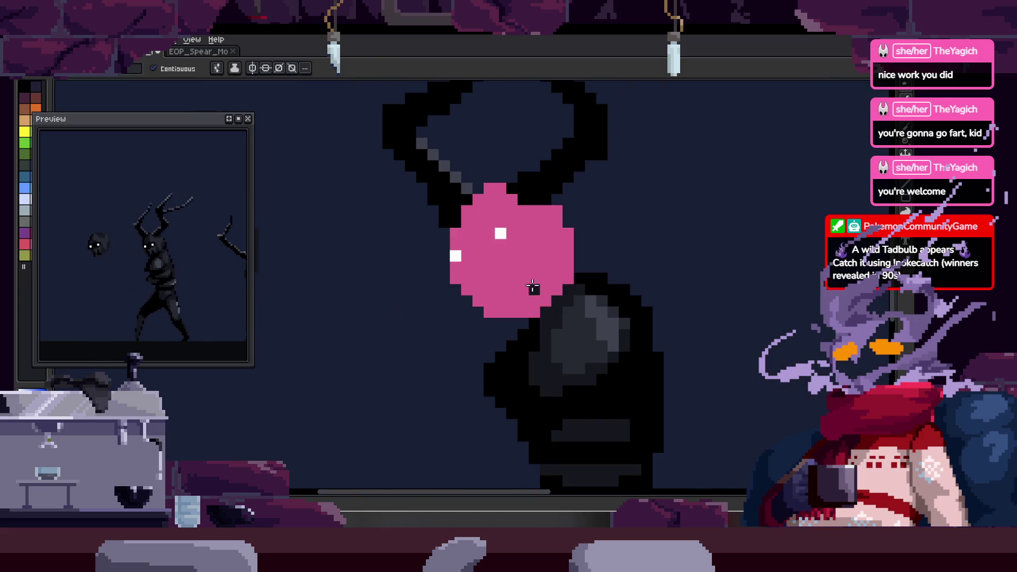
- Flip between neighbouring walk frames to compare the repainted head against them
key(Right)
click(533, 289)
key(Right)
key(b)
key(Left)
scroll(487, 189, up, 2)
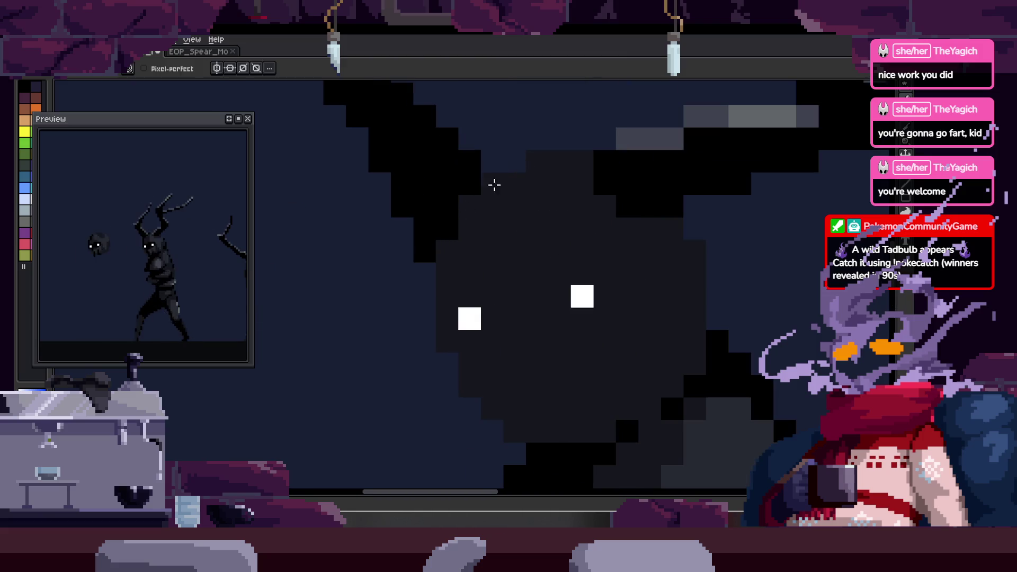
key(Right)
key(Left)
key(b)
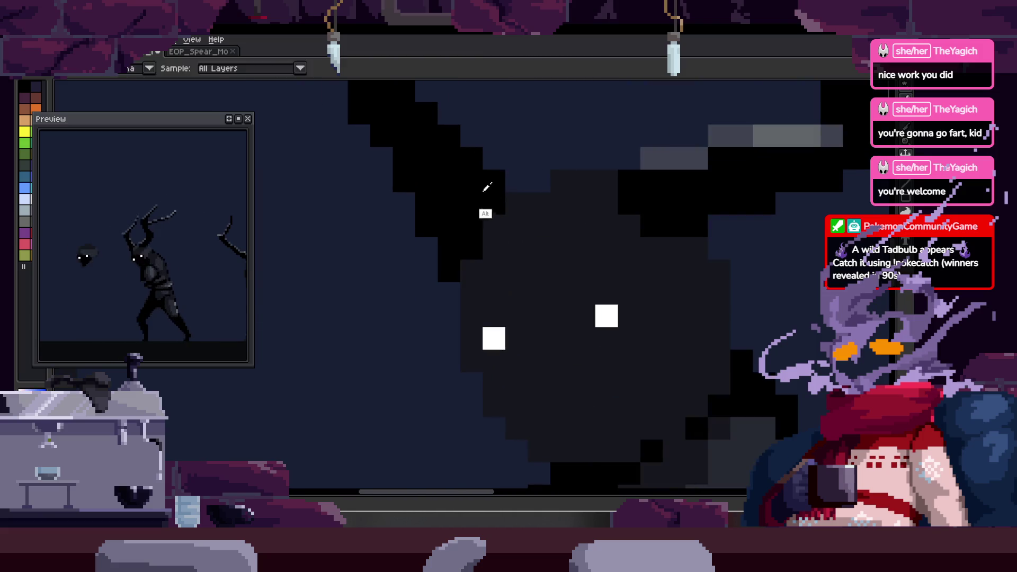
scroll(532, 176, up, 1)
key(z)
scroll(588, 223, down, 3)
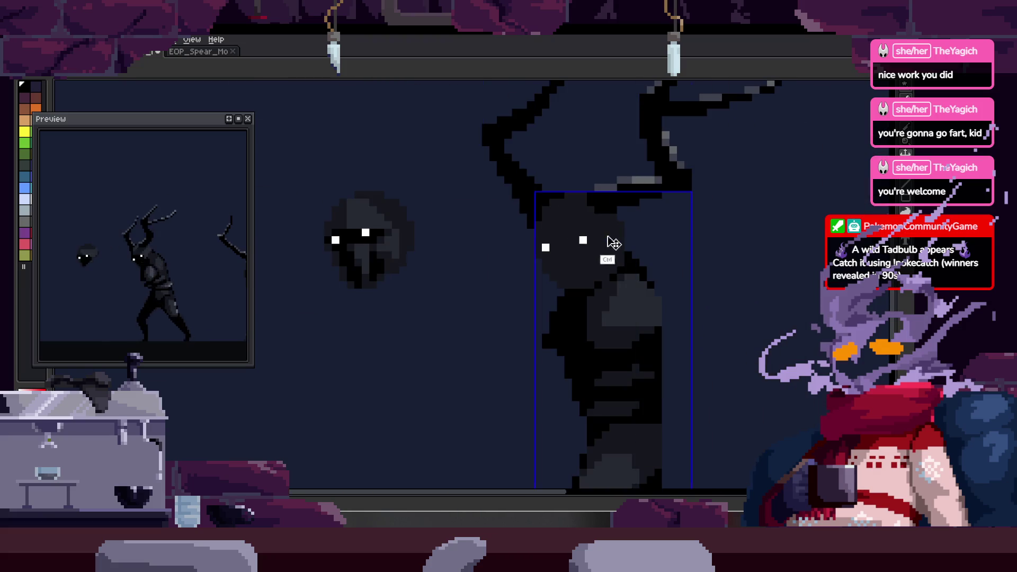
- Review the head across frames, then lasso the floating dark head sprite
key(Right)
key(Right)
key(Right)
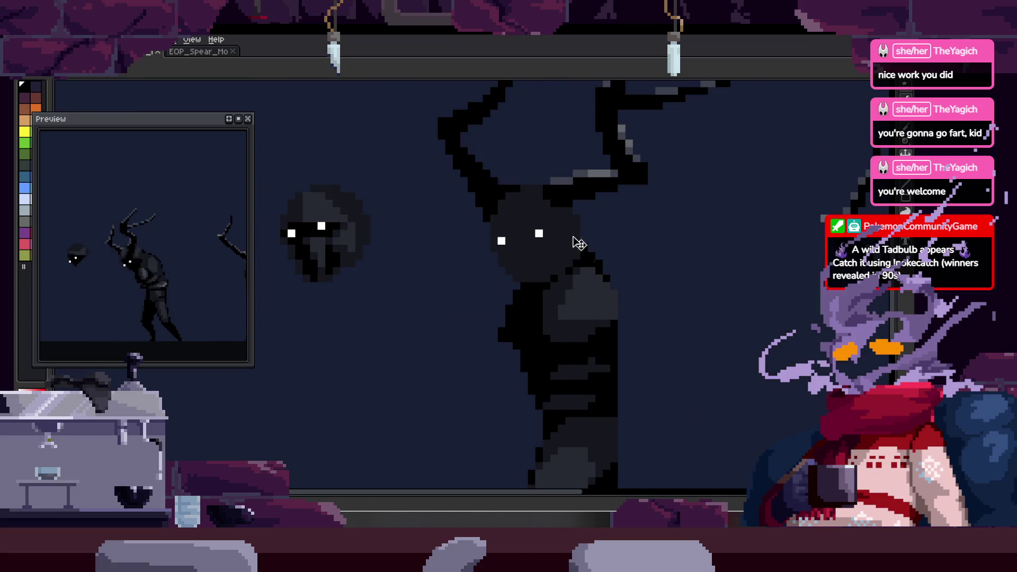
key(Right)
key(Right)
scroll(575, 221, up, 3)
key(b)
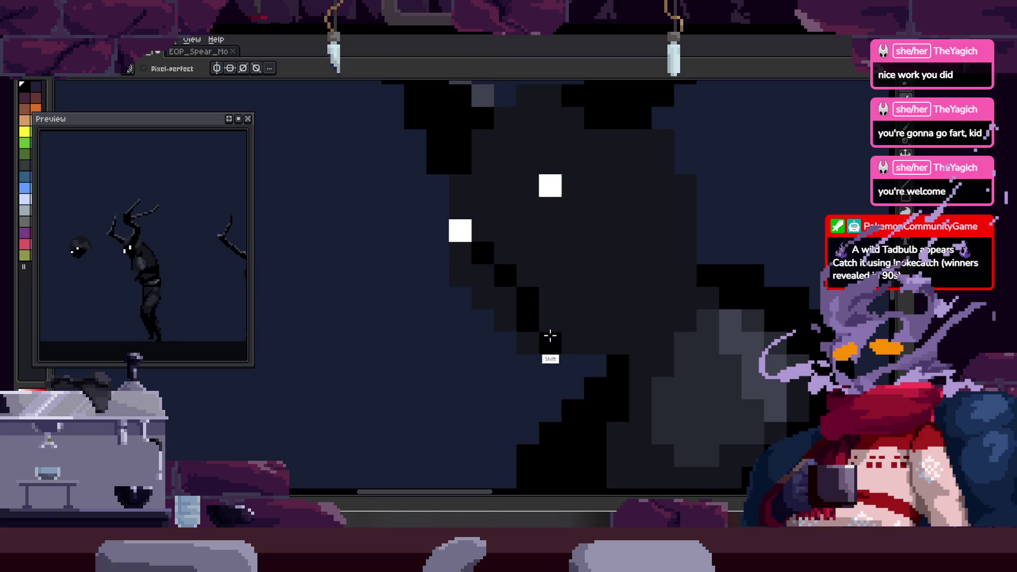
scroll(620, 255, down, 2)
drag(621, 255, 704, 261)
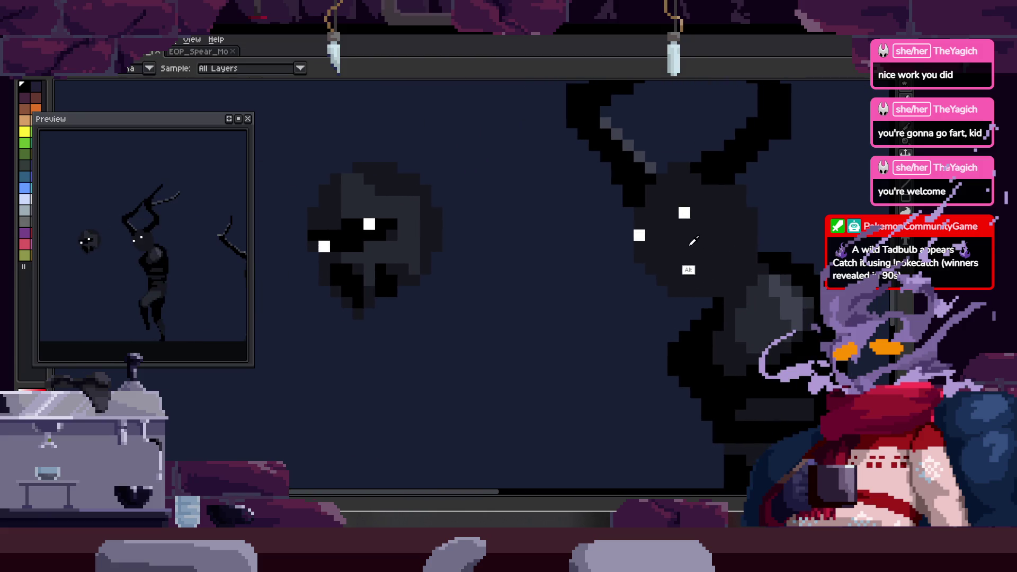
scroll(402, 249, up, 1)
scroll(448, 239, down, 1)
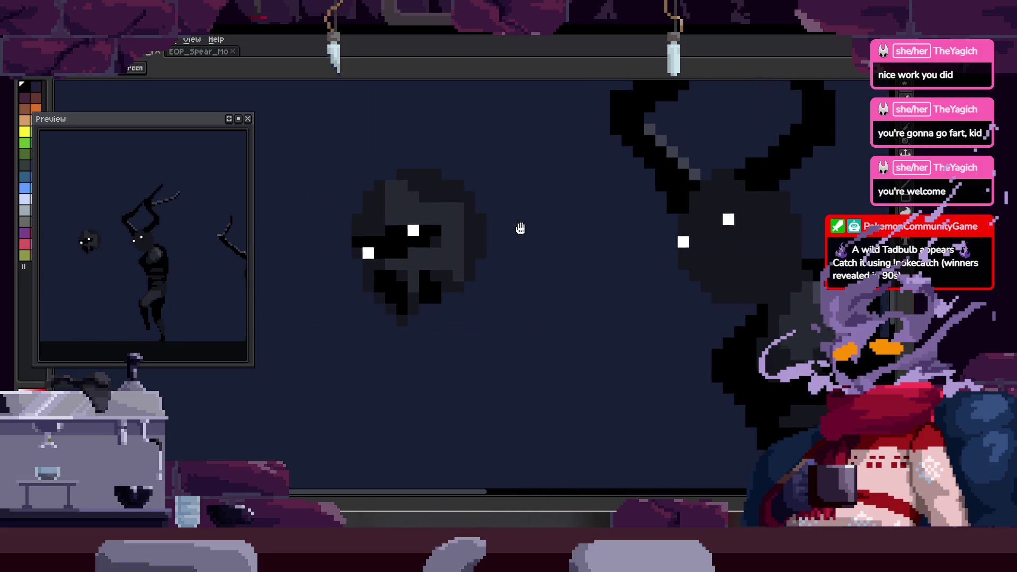
drag(358, 254, 366, 350)
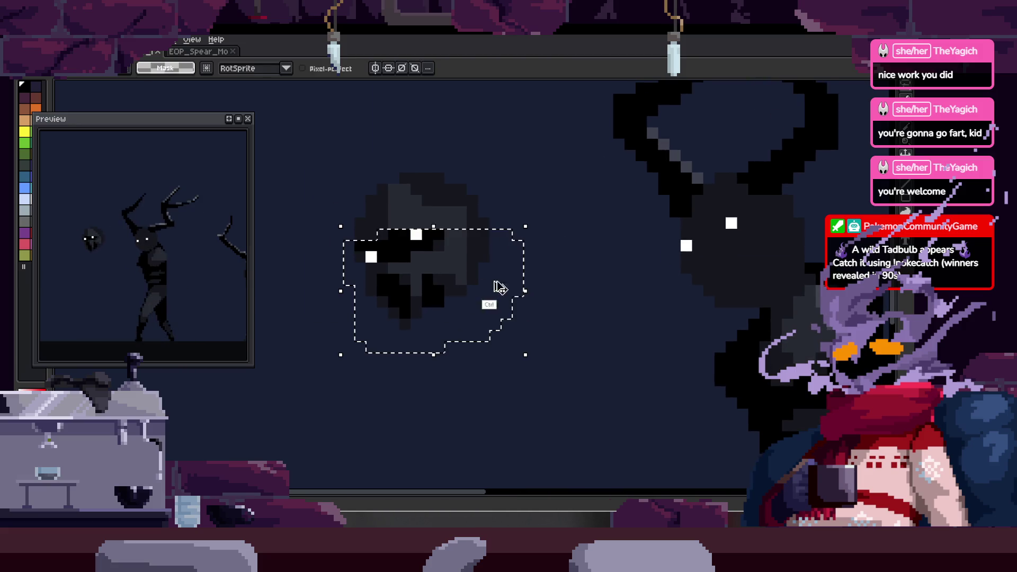
- Duplicate the floating head onto the creature's face, commit it, and save
drag(755, 284, 682, 288)
mouse_move(383, 298)
mouse_down()
mouse_move(693, 296)
mouse_move(703, 280)
mouse_up()
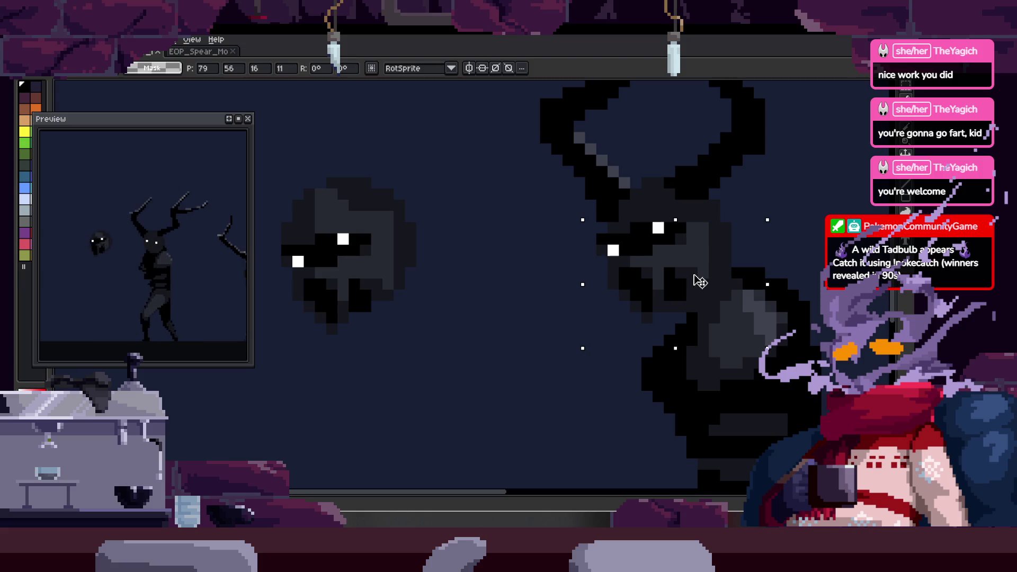
key(Return)
scroll(633, 232, up, 3)
key(alt)
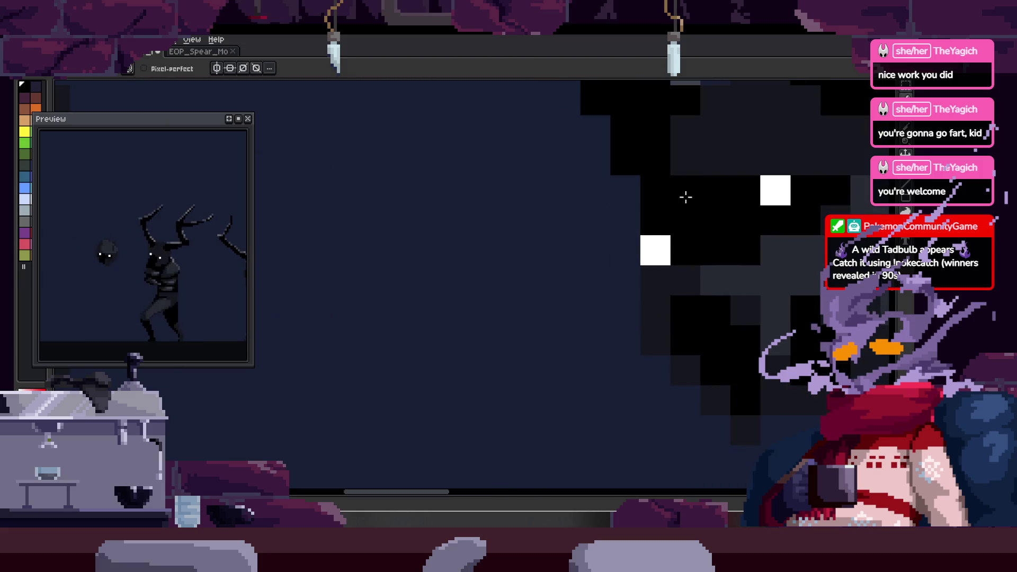
scroll(627, 248, right, 2)
scroll(643, 284, down, 3)
scroll(617, 233, up, 2)
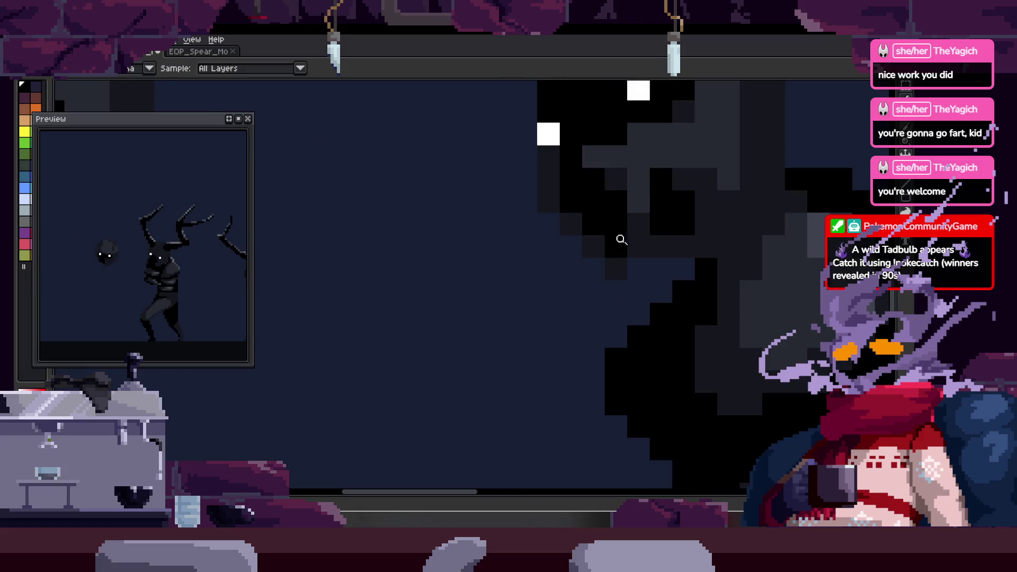
scroll(627, 250, right, 2)
scroll(636, 264, down, 2)
key(ctrl+s)
scroll(636, 264, right, 3)
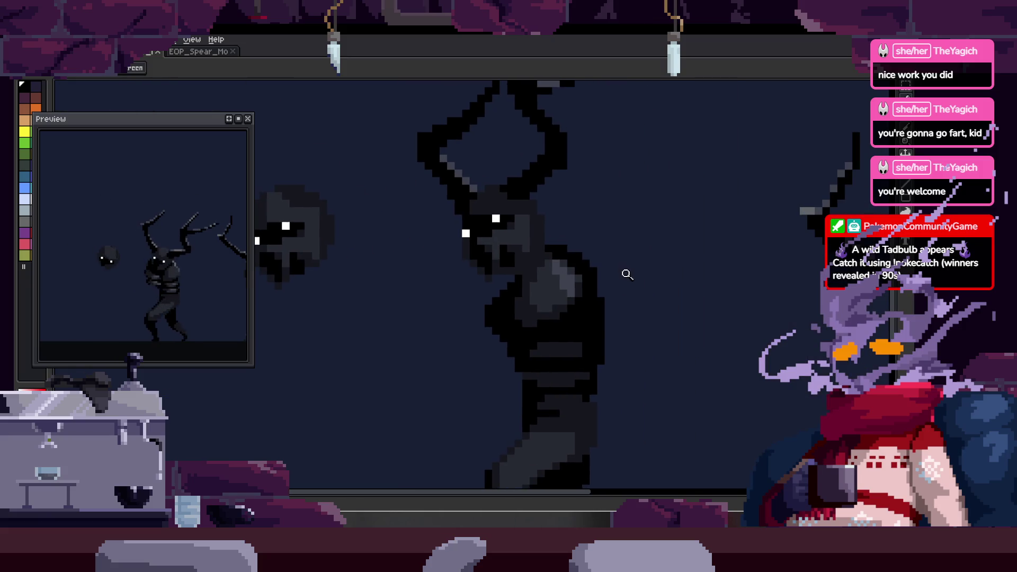
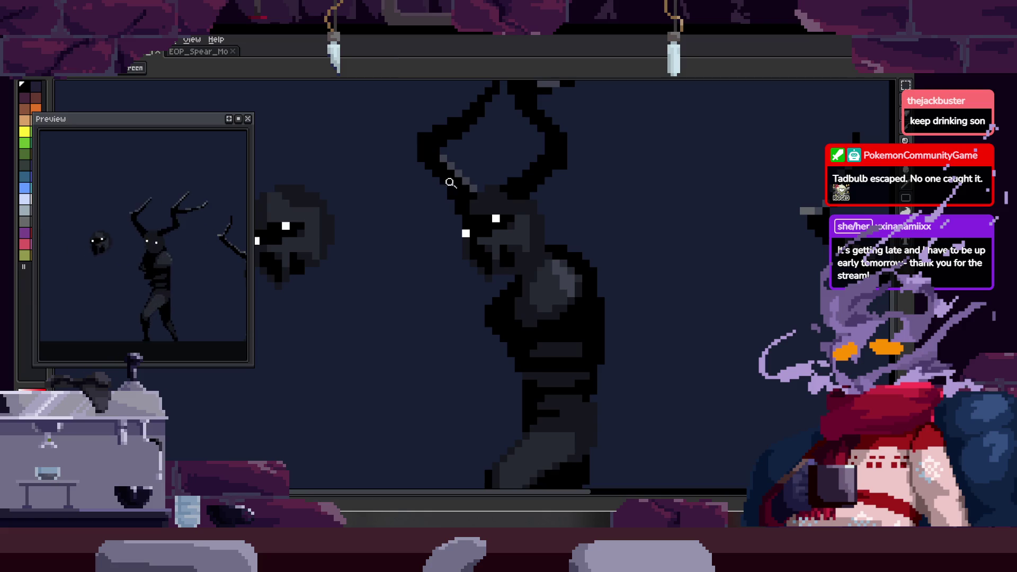
- Zoom in and out around the antlered creature's head to inspect it
click(538, 232)
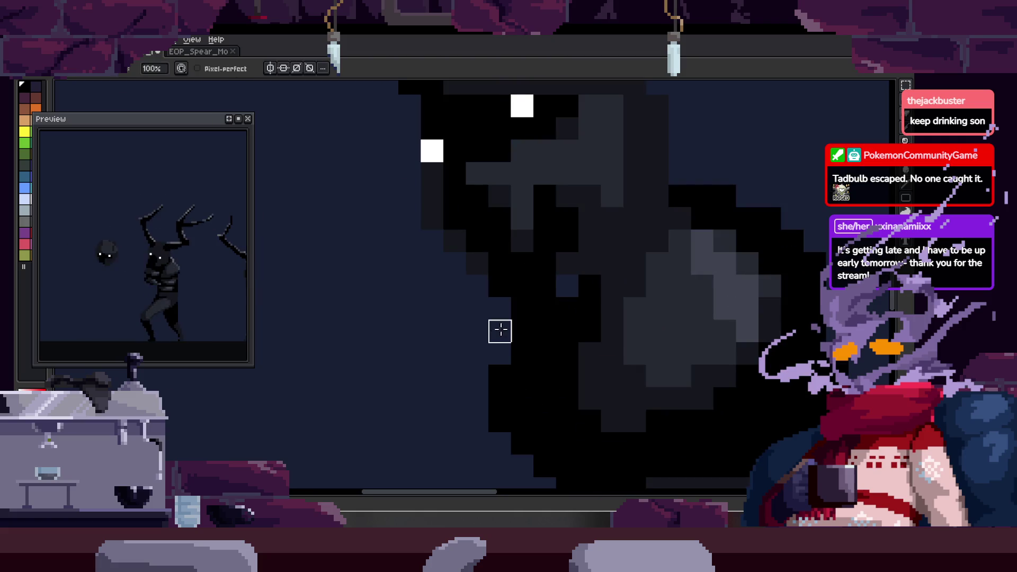
right_click(465, 340)
click(502, 289)
key(b)
key(z)
right_click(619, 293)
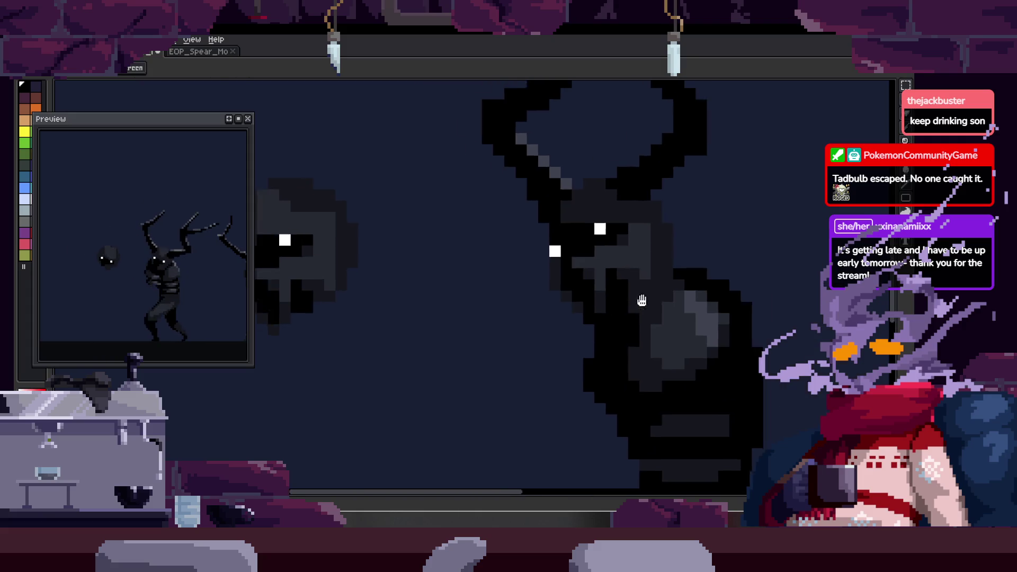
click(720, 287)
right_click(639, 312)
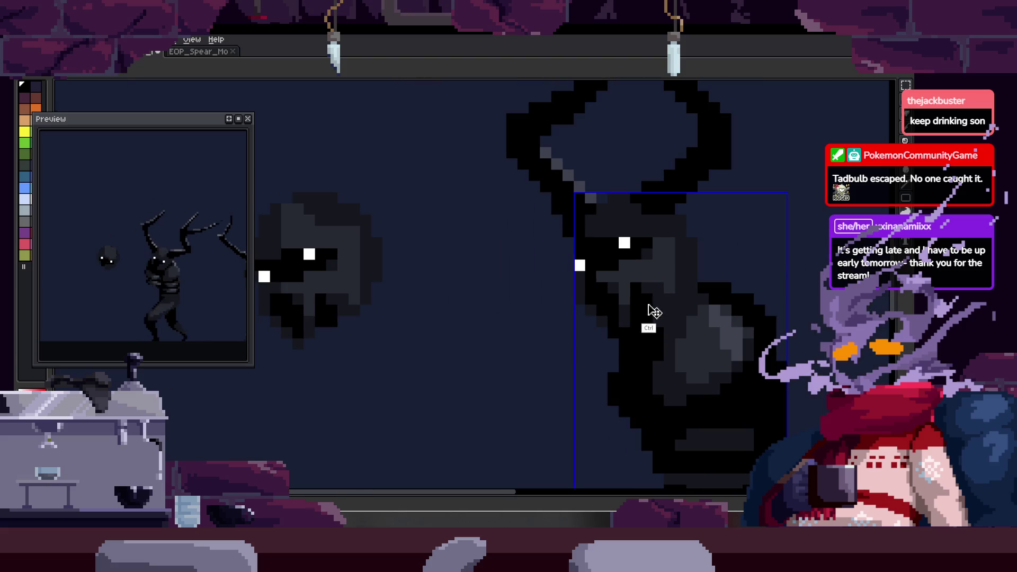
click(681, 295)
right_click(679, 290)
click(678, 286)
right_click(676, 274)
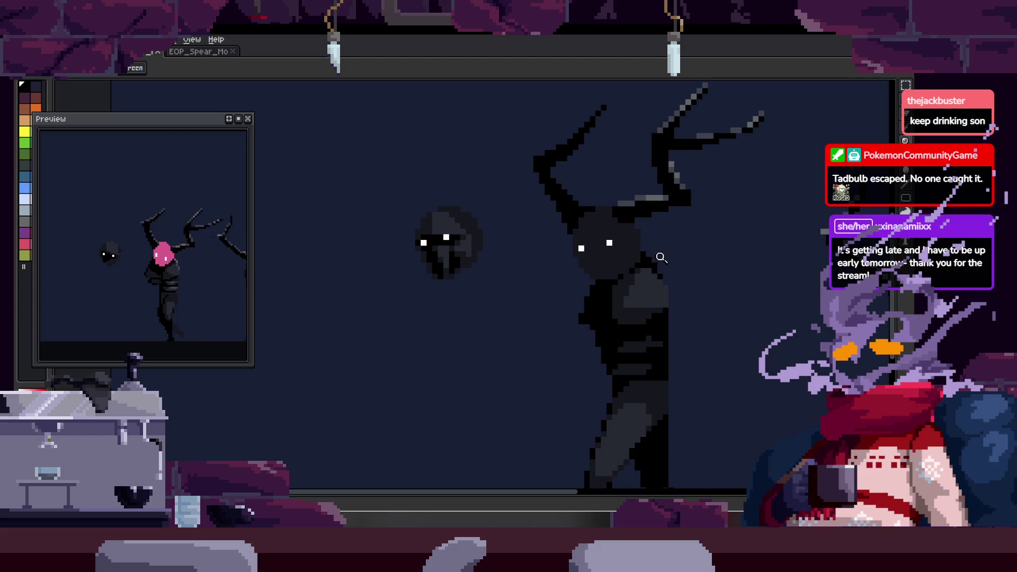
- Pan over to the floating shadow head and step to the next animation frame
click(612, 269)
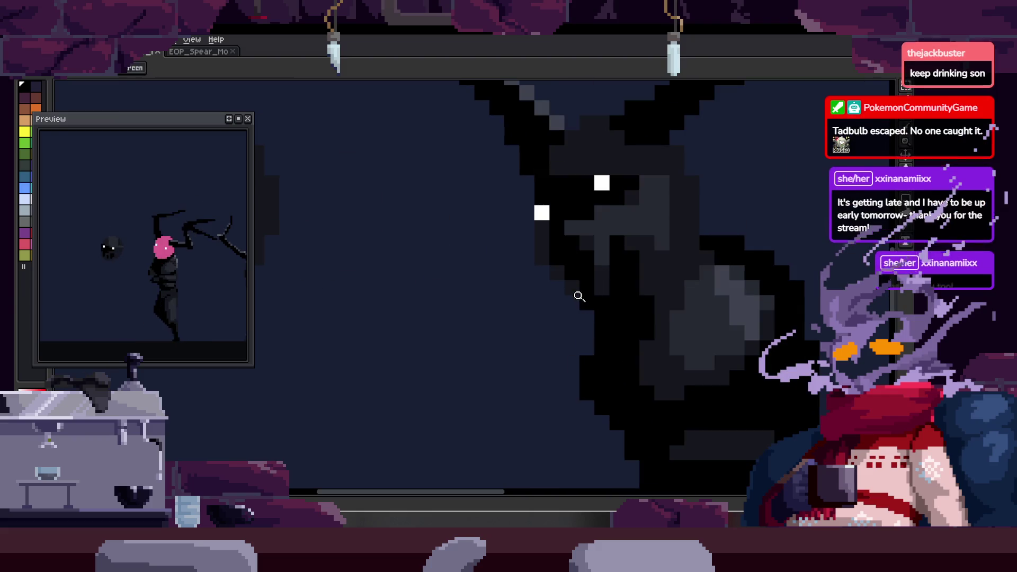
drag(579, 297, 734, 276)
key(b)
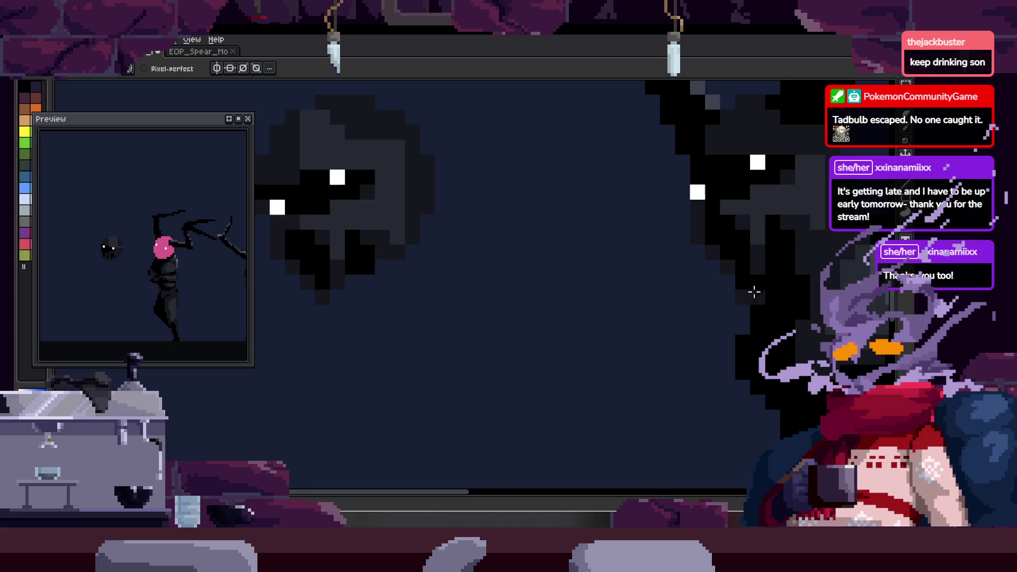
key(z)
scroll(592, 272, down, 3)
scroll(636, 281, up, 1)
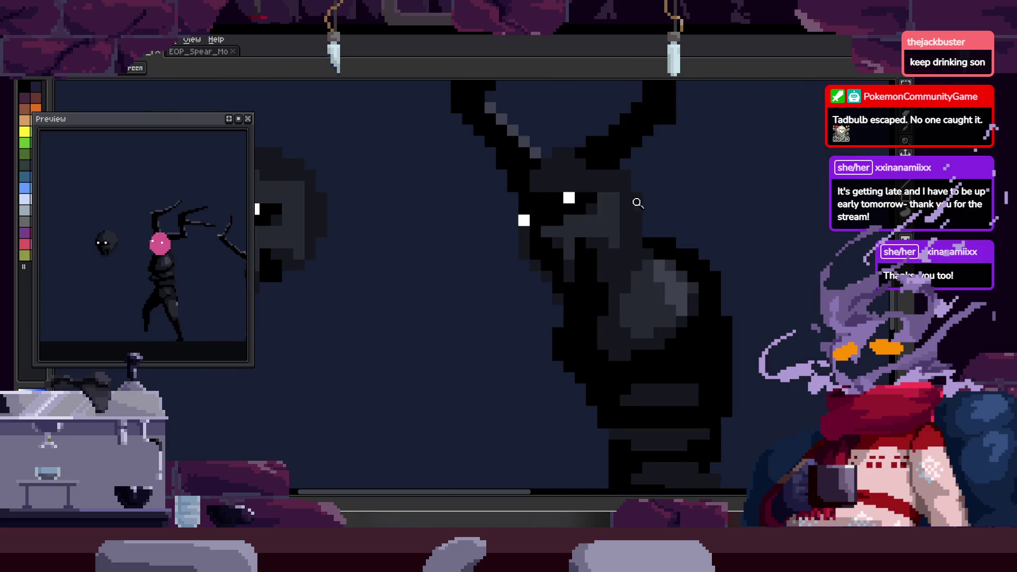
scroll(590, 267, down, 2)
key(Right)
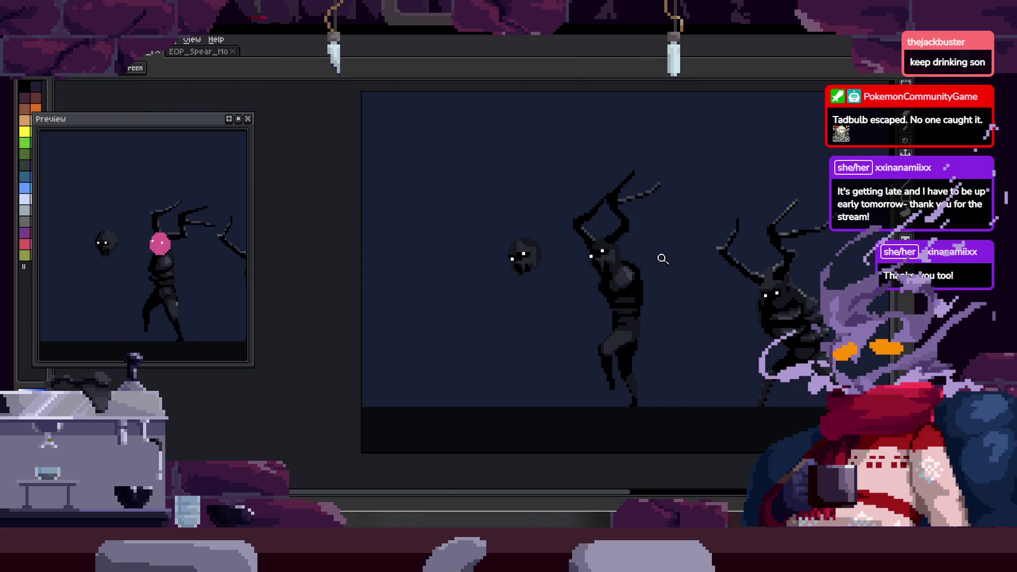
scroll(662, 238, up, 2)
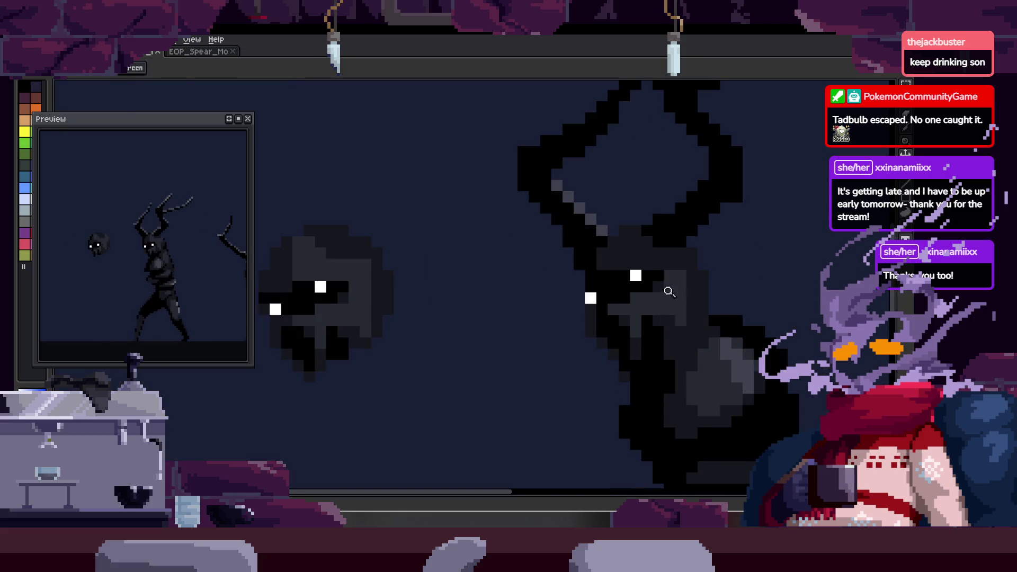
scroll(668, 226, up, 1)
scroll(677, 284, right, 1)
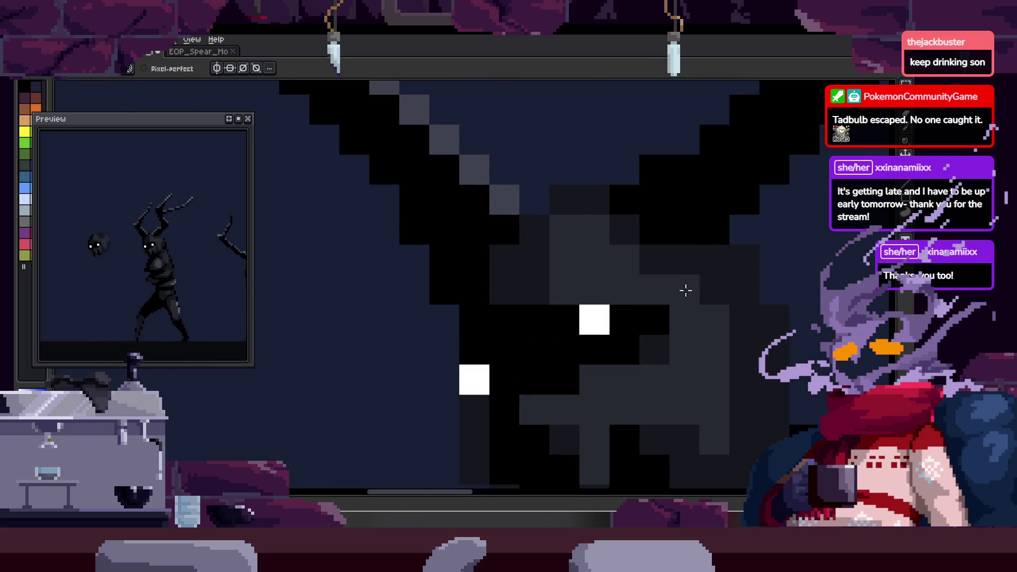
scroll(683, 278, down, 3)
scroll(697, 289, up, 1)
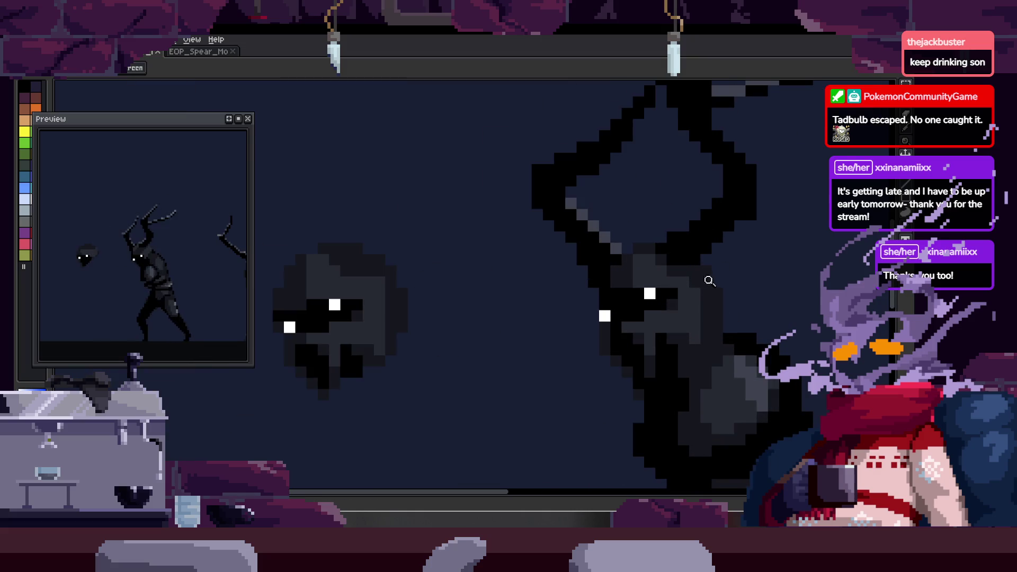
scroll(708, 282, down, 1)
scroll(707, 281, up, 1)
scroll(710, 238, down, 2)
scroll(651, 270, right, 1)
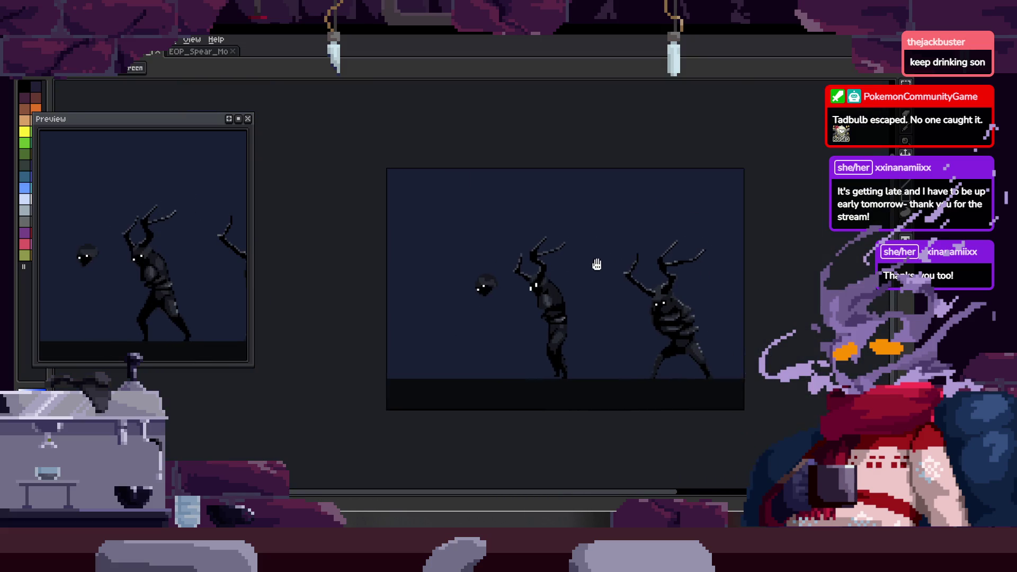
scroll(597, 278, up, 1)
scroll(600, 215, up, 1)
scroll(606, 222, up, 2)
key(shift)
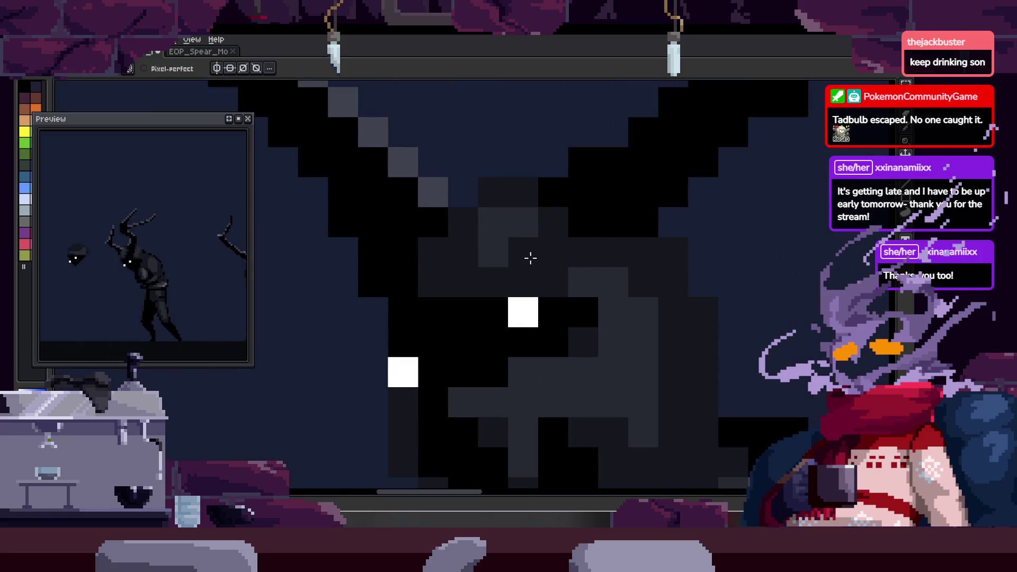
scroll(544, 242, down, 3)
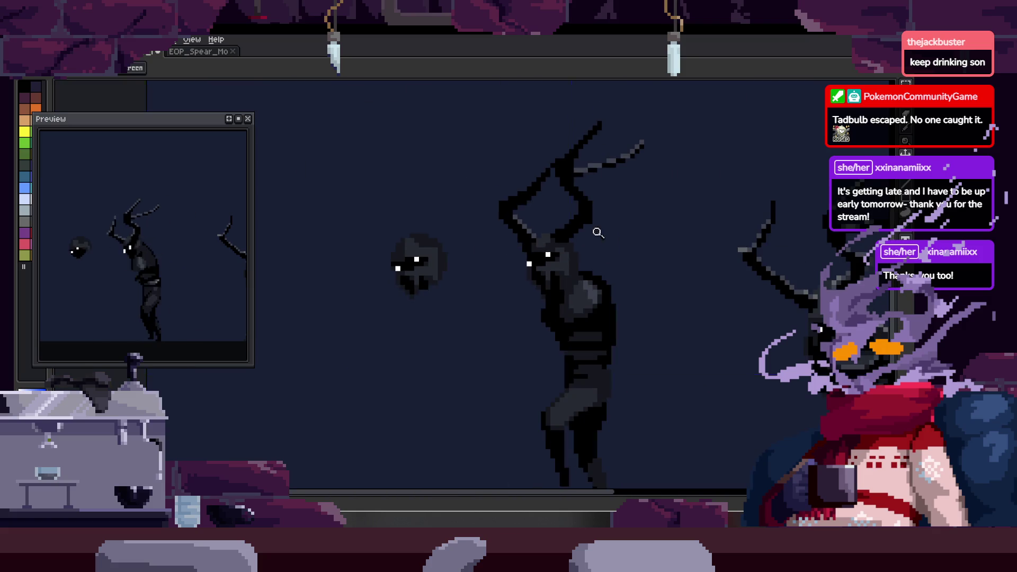
scroll(594, 230, up, 1)
scroll(603, 230, up, 2)
scroll(578, 221, right, 1)
drag(583, 225, 557, 233)
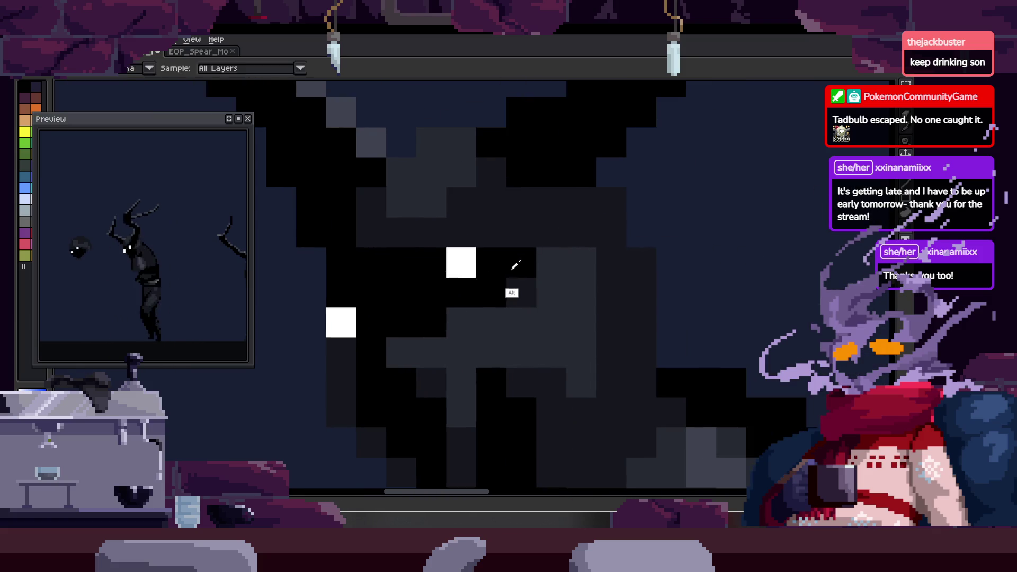
scroll(583, 223, down, 3)
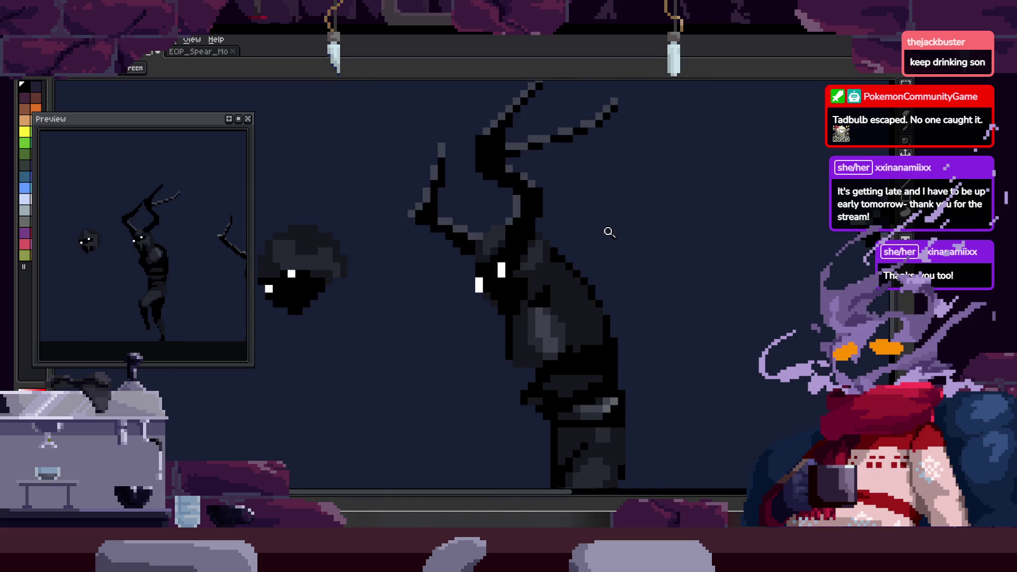
scroll(609, 229, up, 1)
scroll(615, 227, down, 1)
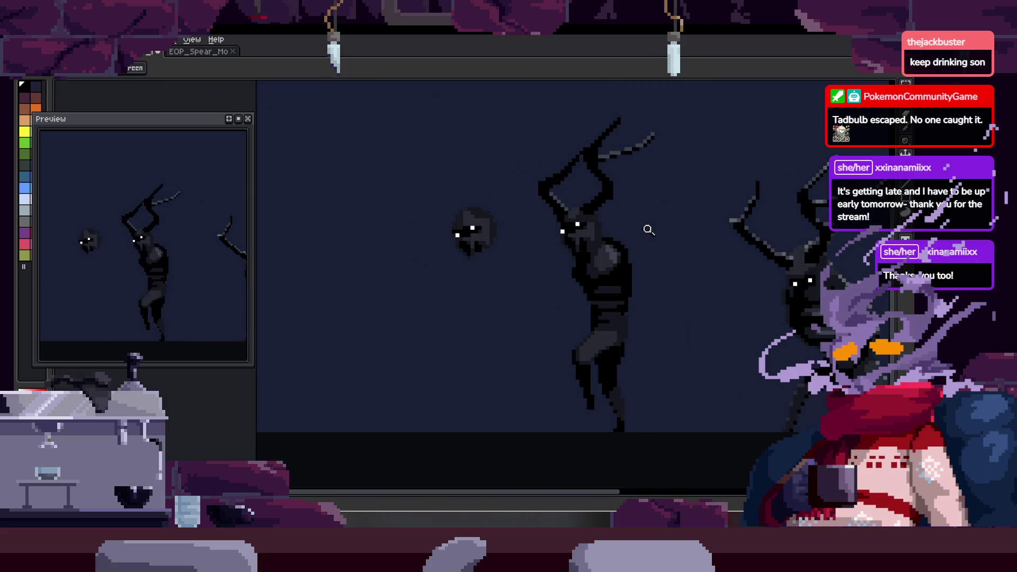
scroll(572, 247, up, 3)
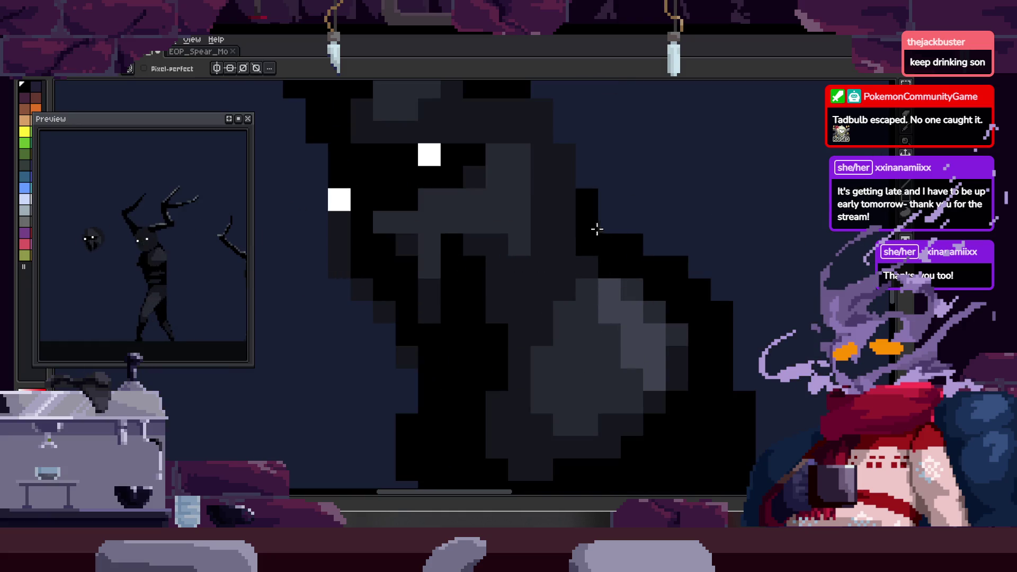
scroll(617, 241, down, 3)
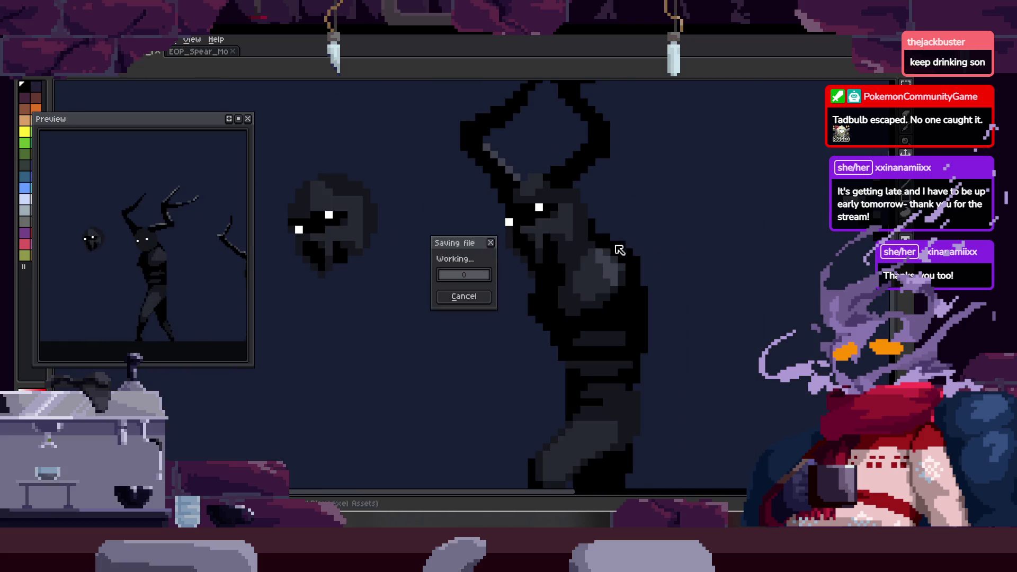
scroll(586, 239, up, 3)
scroll(472, 312, down, 2)
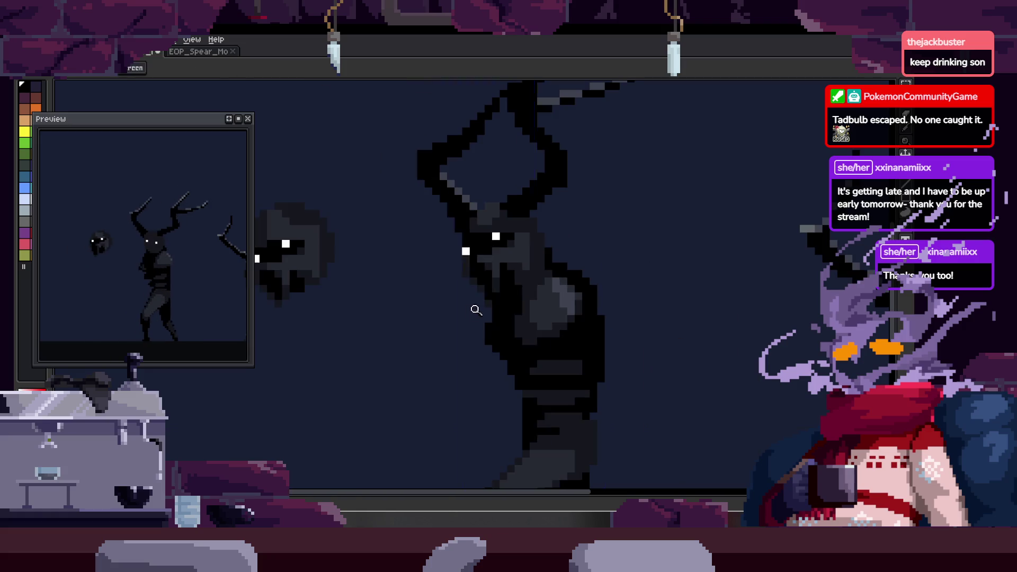
scroll(596, 268, down, 2)
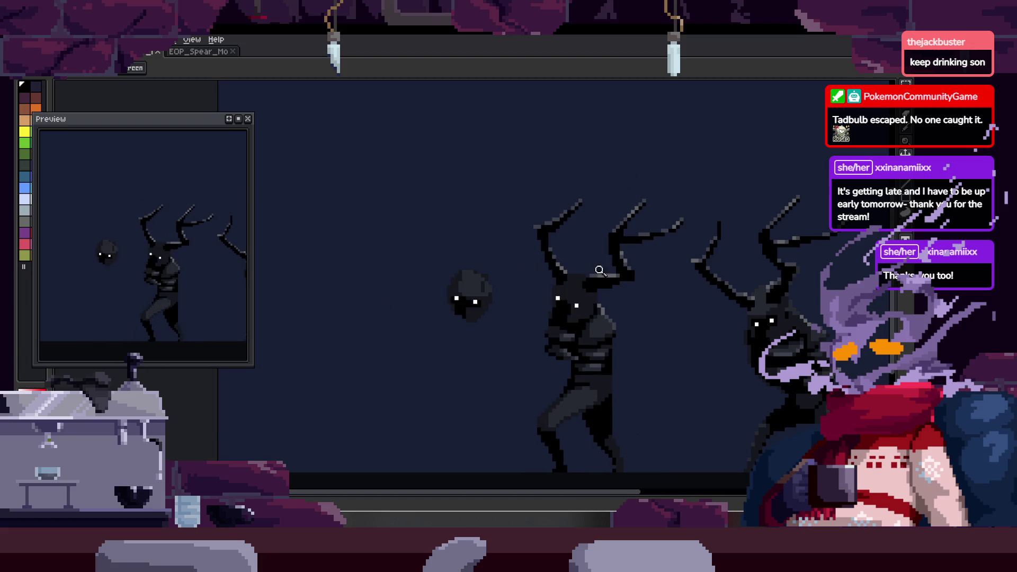
scroll(595, 305, up, 1)
scroll(597, 270, up, 1)
scroll(599, 235, up, 1)
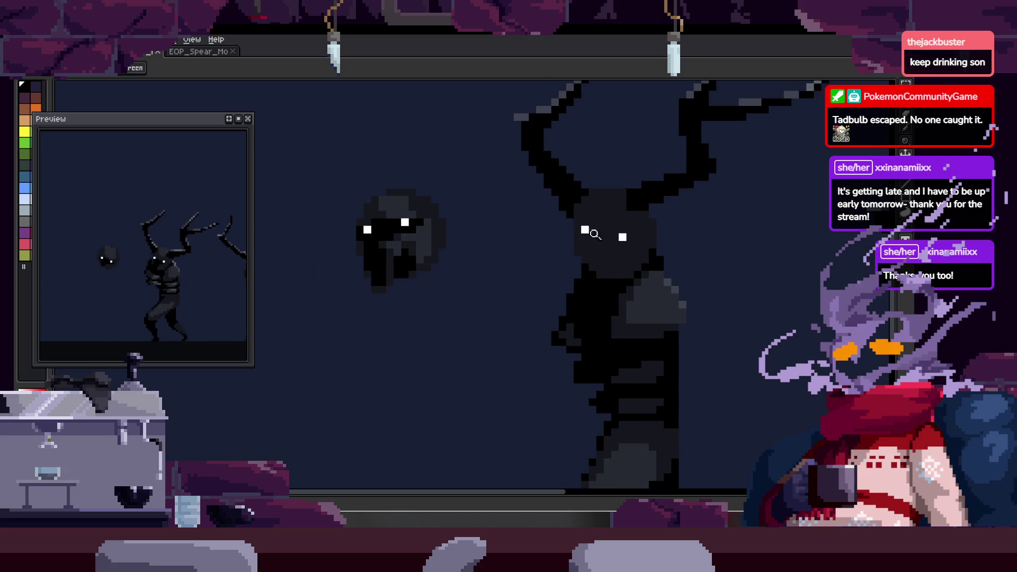
scroll(559, 260, up, 1)
scroll(495, 266, up, 1)
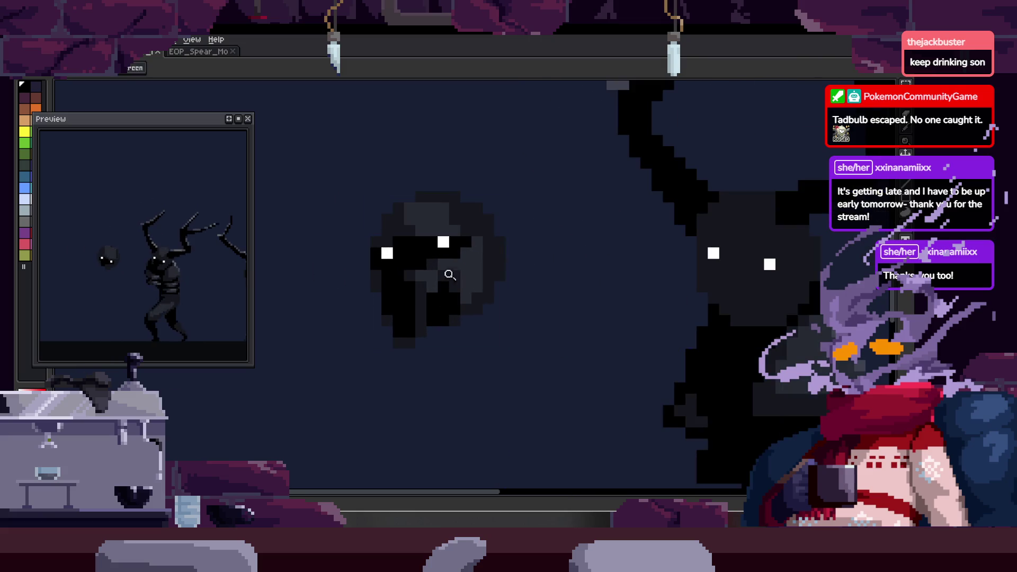
- Lasso the floating shadow head and place a copy of it to the right
key(q)
drag(468, 151, 534, 250)
scroll(556, 270, right, 3)
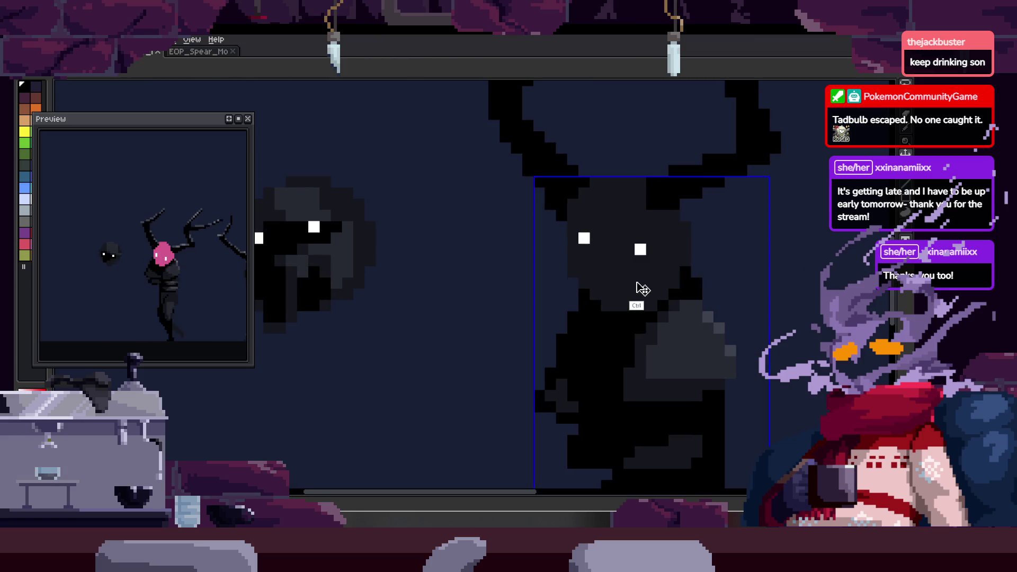
ctrl+drag(372, 275, 535, 273)
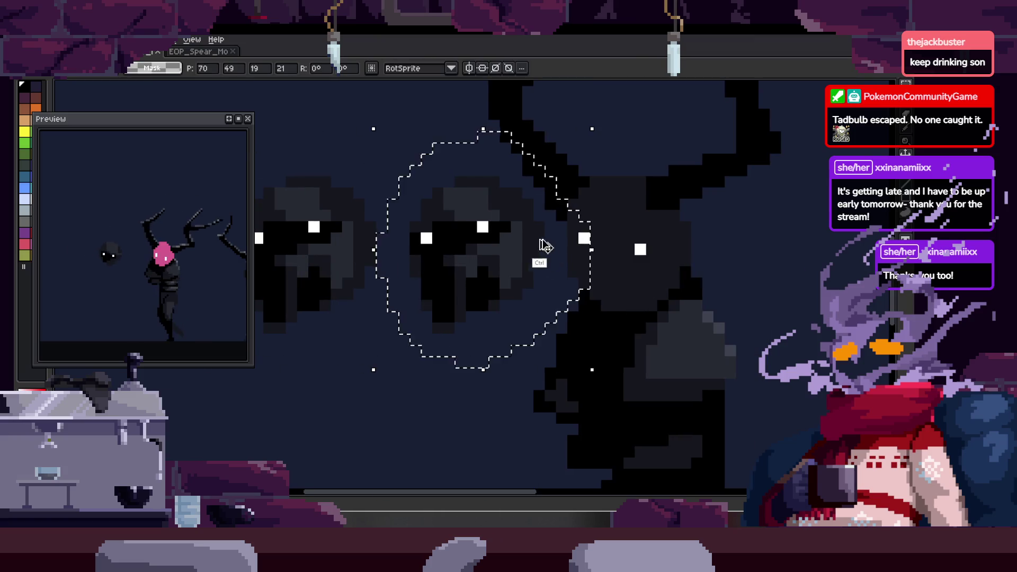
key(z)
click(507, 208)
key(q)
- Move a rectangular selection of the lower head rightward, undo it, and zoom on both heads
key(Right)
drag(302, 256, 590, 427)
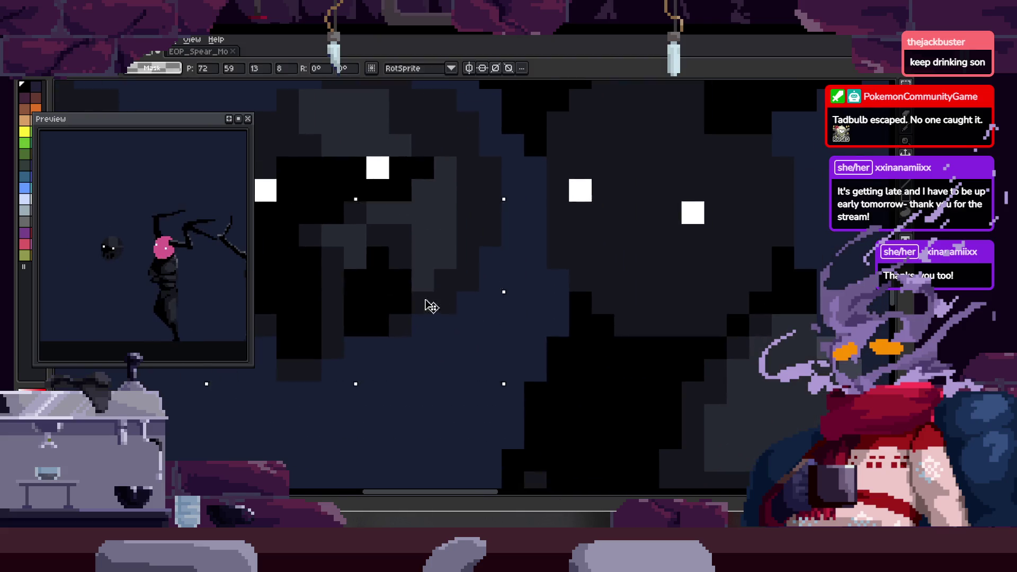
drag(427, 302, 634, 287)
key(ctrl+z)
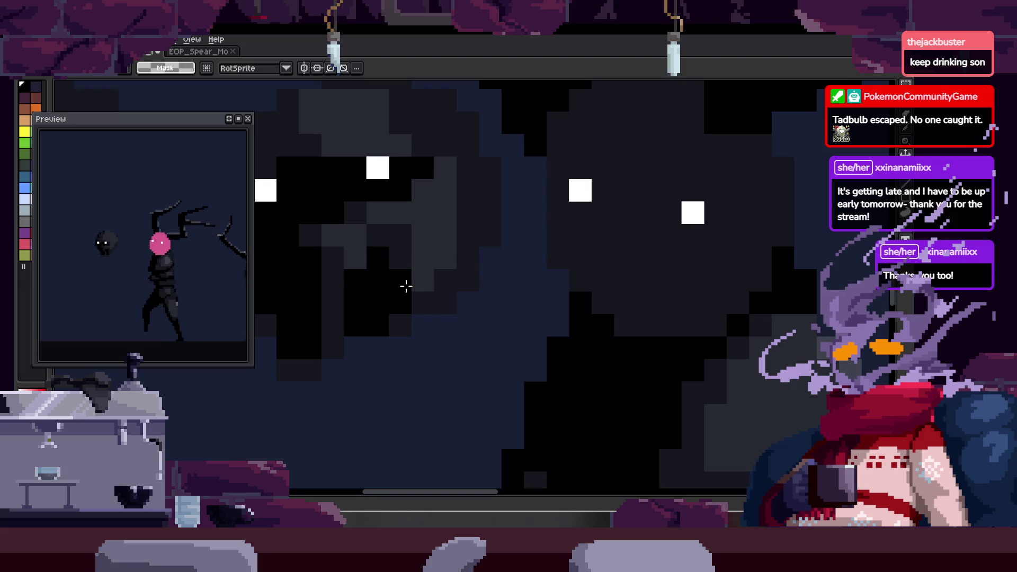
scroll(506, 284, down, 3)
key(b)
key(z)
click(557, 262)
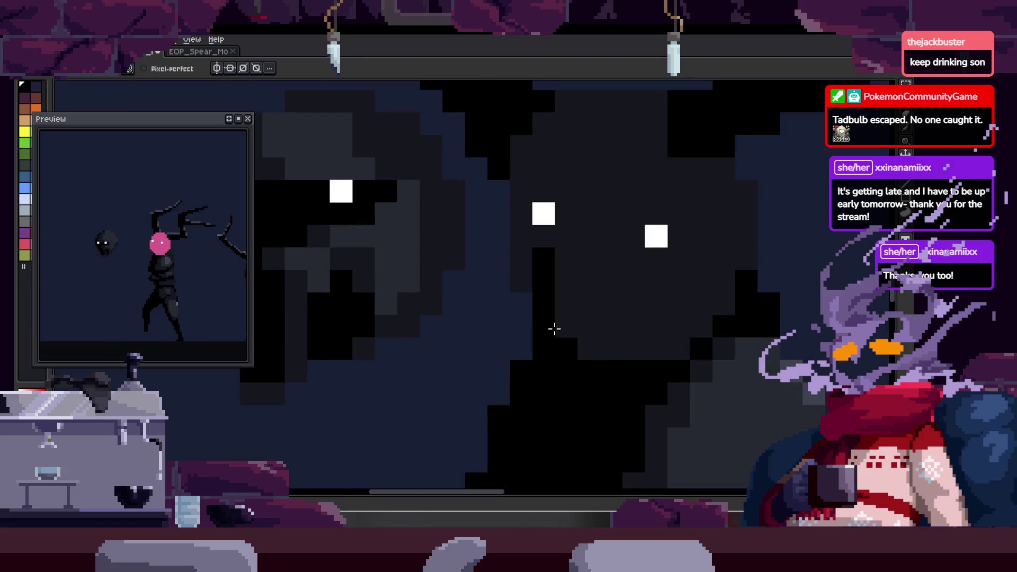
- Paint black pixels beside the eyes of the copied head and the creature
drag(552, 301, 583, 370)
scroll(612, 302, up, 3)
drag(624, 325, 616, 309)
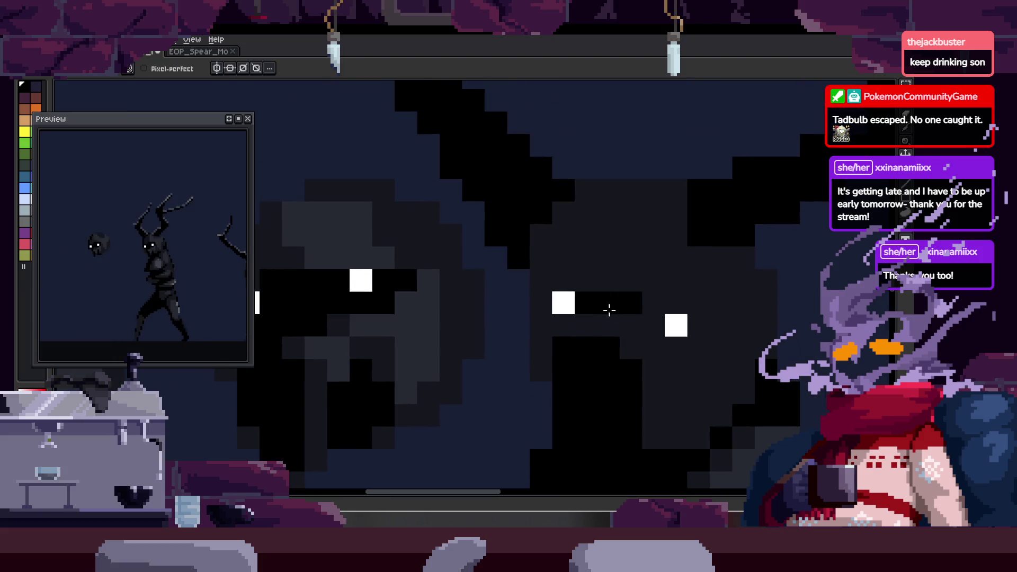
scroll(643, 324, down, 4)
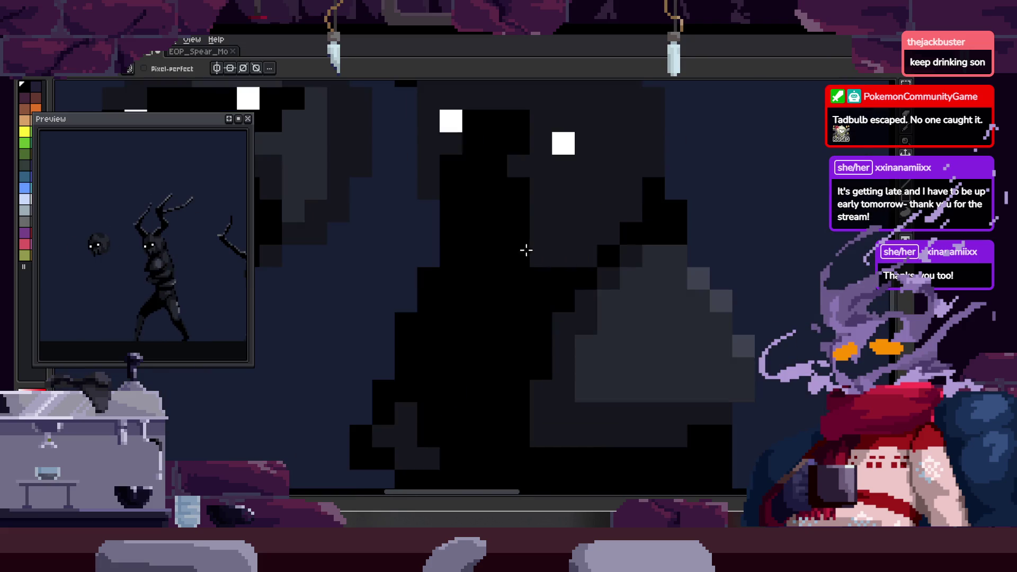
key(z)
scroll(627, 288, up, 3)
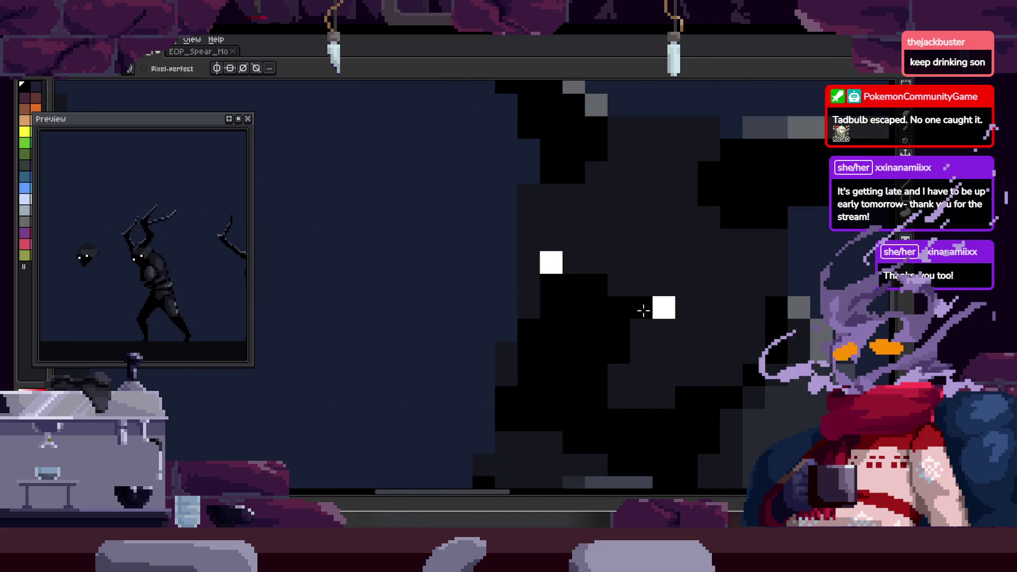
scroll(685, 308, down, 3)
key(z)
scroll(694, 263, up, 3)
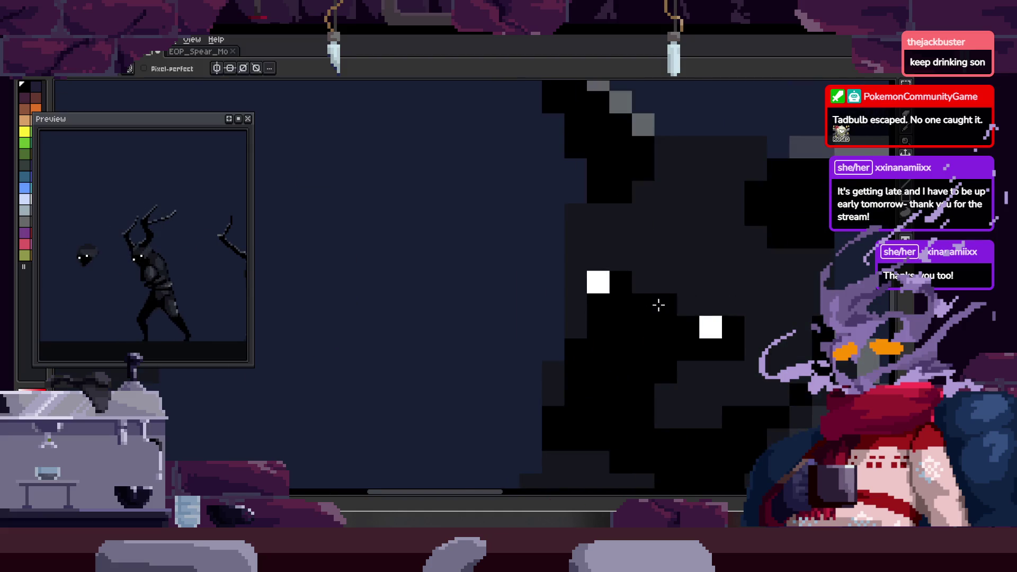
scroll(653, 303, down, 3)
key(z)
scroll(595, 282, up, 3)
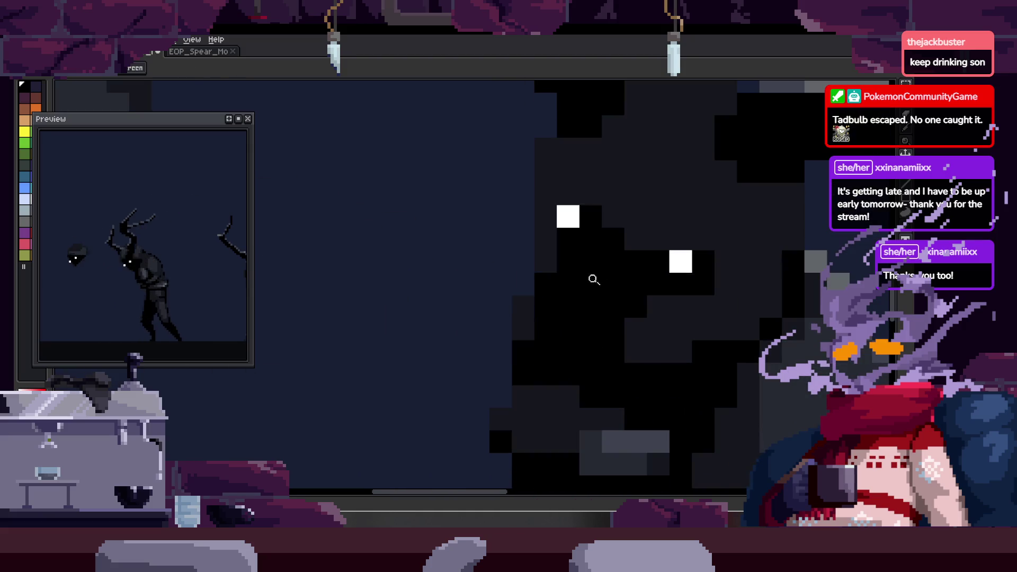
scroll(588, 298, down, 1)
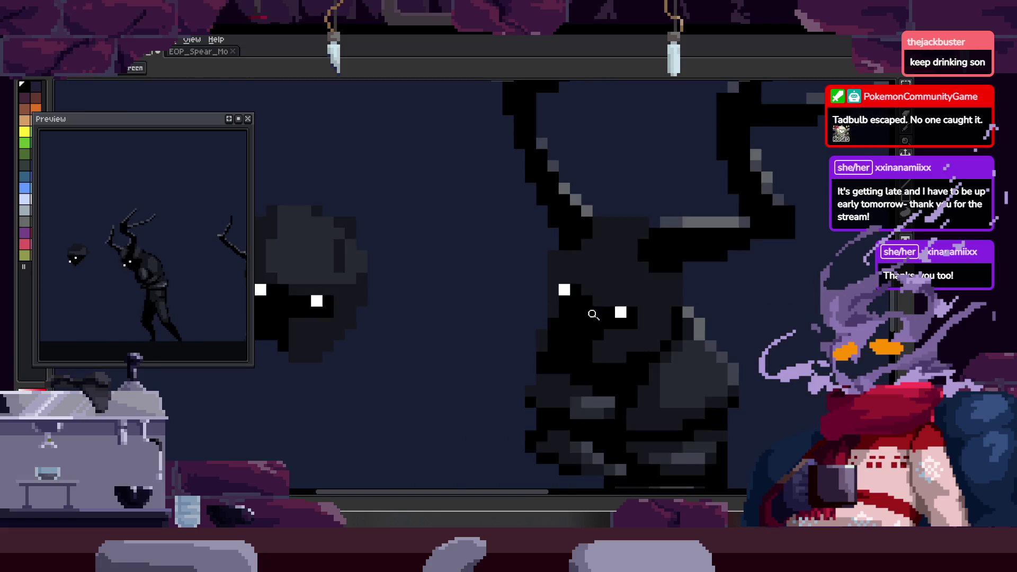
scroll(593, 315, down, 3)
scroll(631, 295, up, 3)
scroll(666, 365, up, 2)
key(b)
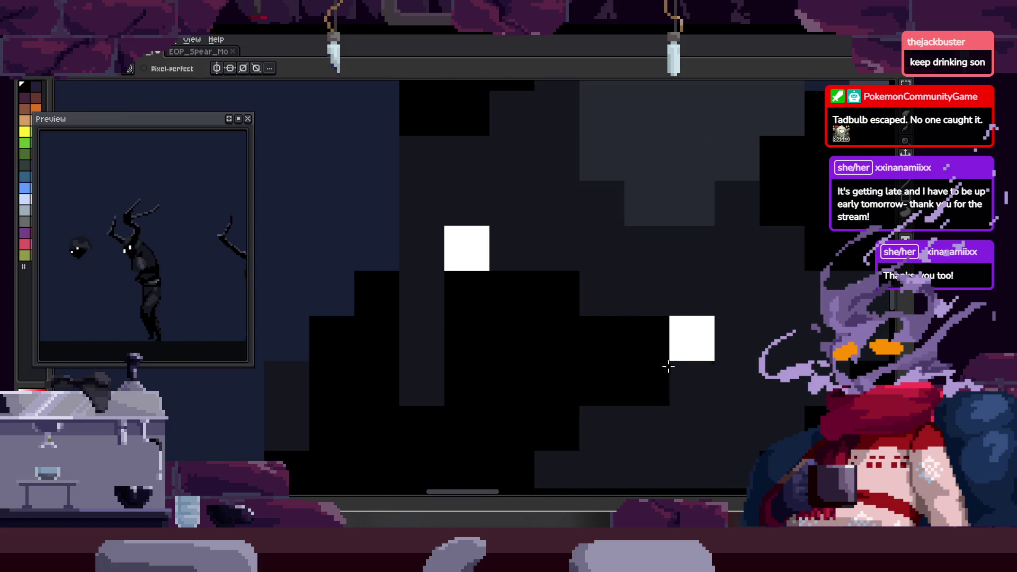
scroll(682, 334, right, 1)
scroll(524, 297, down, 3)
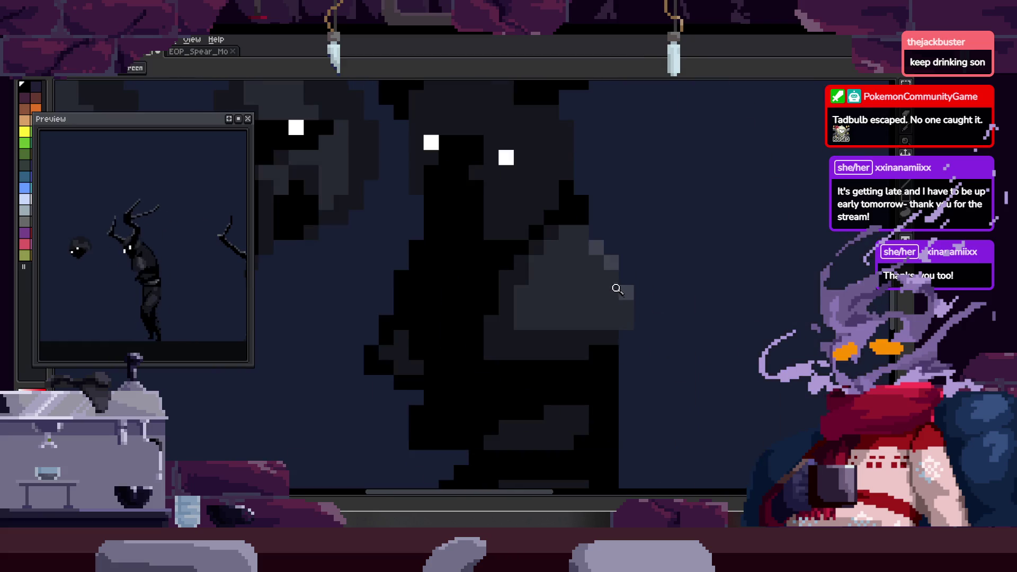
scroll(617, 289, up, 1)
scroll(517, 205, up, 2)
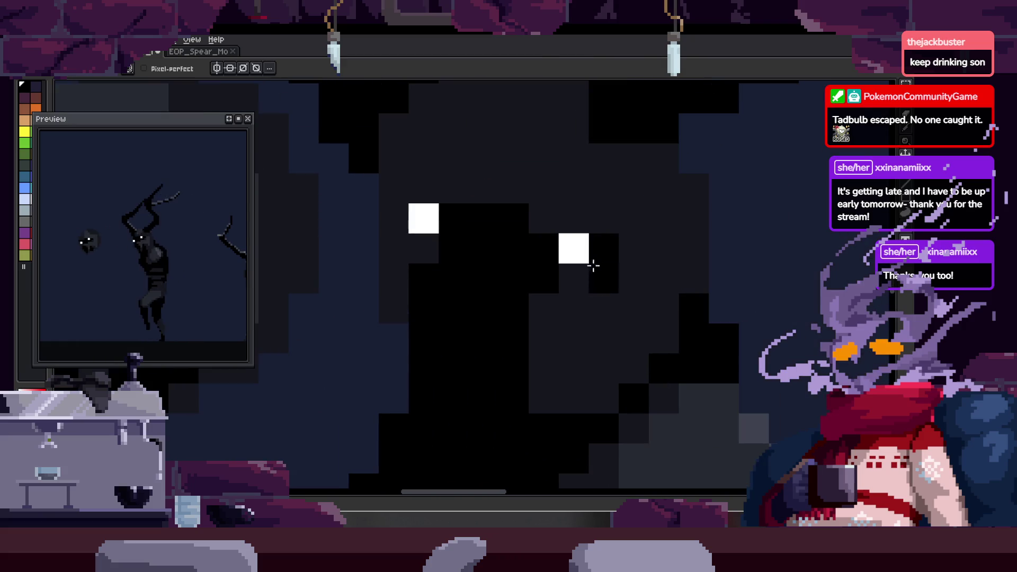
- Add lighter grey shading and a dark vertical strip to the horned head's face
drag(432, 246, 488, 311)
scroll(488, 310, down, 2)
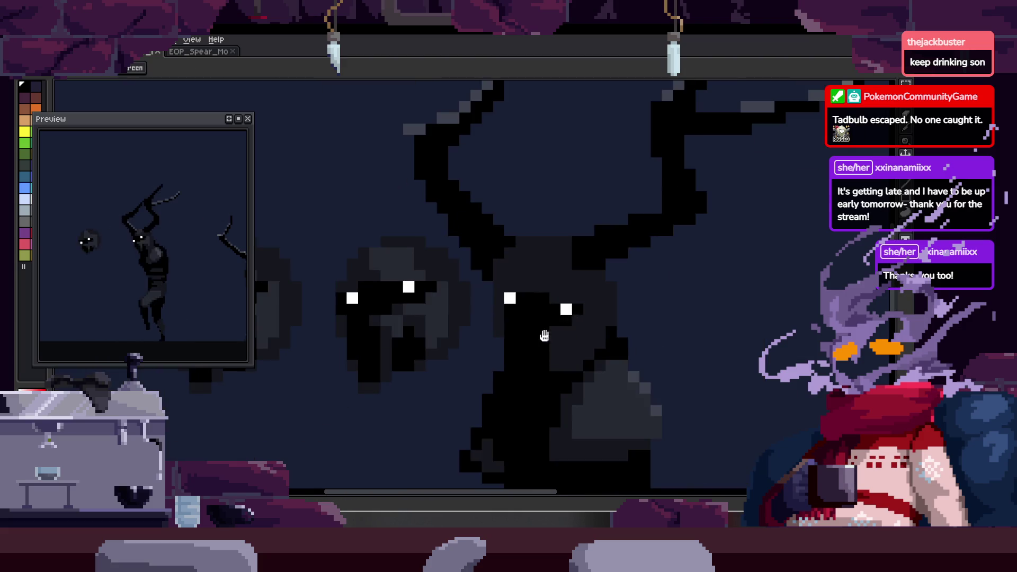
scroll(553, 341, up, 1)
key(b)
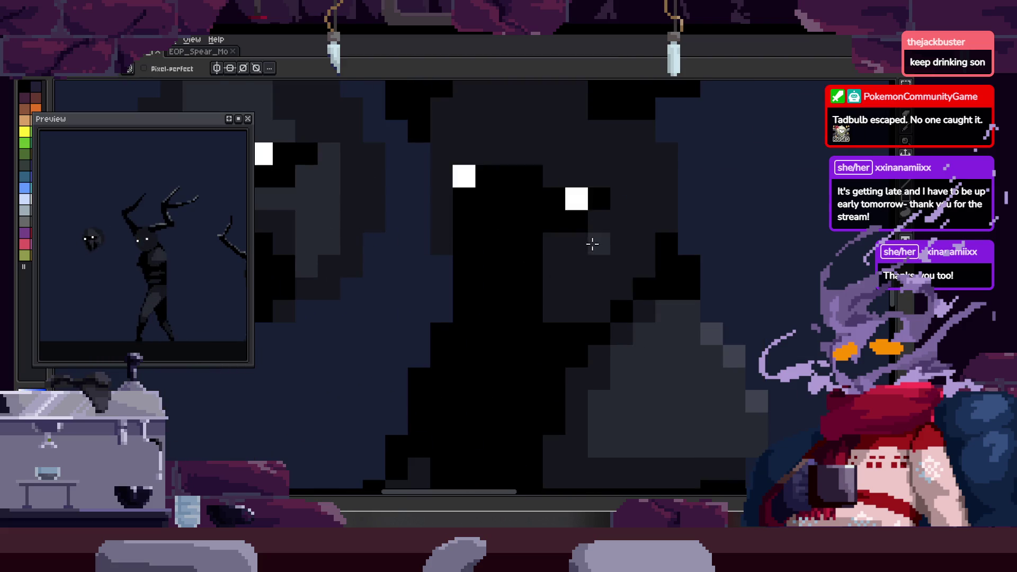
drag(592, 245, 611, 252)
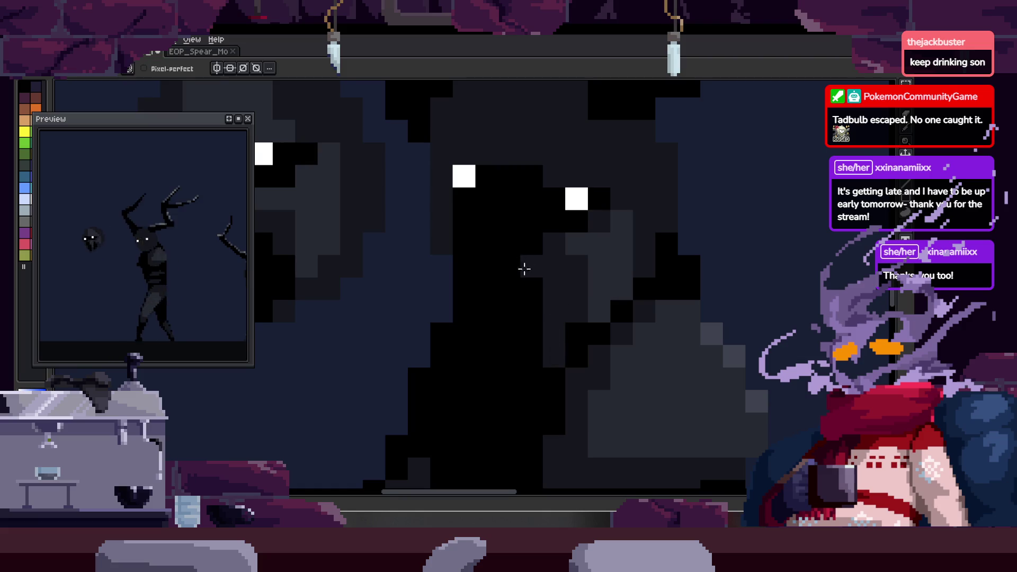
scroll(587, 282, down, 1)
scroll(586, 265, up, 1)
mouse_move(586, 287)
mouse_down()
mouse_move(582, 336)
mouse_move(571, 330)
mouse_up()
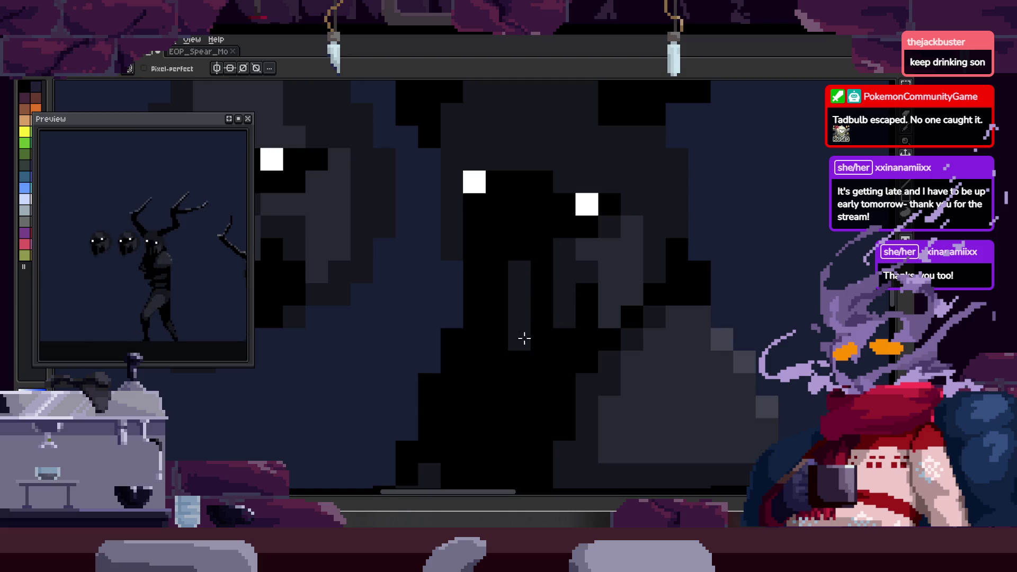
scroll(523, 339, down, 2)
scroll(564, 291, down, 1)
scroll(636, 248, up, 2)
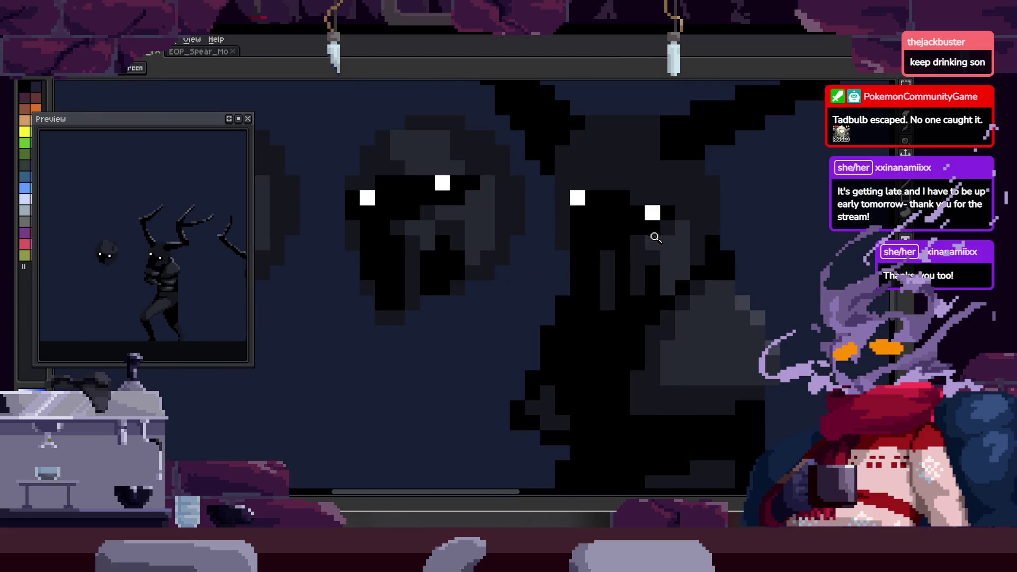
scroll(649, 233, up, 1)
scroll(619, 270, down, 4)
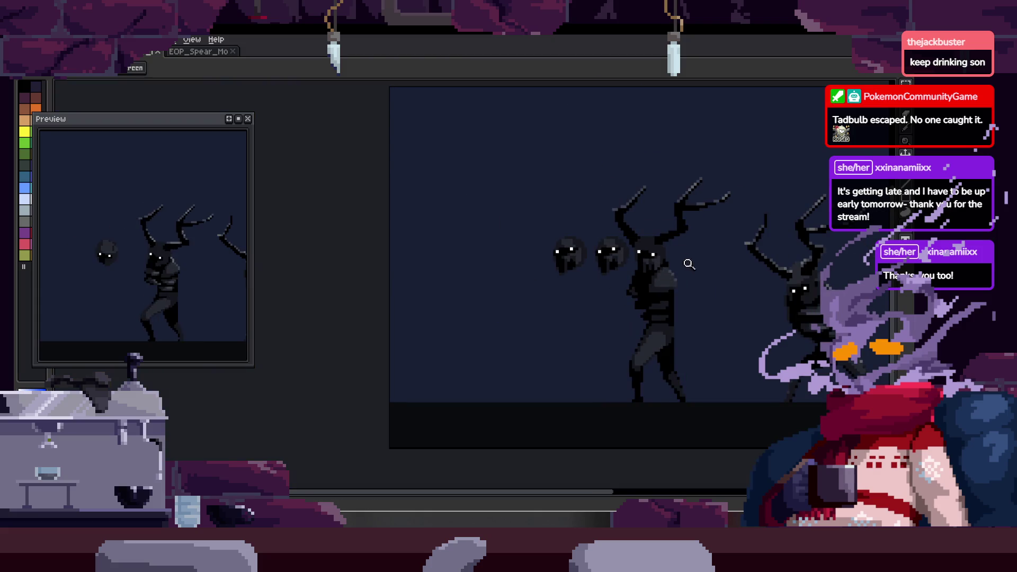
scroll(635, 260, up, 2)
scroll(636, 260, up, 2)
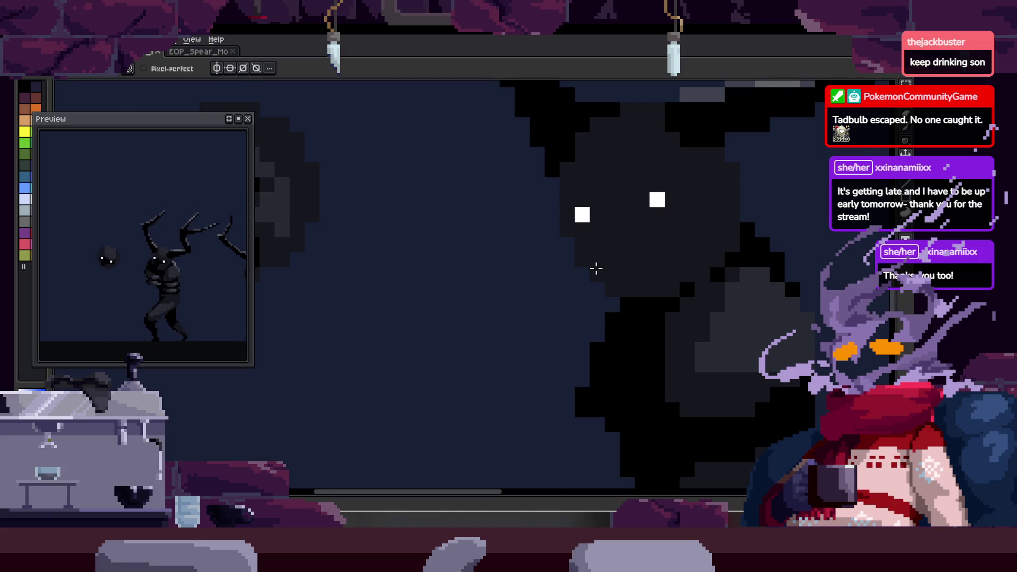
scroll(618, 315, down, 2)
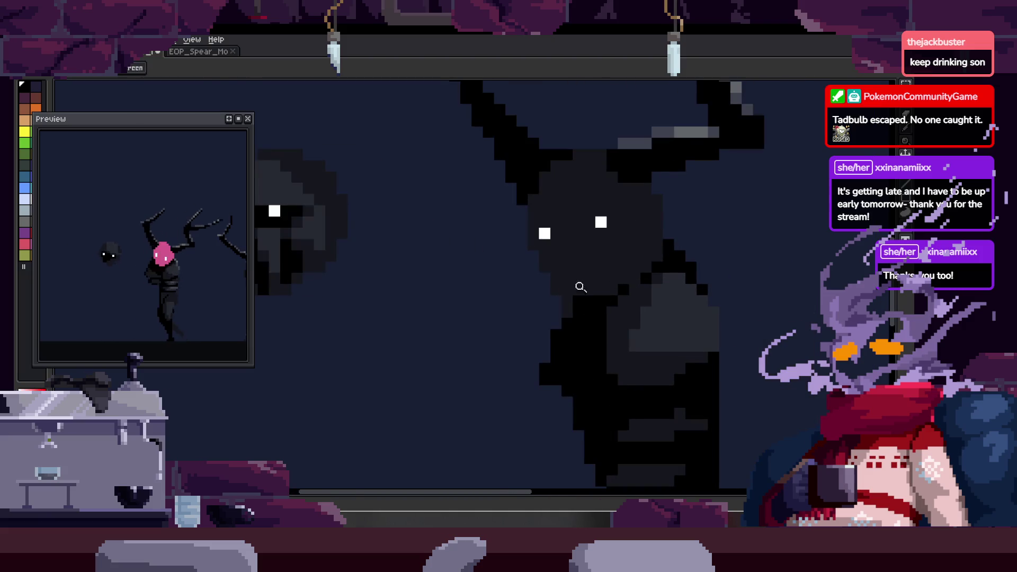
scroll(553, 245, up, 2)
scroll(567, 254, down, 1)
scroll(609, 185, down, 2)
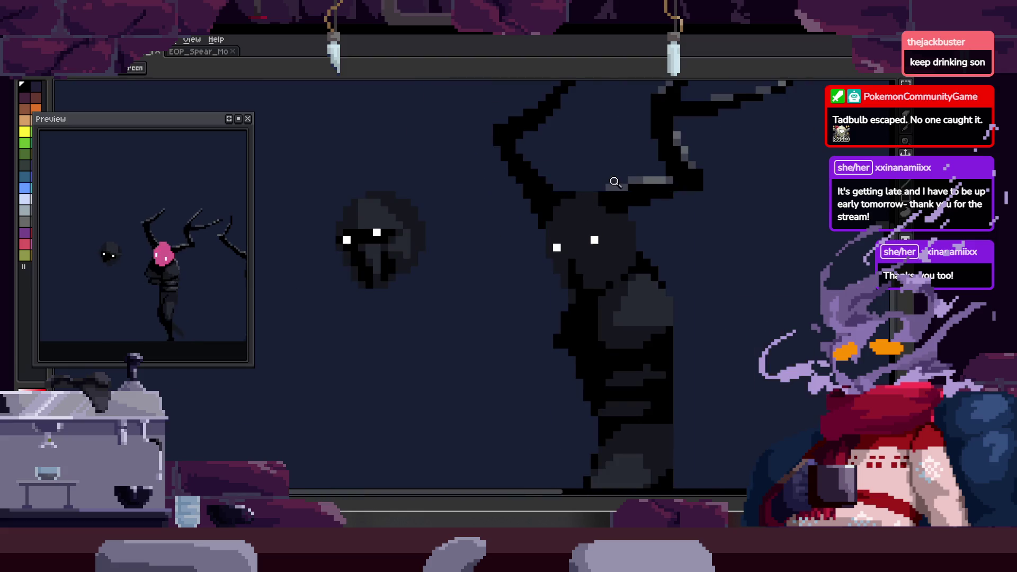
scroll(548, 262, up, 2)
- Paint black along the row beside the eye and sample a colour from the canvas
key(b)
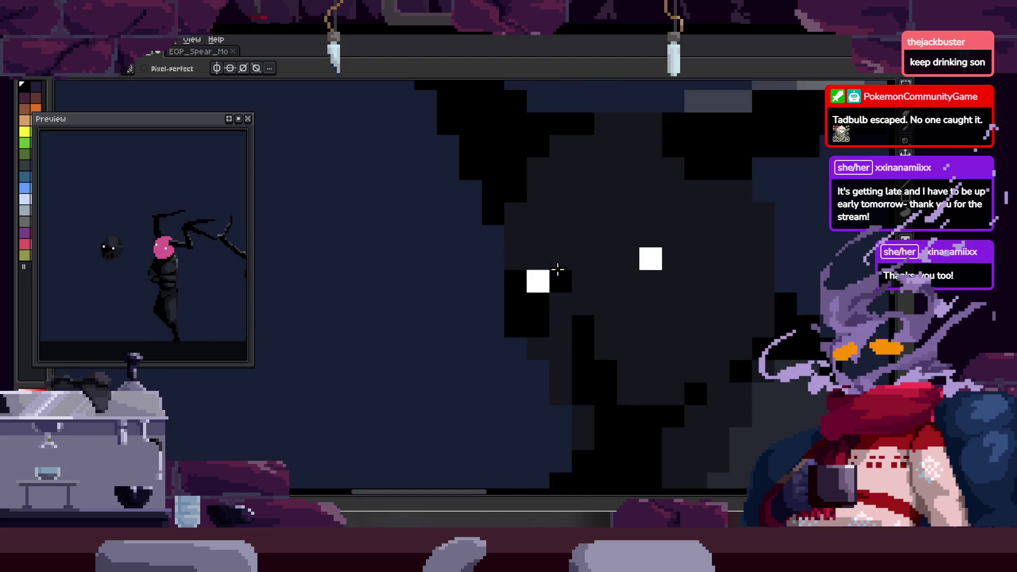
drag(571, 261, 582, 276)
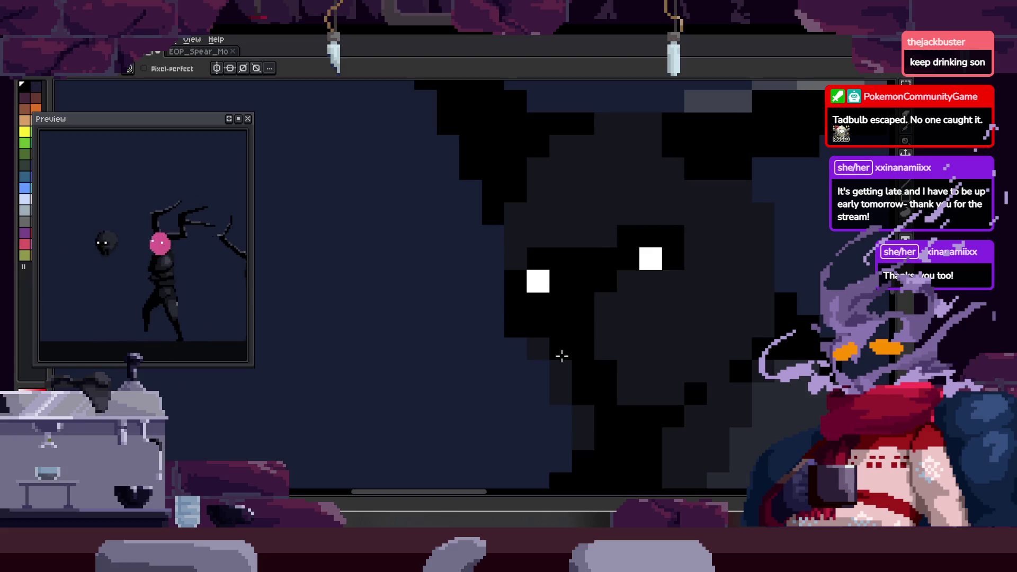
key(z)
scroll(545, 311, down, 2)
scroll(627, 286, up, 2)
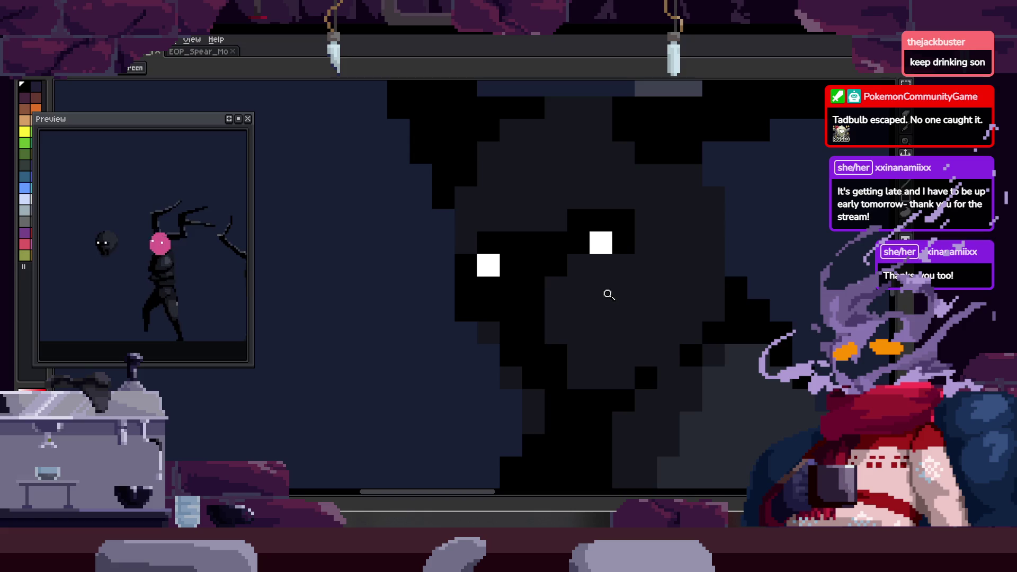
scroll(565, 357, up, 1)
key(alt)
scroll(554, 386, down, 2)
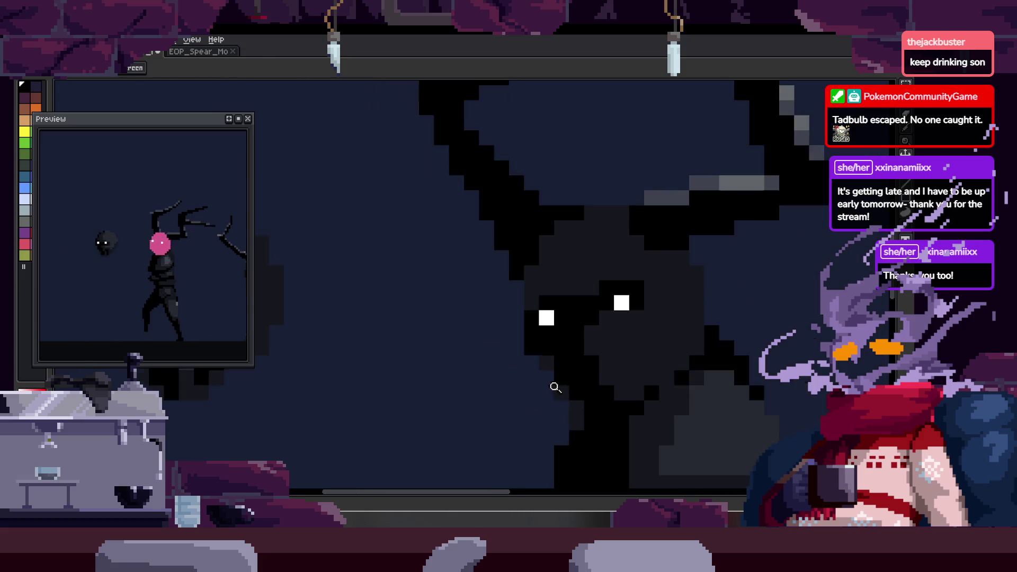
scroll(663, 347, down, 2)
scroll(527, 253, up, 1)
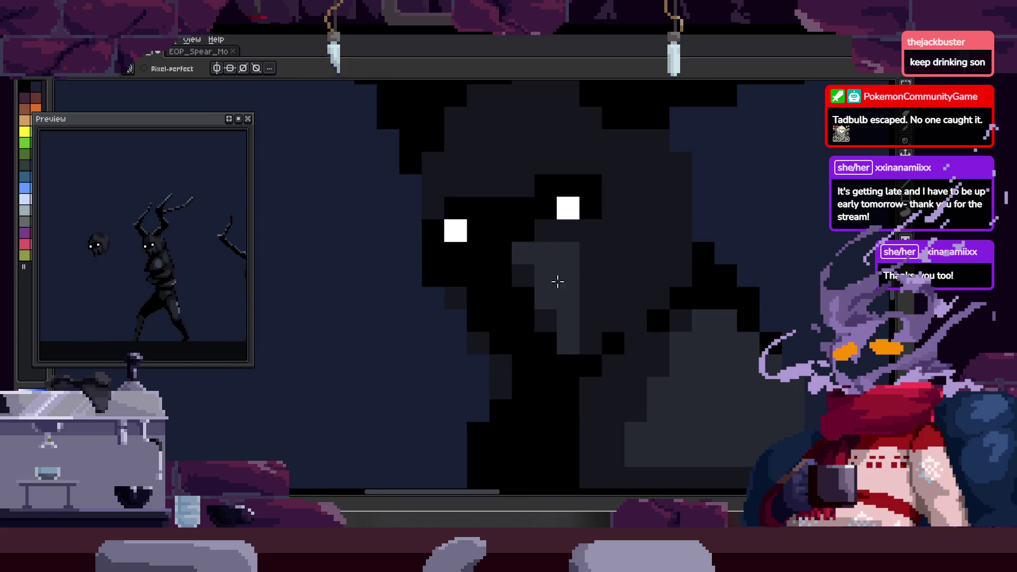
scroll(555, 280, down, 3)
scroll(636, 247, up, 1)
scroll(630, 245, up, 2)
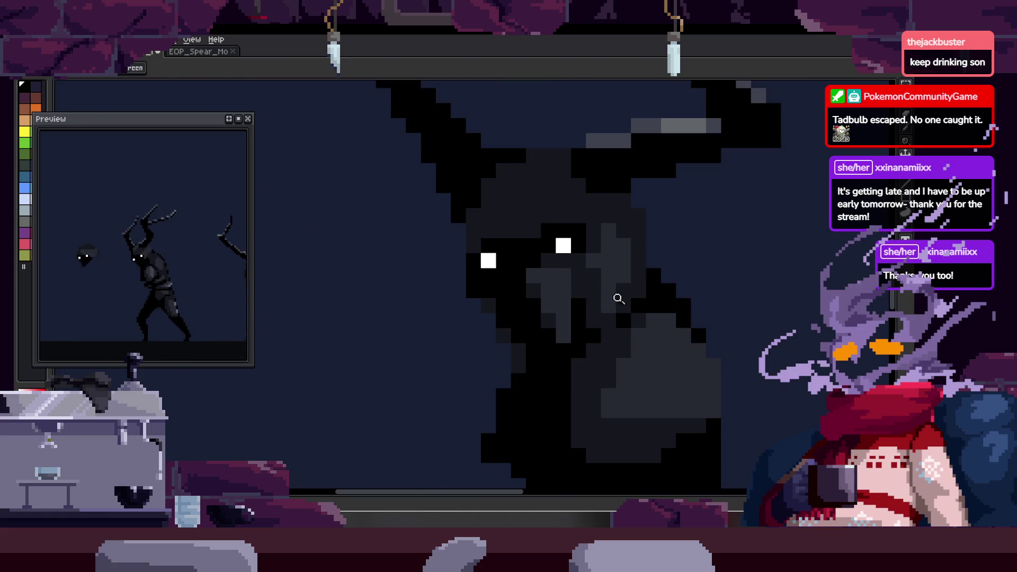
scroll(620, 299, down, 2)
scroll(593, 303, up, 2)
scroll(563, 336, up, 1)
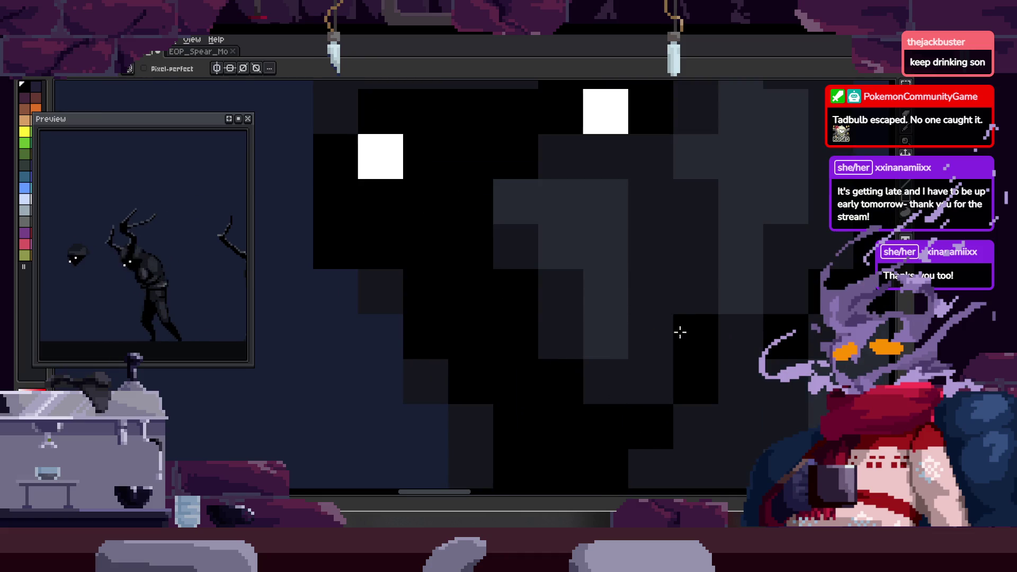
scroll(606, 352, down, 3)
scroll(606, 352, down, 2)
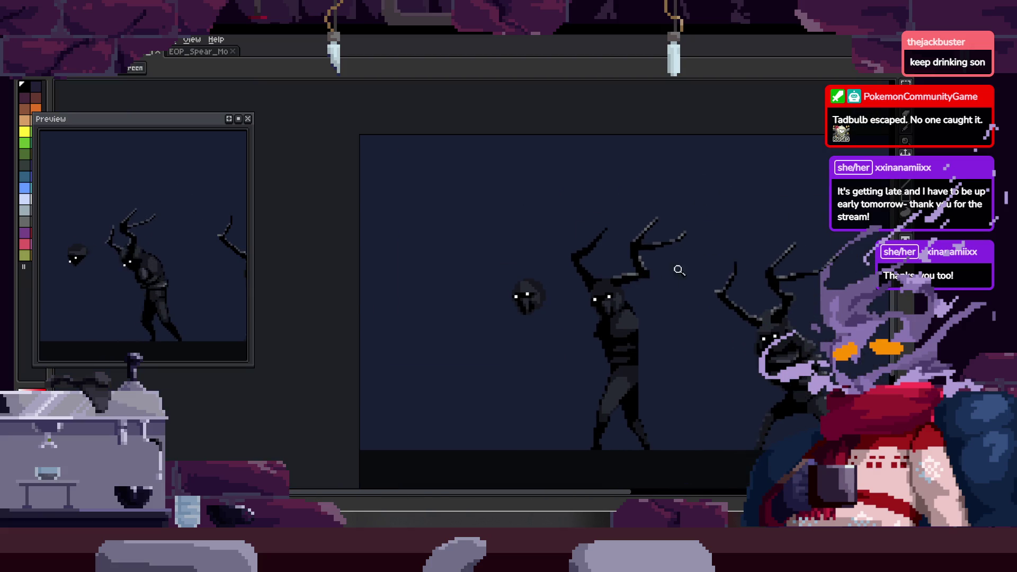
scroll(679, 281, up, 1)
scroll(675, 252, up, 1)
scroll(628, 302, up, 1)
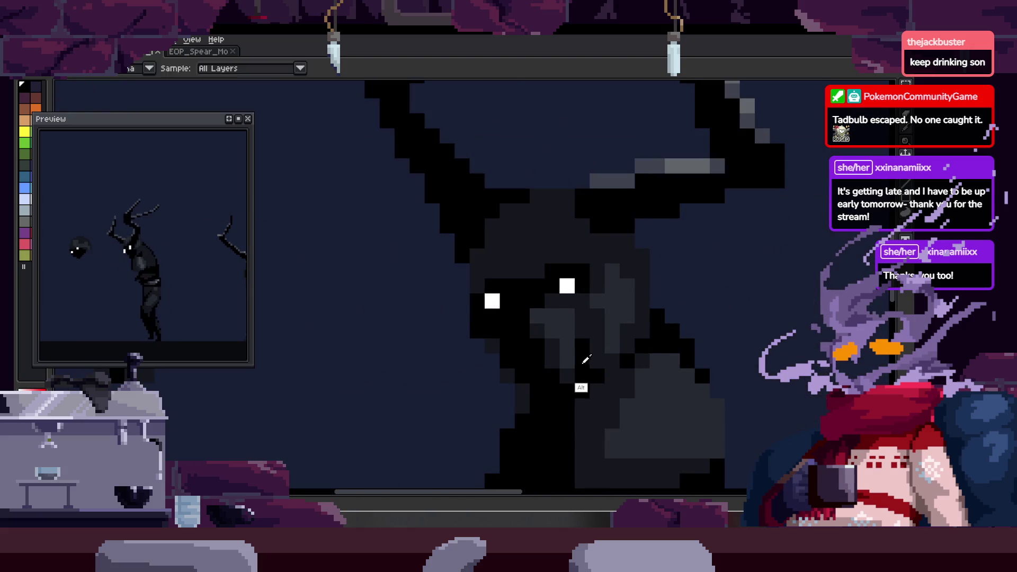
scroll(599, 325, up, 1)
scroll(606, 351, down, 1)
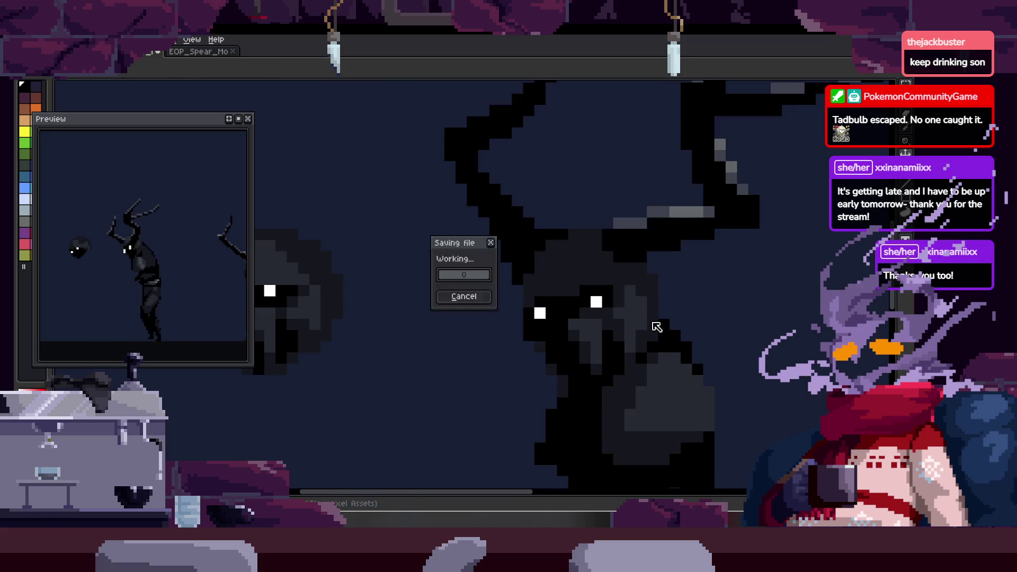
scroll(651, 329, down, 1)
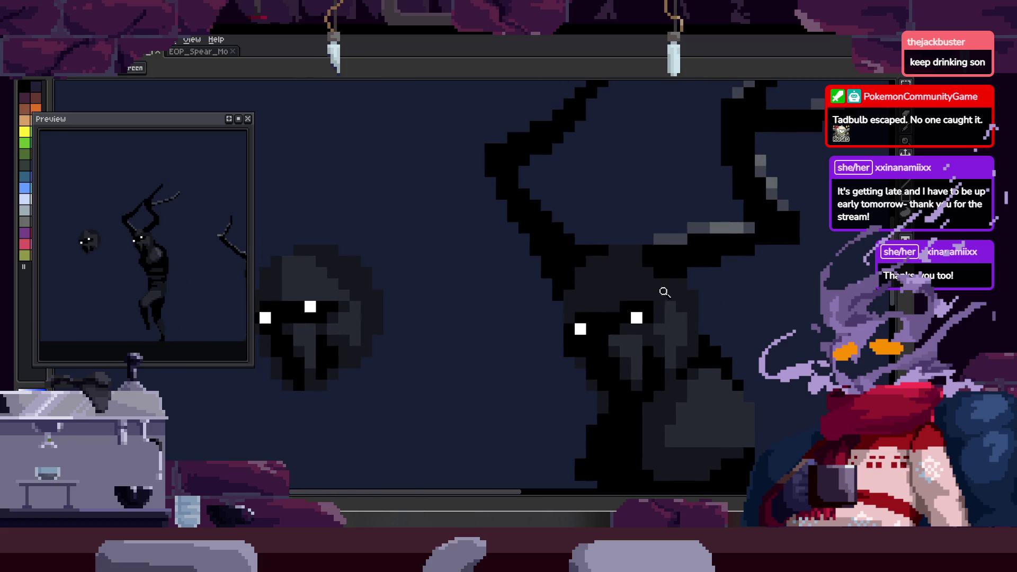
scroll(672, 298, up, 1)
key(b)
drag(591, 288, 605, 246)
drag(627, 285, 721, 295)
key(z)
scroll(676, 290, down, 1)
scroll(633, 284, down, 1)
scroll(633, 286, down, 1)
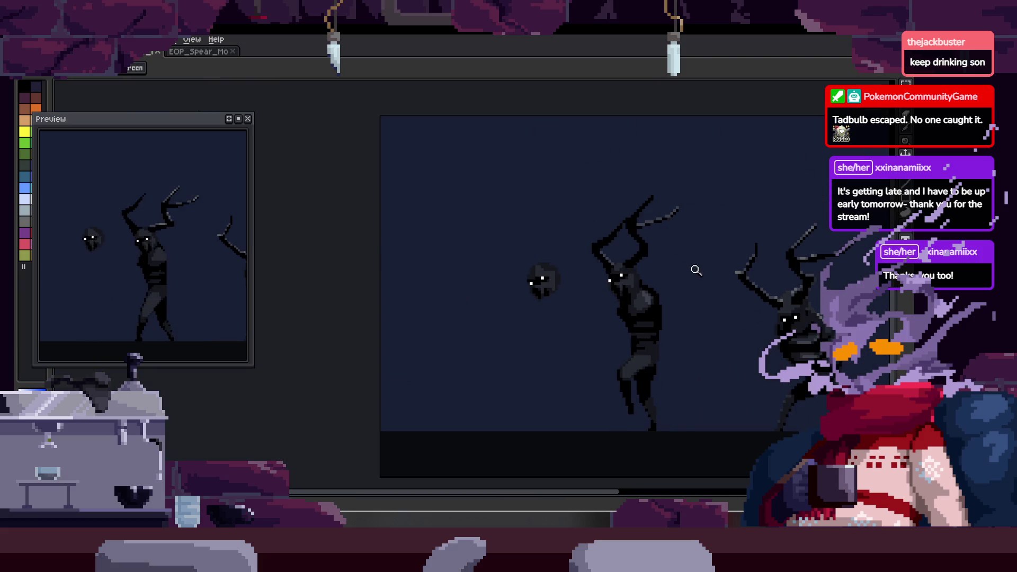
scroll(658, 258, up, 2)
key(b)
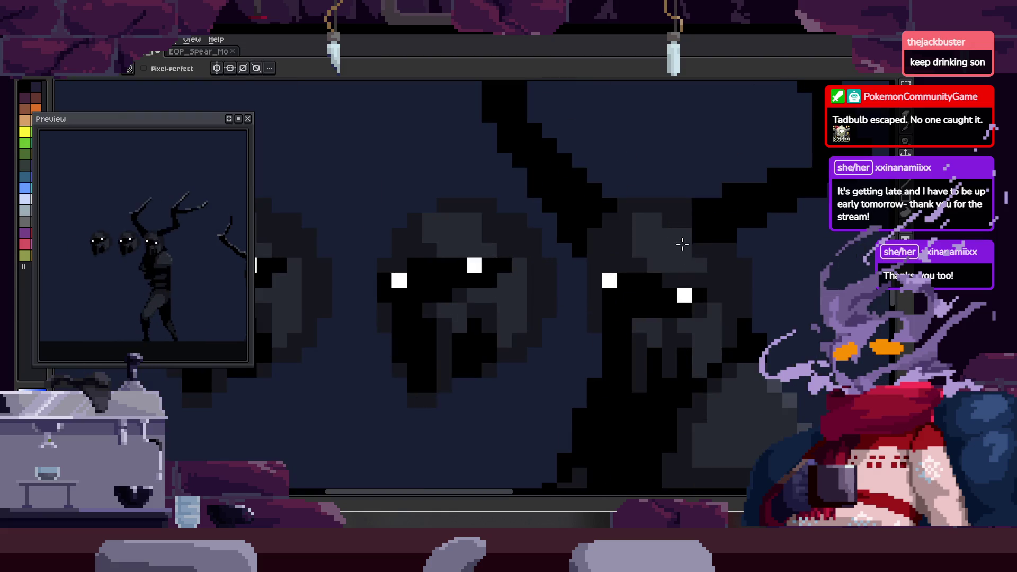
scroll(699, 265, down, 2)
- Lasso and delete the middle floating head, then paint dark-grey shading over the creature's head
key(q)
drag(584, 215, 587, 212)
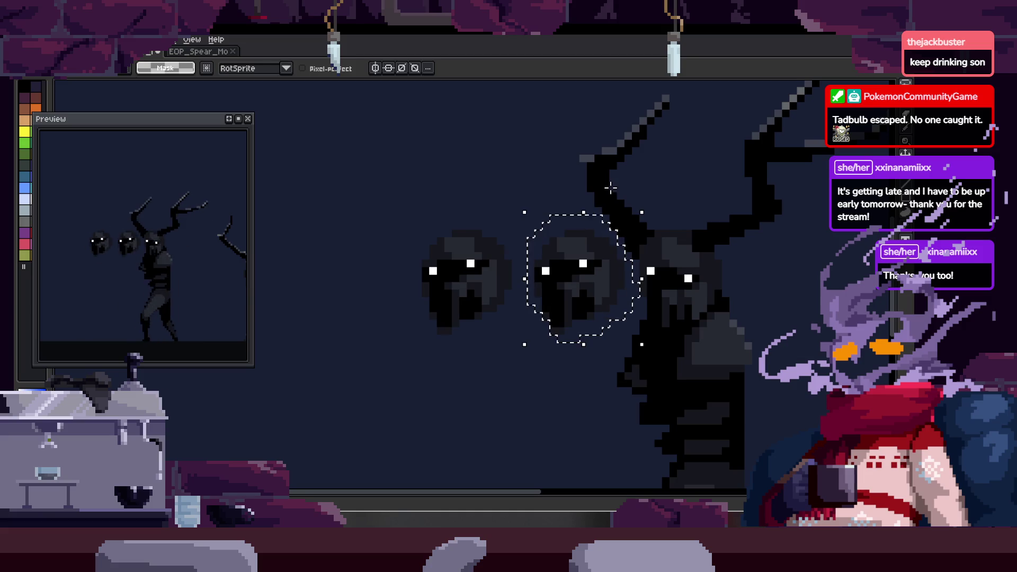
key(Delete)
key(z)
scroll(624, 302, down, 2)
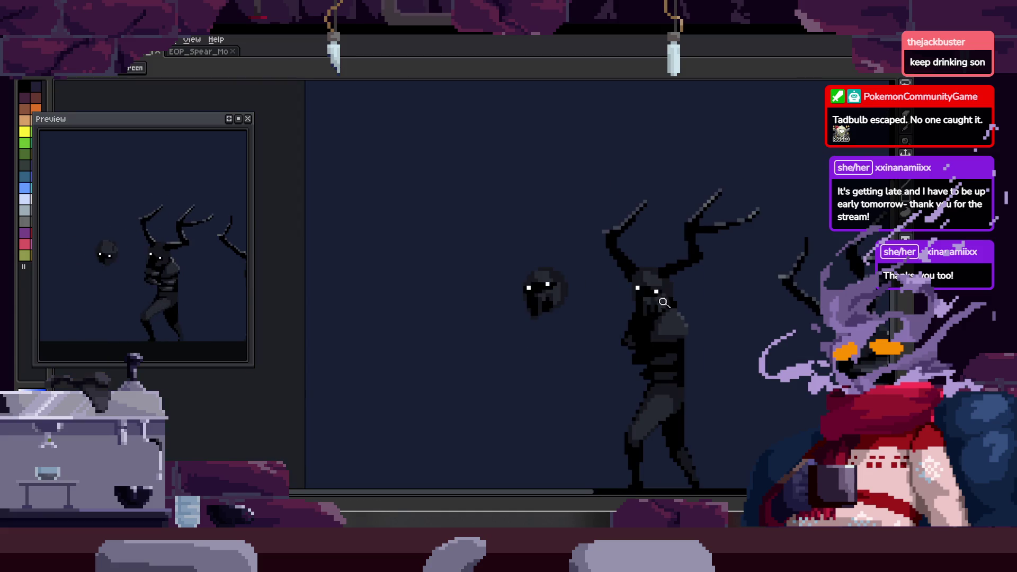
scroll(622, 283, up, 1)
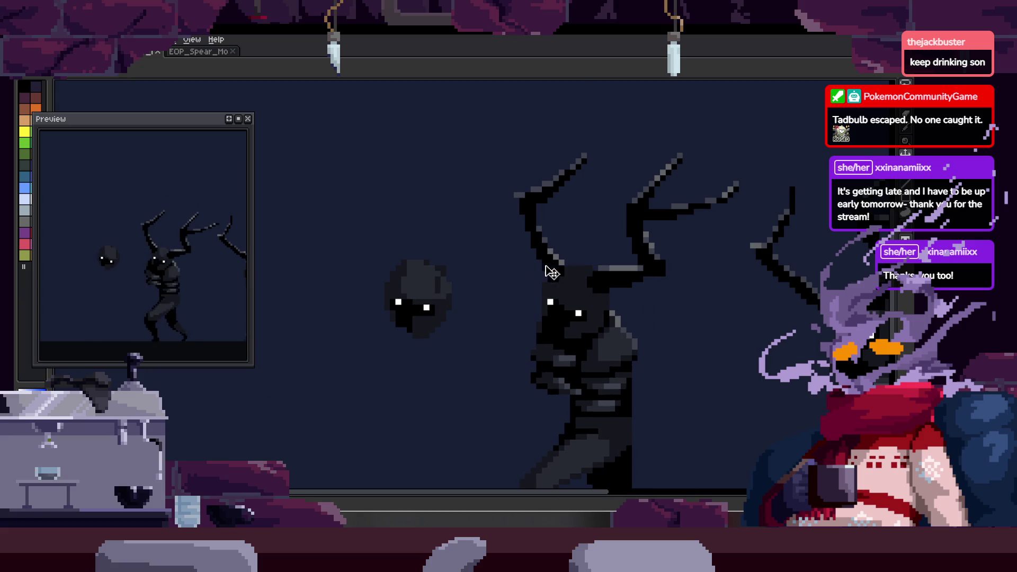
scroll(607, 261, up, 3)
scroll(560, 258, up, 1)
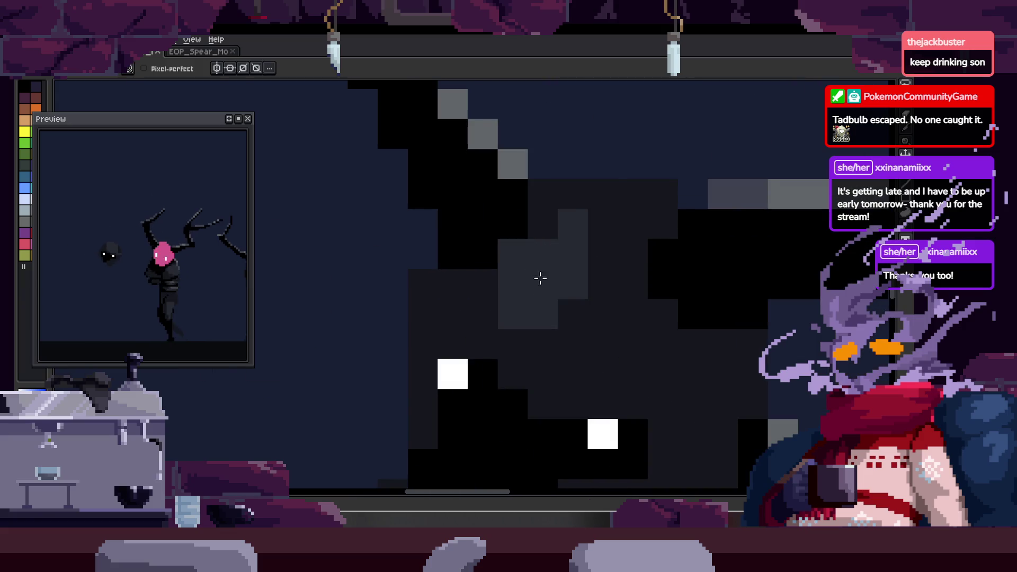
drag(521, 270, 548, 228)
drag(641, 231, 582, 170)
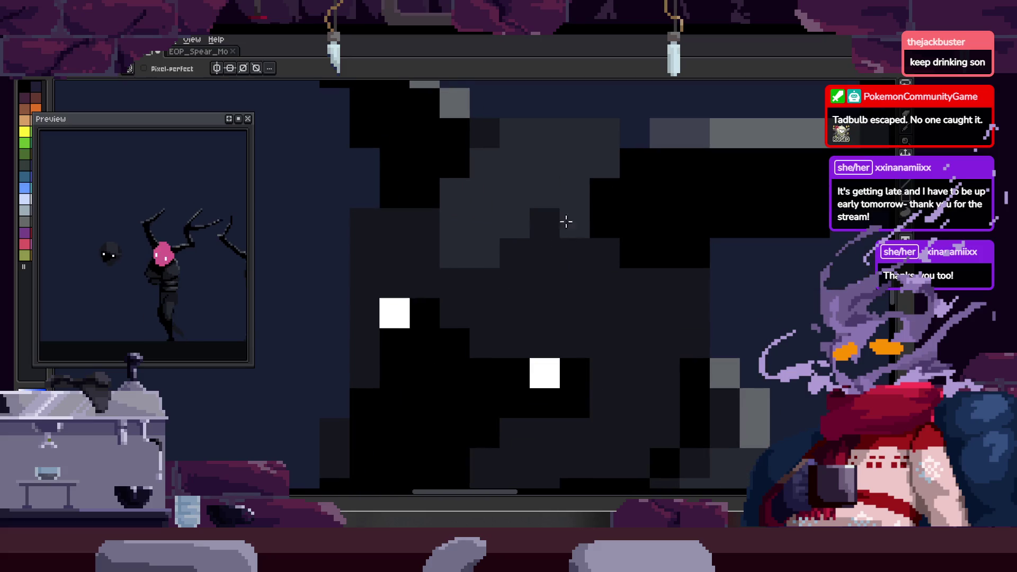
scroll(545, 231, down, 1)
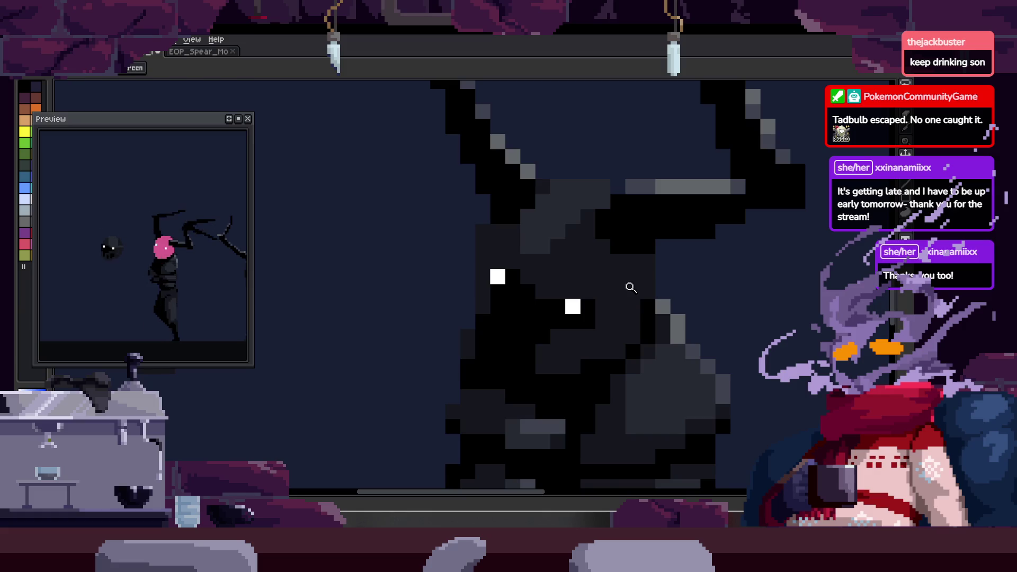
scroll(609, 320, up, 1)
scroll(625, 305, down, 2)
scroll(636, 283, up, 2)
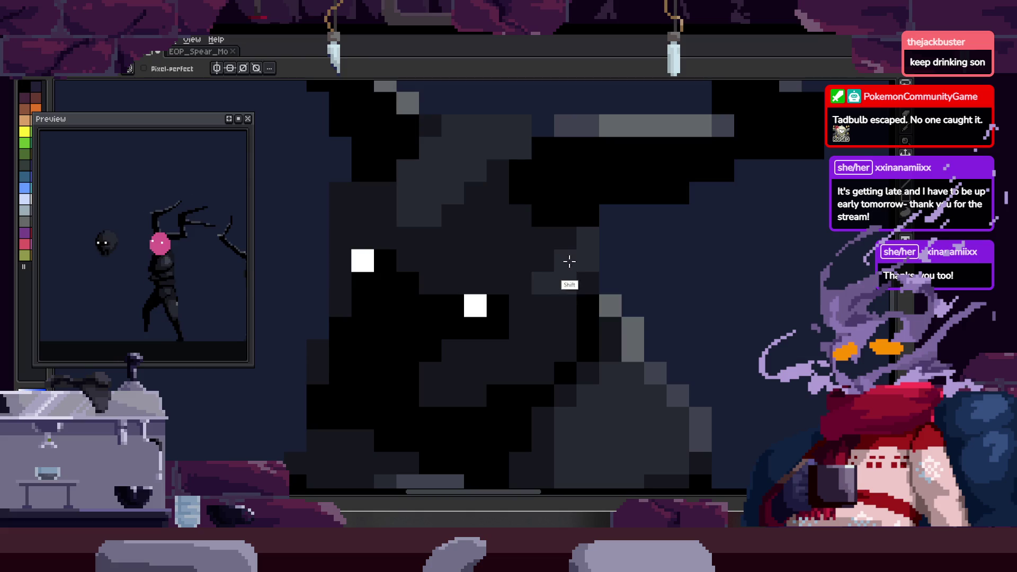
scroll(600, 320, down, 3)
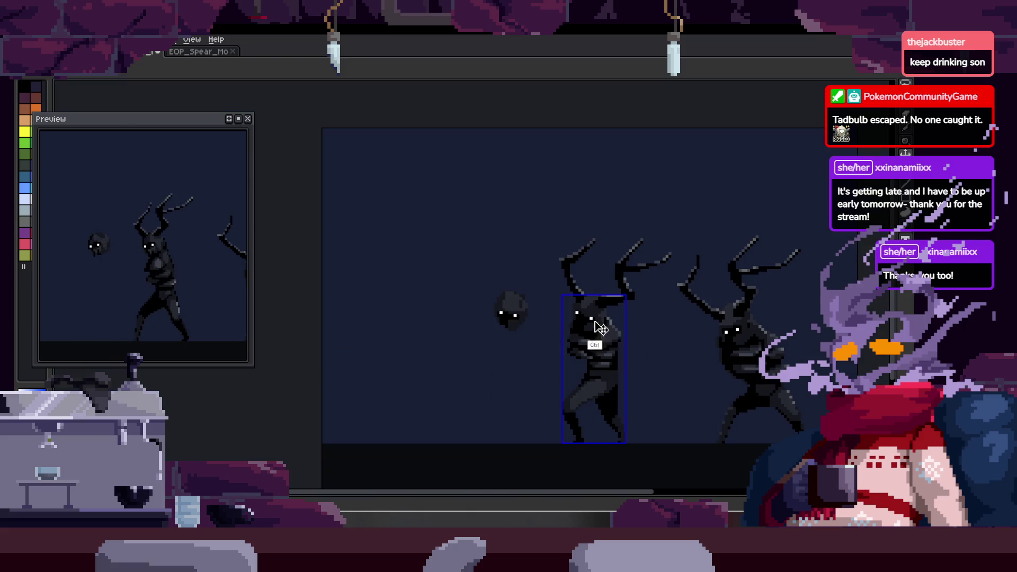
scroll(642, 301, up, 5)
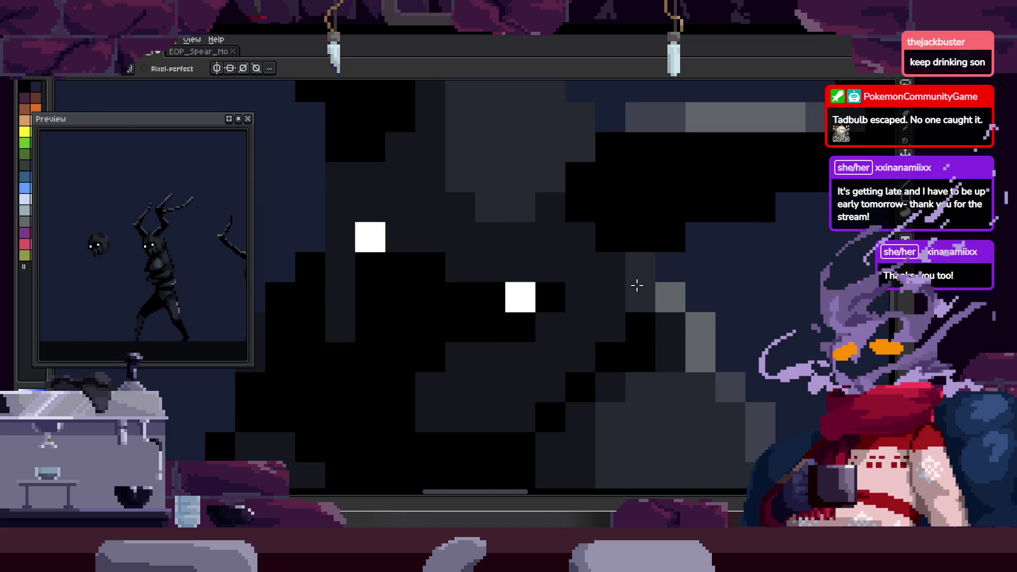
scroll(651, 293, down, 4)
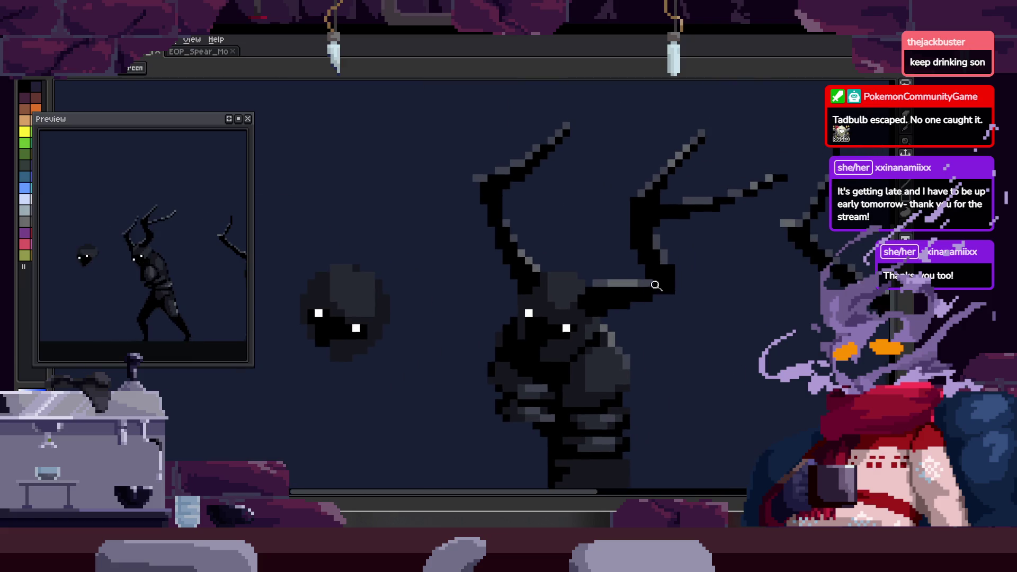
scroll(675, 291, down, 1)
scroll(676, 304, up, 1)
- Step through the animation frames, zooming and touching up the shaded head in each pose
key(Right)
key(Right)
scroll(640, 213, up, 2)
click(598, 281)
key(b)
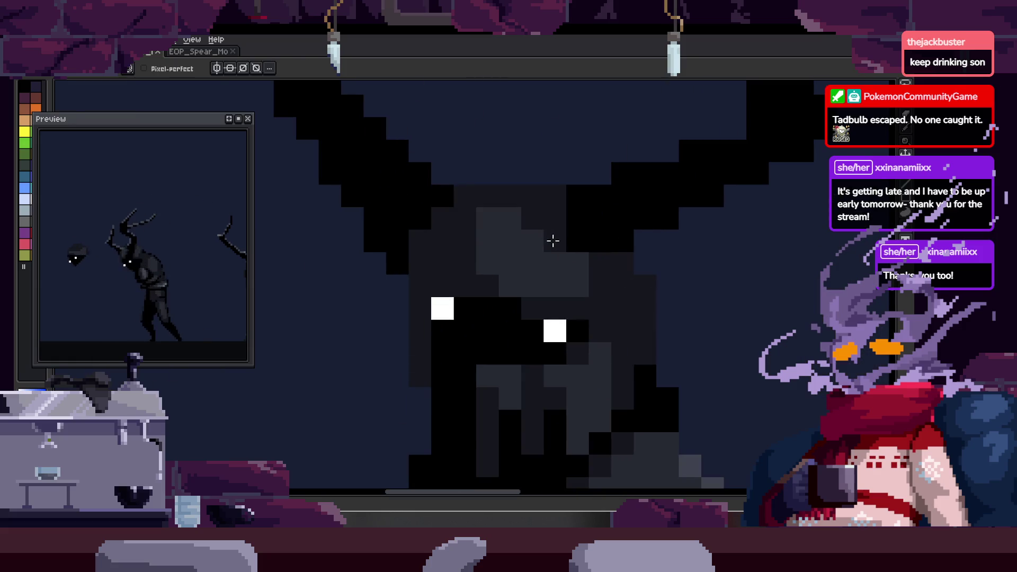
scroll(509, 222, up, 1)
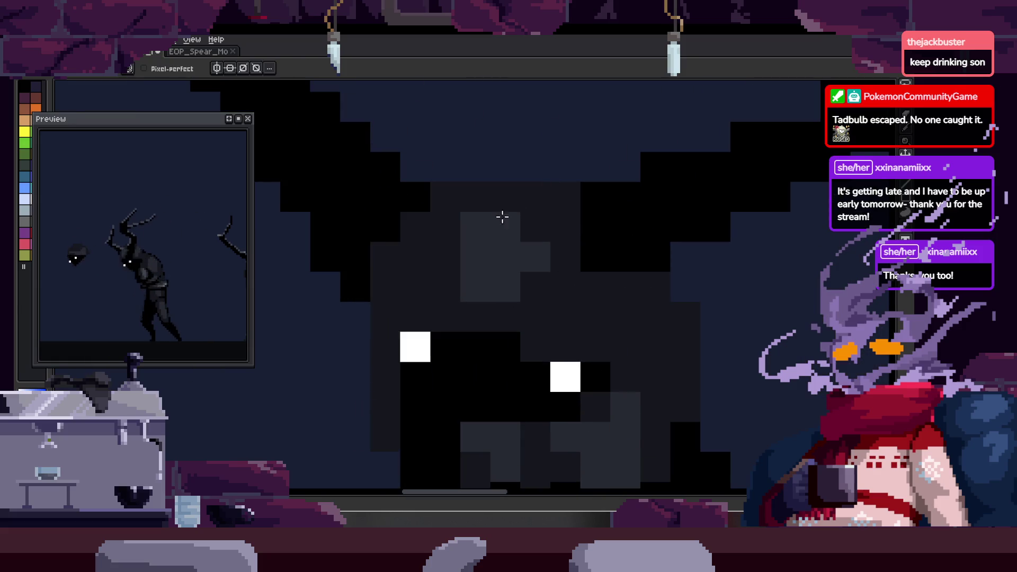
scroll(538, 223, down, 3)
key(Right)
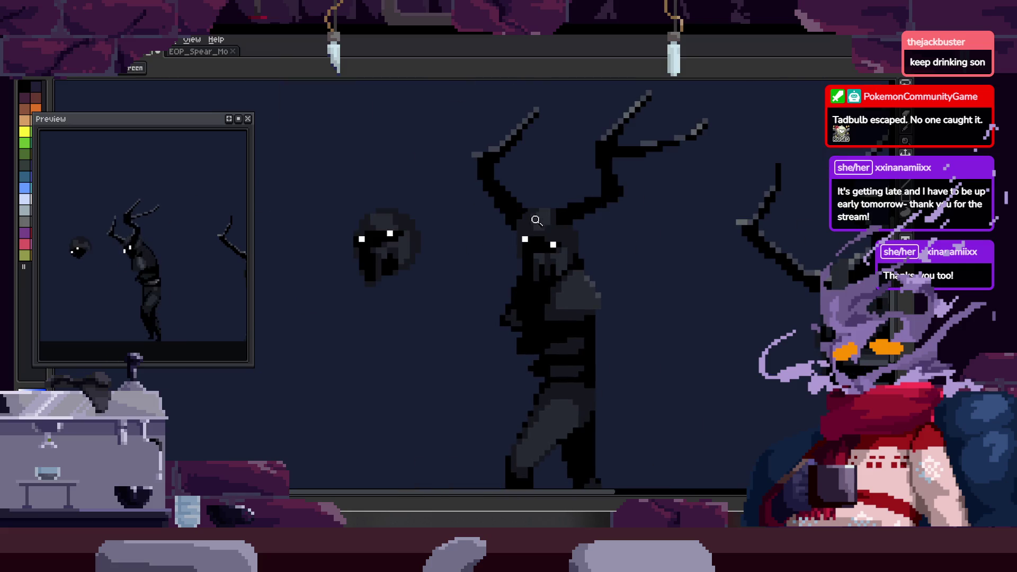
scroll(524, 215, up, 3)
key(z)
scroll(517, 231, down, 2)
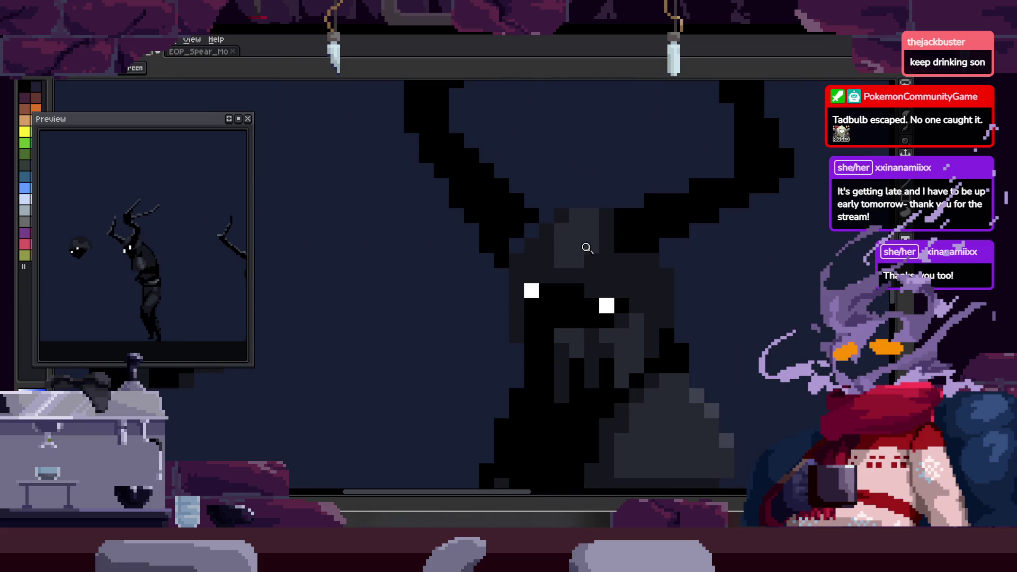
scroll(567, 238, down, 2)
scroll(567, 238, up, 2)
scroll(549, 287, up, 1)
key(b)
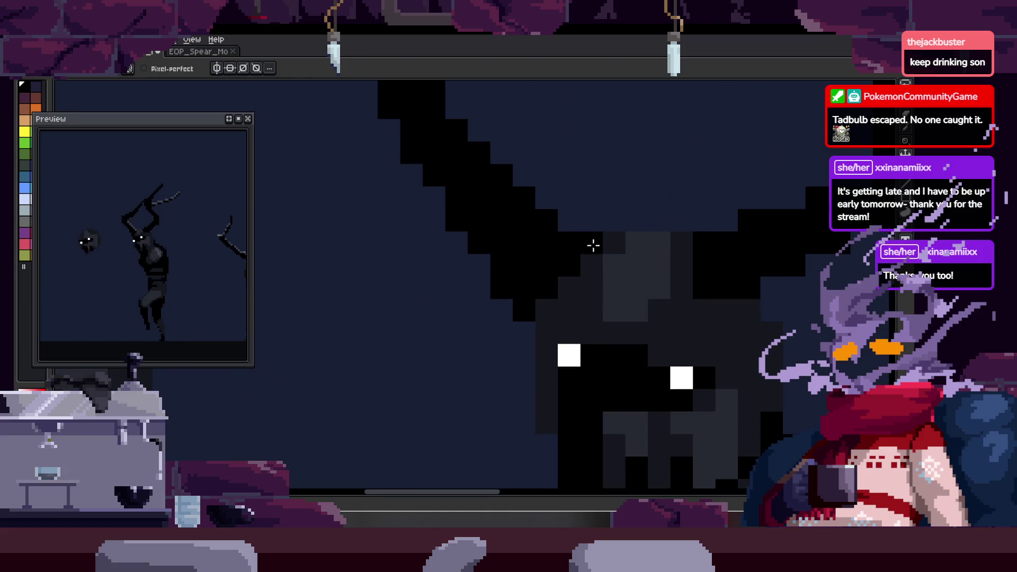
key(z)
scroll(592, 245, down, 3)
key(Return)
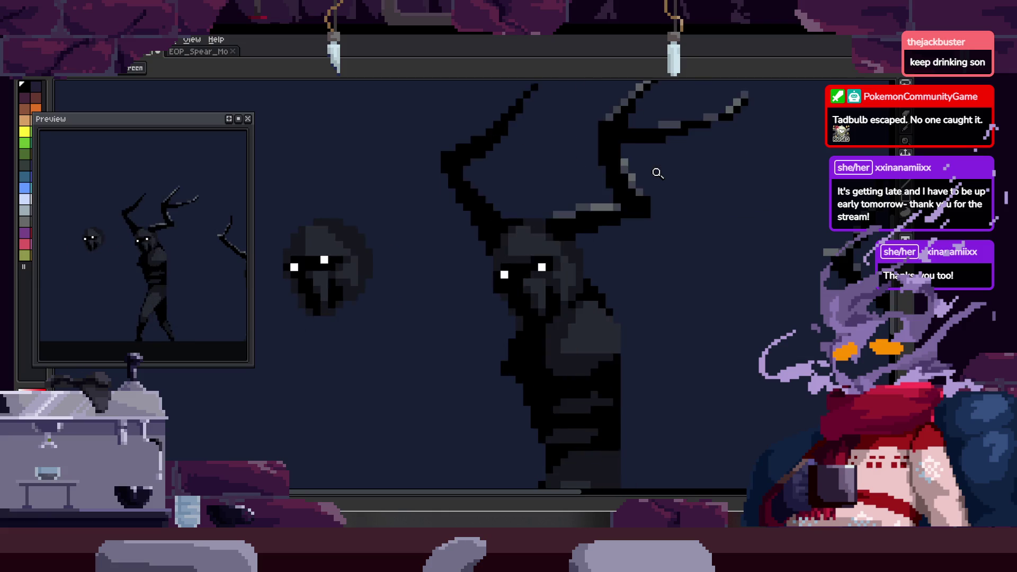
scroll(526, 171, up, 3)
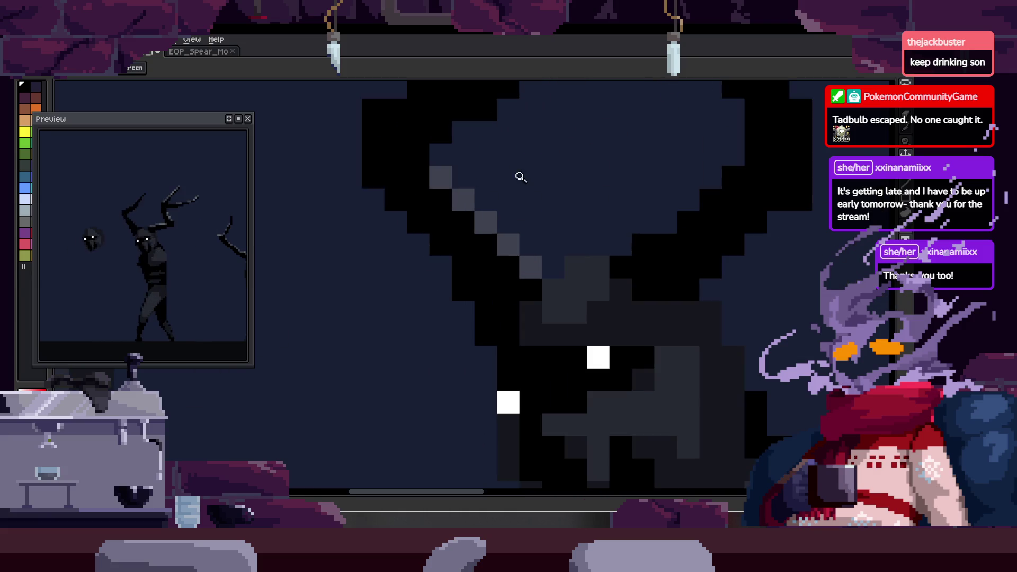
key(ctrl)
scroll(522, 222, down, 3)
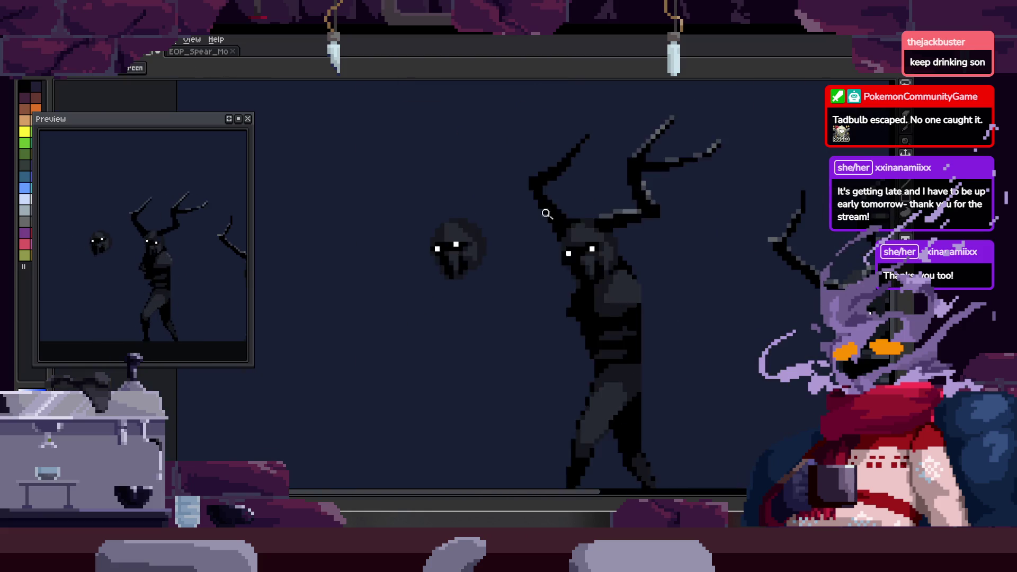
scroll(651, 125, up, 3)
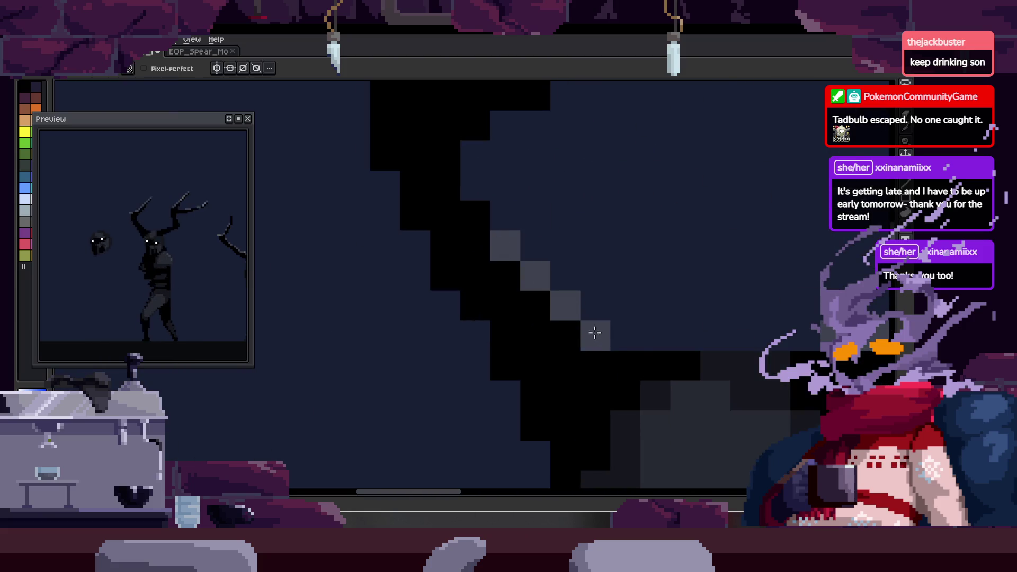
scroll(593, 333, down, 3)
scroll(676, 277, up, 1)
scroll(597, 291, up, 2)
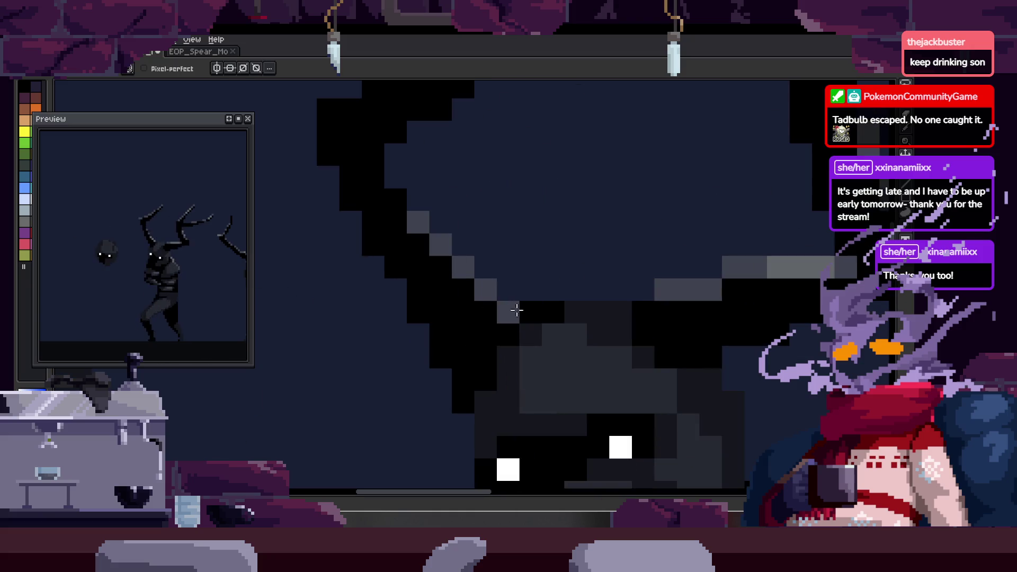
scroll(509, 310, down, 3)
- Zoom in on the creature's antler ready for pencil work
key(z)
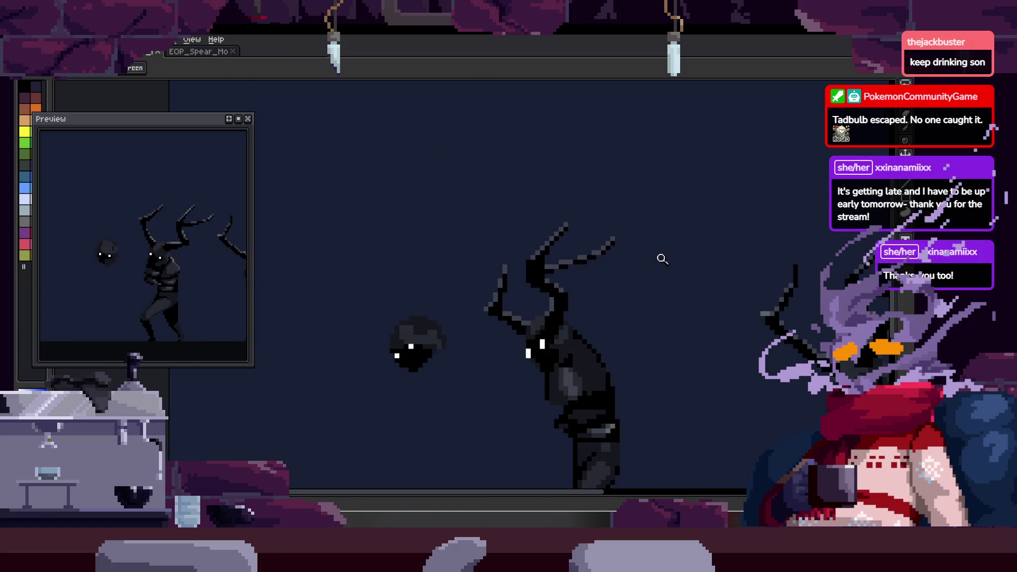
scroll(563, 279, up, 3)
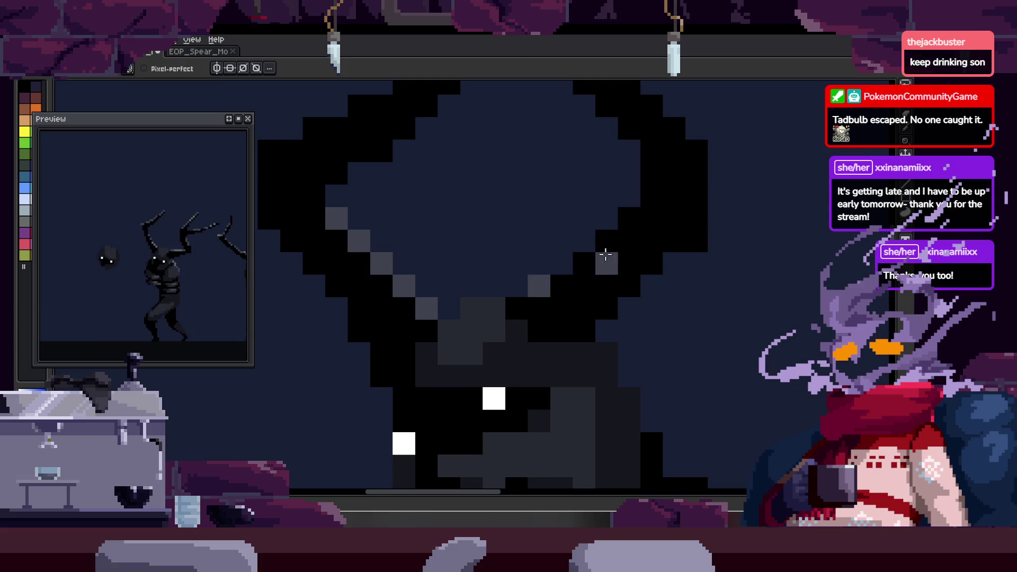
scroll(626, 227, down, 3)
key(z)
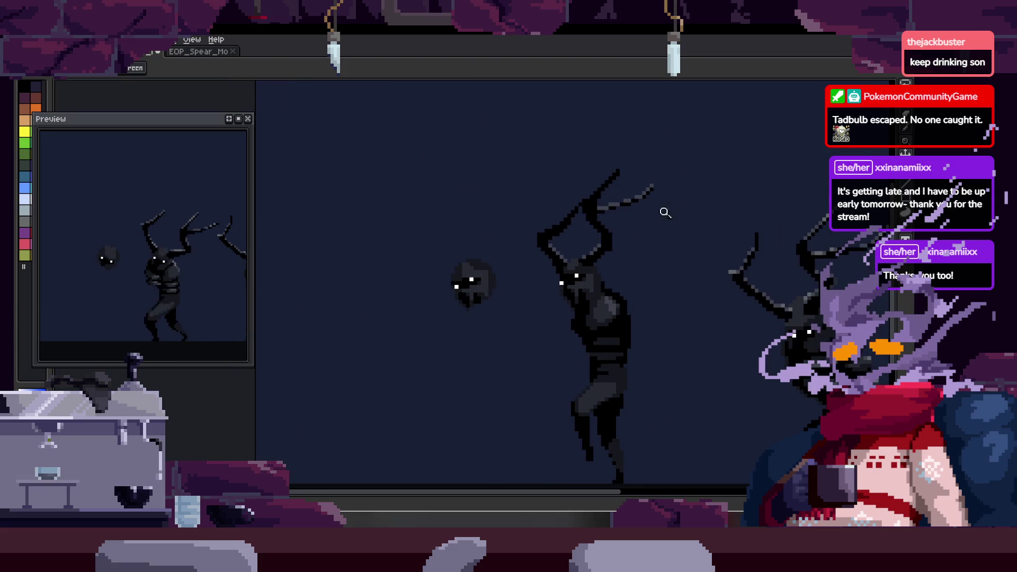
scroll(558, 221, up, 3)
scroll(557, 221, up, 2)
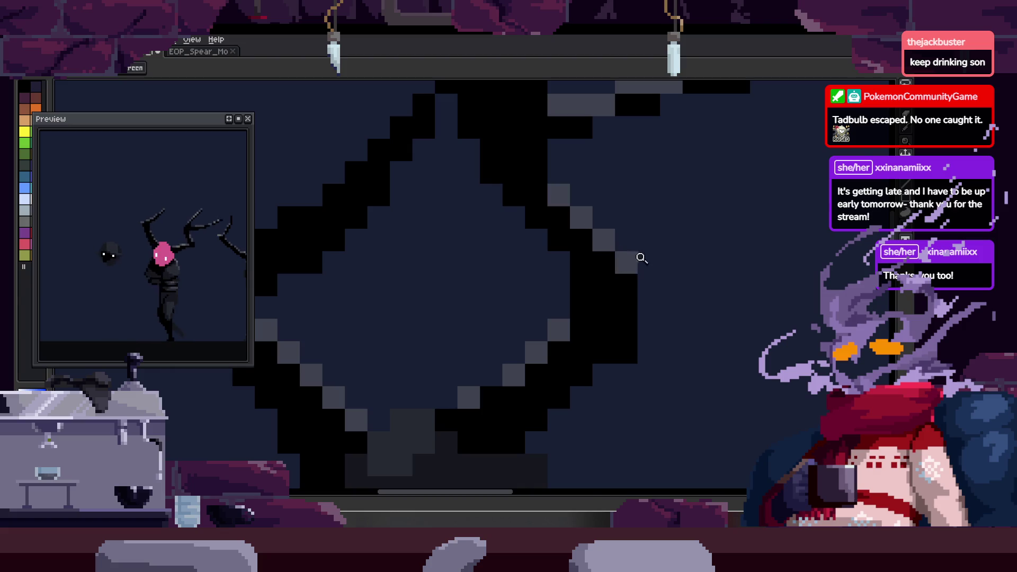
scroll(640, 258, down, 3)
scroll(620, 207, up, 1)
scroll(613, 199, up, 2)
scroll(462, 260, up, 2)
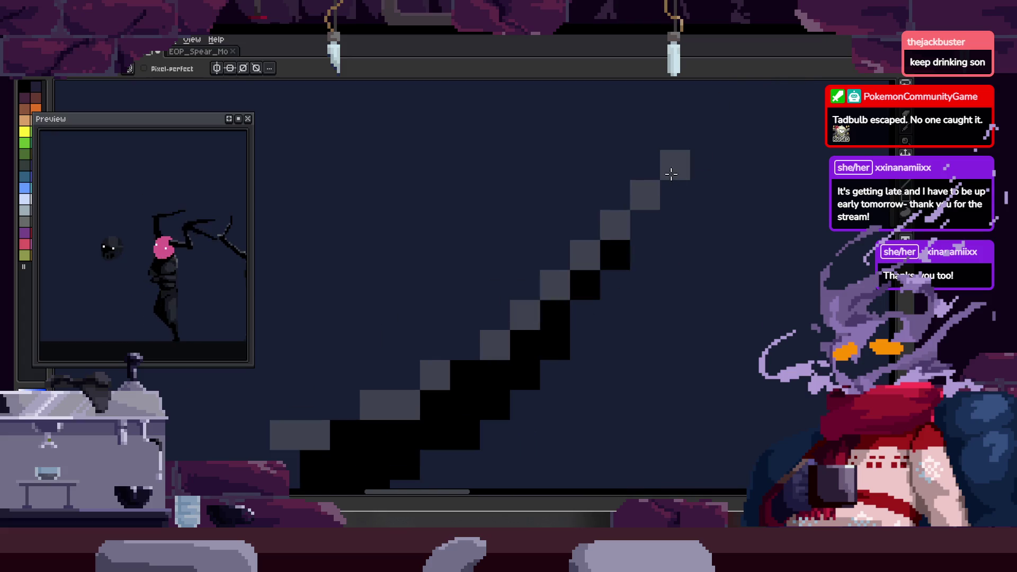
scroll(669, 174, down, 3)
scroll(640, 151, up, 3)
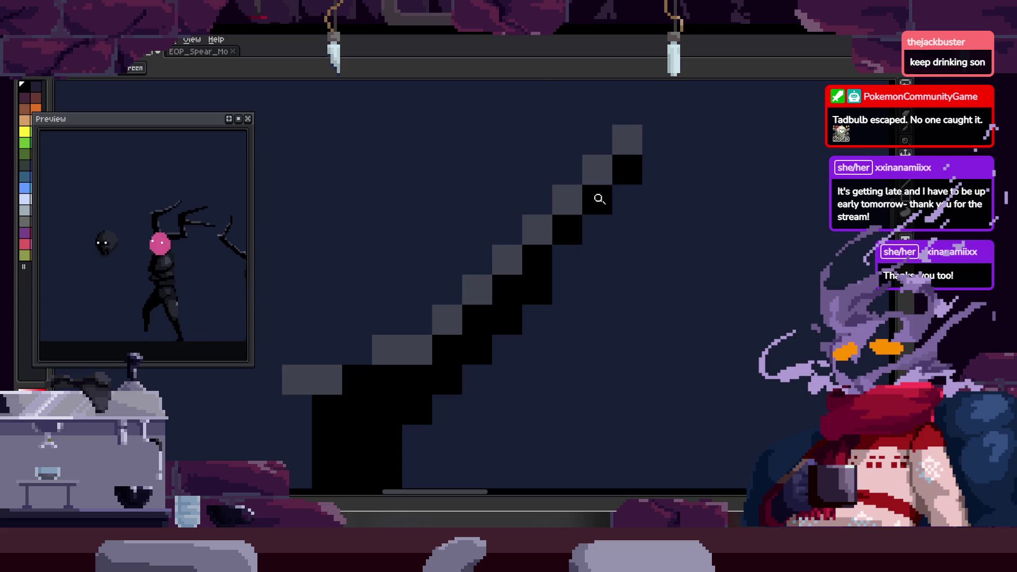
scroll(584, 212, down, 1)
scroll(559, 132, down, 3)
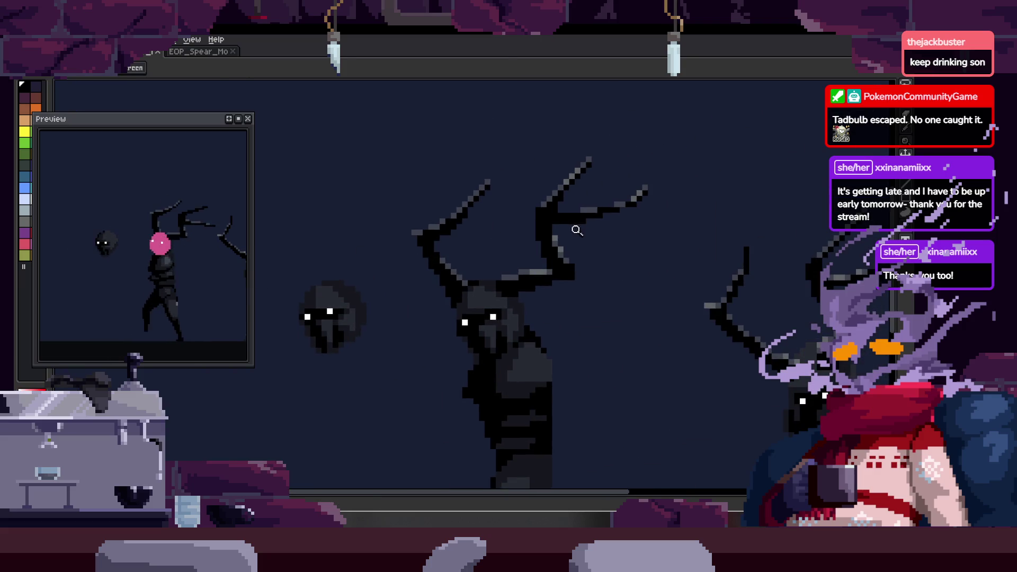
scroll(592, 165, up, 1)
scroll(575, 265, up, 2)
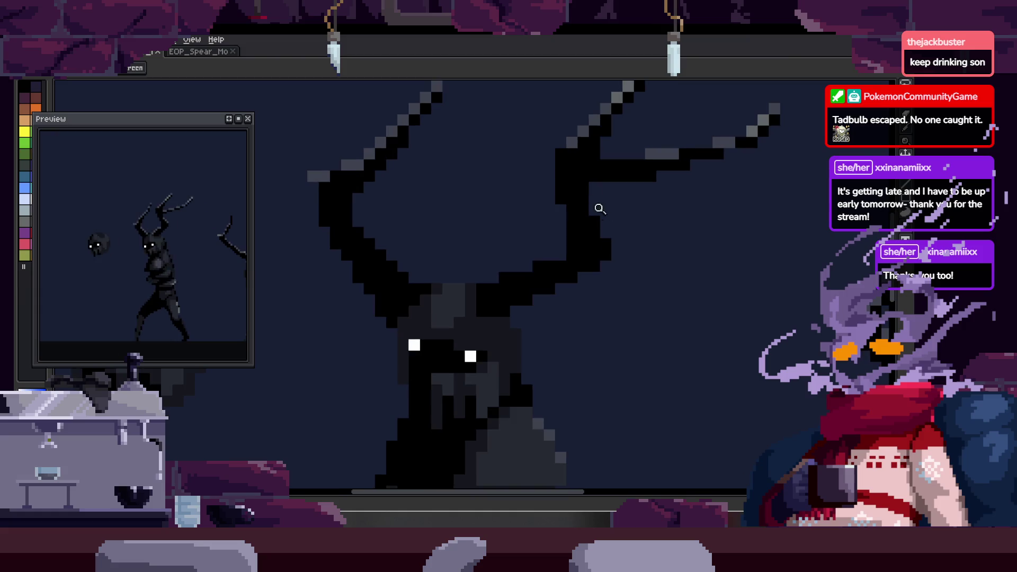
scroll(594, 204, up, 2)
key(b)
scroll(615, 262, down, 3)
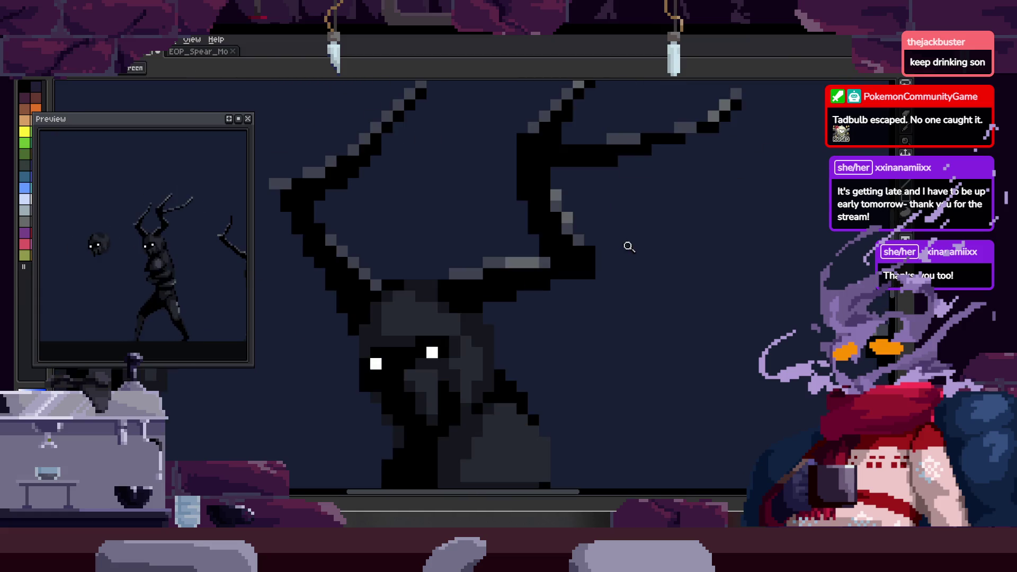
scroll(627, 245, up, 1)
scroll(516, 297, up, 3)
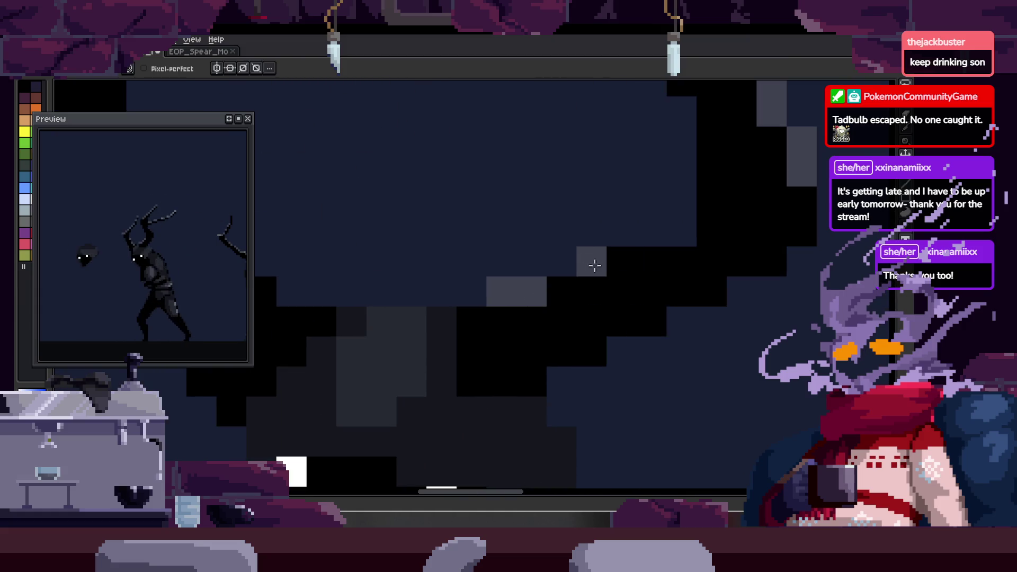
scroll(667, 254, down, 3)
key(b)
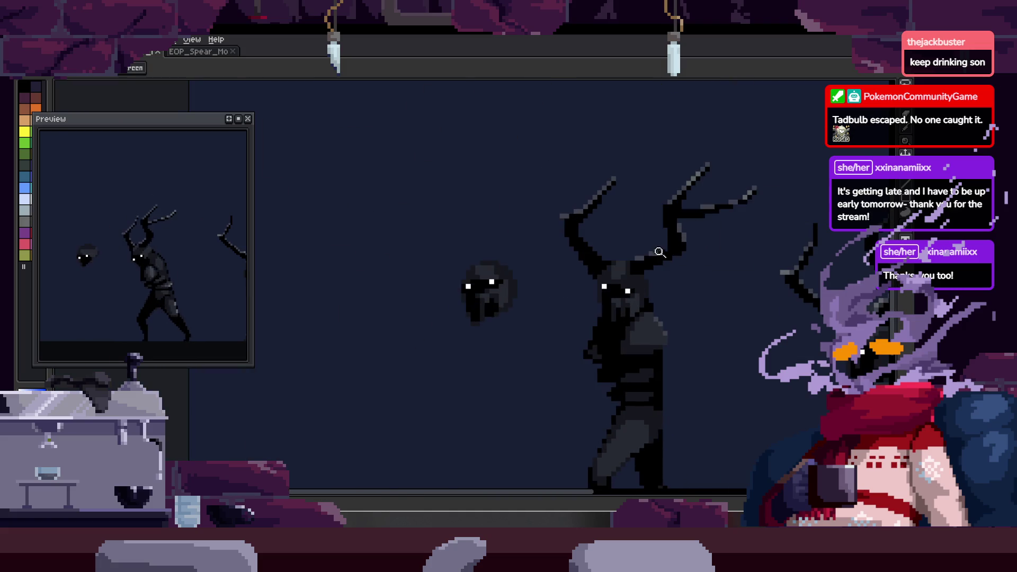
scroll(724, 232, up, 3)
scroll(727, 227, down, 1)
scroll(659, 262, up, 1)
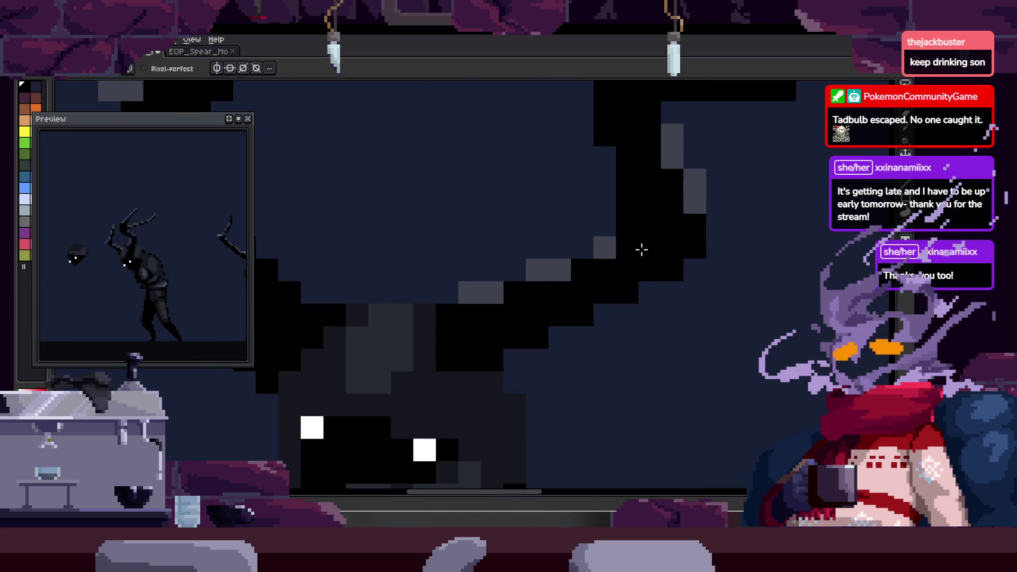
scroll(640, 252, down, 1)
scroll(612, 260, up, 1)
key(z)
scroll(585, 277, down, 1)
scroll(556, 271, down, 1)
scroll(653, 231, down, 1)
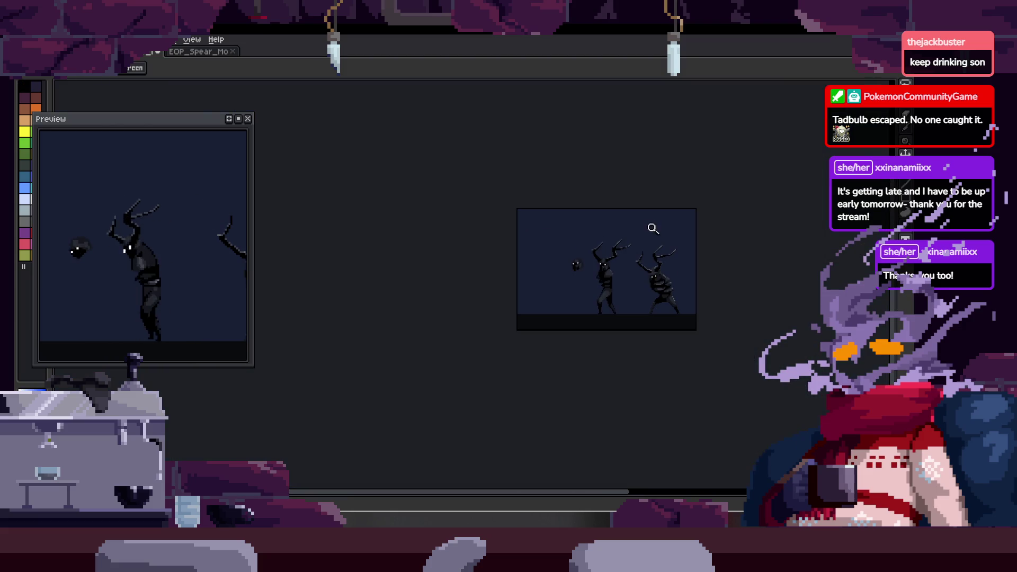
scroll(612, 243, up, 2)
scroll(624, 177, up, 1)
scroll(488, 199, up, 2)
scroll(438, 262, down, 1)
scroll(416, 221, up, 1)
scroll(442, 197, up, 1)
scroll(507, 221, up, 1)
key(b)
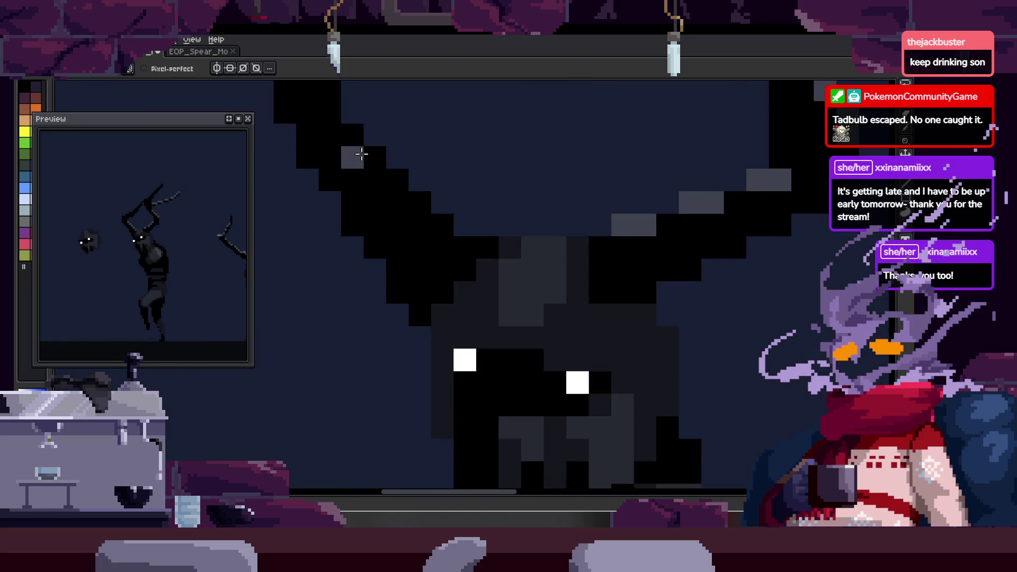
- Draw a grey diagonal highlight line along the antler and pan to its other part
shift+click(460, 252)
scroll(460, 243, down, 1)
scroll(461, 242, up, 1)
right_click(429, 236)
key(Escape)
drag(483, 239, 501, 271)
scroll(501, 272, down, 2)
right_click(432, 232)
key(Escape)
scroll(487, 199, up, 1)
scroll(486, 195, up, 3)
scroll(578, 249, down, 1)
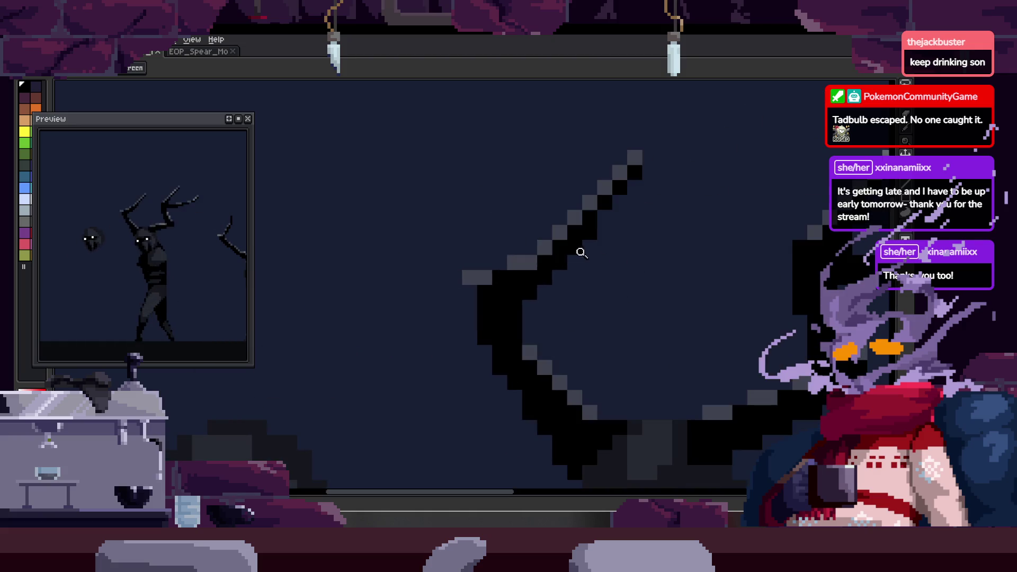
scroll(579, 249, down, 1)
scroll(617, 277, down, 1)
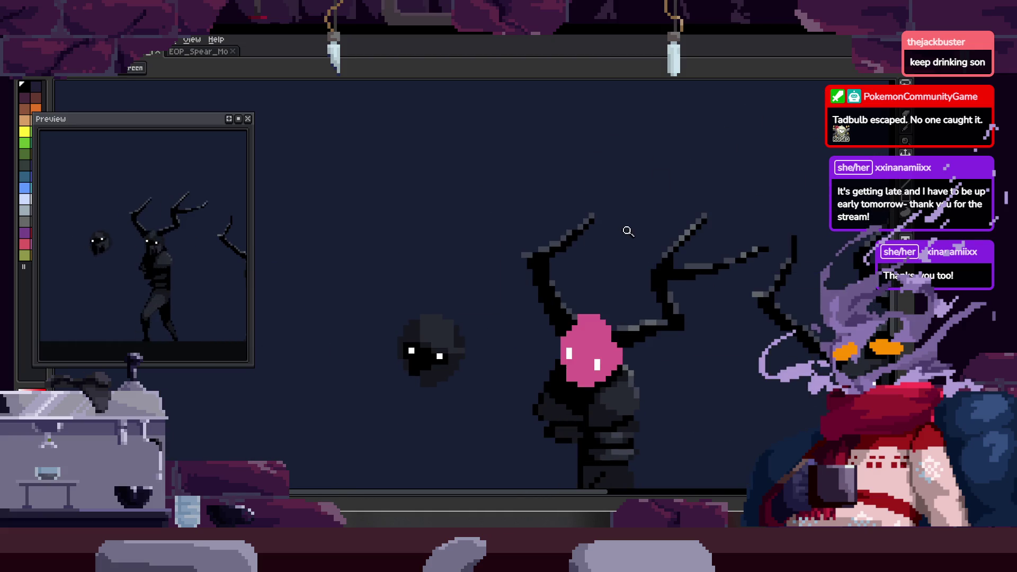
scroll(590, 276, up, 2)
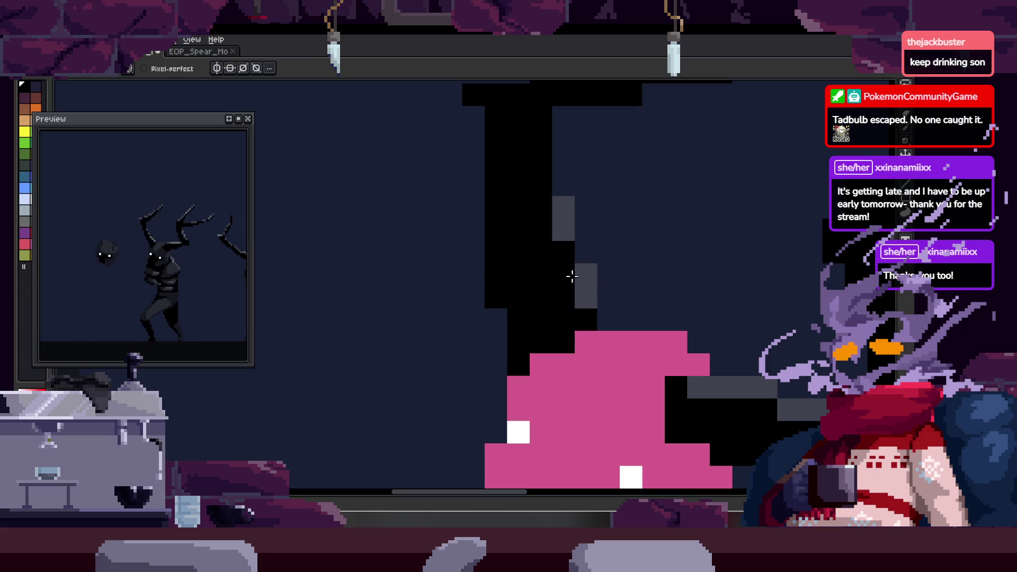
scroll(607, 282, down, 1)
scroll(595, 262, down, 2)
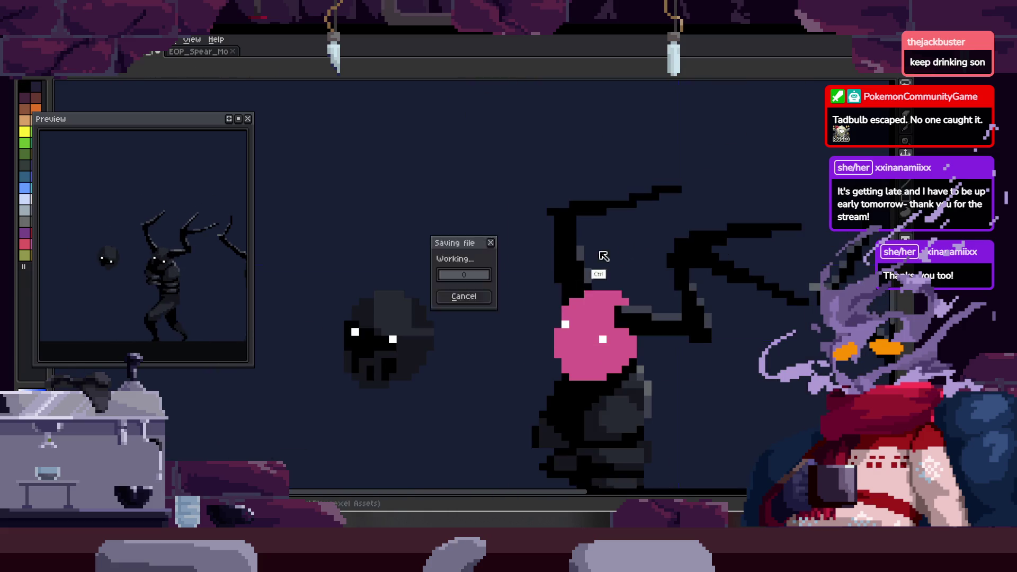
- Turn one antler pixel grey and play the animation to check it
key(b)
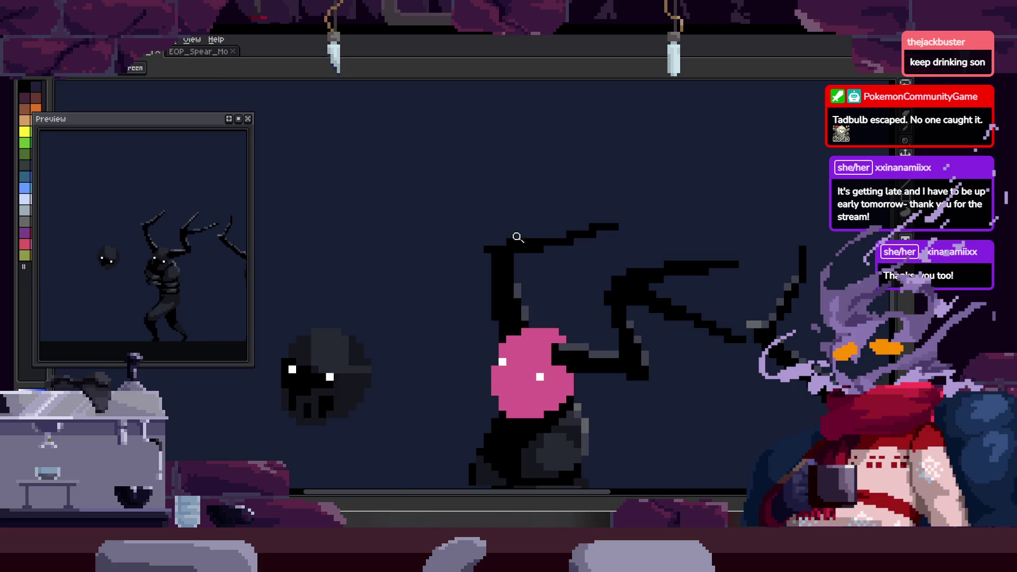
scroll(489, 248, up, 2)
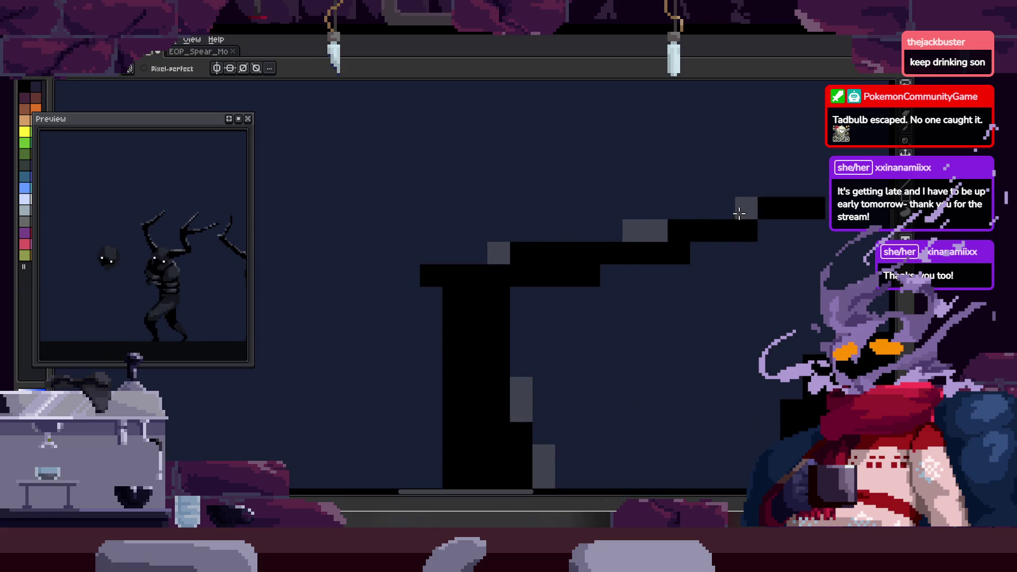
key(z)
scroll(745, 252, down, 3)
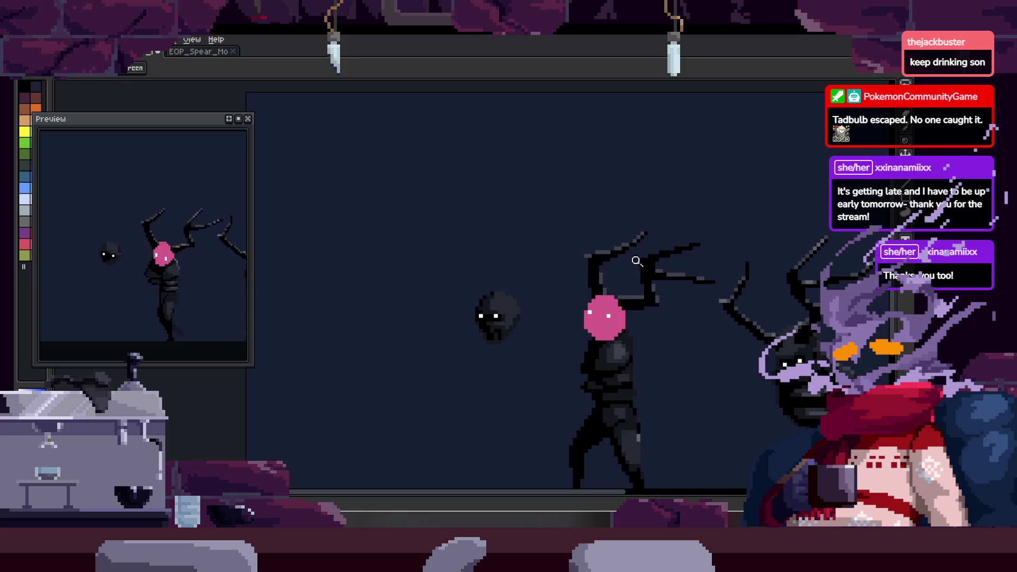
scroll(595, 249, up, 3)
scroll(567, 250, up, 1)
scroll(567, 250, up, 1)
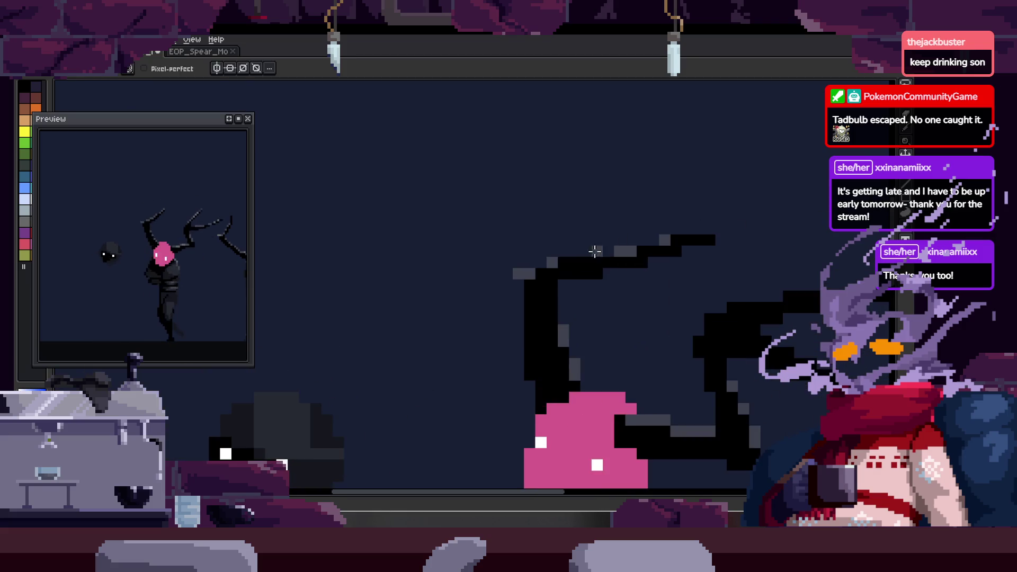
scroll(596, 250, up, 1)
scroll(616, 248, up, 1)
click(649, 236)
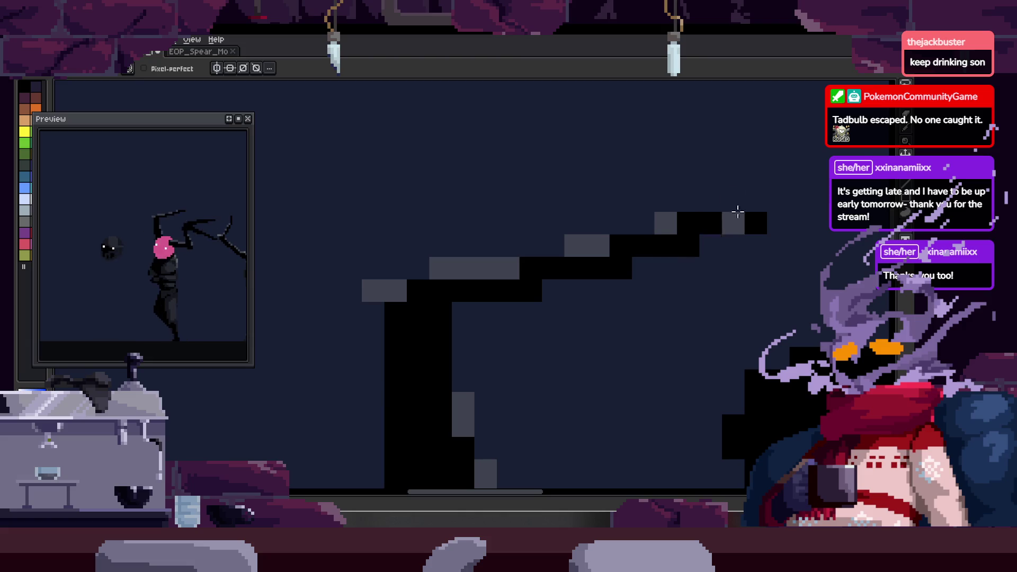
drag(733, 212, 676, 236)
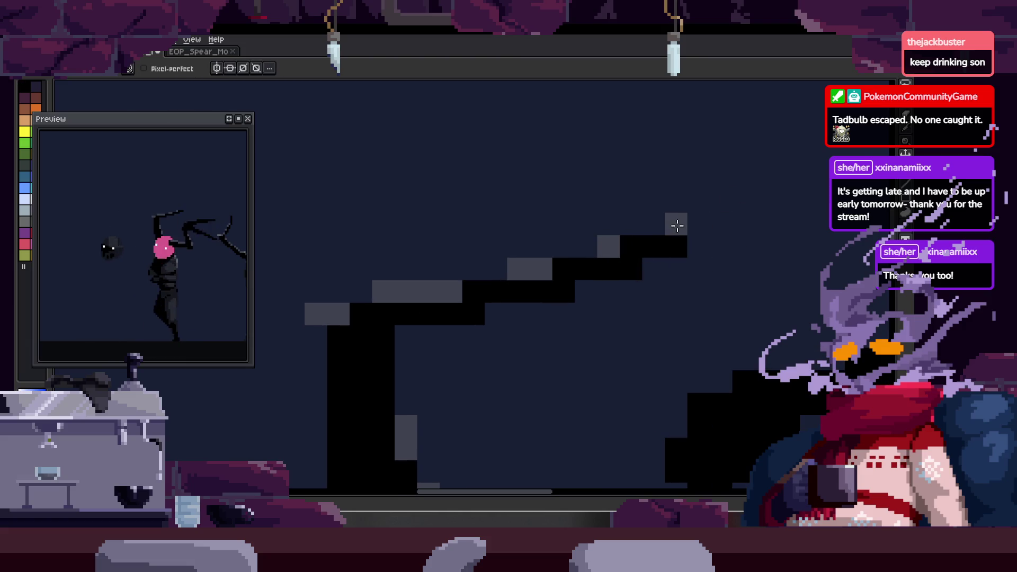
key(z)
scroll(710, 225, down, 3)
scroll(703, 226, up, 1)
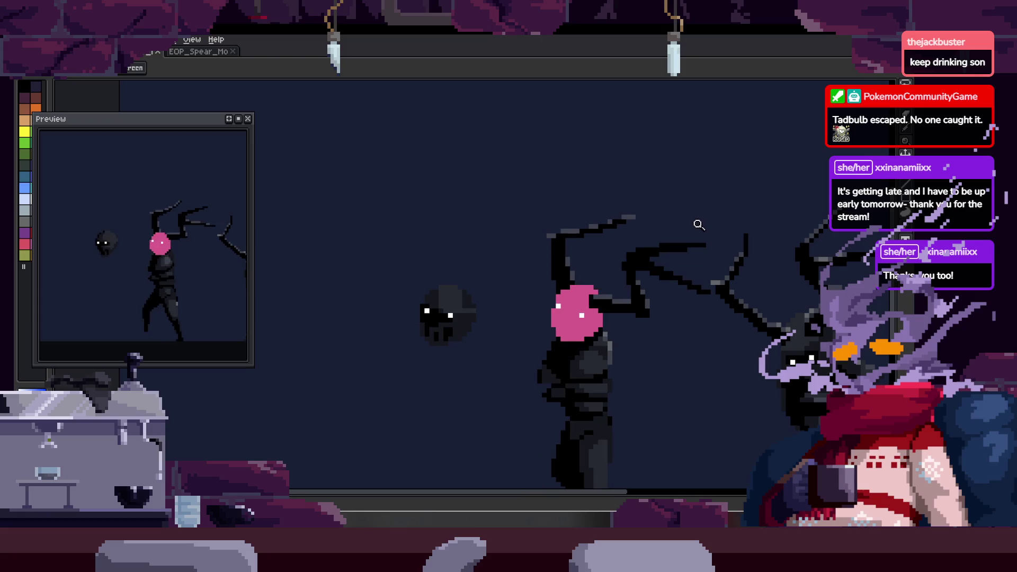
key(Return)
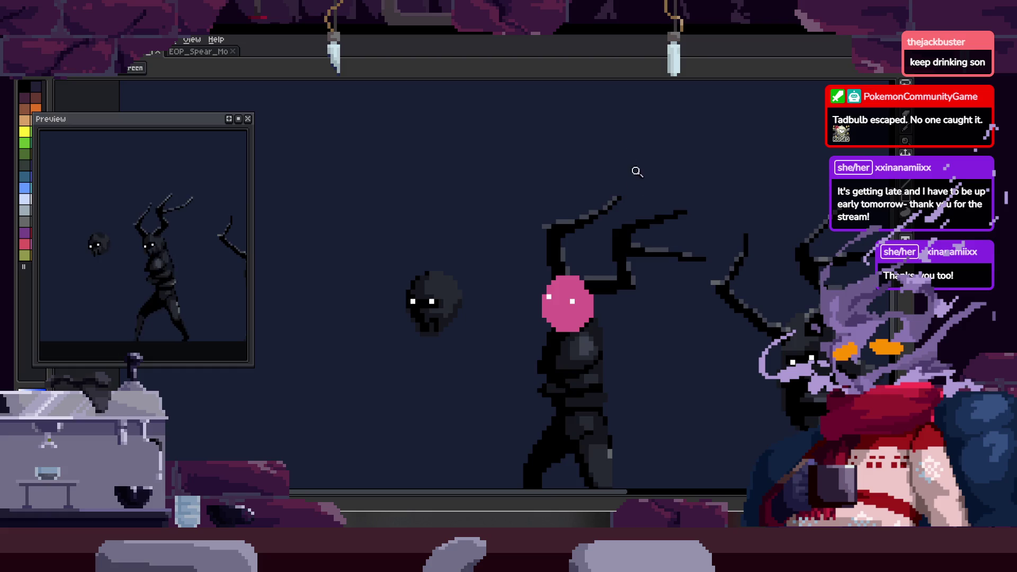
scroll(642, 198, up, 3)
- Nudge the antler's top black pixel run one pixel right and show the timeline
key(b)
scroll(626, 199, up, 1)
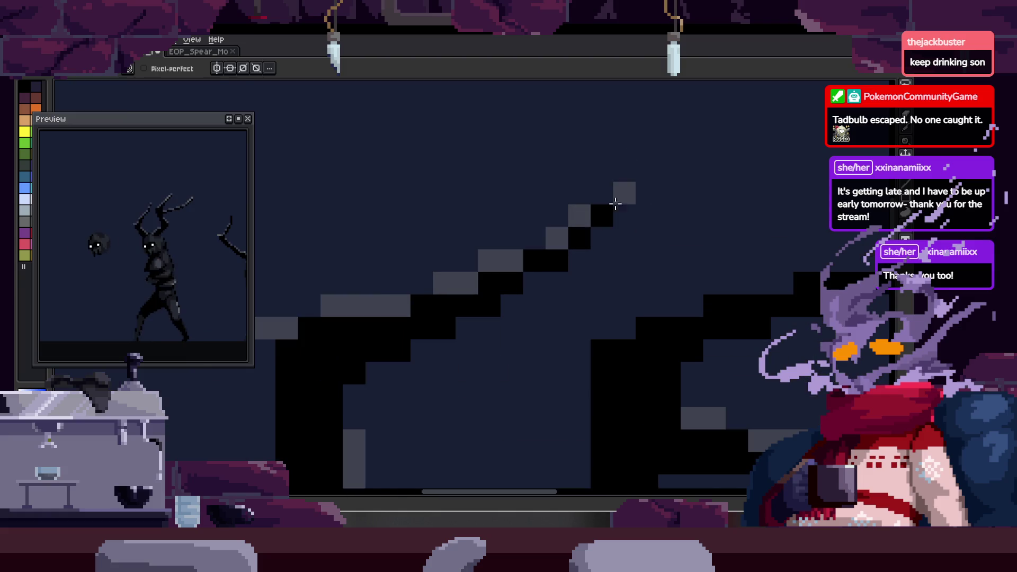
mouse_move(636, 227)
mouse_down()
mouse_move(564, 206)
mouse_move(642, 218)
mouse_up()
key(ctrl+d)
key(z)
scroll(659, 226, down, 4)
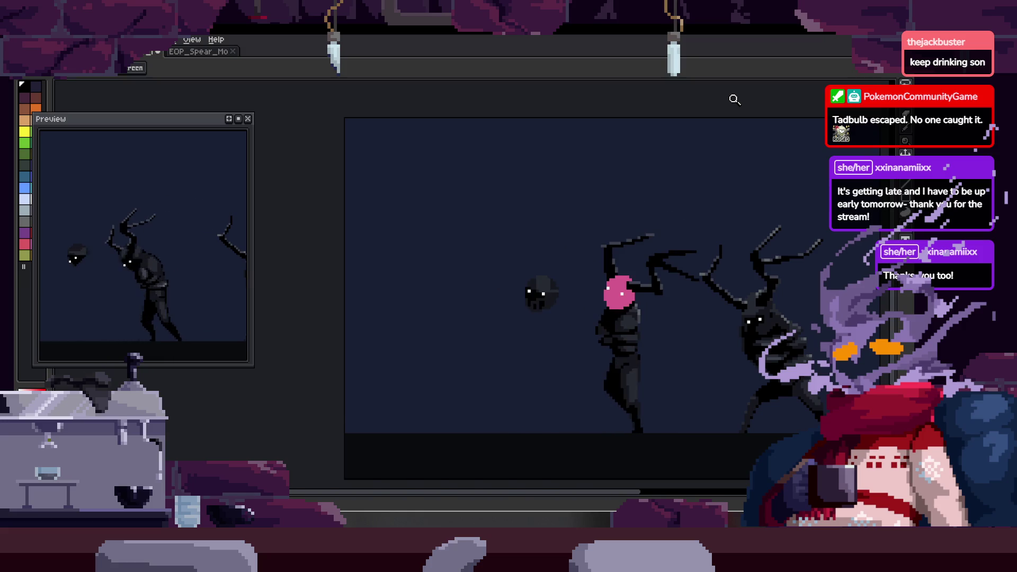
key(Tab)
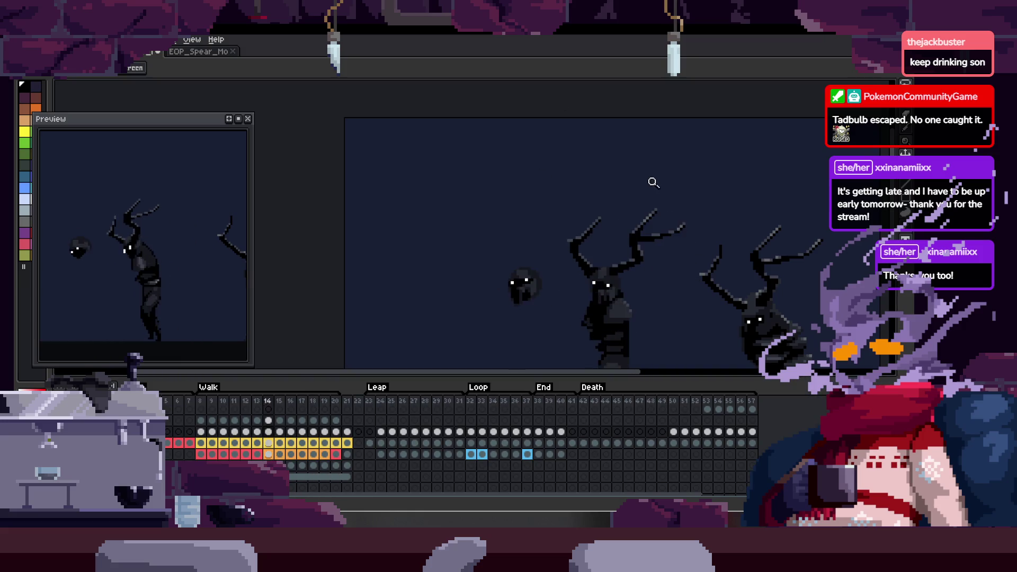
- Hide the timeline, zoom the canvas to fit the figures, then reveal the Walk, Leap, Loop, End and Death tags
key(Tab)
scroll(529, 259, up, 5)
key(b)
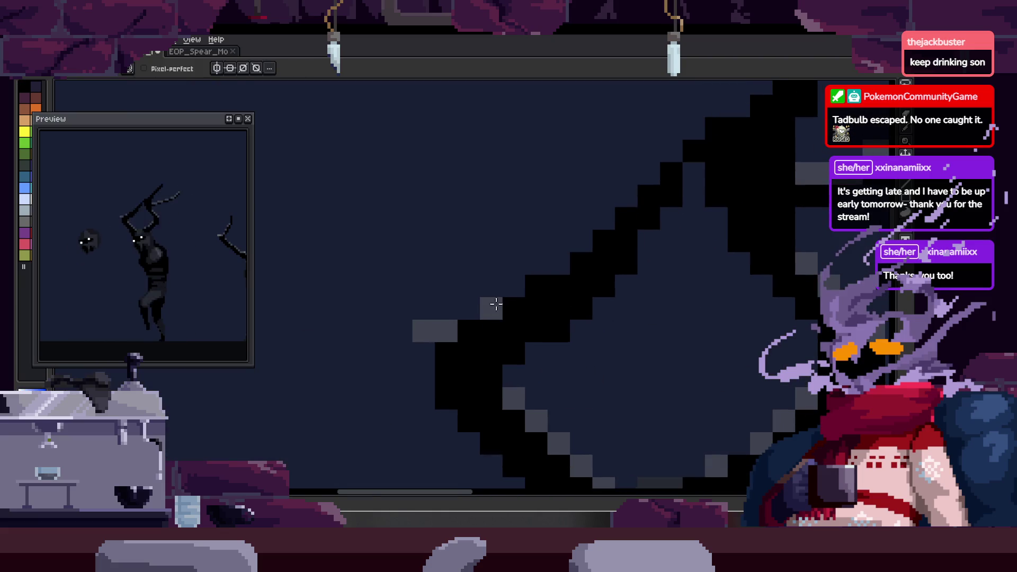
key(z)
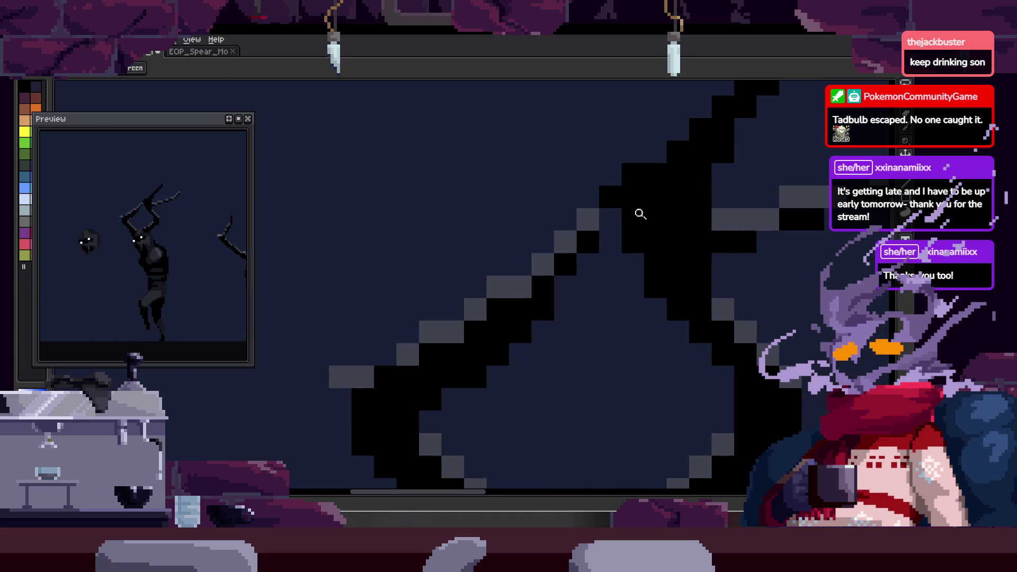
key(e)
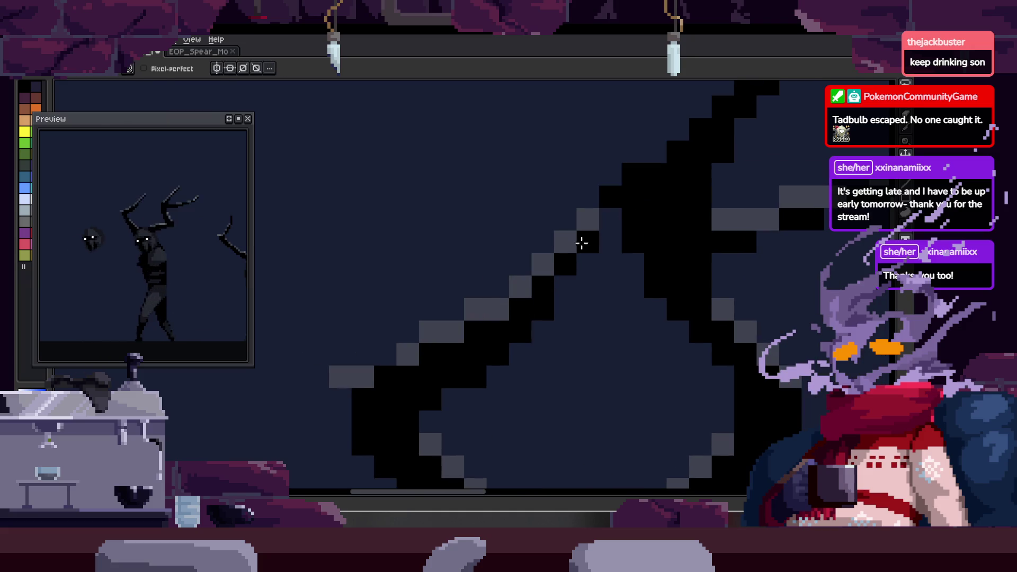
key(z)
scroll(566, 254, down, 5)
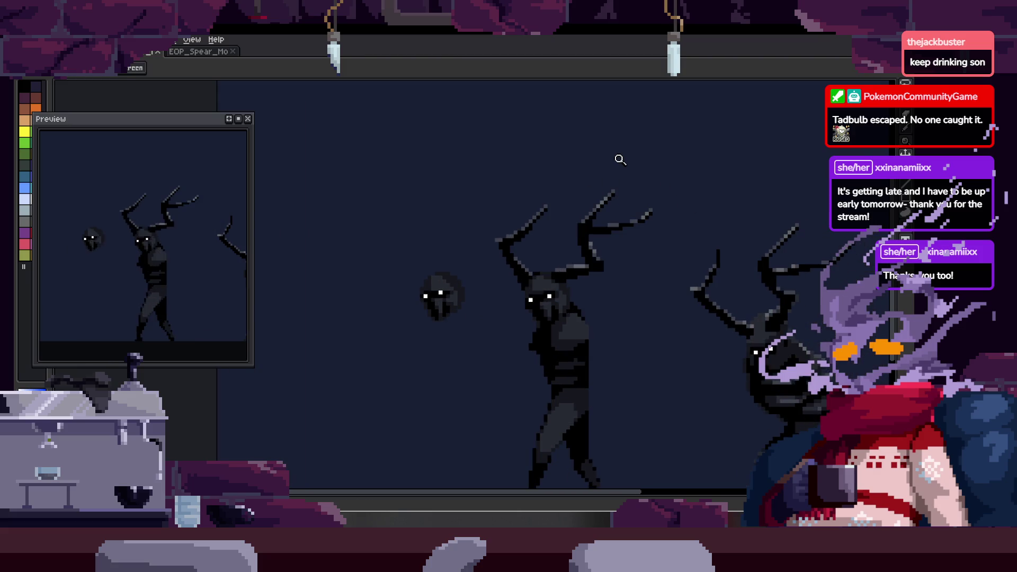
scroll(572, 208, up, 2)
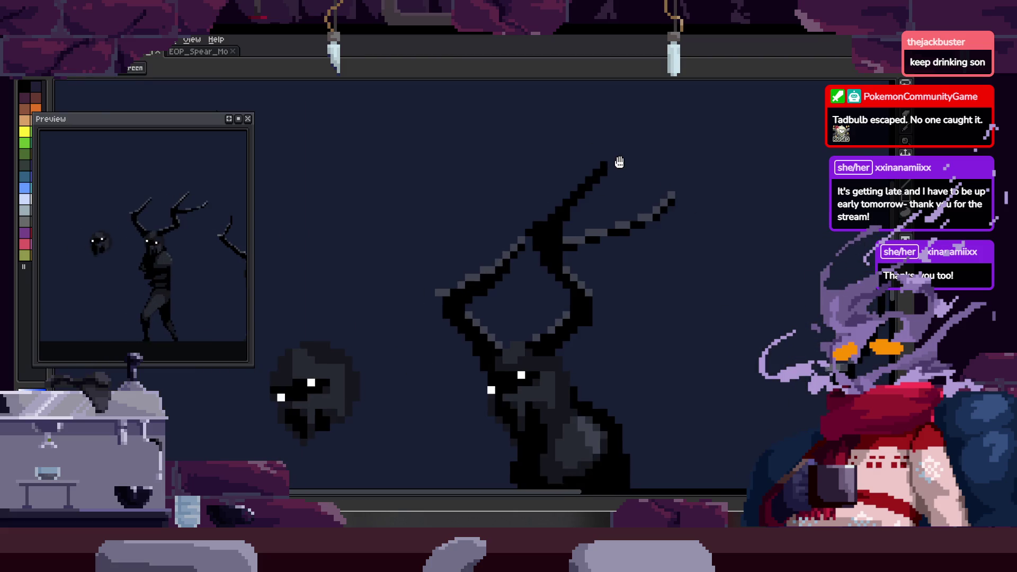
scroll(586, 199, up, 3)
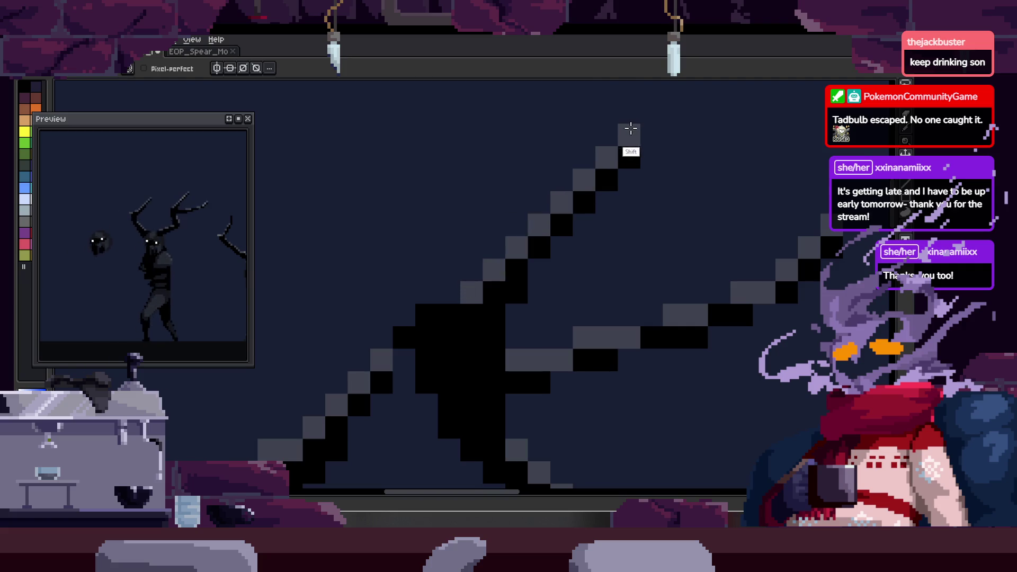
scroll(644, 144, down, 5)
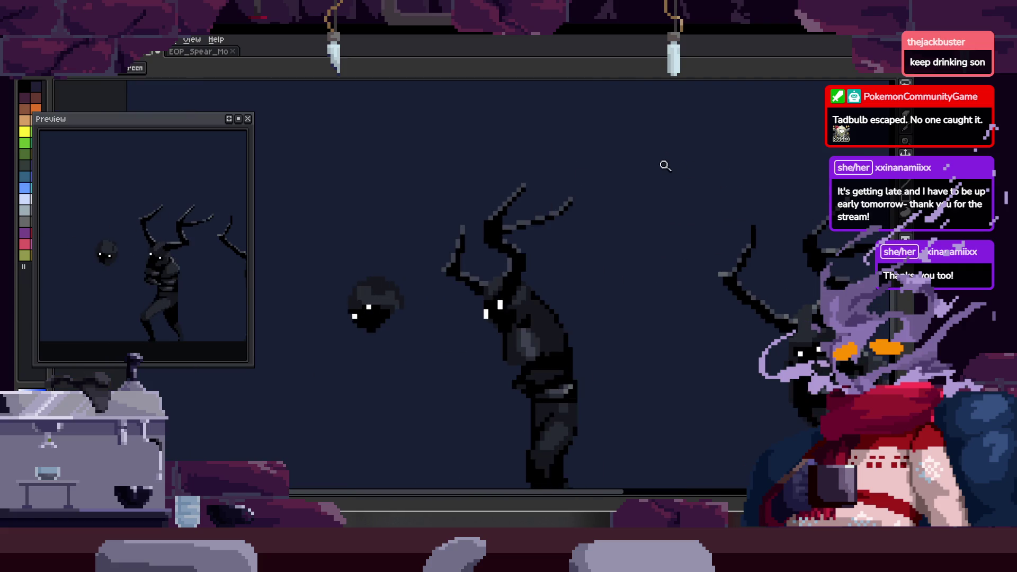
key(ctrl)
scroll(635, 159, down, 4)
scroll(601, 211, up, 2)
scroll(617, 183, up, 1)
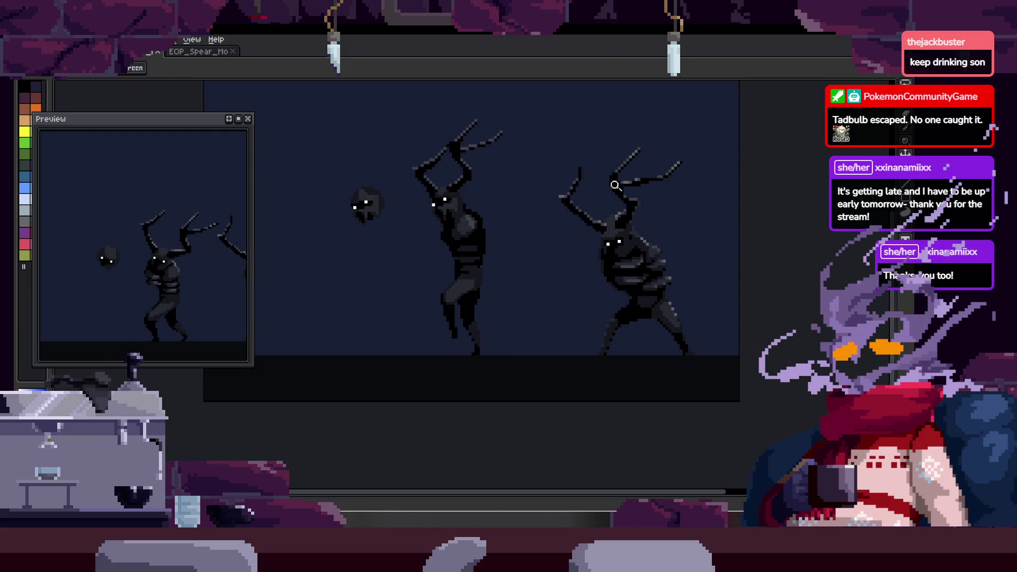
key(Tab)
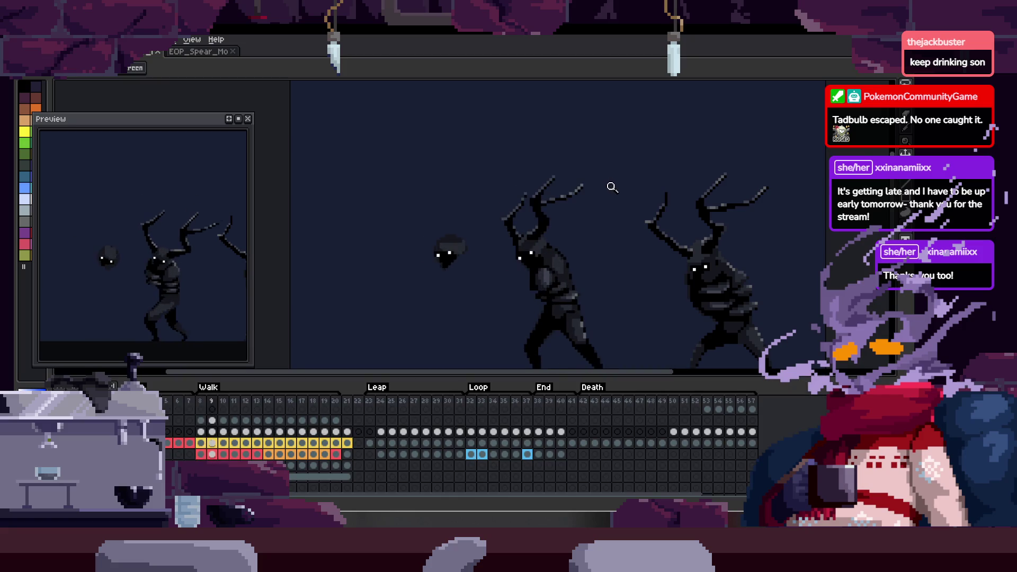
- Stop on the pink-headed frame, hide the timeline, and paint black over the pink head
key(Return)
scroll(588, 231, up, 3)
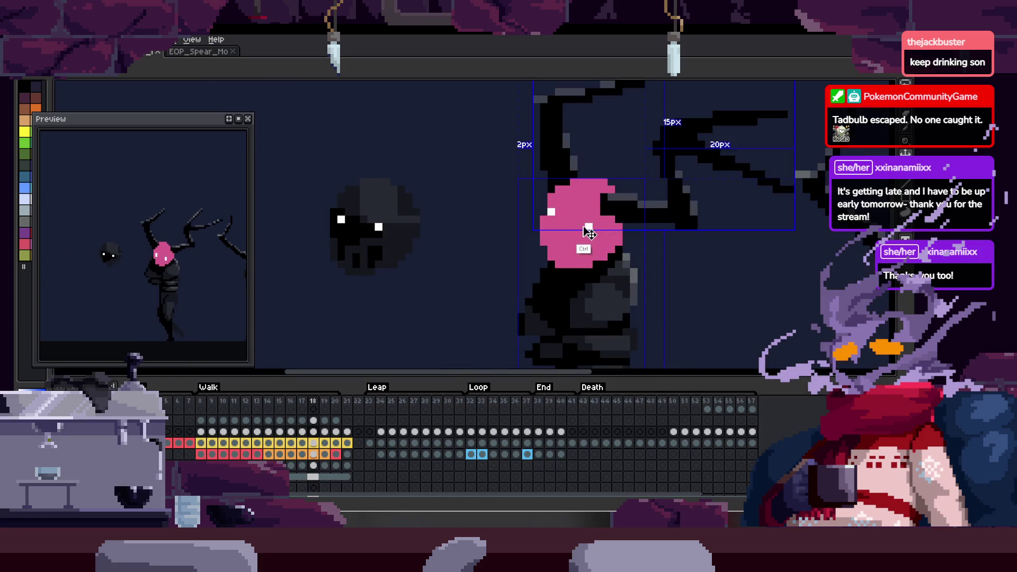
key(Left)
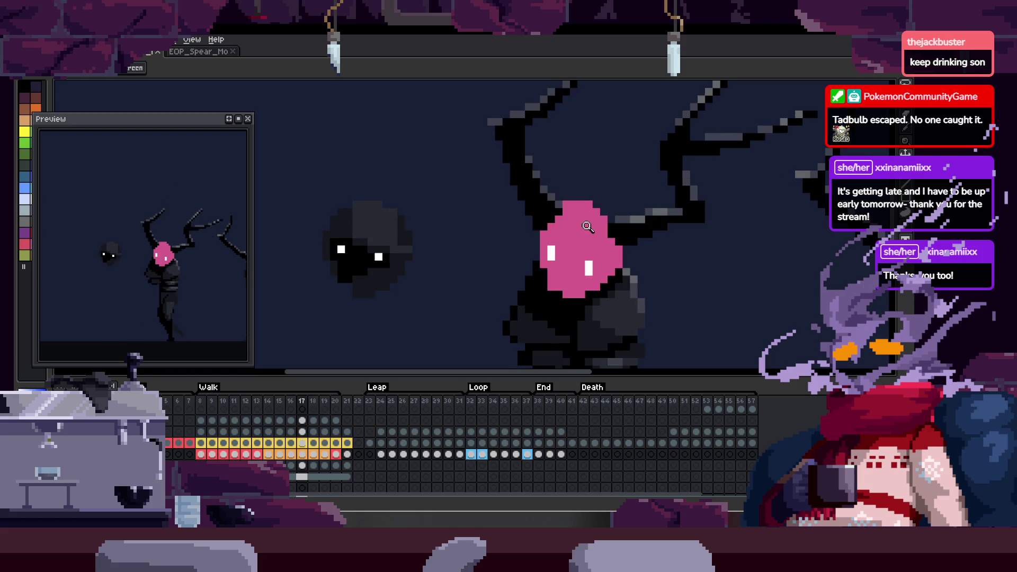
key(Tab)
scroll(617, 213, up, 3)
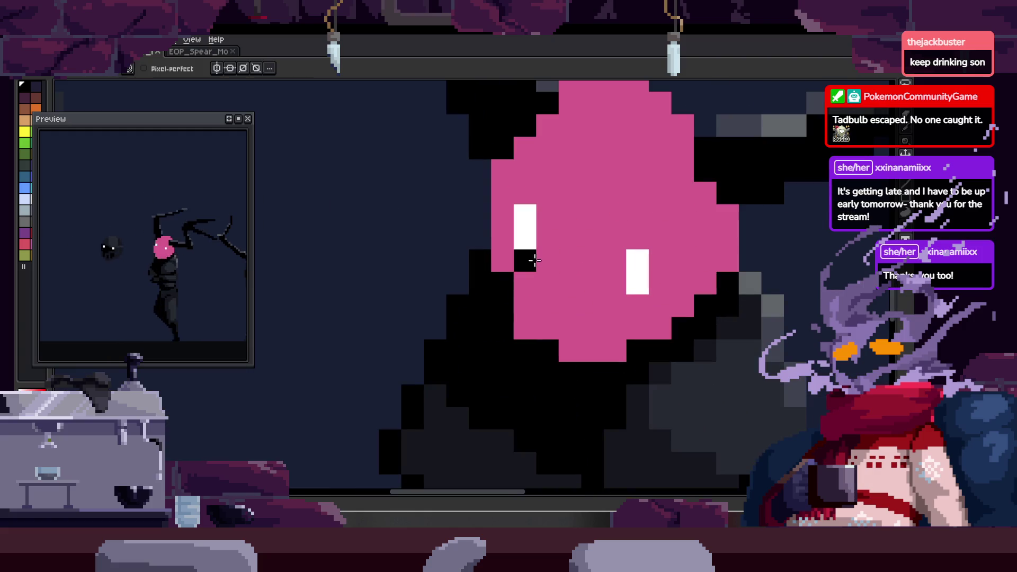
drag(533, 260, 547, 327)
drag(540, 287, 523, 273)
drag(530, 201, 607, 253)
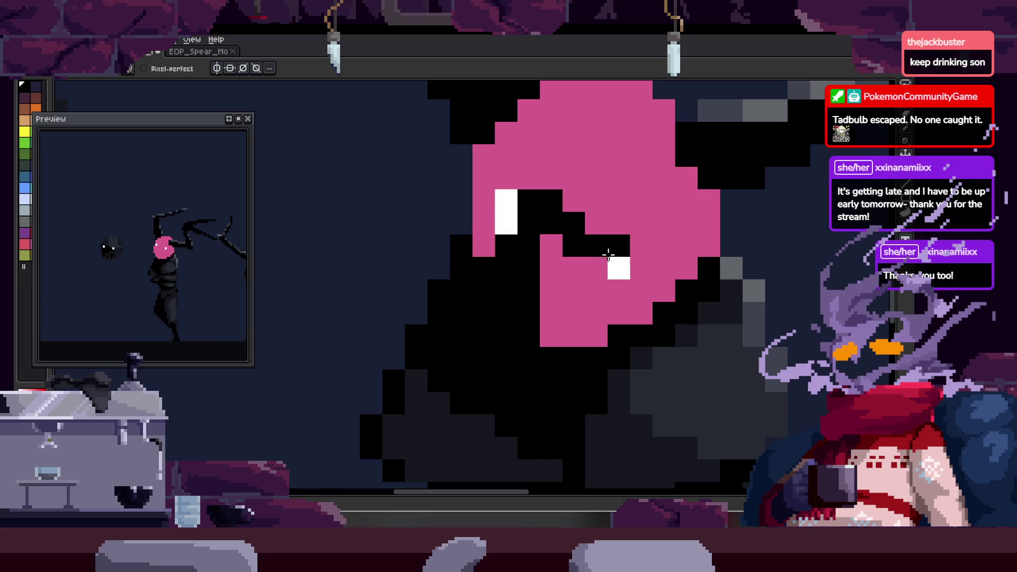
- Try bucket-filling the pink head black twice, undoing each fill
key(g)
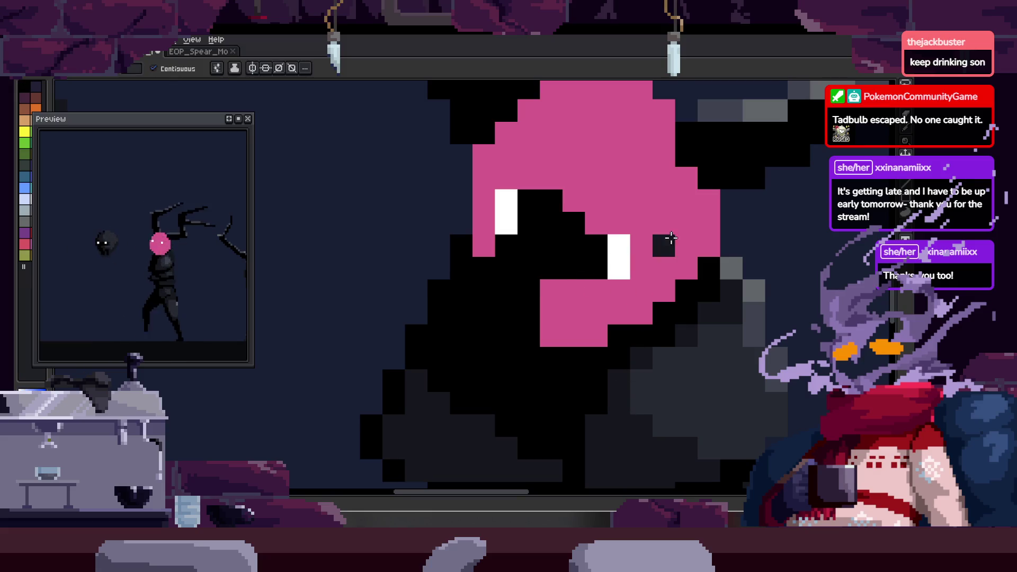
click(652, 239)
scroll(653, 223, down, 2)
key(ctrl+z)
click(635, 242)
key(ctrl+z)
- Pencil a black column and stray pixels onto the head, then play the animation
key(Right)
key(Right)
key(z)
click(624, 231)
key(b)
drag(658, 177, 663, 227)
click(516, 275)
scroll(618, 253, right, 1)
click(619, 252)
key(z)
scroll(700, 200, down, 2)
key(Return)
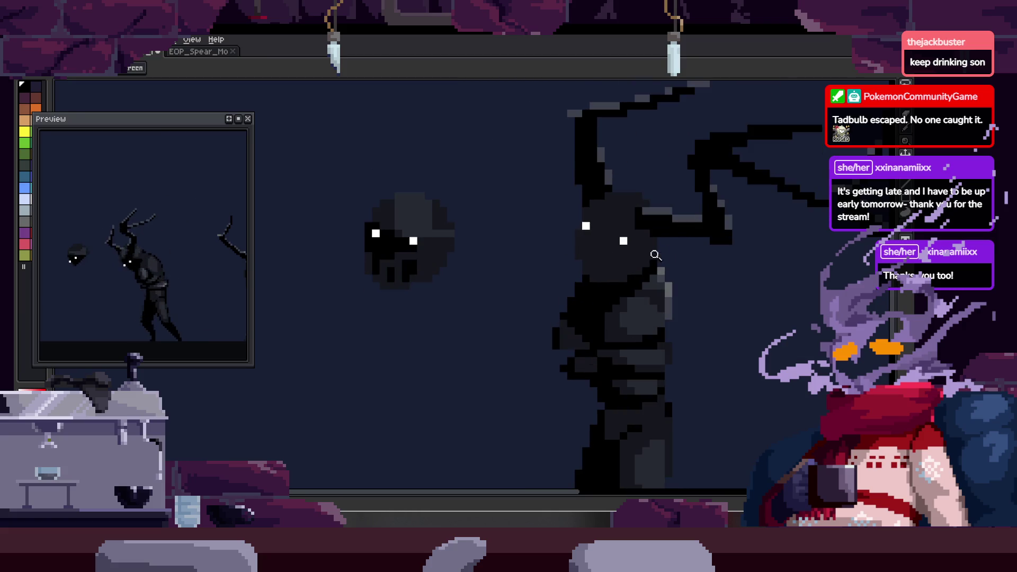
scroll(658, 228, up, 2)
- Close the preview and paint black strips down the creature's face and body
key(b)
key(z)
scroll(678, 272, down, 2)
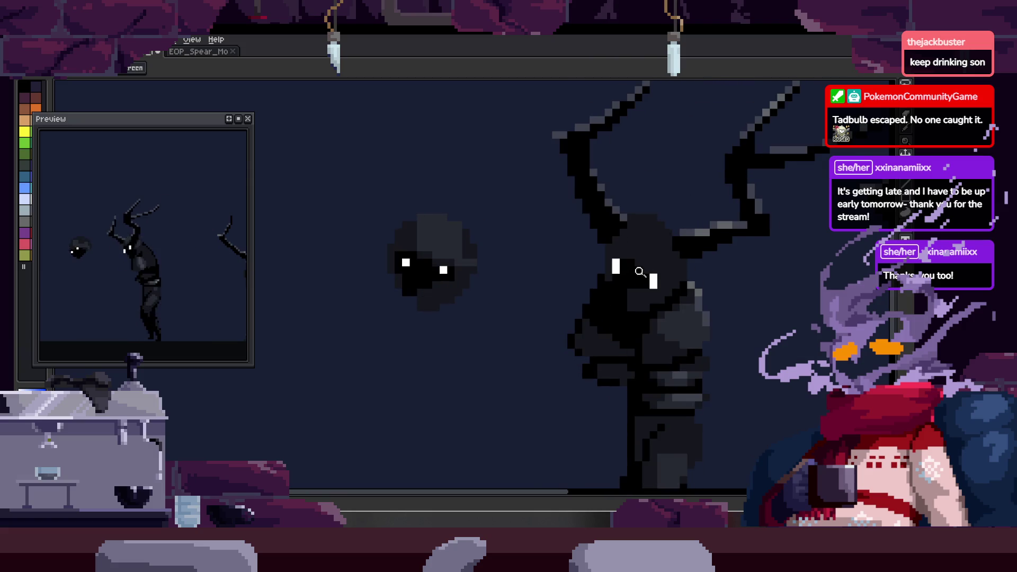
scroll(689, 227, up, 2)
scroll(667, 245, up, 1)
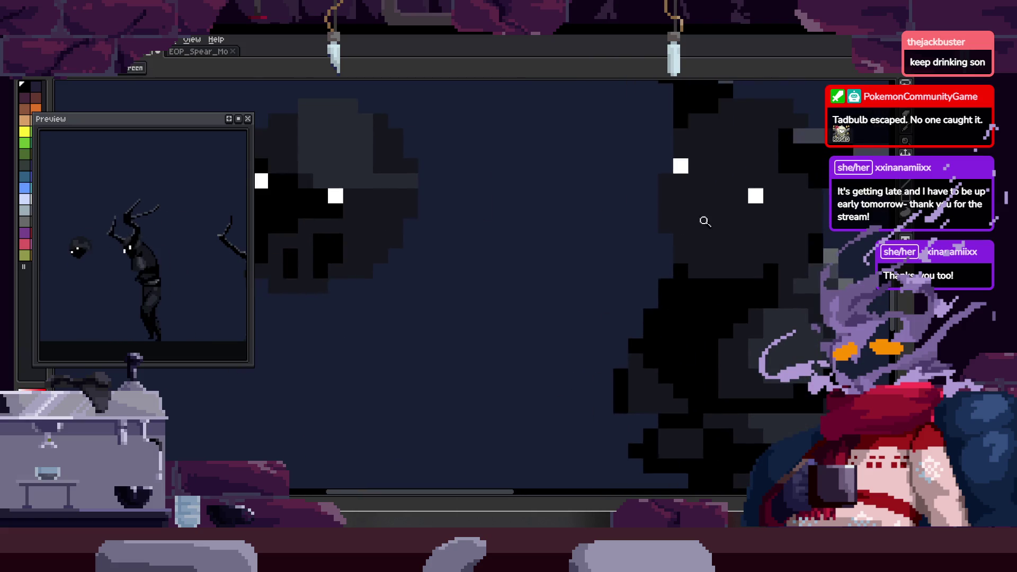
key(b)
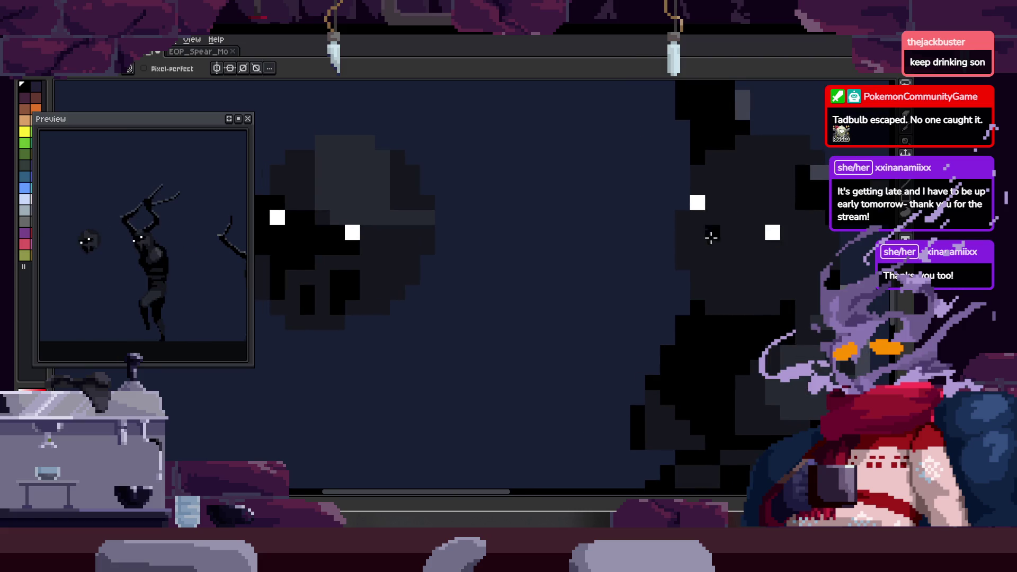
click(250, 120)
scroll(529, 257, down, 1)
scroll(470, 230, down, 1)
scroll(525, 243, down, 1)
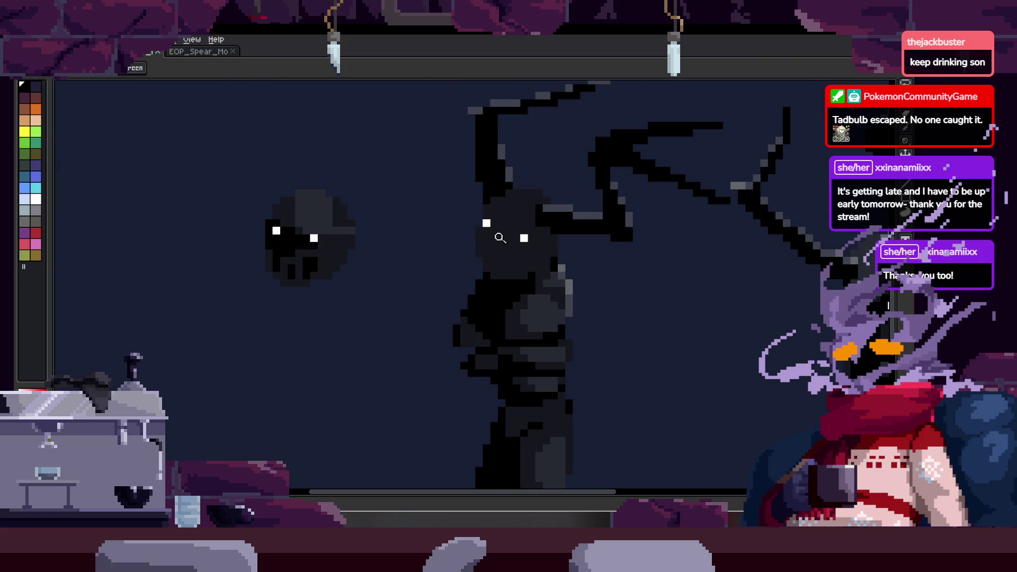
scroll(493, 237, up, 1)
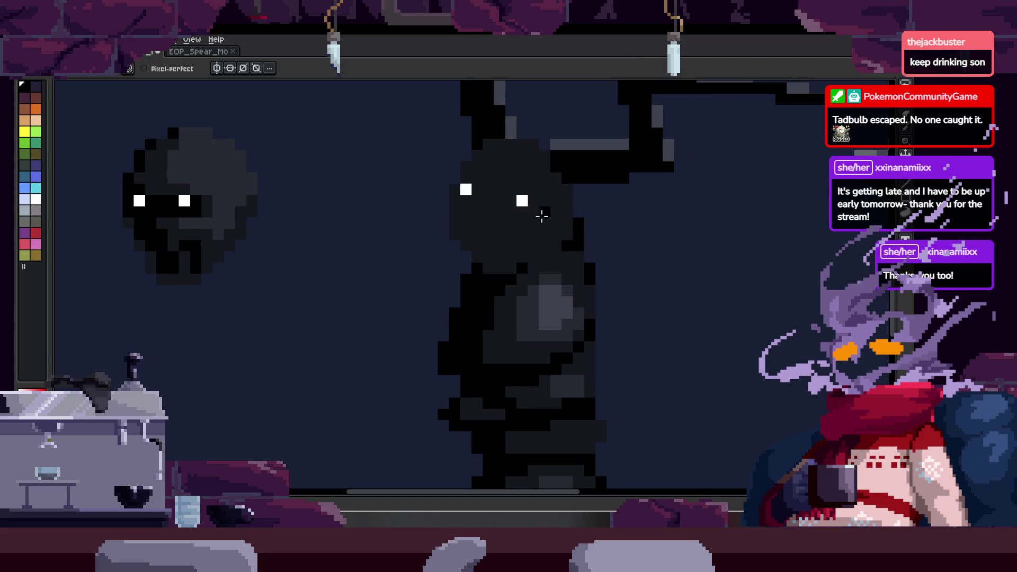
scroll(493, 240, up, 1)
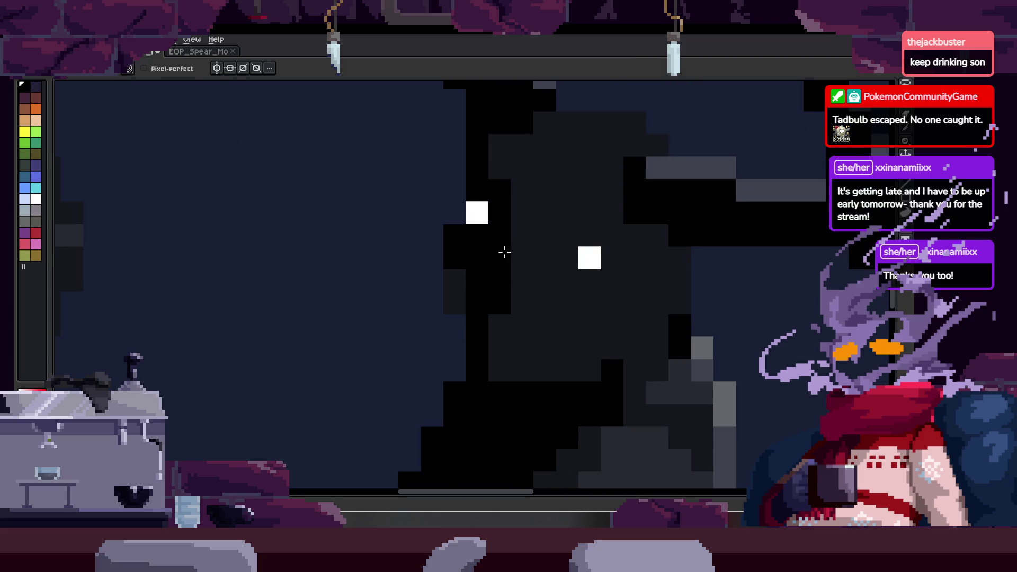
drag(570, 260, 514, 291)
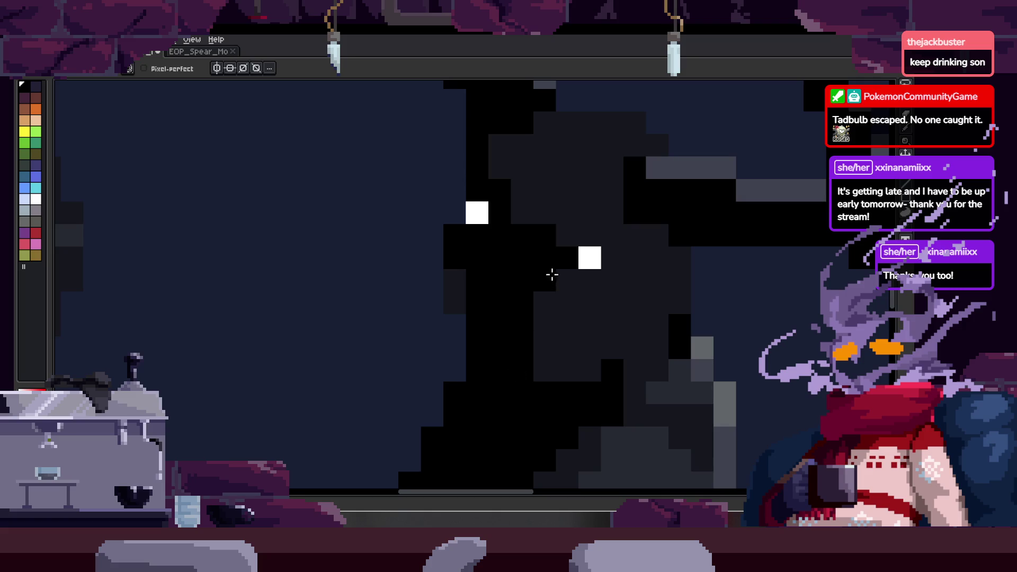
scroll(592, 280, down, 2)
scroll(592, 280, down, 1)
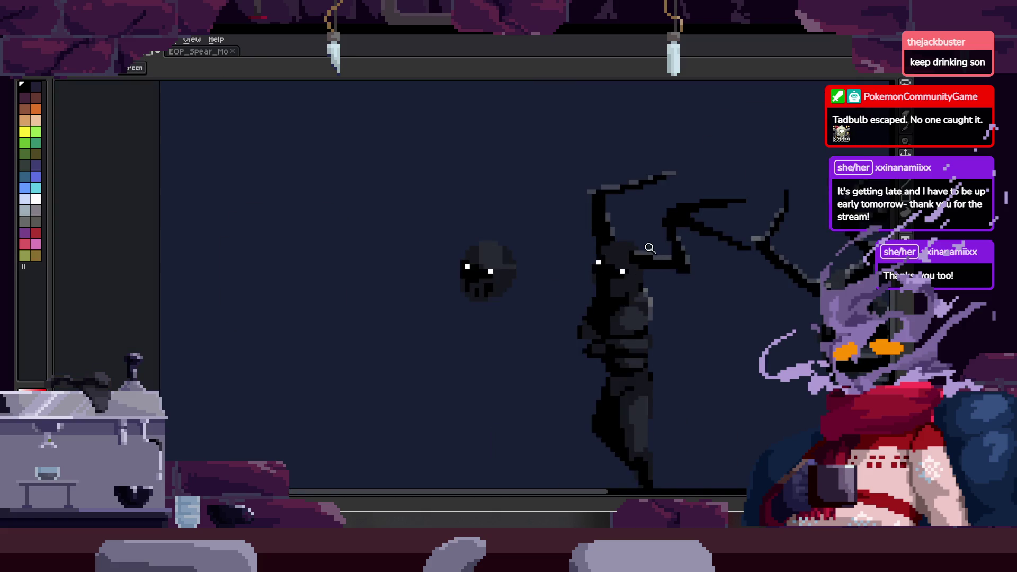
scroll(526, 245, up, 3)
drag(527, 245, 530, 300)
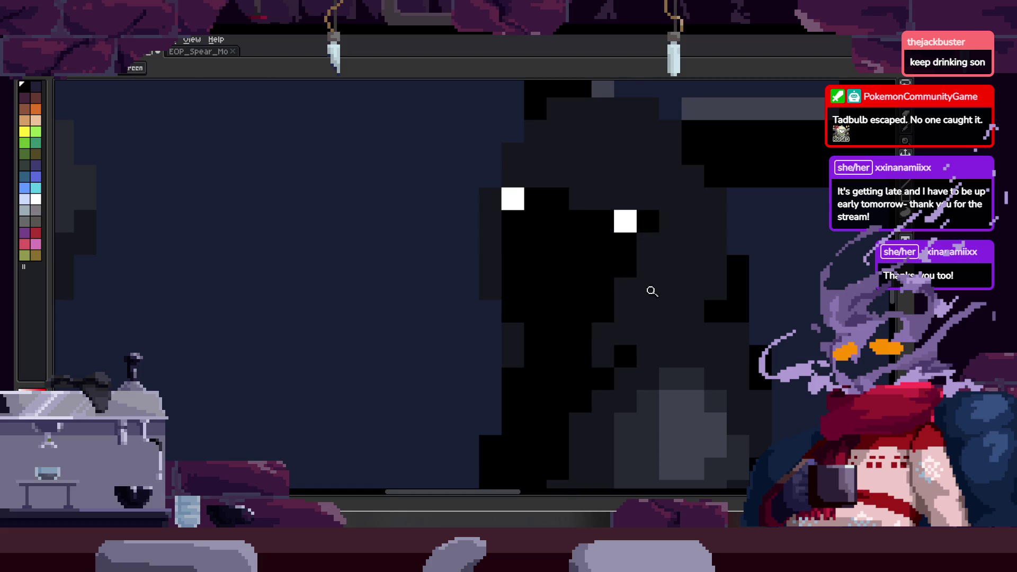
scroll(648, 293, down, 3)
scroll(657, 310, up, 3)
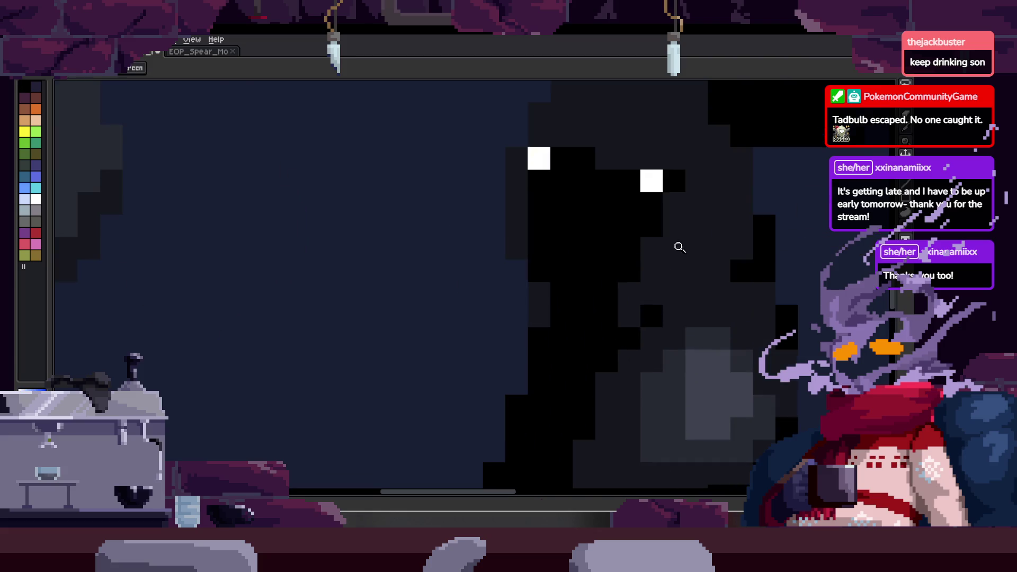
scroll(633, 291, down, 3)
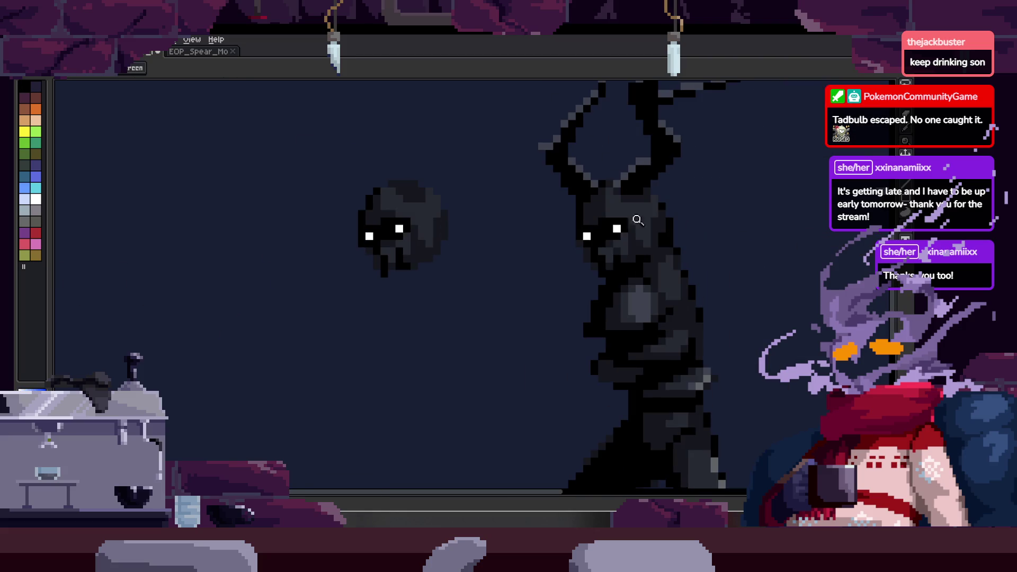
scroll(702, 204, up, 3)
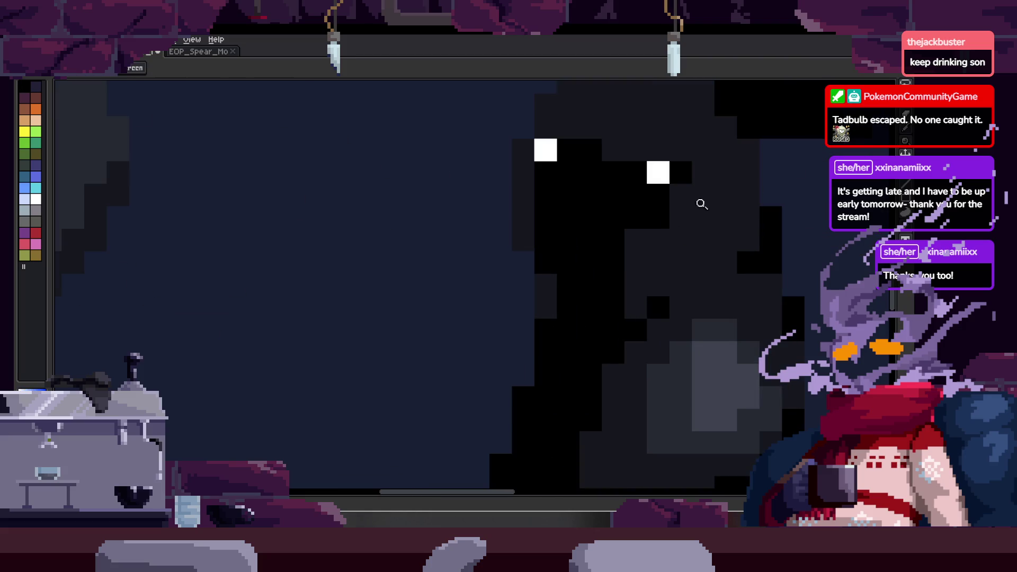
- Add grey shading pixels near the creature's head and darken parts of the figure
click(670, 245)
click(601, 254)
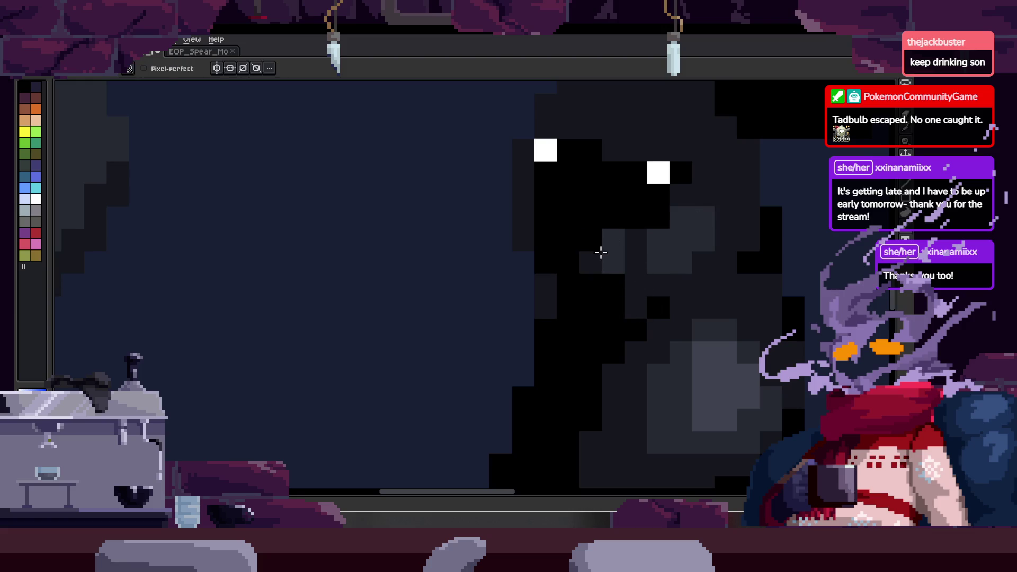
scroll(604, 294, down, 2)
scroll(707, 262, down, 2)
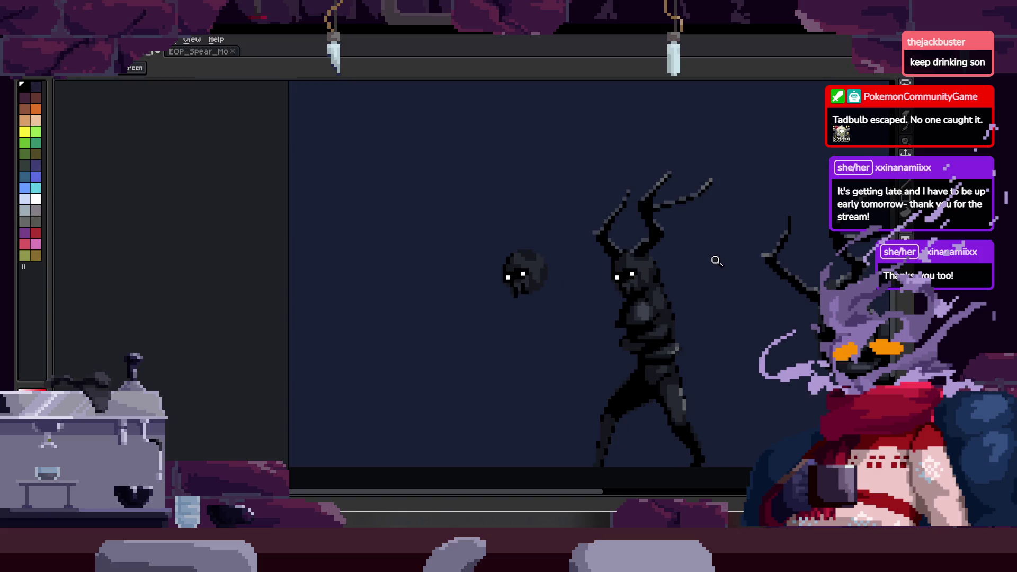
scroll(708, 264, up, 2)
scroll(706, 230, up, 1)
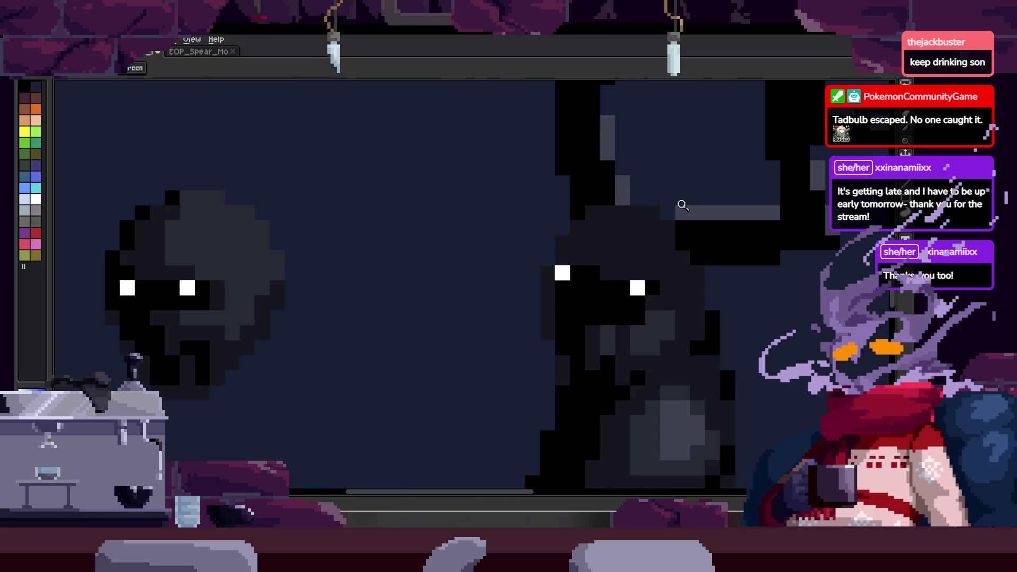
key(b)
scroll(674, 209, up, 1)
mouse_move(590, 221)
mouse_down()
mouse_move(569, 262)
mouse_move(653, 240)
mouse_move(633, 309)
mouse_up()
mouse_move(628, 248)
mouse_down()
mouse_move(585, 222)
mouse_move(517, 245)
mouse_up()
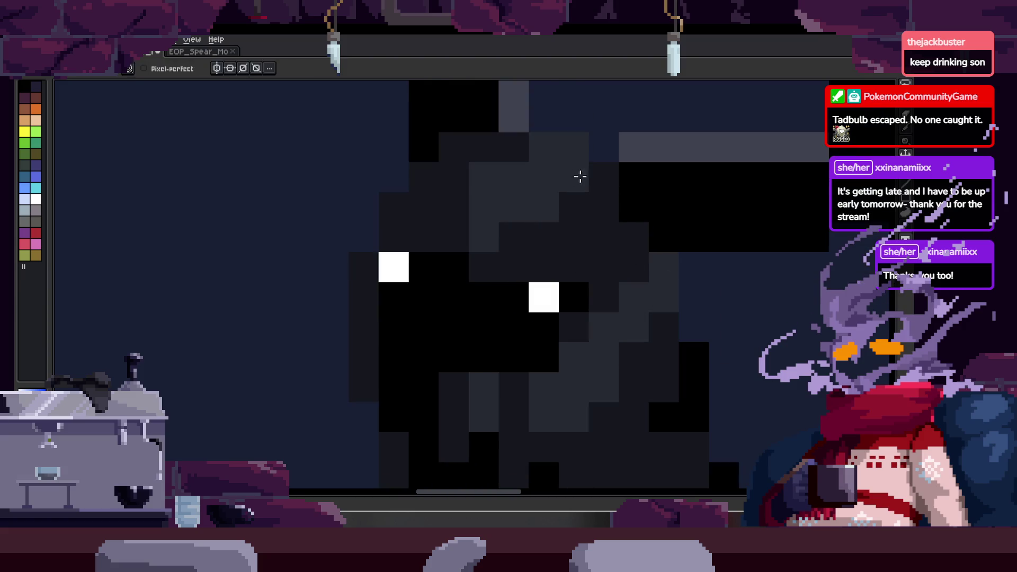
scroll(571, 178, down, 3)
scroll(571, 178, down, 1)
scroll(570, 263, up, 4)
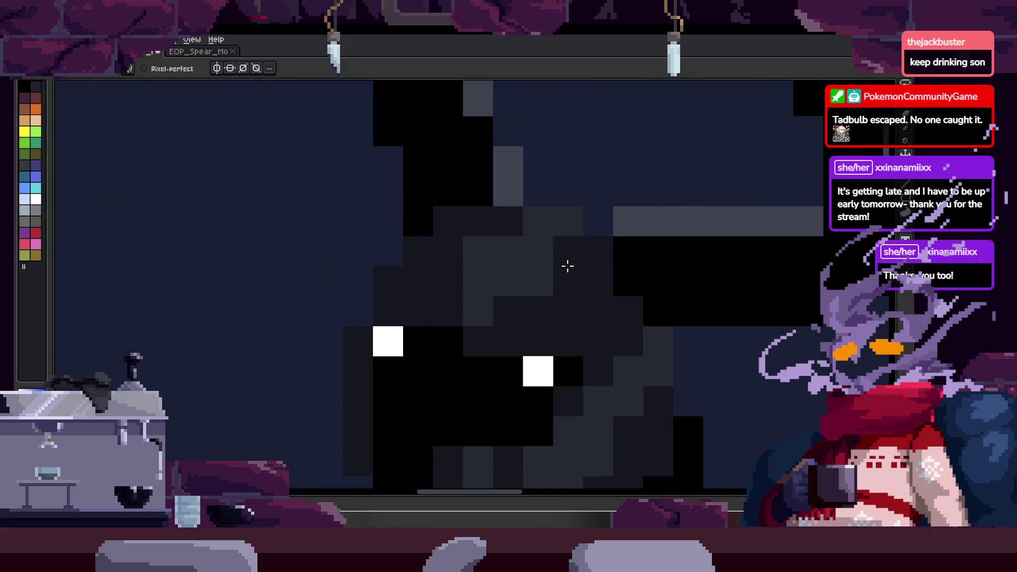
scroll(493, 313, down, 2)
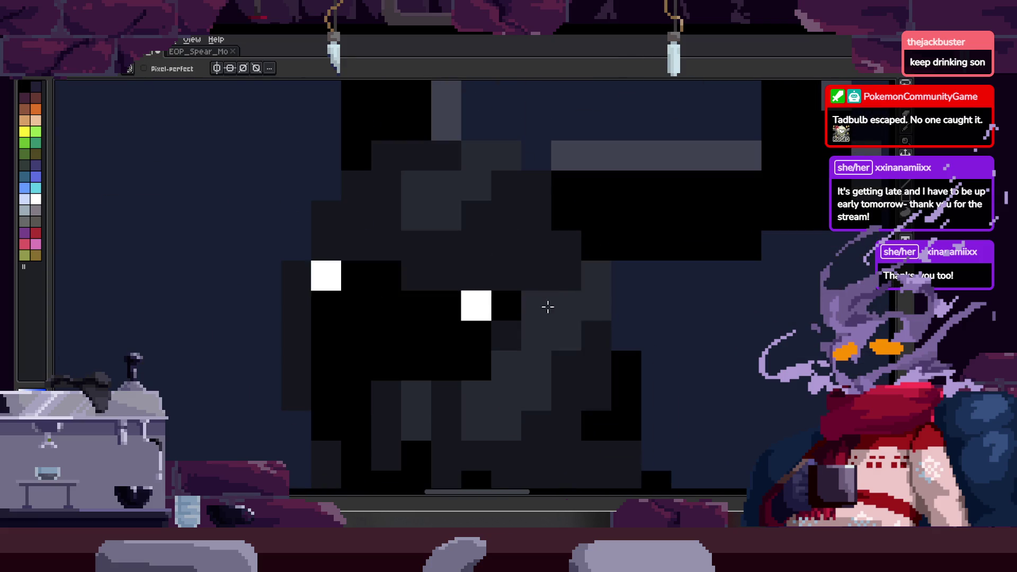
scroll(604, 294, down, 4)
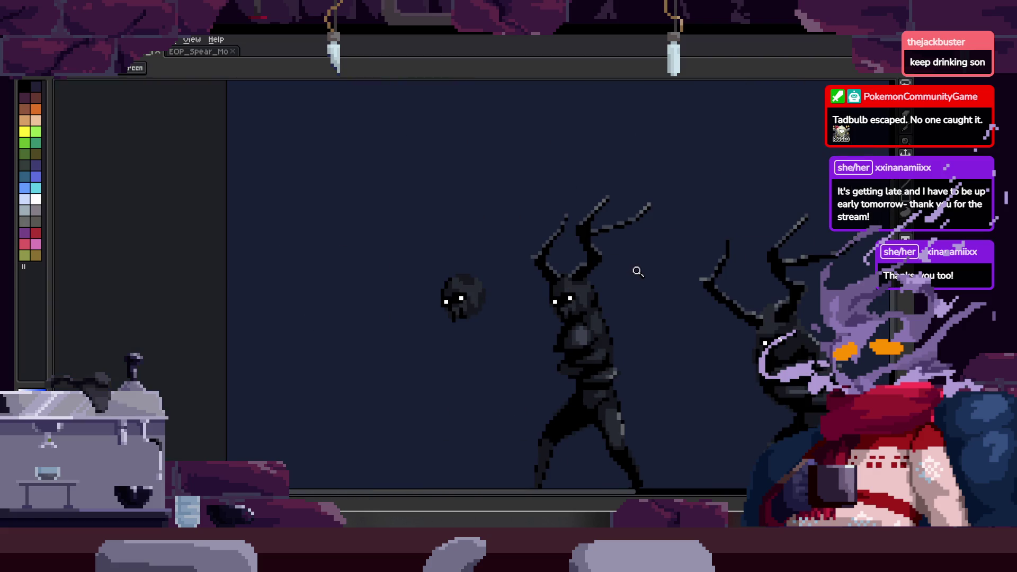
scroll(646, 268, up, 2)
scroll(633, 261, up, 2)
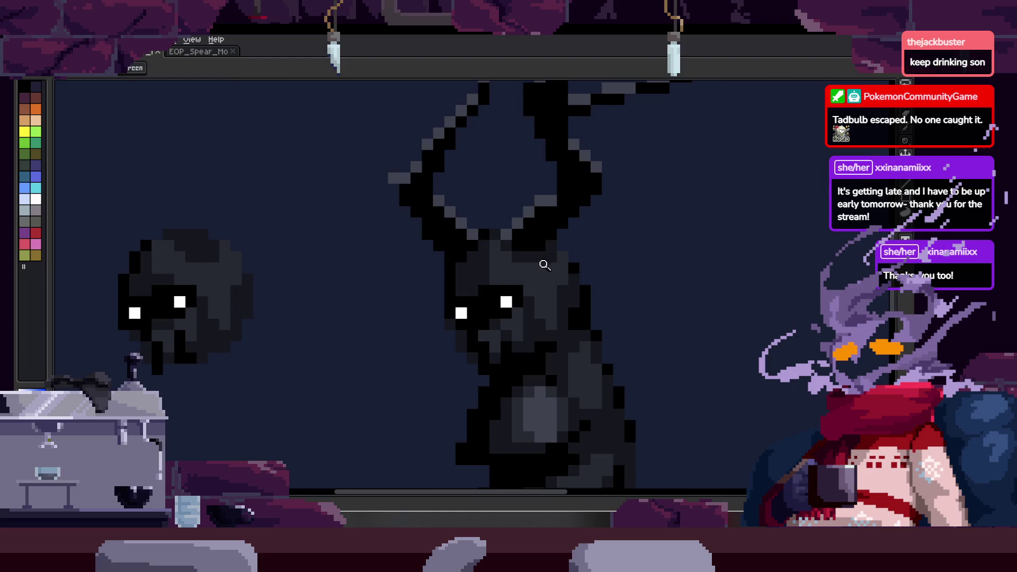
scroll(595, 282, up, 2)
- Paint lighter grey highlights on the figure, comparing with undo and redo
mouse_move(638, 231)
mouse_down()
mouse_move(648, 225)
mouse_move(537, 245)
mouse_move(604, 261)
mouse_move(612, 284)
mouse_move(551, 243)
mouse_move(597, 242)
mouse_up()
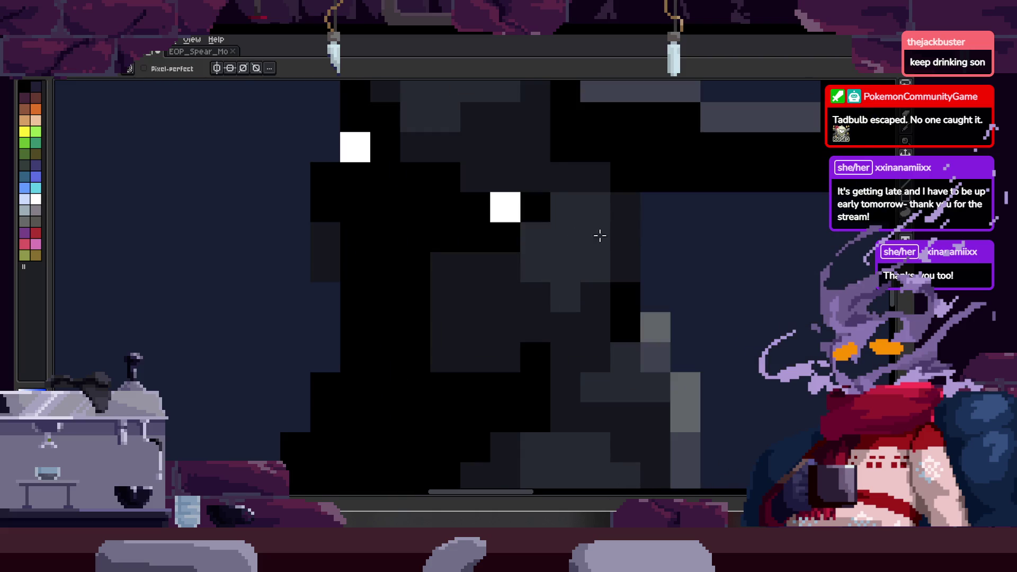
mouse_move(543, 308)
mouse_down()
mouse_move(461, 266)
mouse_move(485, 368)
mouse_move(493, 331)
mouse_move(448, 349)
mouse_up()
key(ctrl+z)
key(ctrl+y)
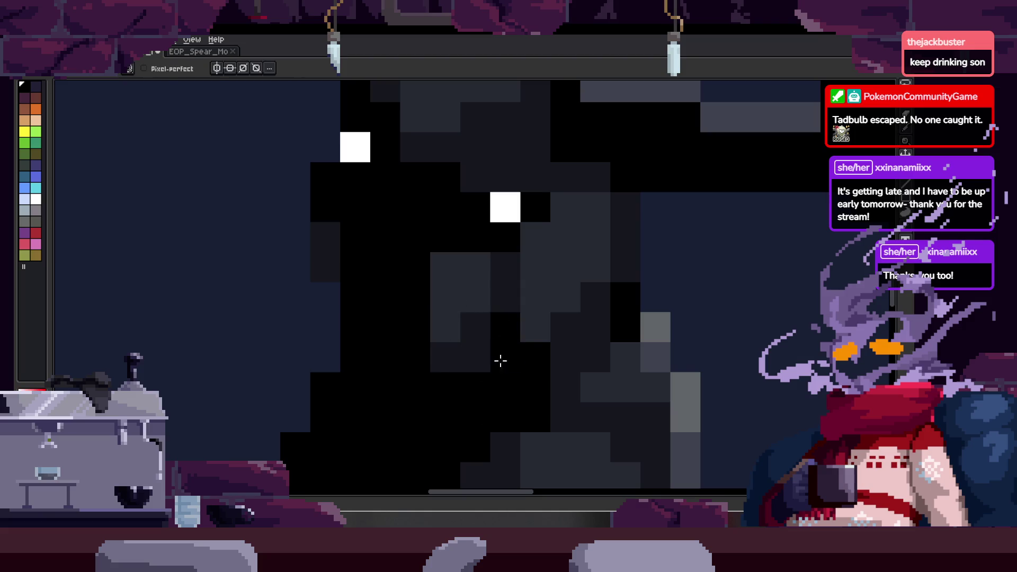
scroll(493, 329, down, 1)
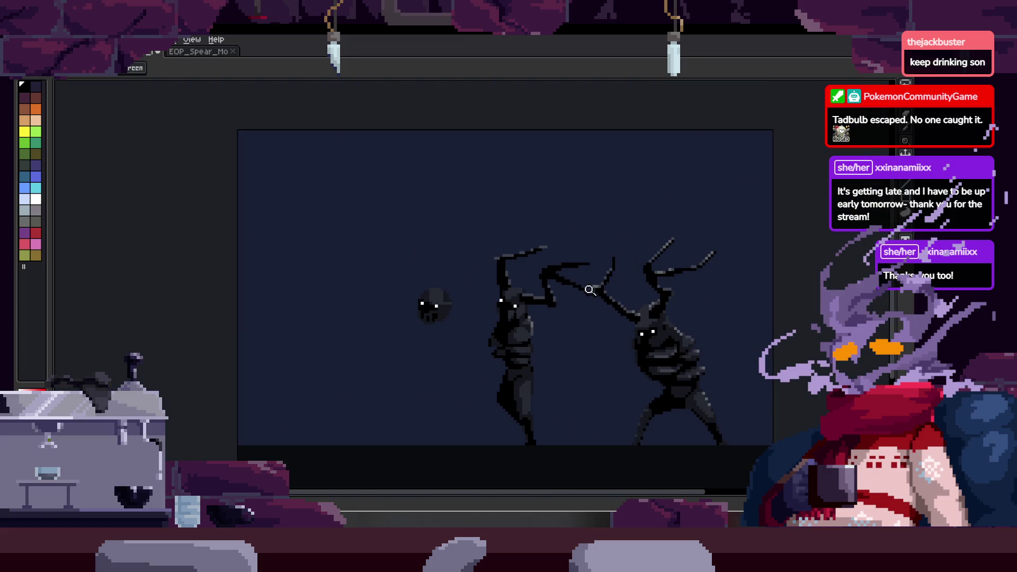
scroll(497, 329, up, 1)
scroll(503, 328, up, 2)
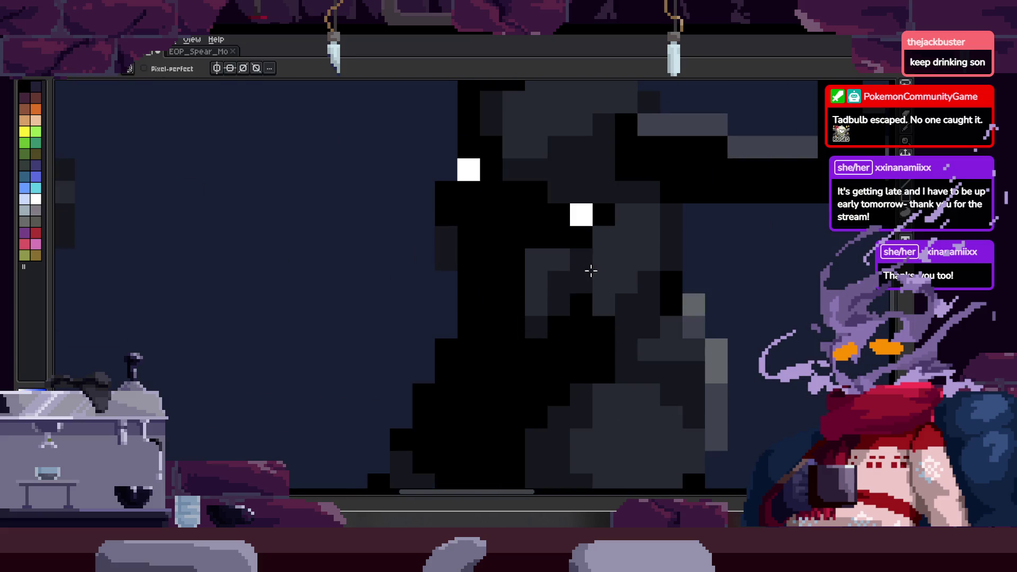
scroll(588, 272, down, 1)
scroll(631, 259, down, 2)
scroll(566, 262, up, 3)
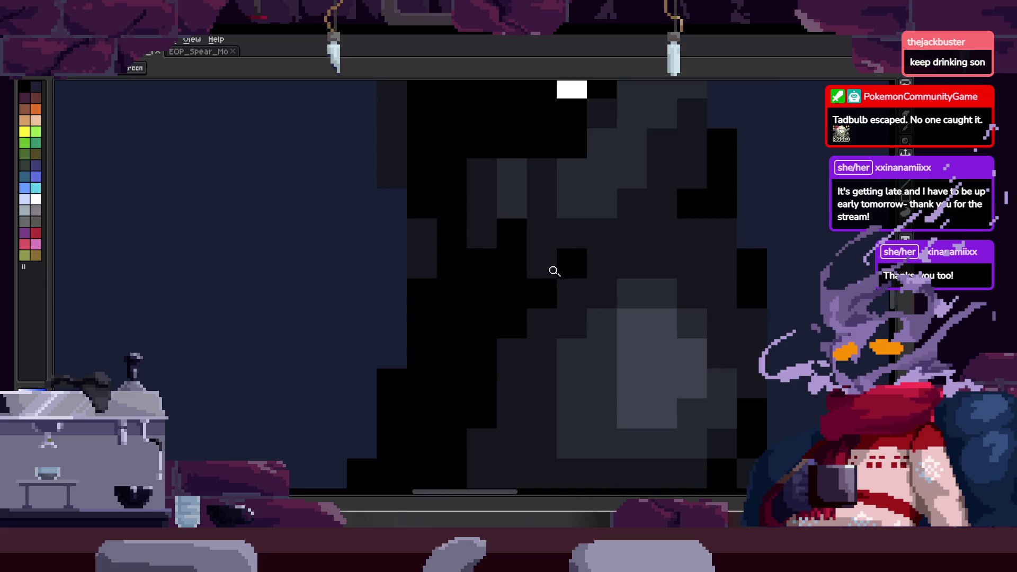
- Eyedrop the dark grey, shade two black body pixels with it, and save the sprite
alt+click(545, 202)
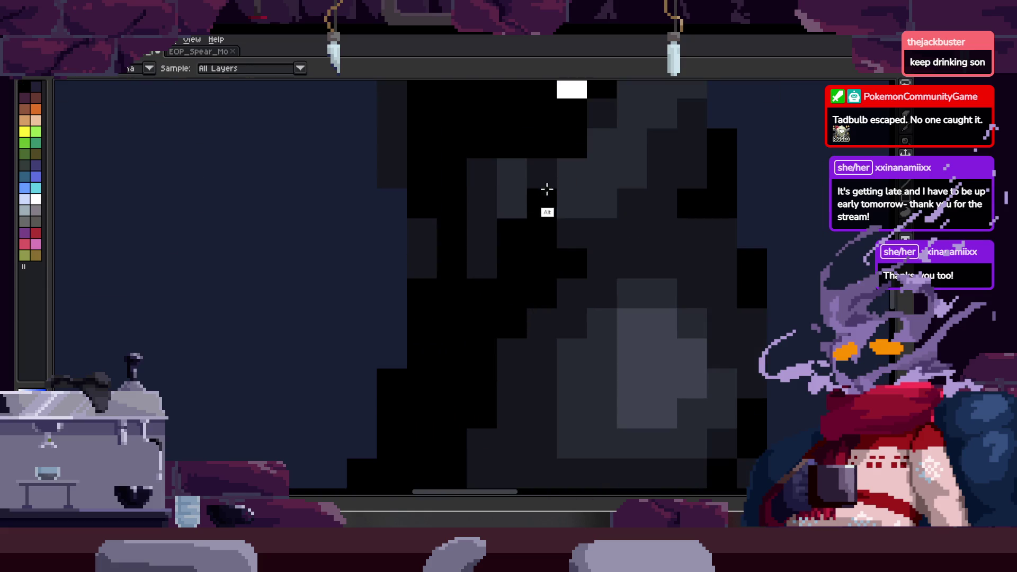
drag(542, 231, 564, 249)
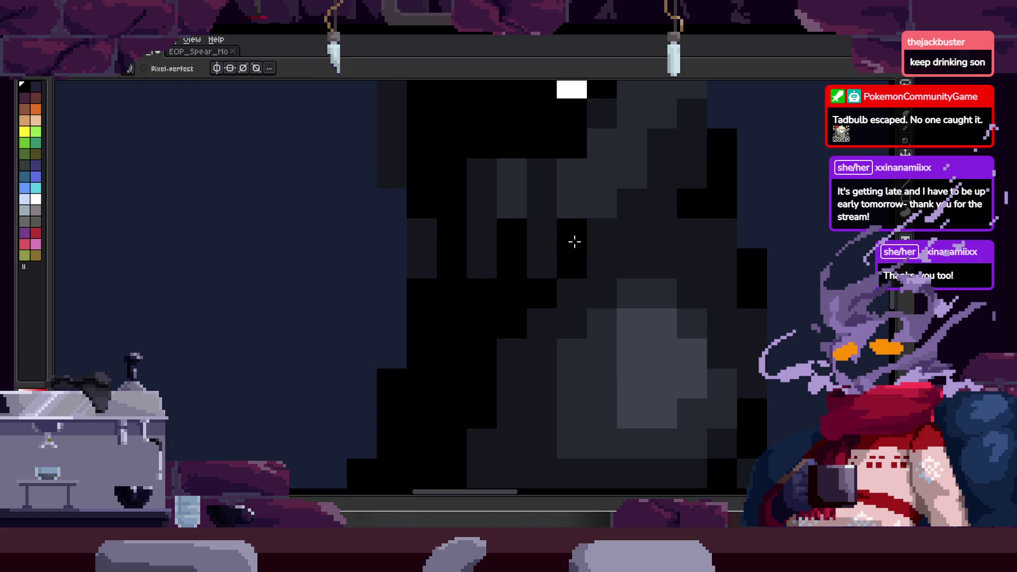
scroll(568, 254, down, 1)
scroll(579, 254, down, 1)
scroll(545, 268, down, 1)
scroll(572, 254, down, 2)
key(ctrl+s)
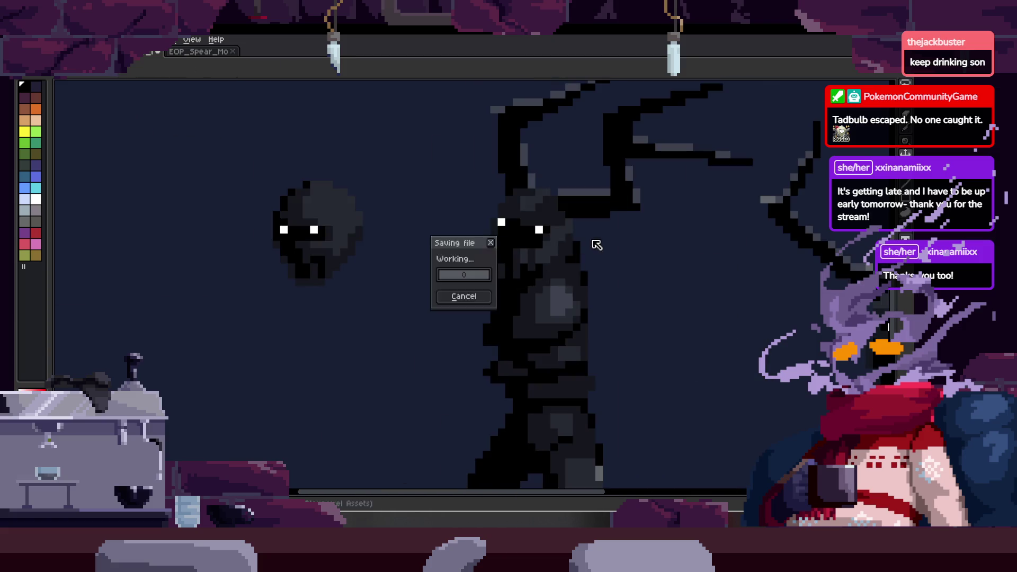
- Start animation playback to cycle through the creature's poses
key(Return)
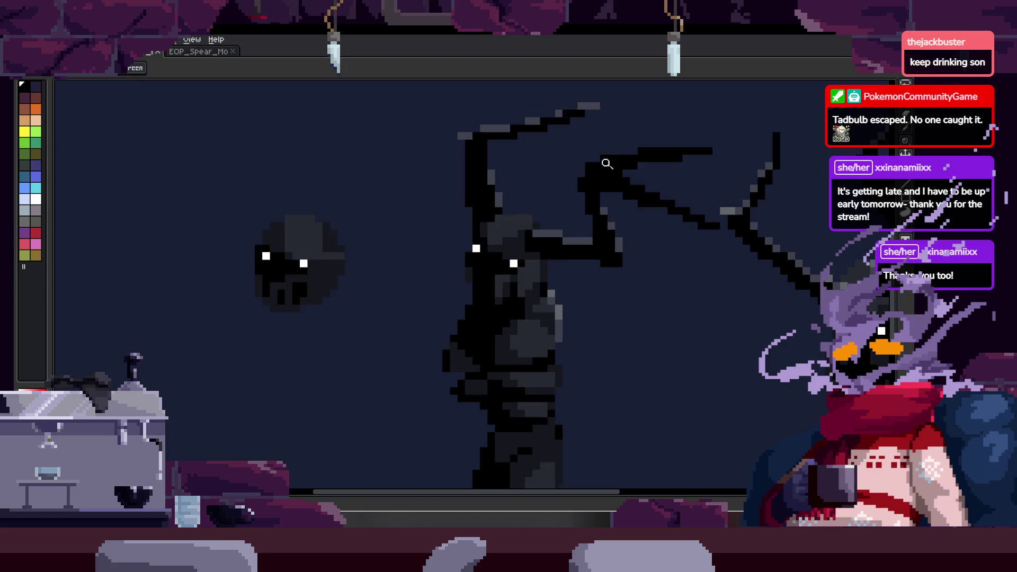
scroll(595, 241, down, 1)
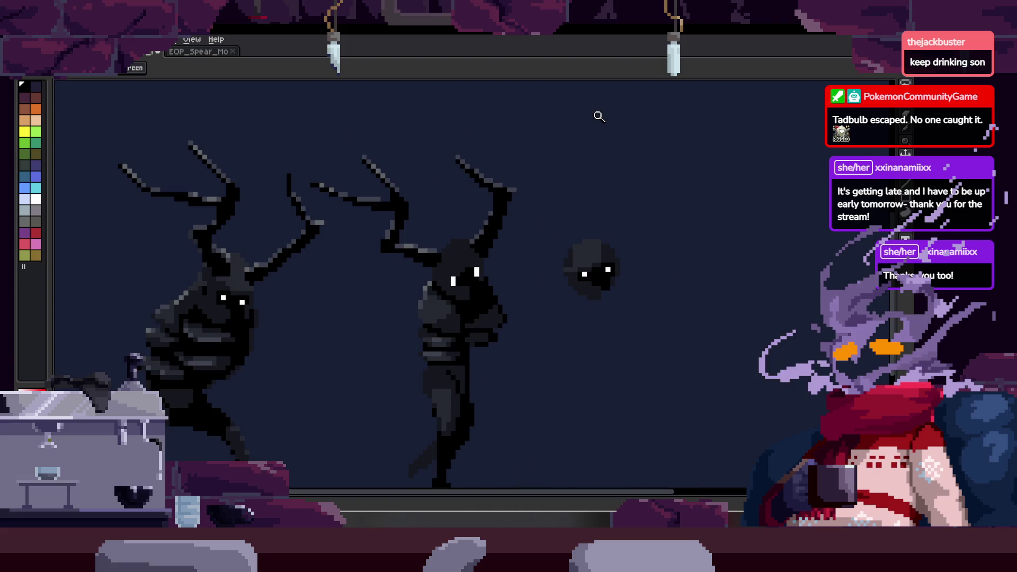
scroll(526, 227, up, 2)
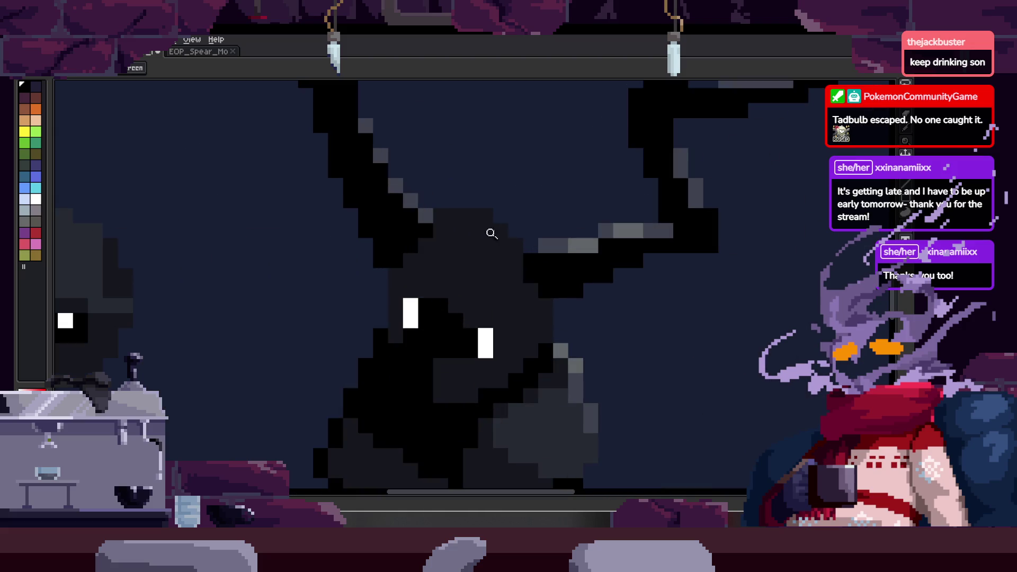
scroll(495, 228, down, 1)
scroll(493, 218, up, 3)
- Paint grey highlight pixels across the creature's body, sampling colours from the sprite while inspecting
mouse_move(492, 218)
mouse_down()
mouse_move(431, 295)
mouse_move(605, 251)
mouse_move(569, 255)
mouse_move(549, 205)
mouse_move(596, 236)
mouse_up()
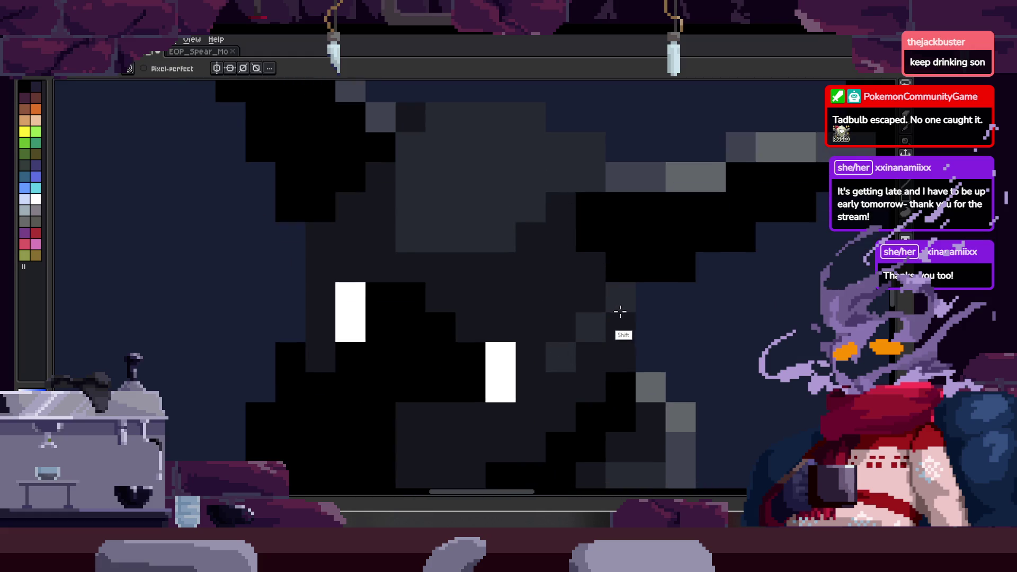
drag(542, 391, 553, 385)
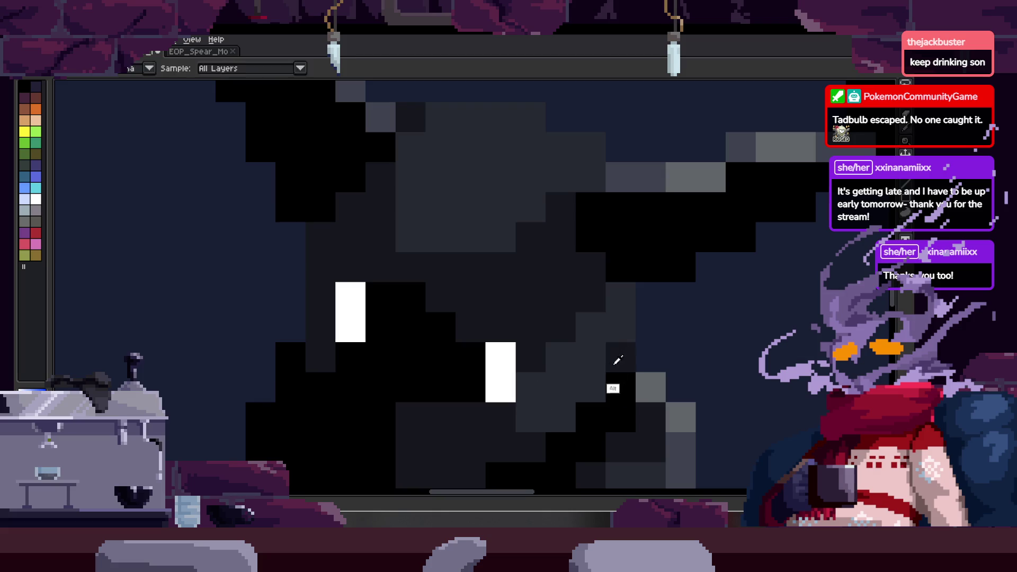
key(z)
scroll(620, 357, down, 1)
scroll(620, 359, down, 1)
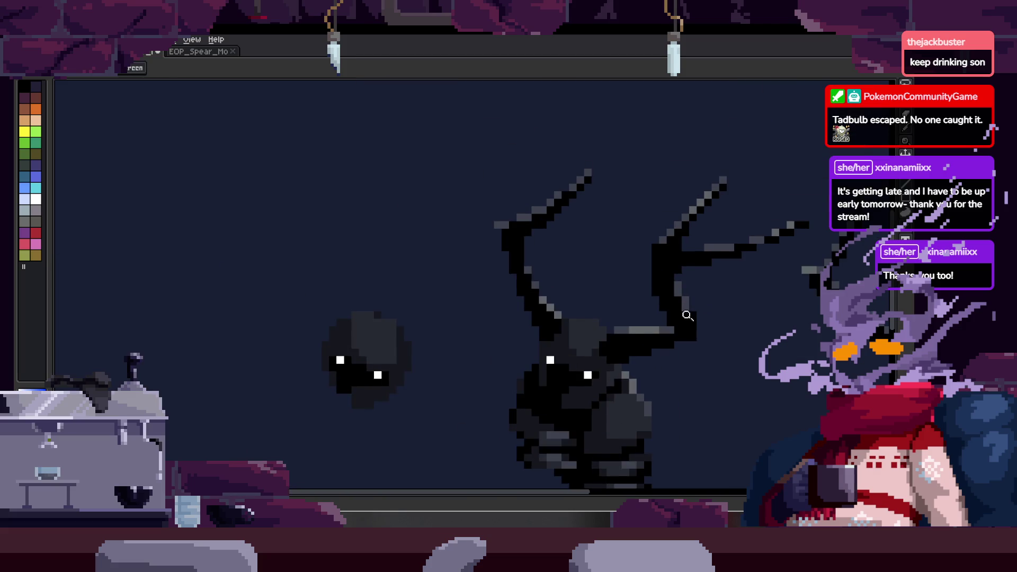
scroll(618, 327, up, 3)
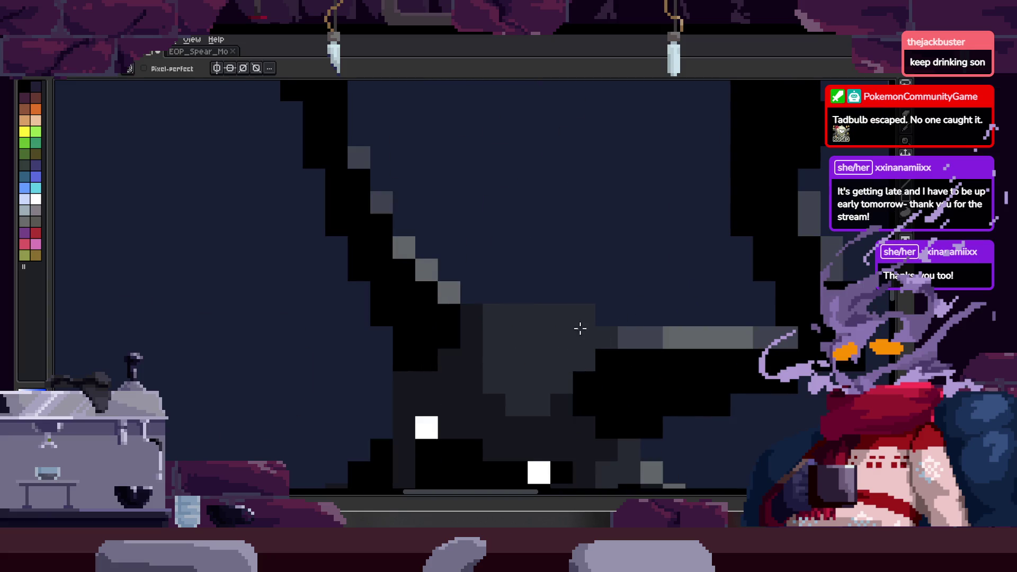
key(z)
scroll(580, 326, down, 3)
scroll(627, 332, up, 3)
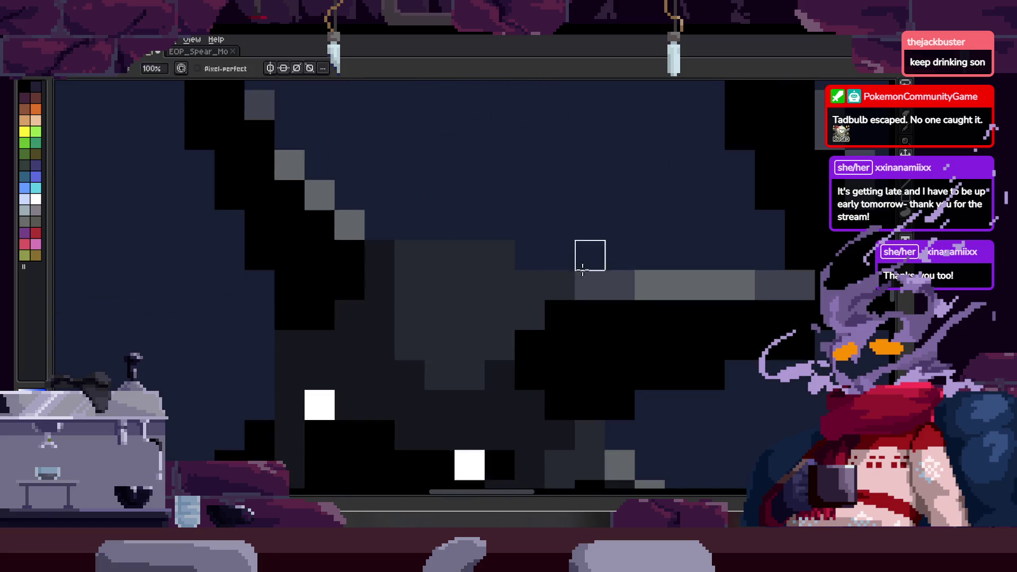
scroll(561, 256, down, 4)
scroll(614, 270, up, 1)
drag(613, 269, 604, 261)
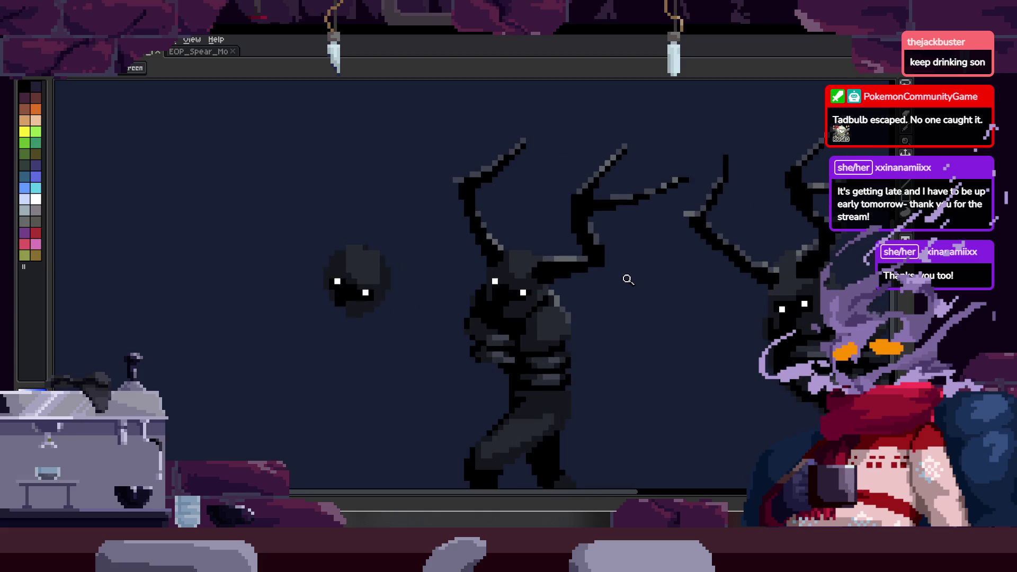
scroll(552, 231, up, 1)
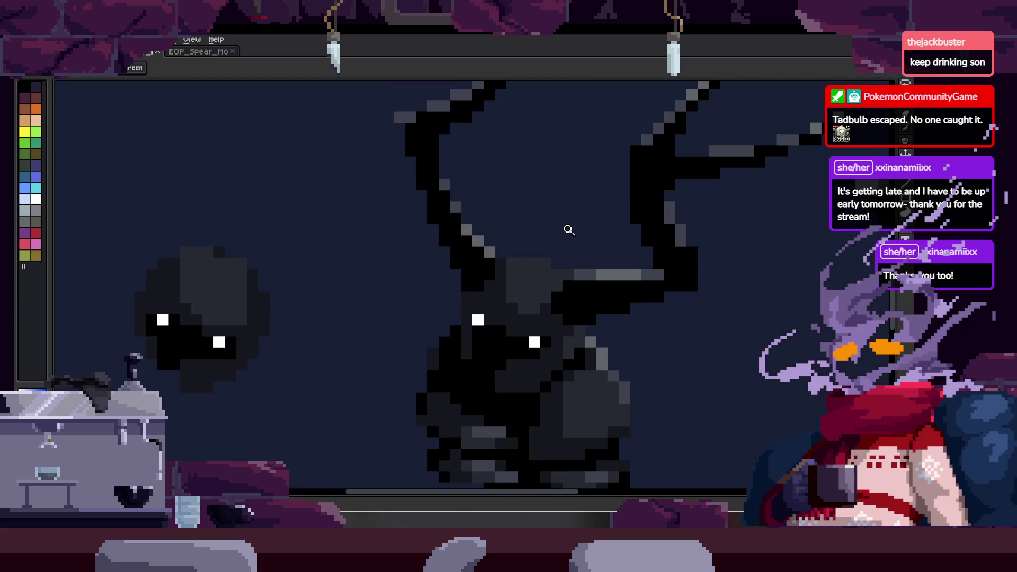
scroll(505, 274, up, 1)
scroll(521, 299, down, 2)
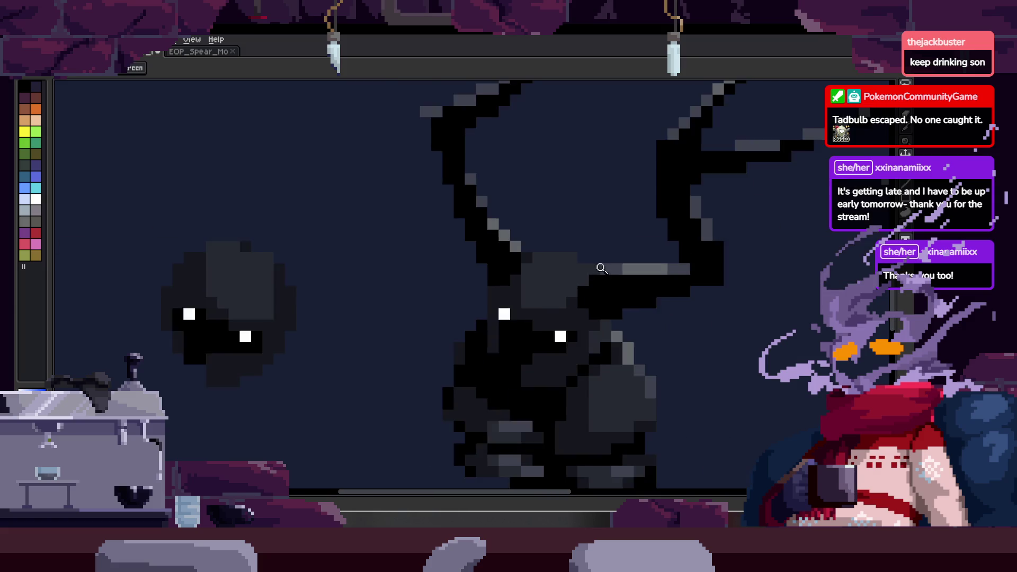
scroll(583, 243, up, 2)
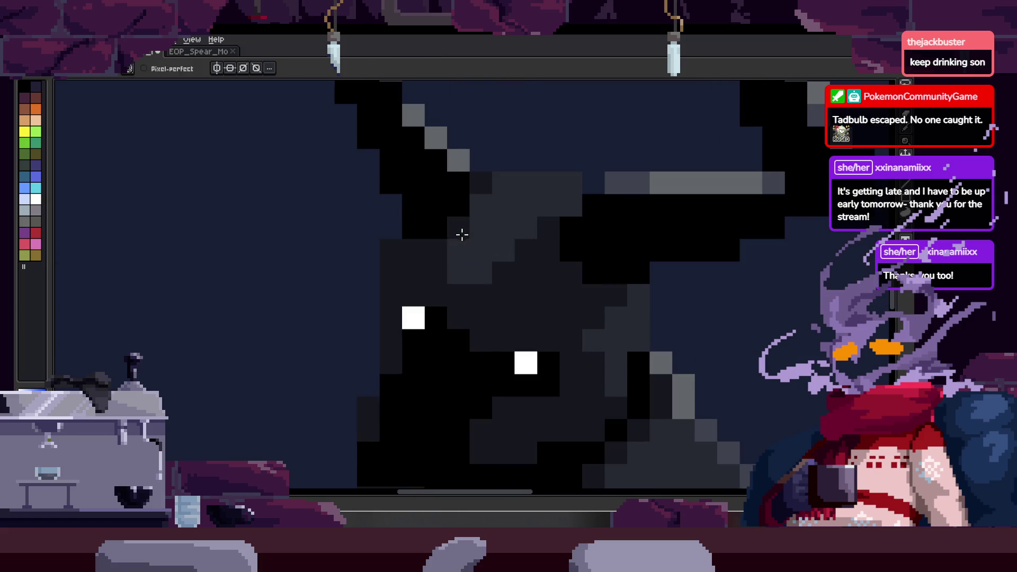
scroll(514, 275, down, 2)
key(alt)
scroll(576, 220, up, 2)
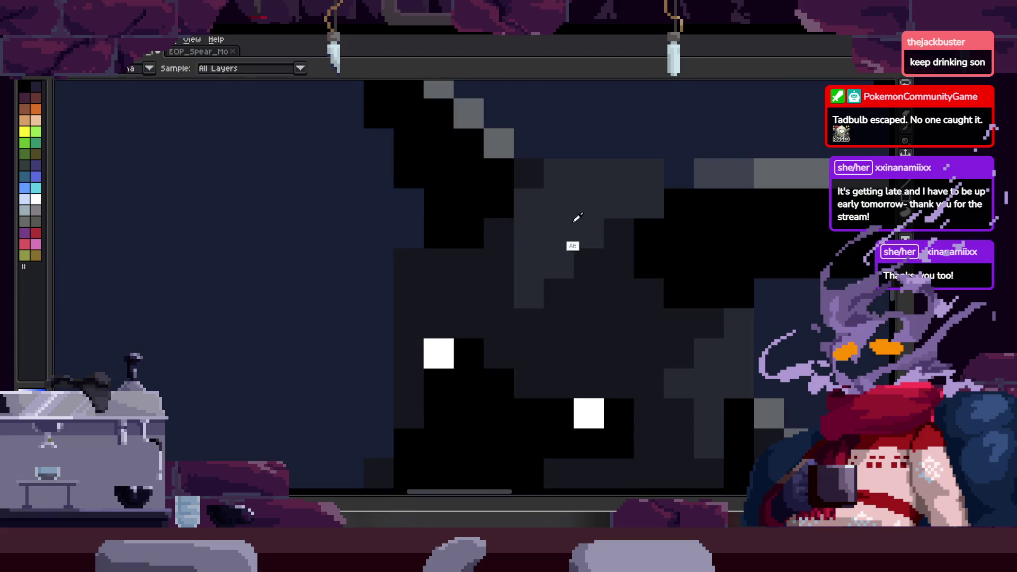
scroll(504, 240, down, 5)
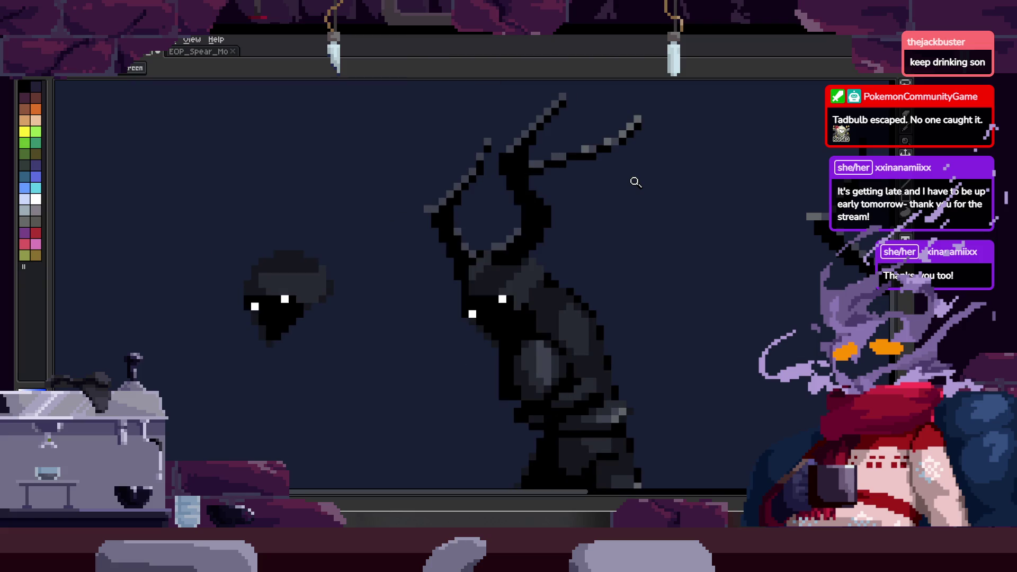
scroll(633, 180, down, 2)
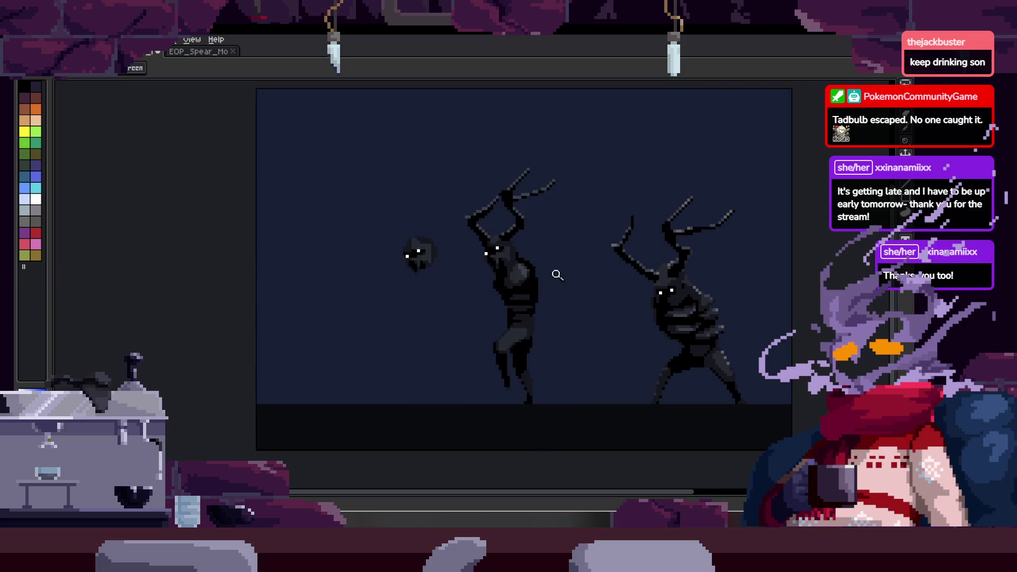
click(592, 292)
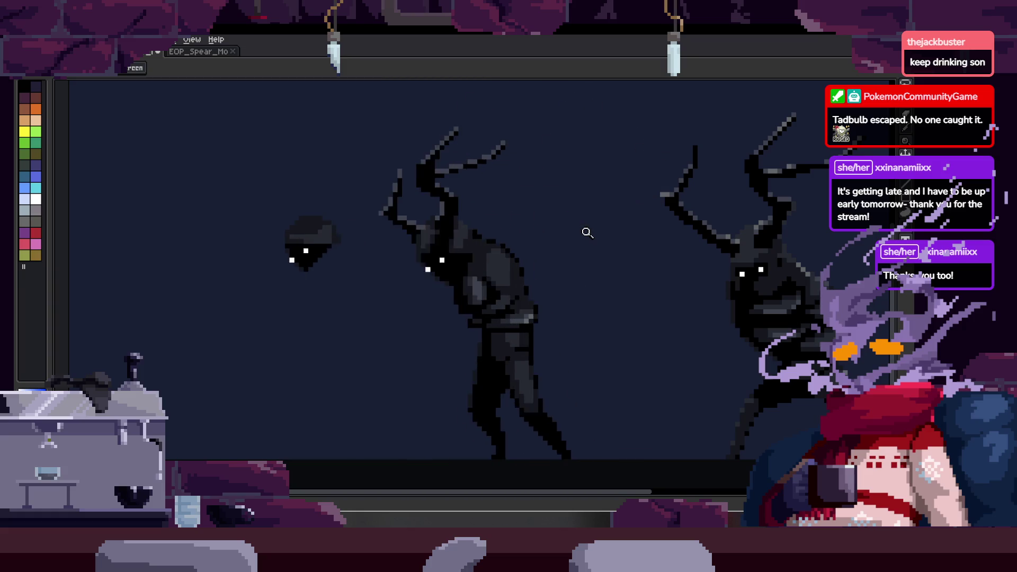
key(Tab)
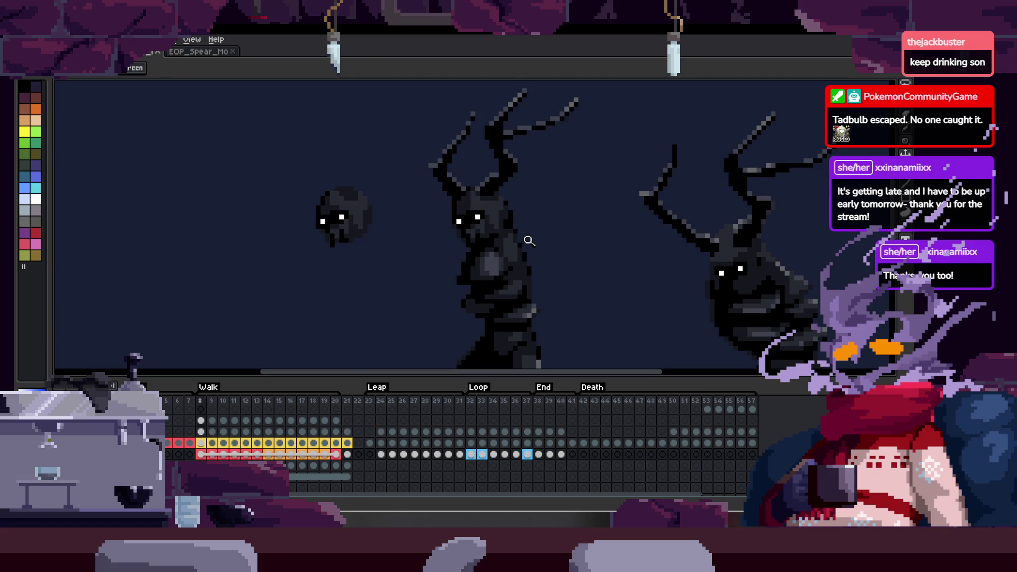
key(Tab)
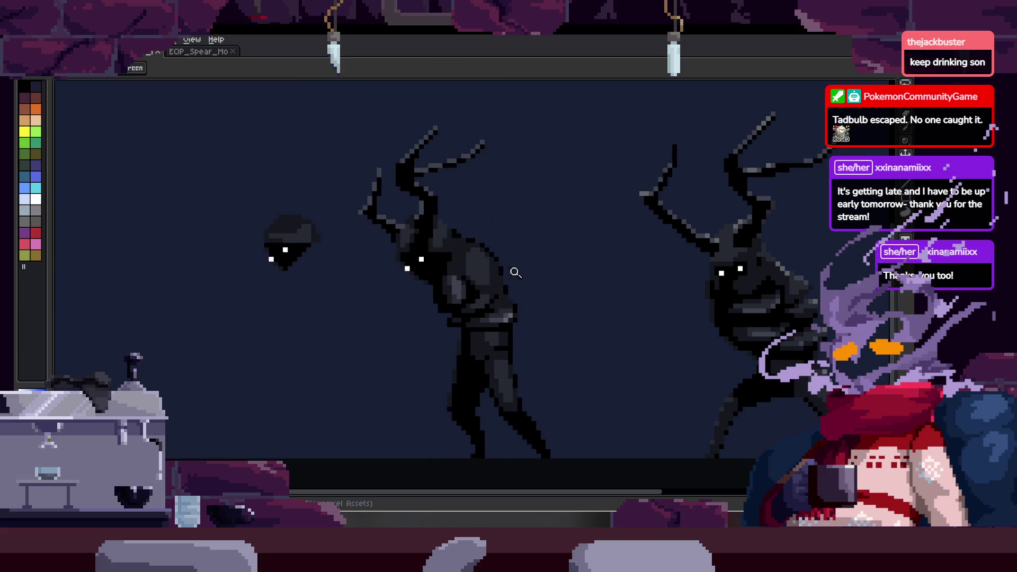
scroll(518, 239, down, 3)
scroll(529, 159, up, 1)
scroll(509, 206, up, 2)
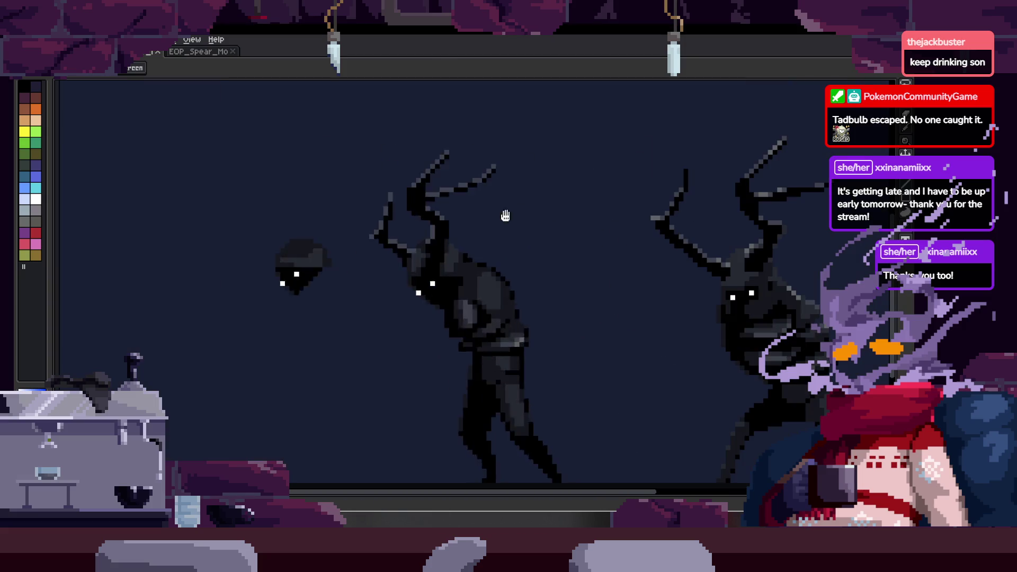
scroll(513, 231, up, 1)
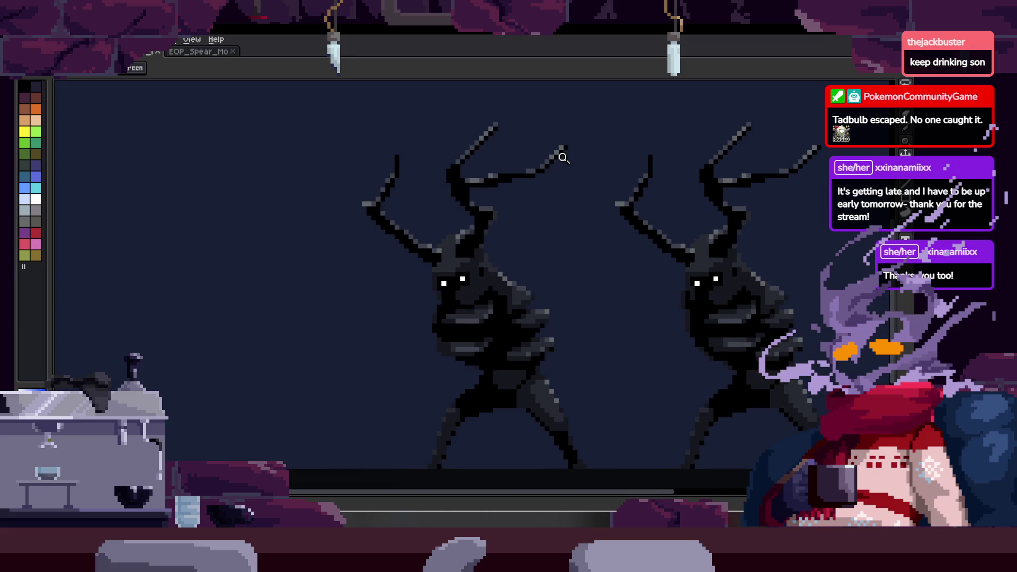
key(Tab)
key(Tab)
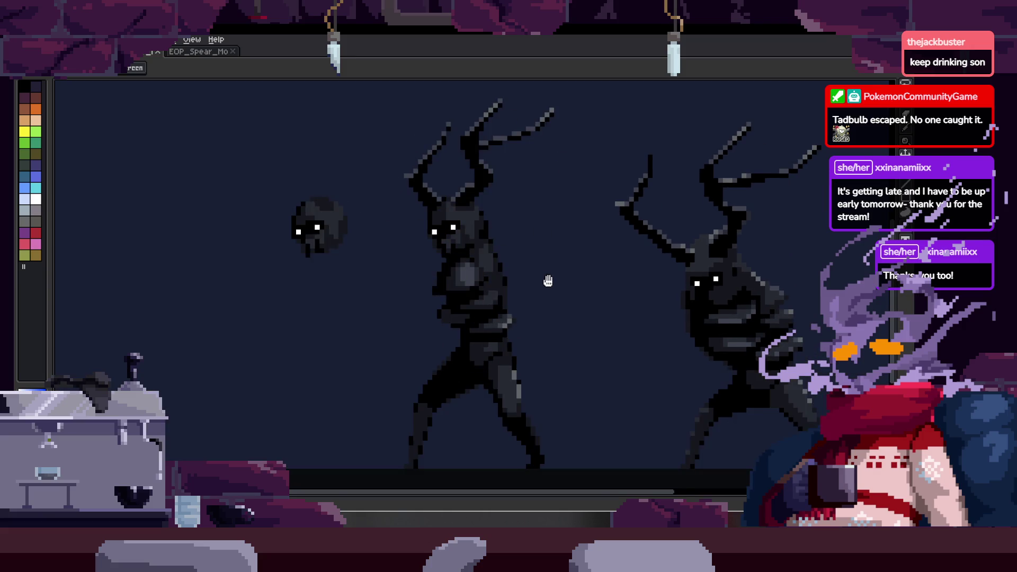
scroll(527, 203, up, 4)
scroll(399, 274, down, 4)
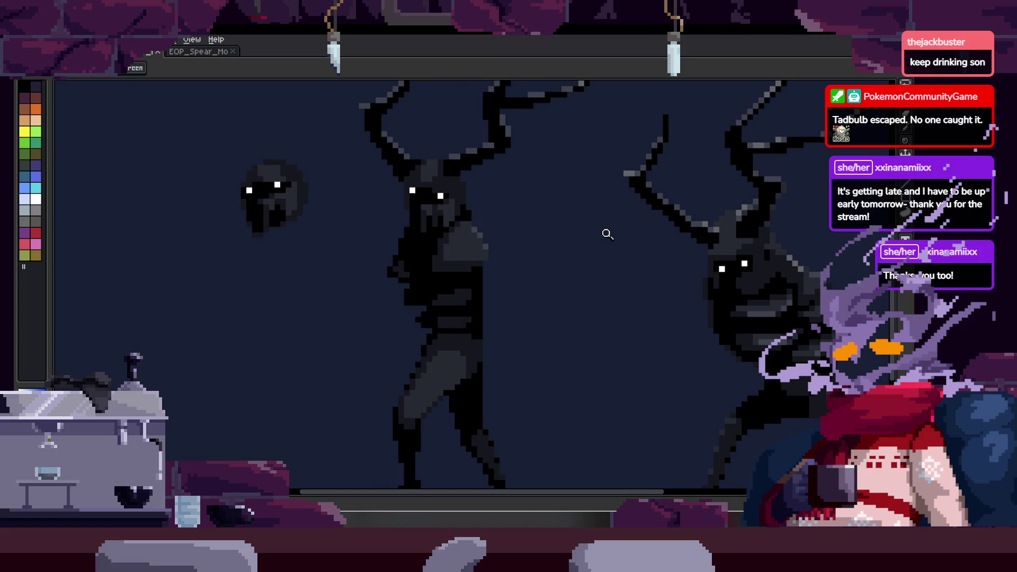
scroll(470, 245, up, 2)
scroll(509, 336, up, 1)
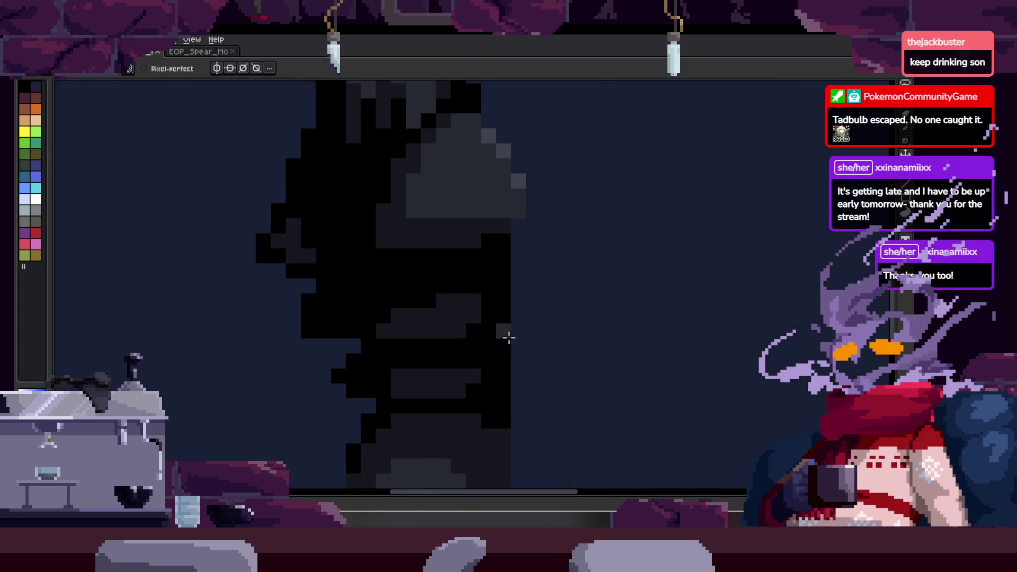
scroll(422, 318, up, 1)
scroll(513, 299, down, 3)
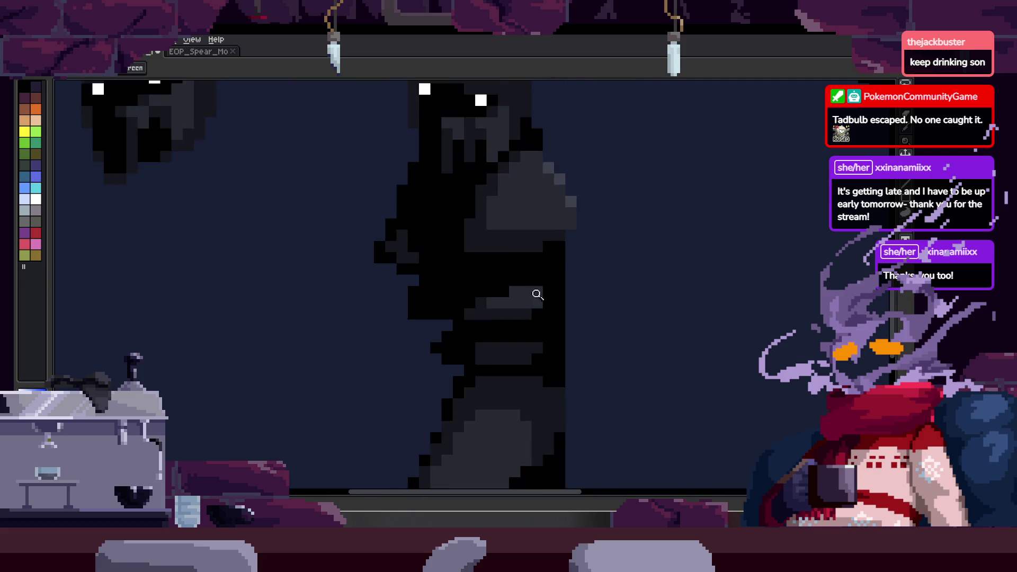
scroll(612, 250, up, 1)
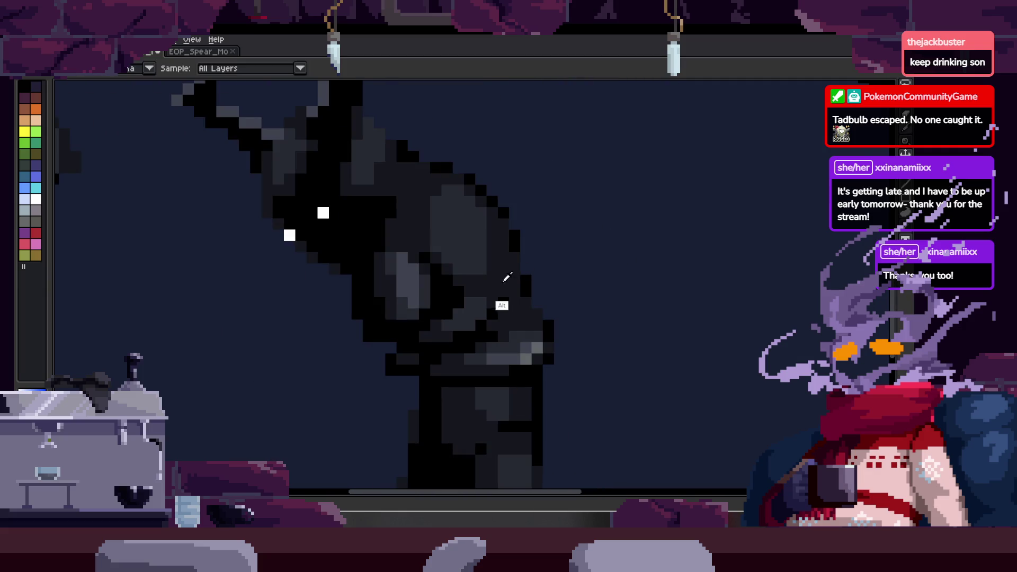
scroll(468, 294, up, 2)
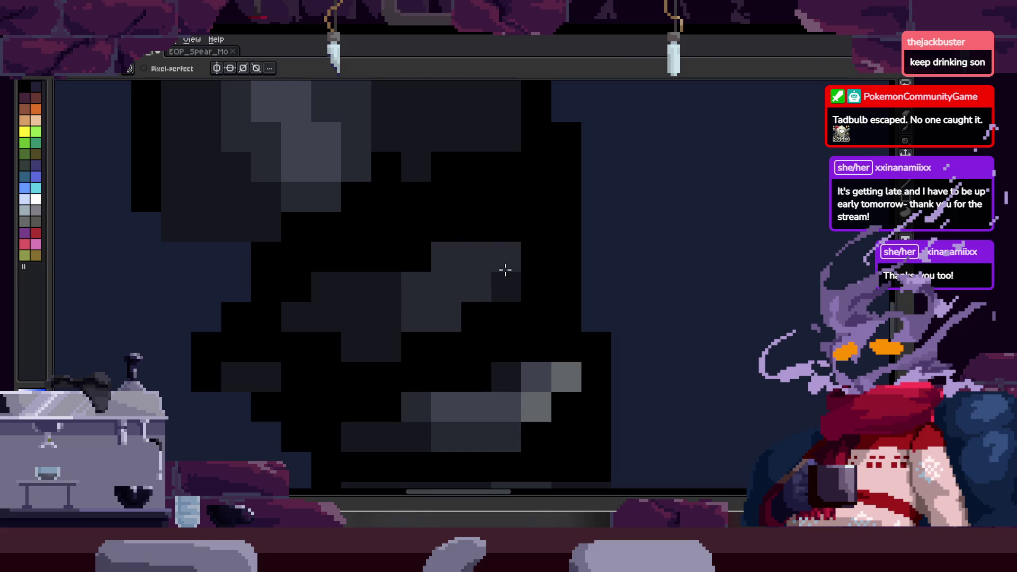
scroll(453, 326, down, 1)
- Save the antlered creature sprite file with Ctrl+S while playback continues
key(ctrl+s)
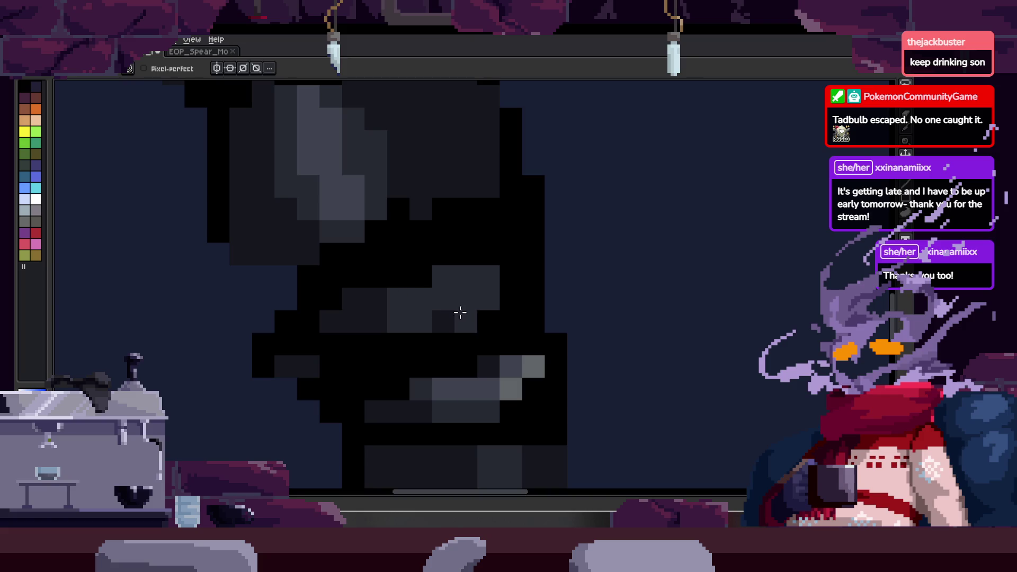
scroll(485, 305, down, 1)
scroll(489, 304, down, 2)
key(ctrl+s)
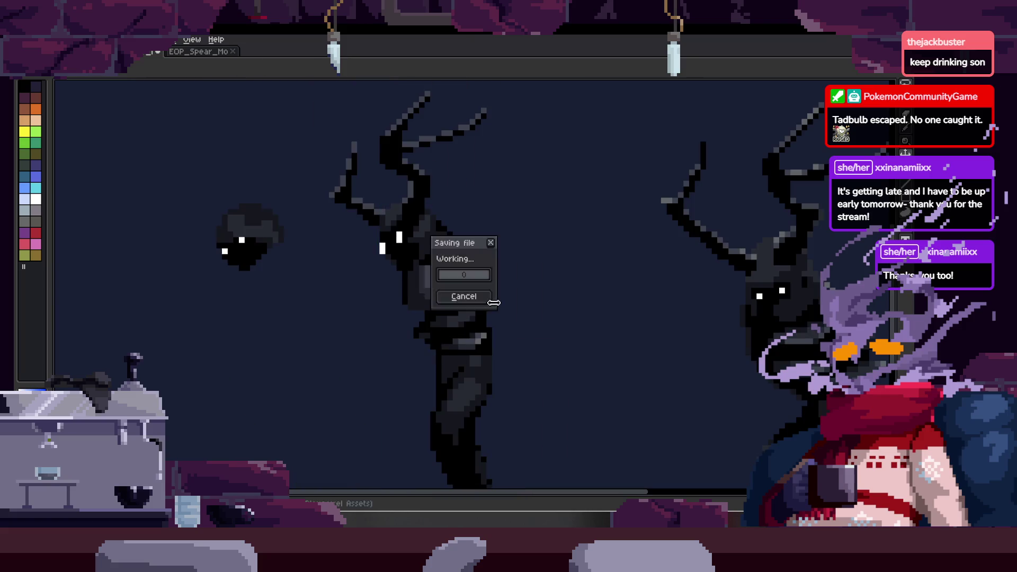
scroll(478, 287, up, 2)
scroll(449, 278, up, 1)
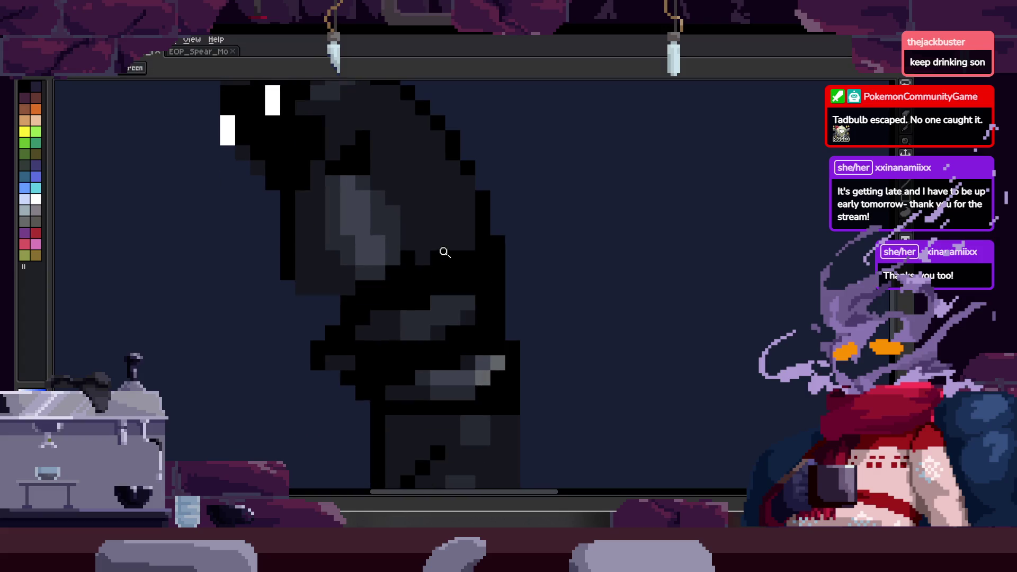
scroll(444, 262, up, 1)
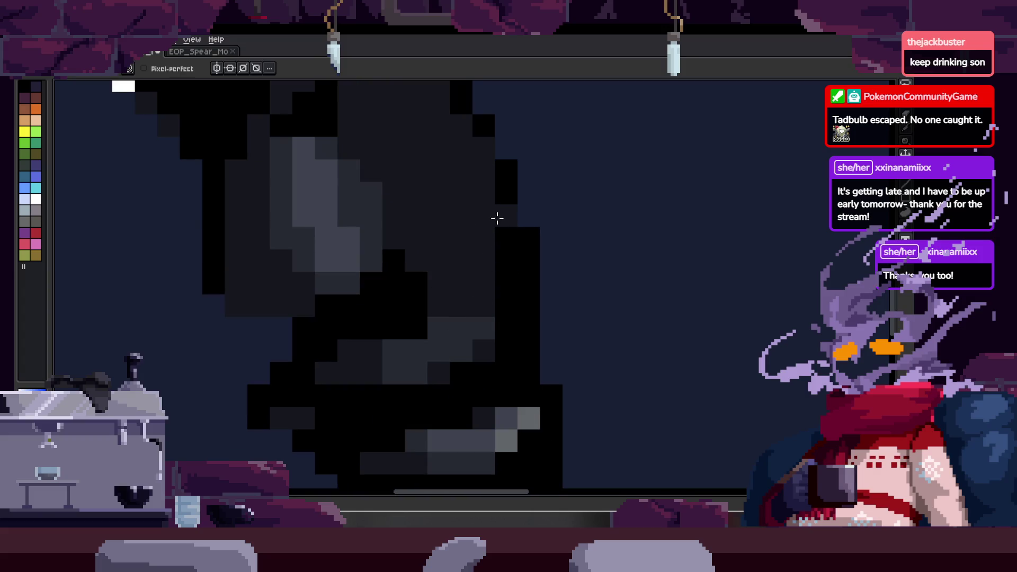
scroll(516, 286, down, 1)
scroll(532, 275, down, 1)
- Save the file again, then sample a colour and return to the pencil over the creature's head
key(ctrl+s)
scroll(545, 275, down, 1)
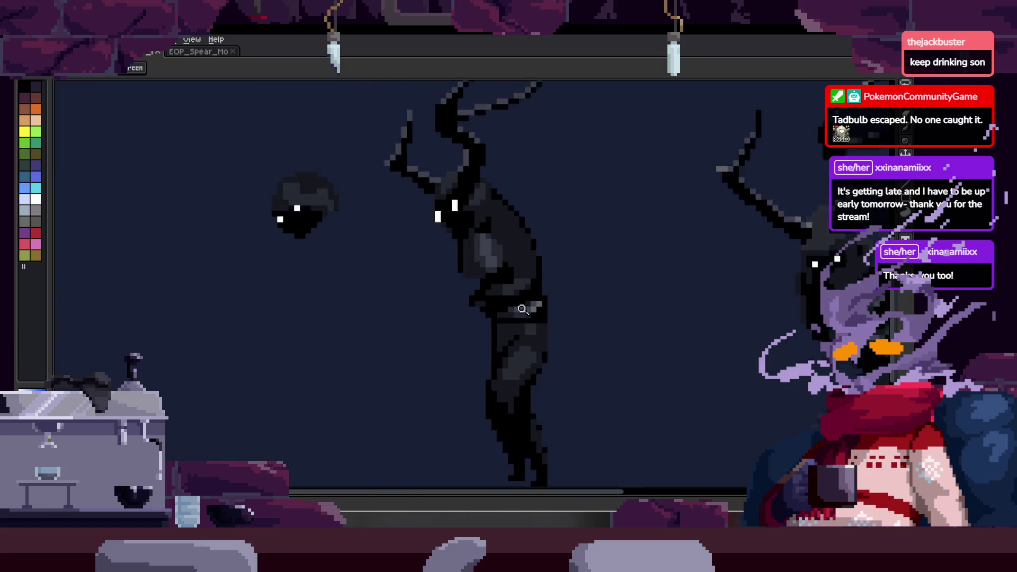
scroll(549, 267, down, 1)
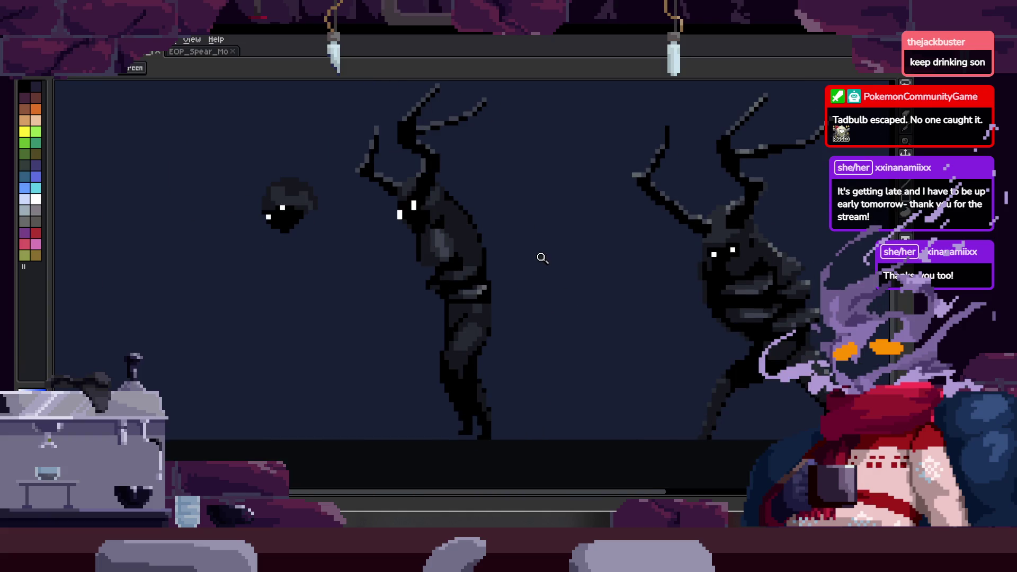
scroll(540, 238, up, 2)
scroll(513, 252, down, 1)
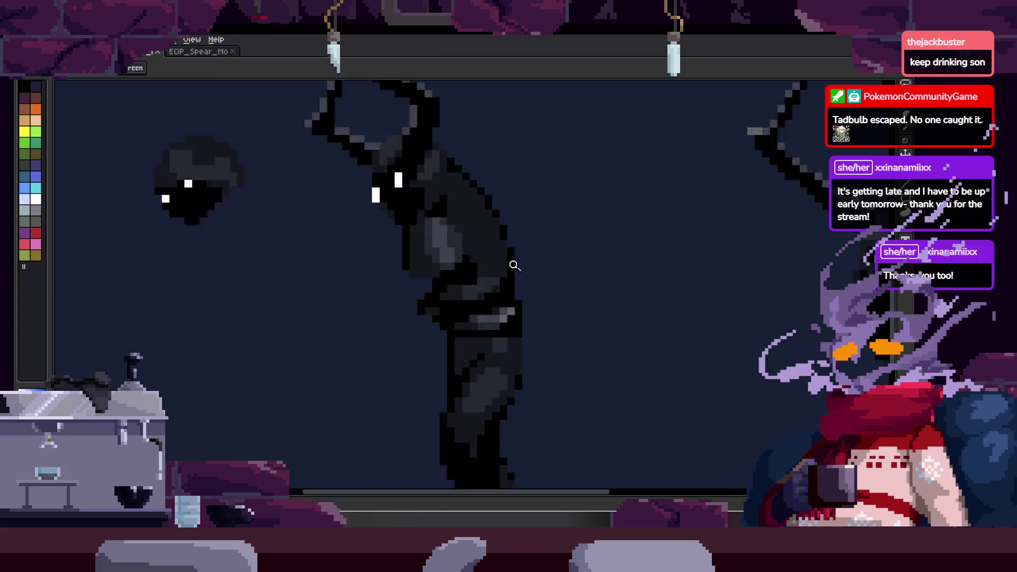
scroll(524, 257, down, 1)
scroll(575, 232, up, 2)
scroll(545, 235, up, 1)
scroll(540, 271, down, 1)
scroll(556, 263, up, 1)
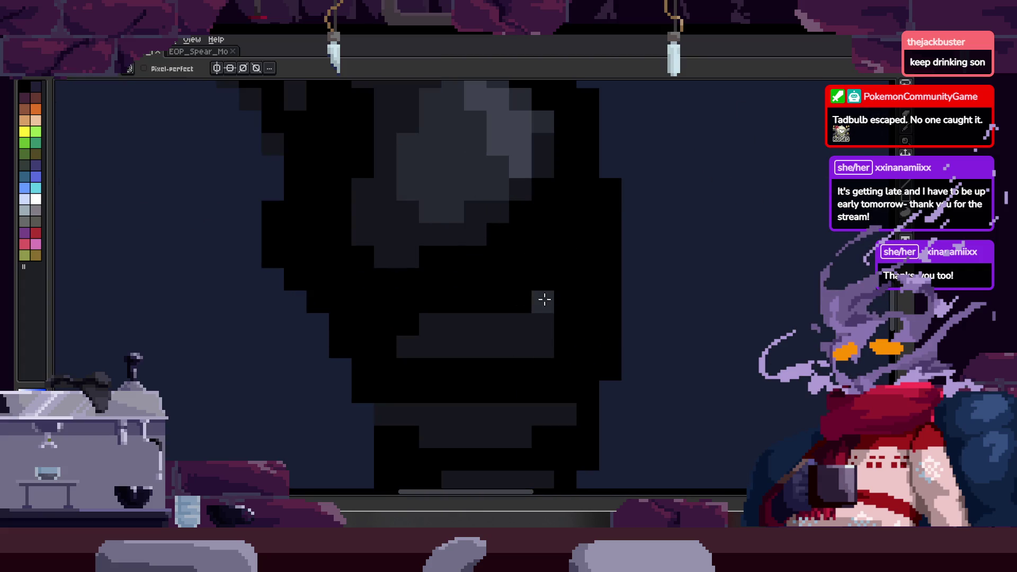
scroll(517, 309, right, 2)
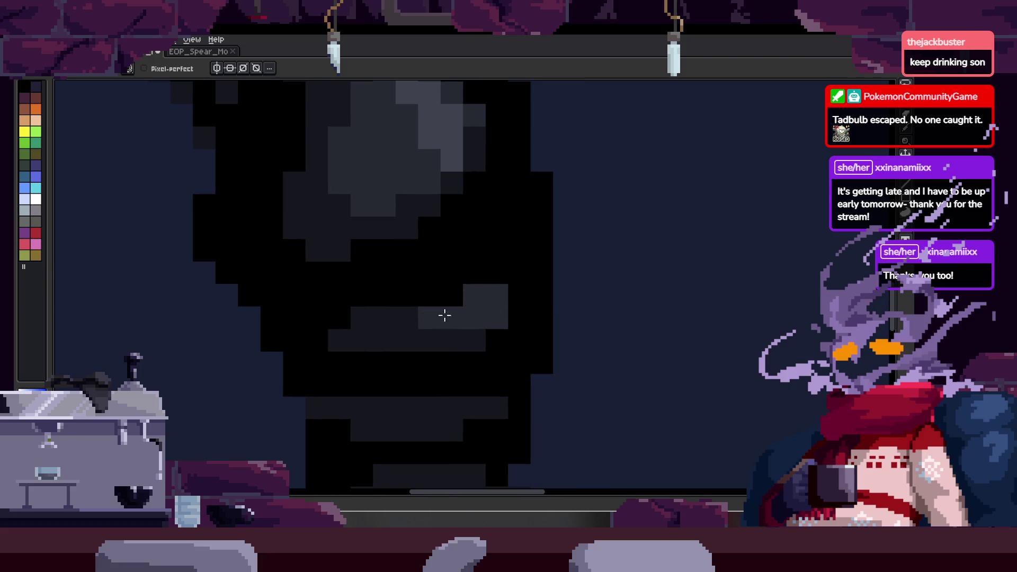
scroll(525, 292, down, 1)
scroll(521, 272, up, 1)
scroll(525, 278, up, 1)
scroll(477, 263, up, 1)
key(alt)
scroll(499, 272, up, 2)
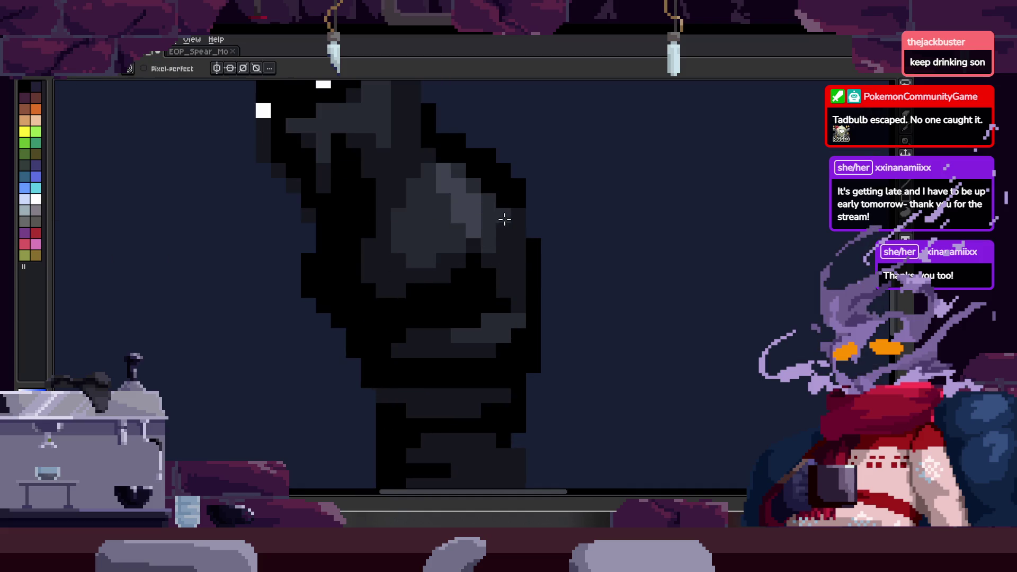
scroll(469, 247, down, 3)
key(z)
scroll(579, 246, up, 1)
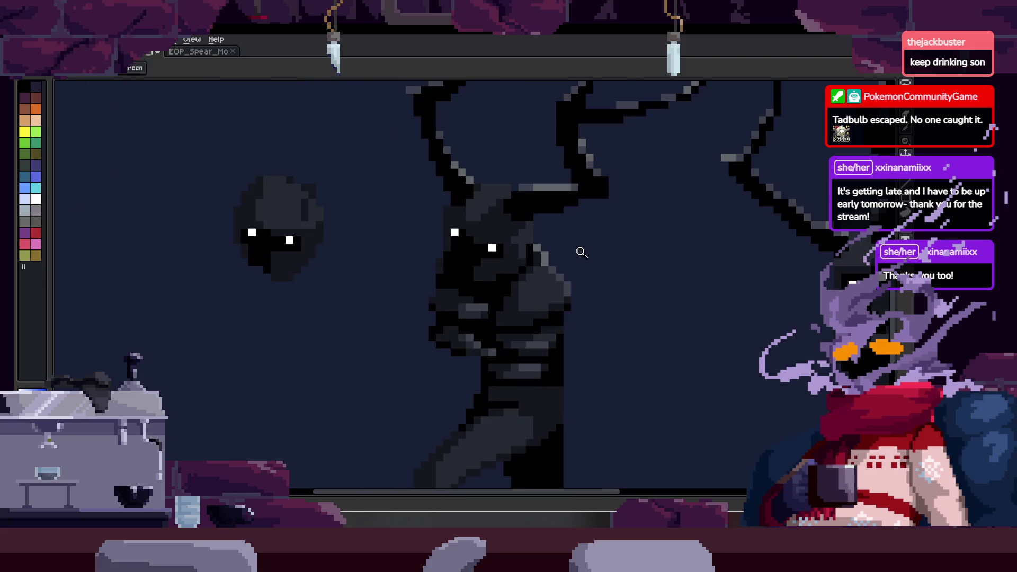
scroll(585, 254, up, 1)
scroll(580, 259, up, 2)
key(b)
scroll(558, 215, down, 3)
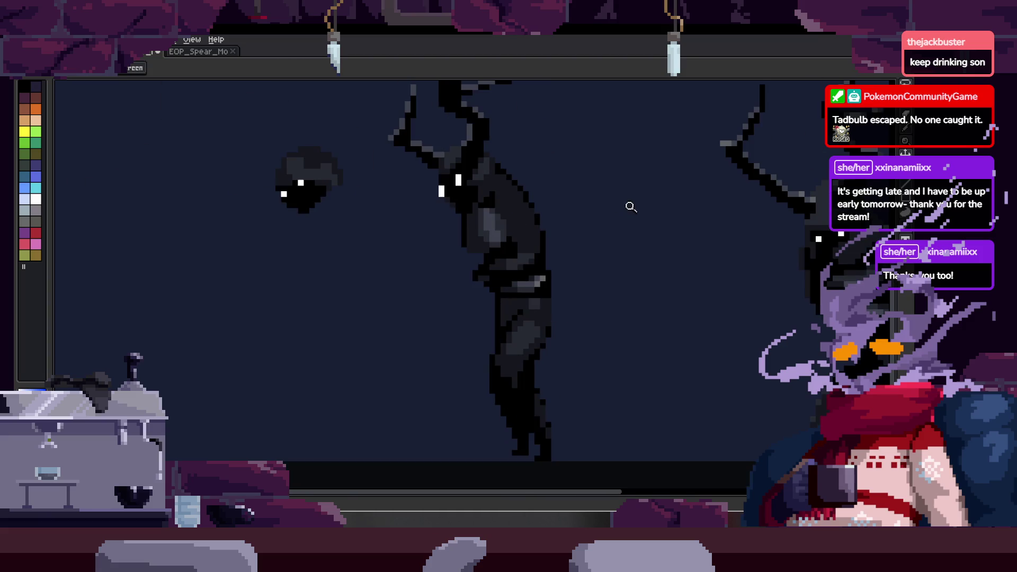
scroll(588, 208, up, 3)
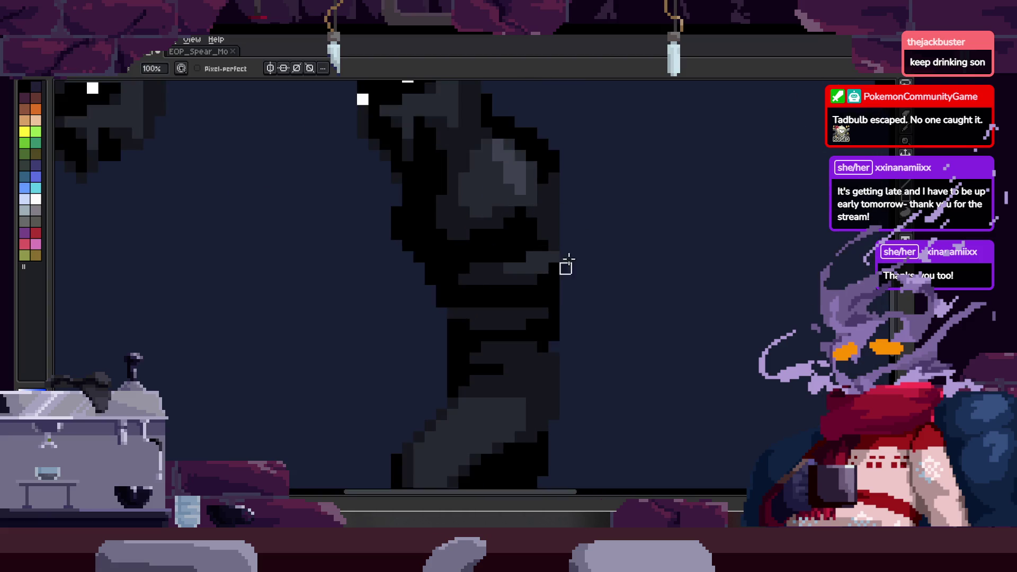
drag(575, 150, 568, 203)
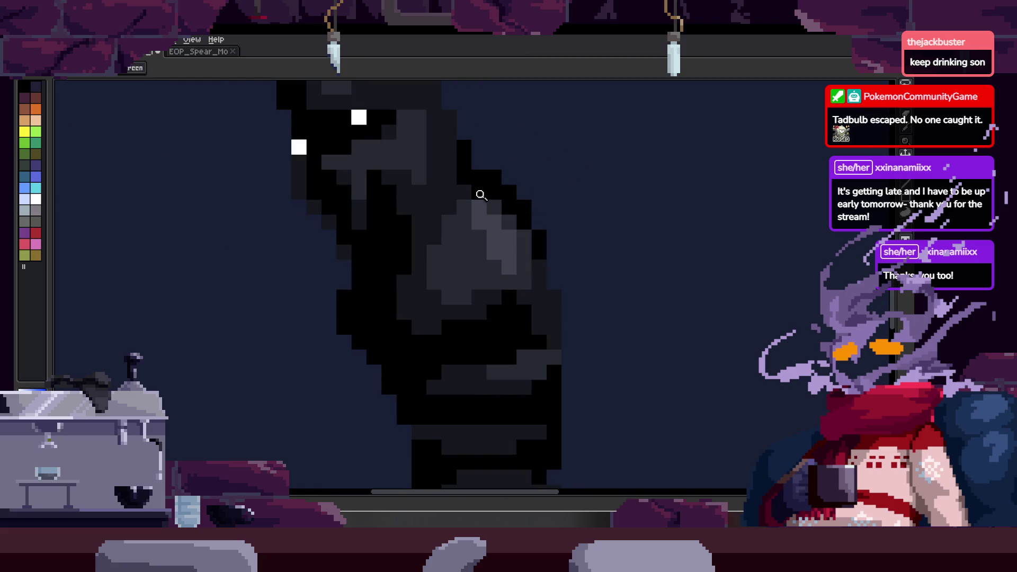
scroll(509, 199, down, 3)
scroll(513, 200, down, 2)
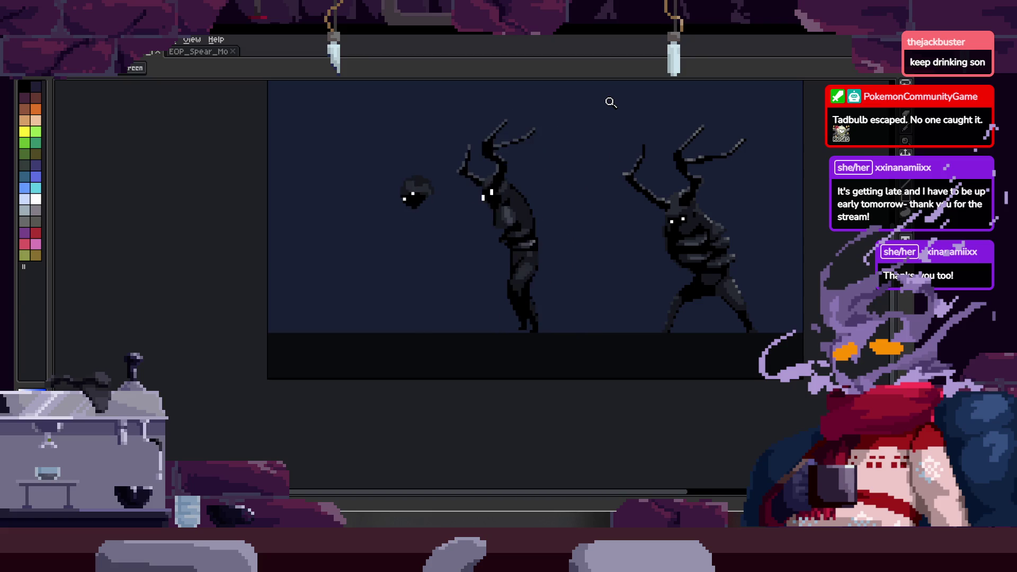
scroll(571, 176, up, 3)
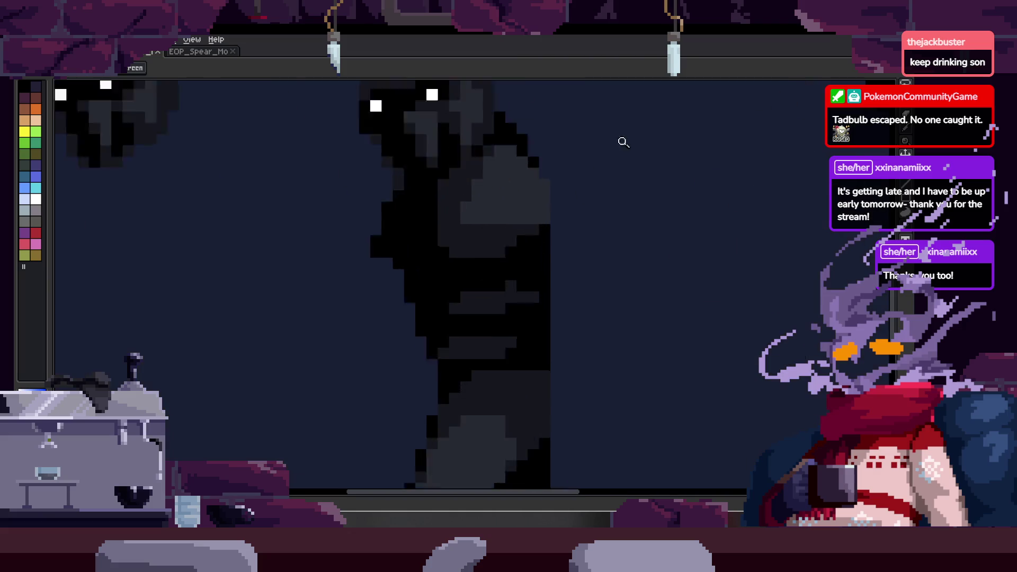
scroll(583, 169, up, 2)
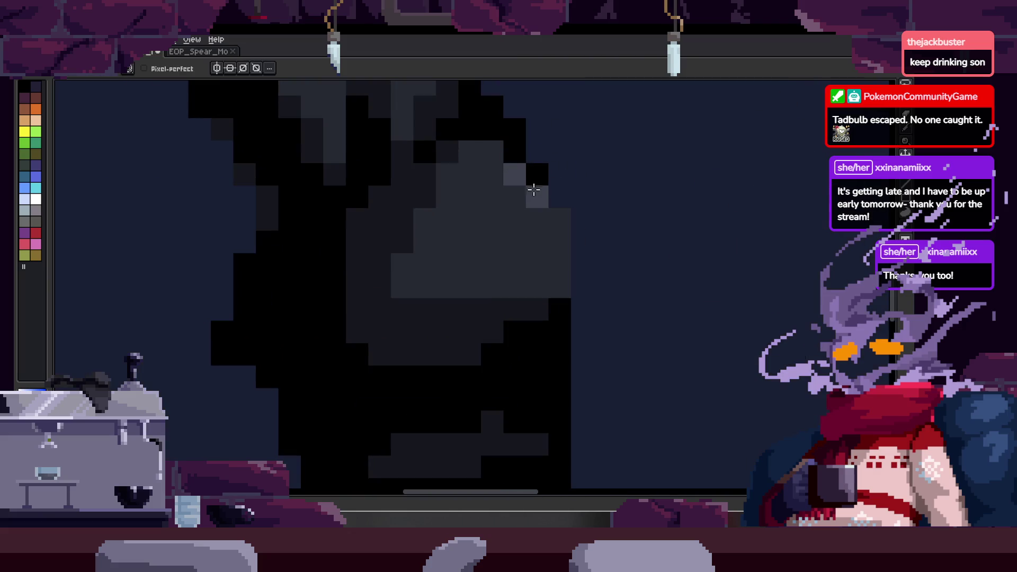
scroll(524, 273, down, 3)
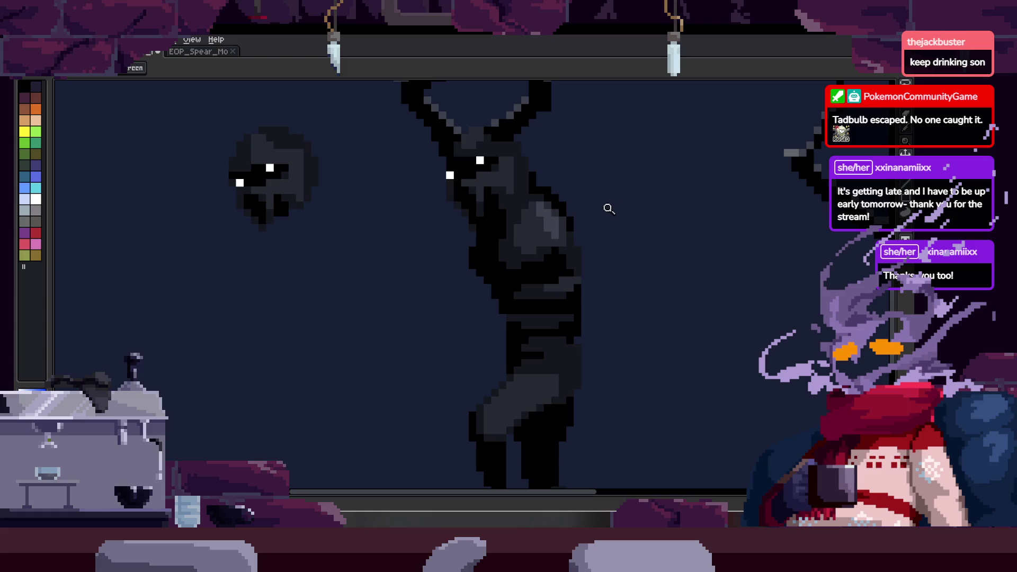
scroll(571, 225, up, 2)
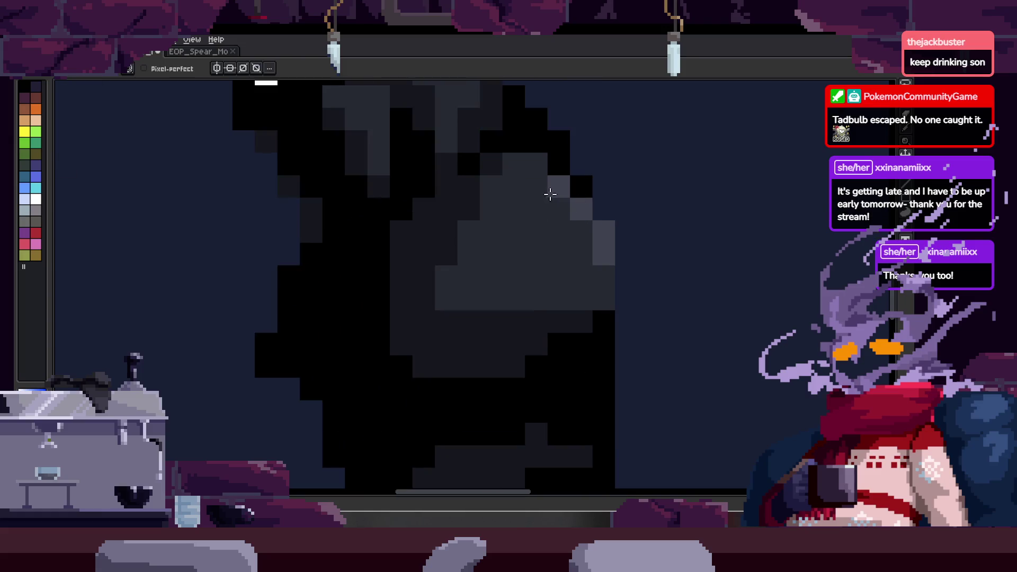
drag(584, 221, 558, 244)
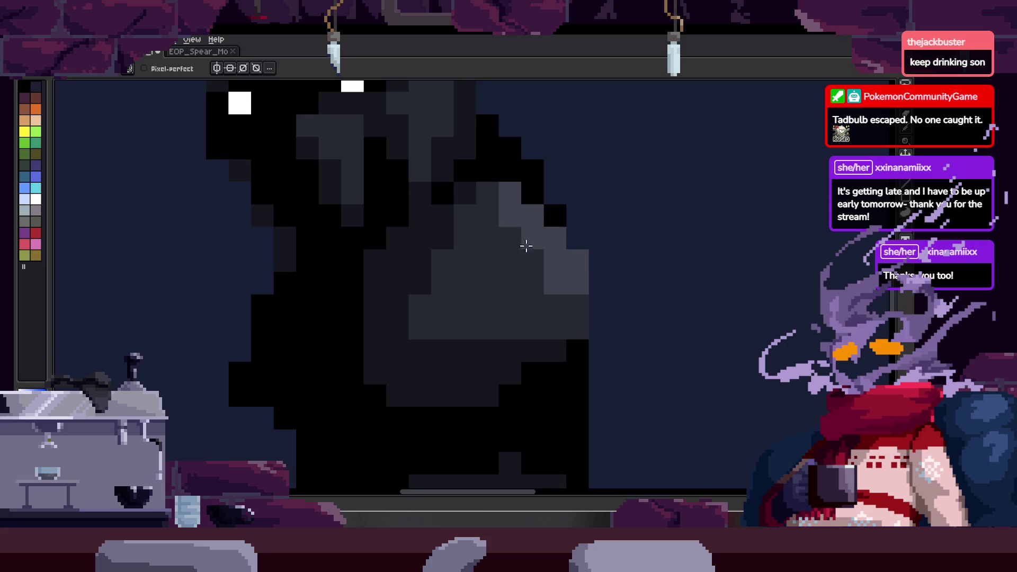
scroll(557, 195, down, 4)
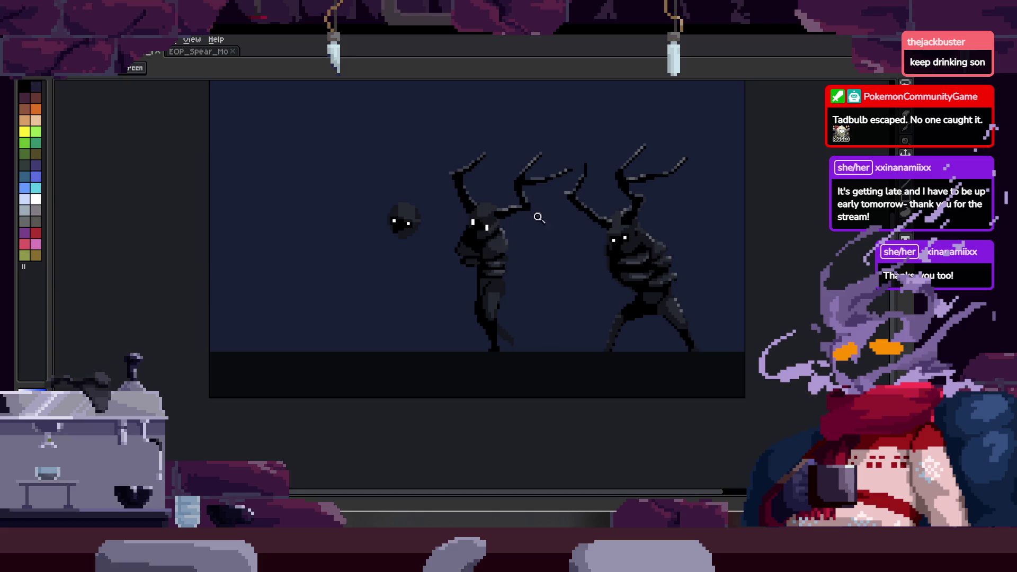
scroll(546, 194, up, 3)
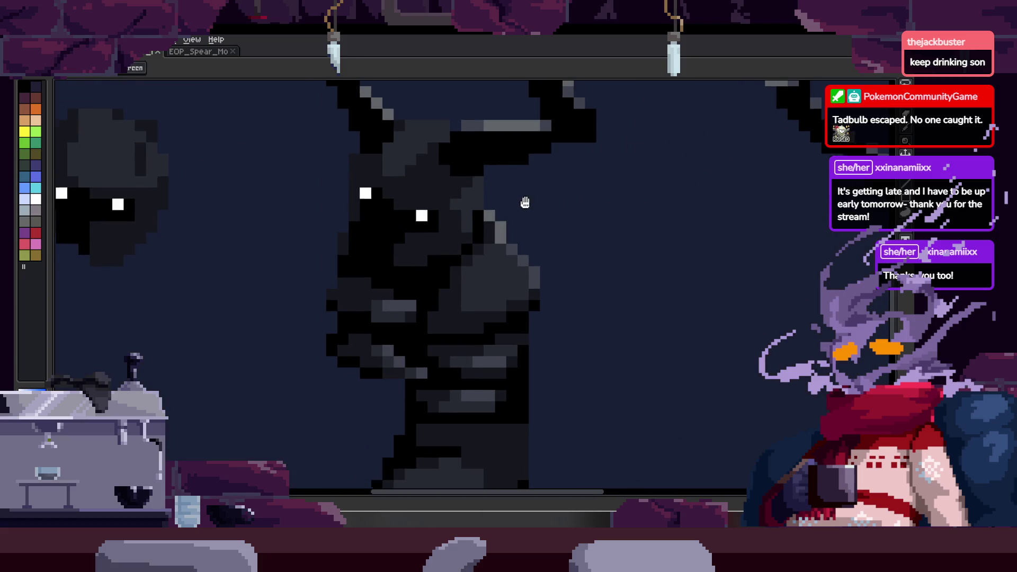
scroll(499, 141, up, 1)
scroll(499, 141, up, 1)
key(b)
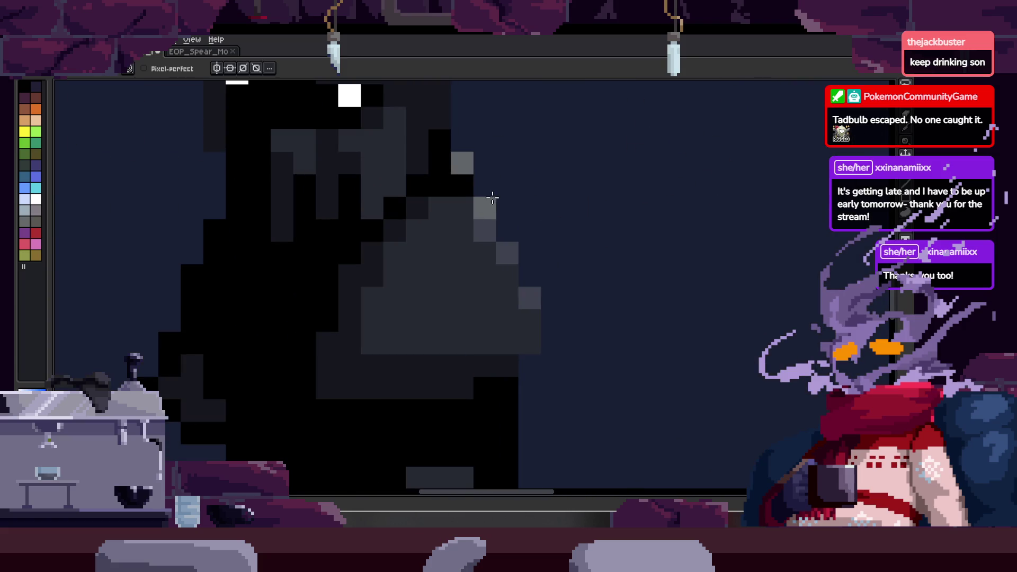
key(z)
scroll(516, 197, down, 4)
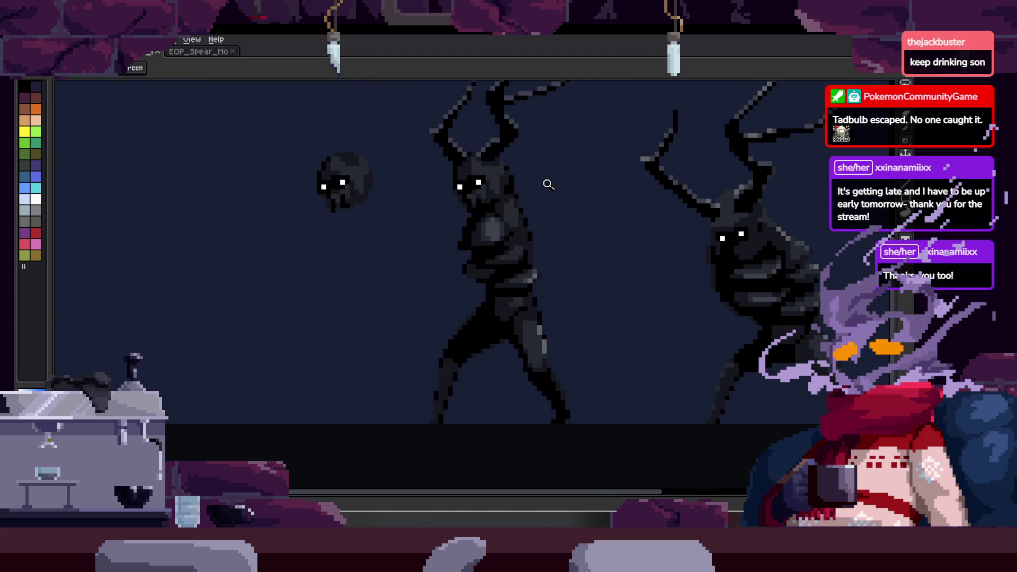
key(Return)
key(Tab)
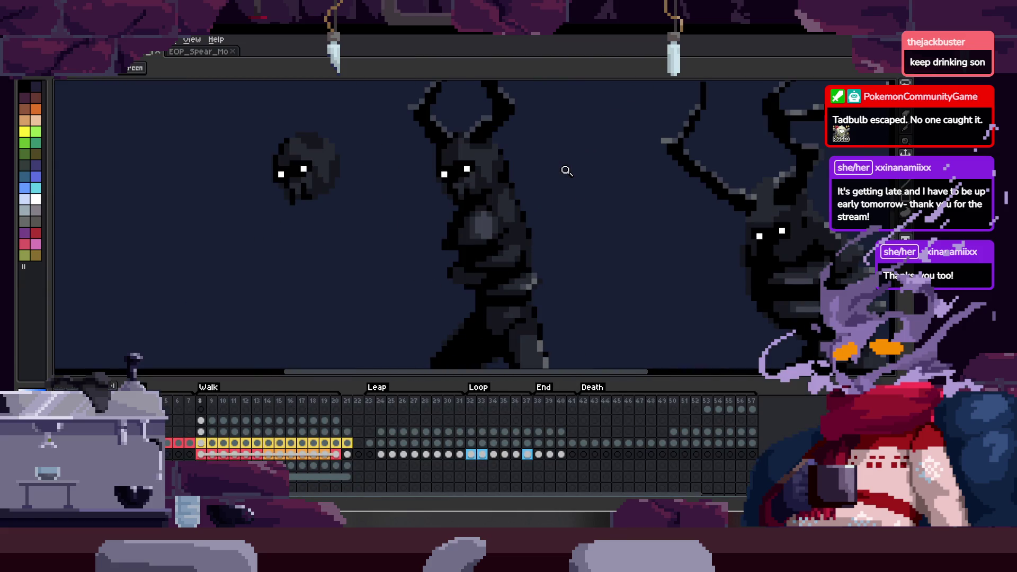
key(Tab)
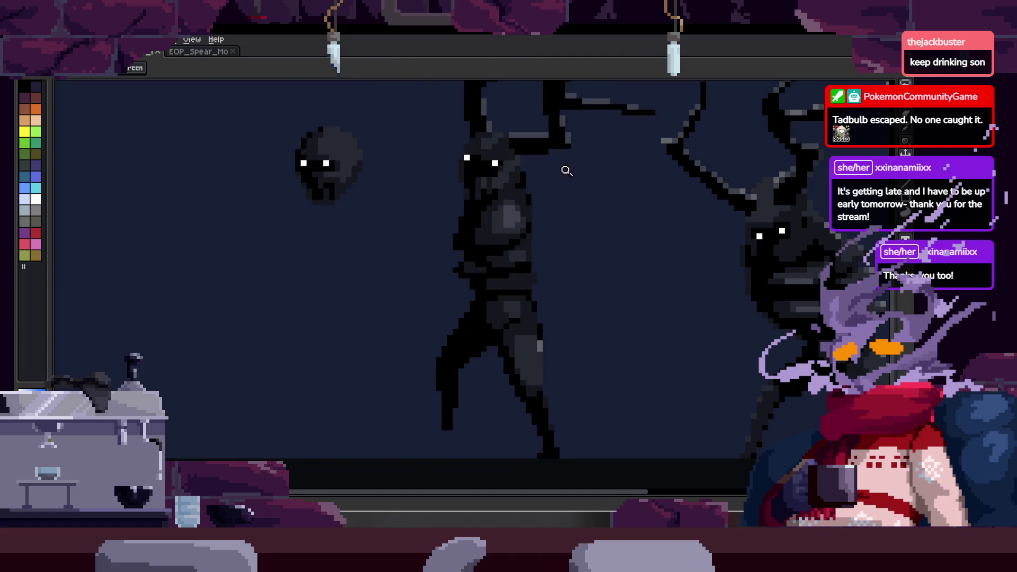
key(ctrl+s)
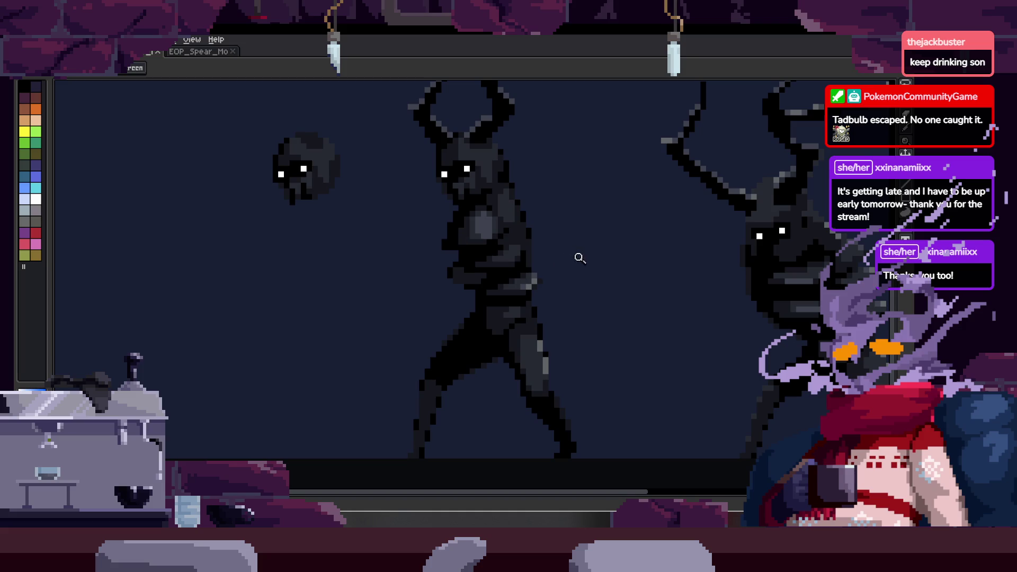
scroll(576, 258, down, 2)
key(Tab)
key(Tab)
scroll(503, 240, up, 1)
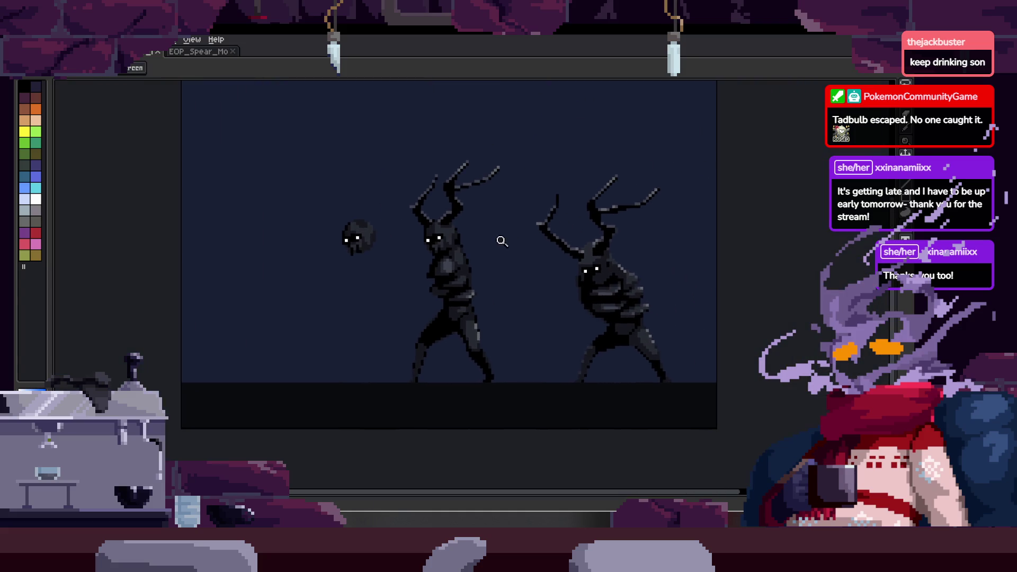
scroll(517, 166, up, 1)
key(Tab)
key(Return)
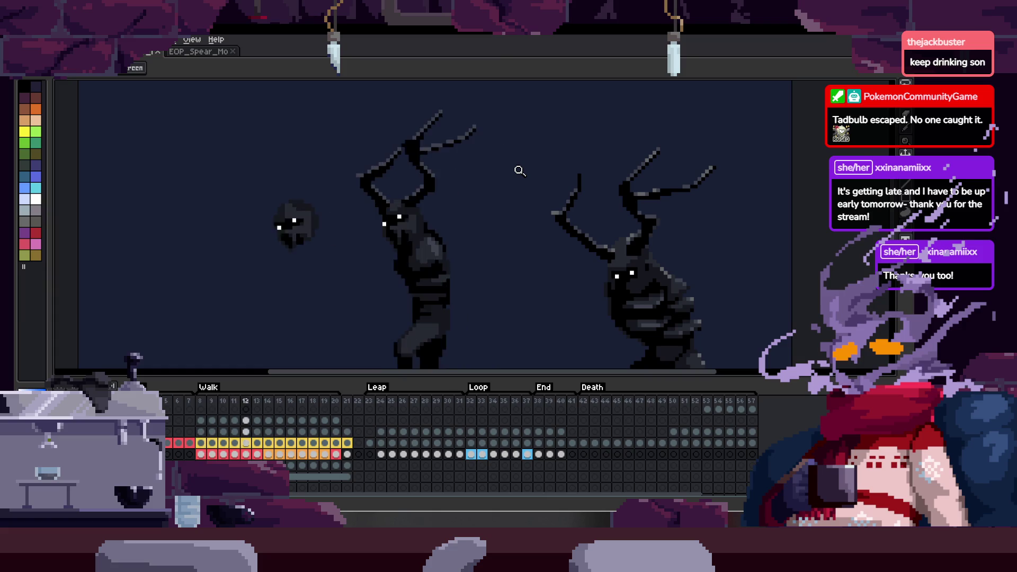
key(Tab)
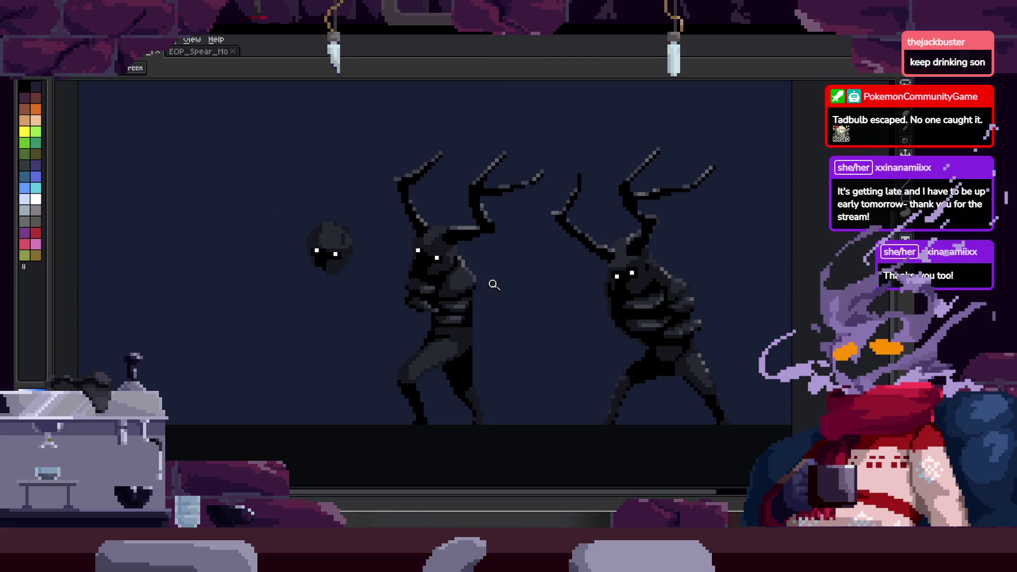
key(Tab)
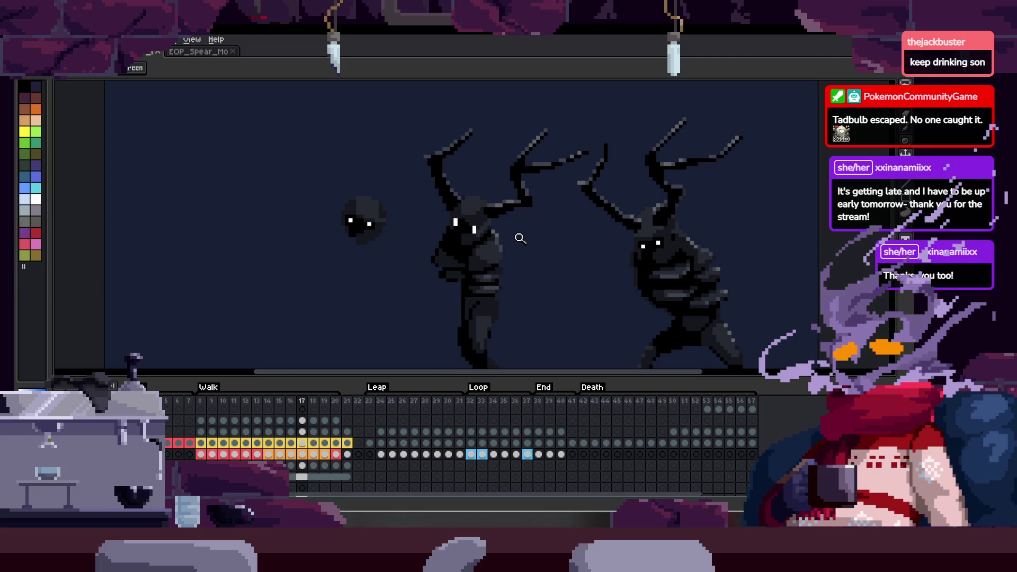
key(Tab)
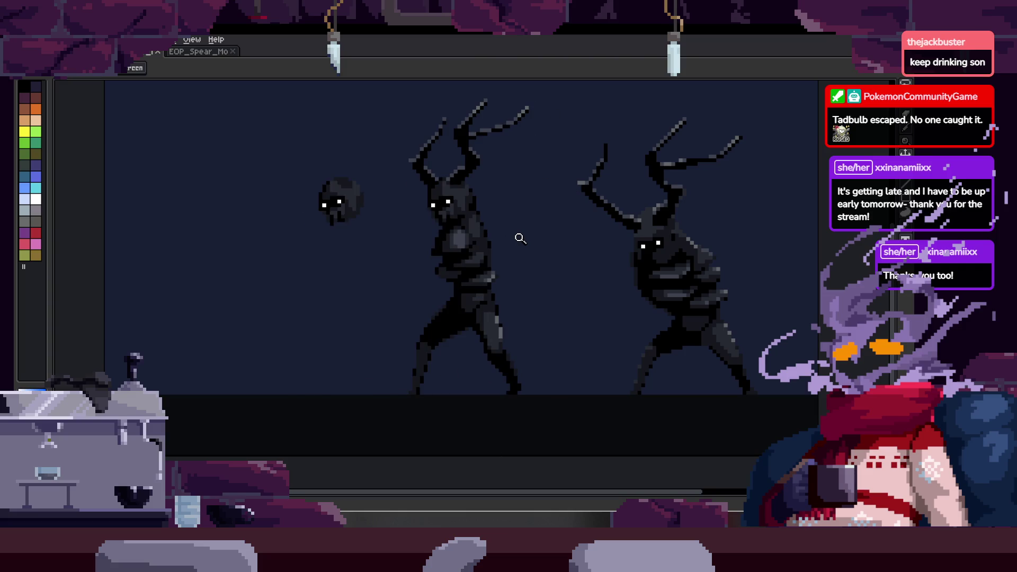
scroll(508, 263, up, 2)
scroll(516, 239, up, 3)
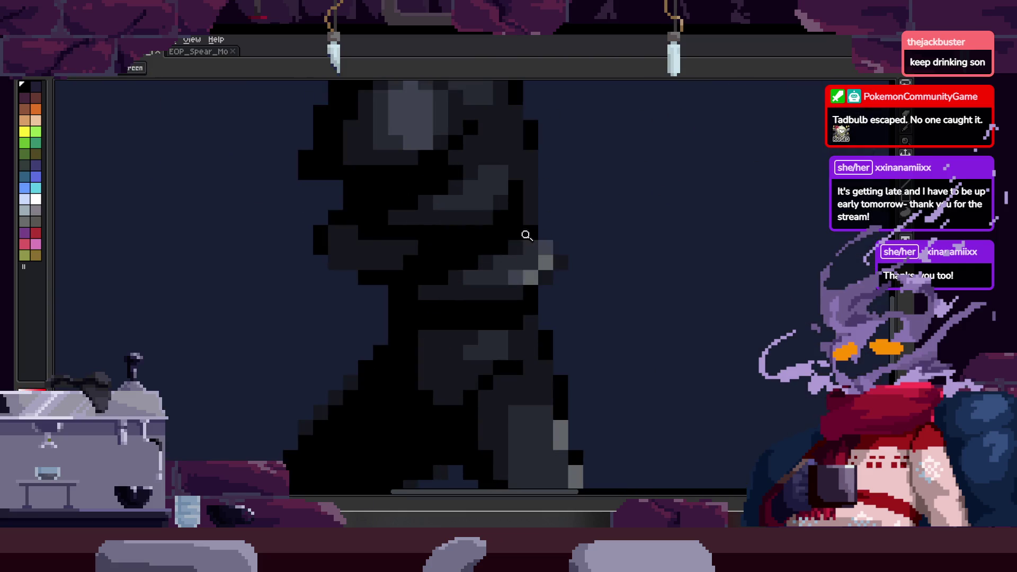
scroll(518, 235, down, 2)
scroll(525, 262, up, 3)
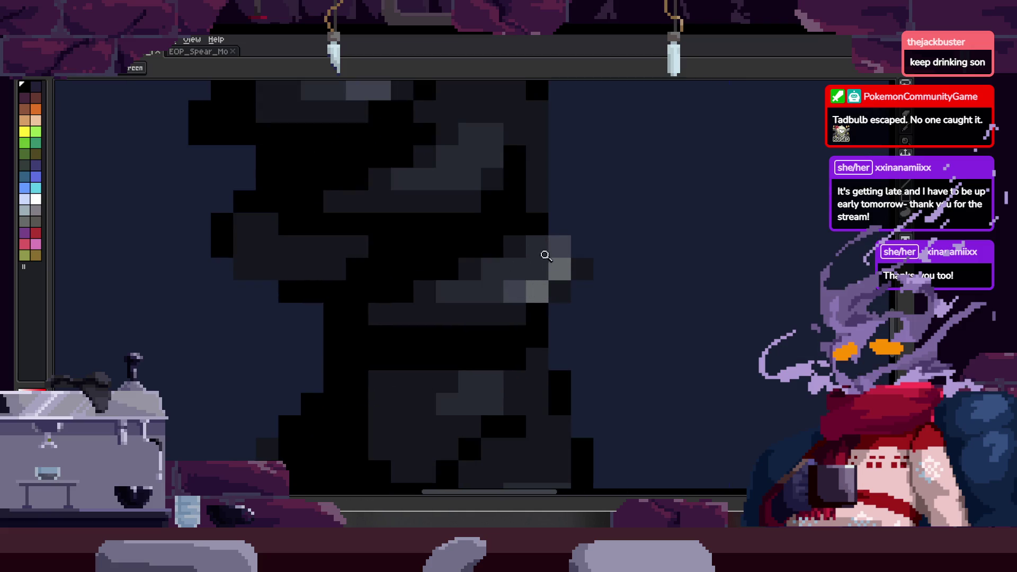
scroll(542, 255, down, 3)
scroll(551, 275, down, 1)
scroll(550, 275, down, 1)
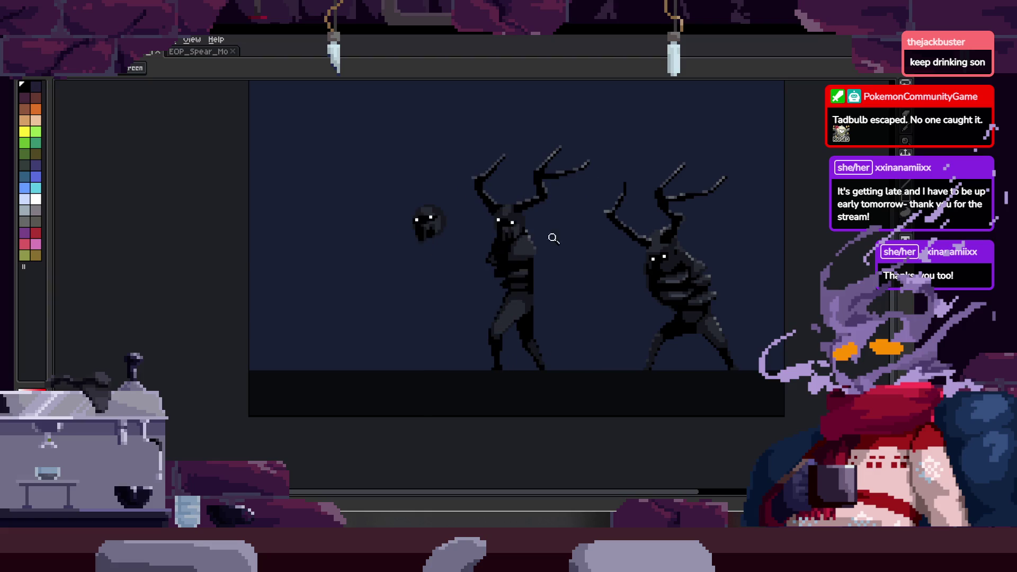
scroll(548, 246, up, 2)
- Darken a dark grey body pixel to black with the pencil and step through frames to check it
click(472, 314)
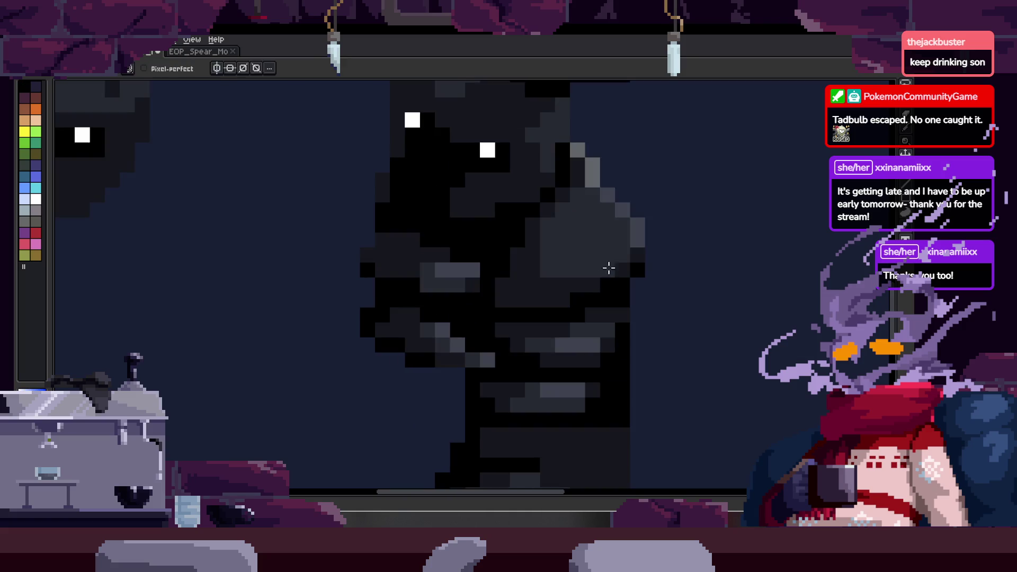
scroll(603, 284, down, 1)
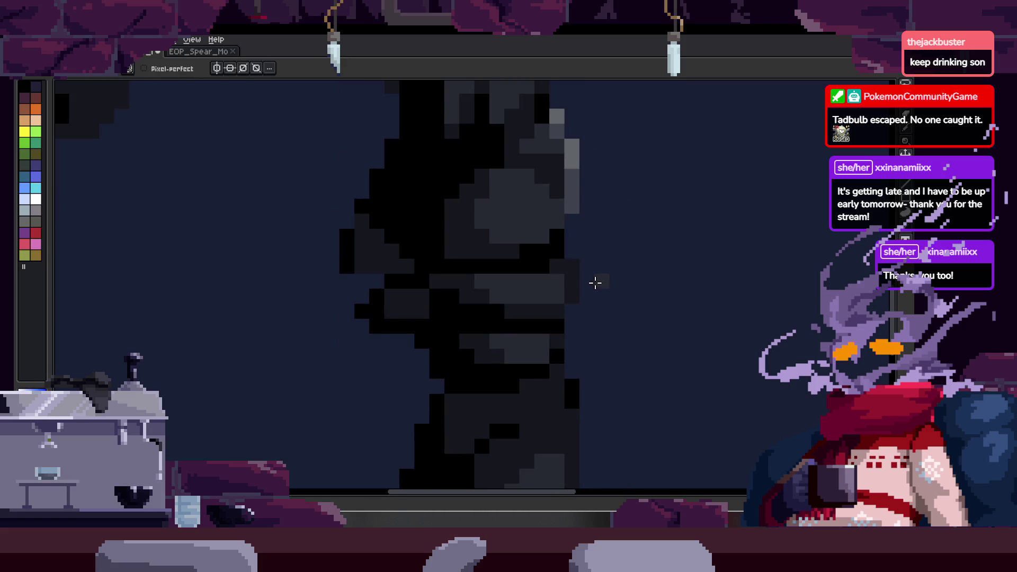
scroll(595, 281, down, 1)
scroll(606, 268, down, 2)
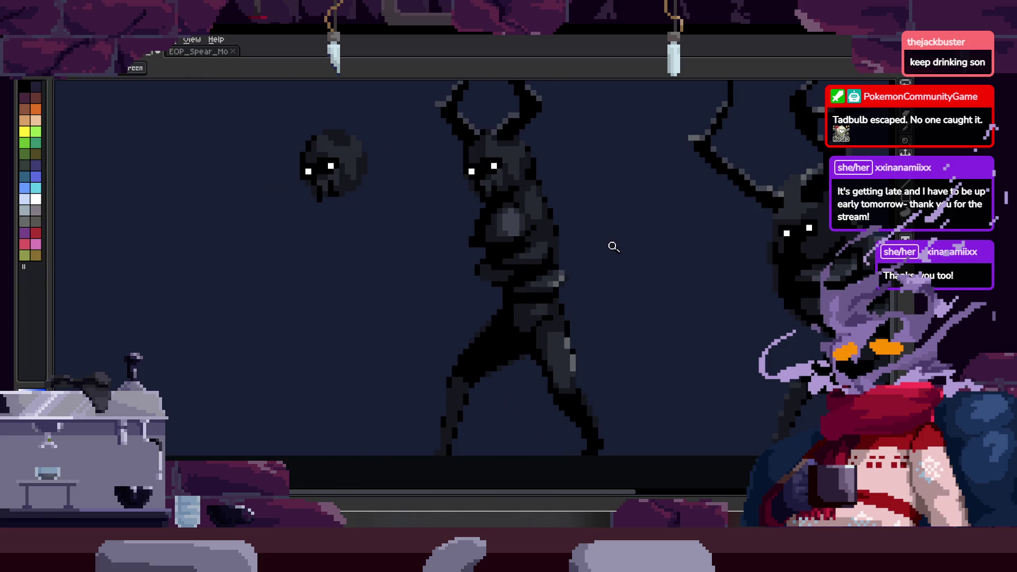
scroll(601, 259, up, 3)
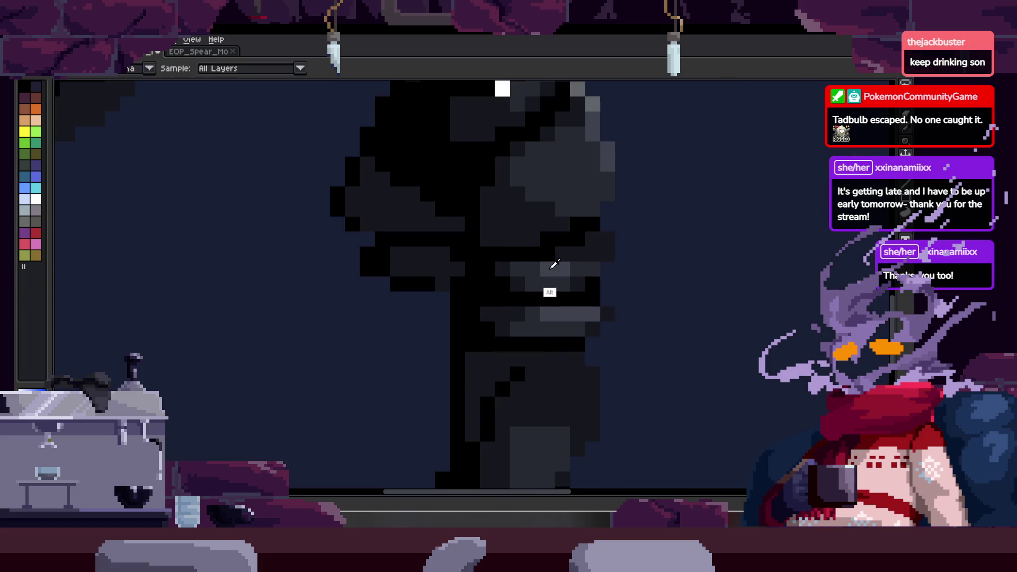
key(b)
scroll(548, 227, up, 2)
click(601, 257)
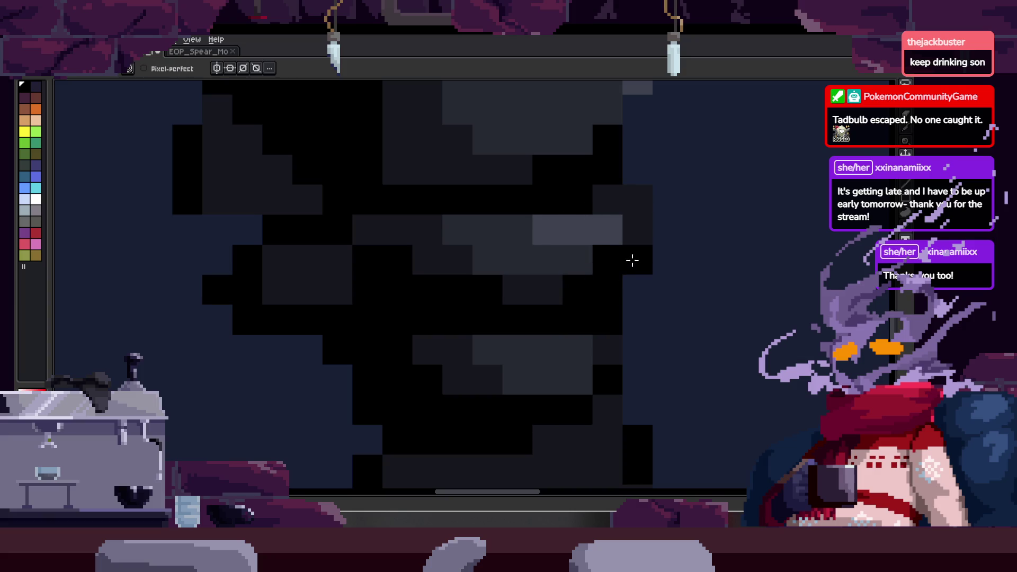
key(z)
scroll(602, 270, down, 3)
scroll(672, 249, up, 2)
scroll(604, 222, up, 1)
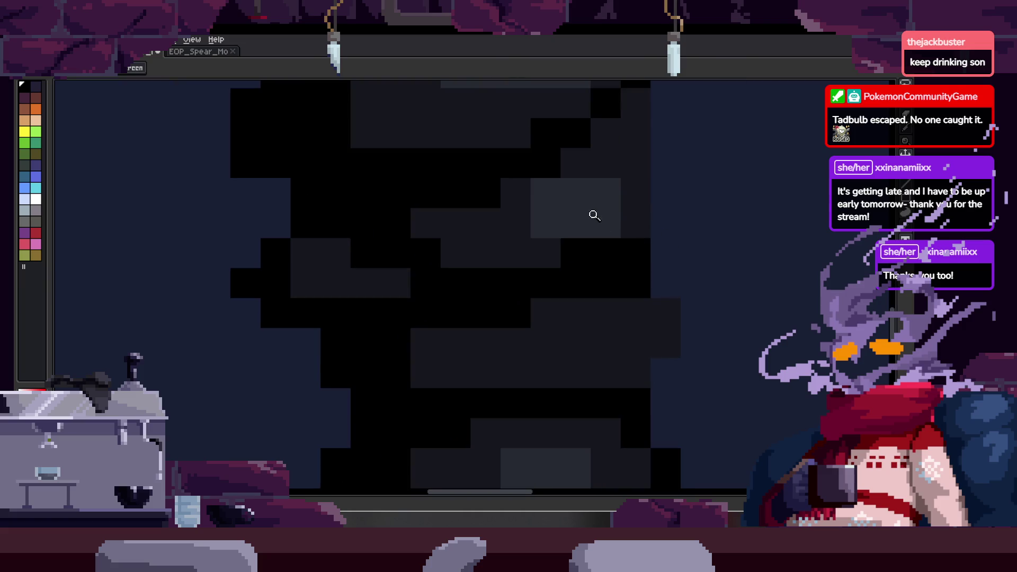
scroll(590, 214, up, 1)
key(alt)
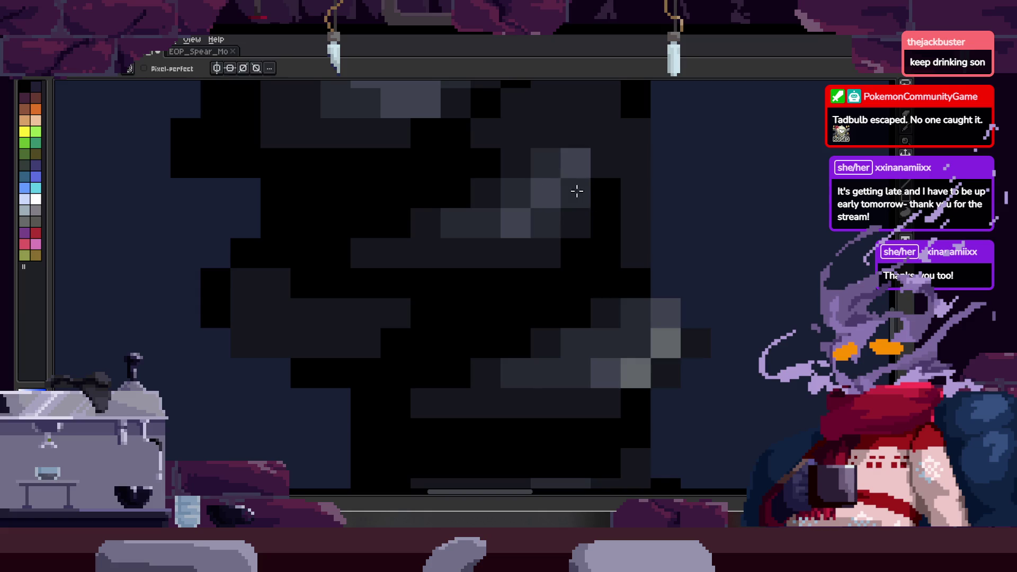
scroll(575, 190, down, 3)
key(Tab)
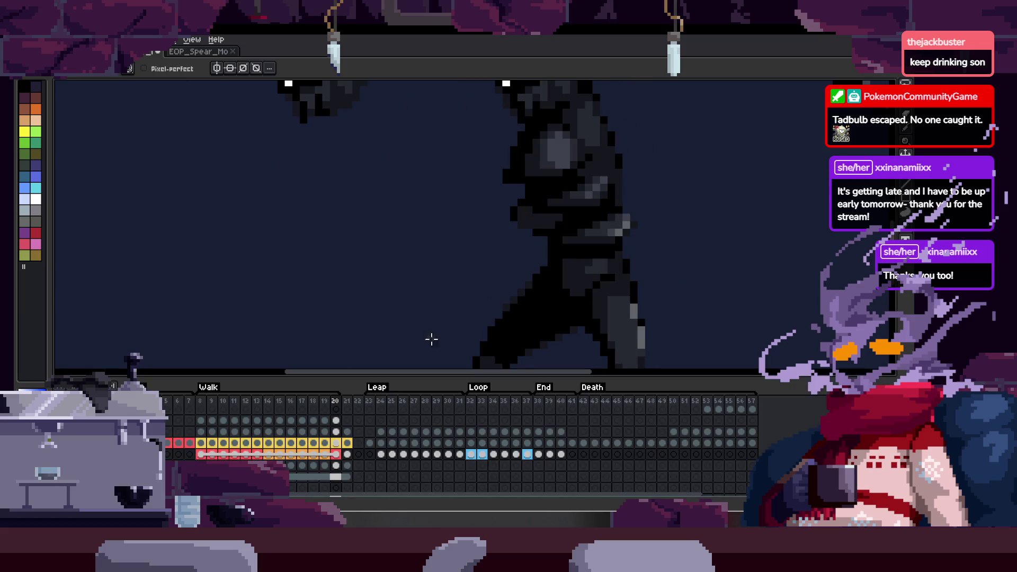
key(Return)
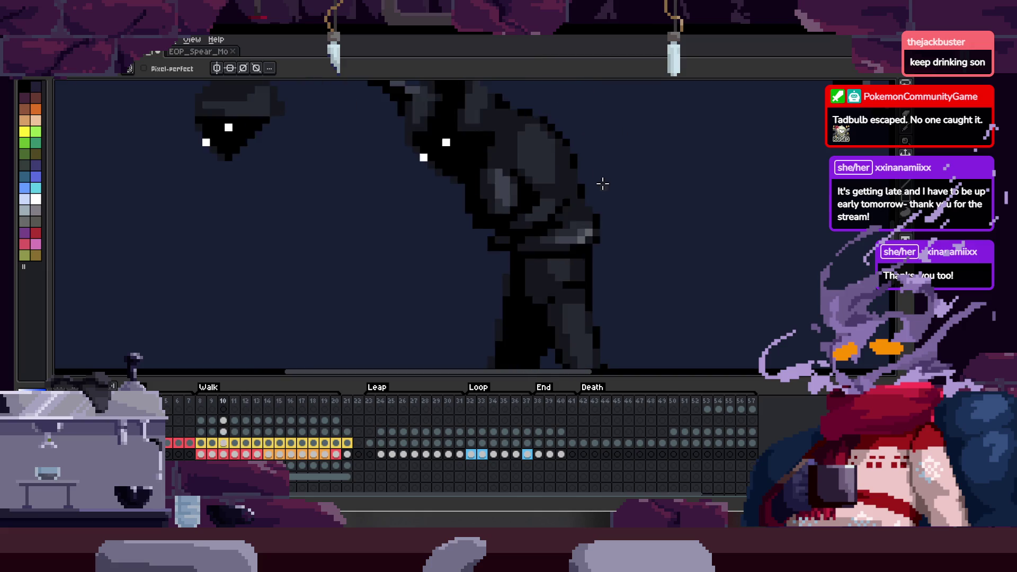
key(Tab)
- Sample a body grey and lighten one pixel on the creature's body, toggling the timeline to review
key(space)
scroll(579, 259, up, 3)
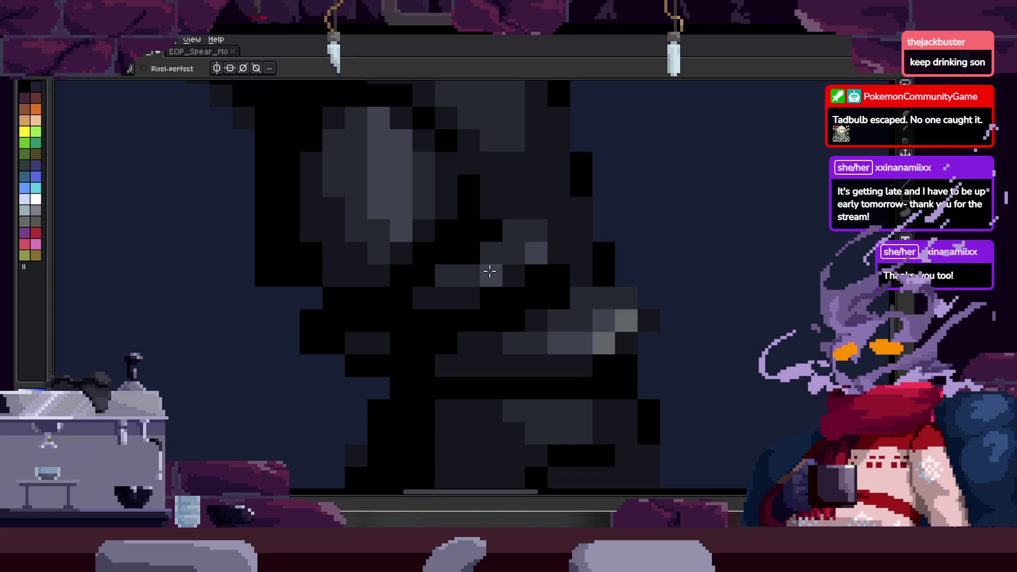
scroll(555, 250, down, 3)
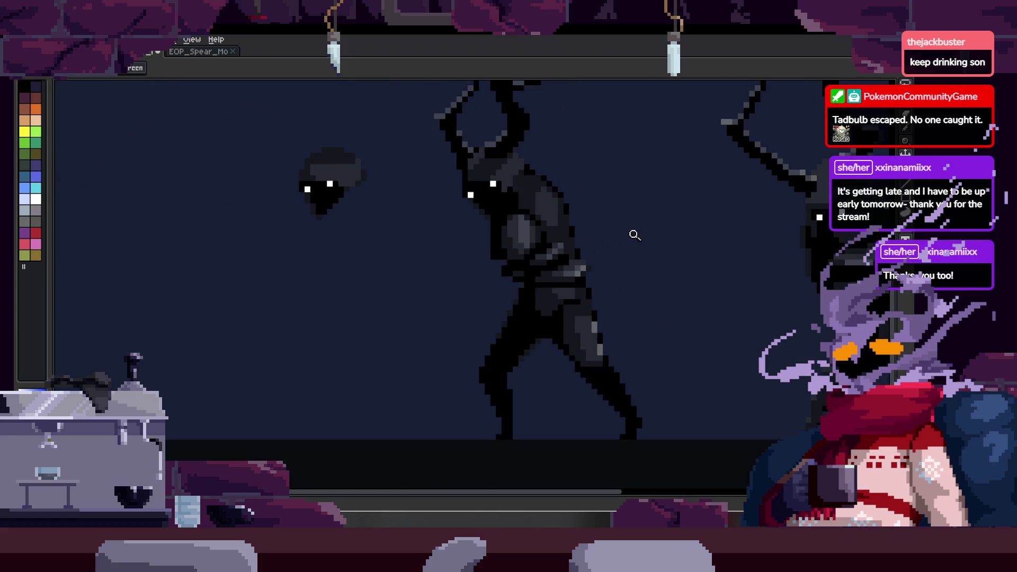
scroll(606, 238, up, 3)
key(alt)
click(590, 155)
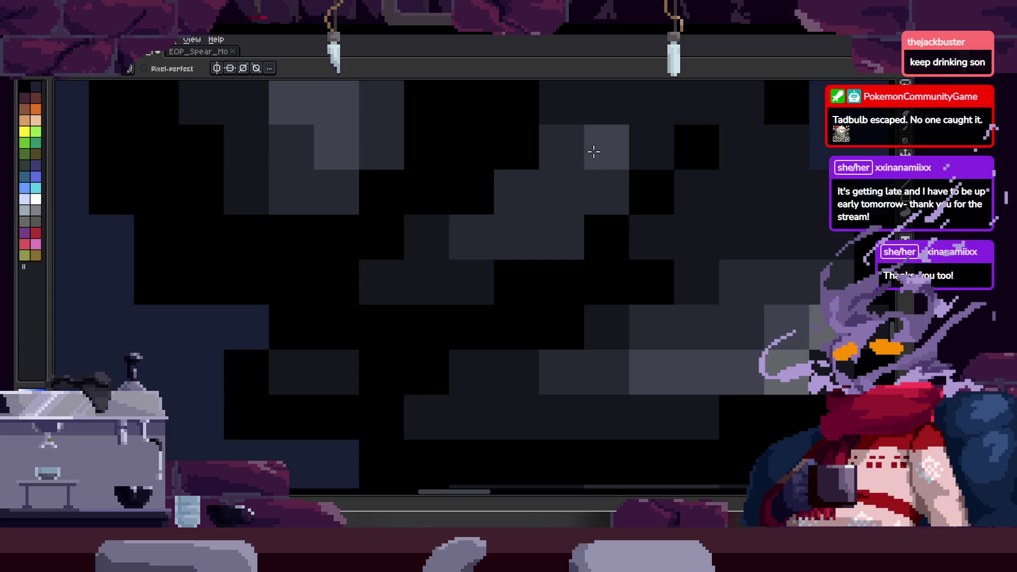
scroll(553, 201, down, 3)
scroll(606, 198, up, 1)
scroll(553, 135, up, 1)
scroll(588, 187, up, 1)
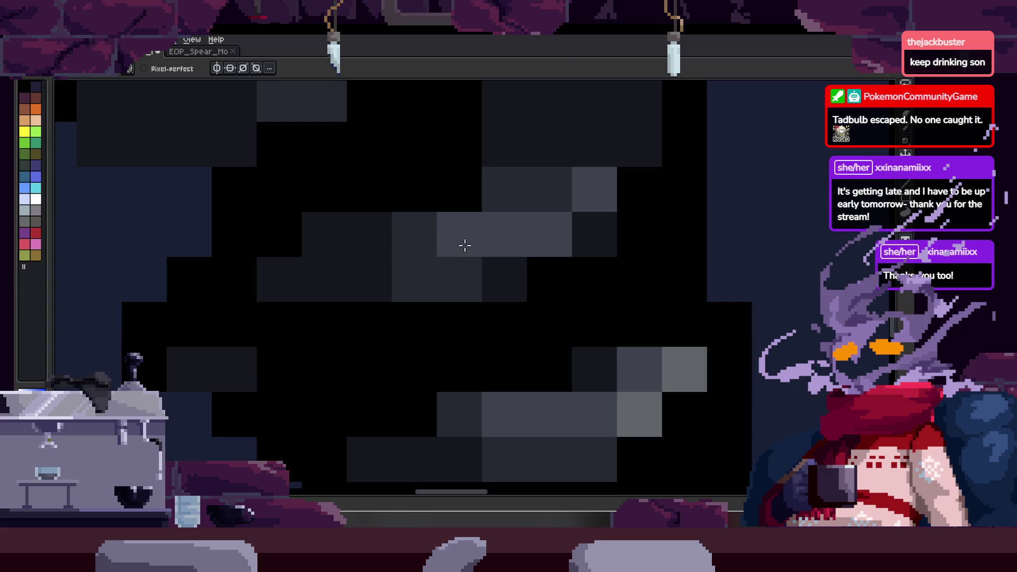
scroll(599, 230, down, 3)
scroll(603, 220, up, 1)
key(z)
key(Tab)
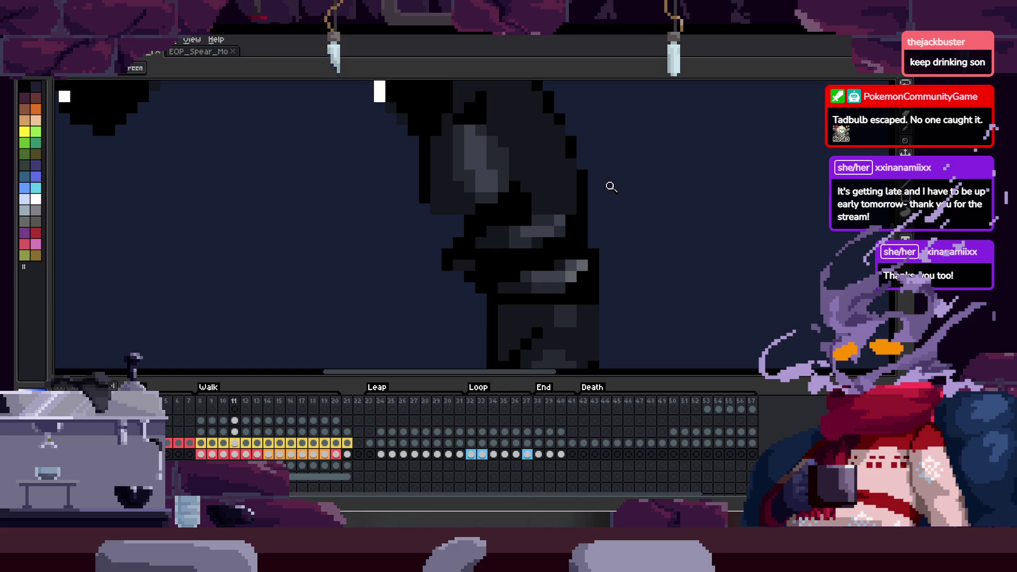
key(Tab)
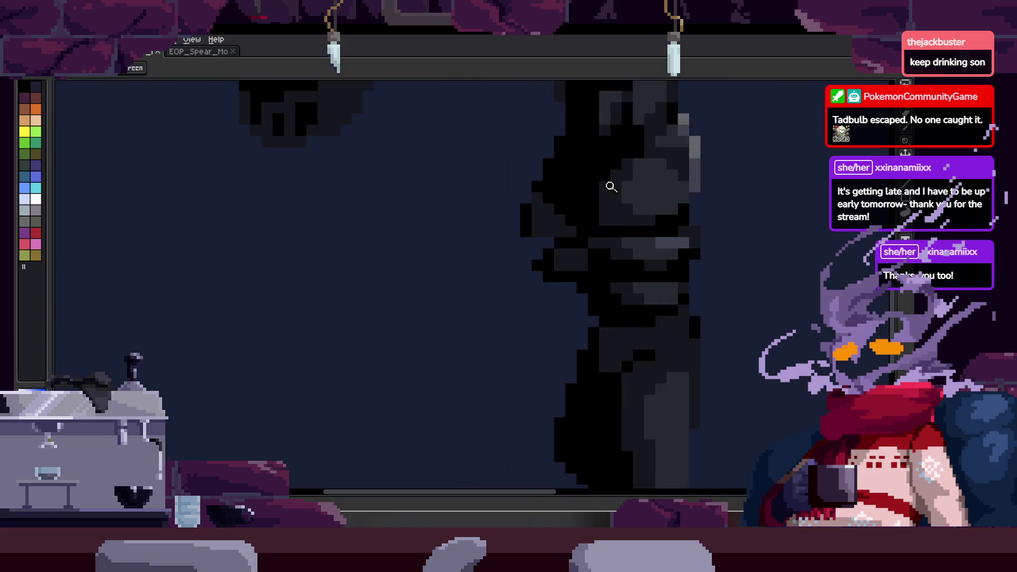
scroll(609, 191, down, 2)
scroll(573, 219, down, 2)
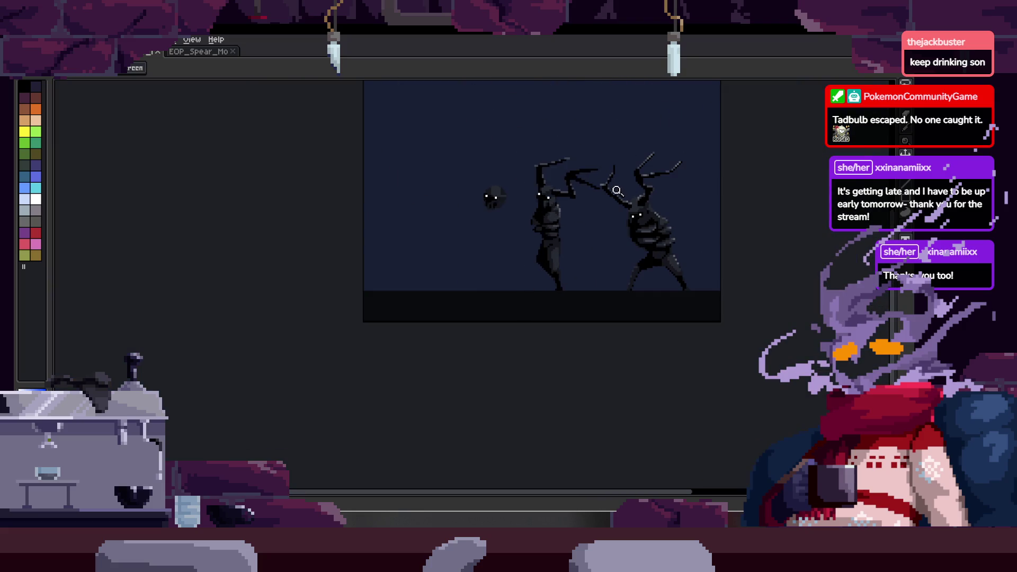
scroll(550, 222, up, 3)
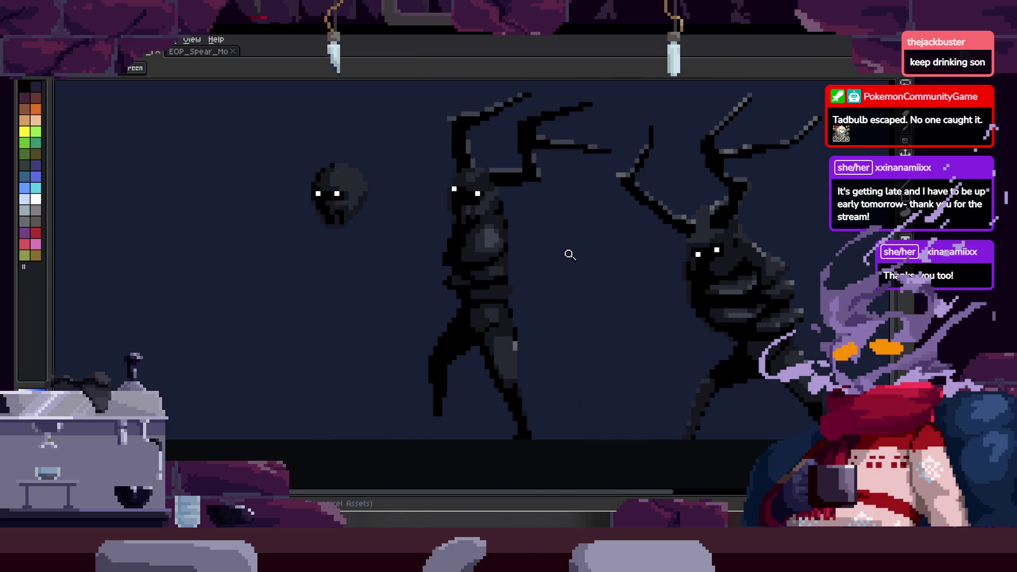
scroll(523, 253, up, 1)
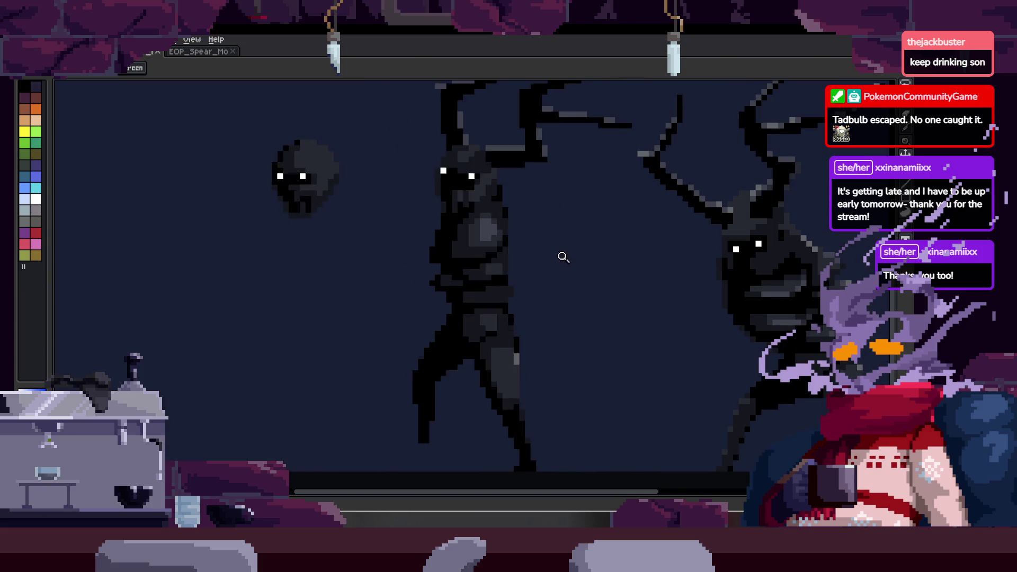
scroll(564, 251, down, 1)
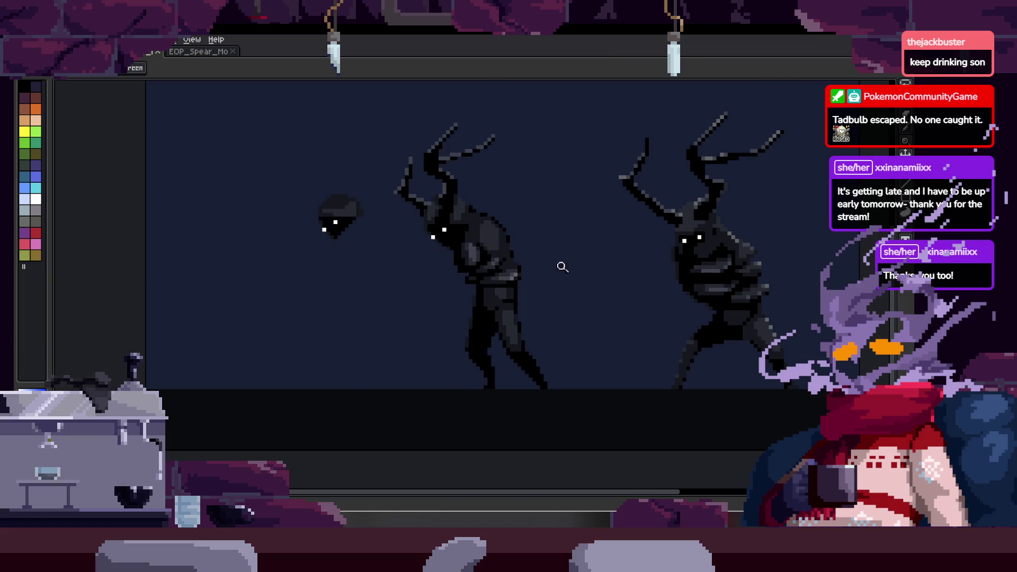
scroll(588, 246, up, 1)
scroll(599, 236, down, 2)
scroll(459, 197, up, 1)
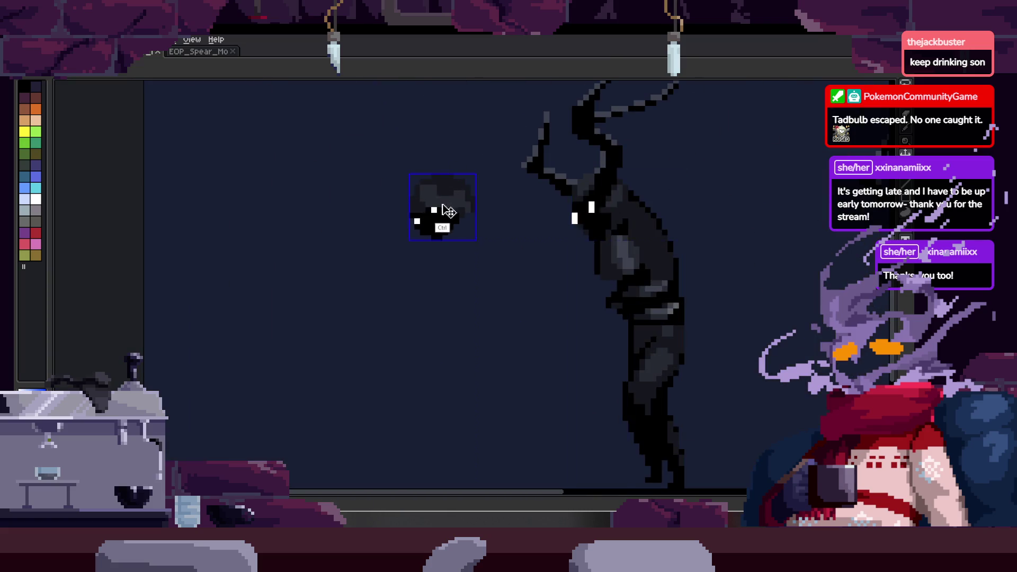
- Show the Timeline panel beneath the Walk animation frames
key(Tab)
scroll(509, 227, down, 1)
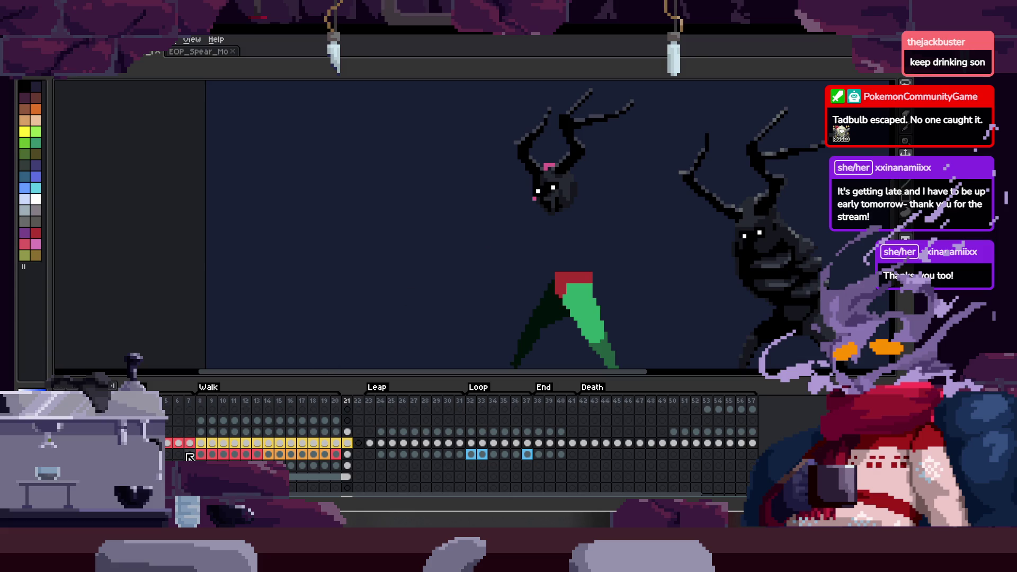
- Delete the floating head cels from frames 8–20, then check frames 21 and 22
drag(208, 447, 339, 444)
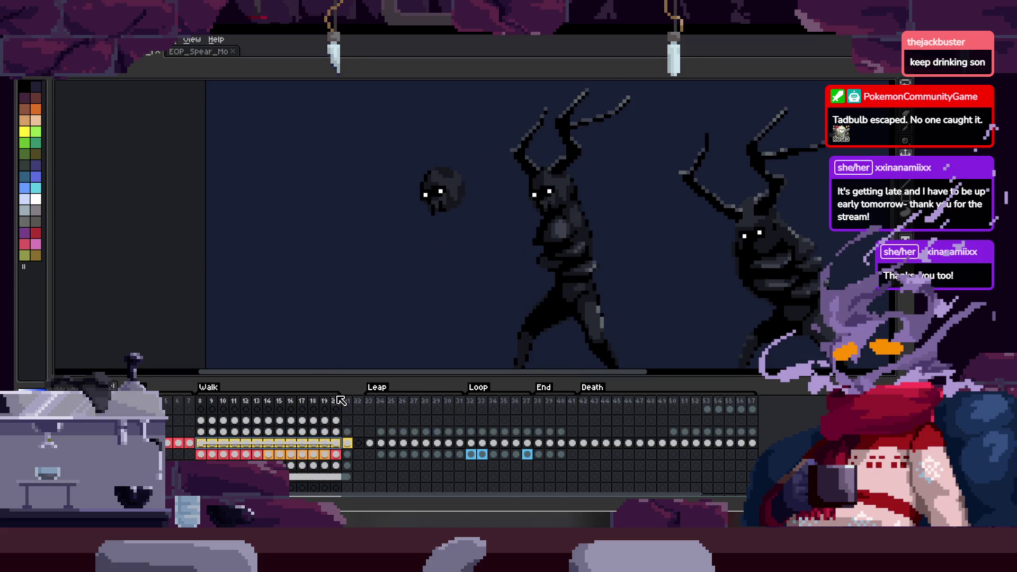
key(Delete)
click(347, 442)
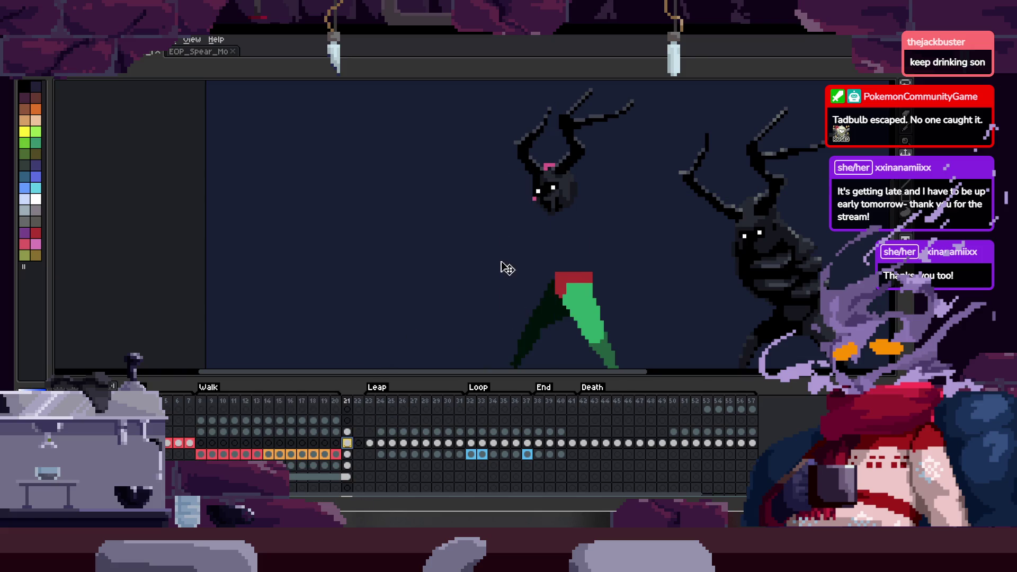
click(359, 402)
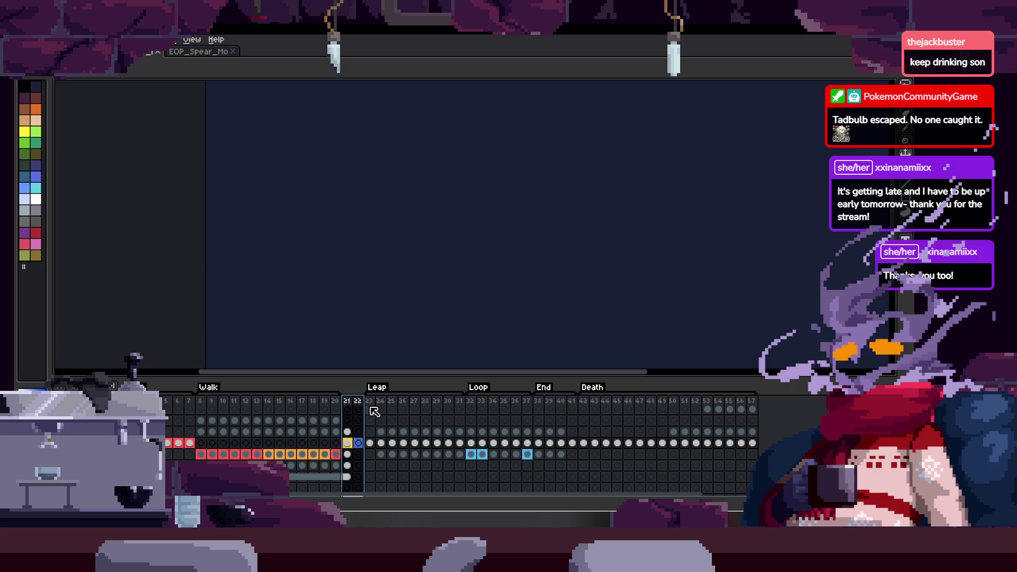
click(355, 405)
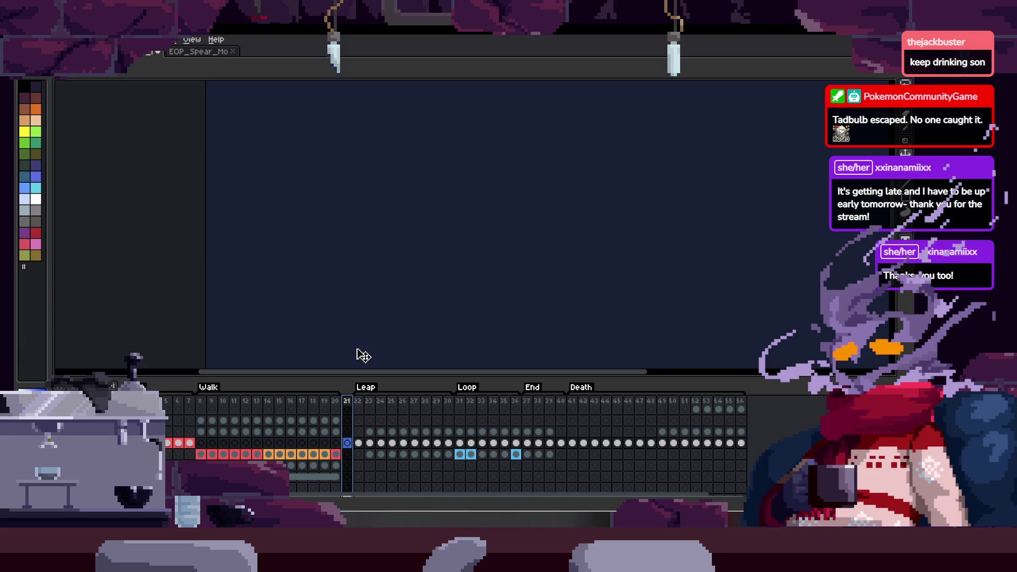
- Play the animation and pan across the two dark antlered creatures
key(Tab)
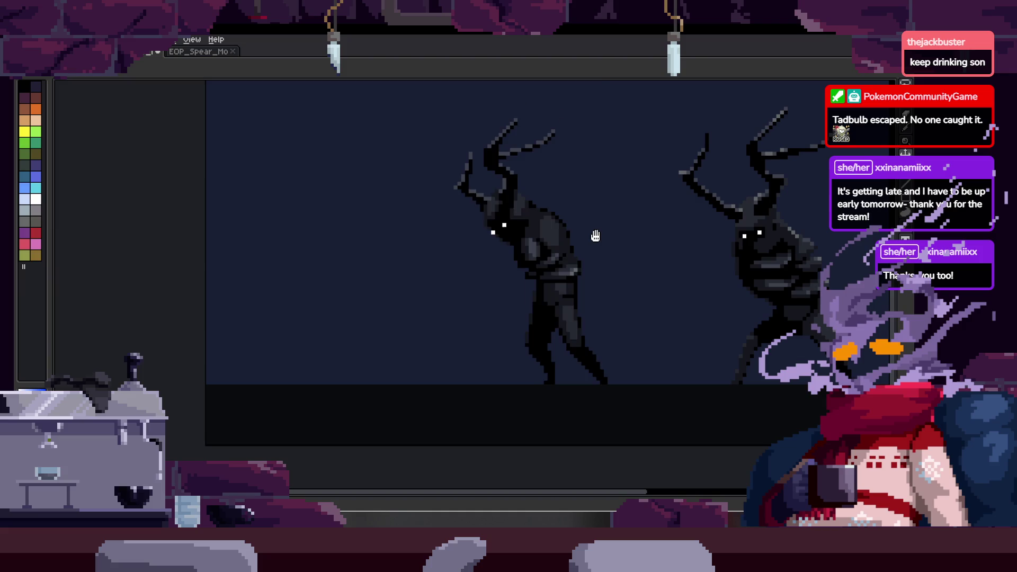
drag(594, 236, 508, 289)
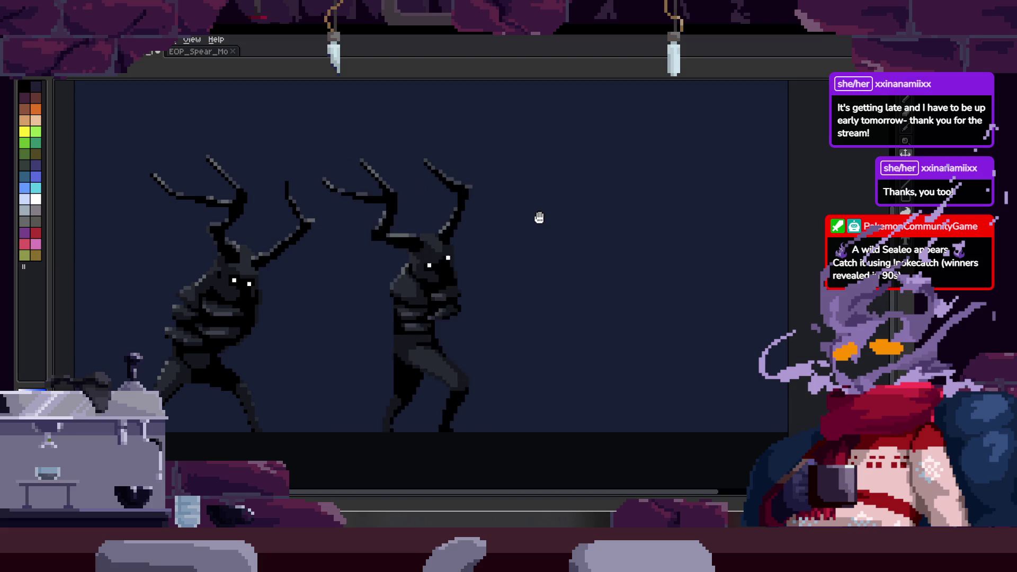
- Stop playback to inspect a single walk frame, resume it, and save the sprite file
key(Tab)
scroll(546, 224, up, 1)
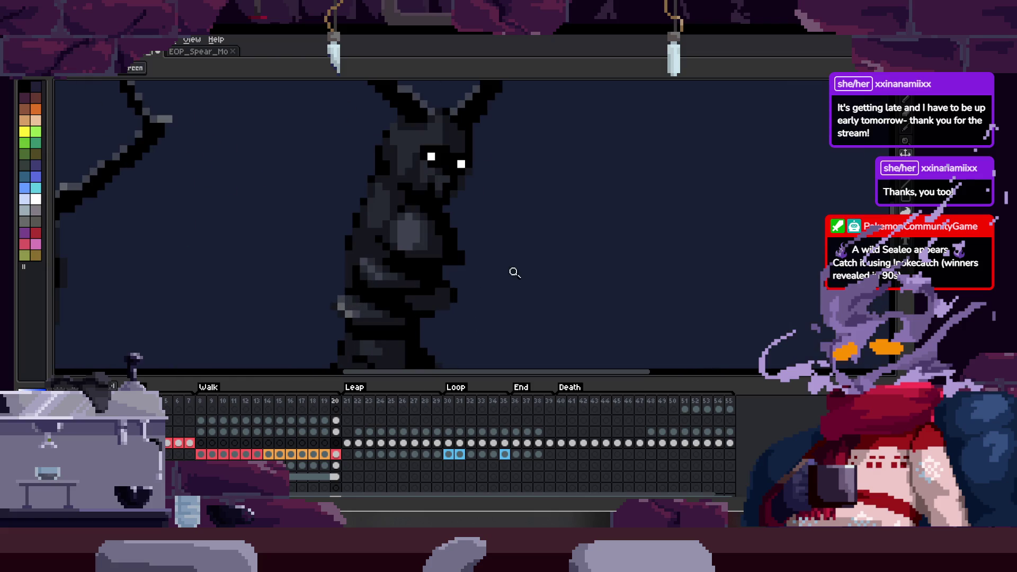
scroll(489, 263, up, 1)
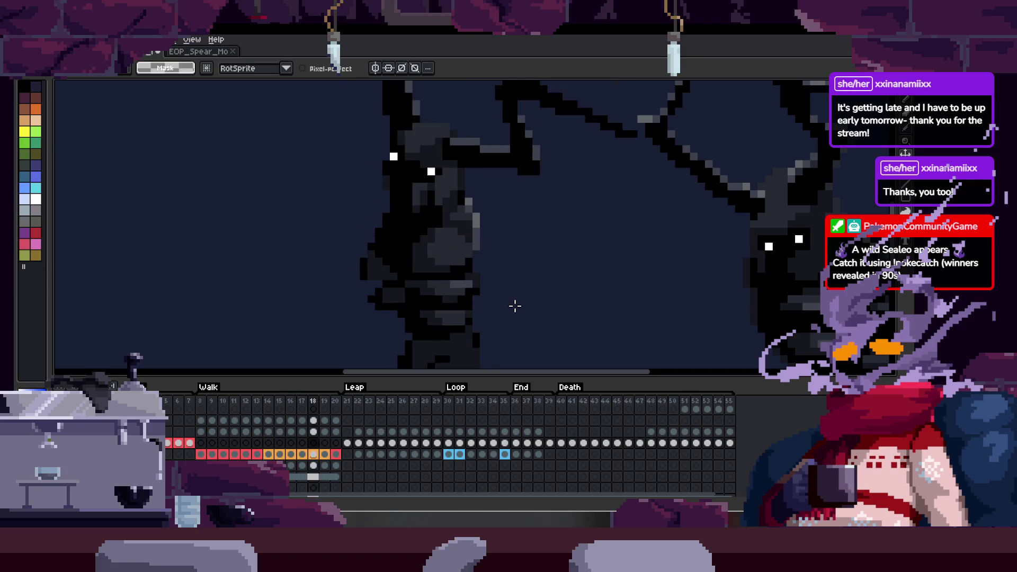
key(Return)
click(213, 455)
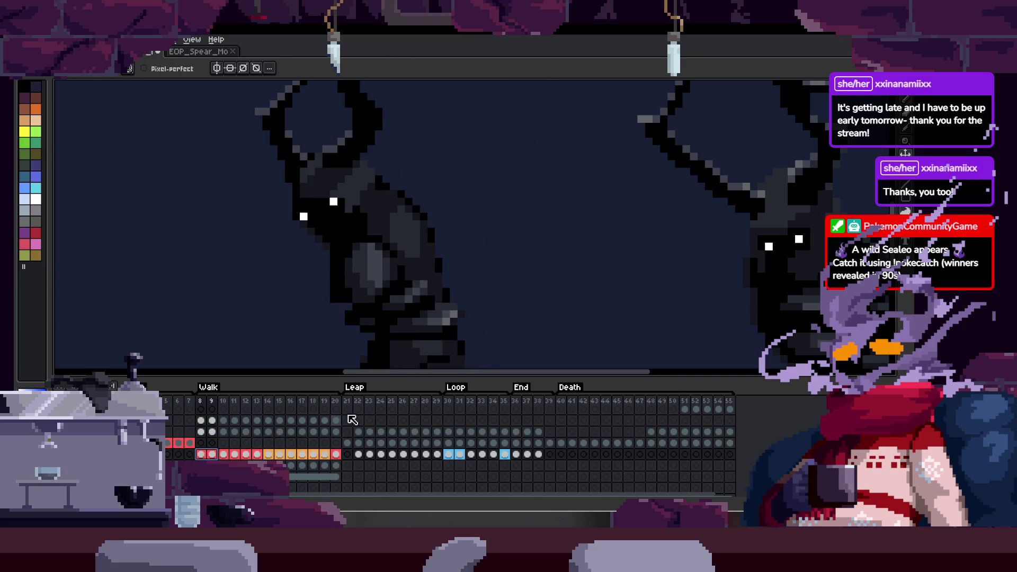
key(Tab)
key(Return)
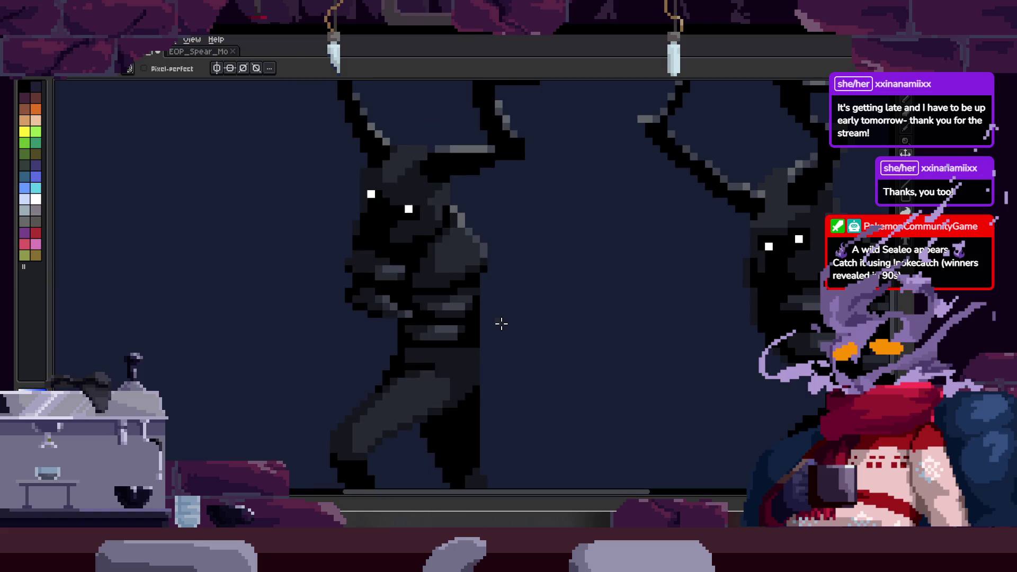
scroll(502, 323, down, 1)
key(Tab)
scroll(537, 197, down, 1)
key(ctrl+s)
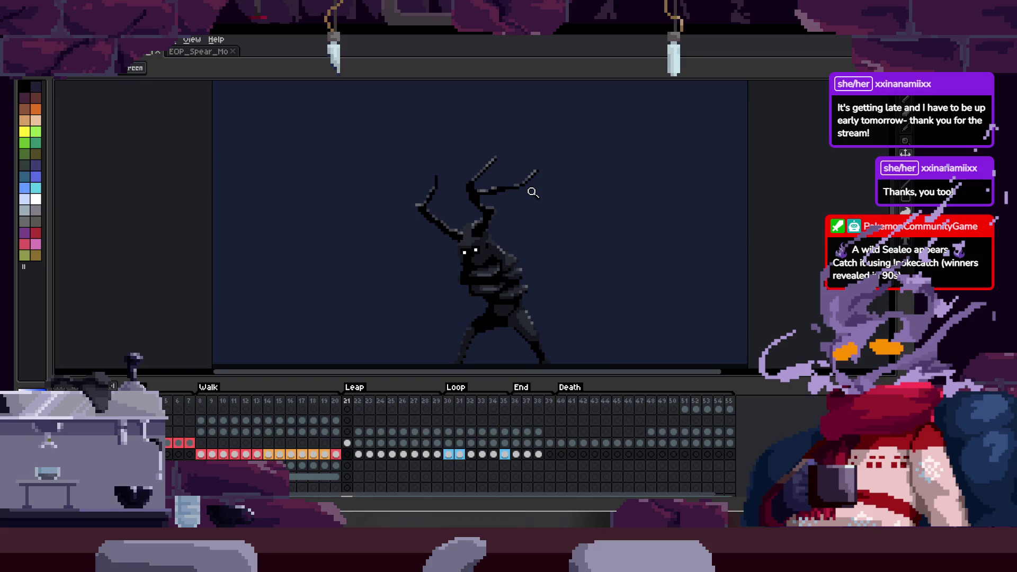
- Review the looping animation with the timeline toggled, then close the sprite to reach the start page
key(Tab)
scroll(537, 197, up, 1)
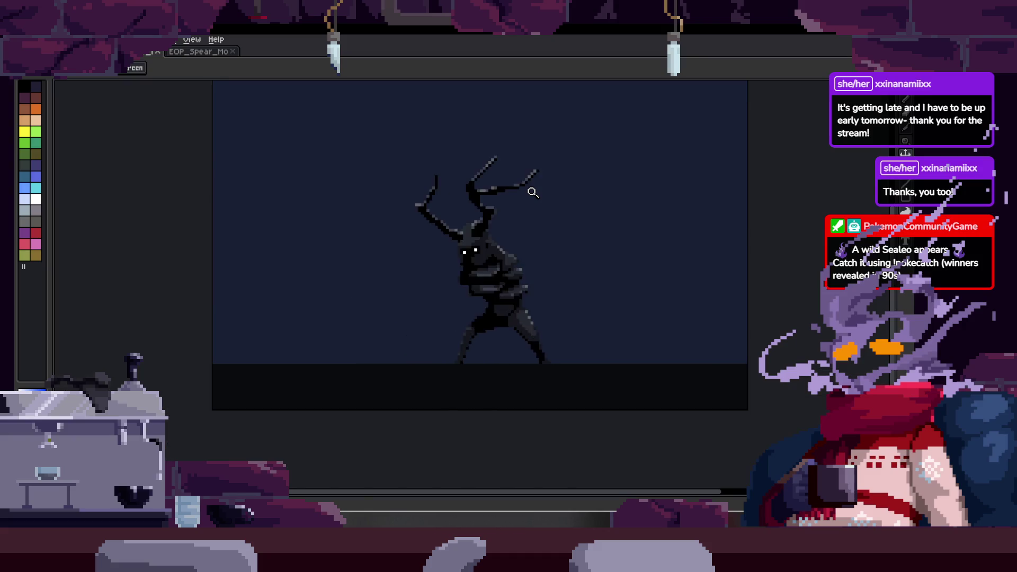
key(Tab)
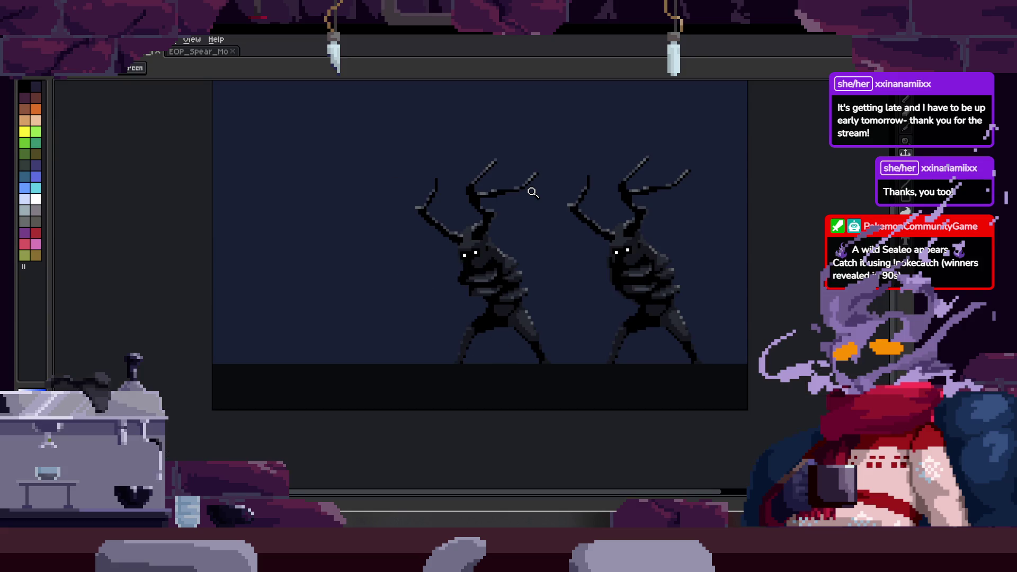
click(618, 195)
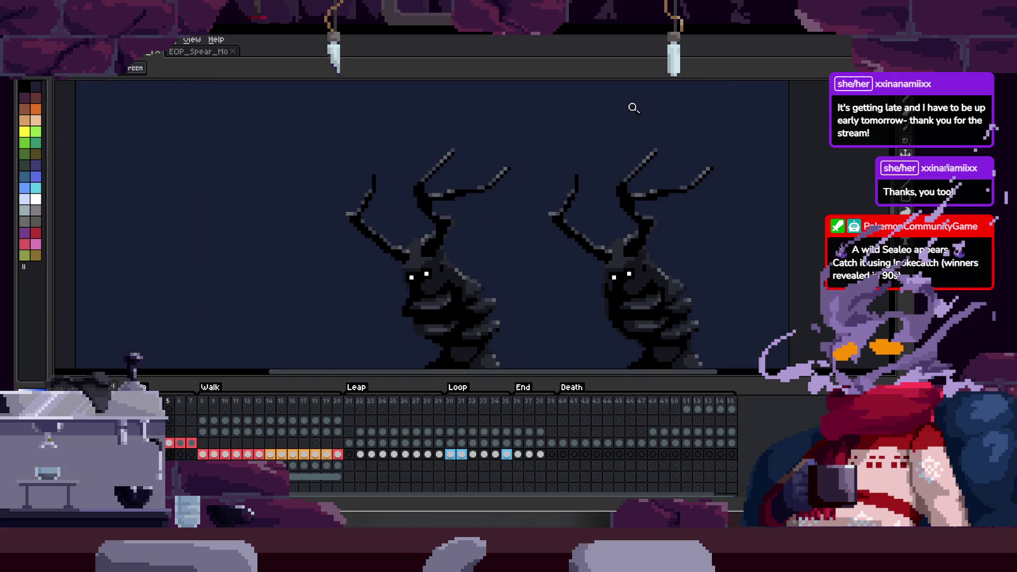
key(Tab)
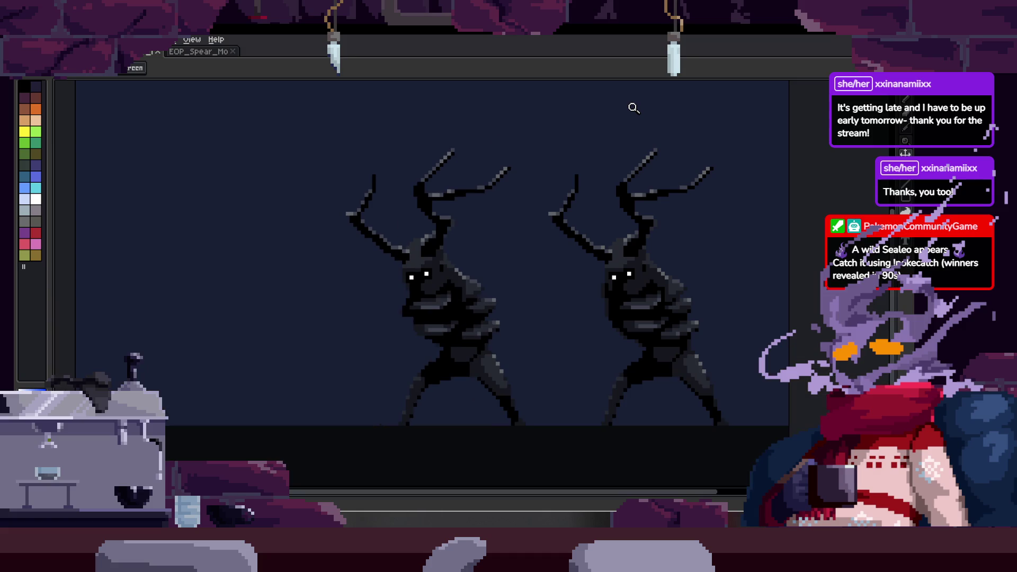
key(Tab)
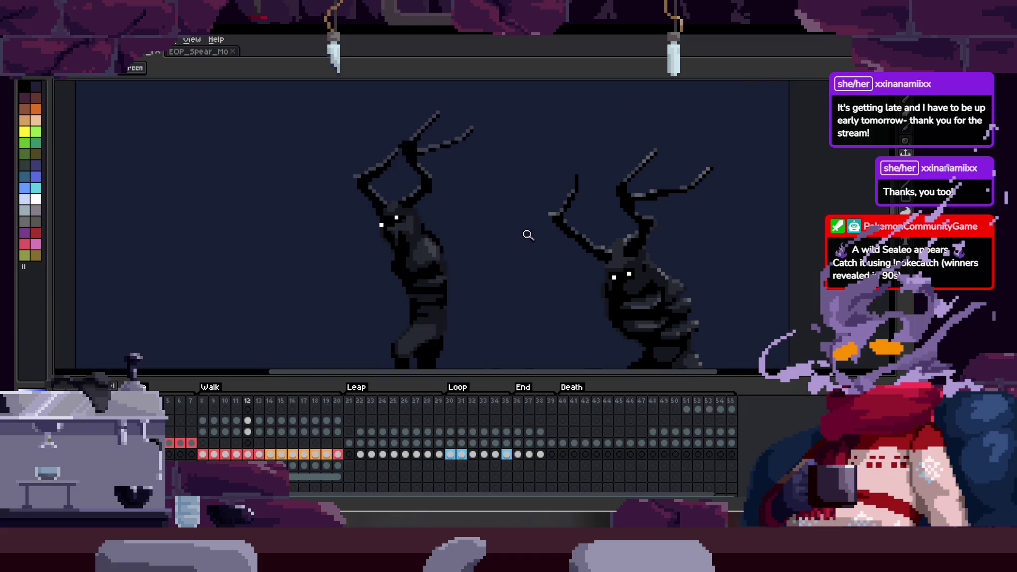
scroll(534, 215, down, 1)
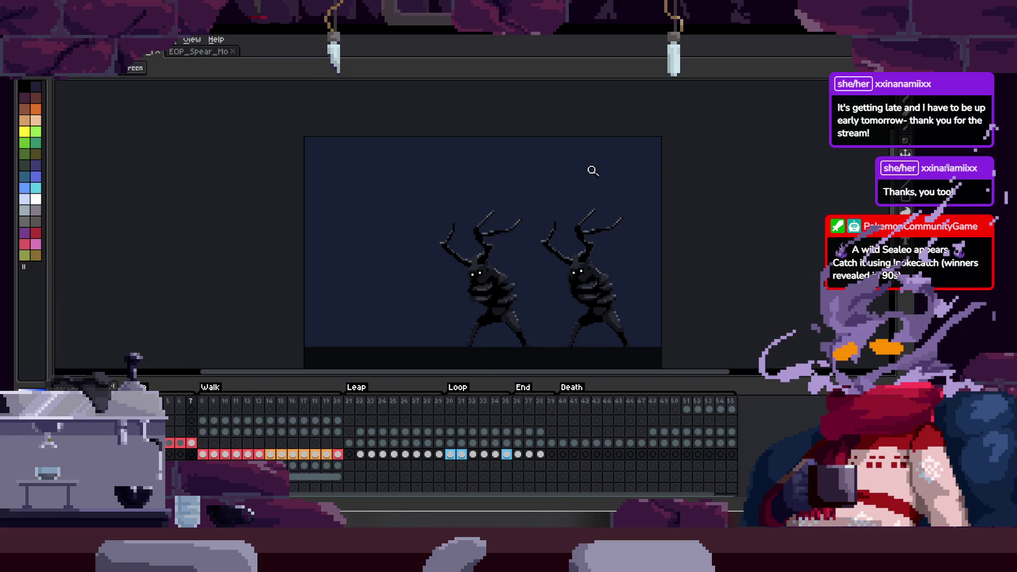
key(ctrl+w)
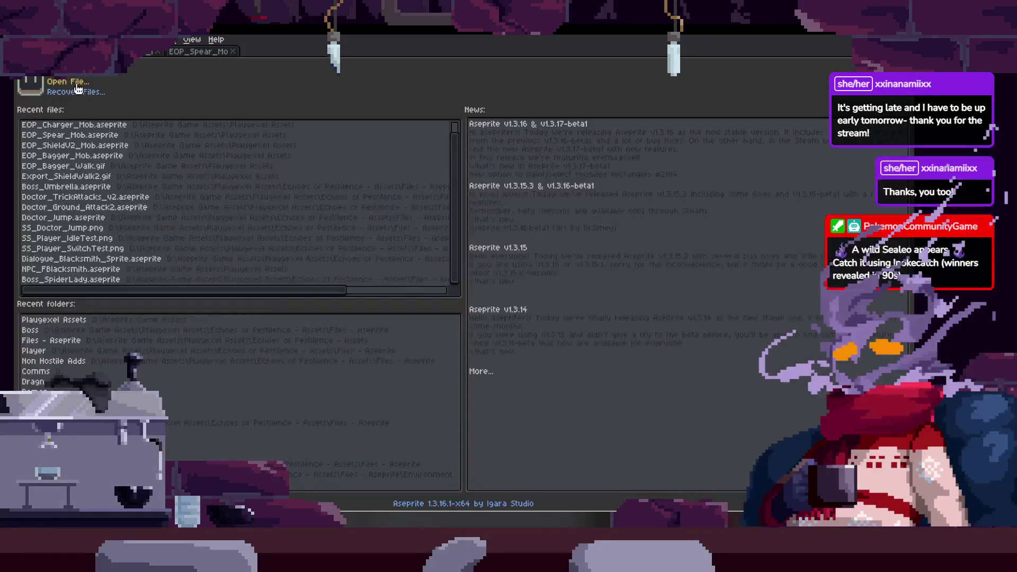
- Open Boss_Musica from Echoes of Pestilence - Assets > Files - Aseprite > Boss
click(67, 82)
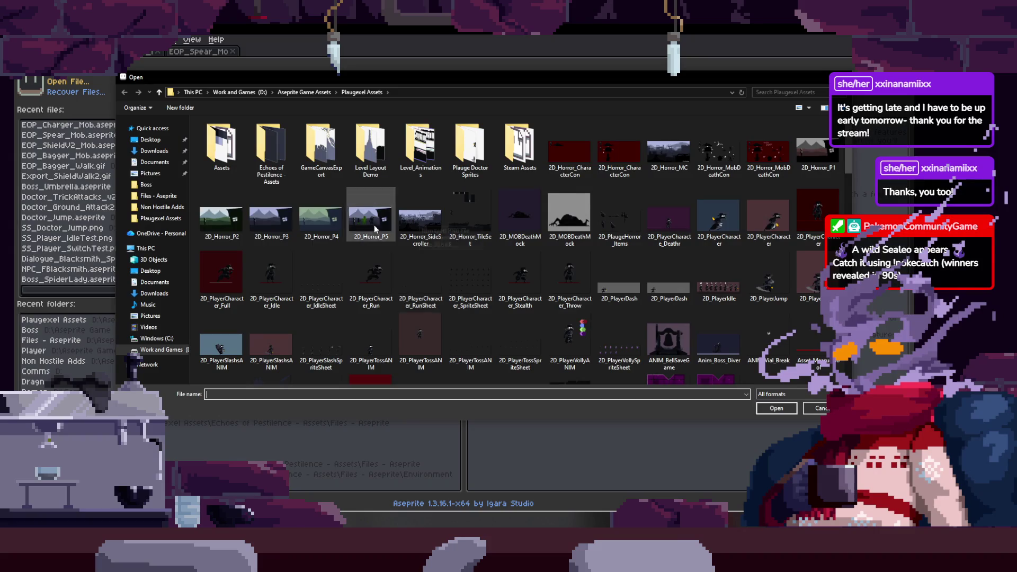
double_click(271, 156)
click(146, 184)
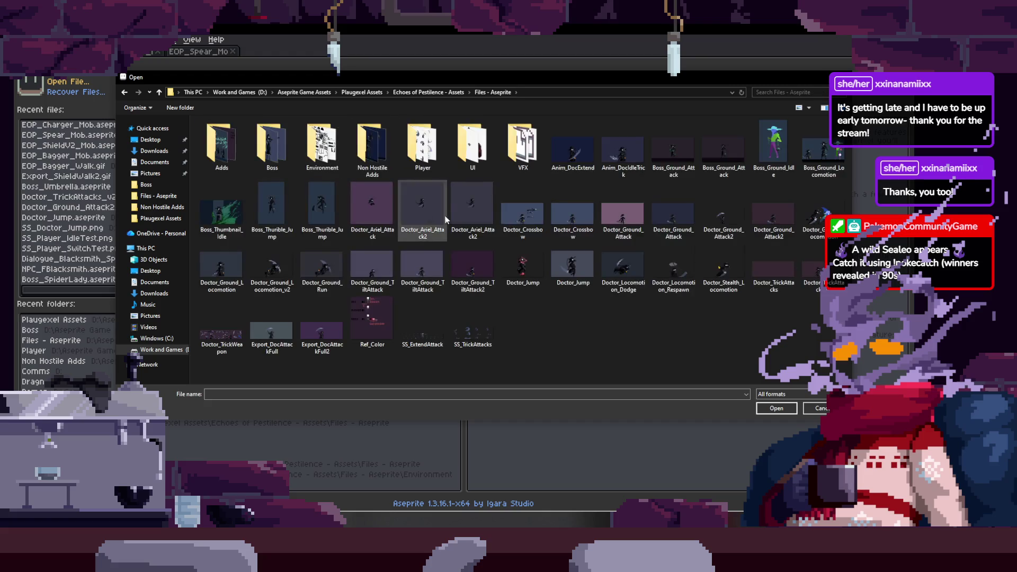
scroll(545, 298, down, 2)
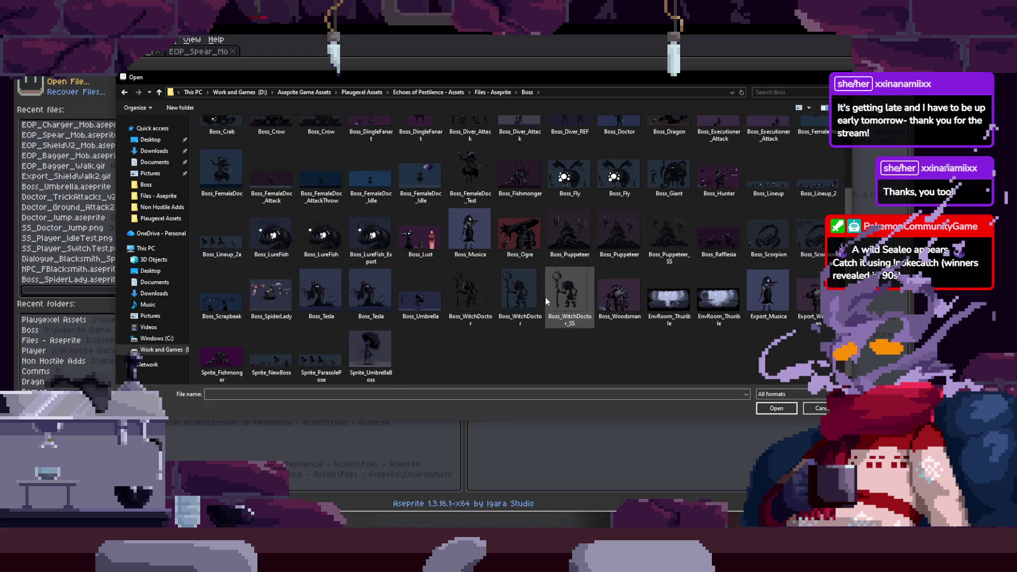
click(469, 238)
double_click(469, 239)
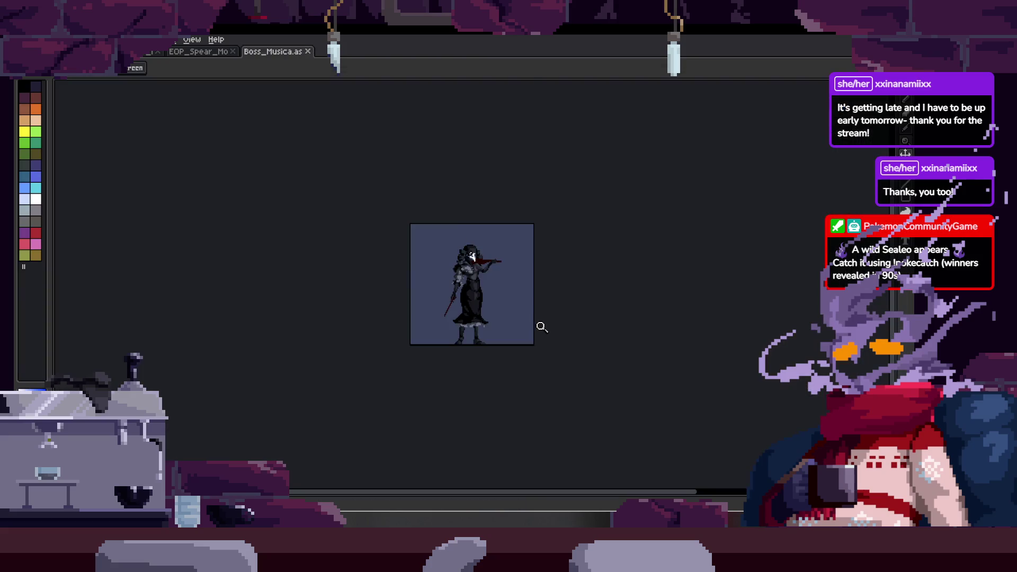
scroll(350, 214, down, 2)
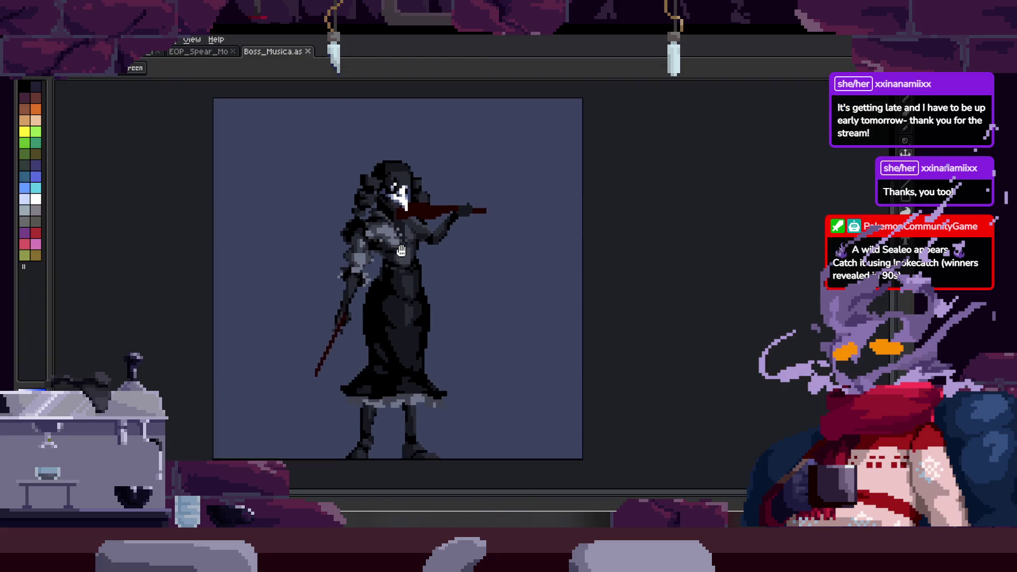
right_click(415, 238)
click(414, 260)
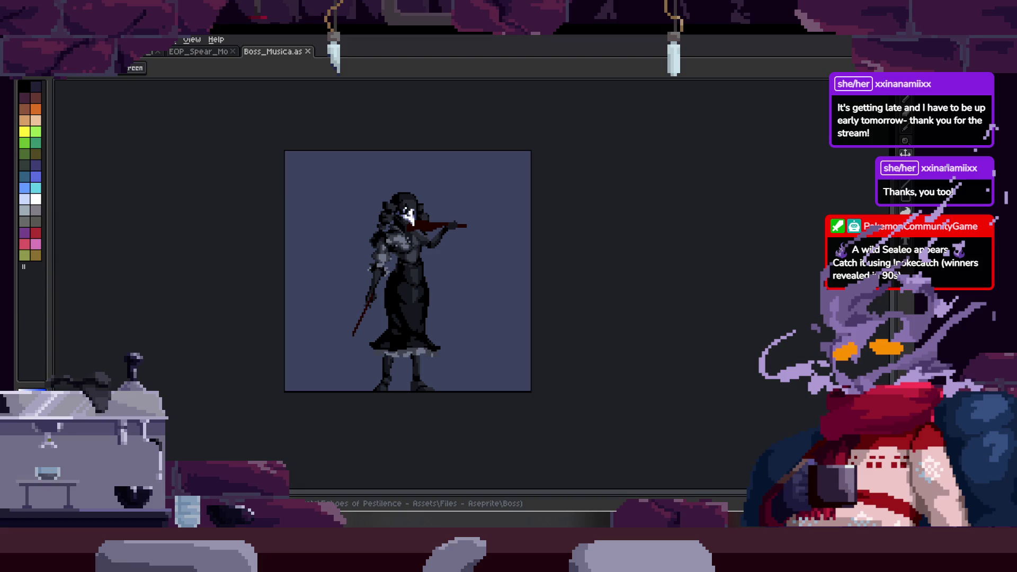
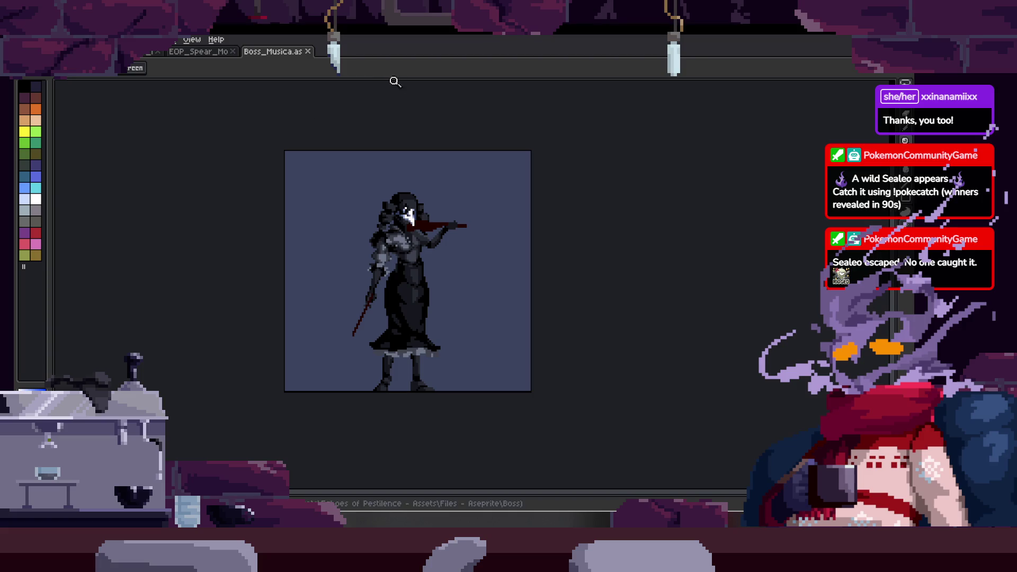
- Zoom in on the violinist and bring up the timeline with the dress layer visible
click(417, 249)
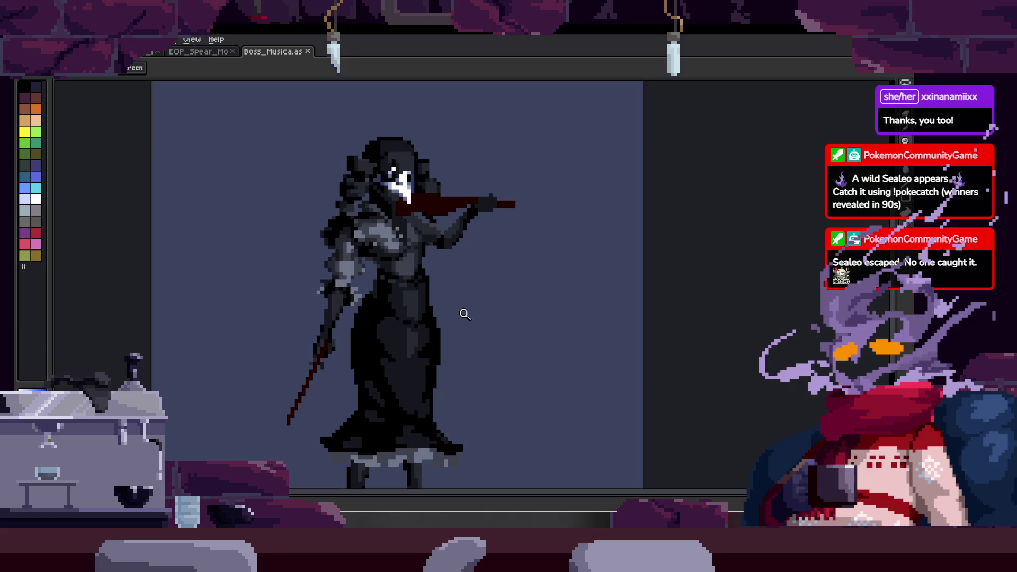
click(419, 278)
scroll(429, 270, down, 1)
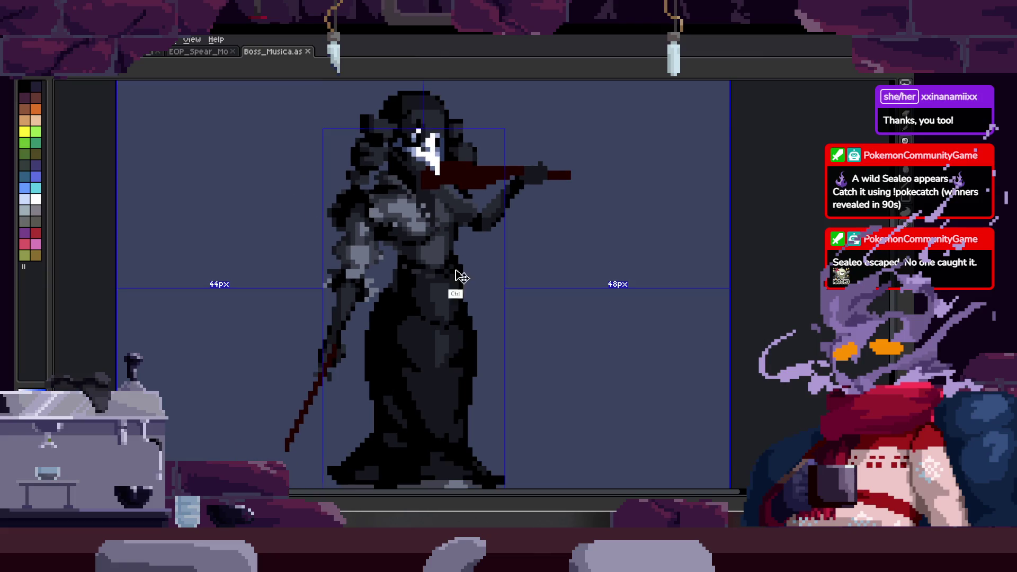
key(Right)
key(Left)
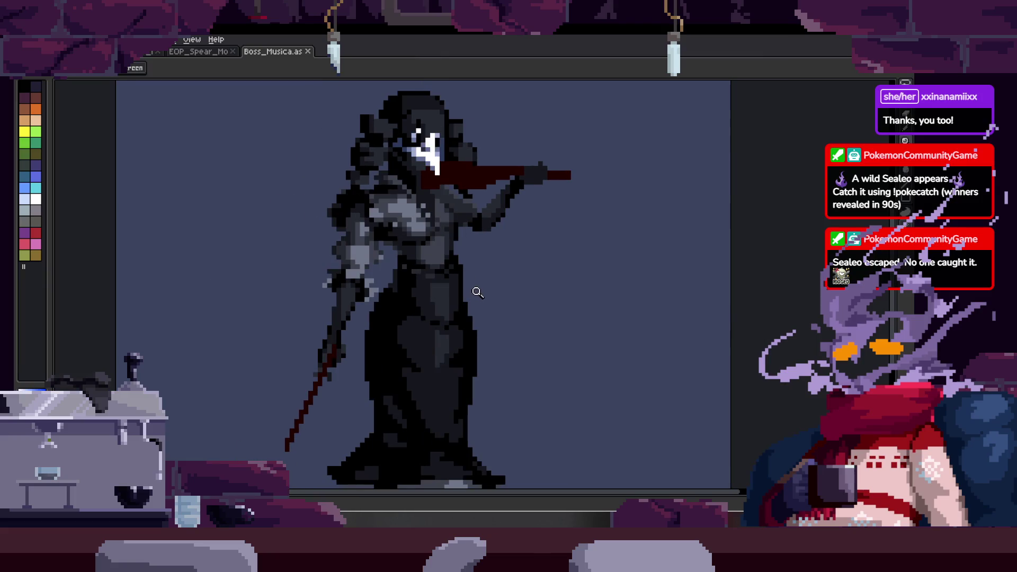
key(Tab)
scroll(446, 260, down, 2)
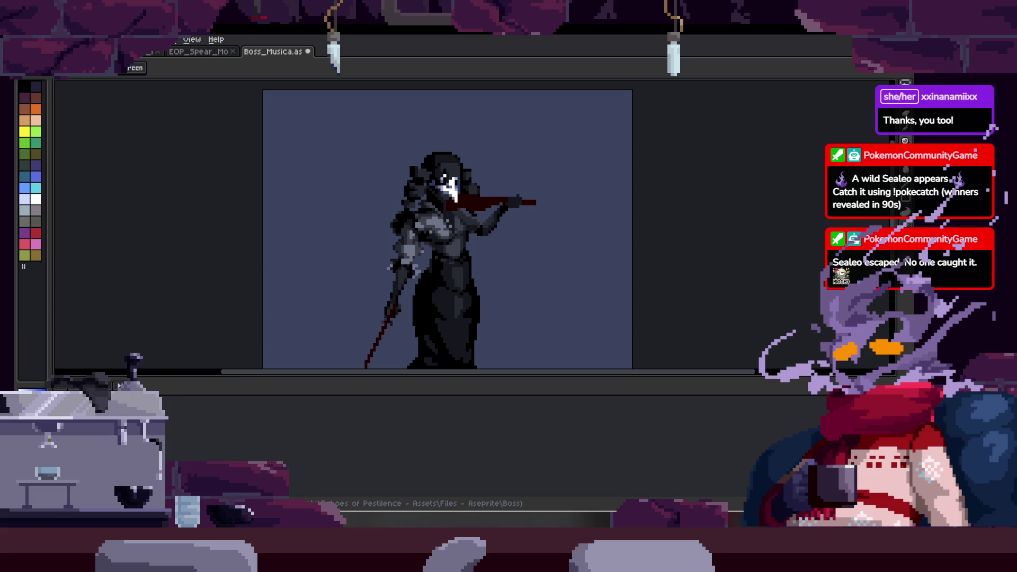
- Rename the Sketch layer via Layer Properties and hide the dress-and-hair layer
key(shift+p)
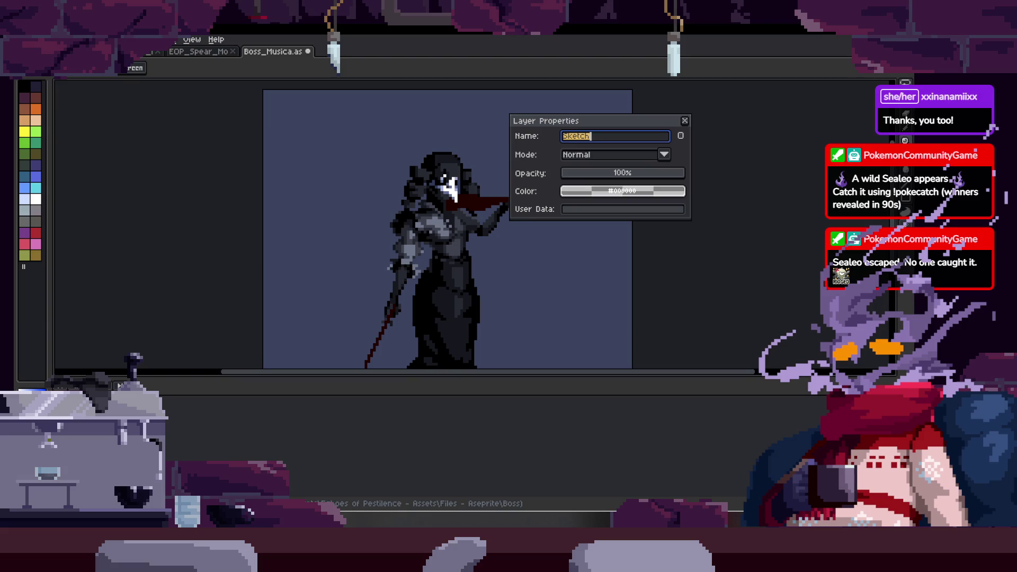
text(Test)
key(Return)
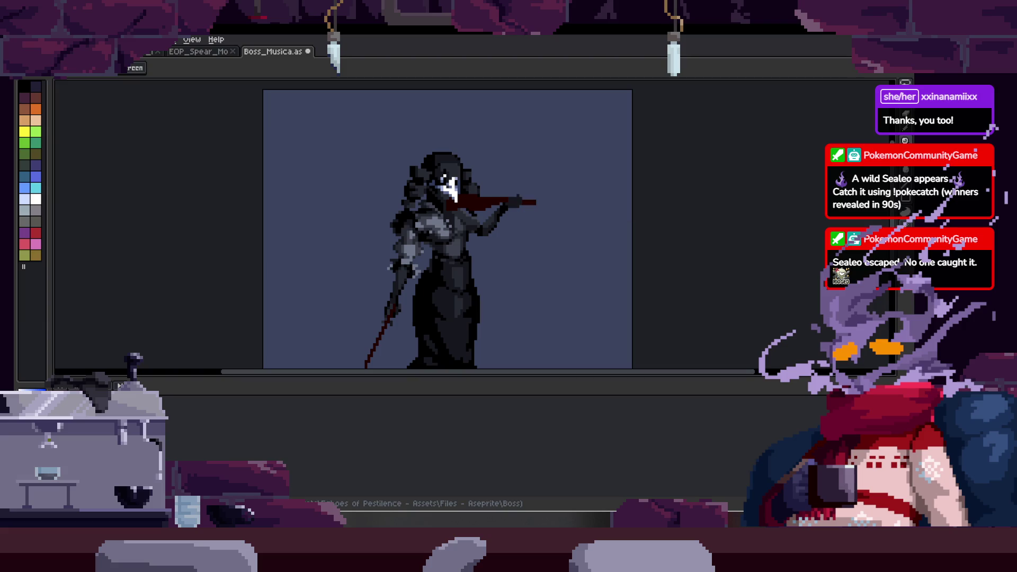
key(Tab)
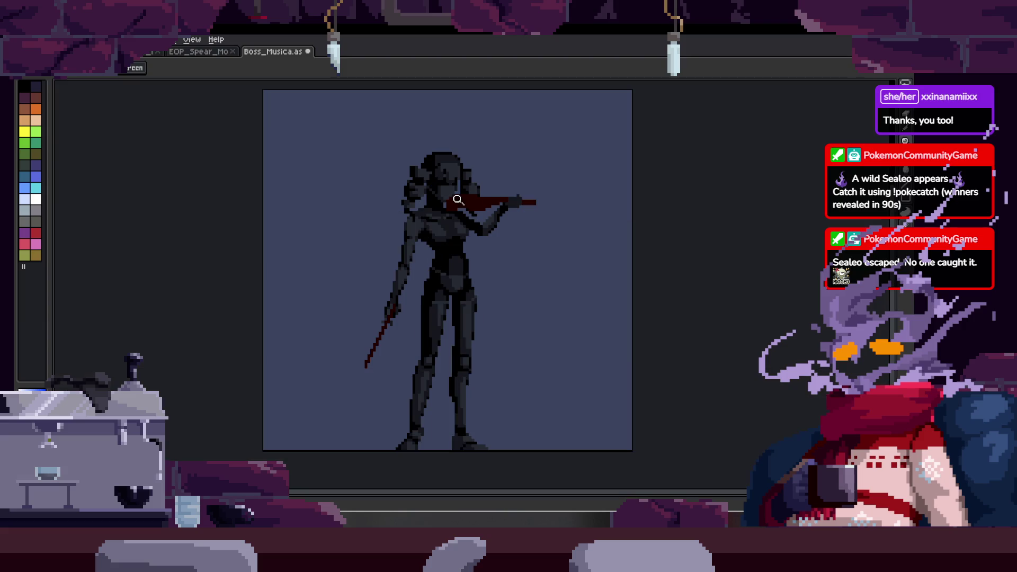
scroll(479, 207, up, 2)
key(shift+m)
drag(401, 121, 533, 239)
key(ctrl+d)
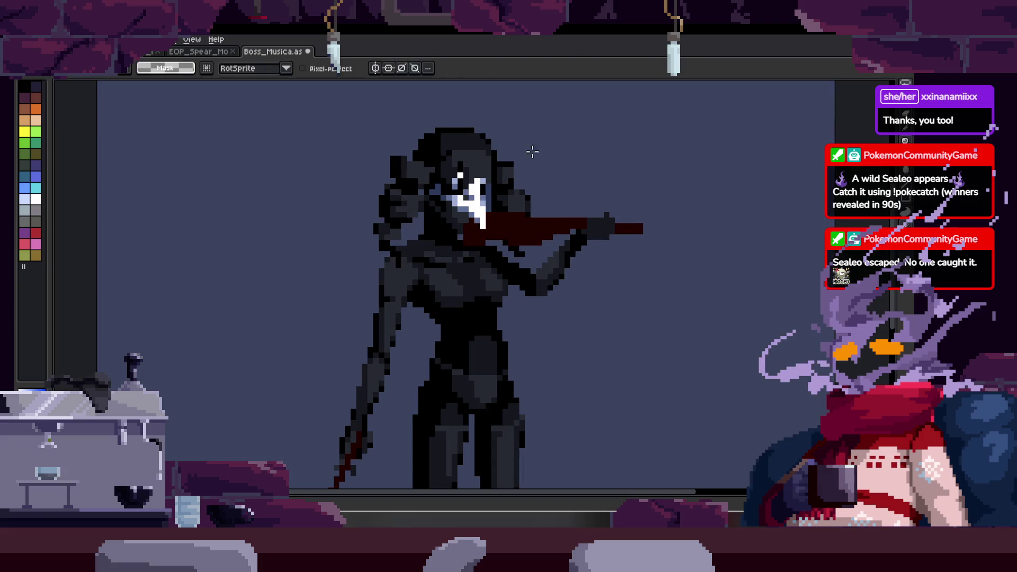
scroll(524, 199, down, 2)
key(z)
scroll(447, 265, up, 1)
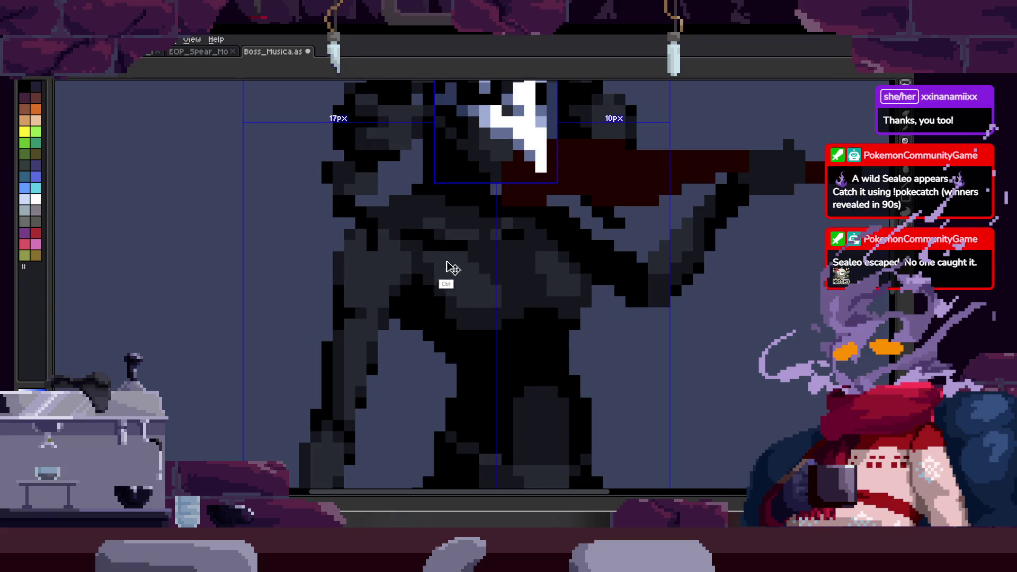
key(b)
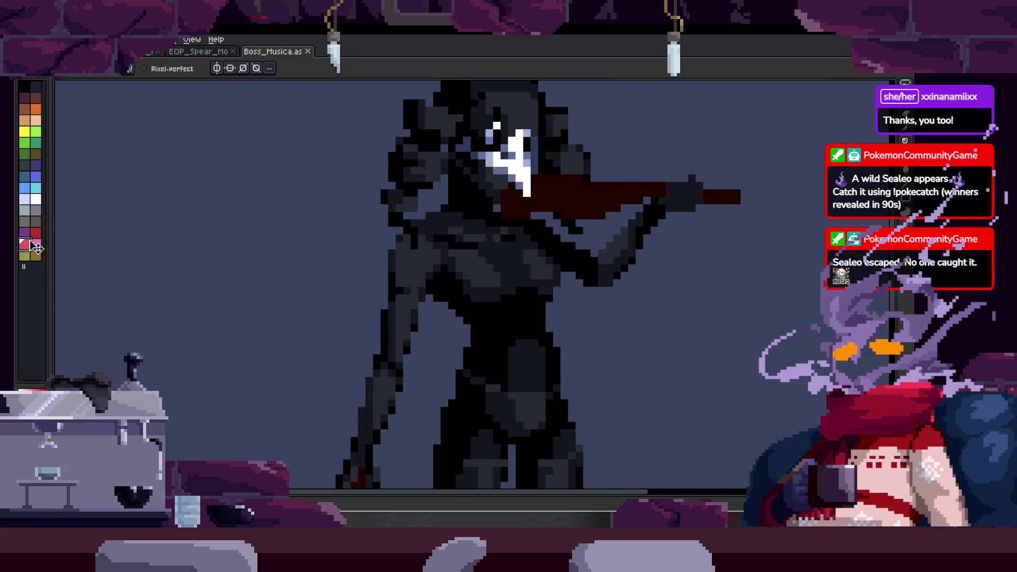
key(z)
scroll(454, 223, up, 1)
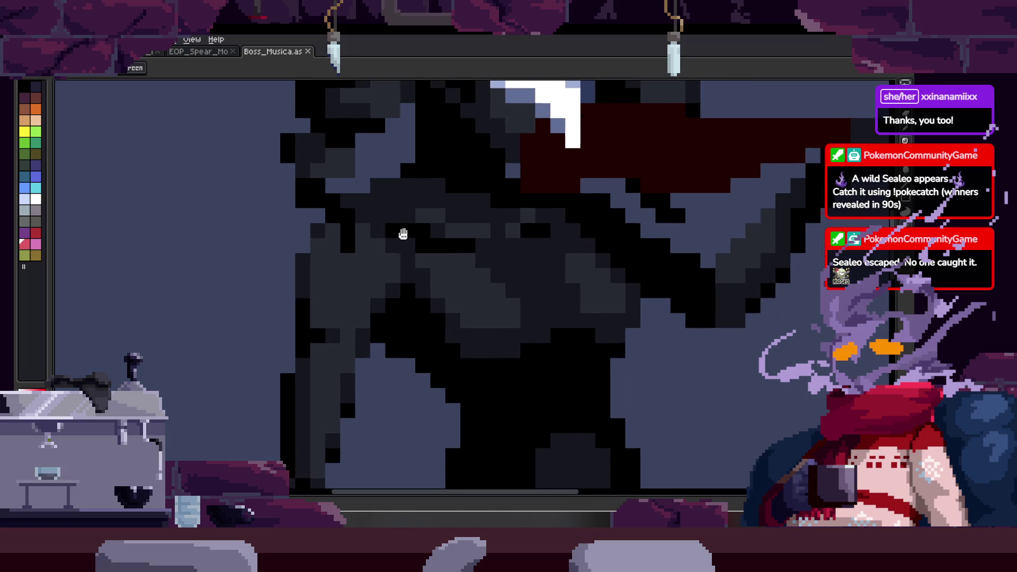
scroll(466, 233, down, 2)
right_click(466, 234)
click(436, 260)
key(b)
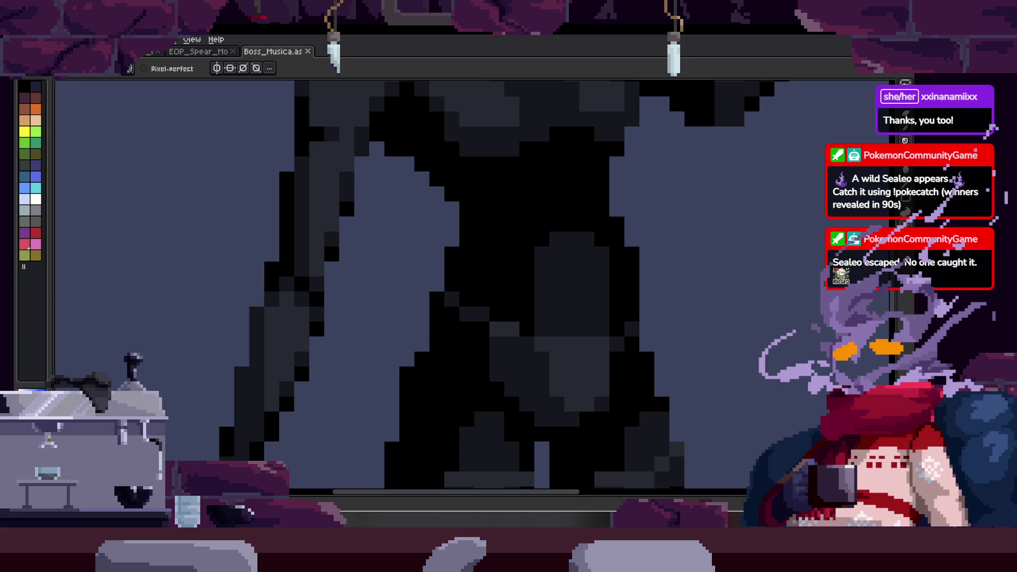
scroll(469, 357, down, 1)
scroll(373, 228, up, 1)
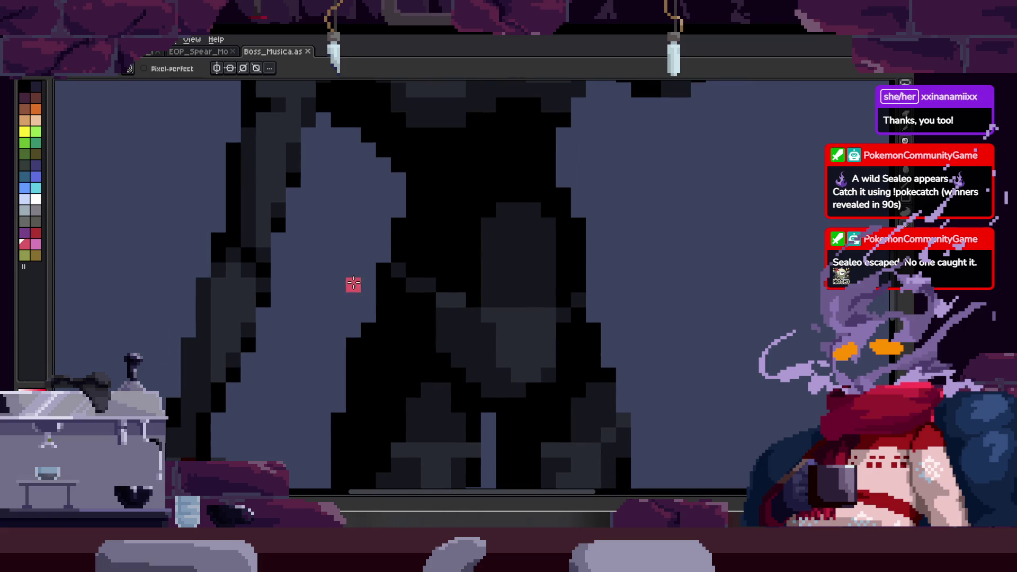
scroll(372, 266, up, 1)
mouse_move(375, 225)
mouse_down()
mouse_move(349, 357)
mouse_move(489, 294)
mouse_move(407, 310)
mouse_up()
scroll(406, 310, down, 3)
scroll(511, 295, up, 1)
key(ctrl)
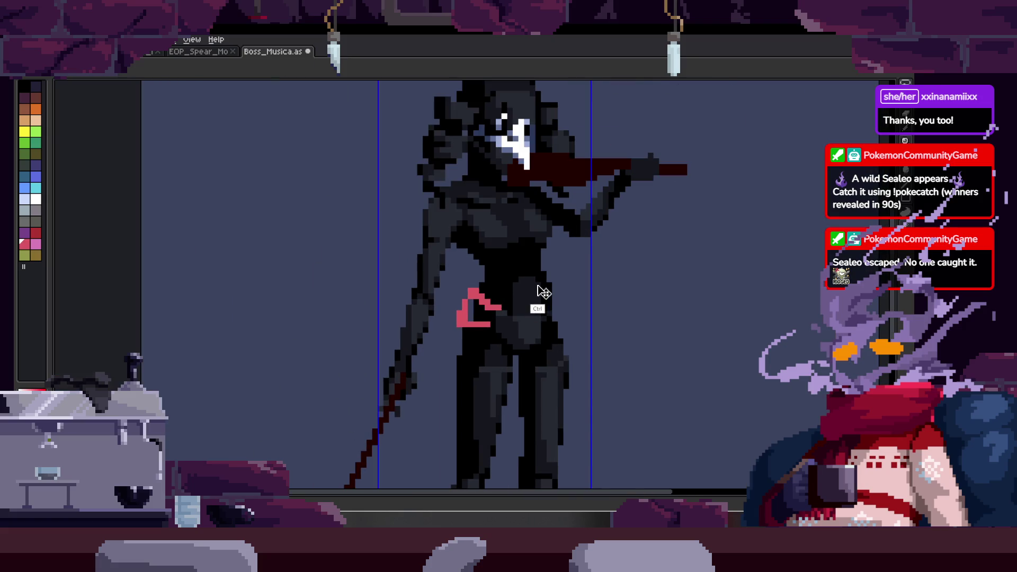
key(ctrl+z)
key(Tab)
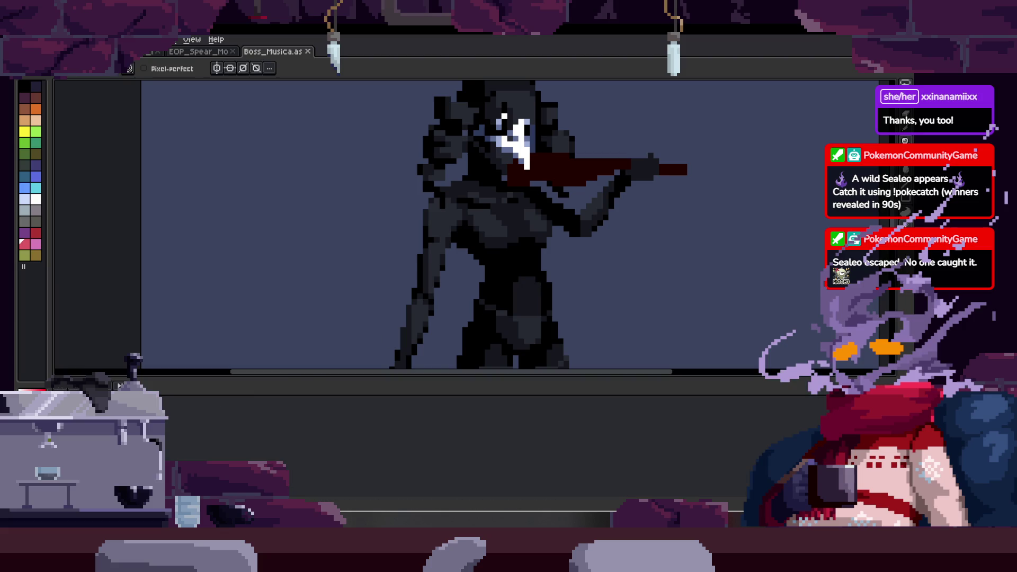
drag(568, 265, 464, 265)
key(ctrl+z)
key(ctrl+y)
key(ctrl+z)
scroll(484, 193, up, 3)
scroll(514, 245, down, 2)
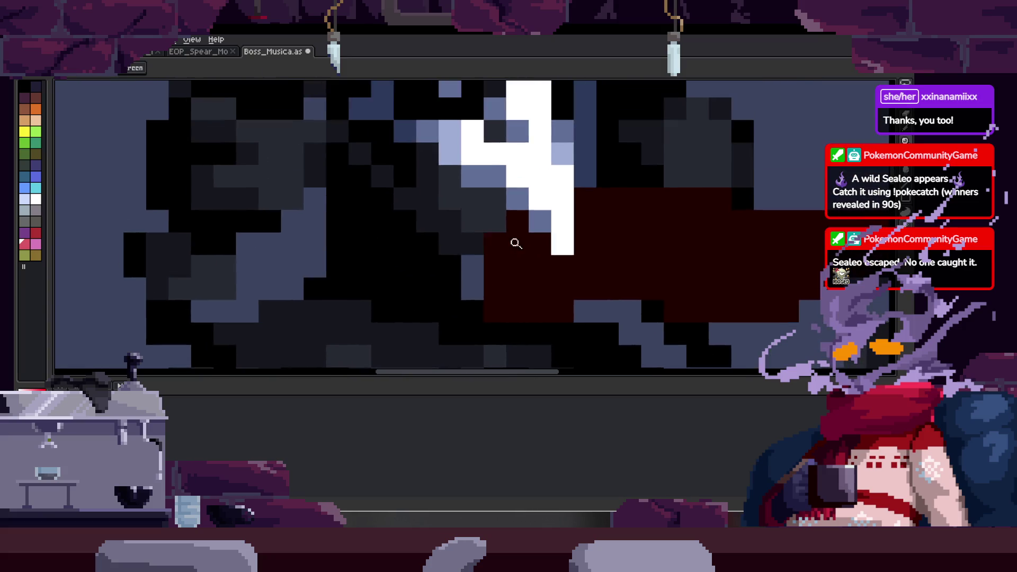
scroll(570, 222, down, 2)
scroll(553, 214, up, 3)
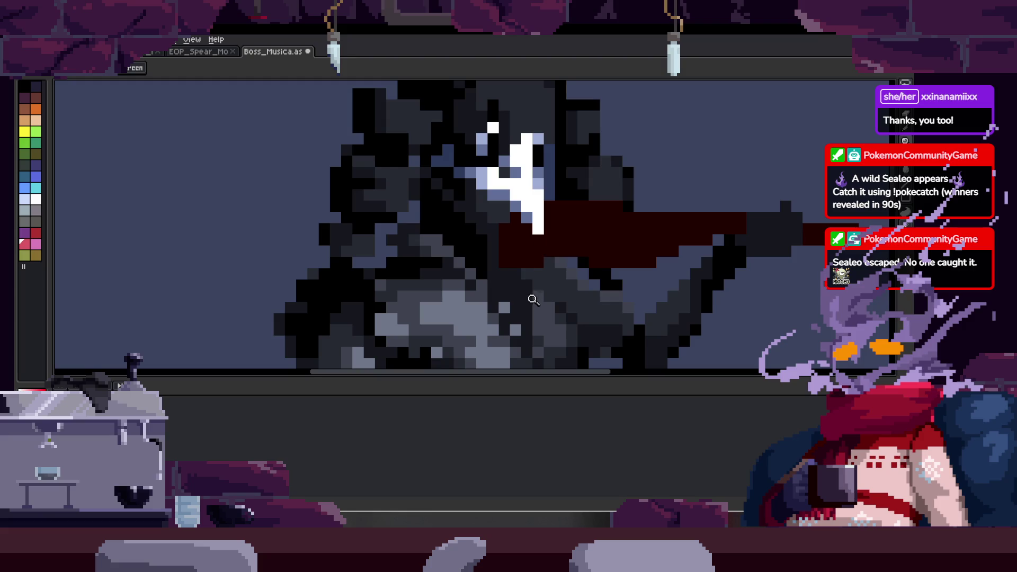
scroll(533, 298, down, 3)
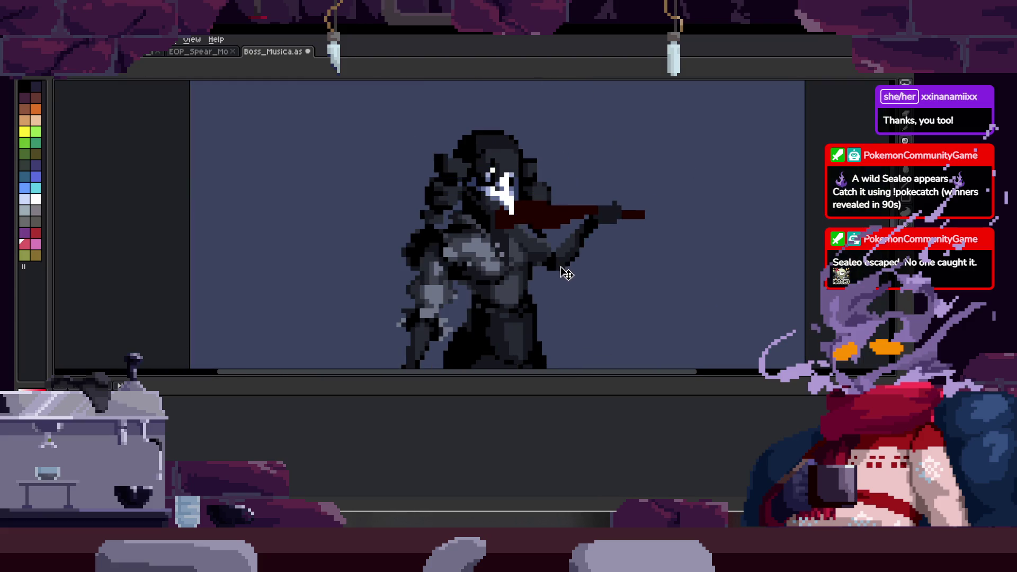
key(Tab)
key(Tab)
key(b)
key(Tab)
key(z)
scroll(419, 219, up, 1)
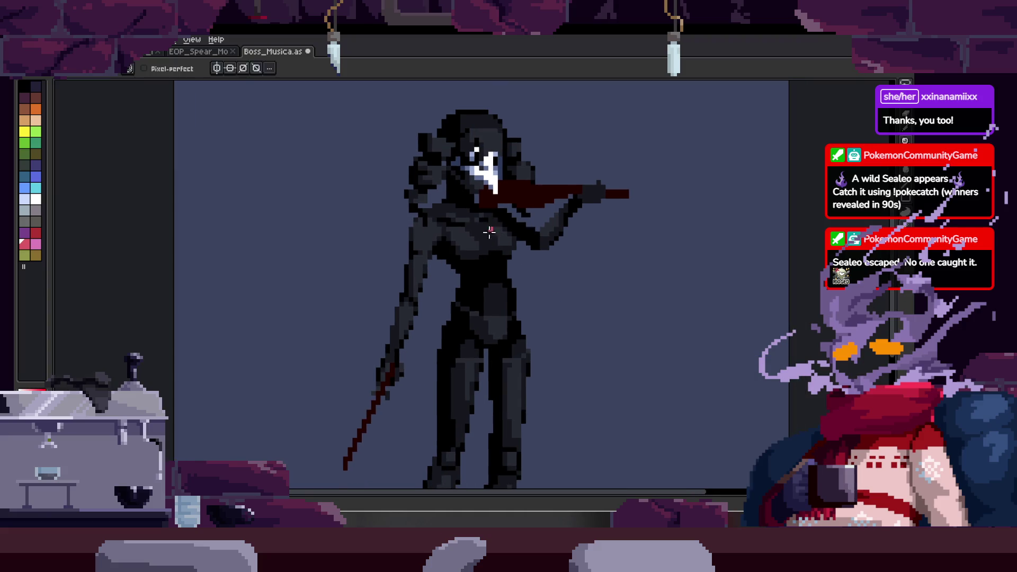
scroll(419, 219, up, 2)
key(b)
scroll(409, 246, up, 1)
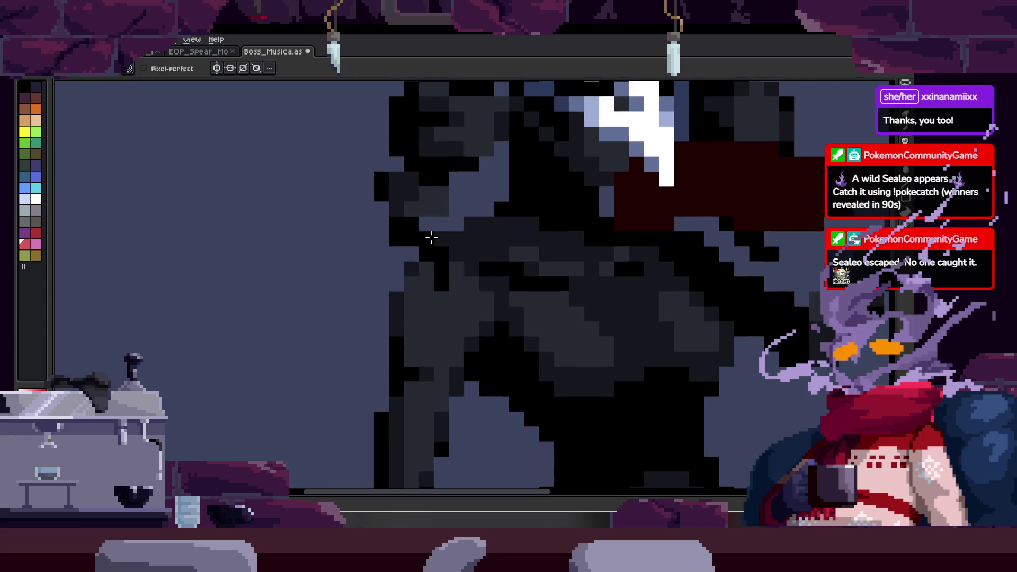
scroll(432, 237, up, 1)
drag(392, 255, 356, 395)
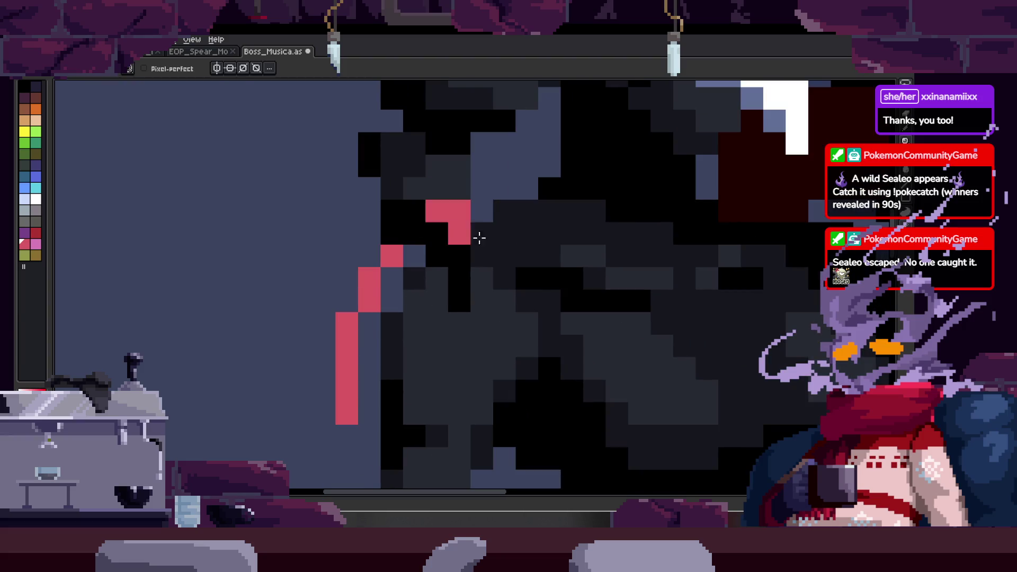
- Close and fill the red outline along the body
drag(414, 196, 539, 300)
drag(342, 375, 523, 304)
key(g)
click(512, 306)
scroll(516, 294, down, 2)
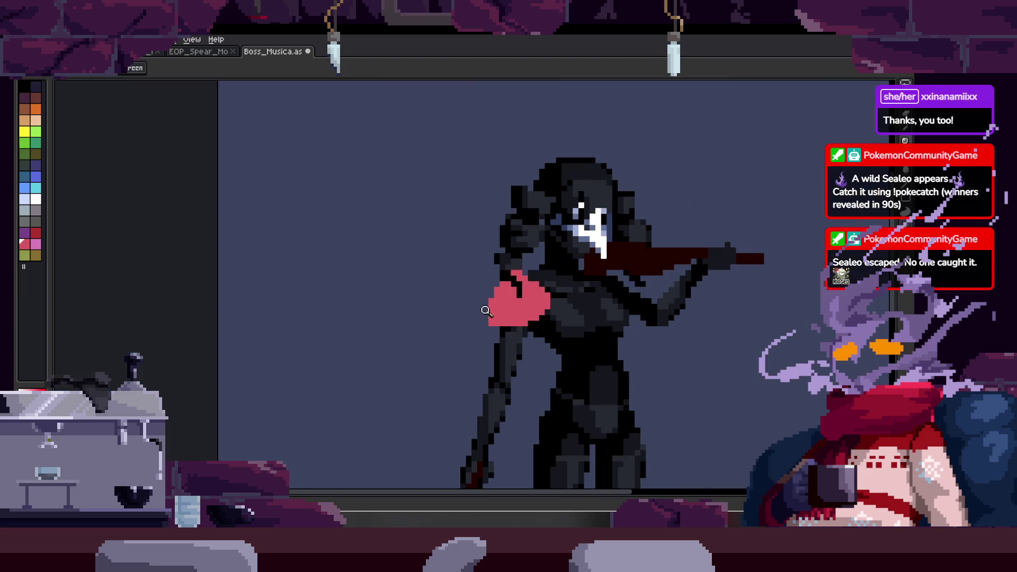
scroll(524, 262, down, 1)
scroll(532, 239, down, 1)
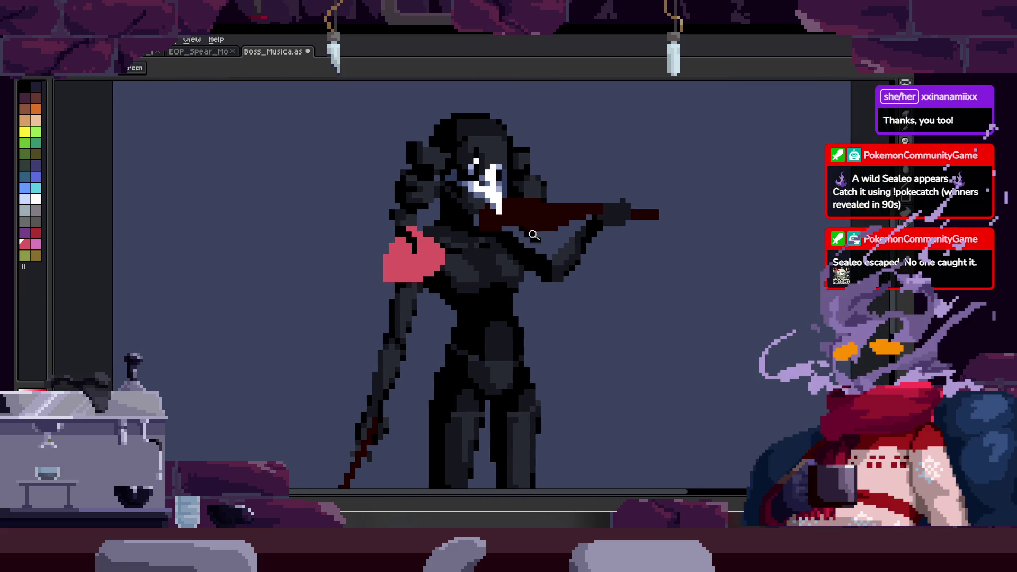
scroll(534, 235, up, 2)
key(b)
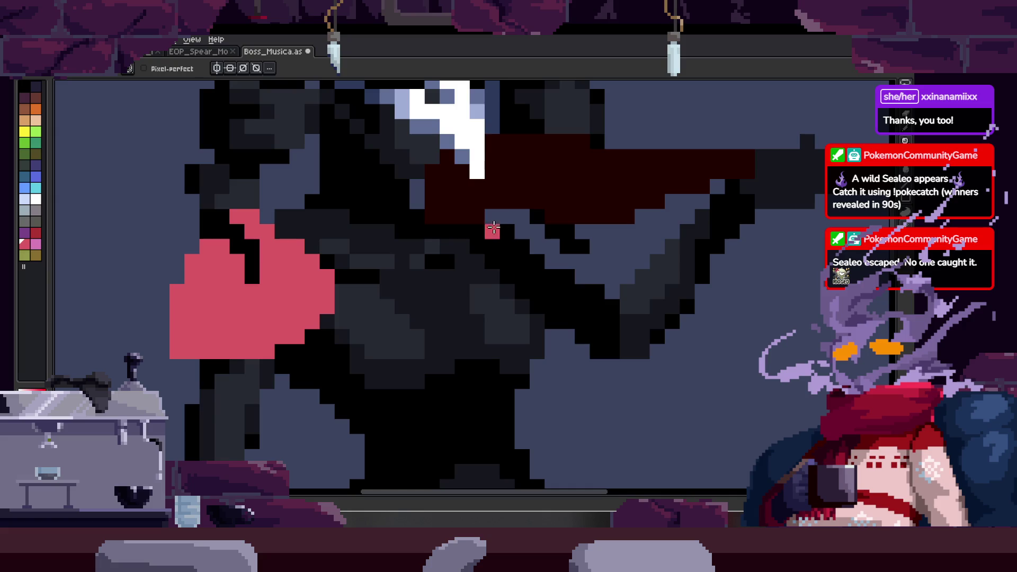
scroll(417, 305, down, 2)
key(z)
scroll(453, 220, up, 1)
scroll(428, 202, up, 1)
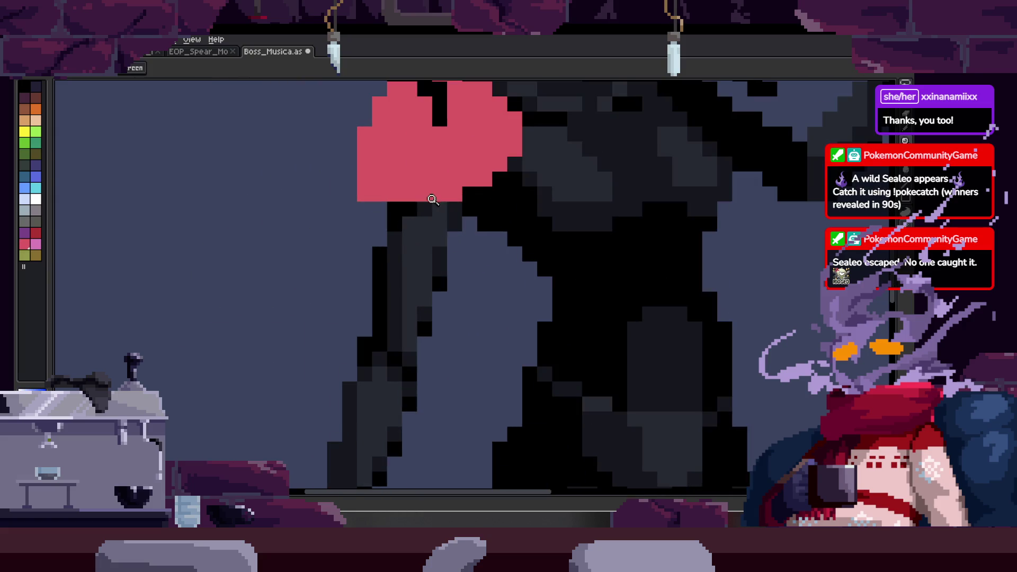
key(b)
- Add light-blue highlight pixels along the leg's left edge and the arm edge
drag(379, 206, 364, 334)
click(469, 224)
key(ctrl+z)
key(z)
scroll(441, 313, up, 1)
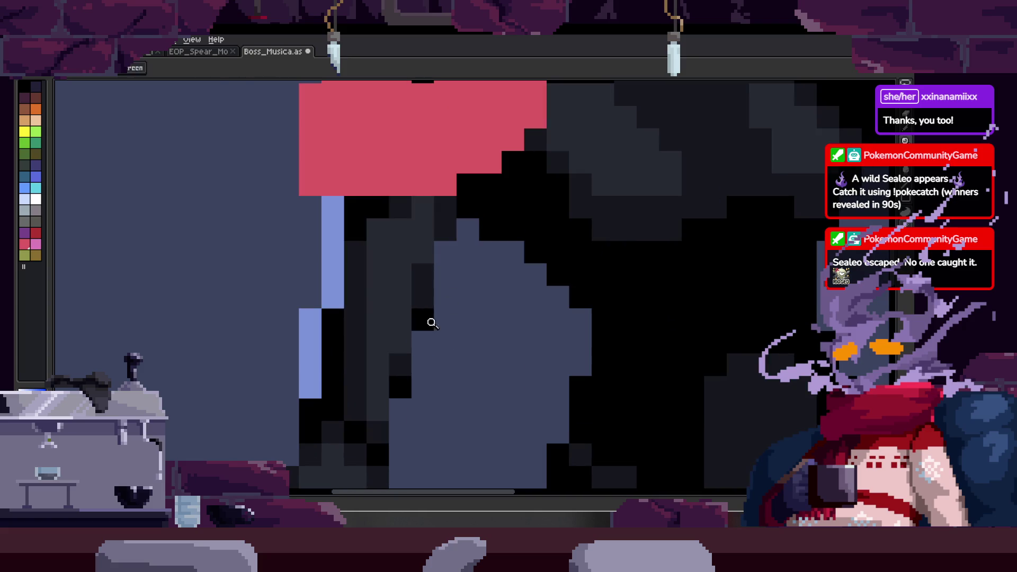
key(b)
mouse_move(397, 389)
mouse_down()
mouse_move(489, 217)
mouse_move(410, 332)
mouse_up()
key(z)
scroll(487, 218, down, 3)
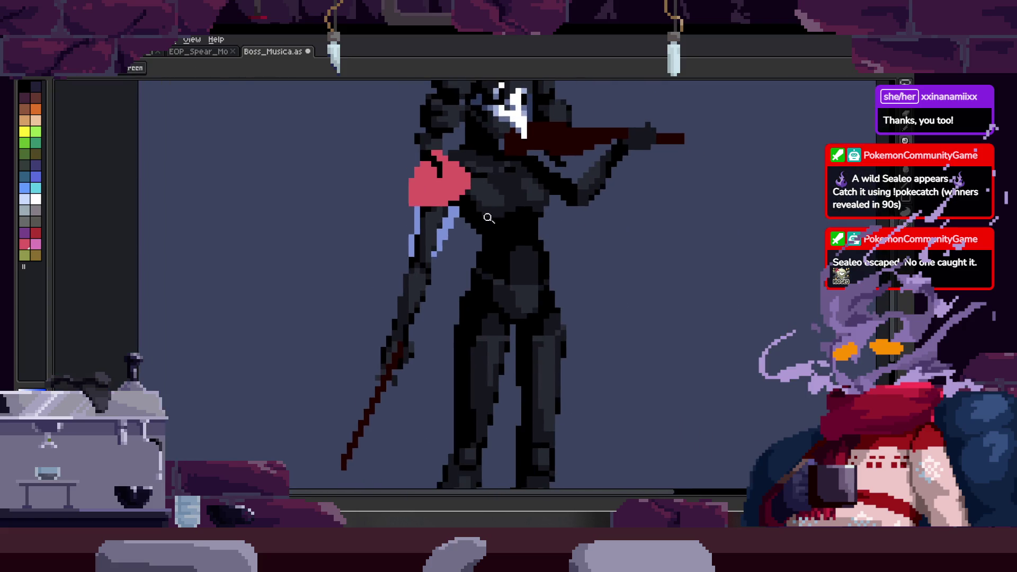
scroll(487, 218, down, 1)
scroll(477, 219, up, 1)
scroll(478, 218, up, 2)
key(b)
- Draw red pixels along the arm, a heart-shaped bow outline at the waist and a right-hip accent
drag(425, 256, 390, 346)
click(426, 294)
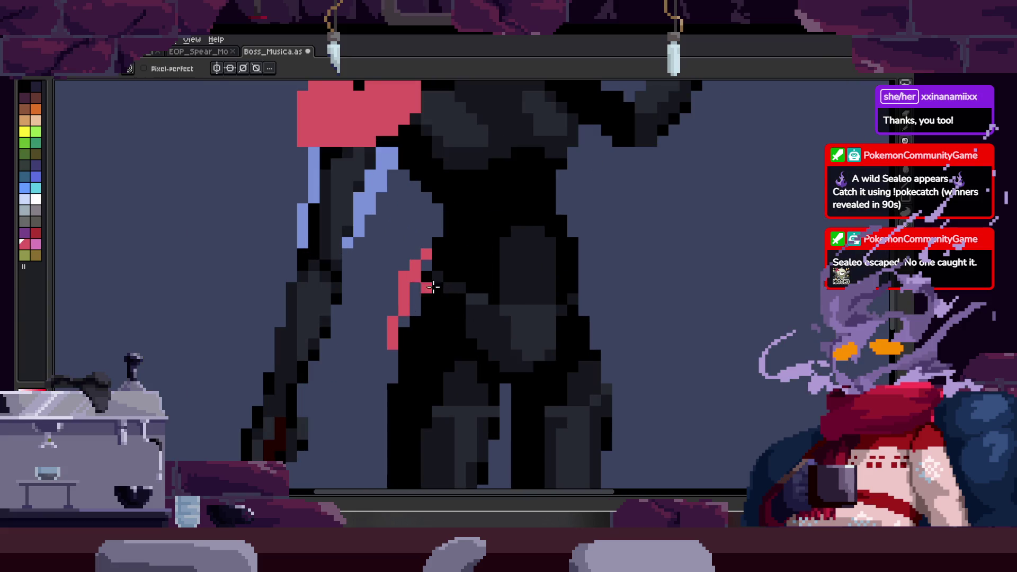
scroll(426, 293, up, 1)
scroll(465, 255, up, 1)
drag(382, 306, 459, 319)
click(486, 273)
mouse_move(440, 223)
mouse_down()
mouse_move(488, 278)
mouse_move(471, 317)
mouse_up()
mouse_move(620, 236)
mouse_down()
mouse_move(608, 275)
mouse_move(628, 334)
mouse_up()
scroll(620, 326, down, 2)
scroll(578, 293, up, 2)
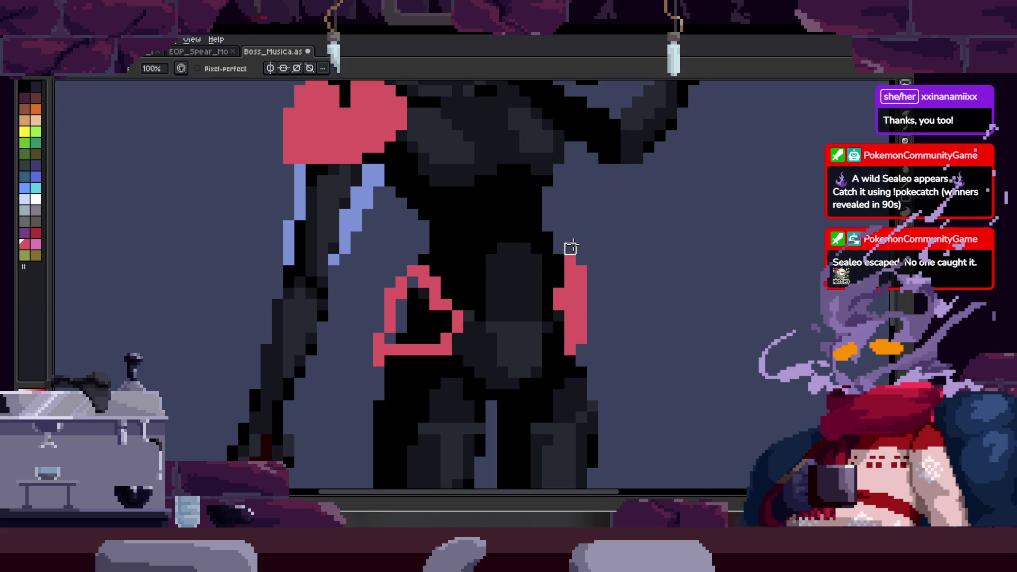
- Pan up over the figure and zoom out to review the sketch
drag(577, 289, 564, 250)
key(z)
scroll(573, 268, down, 2)
scroll(574, 269, down, 2)
key(b)
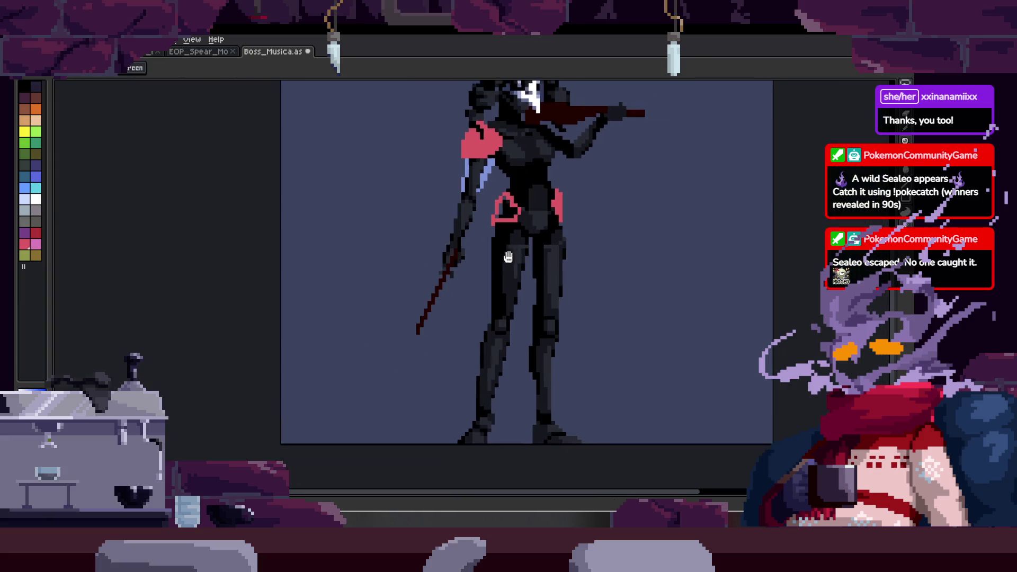
scroll(490, 218, up, 2)
key(z)
scroll(482, 259, down, 2)
- Draw a light-blue skirt line from the left hip down past the left leg, retrying until it reads right
key(b)
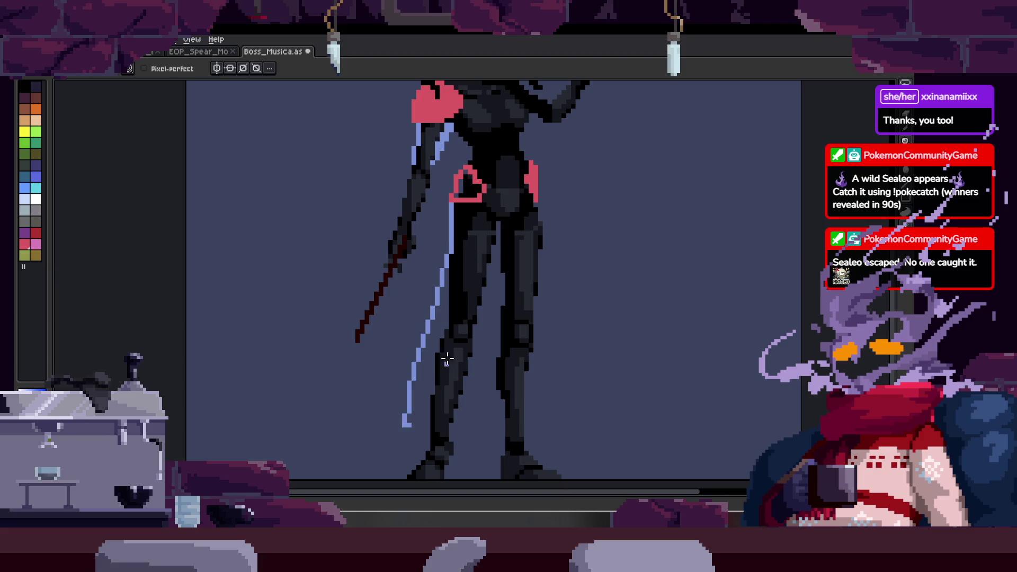
click(452, 209)
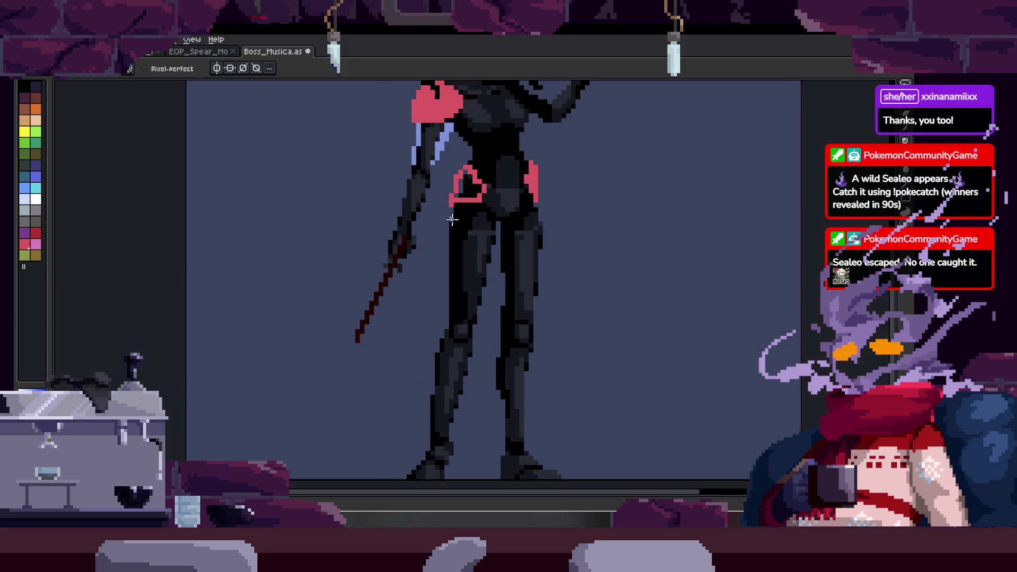
drag(450, 238, 403, 421)
key(ctrl+z)
drag(451, 208, 413, 426)
key(ctrl+z)
drag(451, 208, 404, 440)
scroll(505, 245, right, 2)
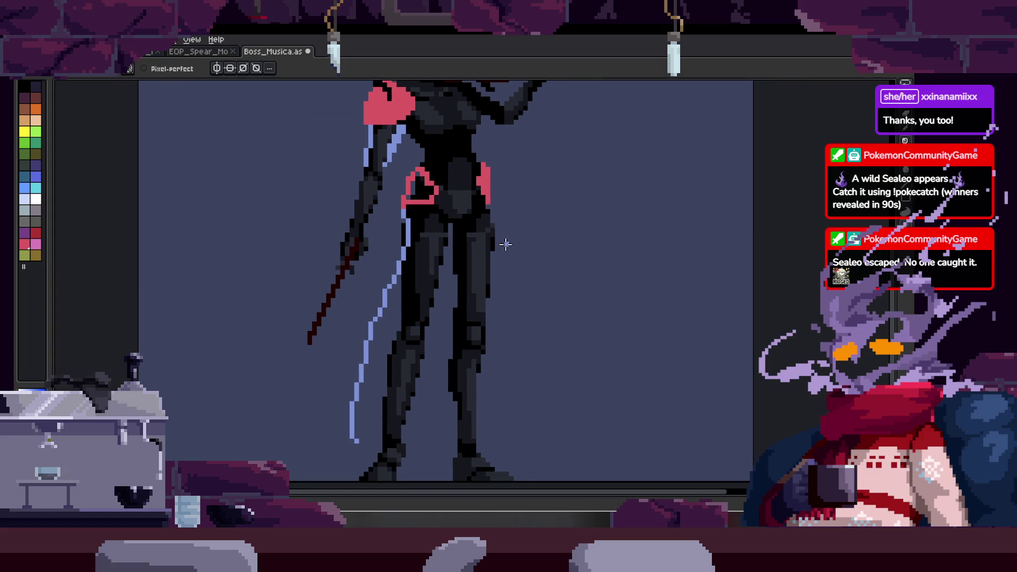
key(ctrl+z)
drag(390, 232, 333, 451)
key(ctrl+z)
drag(405, 211, 371, 414)
key(ctrl+z)
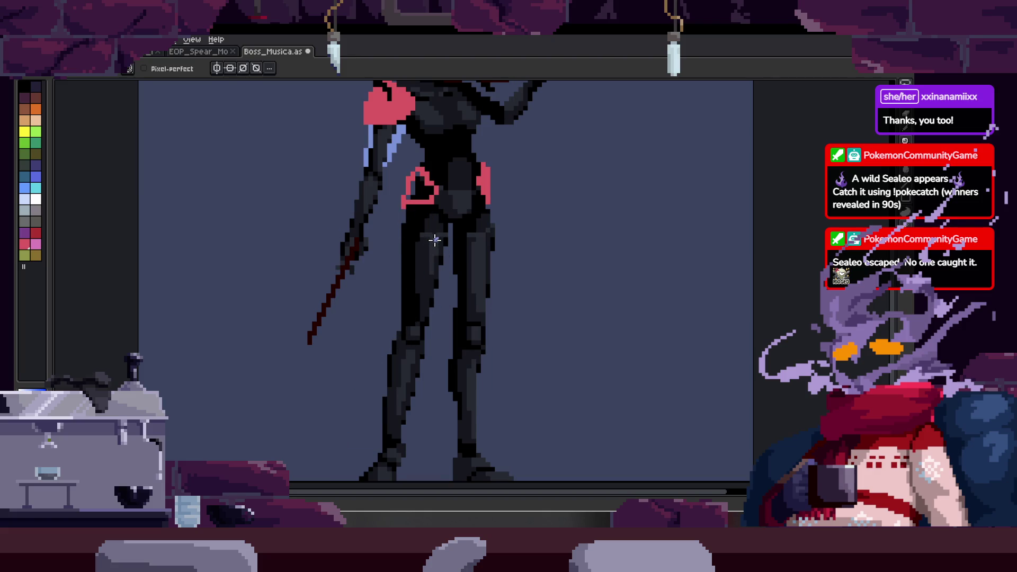
drag(435, 239, 452, 222)
drag(421, 186, 410, 367)
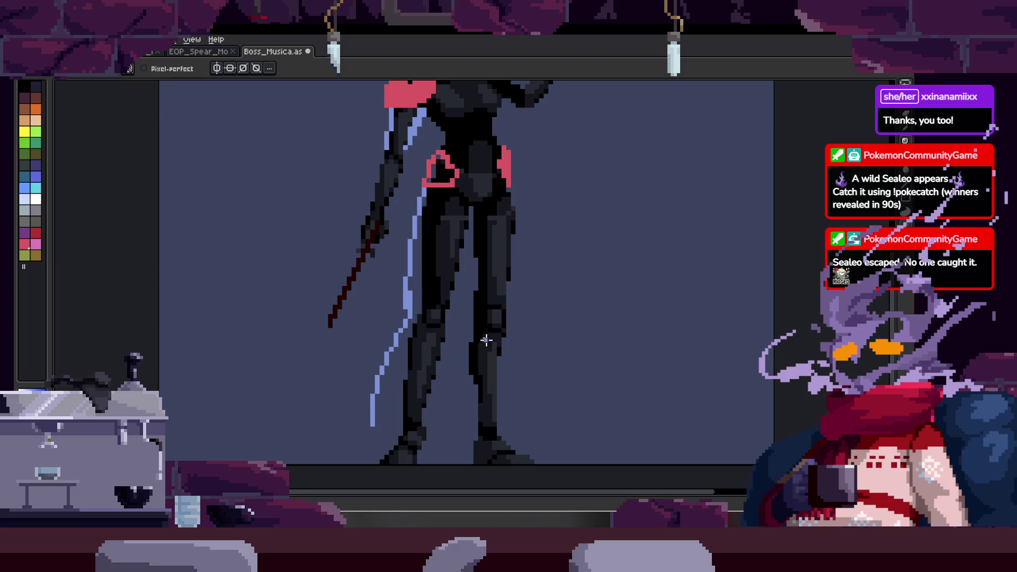
- Draw the right skirt edge flaring down from the right hip, retrying the curve several times
drag(516, 324, 466, 305)
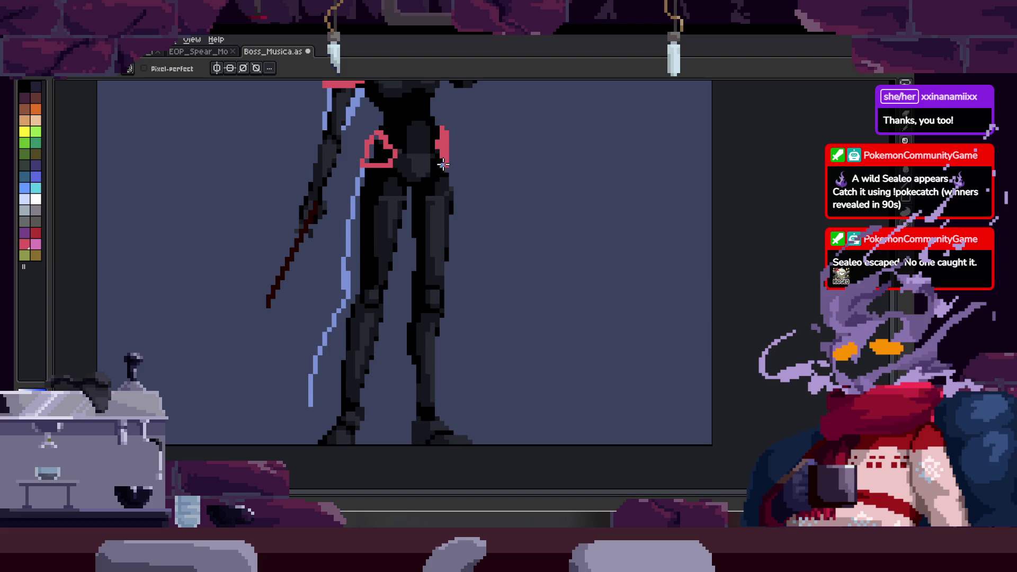
drag(444, 163, 562, 367)
key(ctrl+z)
drag(439, 163, 557, 357)
key(ctrl+z)
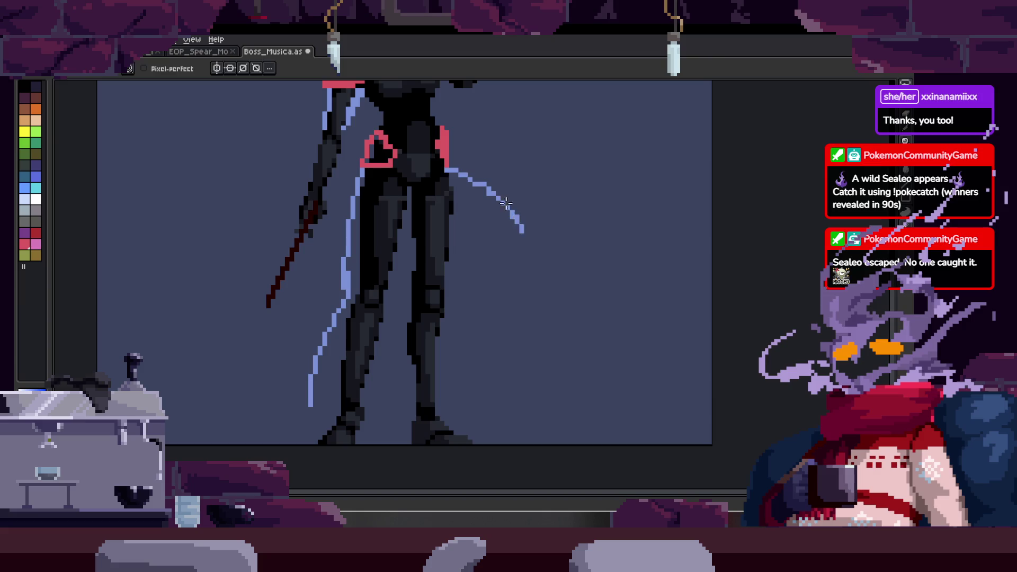
drag(449, 169, 687, 358)
key(ctrl+z)
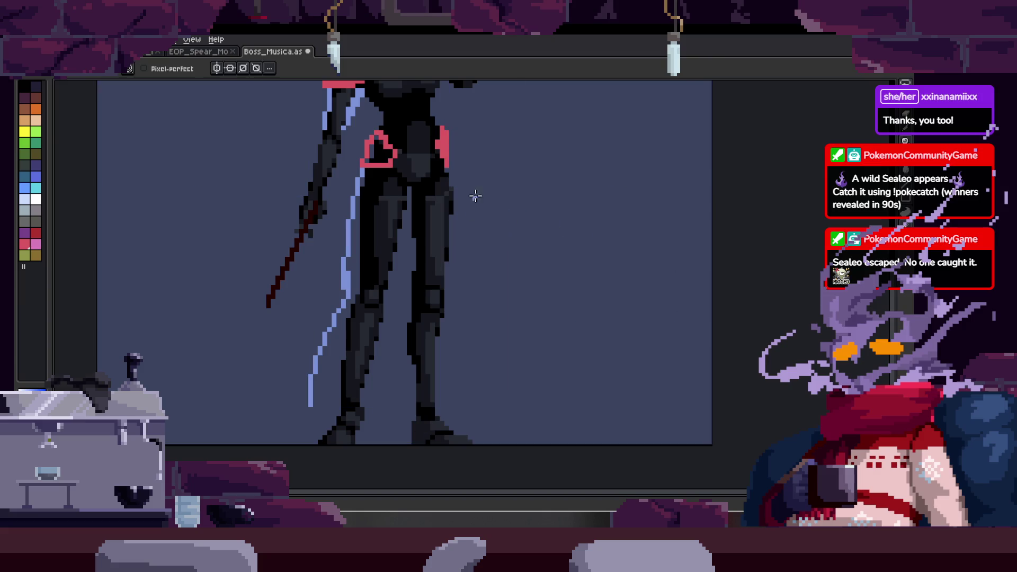
drag(443, 171, 596, 387)
key(ctrl+z)
drag(458, 179, 556, 375)
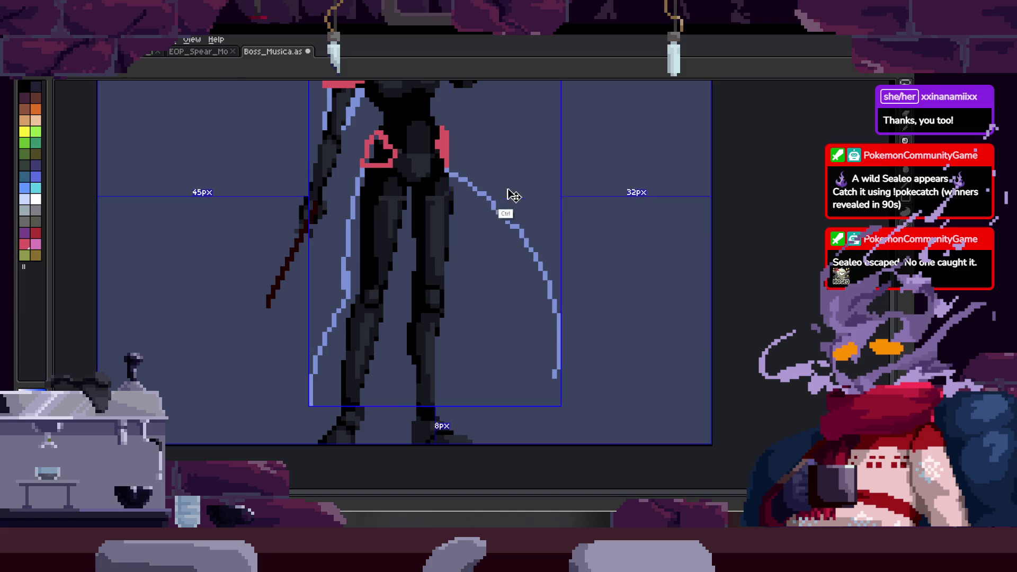
key(ctrl+z)
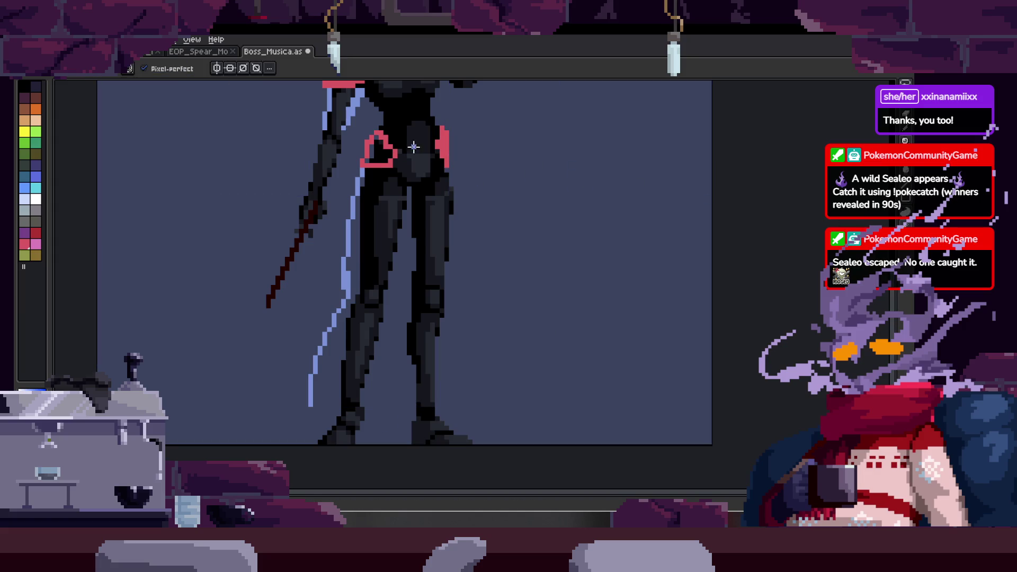
drag(445, 169, 517, 377)
key(ctrl+z)
drag(446, 169, 598, 369)
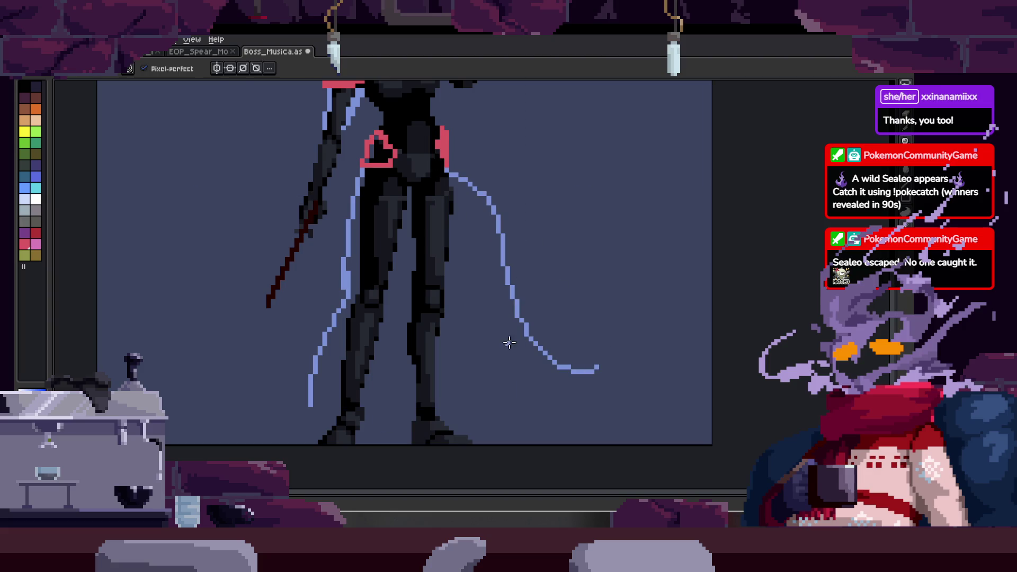
scroll(445, 333, up, 1)
- Draw a zigzag hem stroke between the legs
mouse_move(301, 373)
mouse_down()
mouse_move(477, 369)
mouse_move(563, 329)
mouse_up()
key(ctrl+z)
key(ctrl+z)
drag(413, 357, 540, 373)
key(ctrl+z)
drag(414, 372, 554, 376)
scroll(637, 271, right, 2)
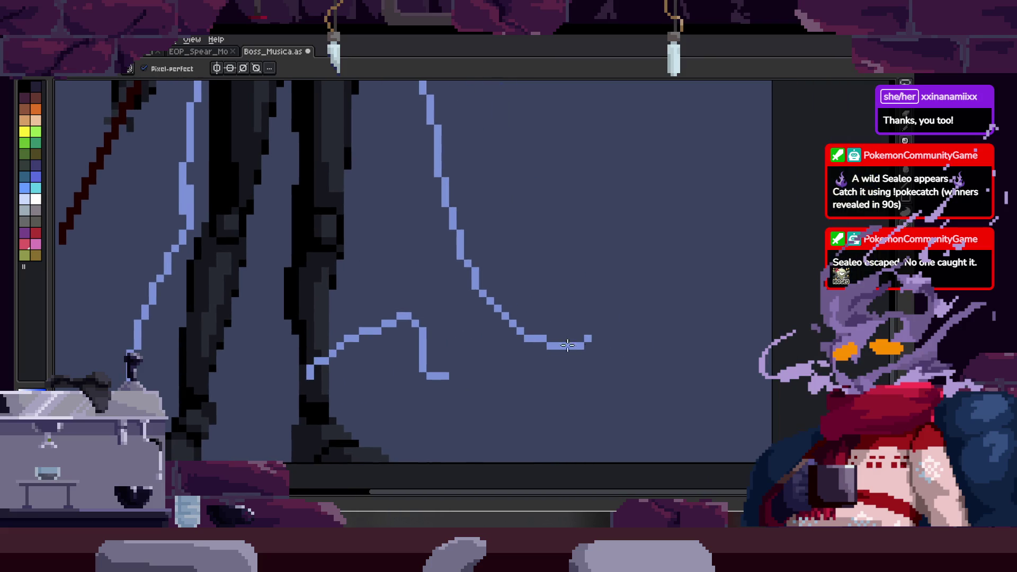
- Lasso and delete the stray stroke on the right, then erase the lower end of the right blue line
key(e)
key(q)
drag(556, 296, 636, 302)
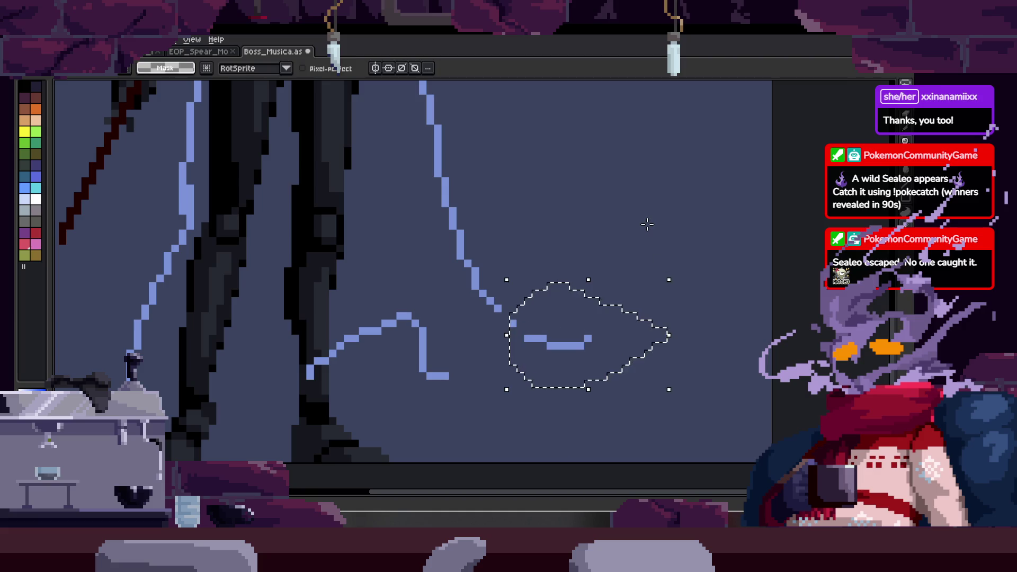
key(Delete)
key(ctrl+d)
key(b)
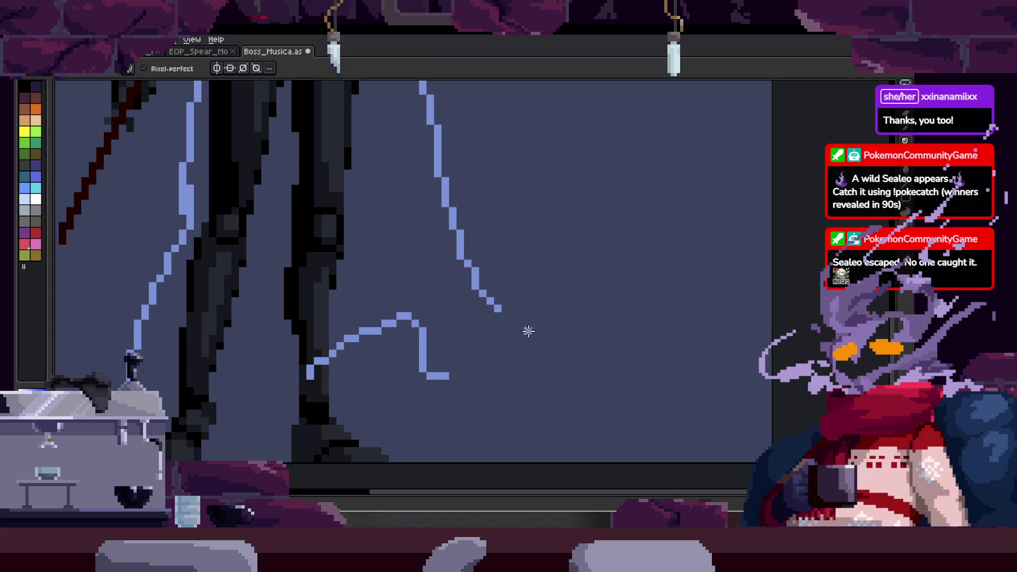
key(e)
drag(472, 268, 495, 307)
key(b)
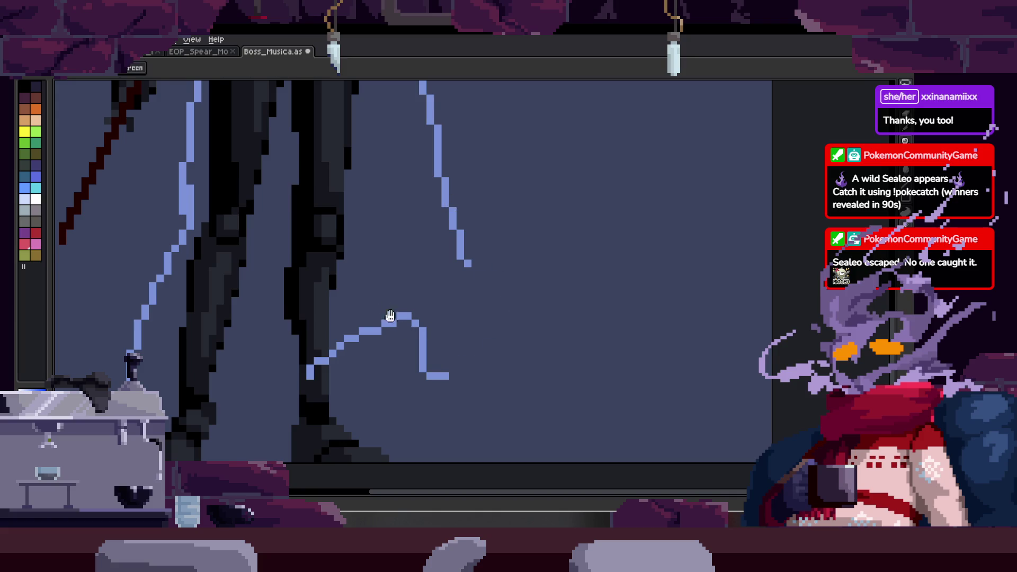
- Trim the bottom stroke, add a blue line down the right leg and redraw the hem rising toward it
drag(229, 238, 332, 244)
key(e)
drag(411, 384, 457, 342)
key(b)
mouse_move(395, 160)
mouse_down()
mouse_move(410, 333)
mouse_move(429, 390)
mouse_up()
drag(461, 337, 440, 354)
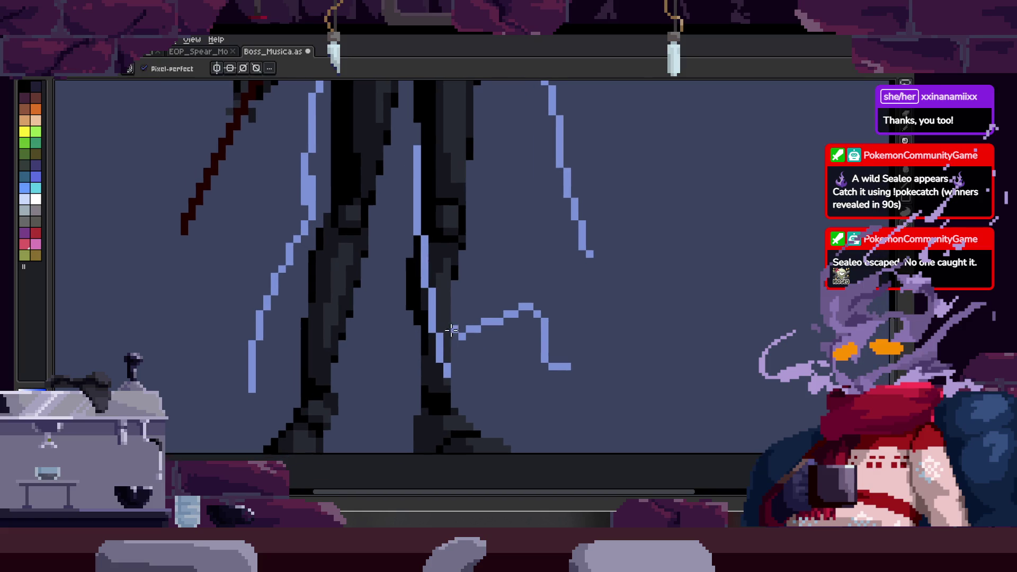
scroll(354, 373, up, 2)
drag(204, 366, 253, 344)
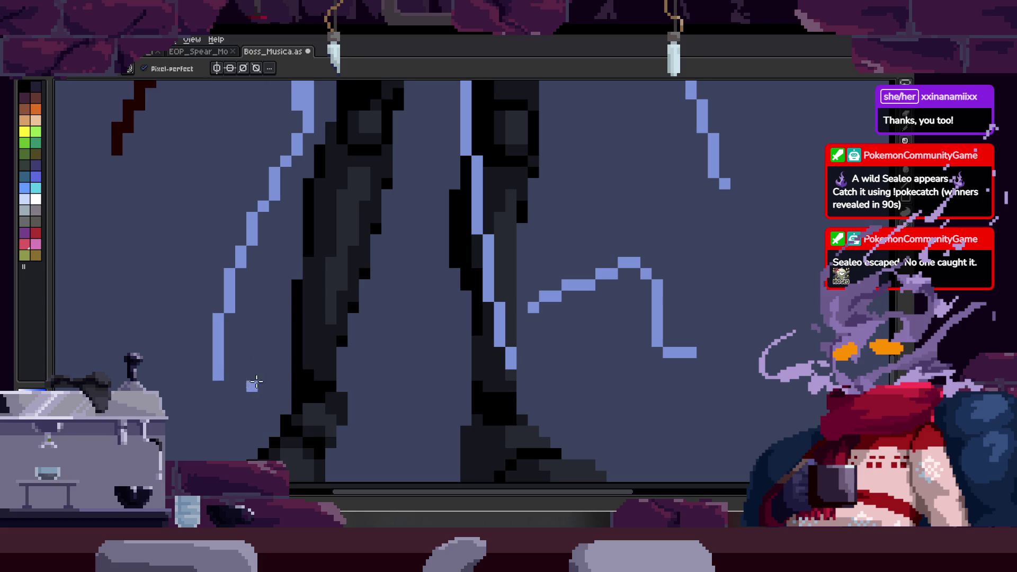
drag(230, 393, 537, 363)
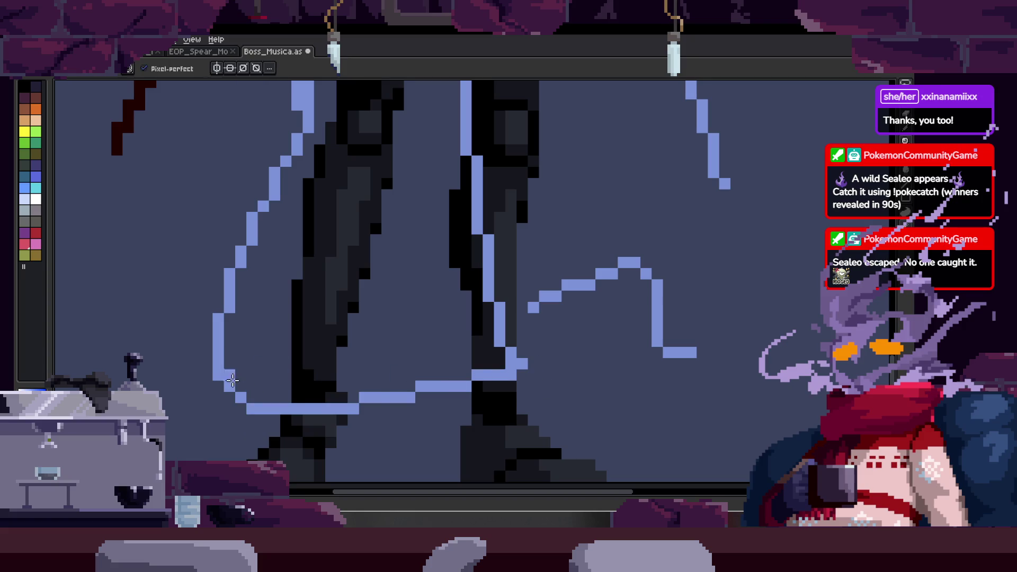
key(ctrl+z)
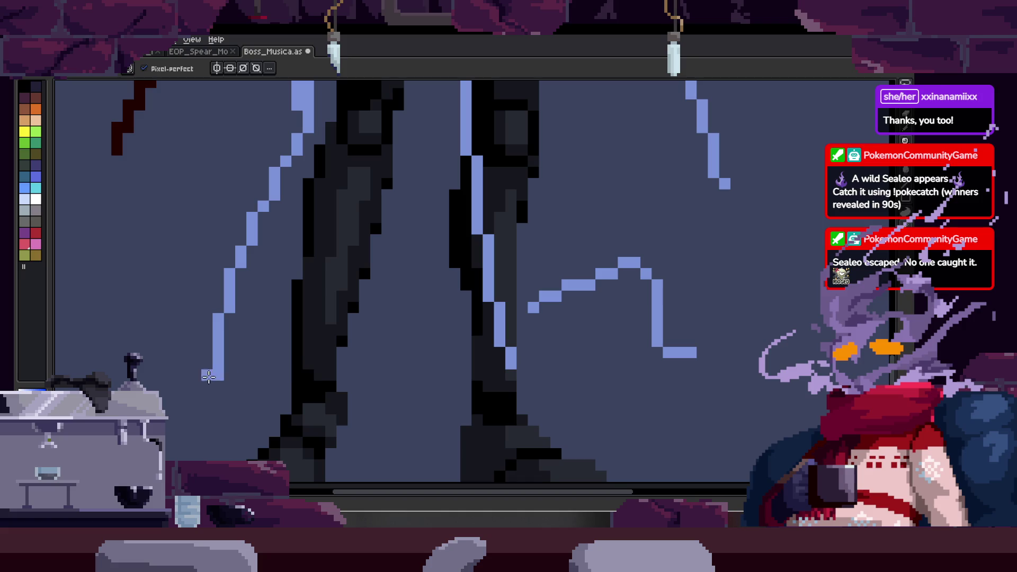
drag(210, 377, 500, 365)
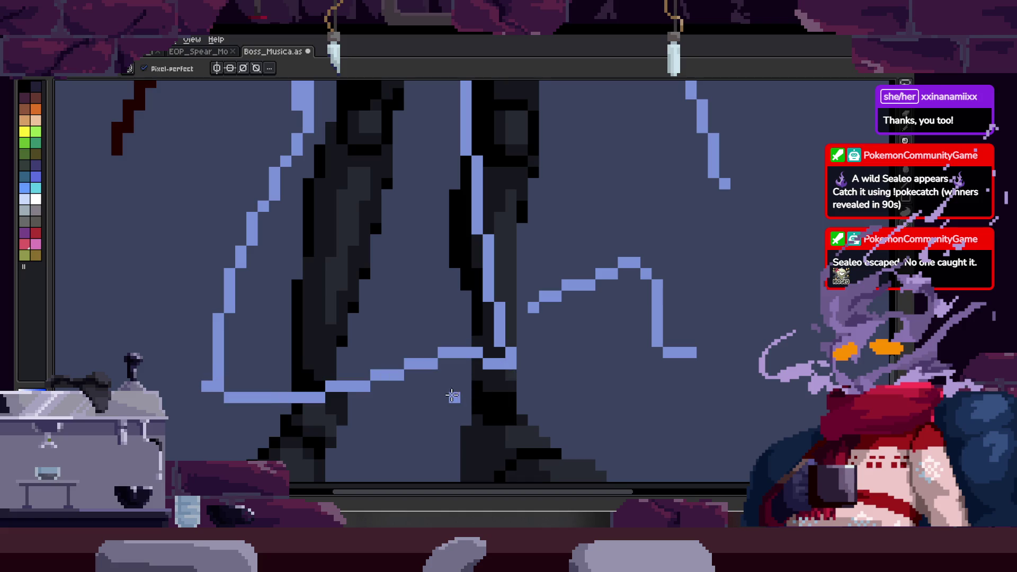
- Erase parts of the right squiggle and draw a new rising hem stroke joining it
drag(591, 333, 475, 350)
key(e)
drag(418, 320, 495, 279)
key(b)
mouse_move(373, 410)
mouse_down()
mouse_move(537, 305)
mouse_move(519, 332)
mouse_up()
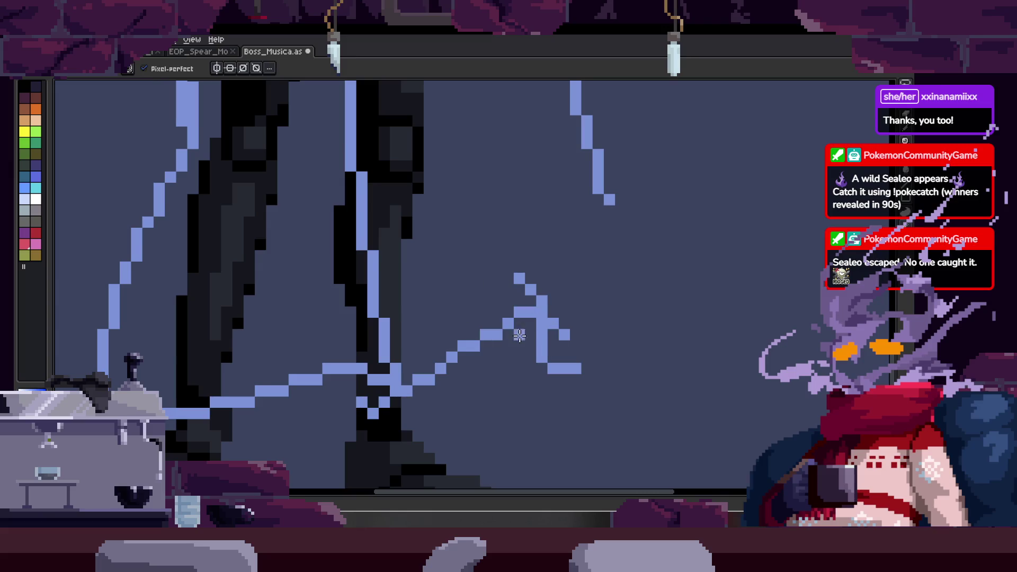
key(ctrl+z)
drag(358, 412, 548, 350)
key(e)
drag(522, 282, 554, 346)
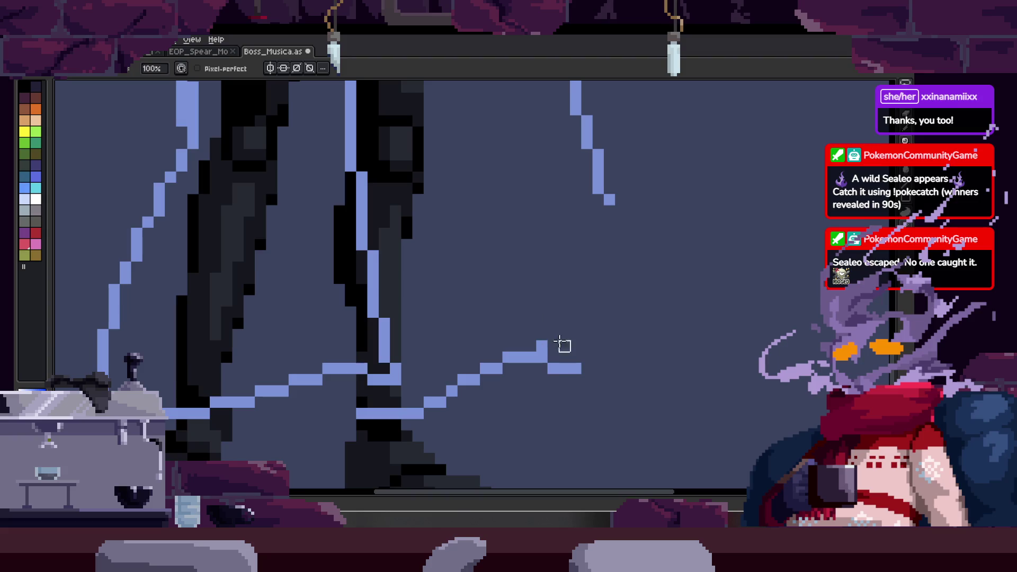
scroll(553, 359, down, 1)
scroll(545, 358, down, 1)
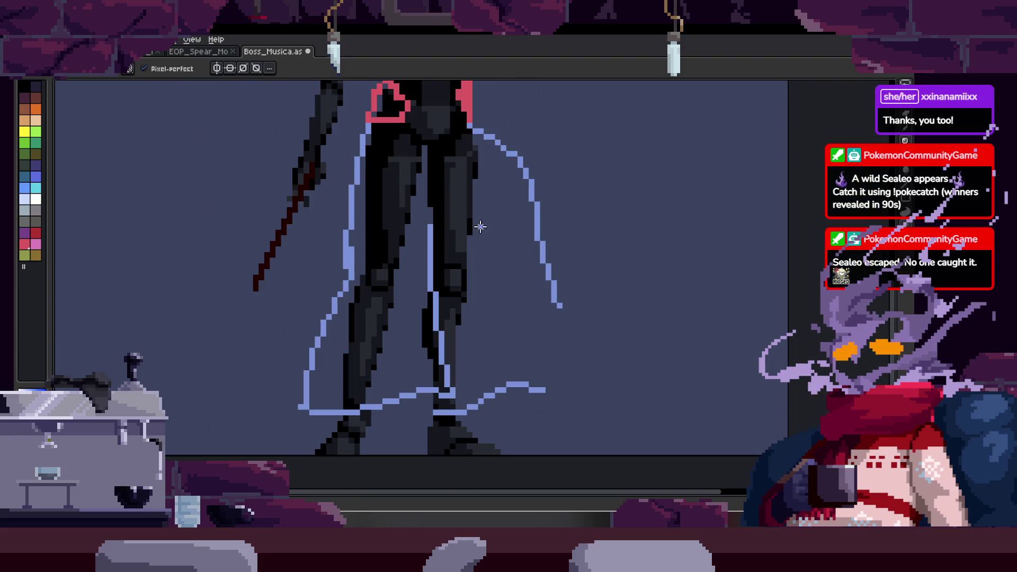
scroll(439, 241, down, 1)
- Replace the line between the legs with a diagonal and draw a diagonal cape line down to the hem
drag(441, 242, 447, 378)
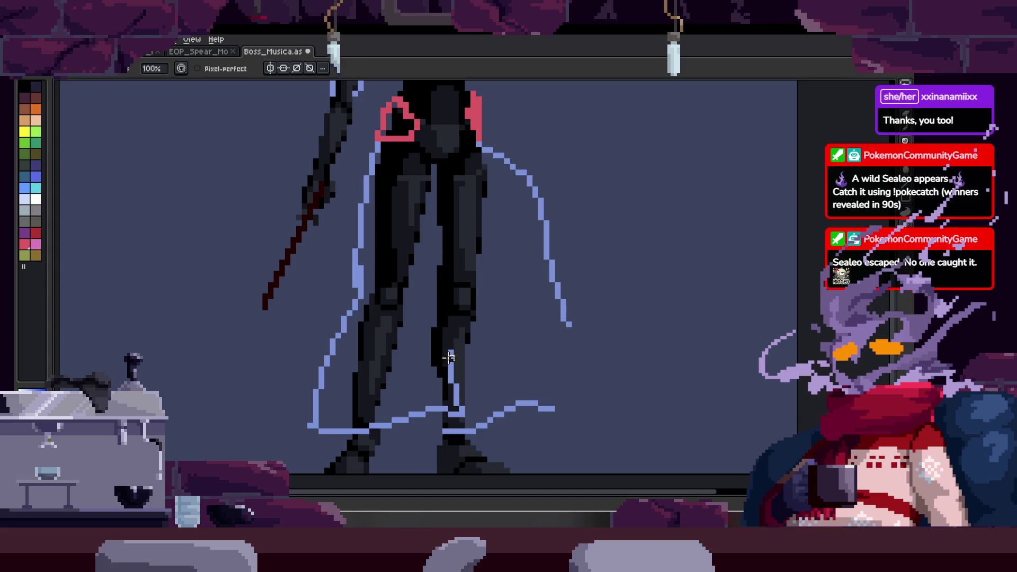
scroll(449, 266, up, 2)
key(b)
drag(364, 176, 461, 401)
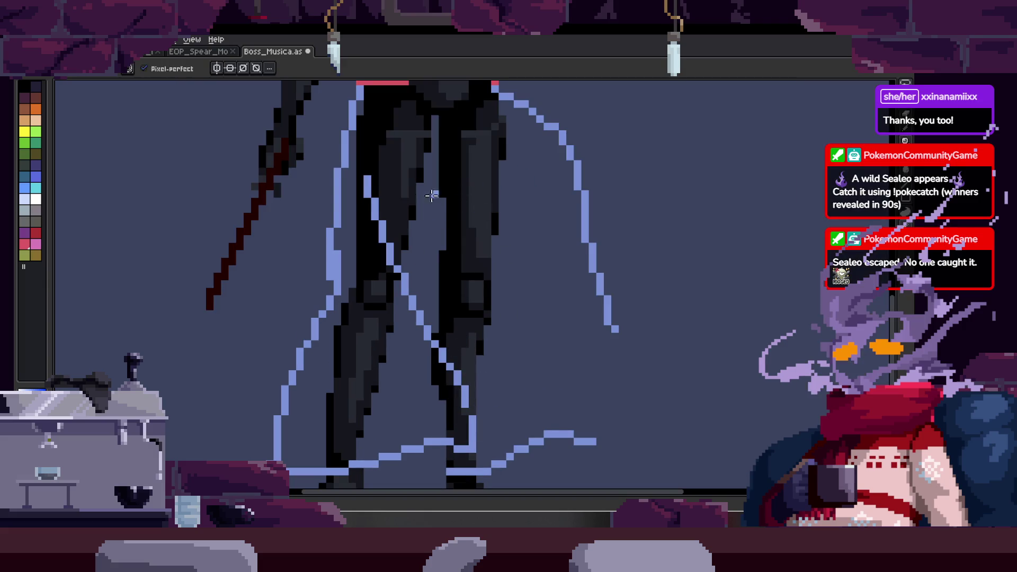
drag(443, 174, 598, 403)
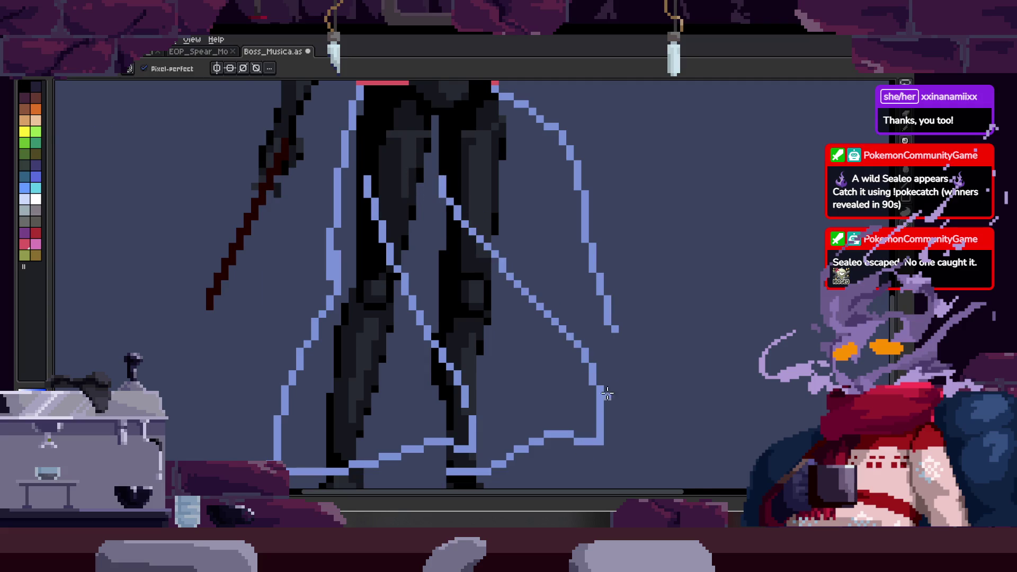
key(z)
scroll(604, 373, down, 2)
scroll(612, 318, down, 2)
scroll(628, 301, up, 2)
scroll(556, 255, up, 1)
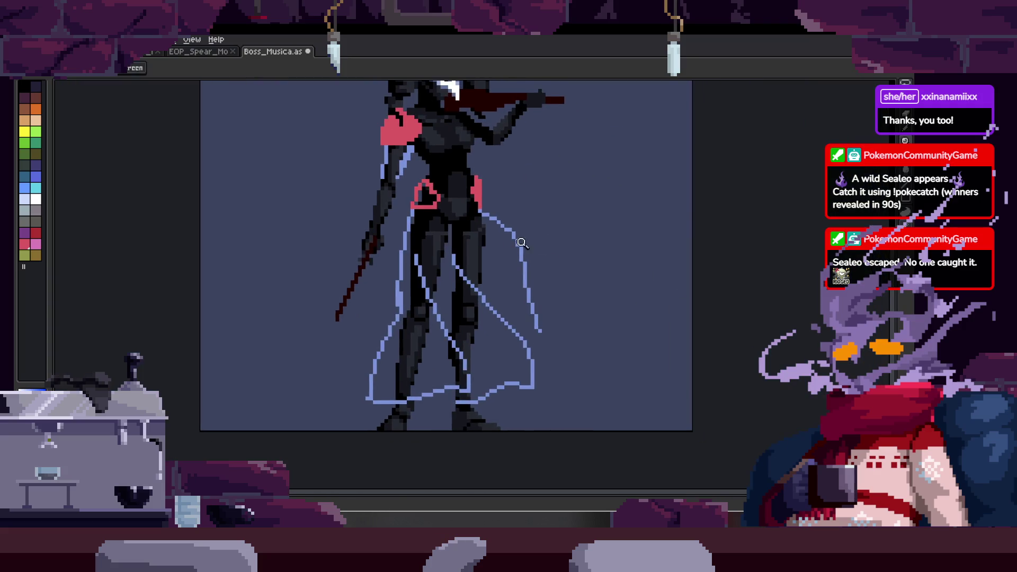
scroll(539, 245, up, 1)
key(b)
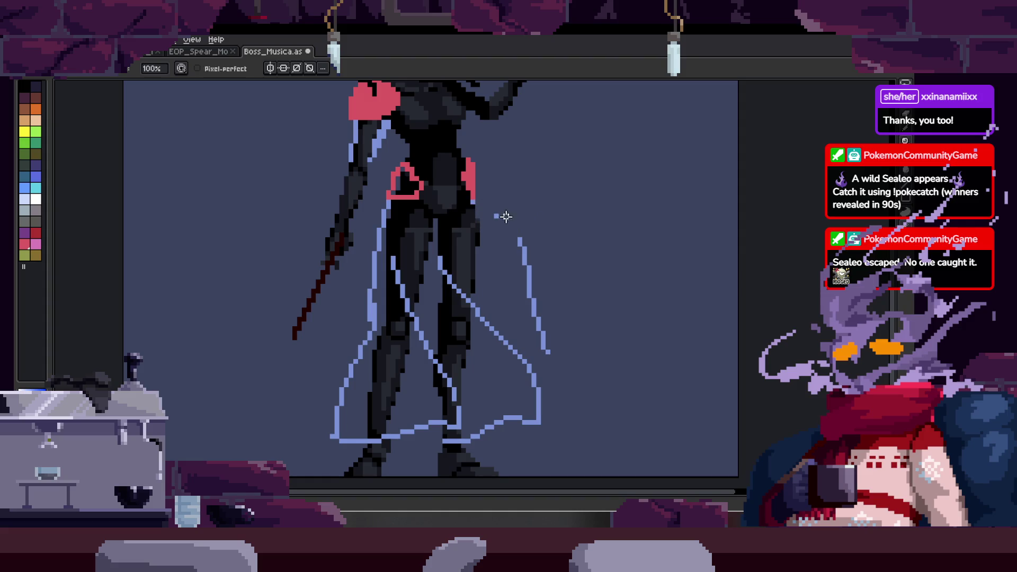
- Erase a stray stroke, add a hip curve down-right joining the outer cape line, and zoom out to the whole sprite
key(e)
drag(523, 245, 531, 309)
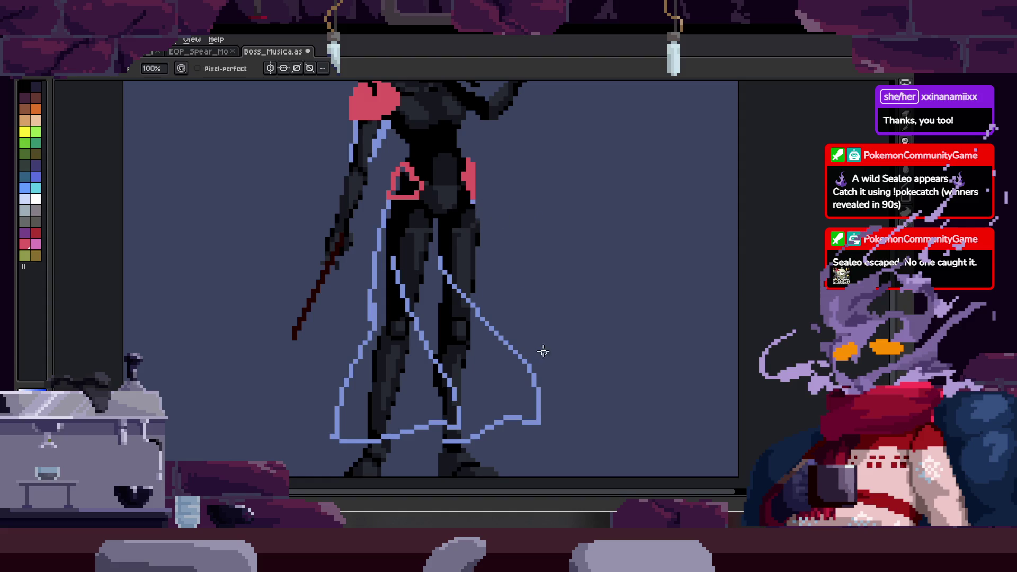
scroll(496, 229, down, 1)
scroll(504, 212, up, 1)
scroll(482, 213, up, 1)
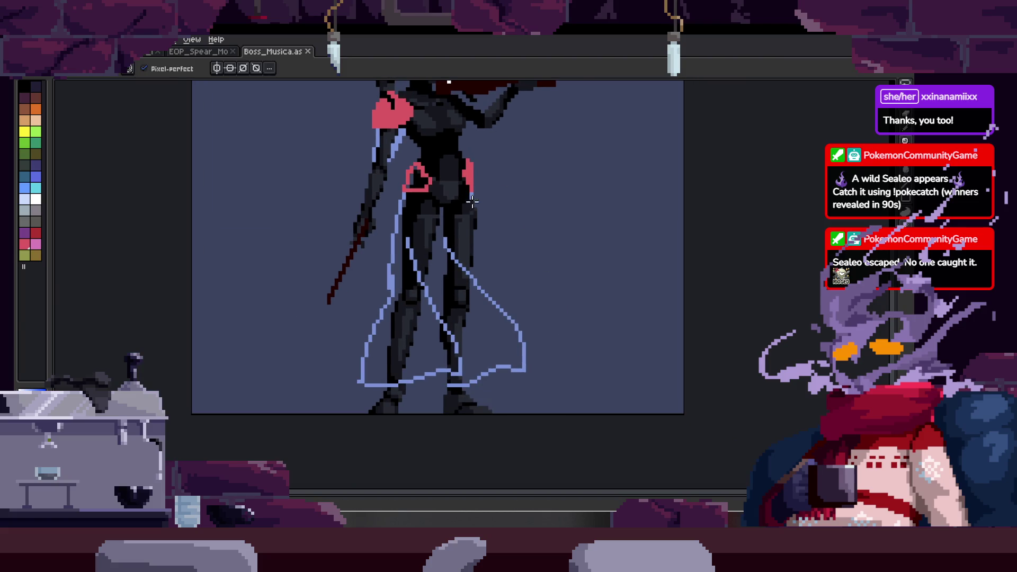
drag(471, 196, 584, 334)
scroll(583, 332, up, 1)
drag(509, 359, 608, 326)
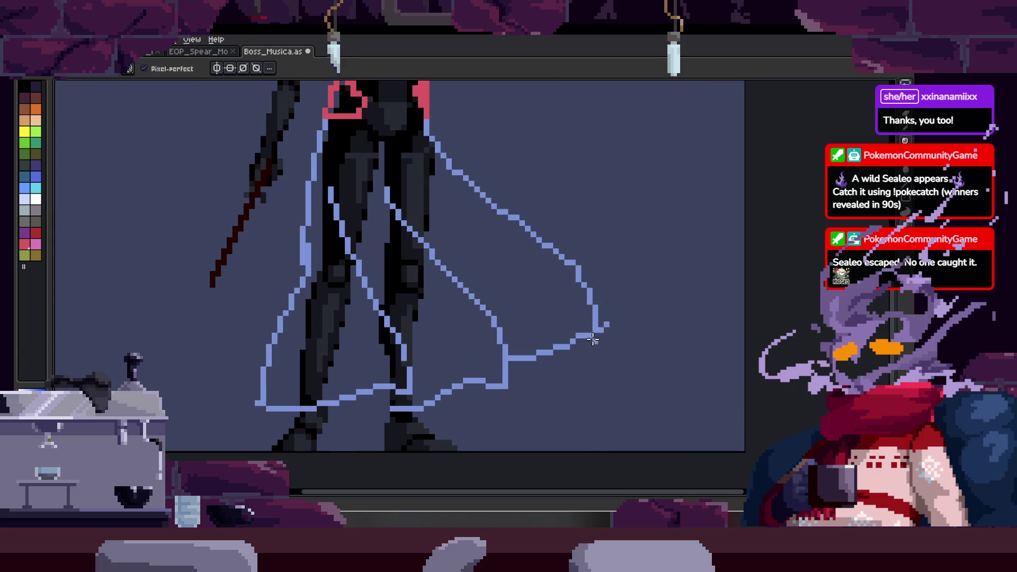
key(z)
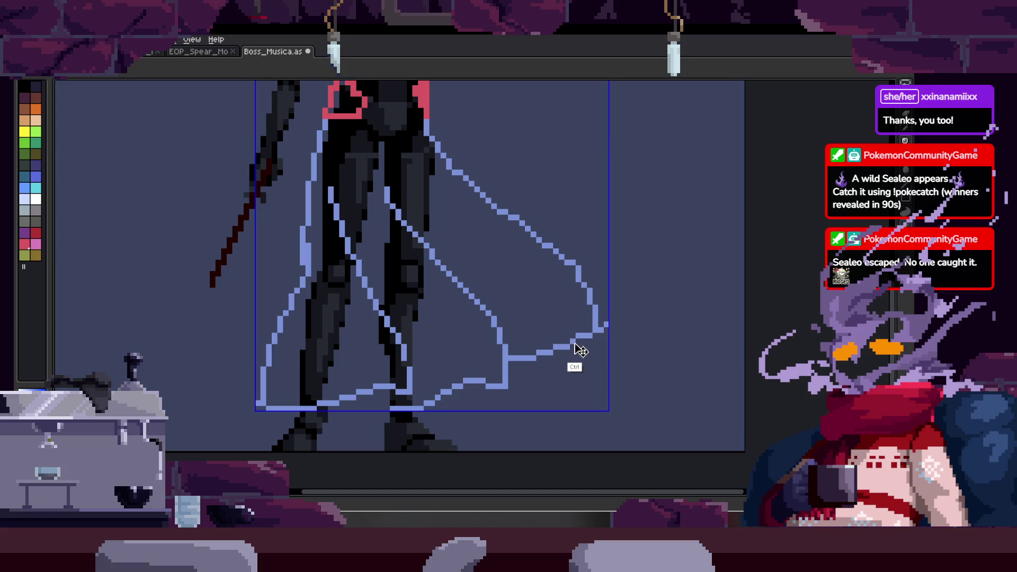
scroll(560, 341, down, 3)
alt+click(565, 334)
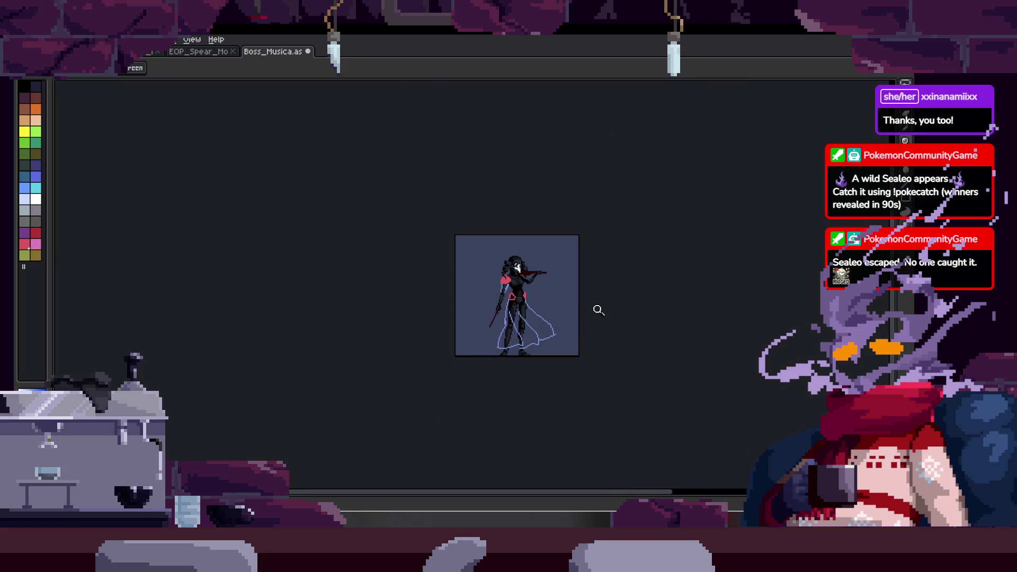
scroll(540, 309, up, 3)
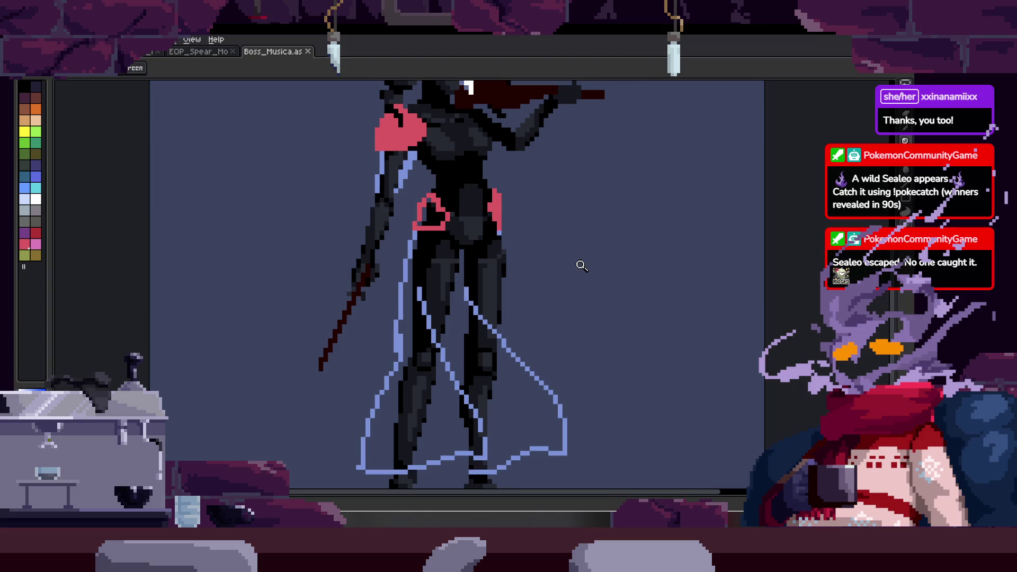
- Show the live Preview window (F7) and erase part of the right cape line
key(b)
key(F7)
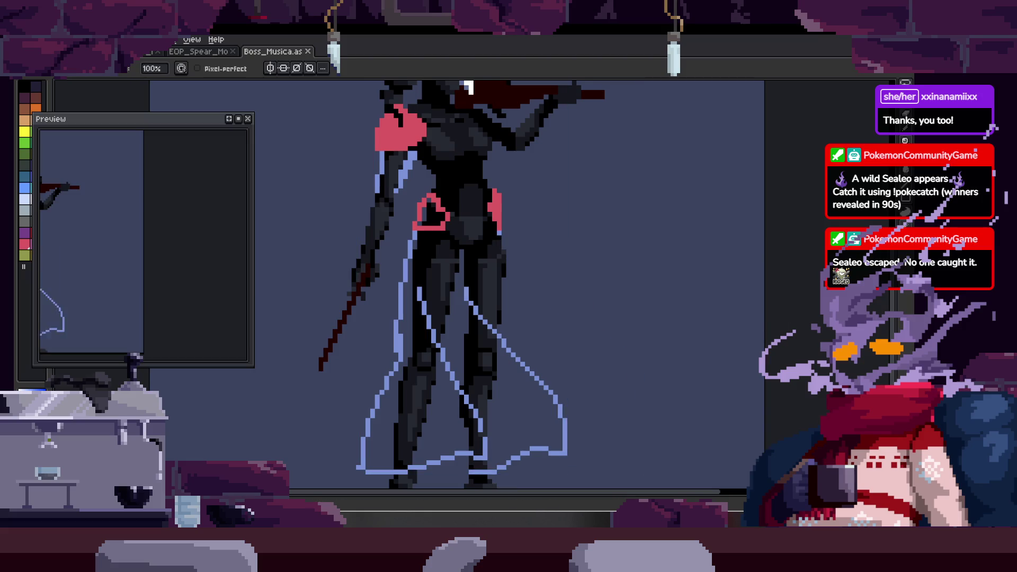
scroll(175, 284, up, 2)
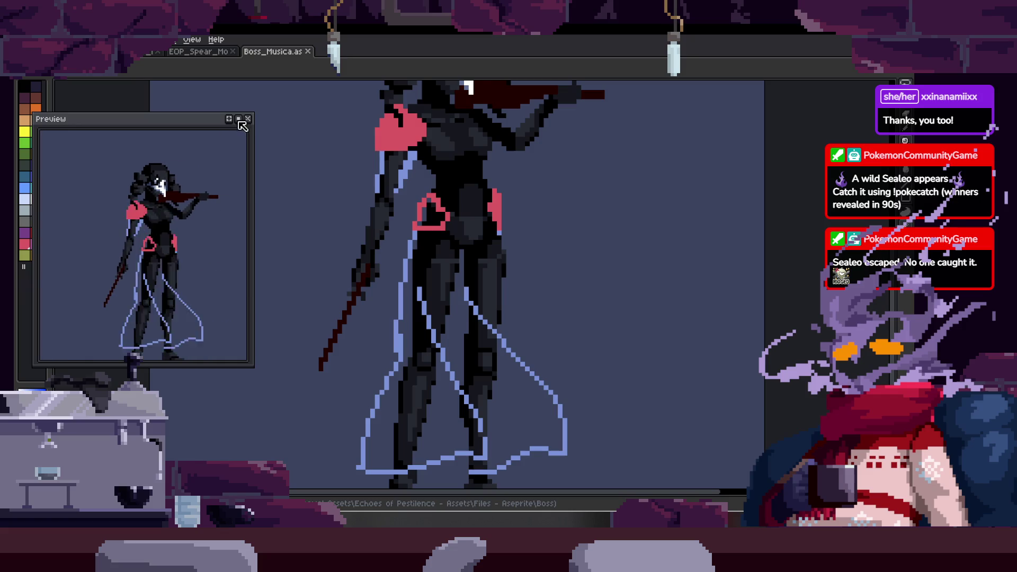
scroll(478, 302, up, 1)
drag(530, 350, 433, 263)
key(b)
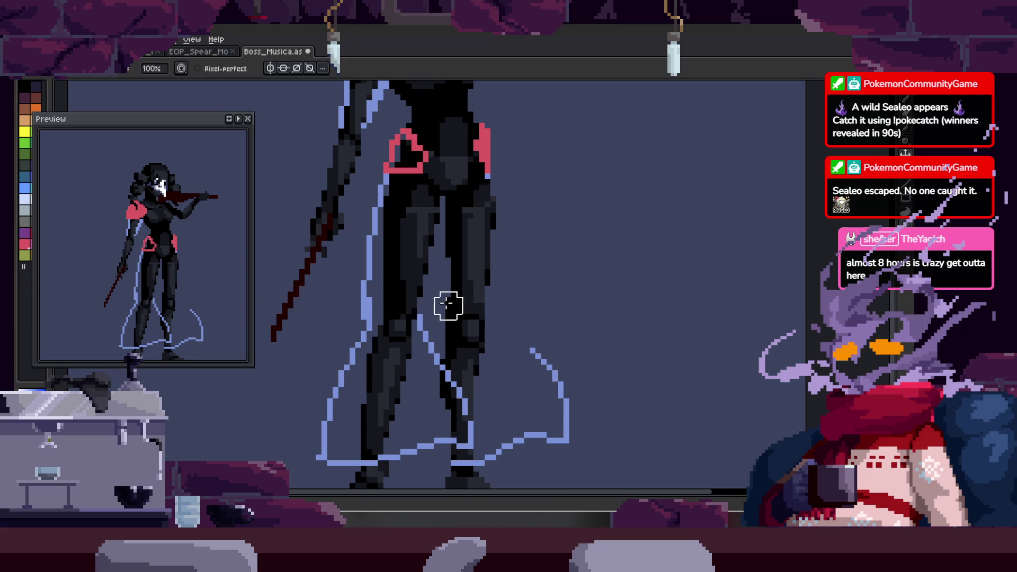
scroll(448, 302, down, 1)
- Erase and lasso-delete the sketch lines, then paint over the shoulder marks with dark grey
mouse_move(418, 206)
mouse_down()
mouse_move(361, 370)
mouse_move(393, 341)
mouse_move(445, 321)
mouse_up()
key(q)
key(Delete)
key(b)
scroll(501, 263, up, 2)
mouse_move(407, 257)
mouse_down()
mouse_move(436, 234)
mouse_move(382, 215)
mouse_move(354, 261)
mouse_move(407, 208)
mouse_up()
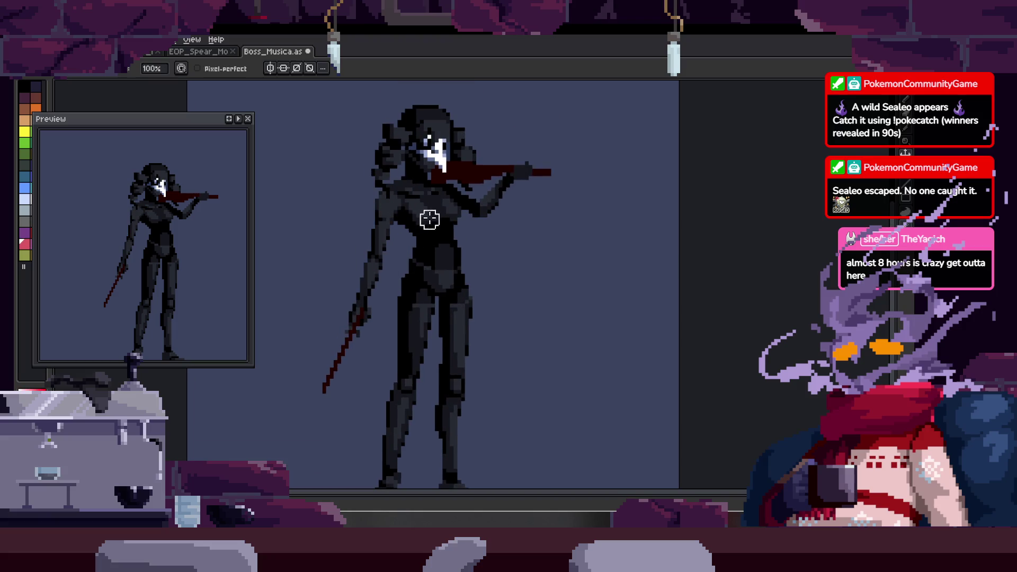
scroll(417, 255, up, 2)
scroll(411, 310, down, 3)
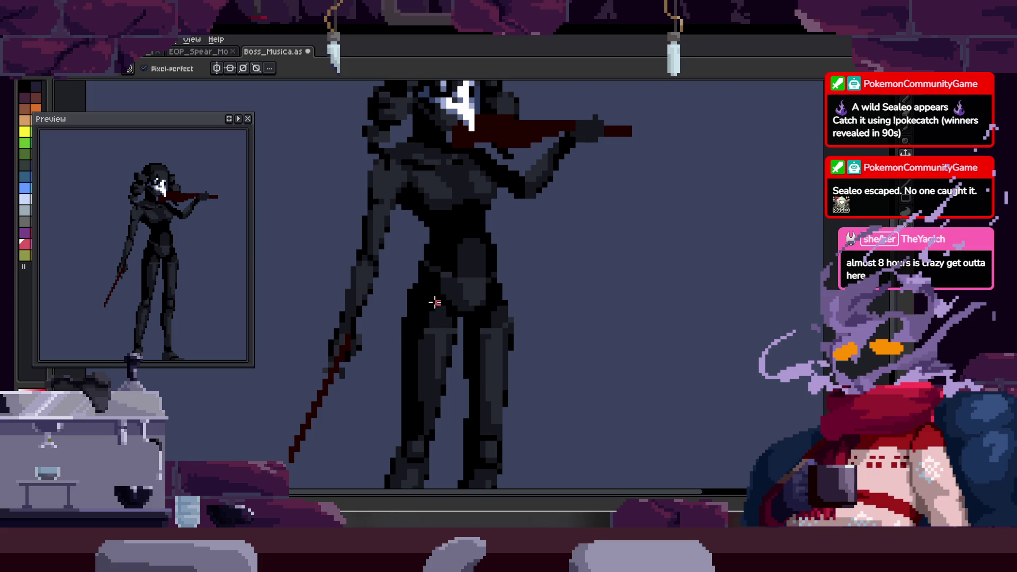
- Sketch a curved blue skirt hem with rising strokes and a right diagonal, trimming the excess
drag(373, 314, 566, 343)
key(ctrl+z)
drag(370, 322, 565, 343)
mouse_move(370, 322)
mouse_down()
mouse_move(445, 240)
mouse_move(363, 327)
mouse_up()
key(ctrl+z)
mouse_move(435, 355)
mouse_down()
mouse_move(455, 285)
mouse_move(556, 344)
mouse_up()
drag(494, 231, 592, 331)
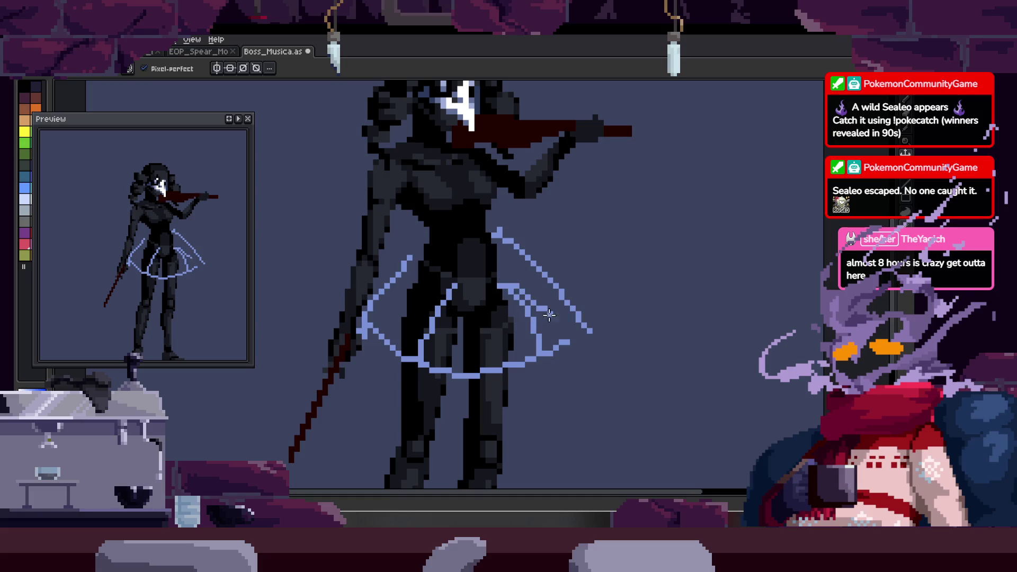
key(e)
mouse_move(533, 340)
mouse_down()
mouse_move(517, 311)
mouse_move(482, 365)
mouse_move(437, 367)
mouse_up()
key(b)
scroll(507, 302, up, 1)
- Draw the red apron loop at the hips, redraw the blue diagonal and add a long ribbon line down-left
mouse_move(494, 283)
mouse_down()
mouse_move(531, 315)
mouse_move(422, 356)
mouse_up()
drag(482, 283, 429, 318)
scroll(426, 327, down, 3)
scroll(419, 330, up, 3)
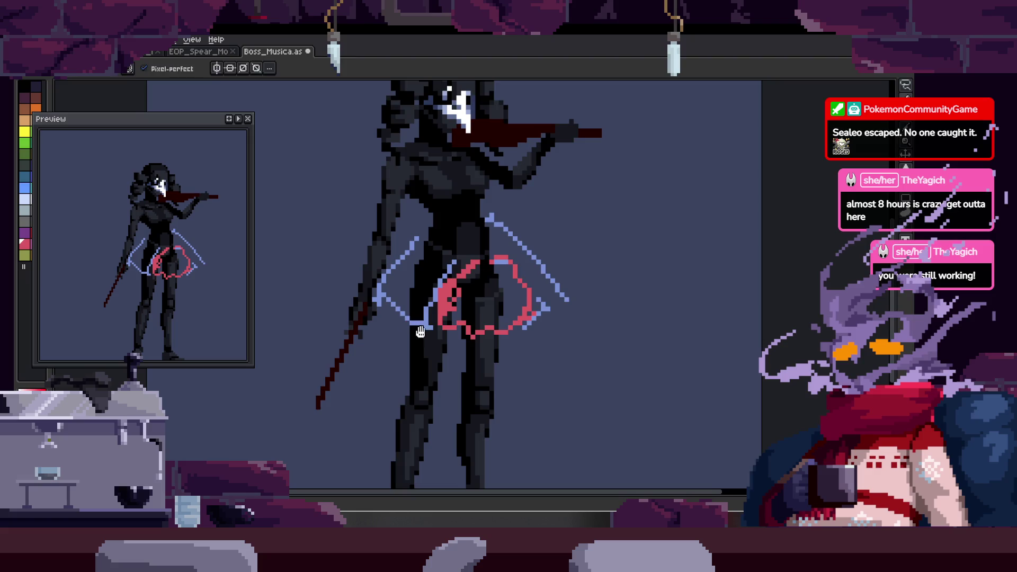
scroll(429, 284, up, 1)
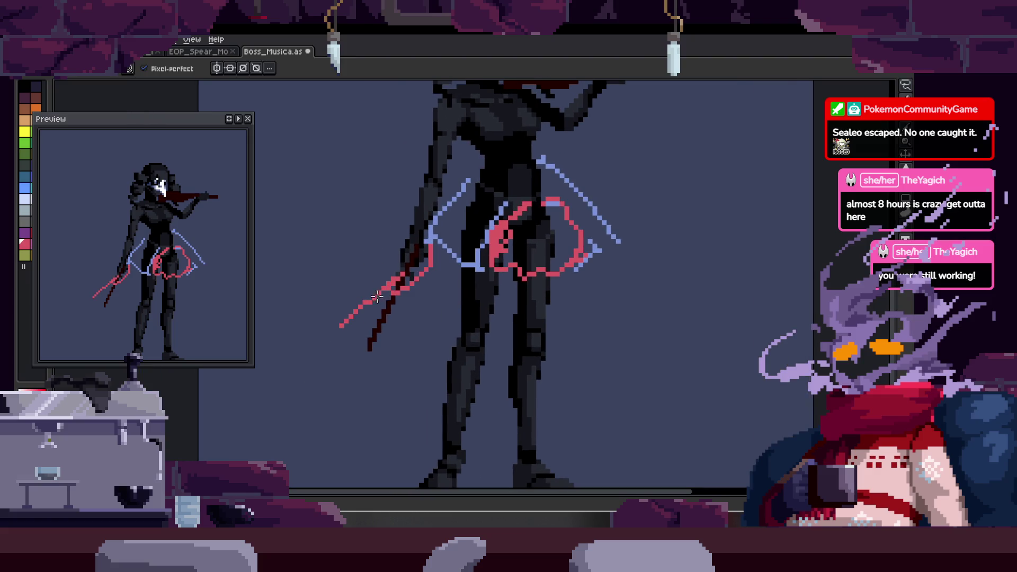
key(h)
key(b)
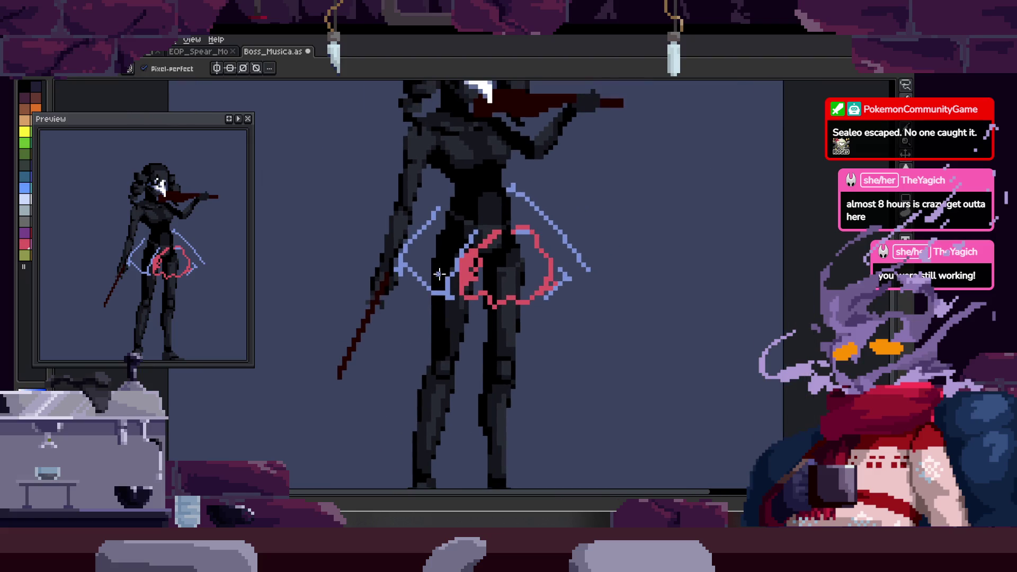
drag(394, 264, 426, 293)
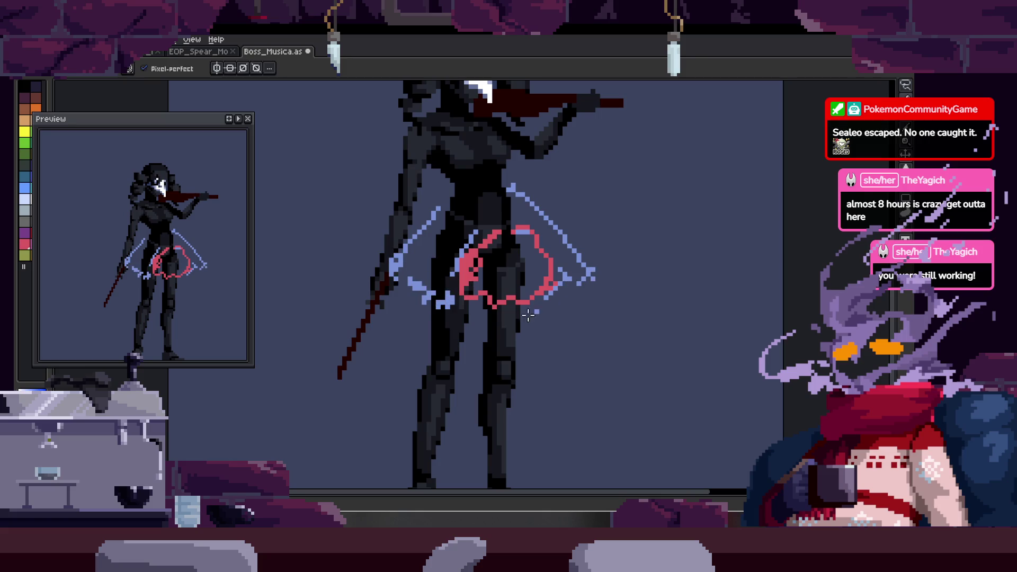
scroll(589, 268, down, 3)
drag(397, 232, 275, 351)
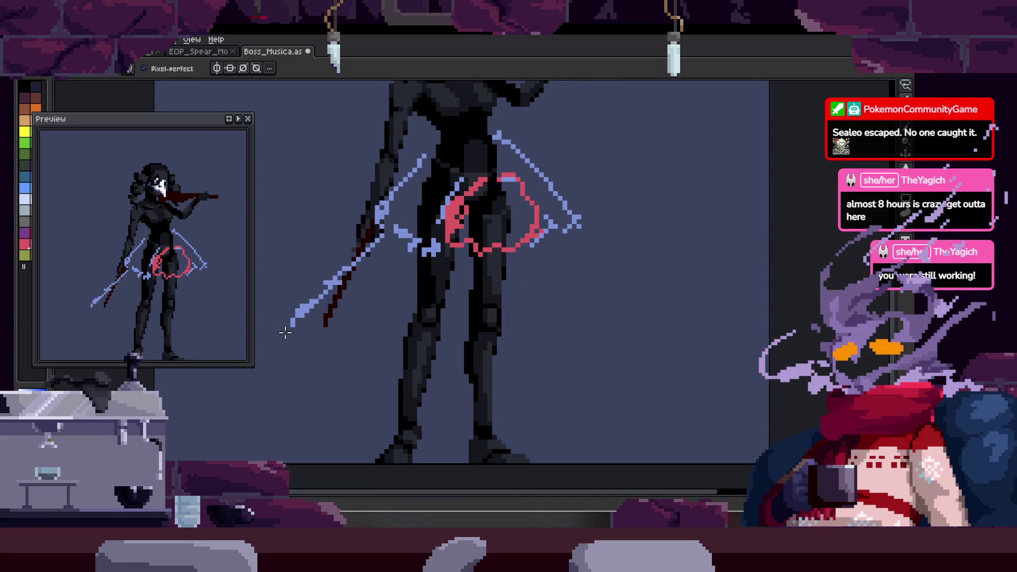
- Try loose blue strokes around the hip and spear, erasing the ones that don't work
drag(549, 230, 573, 299)
drag(593, 243, 589, 316)
mouse_move(317, 305)
mouse_down()
mouse_move(282, 362)
mouse_move(343, 398)
mouse_up()
mouse_move(368, 371)
mouse_down()
mouse_move(368, 410)
mouse_move(286, 350)
mouse_move(397, 273)
mouse_up()
key(e)
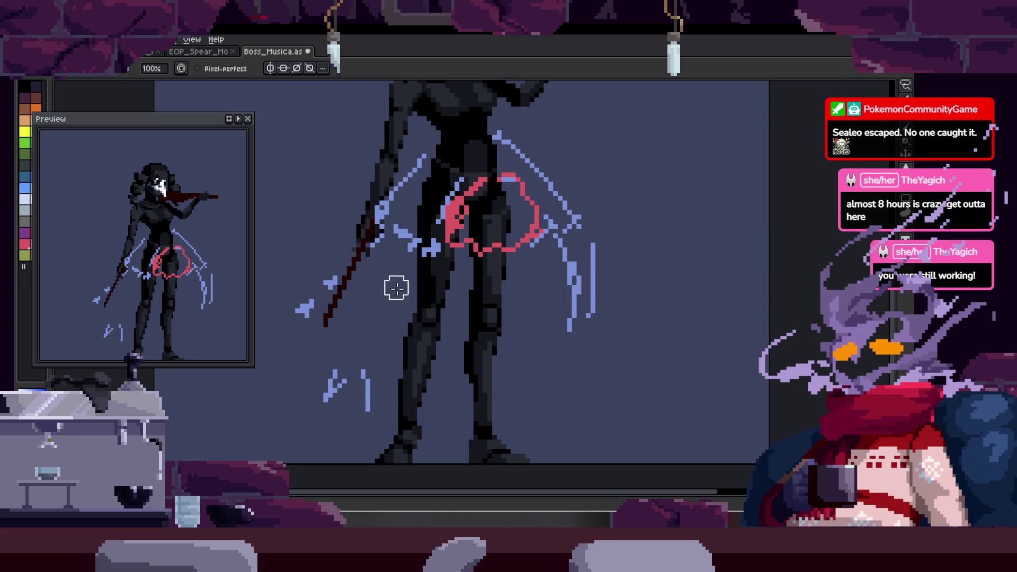
key(b)
drag(389, 231, 302, 325)
mouse_move(263, 373)
mouse_down()
mouse_move(339, 304)
mouse_move(266, 365)
mouse_move(266, 377)
mouse_up()
key(e)
key(b)
drag(253, 296, 288, 278)
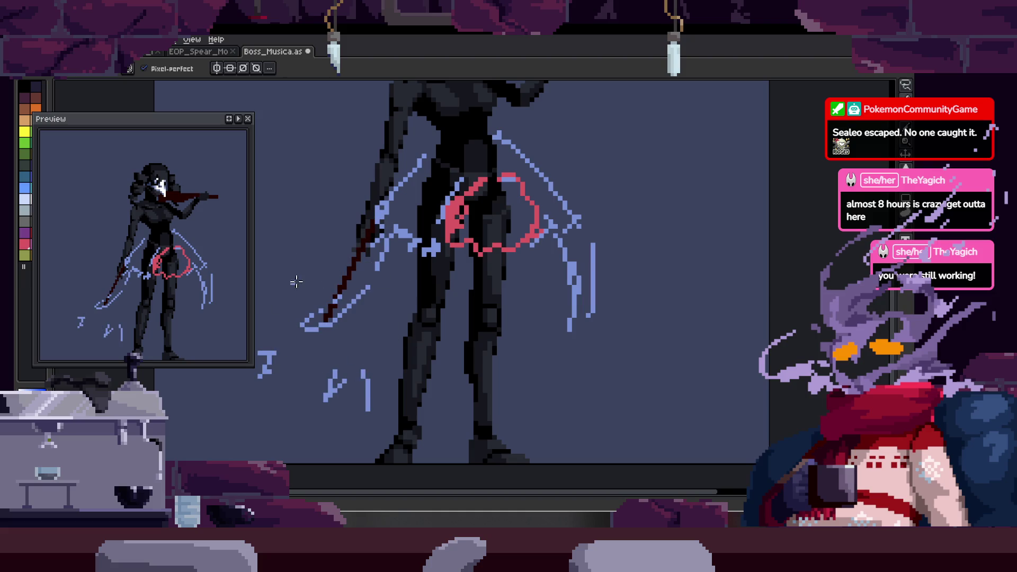
mouse_move(364, 301)
mouse_down()
mouse_move(440, 328)
mouse_move(380, 354)
mouse_move(445, 287)
mouse_up()
- Rework the right side: erase strokes, close the red apron outline and add blue curves beside the legs and arm
key(e)
key(b)
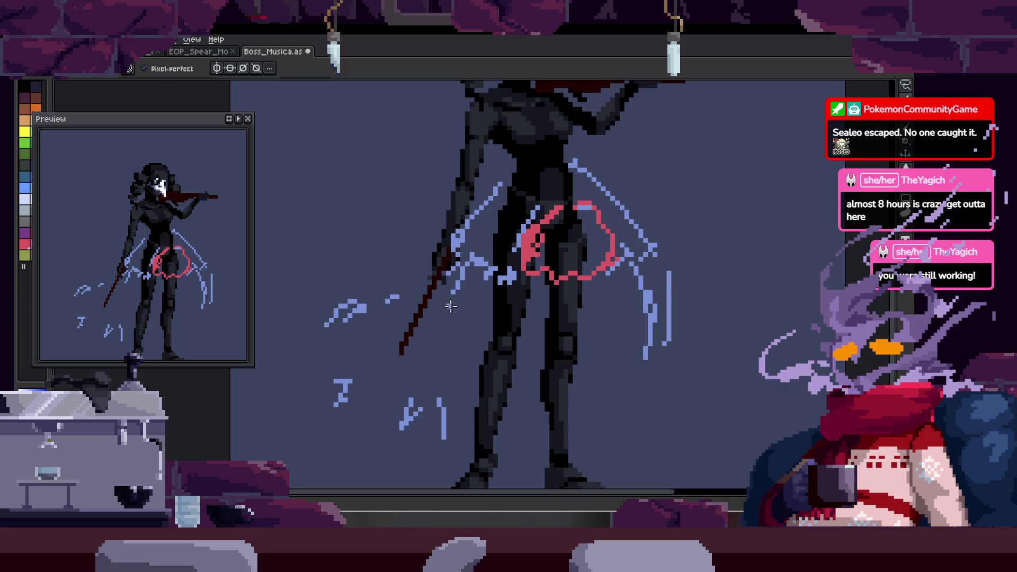
drag(537, 409, 482, 355)
key(e)
drag(548, 120, 604, 317)
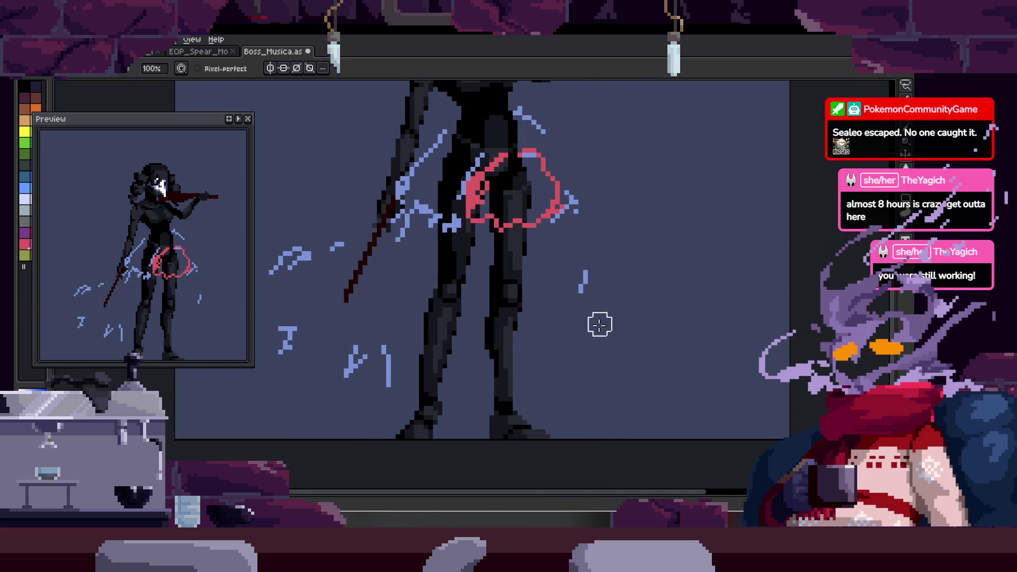
drag(590, 227, 557, 198)
key(b)
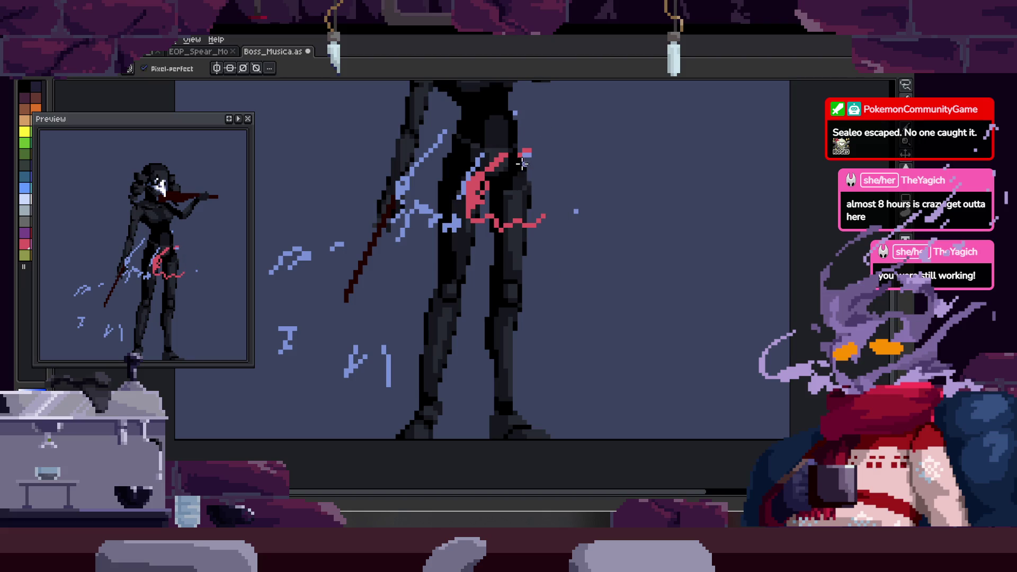
mouse_move(522, 162)
mouse_down()
mouse_move(521, 151)
mouse_move(520, 227)
mouse_up()
mouse_move(505, 191)
mouse_down()
mouse_move(557, 274)
mouse_move(548, 264)
mouse_up()
drag(556, 226, 470, 349)
key(e)
key(b)
scroll(508, 345, down, 2)
mouse_move(452, 265)
mouse_down()
mouse_move(422, 284)
mouse_move(397, 337)
mouse_up()
- Lasso every sketch stroke and the red outline and delete them, leaving the plain dark figure
key(z)
scroll(504, 290, down, 5)
scroll(517, 247, up, 4)
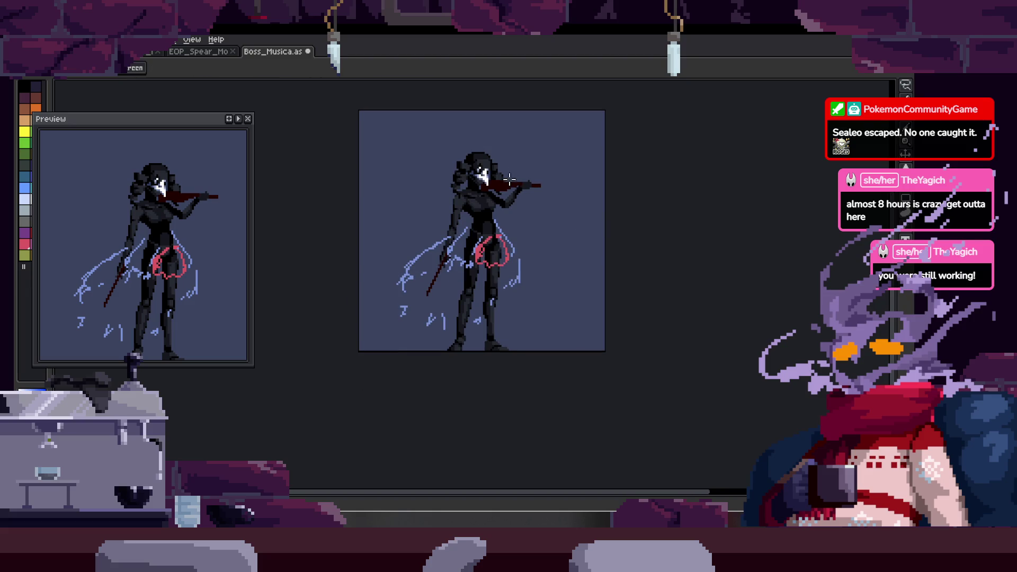
key(q)
drag(601, 204, 325, 345)
key(Delete)
key(z)
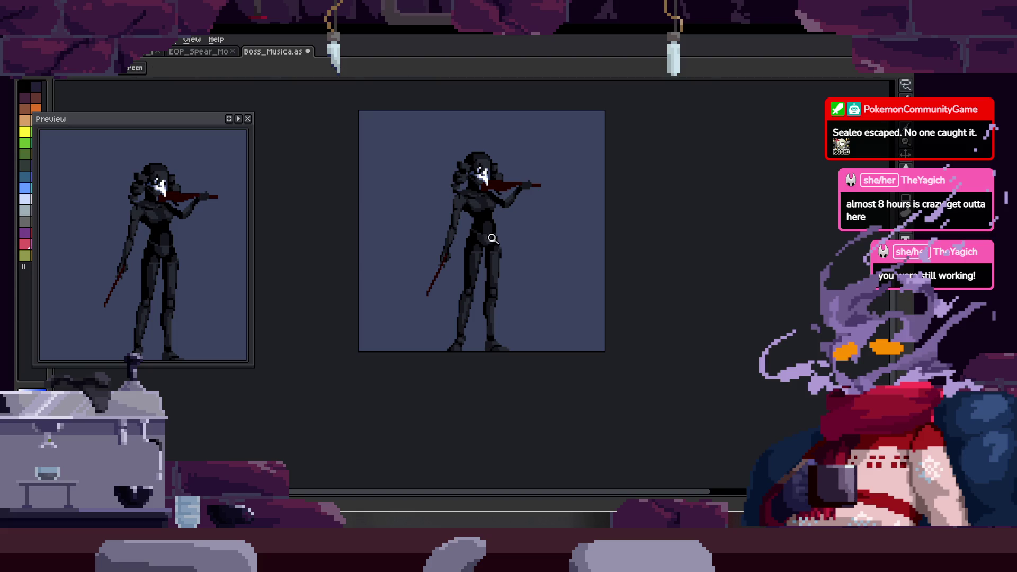
scroll(491, 237, up, 2)
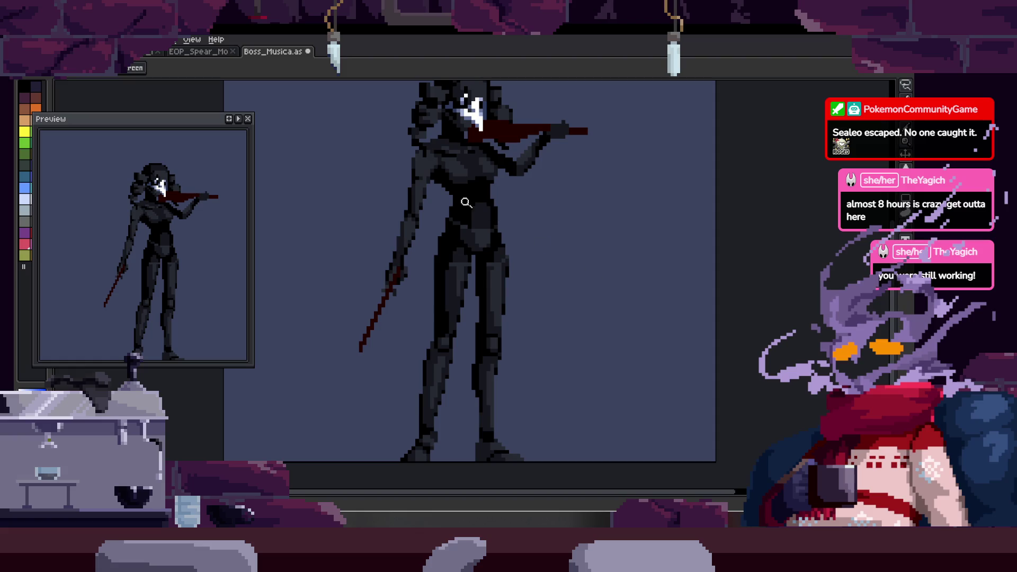
scroll(545, 253, up, 1)
scroll(547, 254, down, 1)
scroll(547, 255, up, 1)
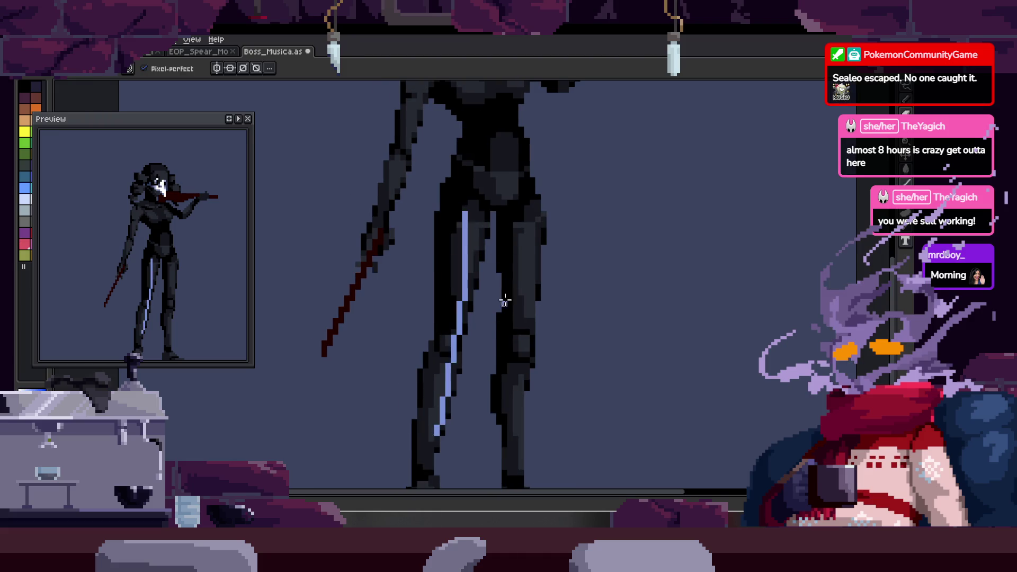
scroll(501, 258, up, 1)
scroll(480, 252, up, 2)
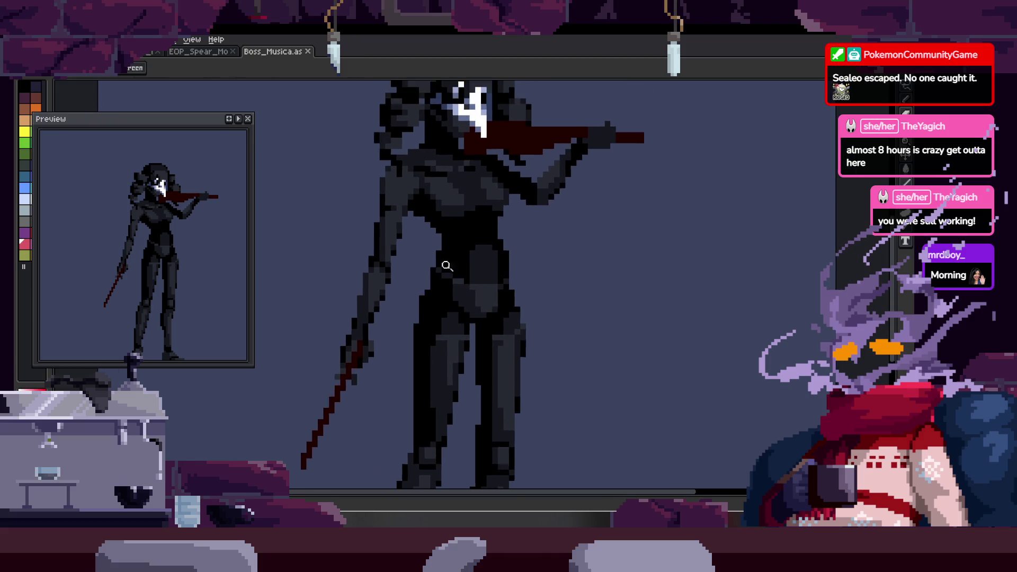
scroll(481, 252, up, 3)
- Draw red diagonal accent lines down both sides of the torso, retrying the first attempt
click(433, 253)
scroll(423, 259, right, 1)
shift+click(335, 320)
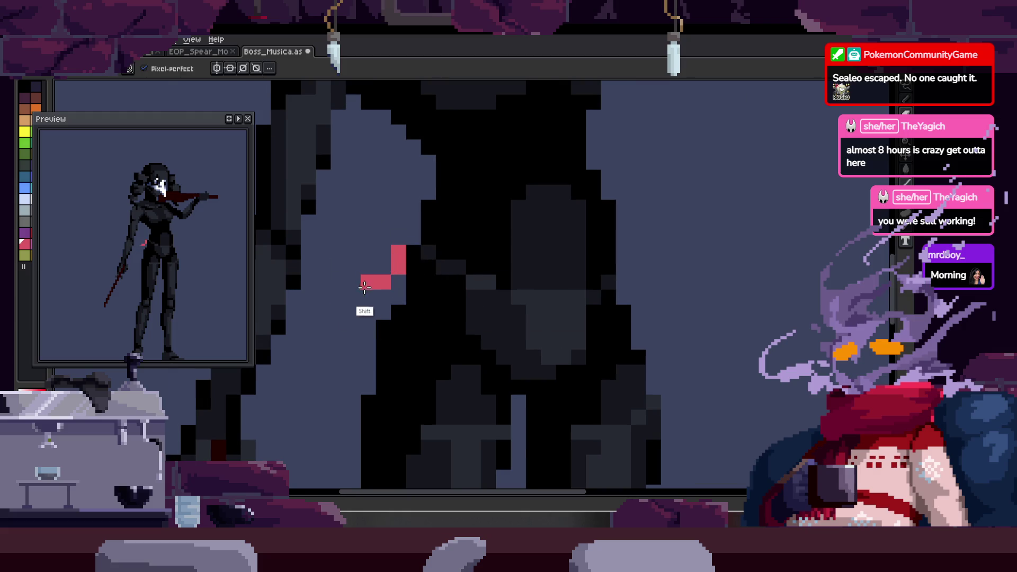
shift+click(353, 326)
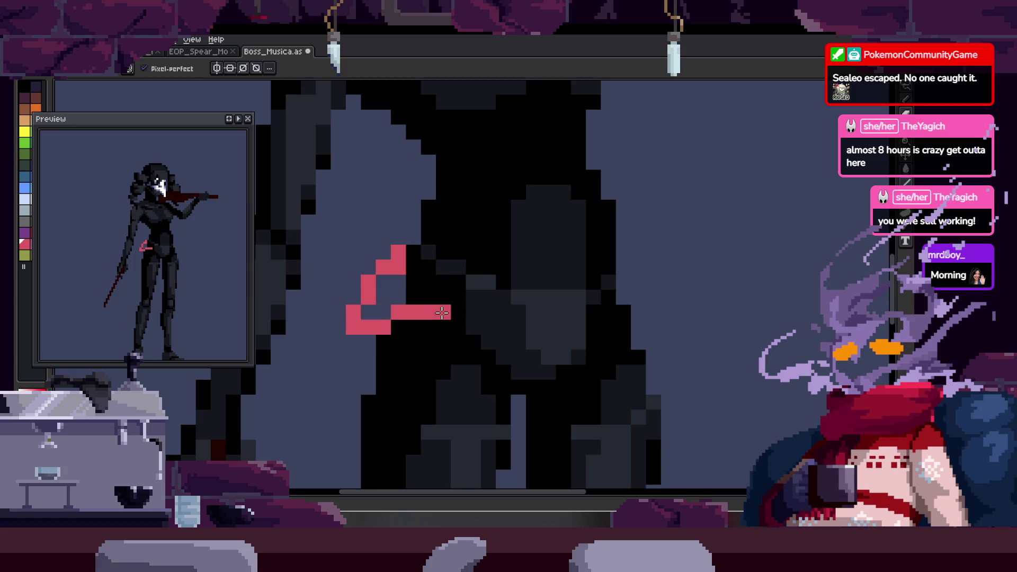
key(ctrl+z)
key(ctrl+z)
scroll(405, 263, up, 1)
click(359, 322)
shift+click(406, 278)
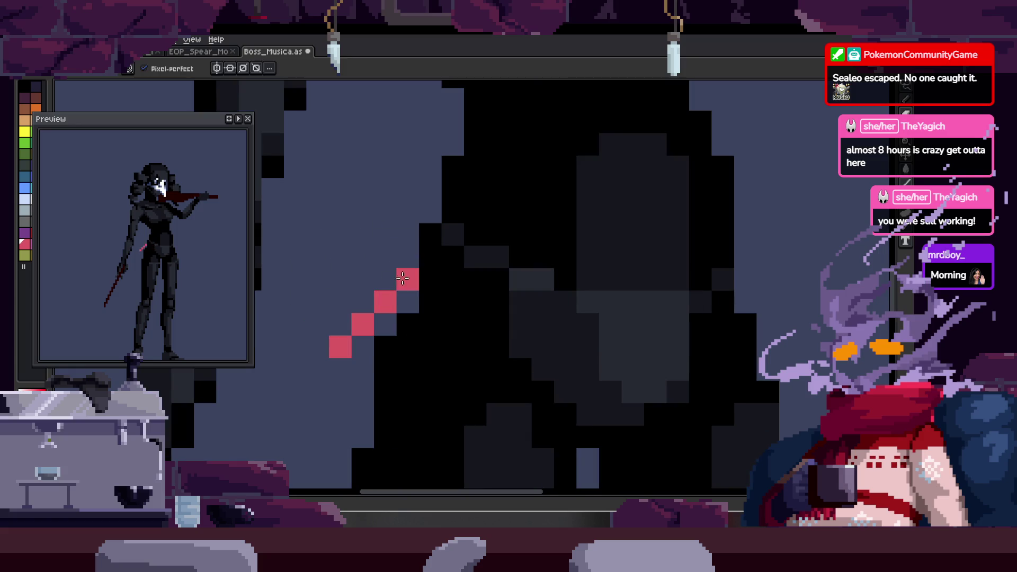
scroll(429, 318, right, 2)
scroll(461, 293, up, 3)
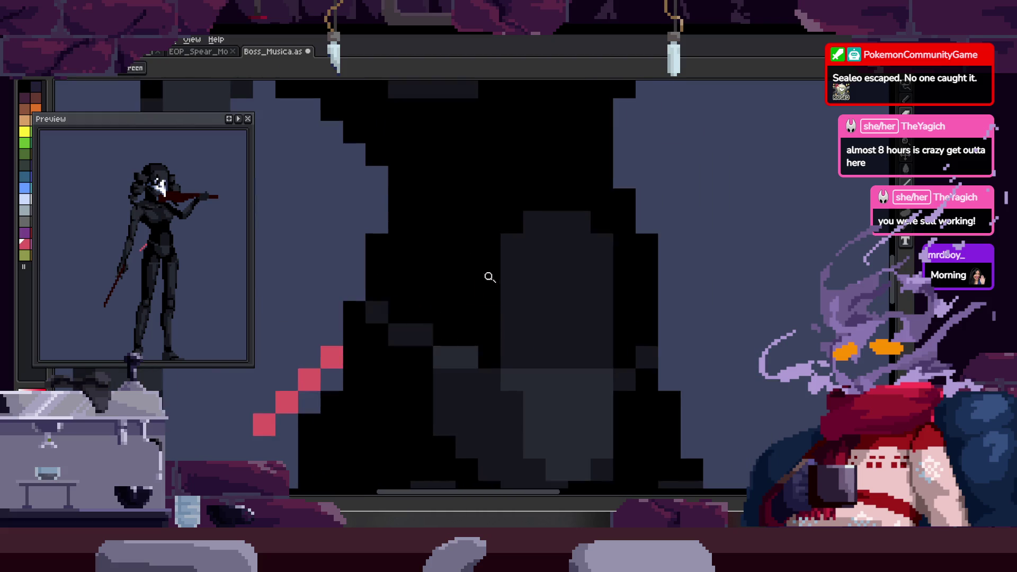
scroll(527, 266, down, 1)
shift+click(429, 298)
click(559, 196)
shift+click(565, 308)
scroll(522, 301, down, 2)
- Add red pixels around the chest and a short red row across it
key(m)
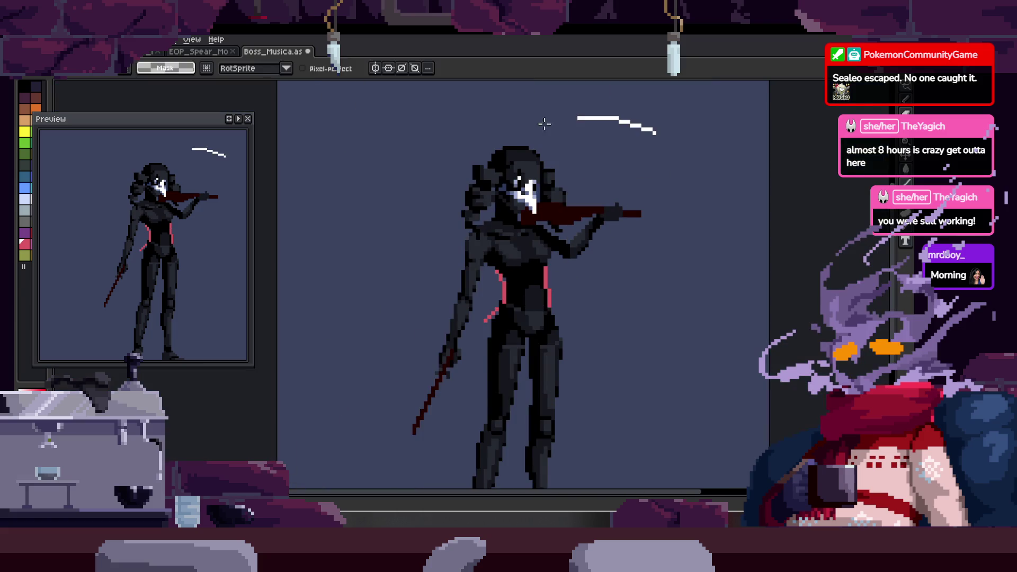
key(b)
scroll(508, 230, up, 1)
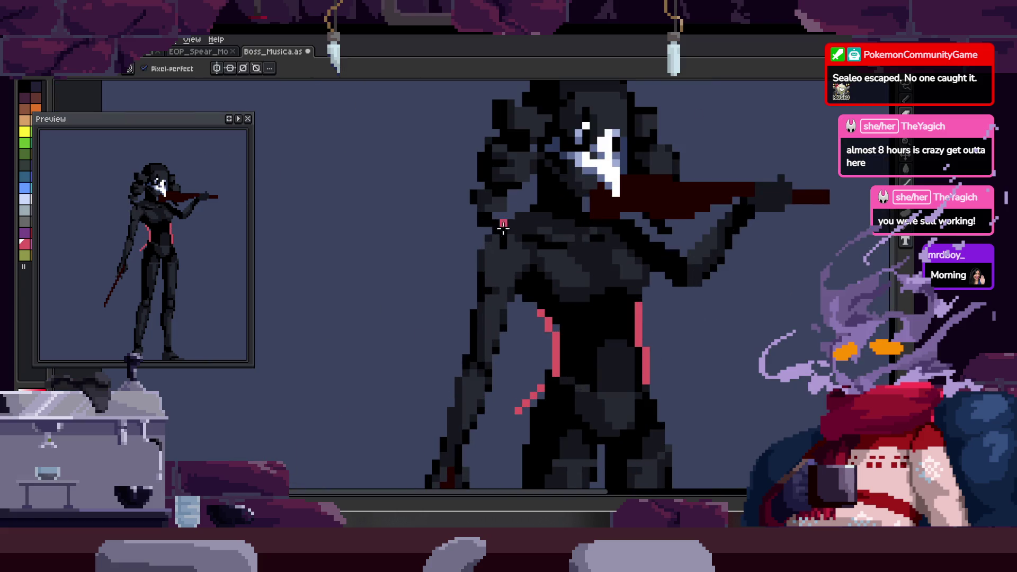
scroll(478, 244, up, 1)
drag(468, 227, 438, 257)
click(490, 265)
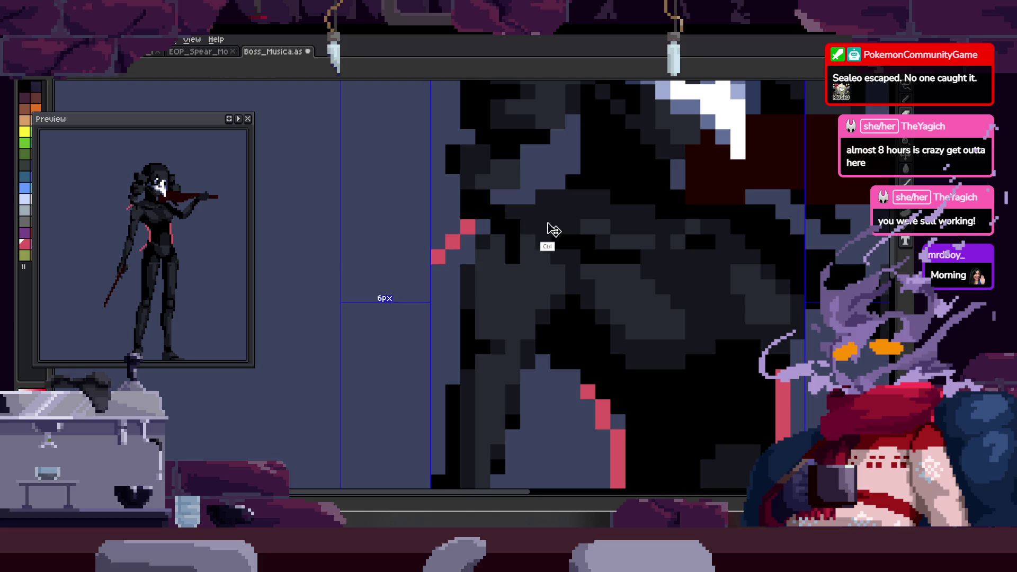
click(497, 243)
click(535, 263)
mouse_move(558, 284)
mouse_down()
mouse_move(516, 225)
mouse_move(472, 265)
mouse_up()
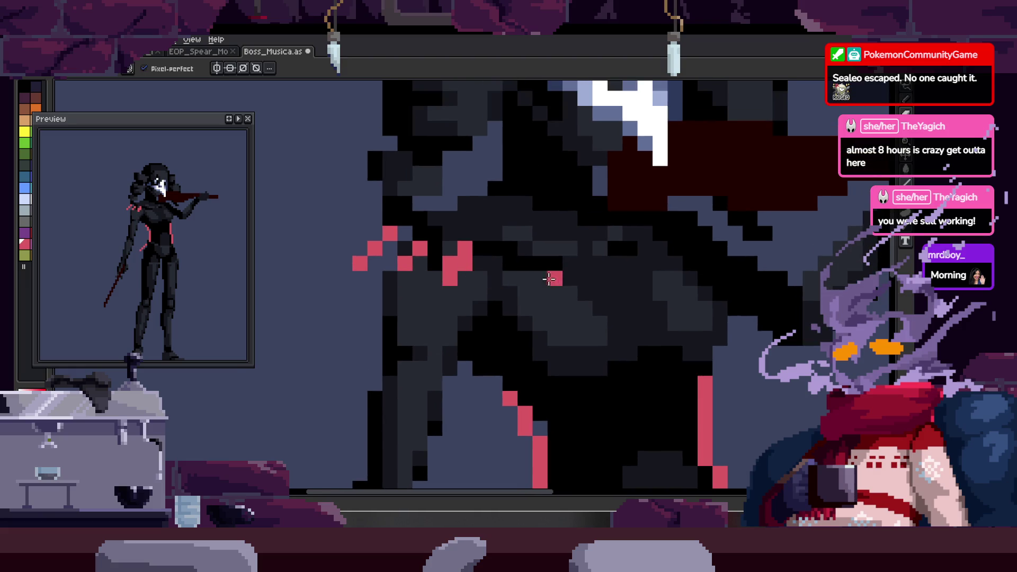
drag(551, 276, 530, 293)
mouse_move(474, 340)
mouse_down()
mouse_move(480, 316)
mouse_move(474, 355)
mouse_move(524, 326)
mouse_move(612, 356)
mouse_move(593, 310)
mouse_move(715, 296)
mouse_move(683, 234)
mouse_up()
click(467, 296)
key(e)
key(b)
mouse_move(390, 272)
mouse_down()
mouse_move(349, 278)
mouse_move(391, 265)
mouse_up()
- Erase the red chest and belly lines so the black body is plain again
key(z)
scroll(477, 292, down, 3)
scroll(531, 294, down, 2)
scroll(532, 287, up, 2)
key(e)
mouse_move(445, 270)
mouse_down()
mouse_move(538, 320)
mouse_move(540, 362)
mouse_up()
click(508, 285)
key(z)
scroll(529, 306, down, 2)
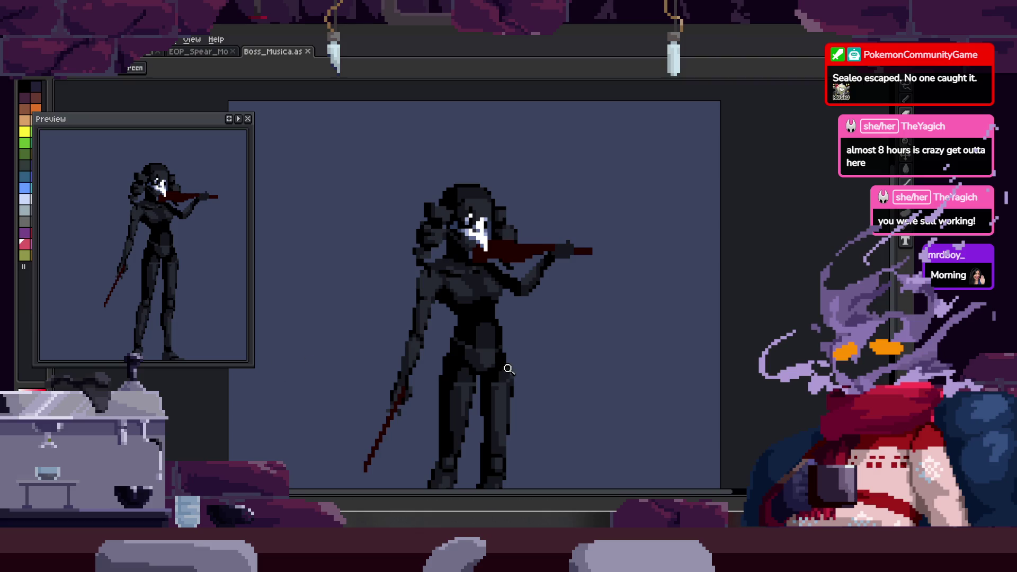
click(531, 306)
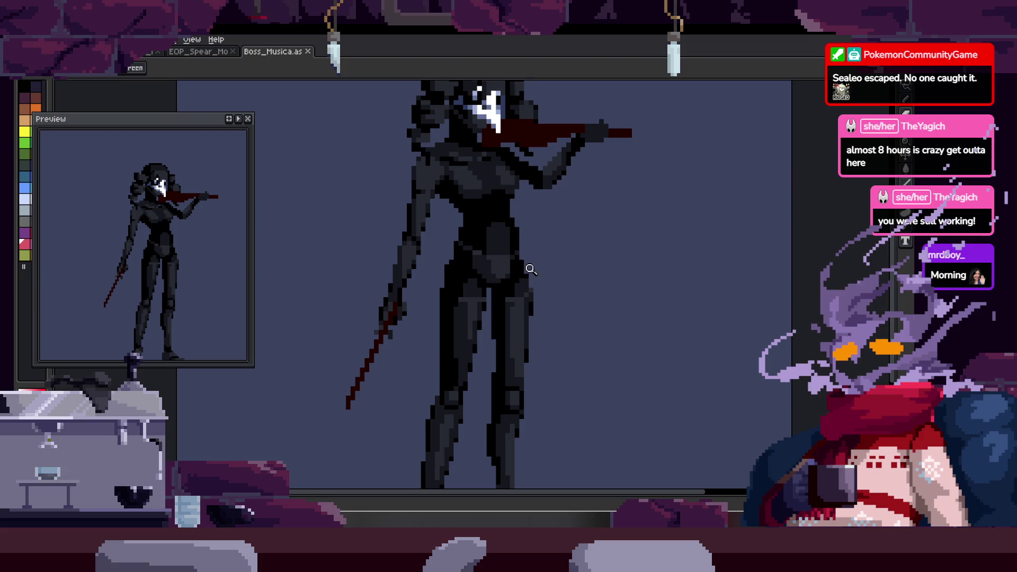
scroll(498, 246, down, 2)
scroll(477, 228, up, 1)
scroll(442, 259, down, 1)
scroll(444, 256, down, 1)
scroll(444, 253, down, 1)
key(b)
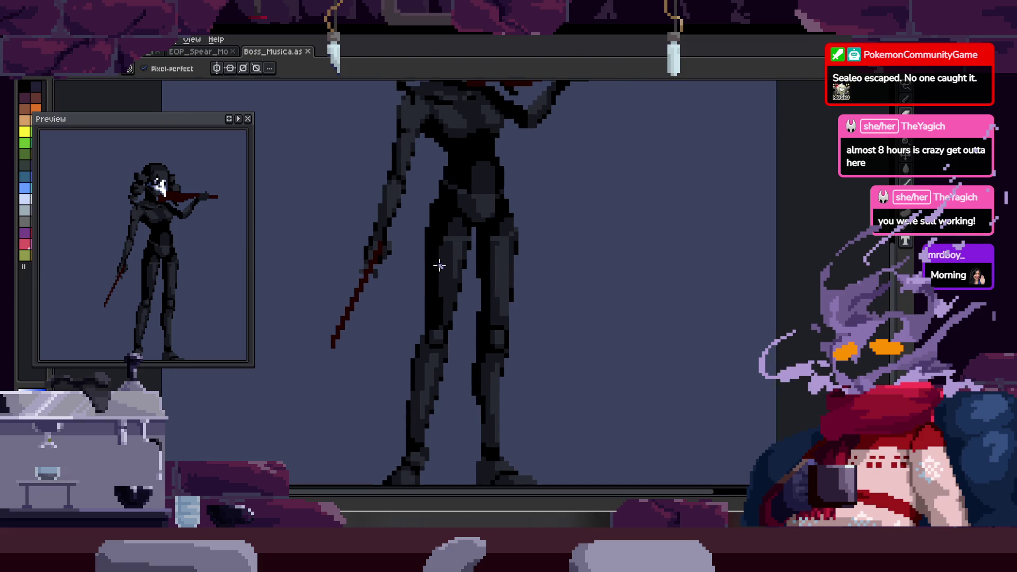
scroll(458, 238, right, 1)
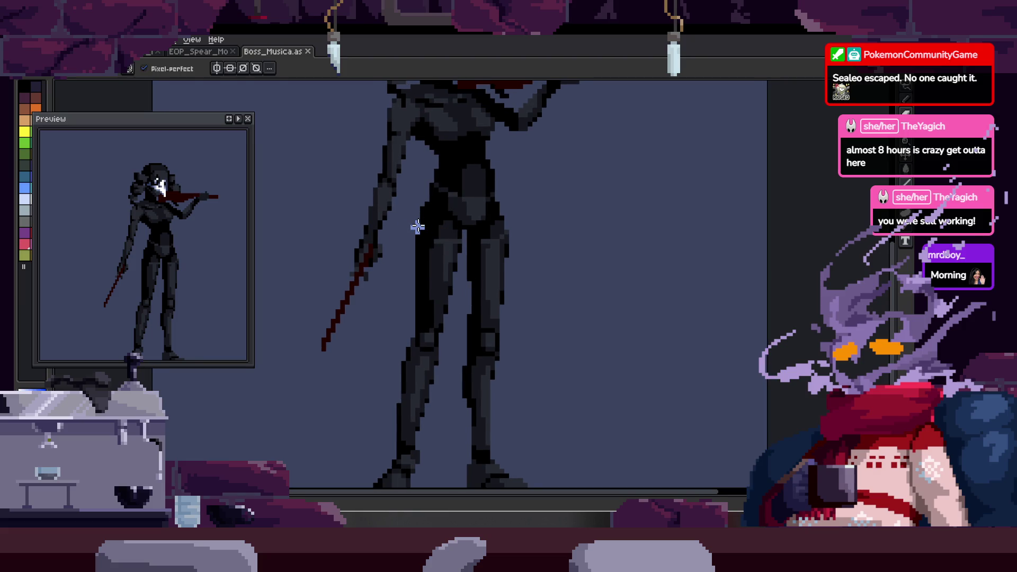
scroll(424, 216, left, 2)
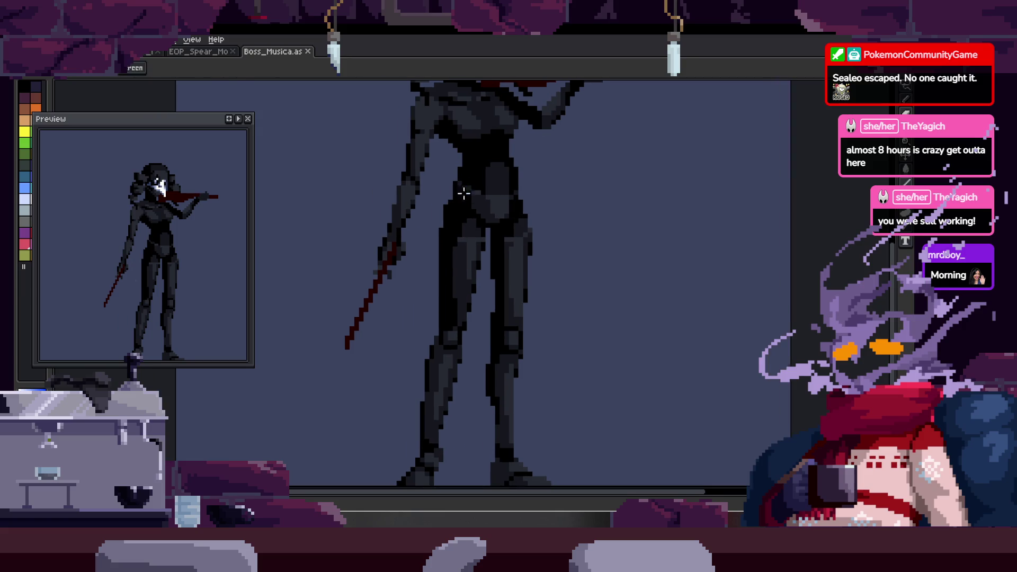
- Sketch light-blue skirt curves down from each hip and join them with a hem line
drag(459, 181, 389, 398)
key(ctrl+z)
drag(460, 182, 389, 397)
key(ctrl+z)
drag(459, 182, 384, 427)
mouse_move(520, 182)
mouse_down()
mouse_move(572, 264)
mouse_move(592, 346)
mouse_up()
key(ctrl+z)
drag(516, 181, 600, 401)
key(ctrl+z)
drag(517, 184, 581, 368)
scroll(492, 302, down, 1)
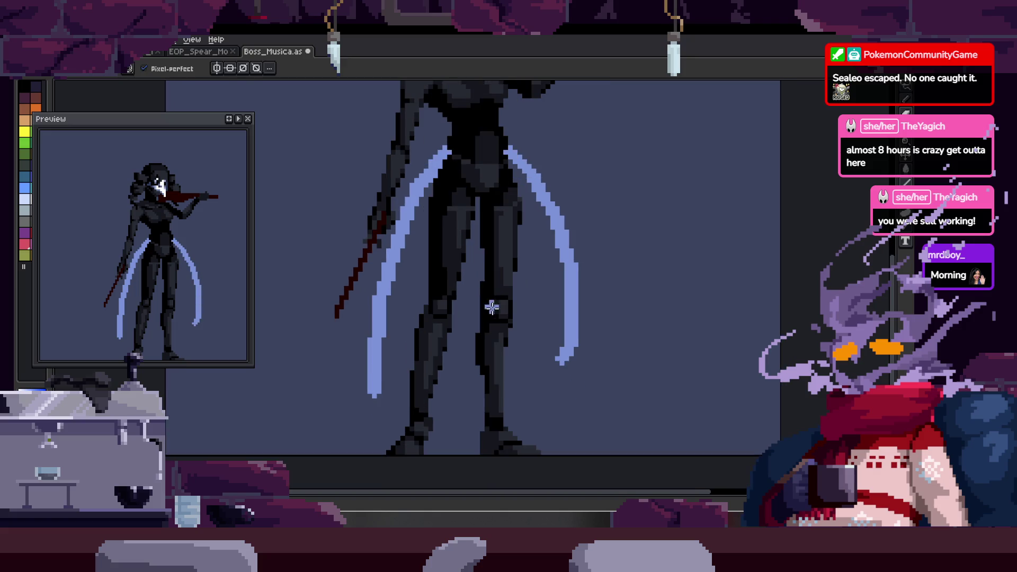
key(ctrl+z)
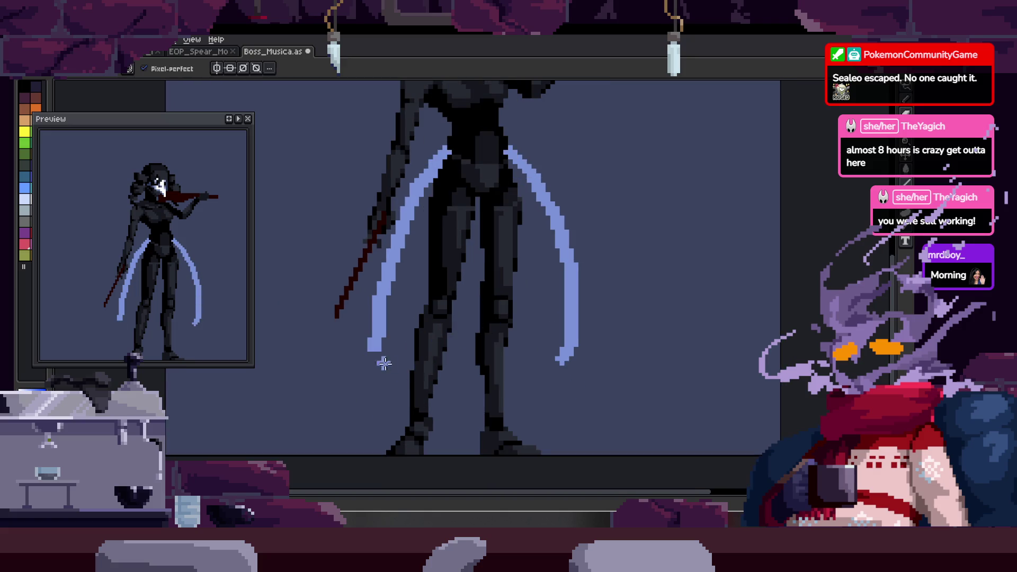
drag(373, 350, 574, 359)
- Draw red sash lines down from the hips, retrying strokes until they sit right
key(e)
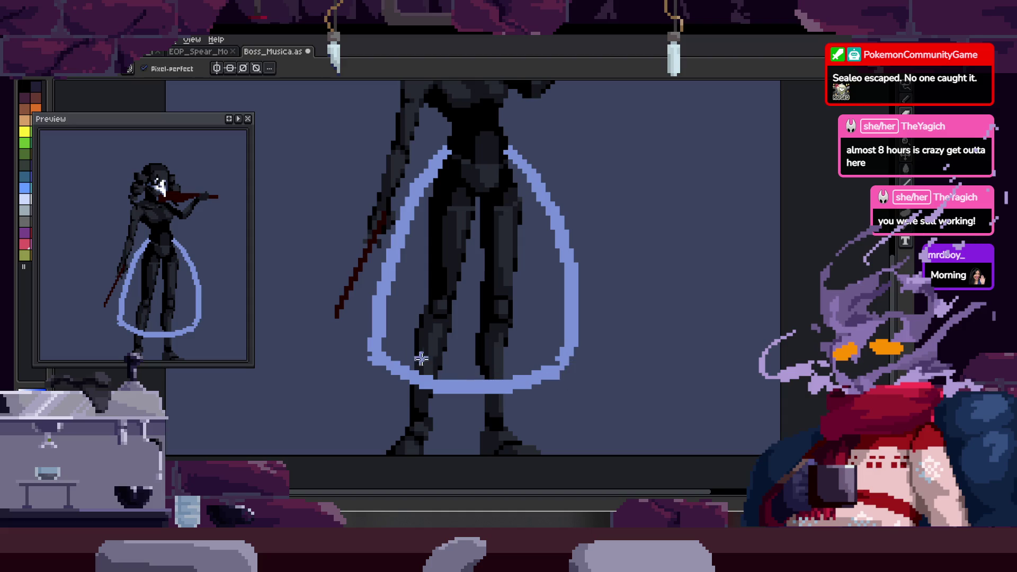
key(Tab)
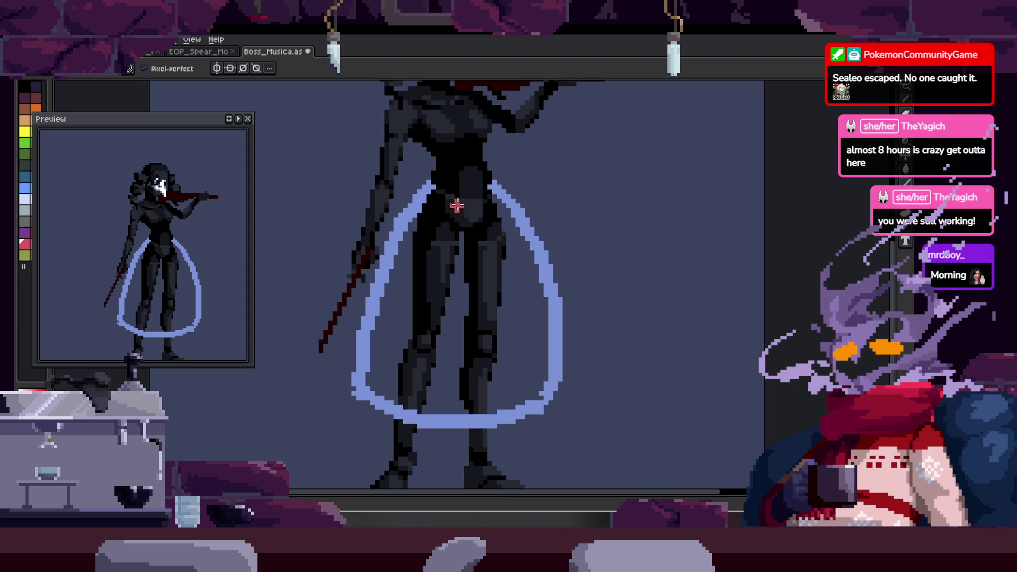
drag(462, 199, 398, 273)
key(ctrl+z)
scroll(407, 248, up, 1)
drag(429, 175, 374, 246)
key(ctrl+z)
mouse_move(350, 314)
mouse_down()
mouse_move(480, 200)
mouse_move(330, 324)
mouse_up()
key(ctrl+z)
key(ctrl+z)
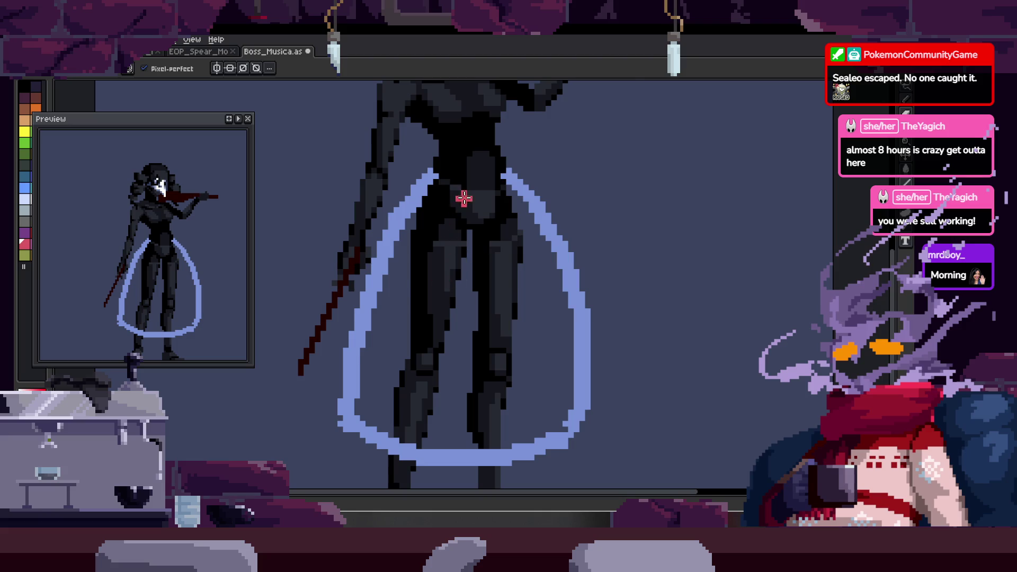
drag(464, 193, 365, 322)
mouse_move(548, 223)
mouse_down()
mouse_move(494, 255)
mouse_move(544, 294)
mouse_move(541, 257)
mouse_up()
drag(433, 246, 417, 436)
key(ctrl+z)
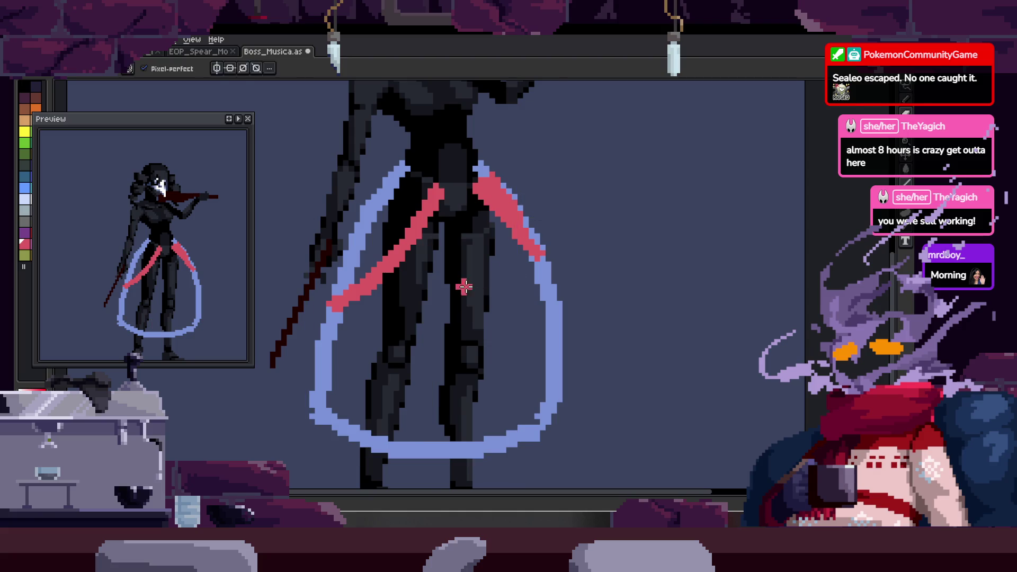
- Draw two red vertical strokes down the legs to form the U-shaped front panel
drag(464, 288, 461, 266)
drag(436, 218, 425, 349)
key(ctrl+z)
mouse_move(438, 215)
mouse_down()
mouse_move(426, 332)
mouse_move(494, 216)
mouse_move(505, 317)
mouse_move(421, 353)
mouse_move(414, 309)
mouse_move(421, 373)
mouse_up()
drag(492, 290, 489, 366)
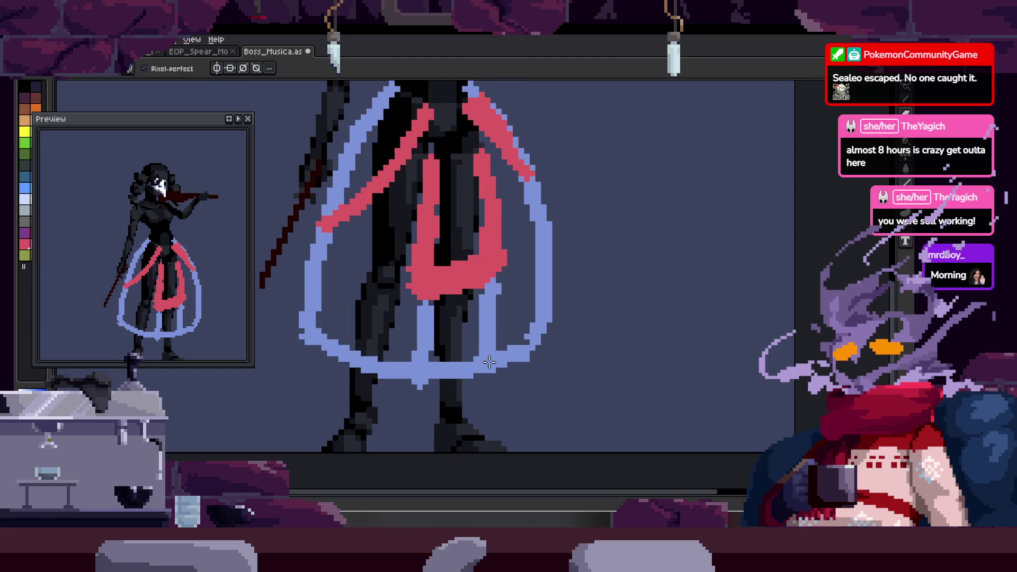
key(g)
click(456, 326)
key(b)
drag(392, 358, 522, 353)
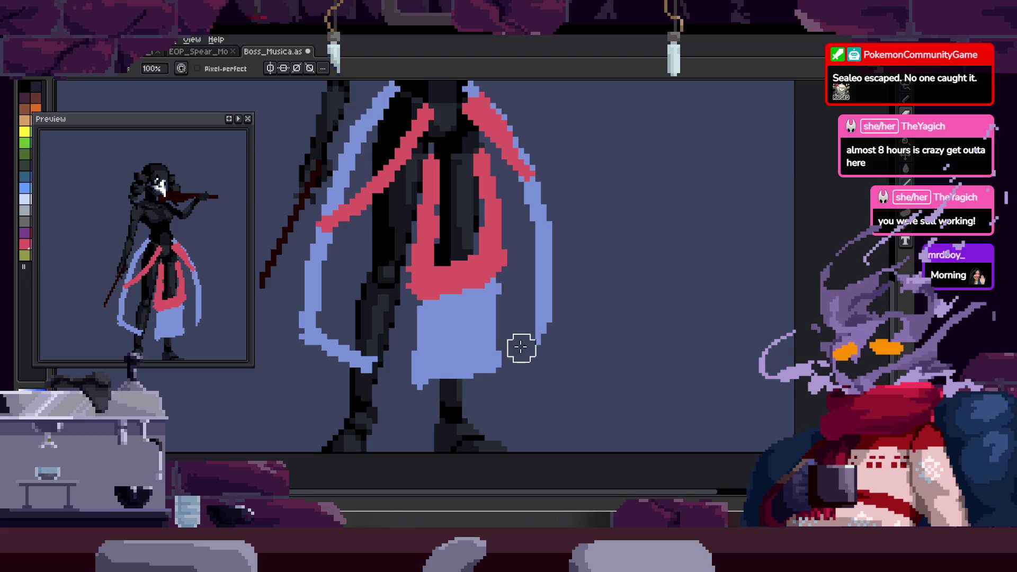
key(b)
drag(378, 382, 409, 247)
key(w)
click(397, 283)
shift+click(547, 286)
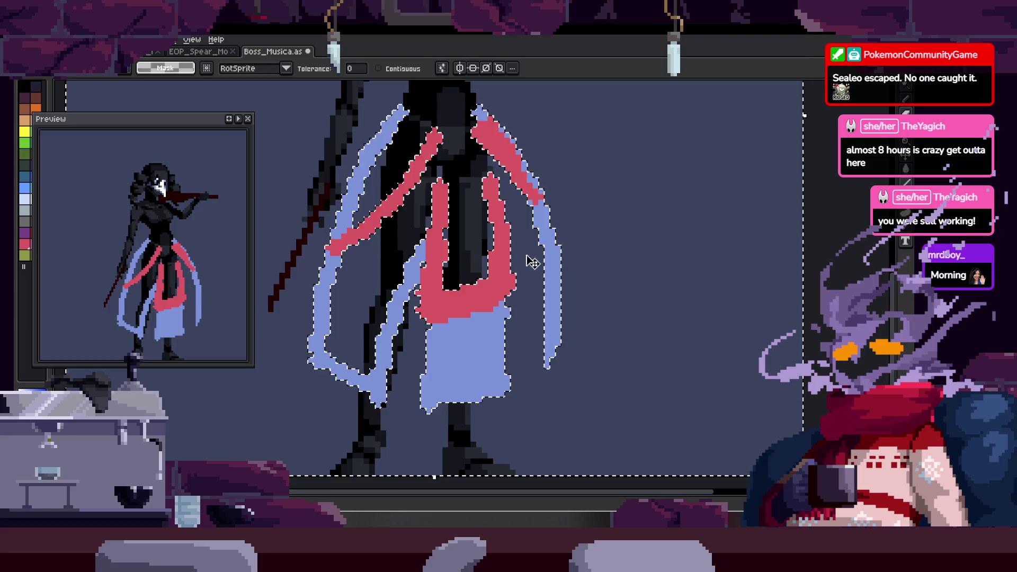
key(ctrl+d)
key(z)
scroll(548, 276, down, 4)
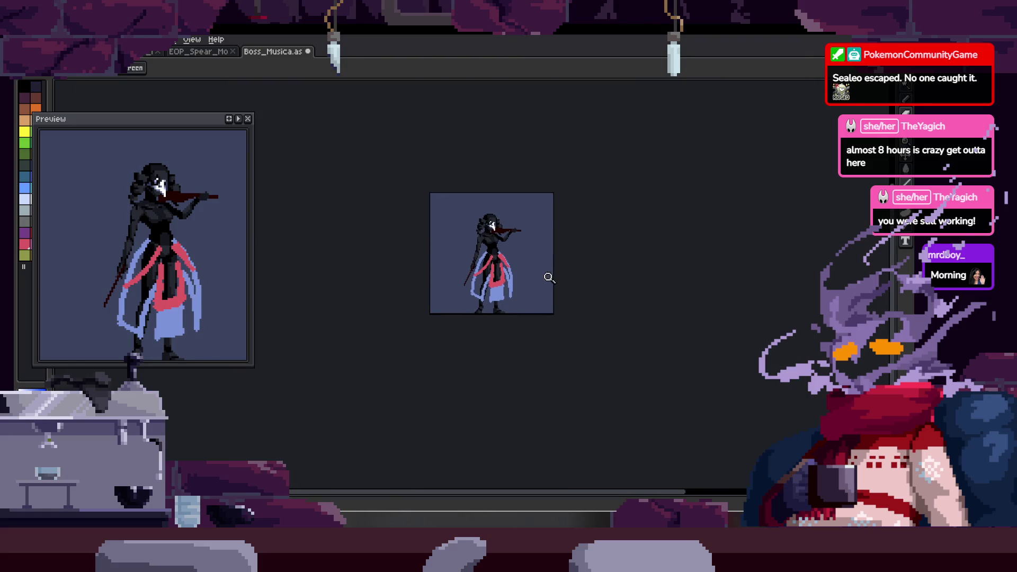
scroll(552, 286, up, 4)
scroll(383, 331, up, 1)
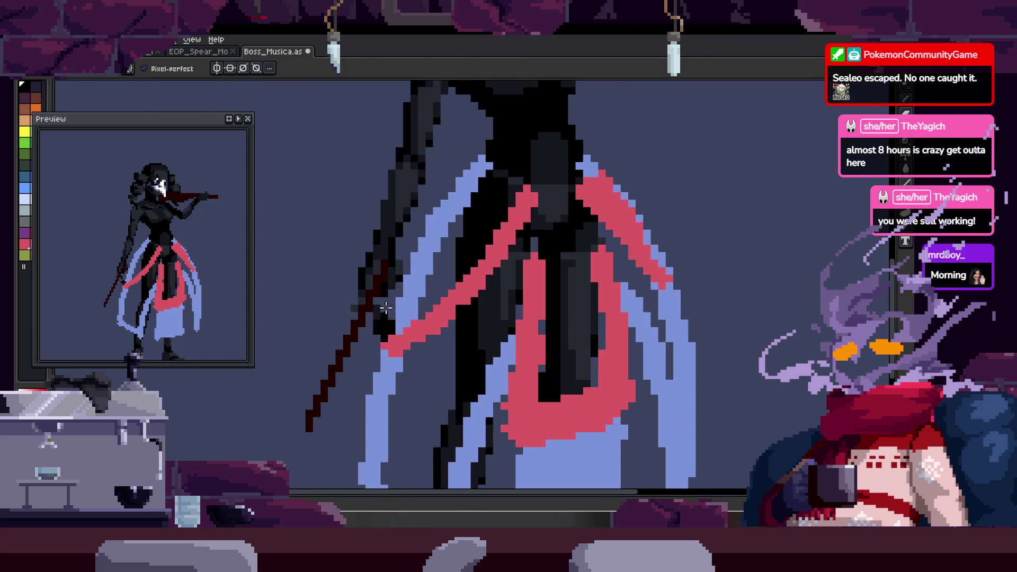
key(b)
scroll(414, 244, down, 1)
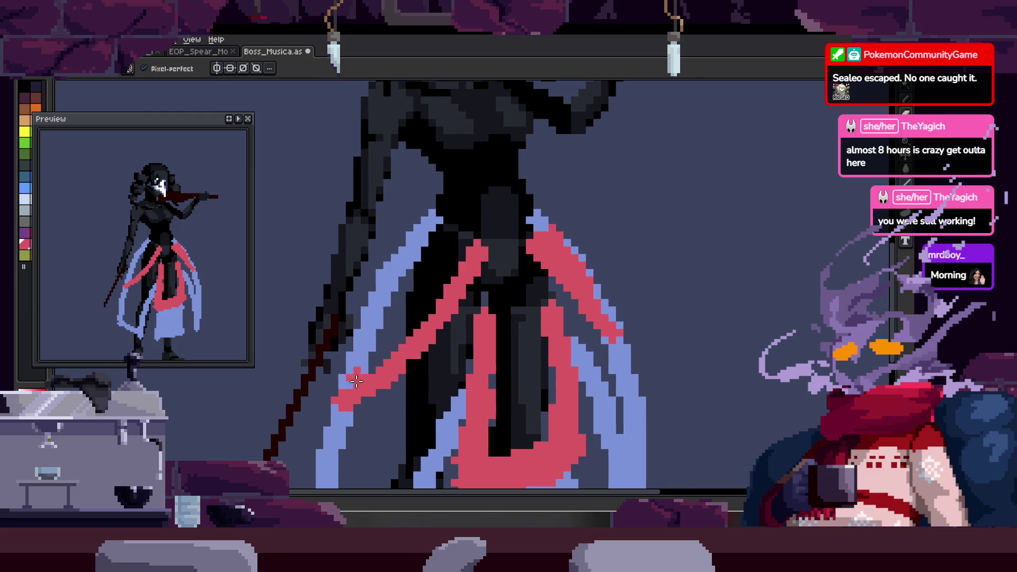
drag(355, 376, 429, 238)
drag(405, 338, 436, 295)
key(e)
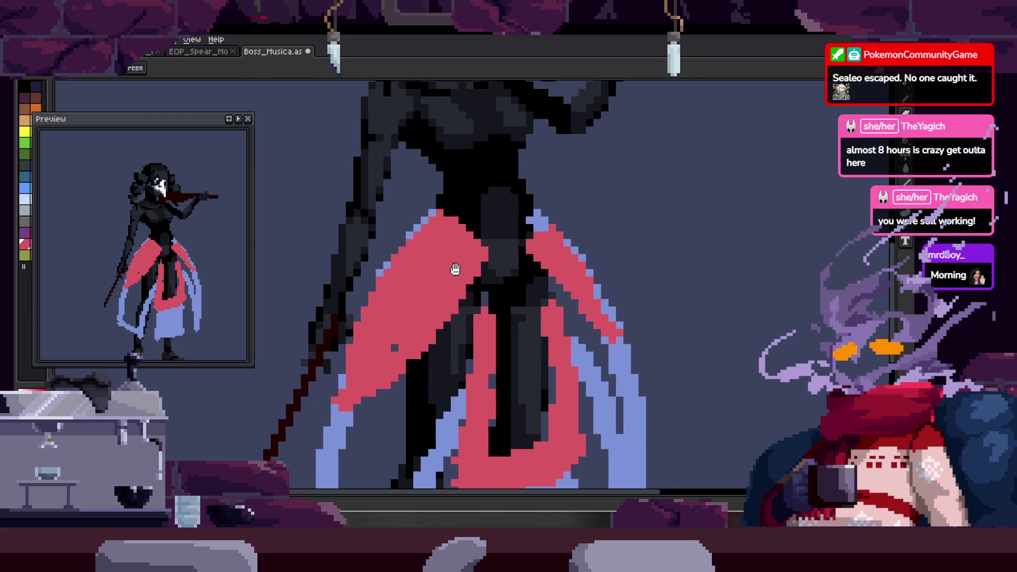
scroll(465, 280, down, 1)
space+drag(513, 292, 446, 239)
scroll(412, 254, up, 1)
scroll(411, 255, down, 1)
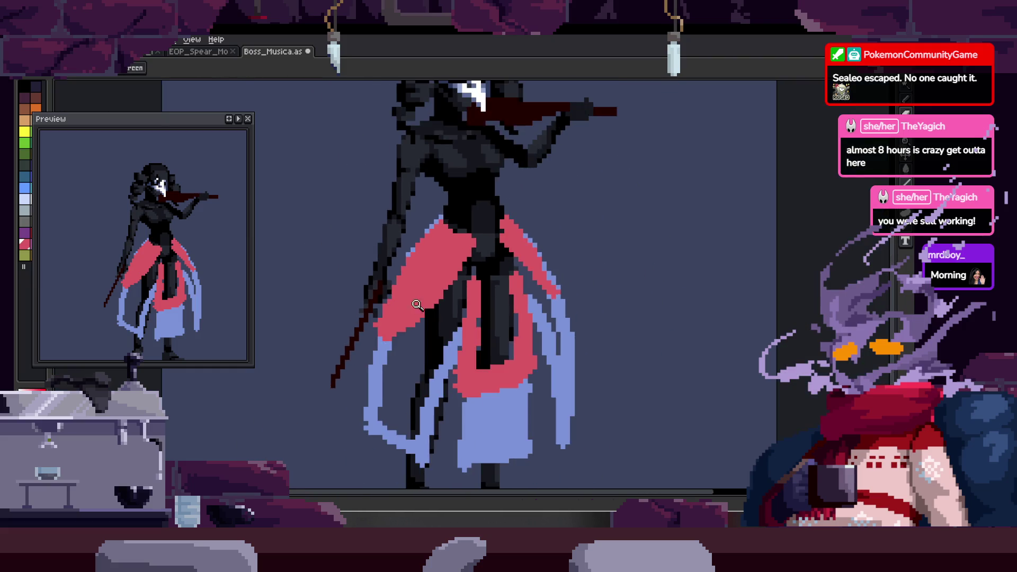
scroll(372, 361, up, 1)
scroll(410, 340, down, 1)
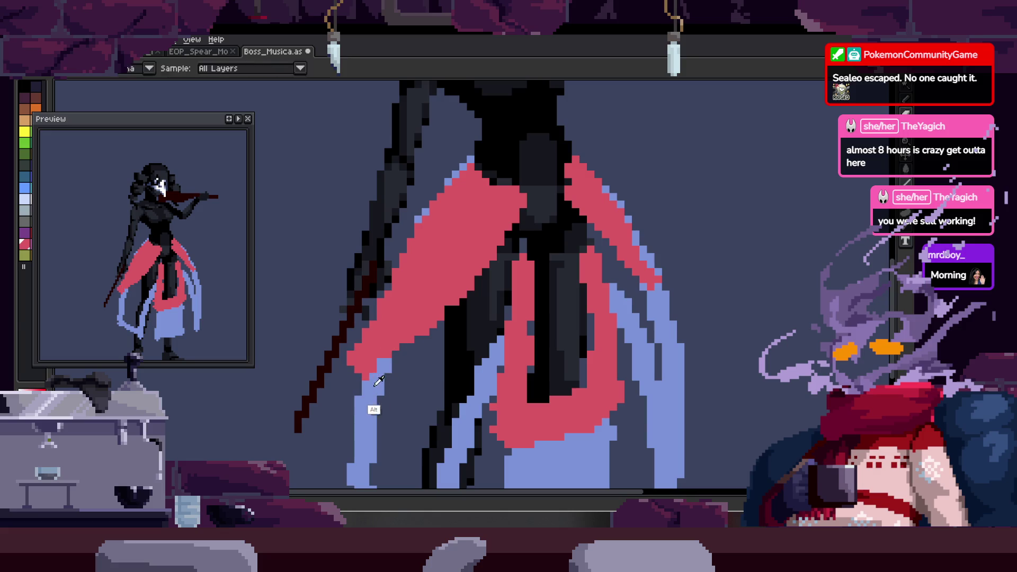
scroll(407, 347, up, 1)
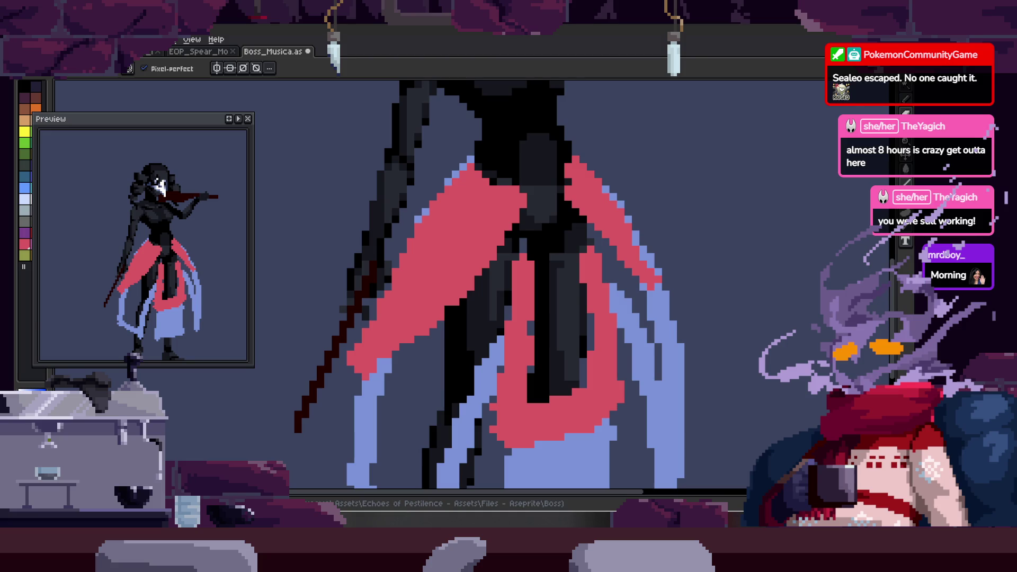
- Draw a freehand lasso selection around the whole figure
key(z)
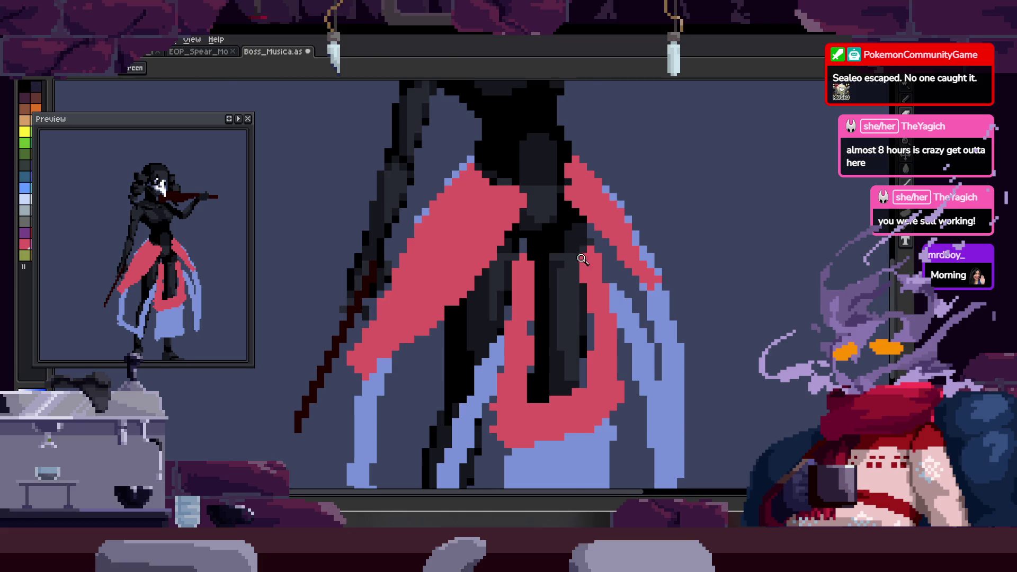
scroll(501, 244, down, 2)
scroll(501, 243, down, 2)
key(q)
drag(561, 241, 575, 236)
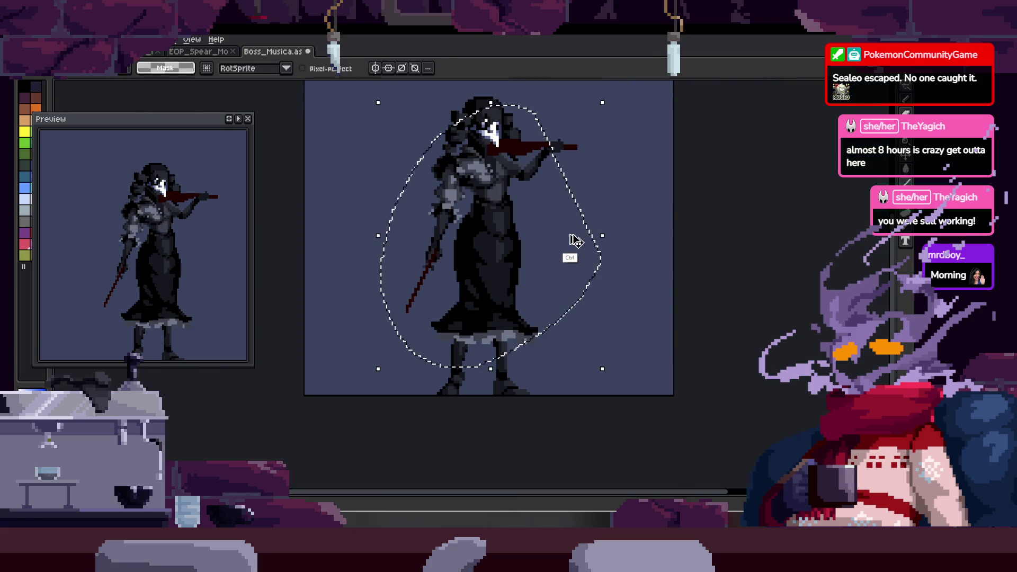
- Clear the selection, then lasso the red and blue cloth sketch and delete it
key(h)
key(h)
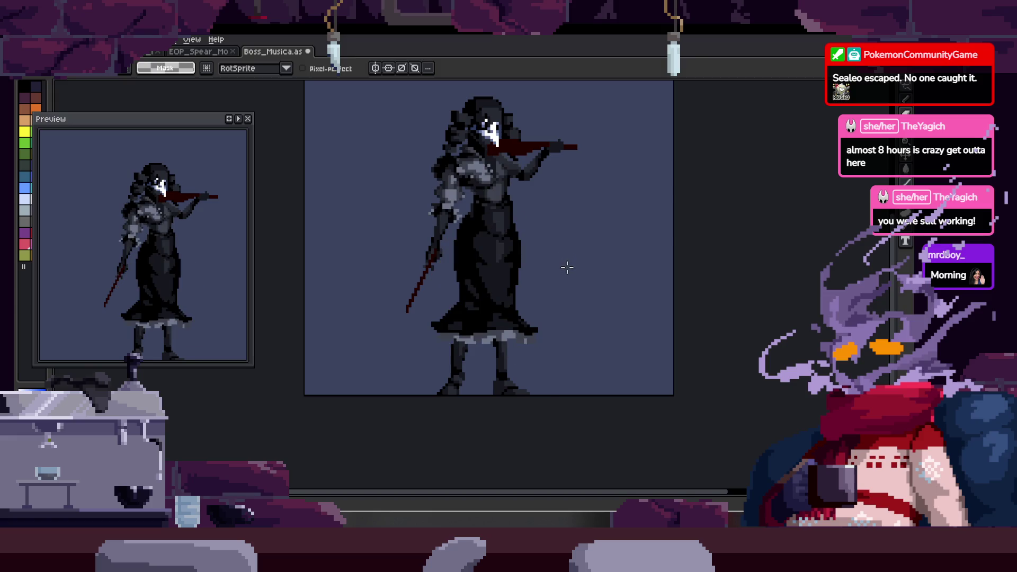
key(h)
key(h)
key(h)
key(h)
key(h)
scroll(531, 191, up, 2)
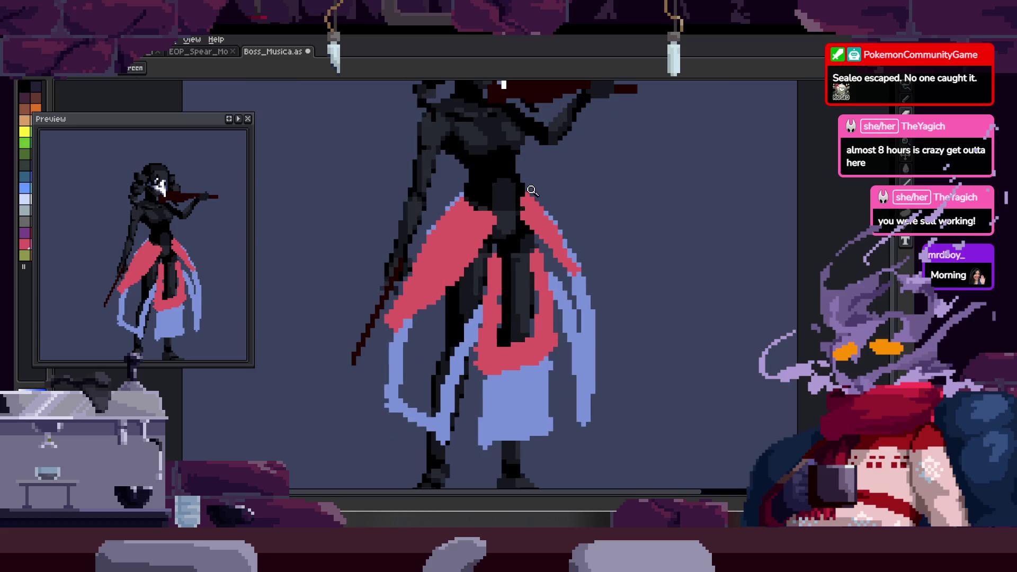
scroll(459, 237, right, 2)
key(b)
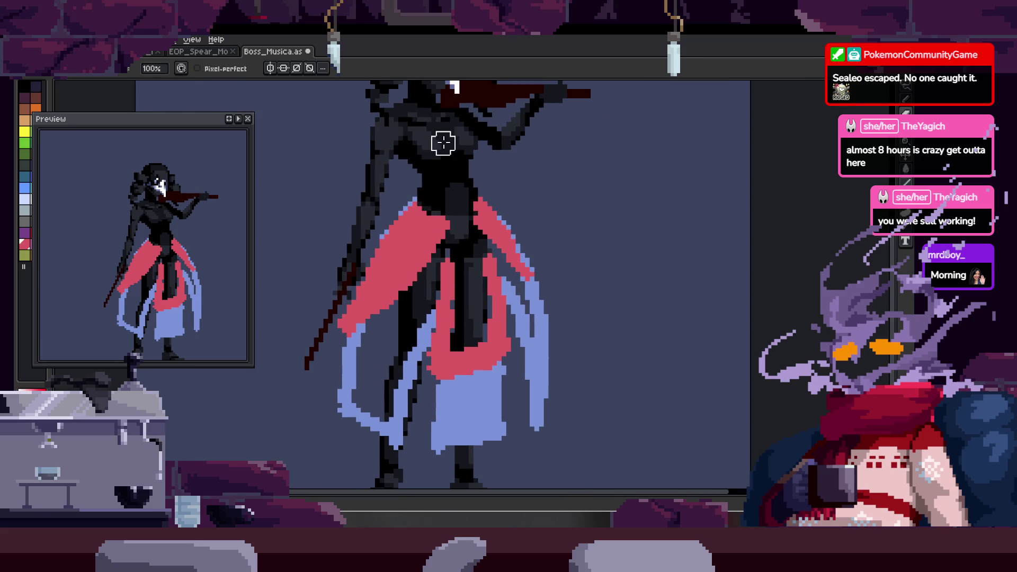
key(q)
drag(538, 171, 591, 168)
key(Delete)
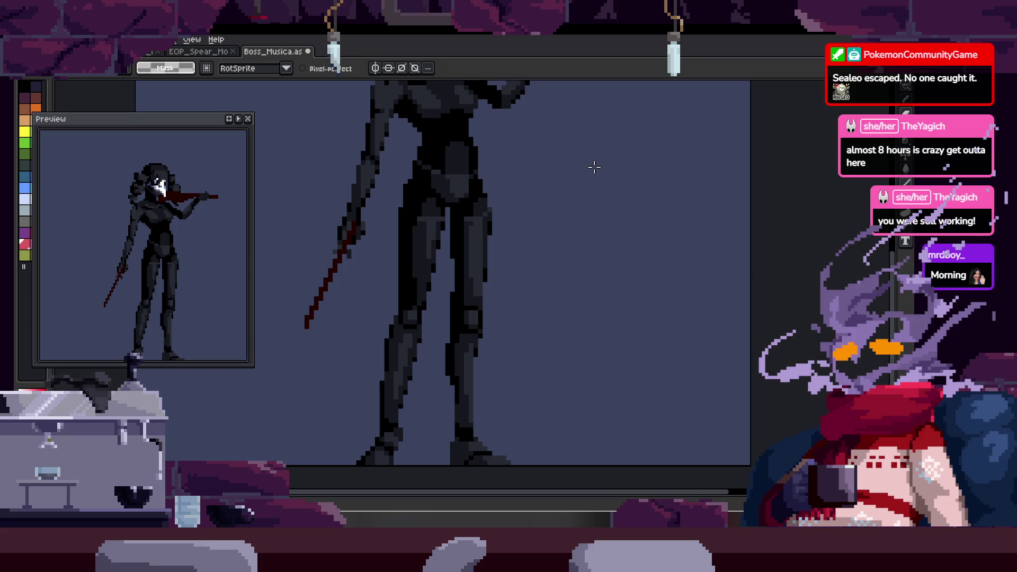
- Zoom and pan so the figure's head is back in view
key(z)
scroll(520, 262, down, 1)
scroll(520, 270, up, 1)
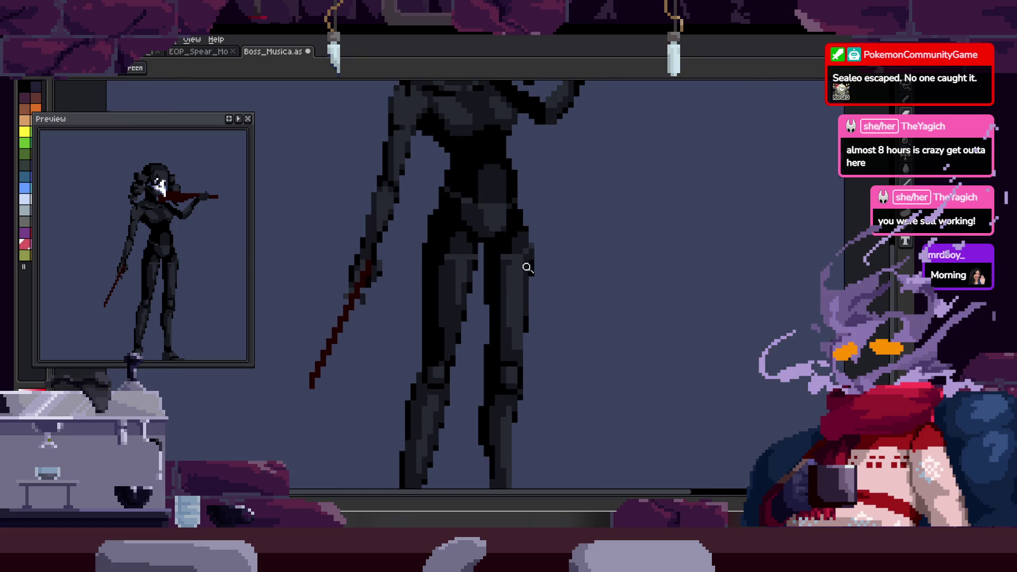
scroll(520, 280, up, 1)
scroll(521, 279, down, 1)
scroll(520, 278, up, 1)
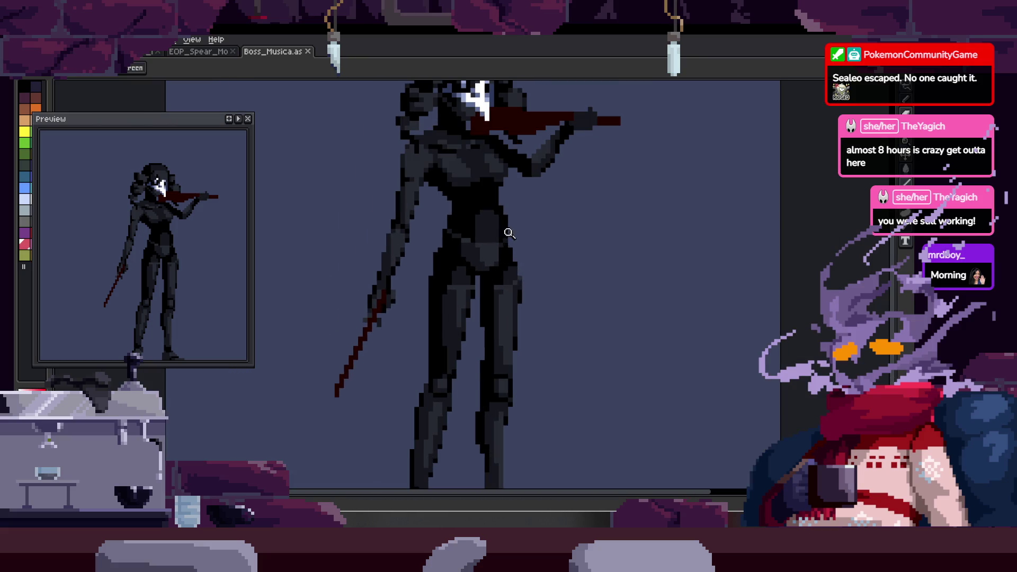
mouse_move(476, 334)
mouse_down()
mouse_move(441, 258)
mouse_move(443, 330)
mouse_up()
key(b)
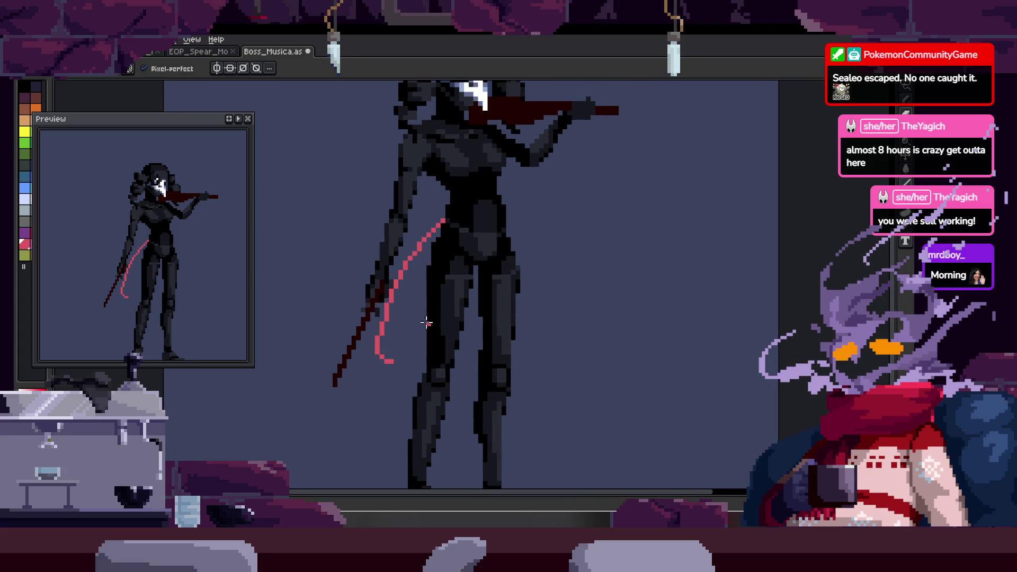
- Paint a full rounded red skirt over the hips and legs with a larger brush, then trim its right edge
key(plus)
scroll(484, 266, down, 2)
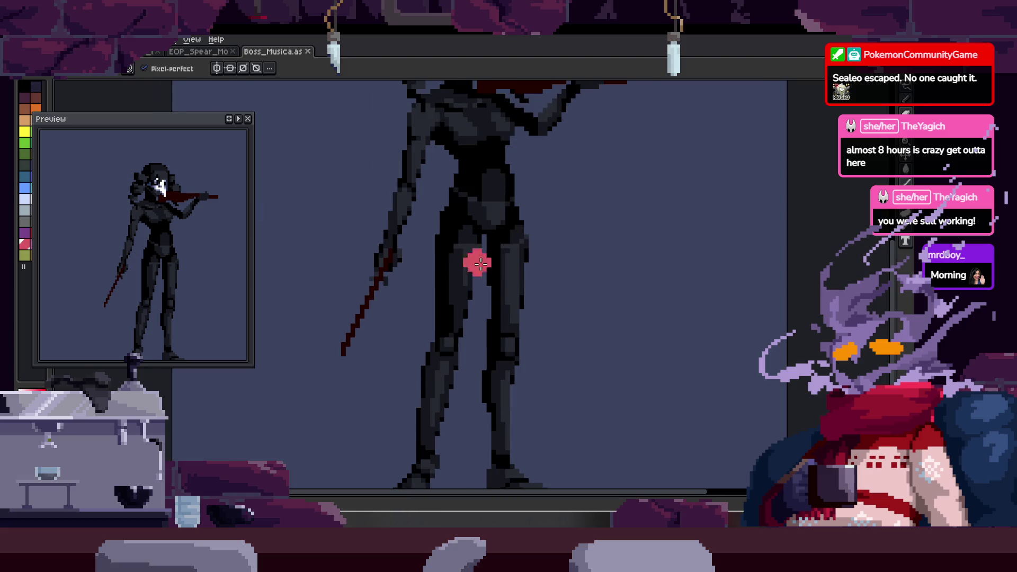
mouse_move(452, 196)
mouse_down()
mouse_move(469, 231)
mouse_move(462, 276)
mouse_move(489, 243)
mouse_move(374, 306)
mouse_move(439, 222)
mouse_move(429, 300)
mouse_up()
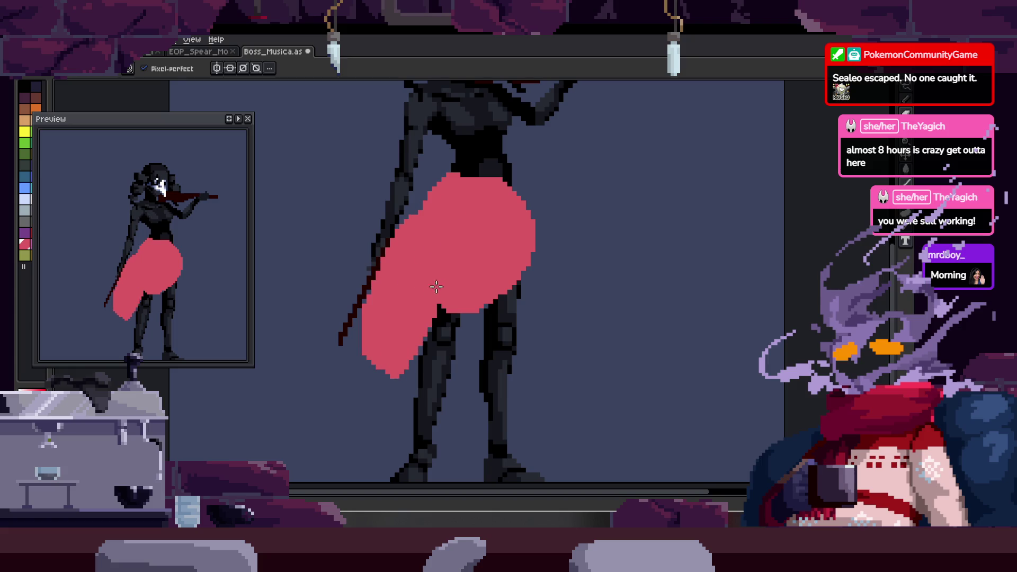
drag(512, 231, 532, 265)
mouse_move(401, 373)
mouse_down()
mouse_move(556, 333)
mouse_move(451, 382)
mouse_move(526, 291)
mouse_up()
key(e)
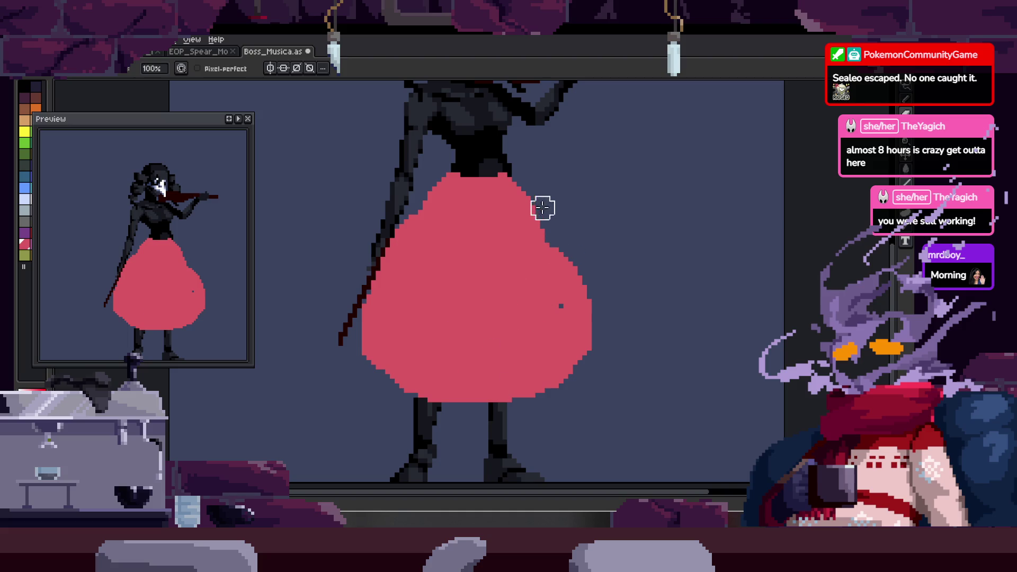
drag(540, 211, 580, 361)
key(b)
scroll(524, 298, up, 1)
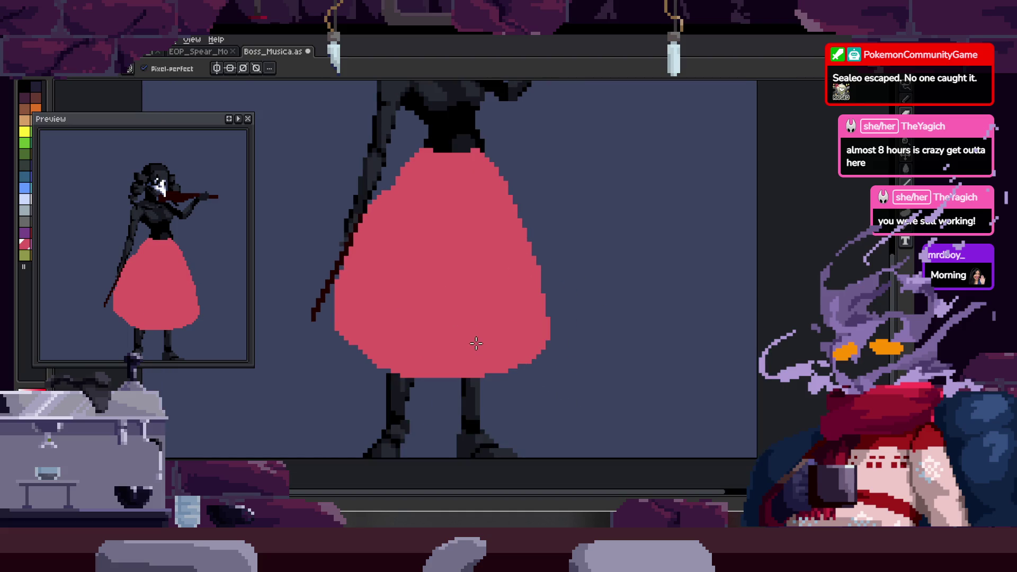
scroll(420, 307, down, 1)
key(ctrl+z)
key(ctrl+y)
- Draw a curved blue line down the front of the red skirt
mouse_move(119, 118)
mouse_down()
mouse_move(170, 123)
mouse_move(123, 126)
mouse_up()
key(z)
scroll(454, 256, up, 1)
scroll(474, 273, down, 2)
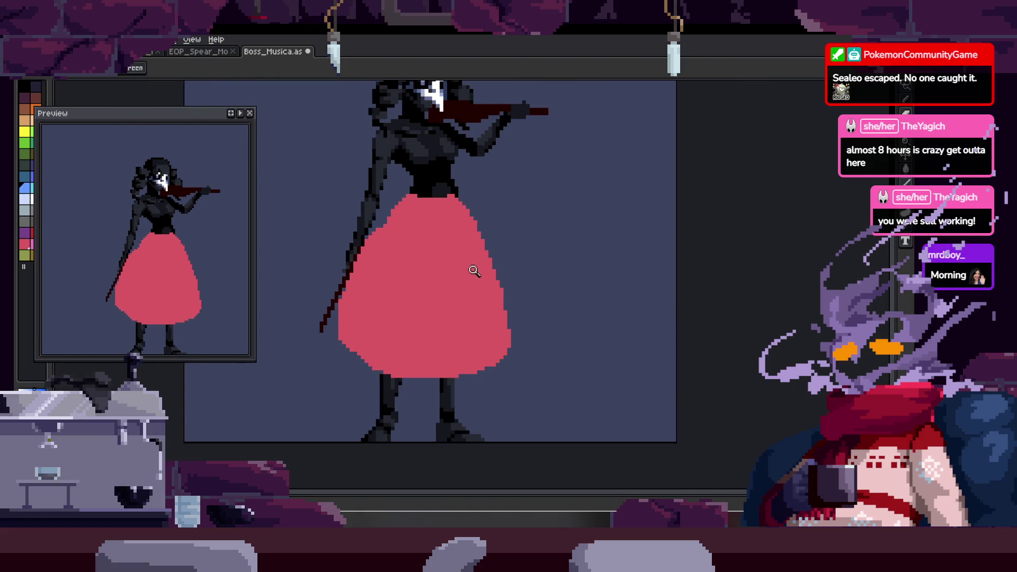
scroll(474, 272, up, 1)
key(b)
scroll(445, 222, up, 1)
mouse_move(460, 166)
mouse_down()
mouse_move(447, 317)
mouse_move(548, 286)
mouse_move(477, 366)
mouse_move(414, 342)
mouse_up()
- Bucket-fill the outlined apron area blue and repaint the lower skirt edge red
key(g)
click(497, 185)
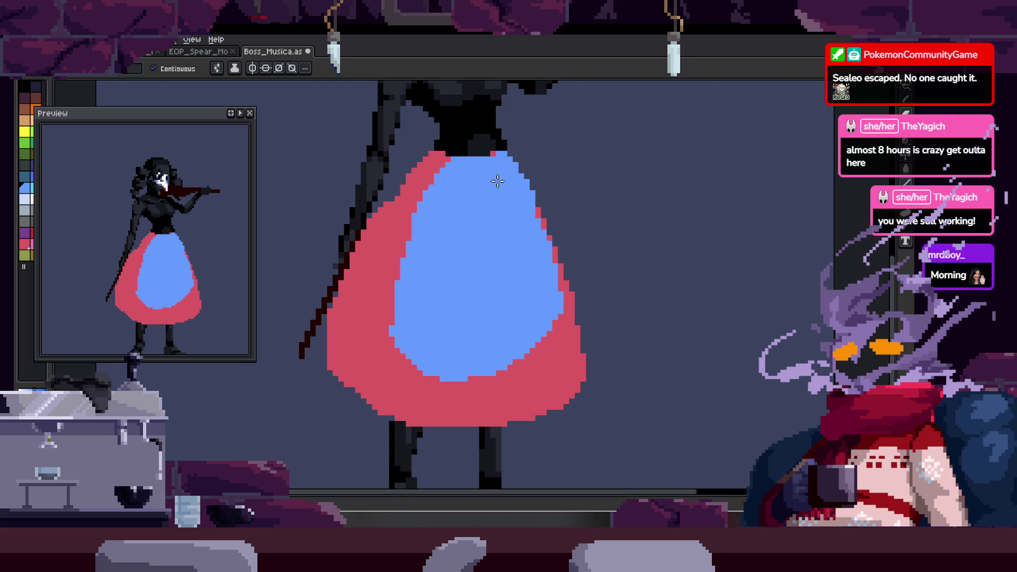
scroll(454, 254, up, 1)
key(b)
scroll(478, 196, down, 1)
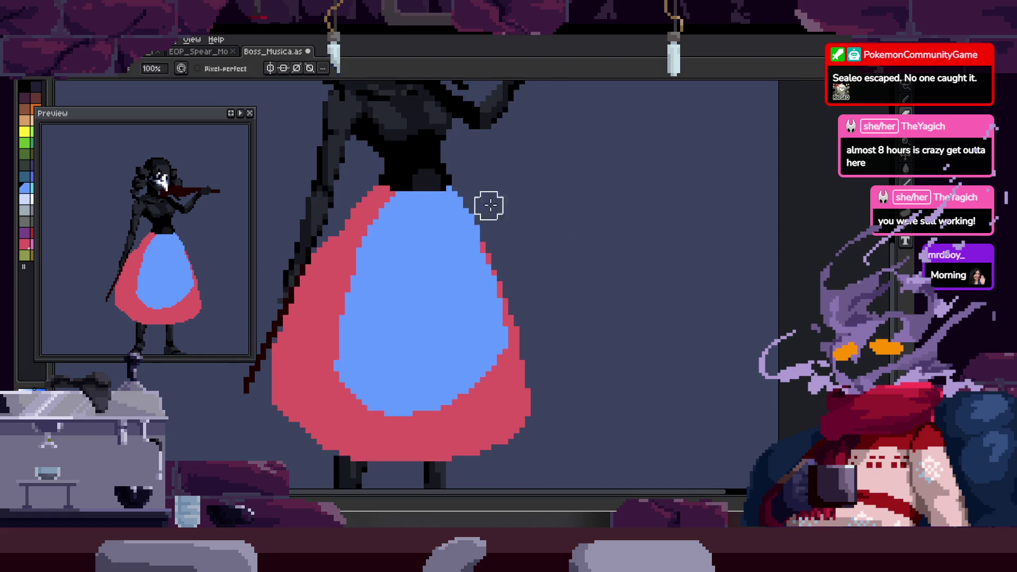
scroll(478, 196, down, 1)
scroll(476, 238, up, 1)
key(x)
drag(366, 314, 483, 272)
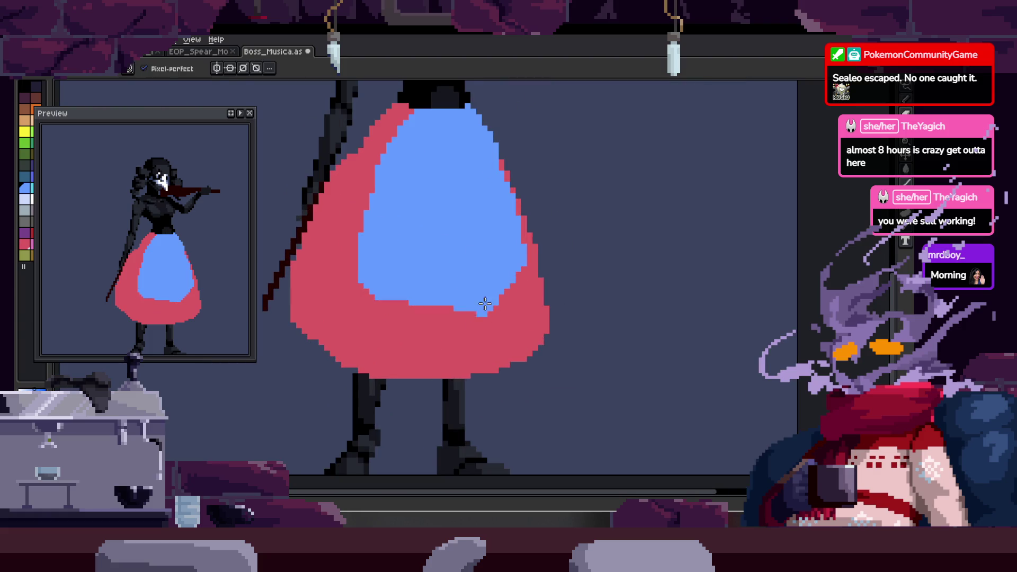
scroll(489, 304, down, 1)
drag(390, 286, 378, 261)
scroll(408, 245, up, 1)
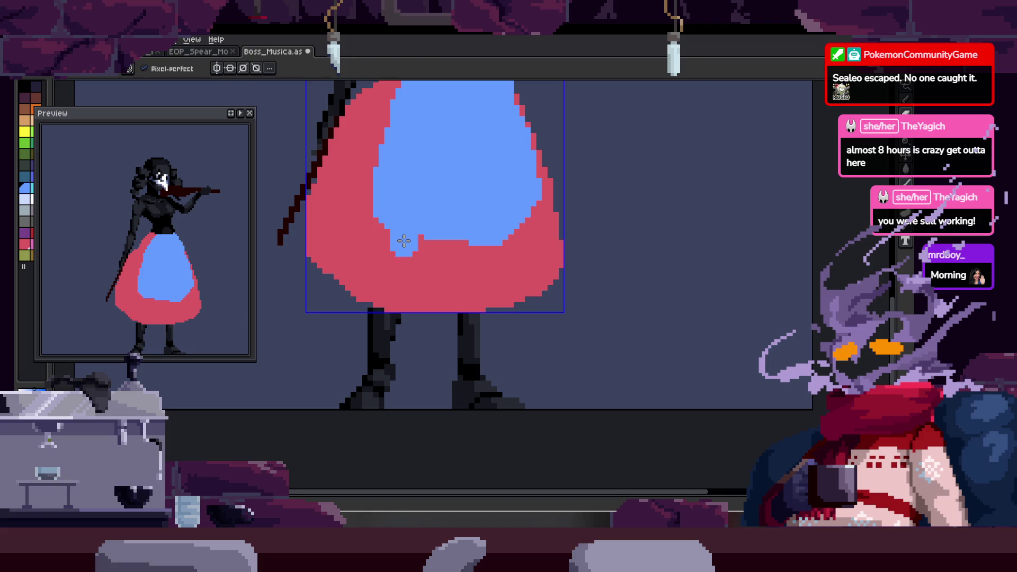
scroll(357, 238, up, 1)
- Extend the blue panel across the skirt, leaving a thin red hem line and red border
drag(367, 221, 395, 287)
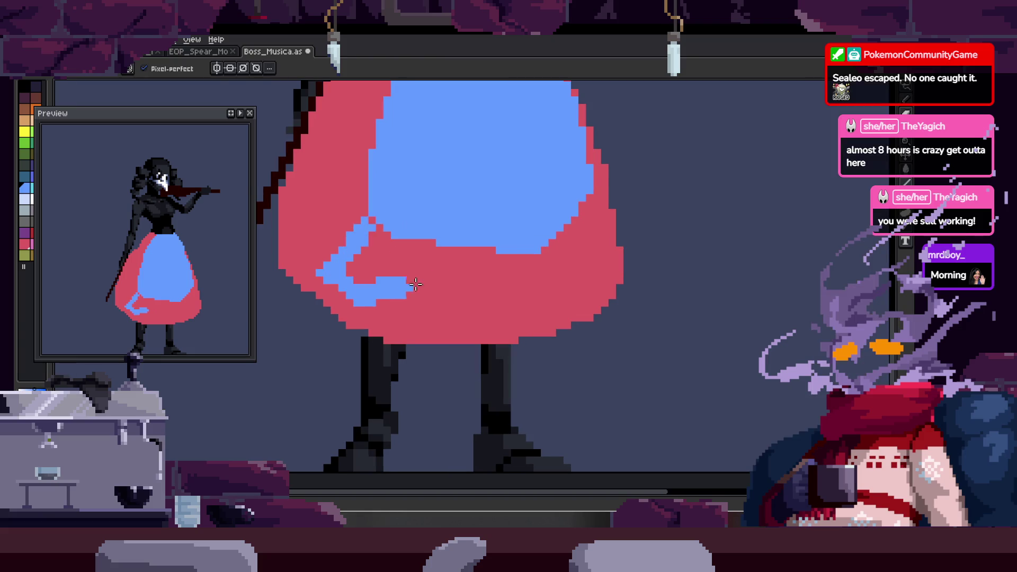
key(ctrl+z)
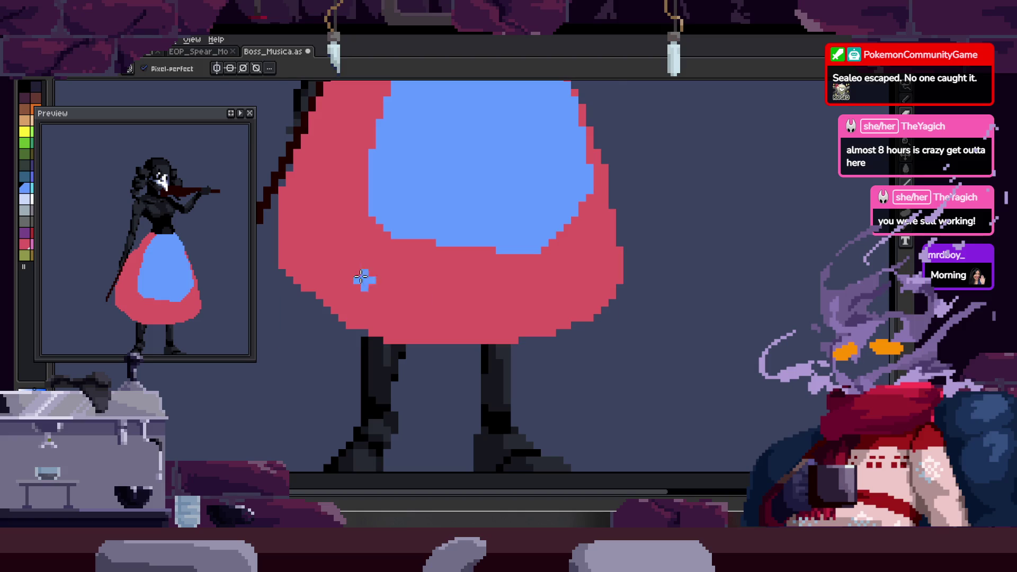
drag(367, 221, 465, 296)
scroll(455, 277, right, 2)
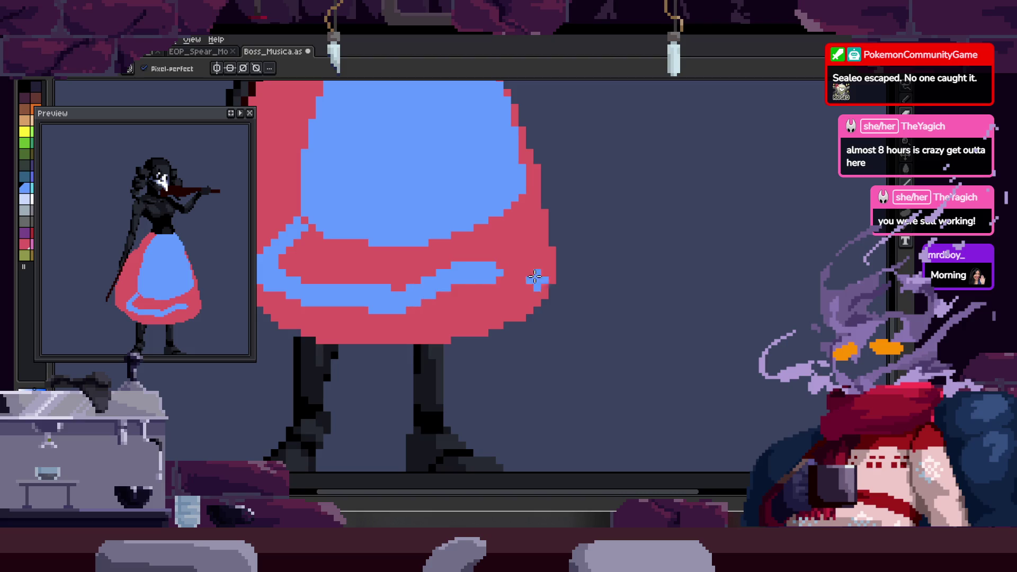
drag(397, 296, 571, 265)
drag(528, 191, 578, 225)
scroll(483, 241, left, 2)
scroll(445, 238, left, 2)
drag(385, 239, 449, 254)
scroll(408, 229, up, 3)
mouse_move(408, 227)
mouse_down()
mouse_move(397, 273)
mouse_move(332, 257)
mouse_move(504, 256)
mouse_up()
mouse_move(621, 212)
mouse_down()
mouse_move(659, 238)
mouse_move(604, 207)
mouse_move(647, 228)
mouse_up()
mouse_move(666, 150)
mouse_down()
mouse_move(638, 243)
mouse_move(584, 281)
mouse_up()
scroll(386, 297, right, 3)
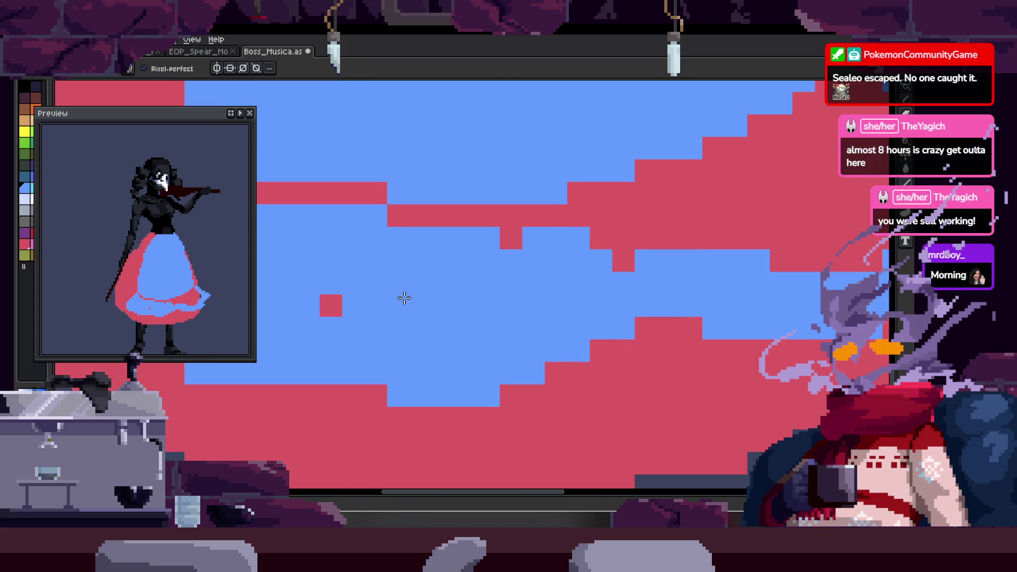
drag(467, 275, 635, 238)
scroll(557, 254, right, 3)
mouse_move(535, 268)
mouse_down()
mouse_move(681, 175)
mouse_move(699, 140)
mouse_move(609, 210)
mouse_move(681, 250)
mouse_move(580, 292)
mouse_move(728, 274)
mouse_up()
key(z)
scroll(760, 284, down, 5)
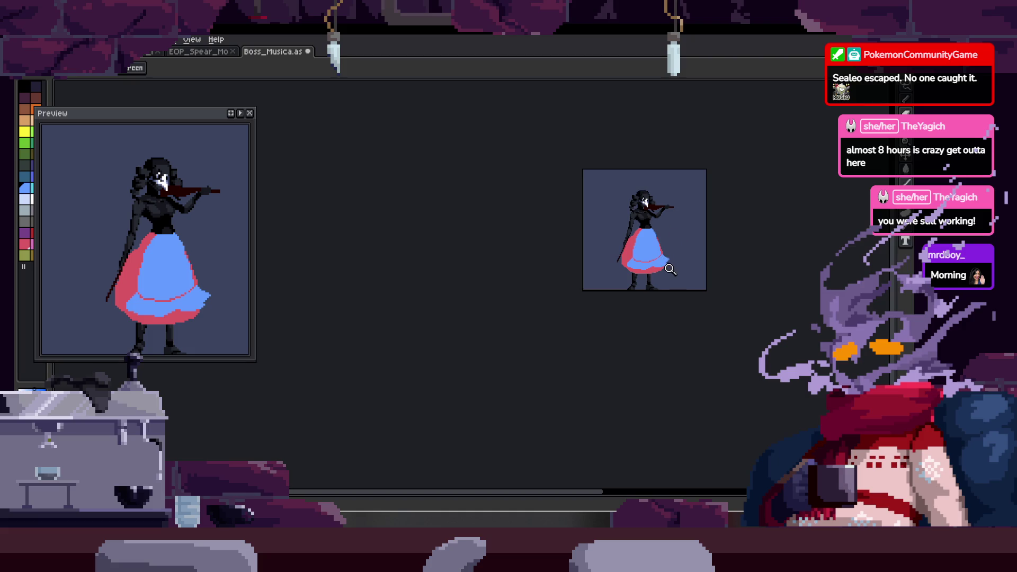
scroll(674, 252, up, 5)
- Paint a loose red hem stroke trailing below the skirt
key(b)
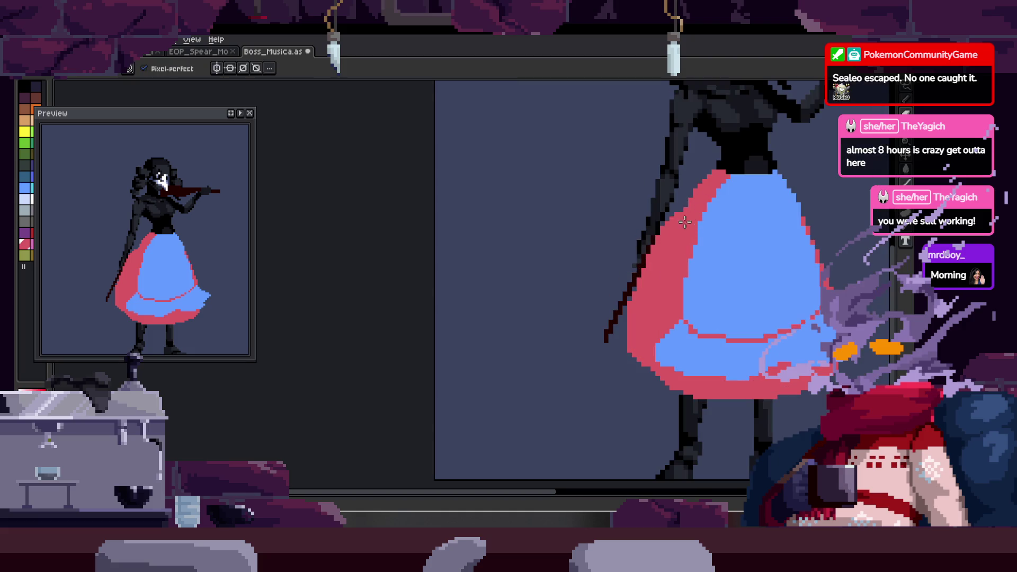
drag(666, 236, 522, 338)
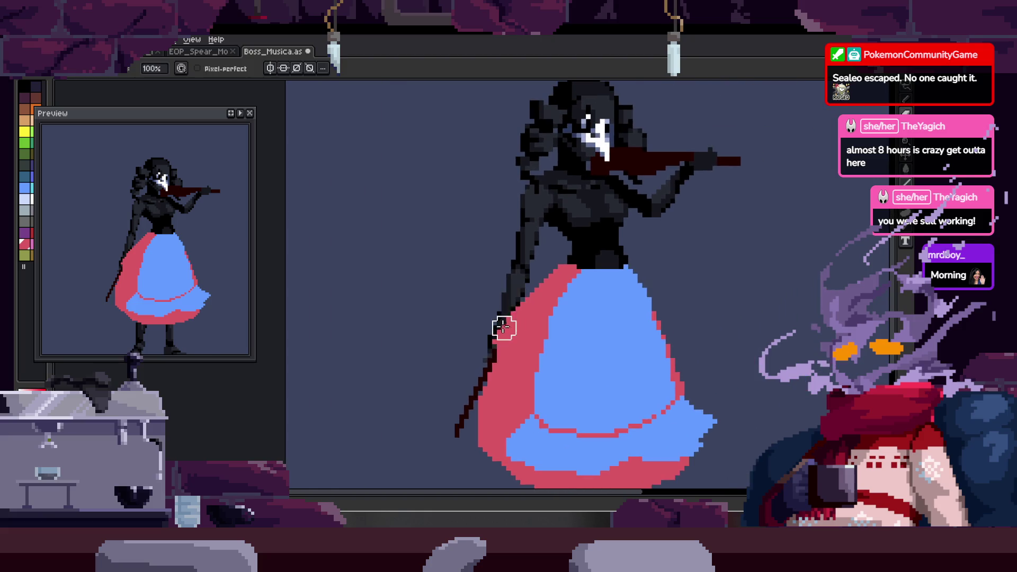
scroll(504, 350, up, 2)
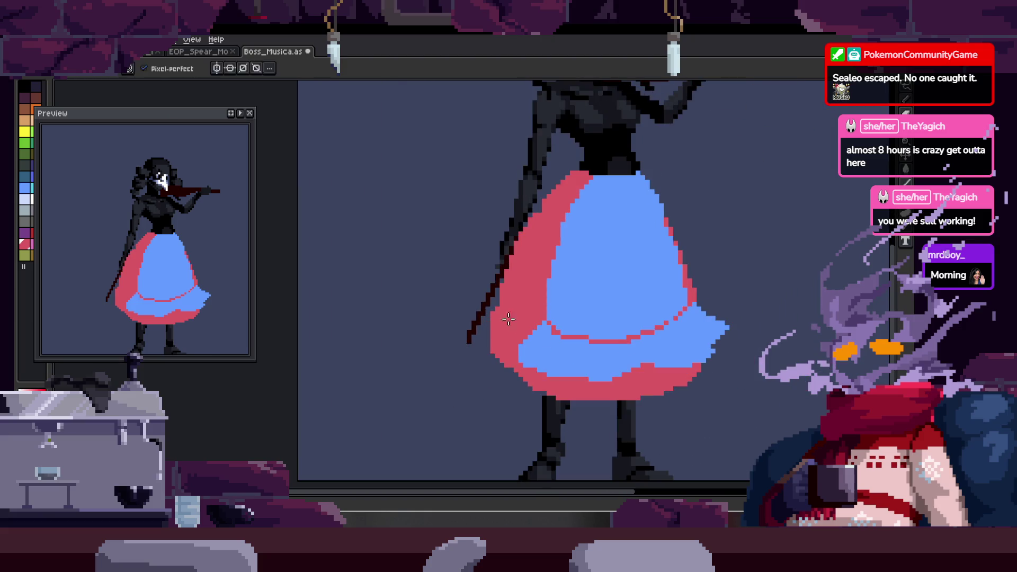
drag(501, 328, 457, 292)
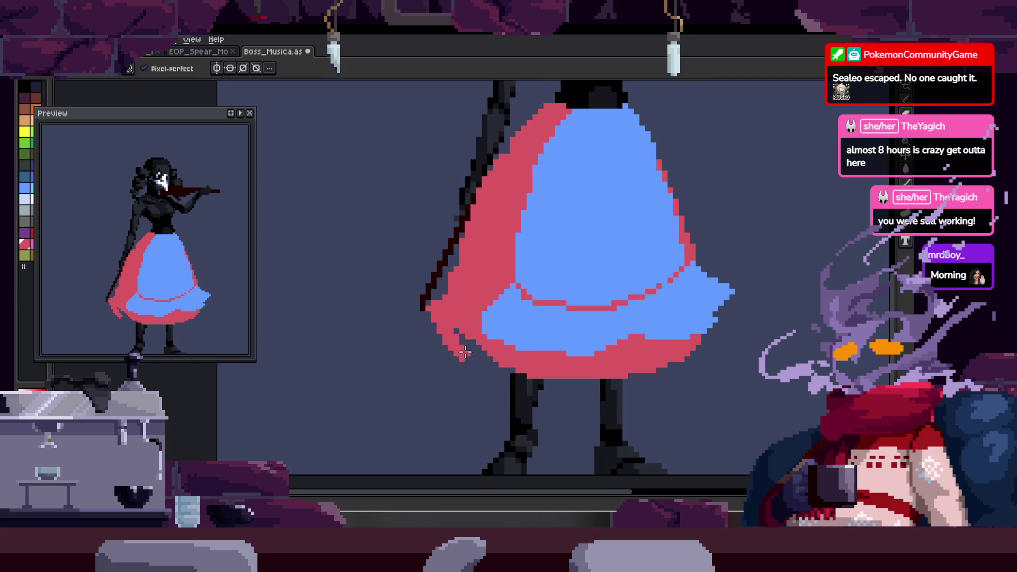
mouse_move(499, 371)
mouse_down()
mouse_move(465, 339)
mouse_move(509, 365)
mouse_move(580, 367)
mouse_move(672, 326)
mouse_up()
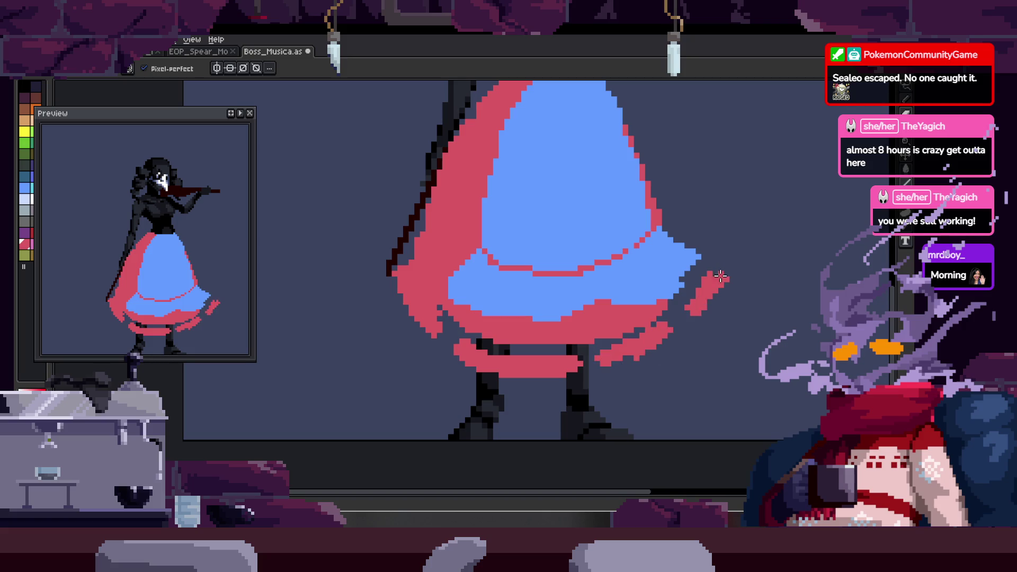
scroll(719, 276, down, 1)
scroll(699, 282, down, 1)
scroll(694, 299, down, 1)
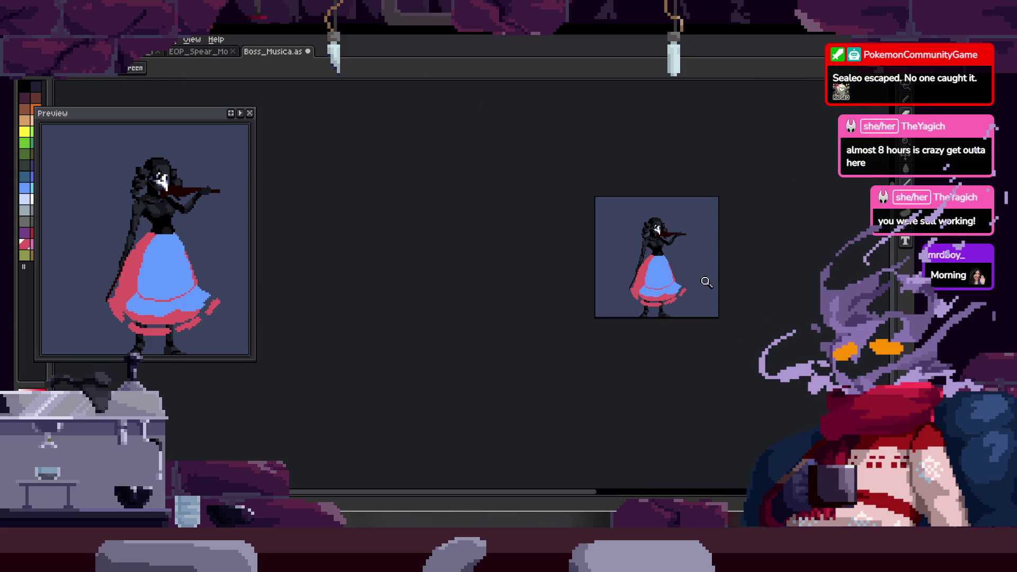
scroll(655, 203, up, 1)
scroll(586, 226, up, 1)
scroll(582, 241, up, 1)
scroll(551, 232, up, 1)
- Fill red into the waist above the blue apron panel
key(b)
mouse_move(488, 290)
mouse_down()
mouse_move(516, 309)
mouse_move(587, 306)
mouse_move(518, 329)
mouse_up()
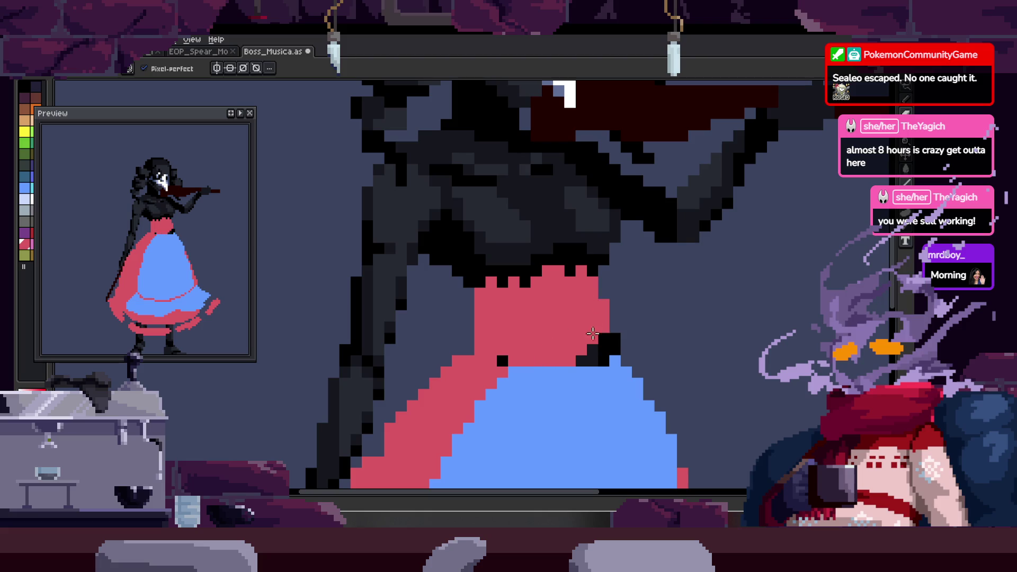
- Paint a small blue G-shaped curled bow onto the red waistband
key(z)
click(591, 304)
key(b)
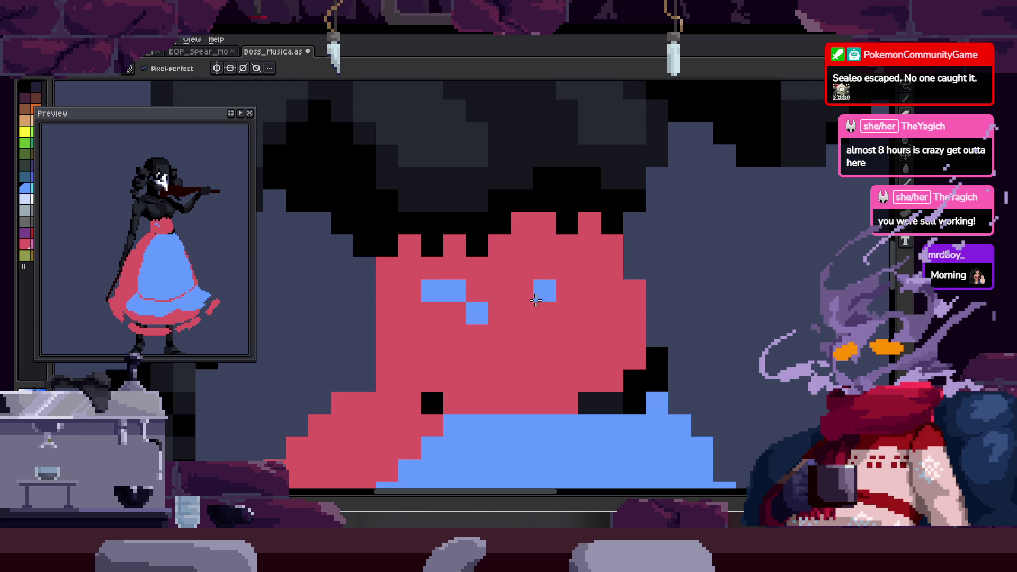
mouse_move(544, 268)
mouse_down()
mouse_move(532, 333)
mouse_move(564, 295)
mouse_move(548, 337)
mouse_move(568, 338)
mouse_move(607, 289)
mouse_up()
click(610, 290)
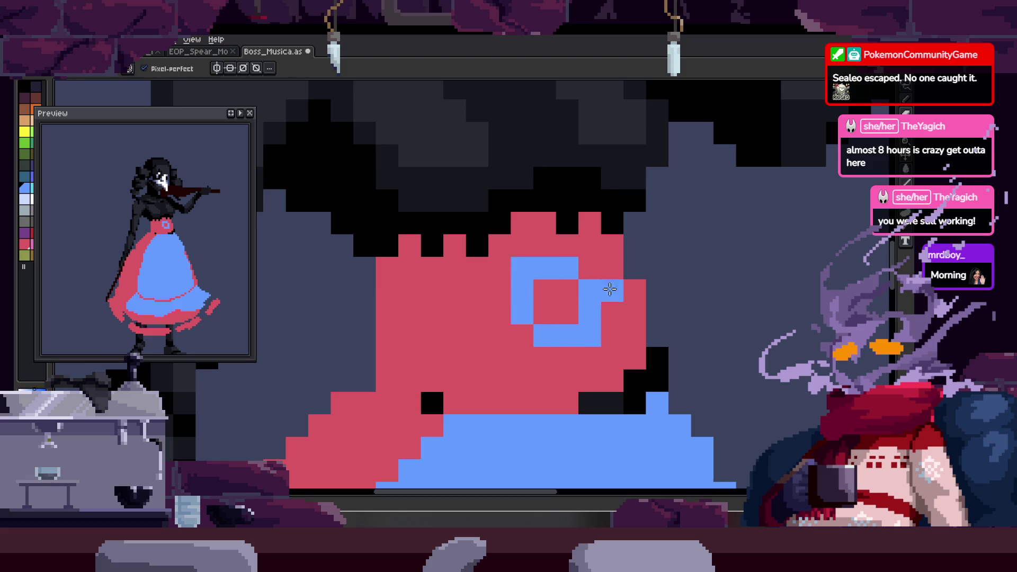
click(517, 310)
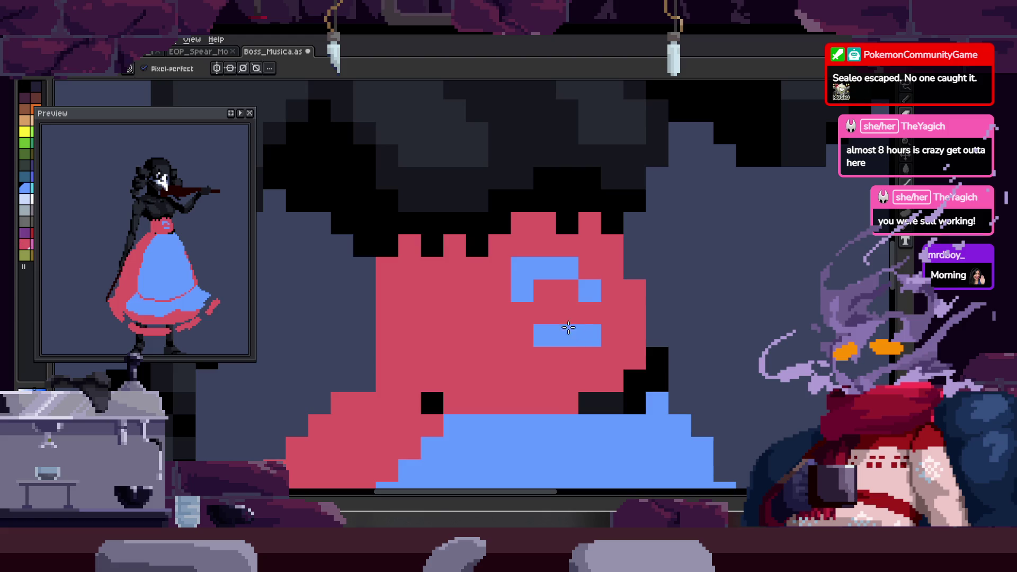
drag(547, 313, 521, 313)
- Tidy the waistband edges, repainting red at its upper left and over the outline beside the waist
key(e)
drag(366, 314, 364, 338)
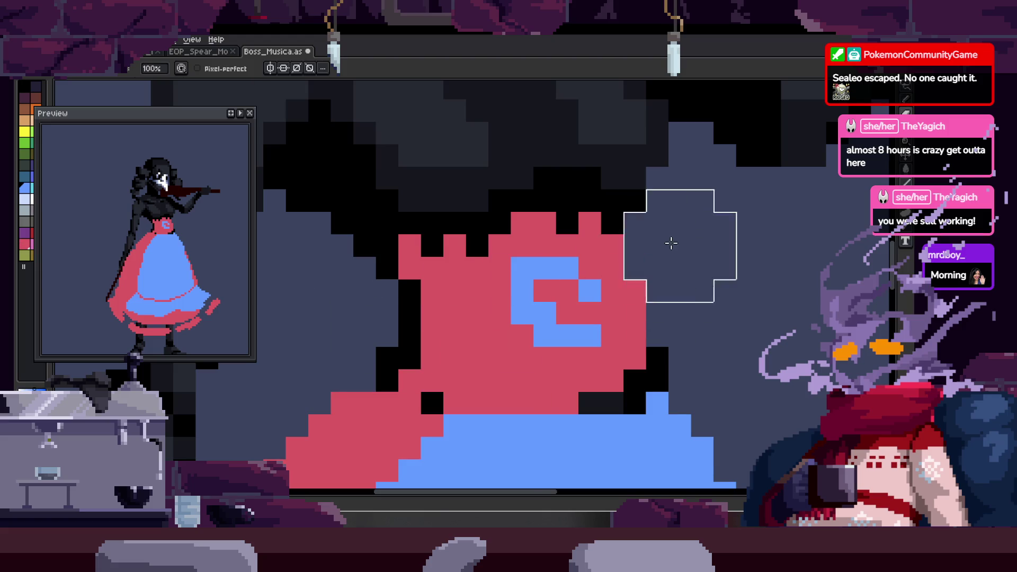
scroll(651, 263, down, 2)
scroll(525, 246, up, 1)
key(b)
drag(472, 210, 496, 252)
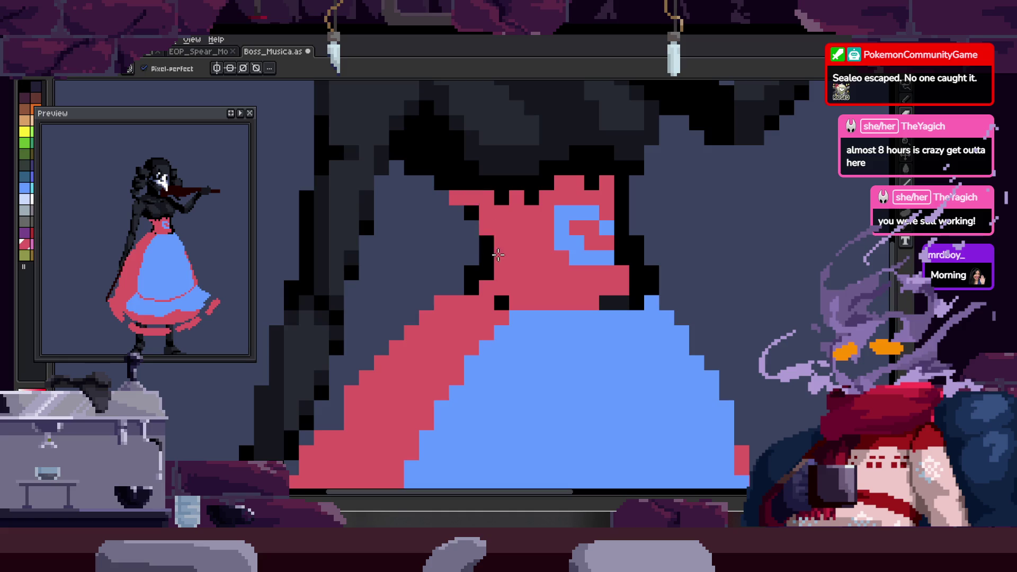
drag(621, 192, 622, 266)
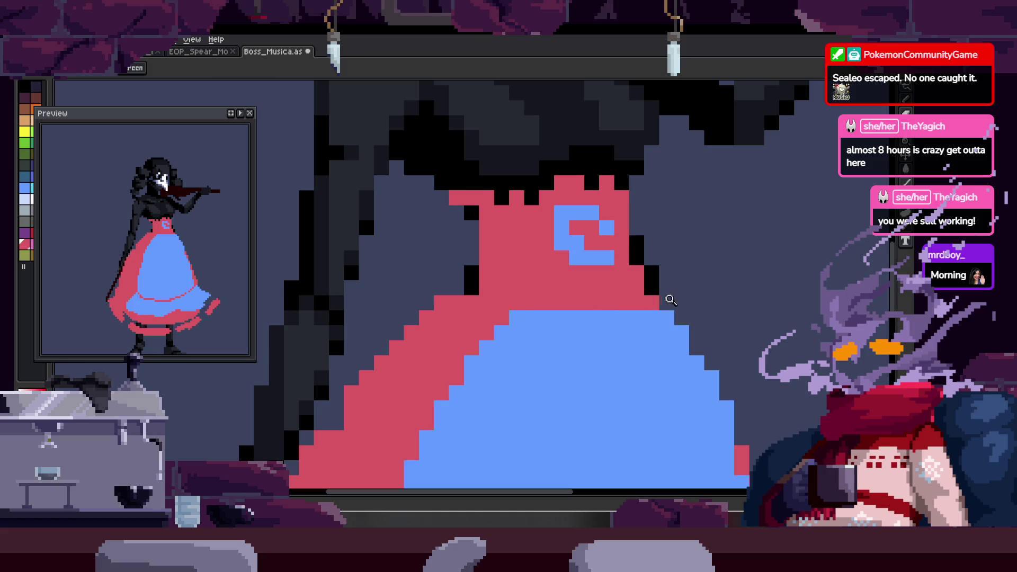
scroll(660, 286, down, 2)
scroll(659, 286, right, 2)
scroll(663, 302, down, 2)
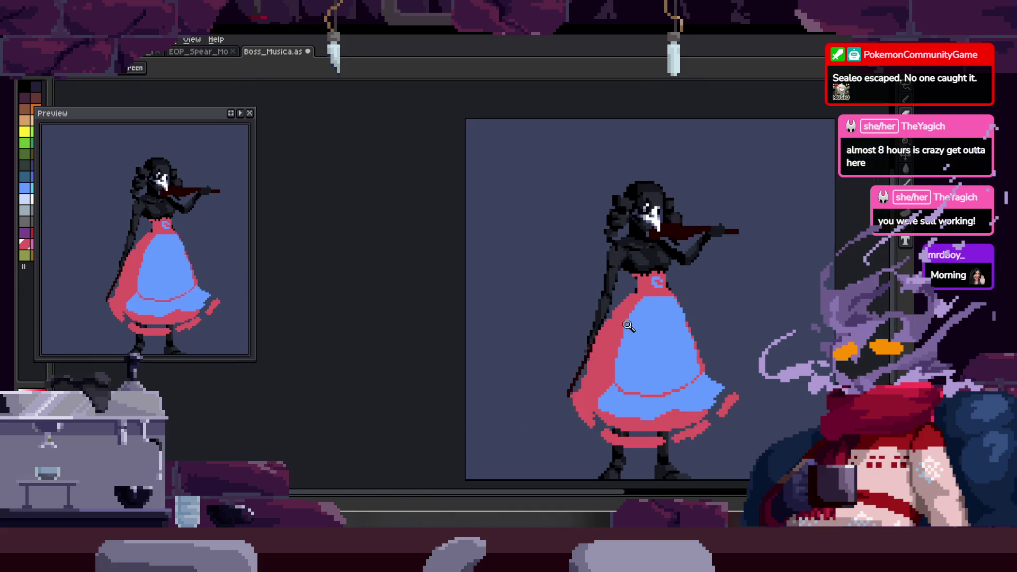
scroll(556, 261, up, 2)
- Darken stray red at the waist and extend blue over the dark area at the apron's upper left
key(e)
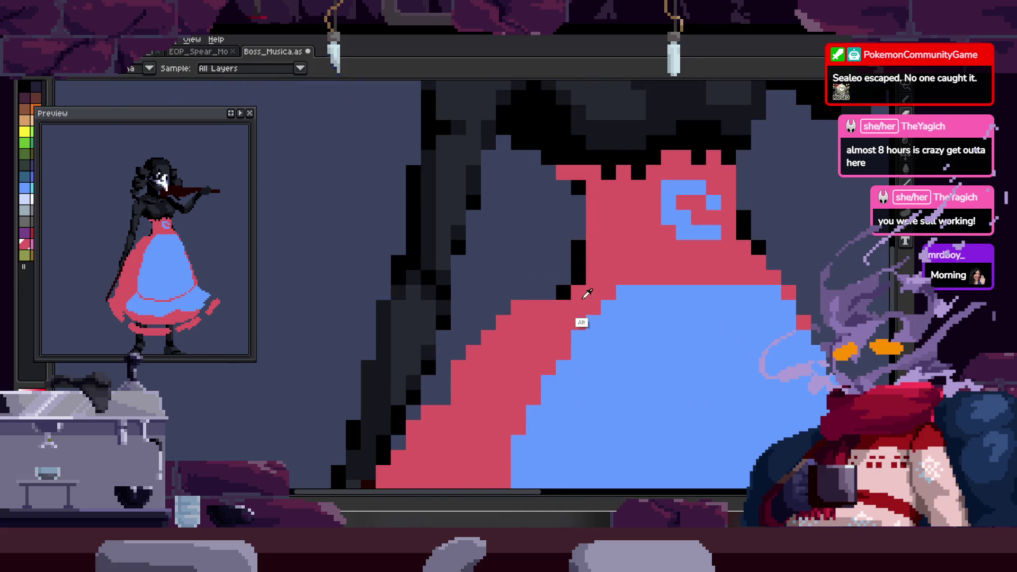
key(z)
scroll(595, 263, down, 2)
scroll(596, 263, up, 3)
key(e)
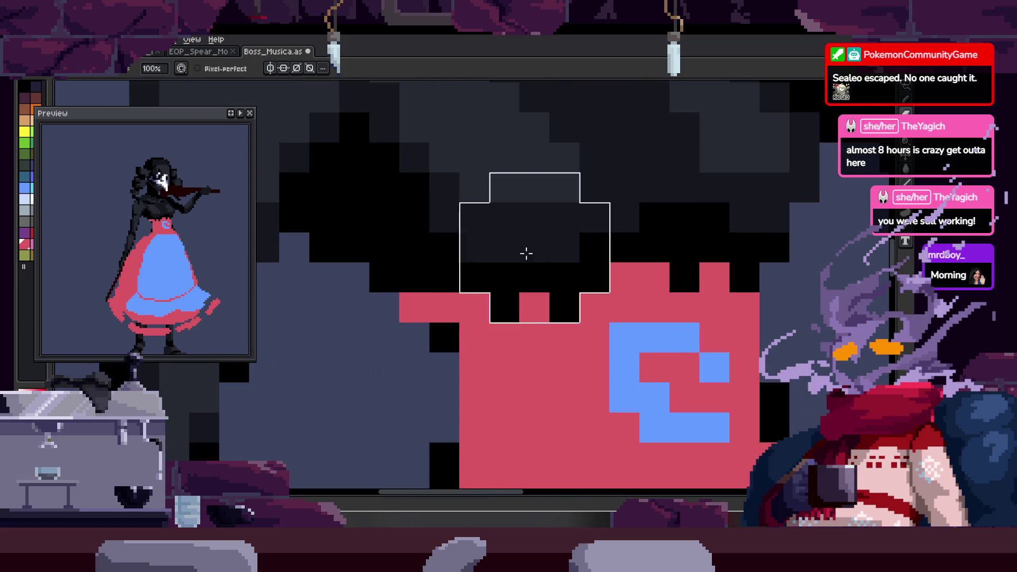
drag(535, 250, 636, 234)
key(b)
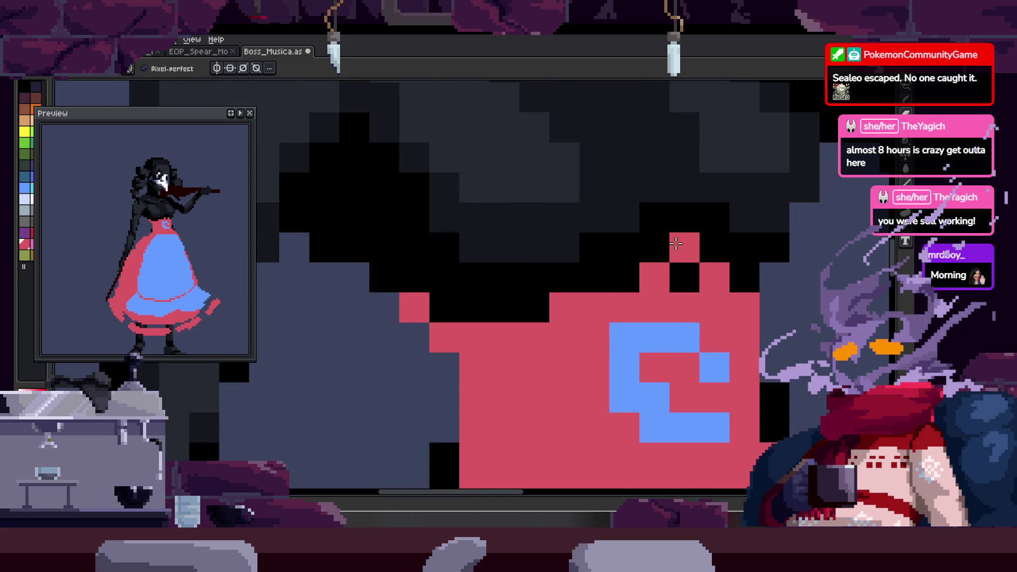
scroll(667, 215, down, 1)
scroll(616, 227, down, 1)
key(alt)
key(z)
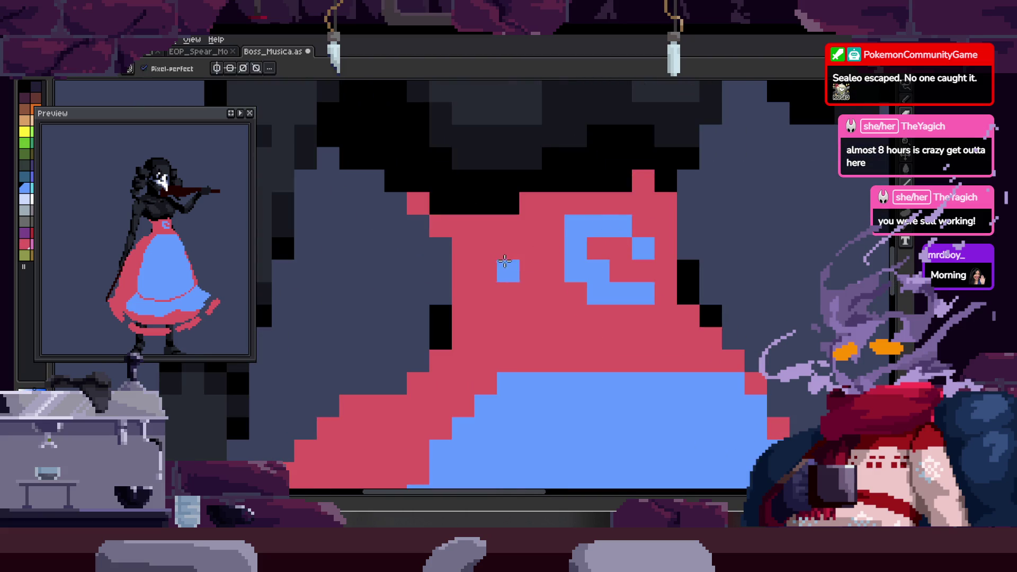
scroll(617, 228, down, 1)
scroll(545, 249, down, 1)
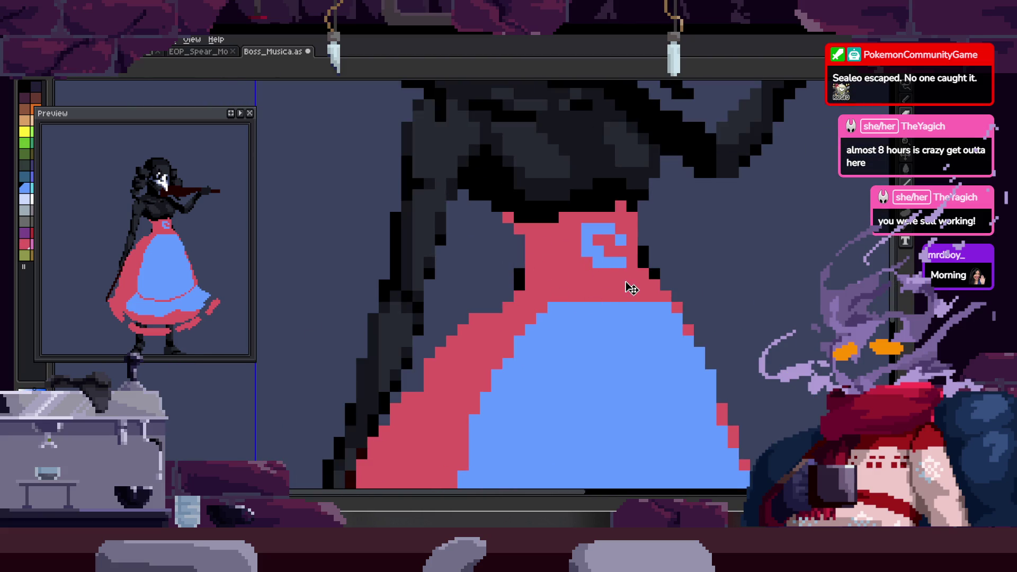
key(w)
key(ctrl+d)
drag(550, 249, 421, 320)
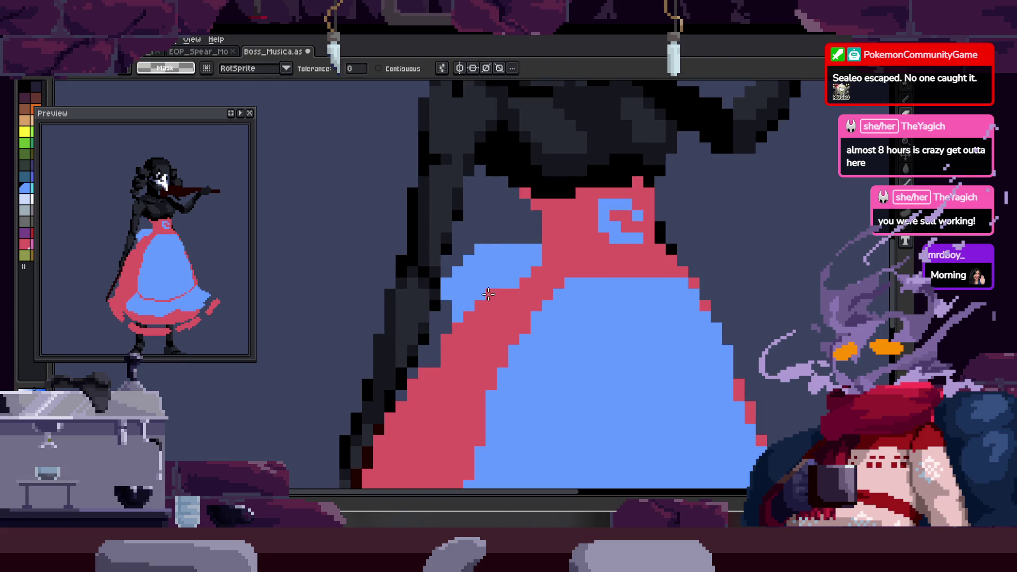
- Paint a blue sash ribbon curling right of the bow, refining it with undo and redo
drag(694, 220, 655, 234)
scroll(654, 234, down, 1)
key(ctrl+shift+d)
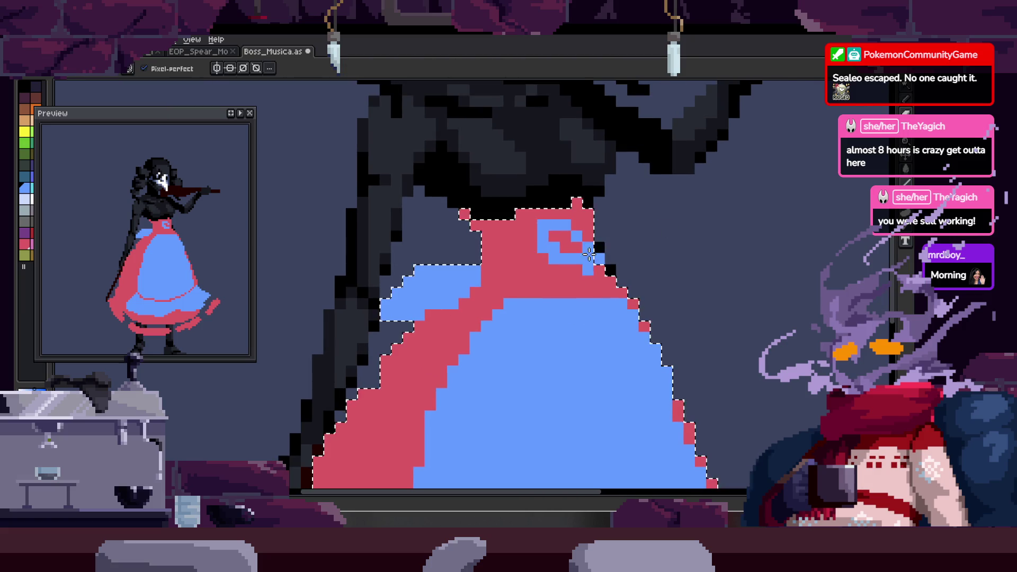
drag(695, 270, 629, 274)
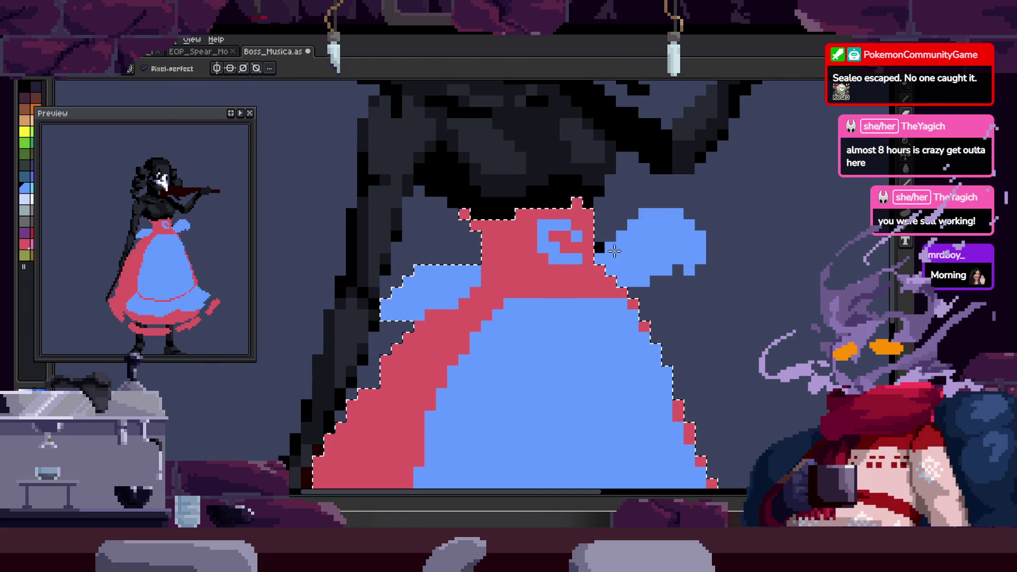
key(ctrl+z)
key(ctrl+z)
key(alt)
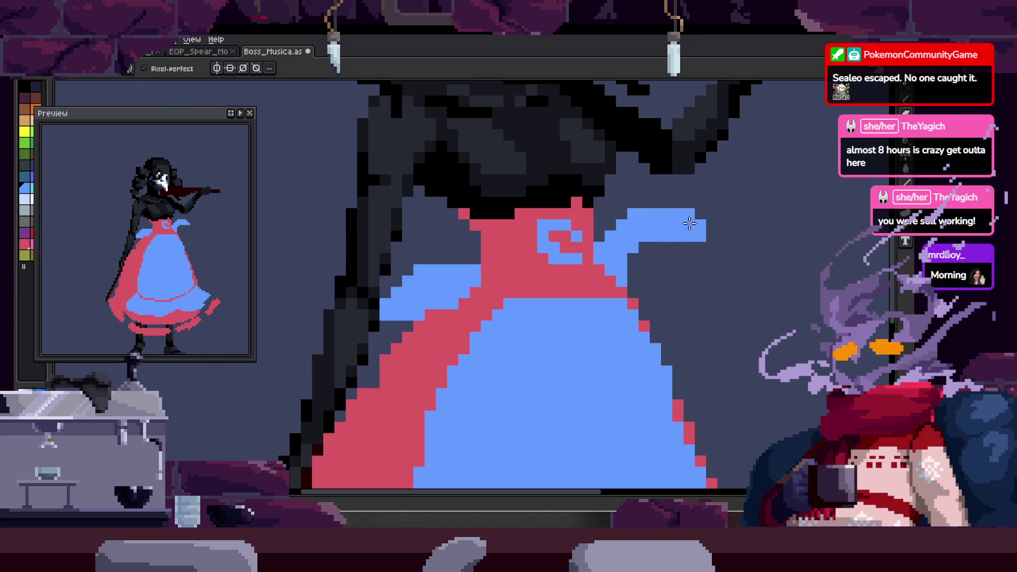
key(ctrl+y)
key(ctrl+y)
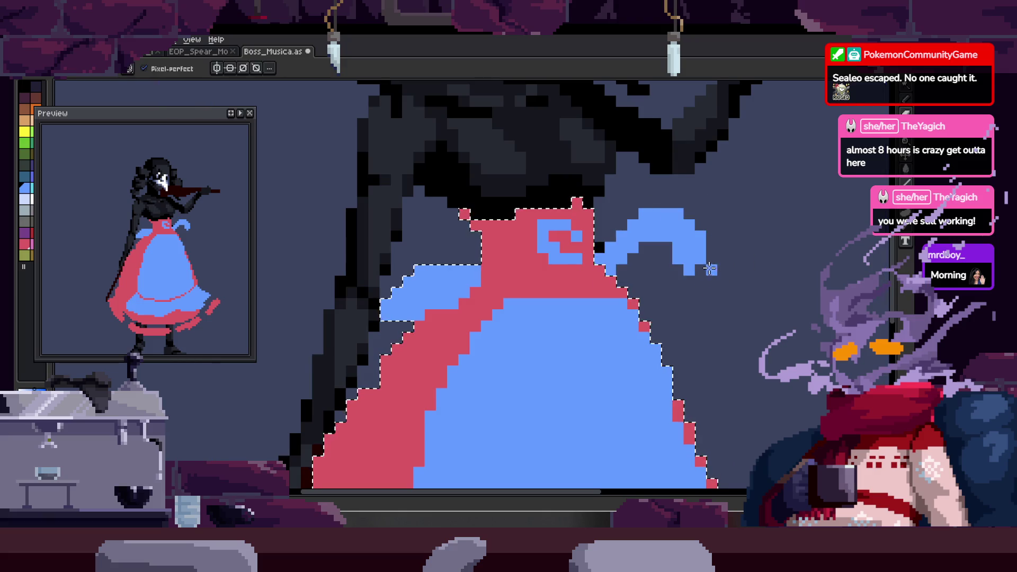
scroll(676, 249, up, 1)
key(ctrl+z)
key(ctrl+z)
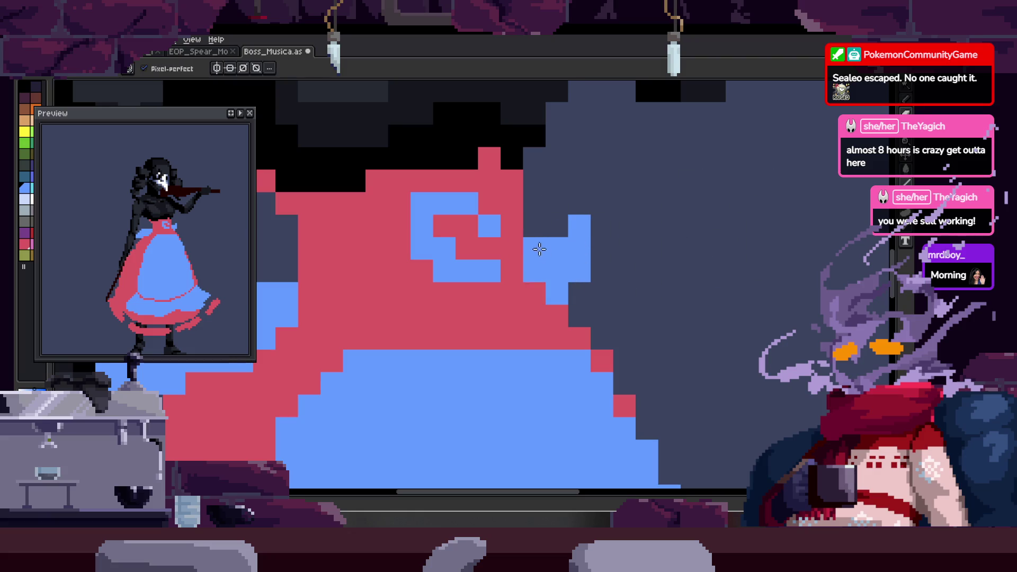
scroll(612, 284, up, 1)
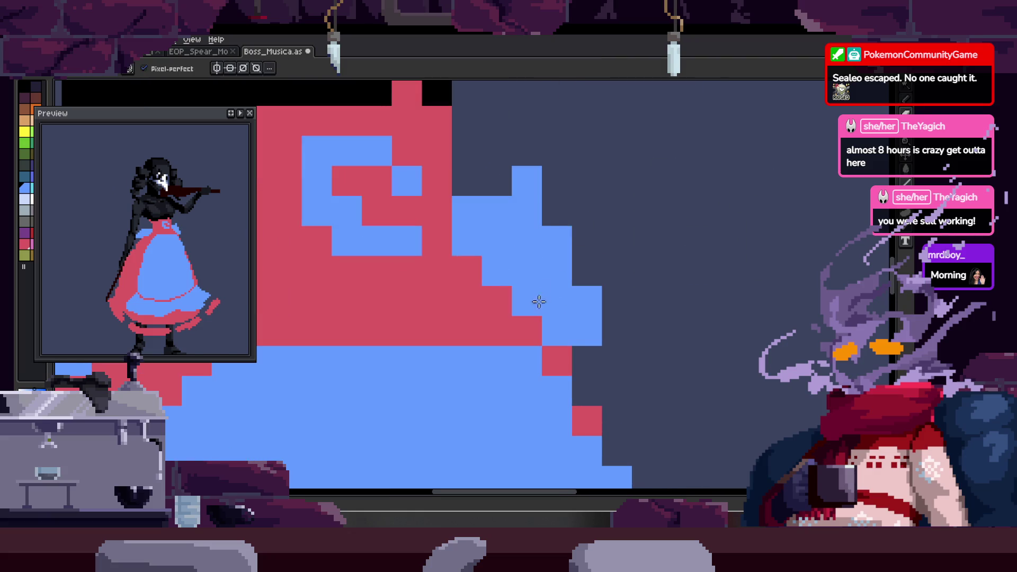